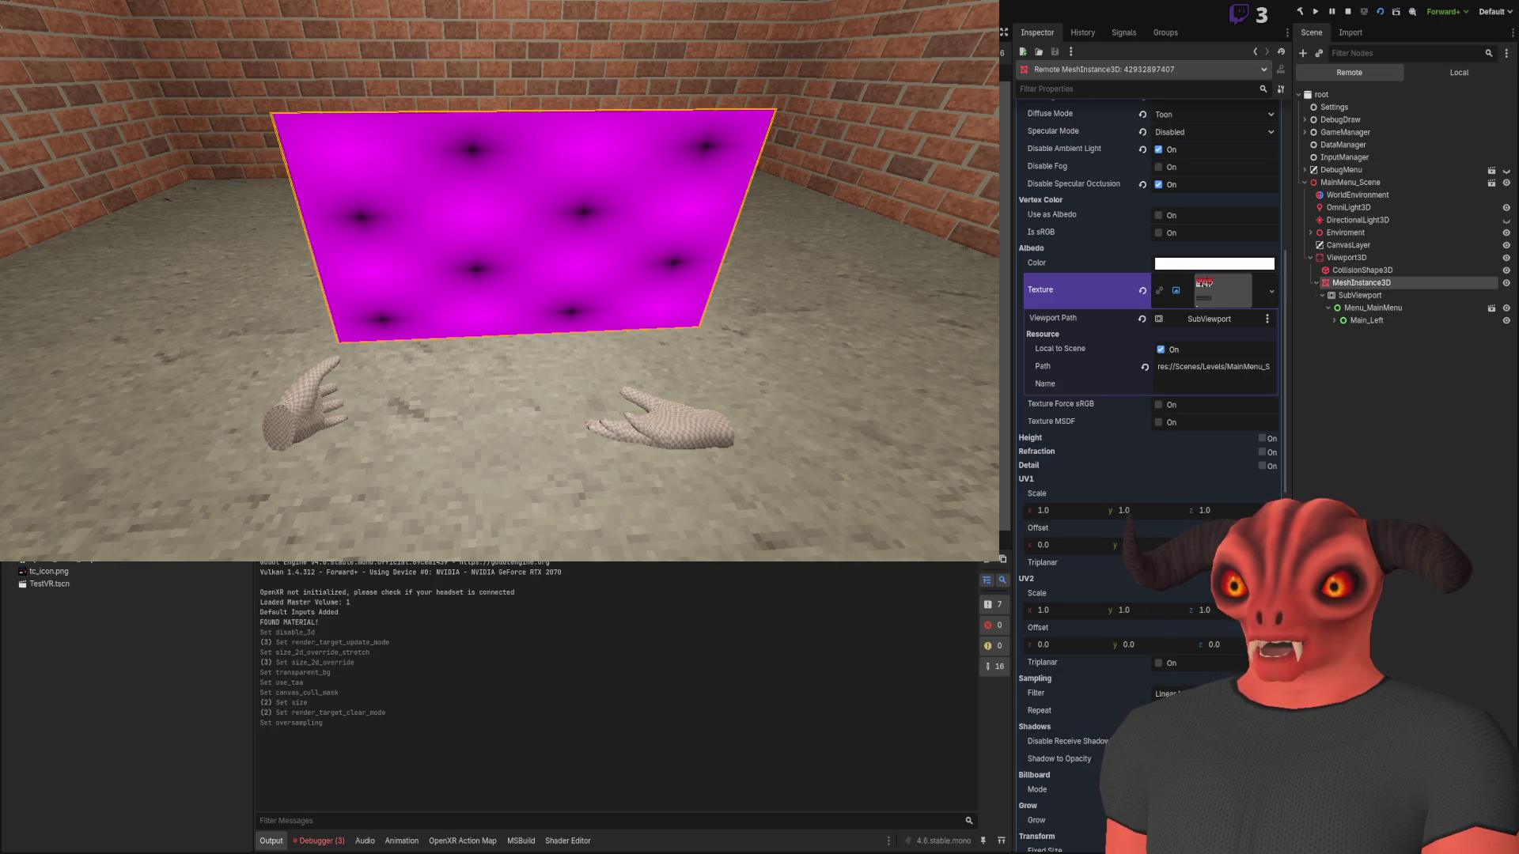
Search the Visual Studio script for 'getpath' to find the path lookup code
{"action": "key", "text": "alt+Tab"}
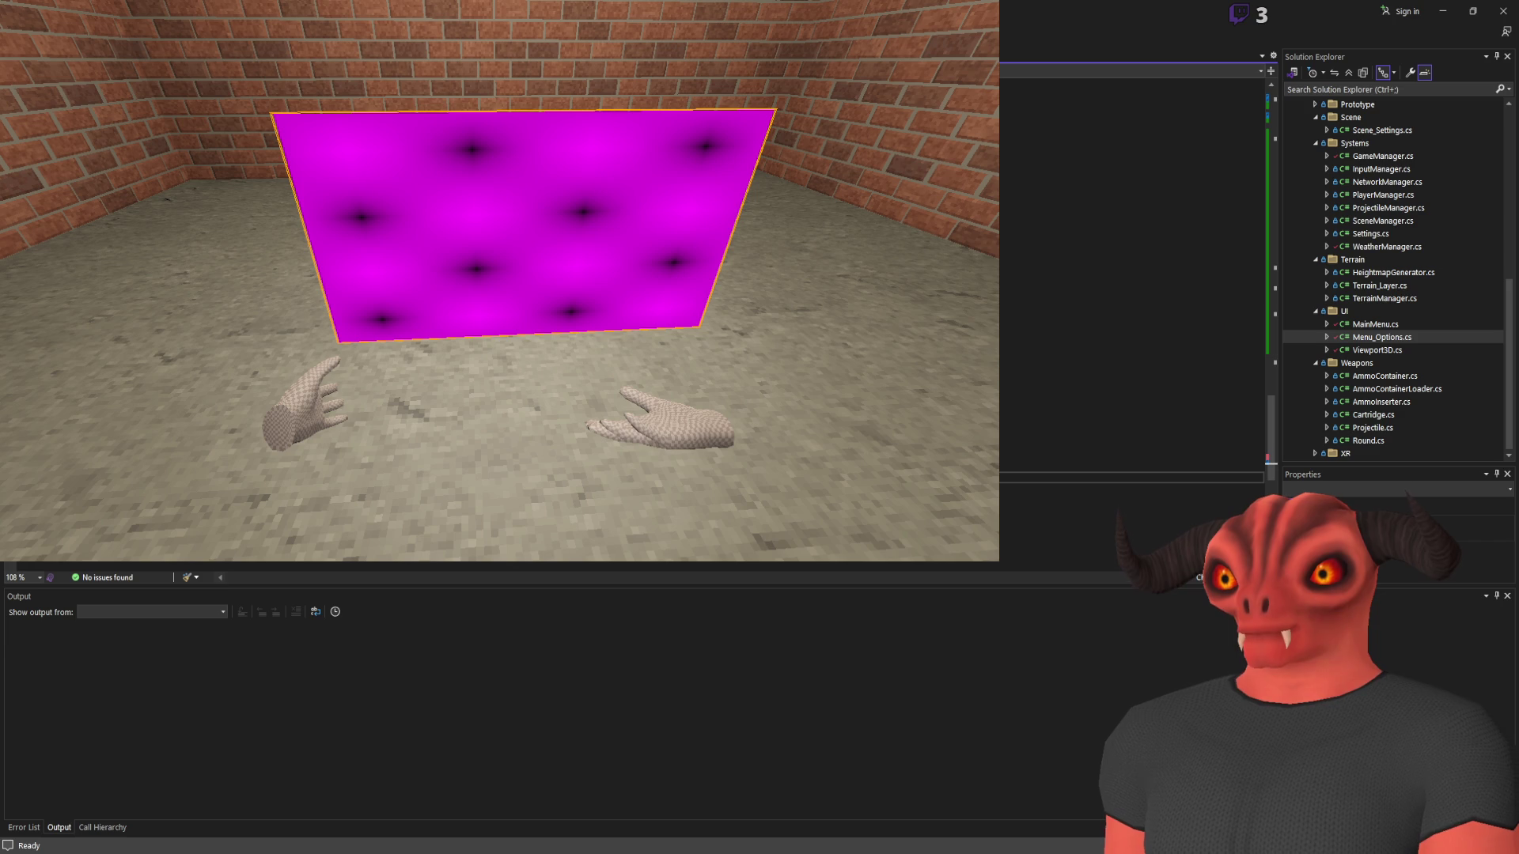
{"action": "scroll", "coordinate": [633, 316], "scroll_direction": "up", "scroll_amount": 8}
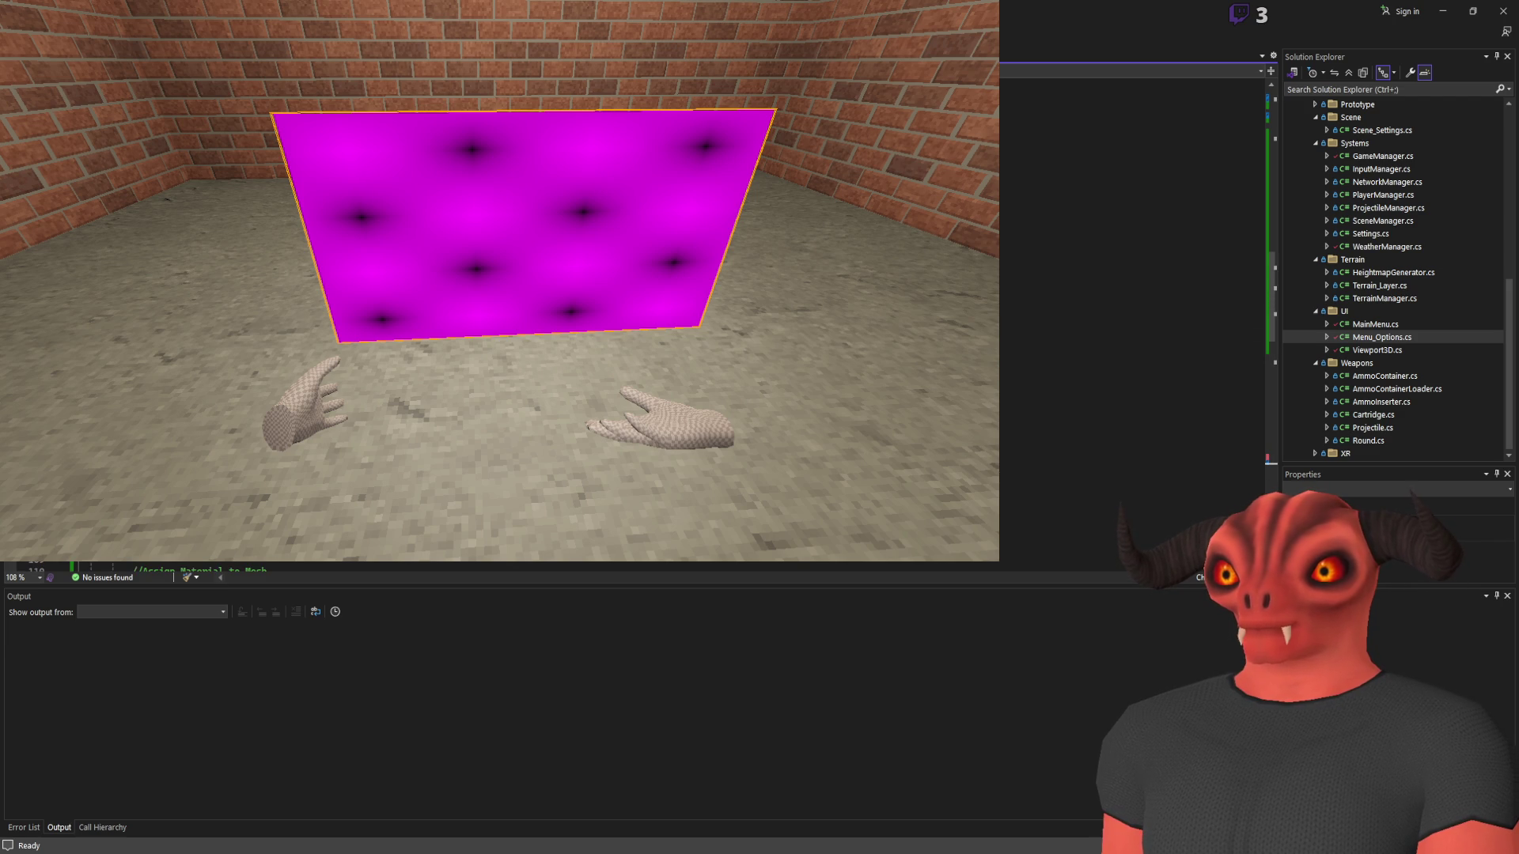
{"action": "key", "text": "ctrl+f"}
{"action": "type", "text": "getpath"}
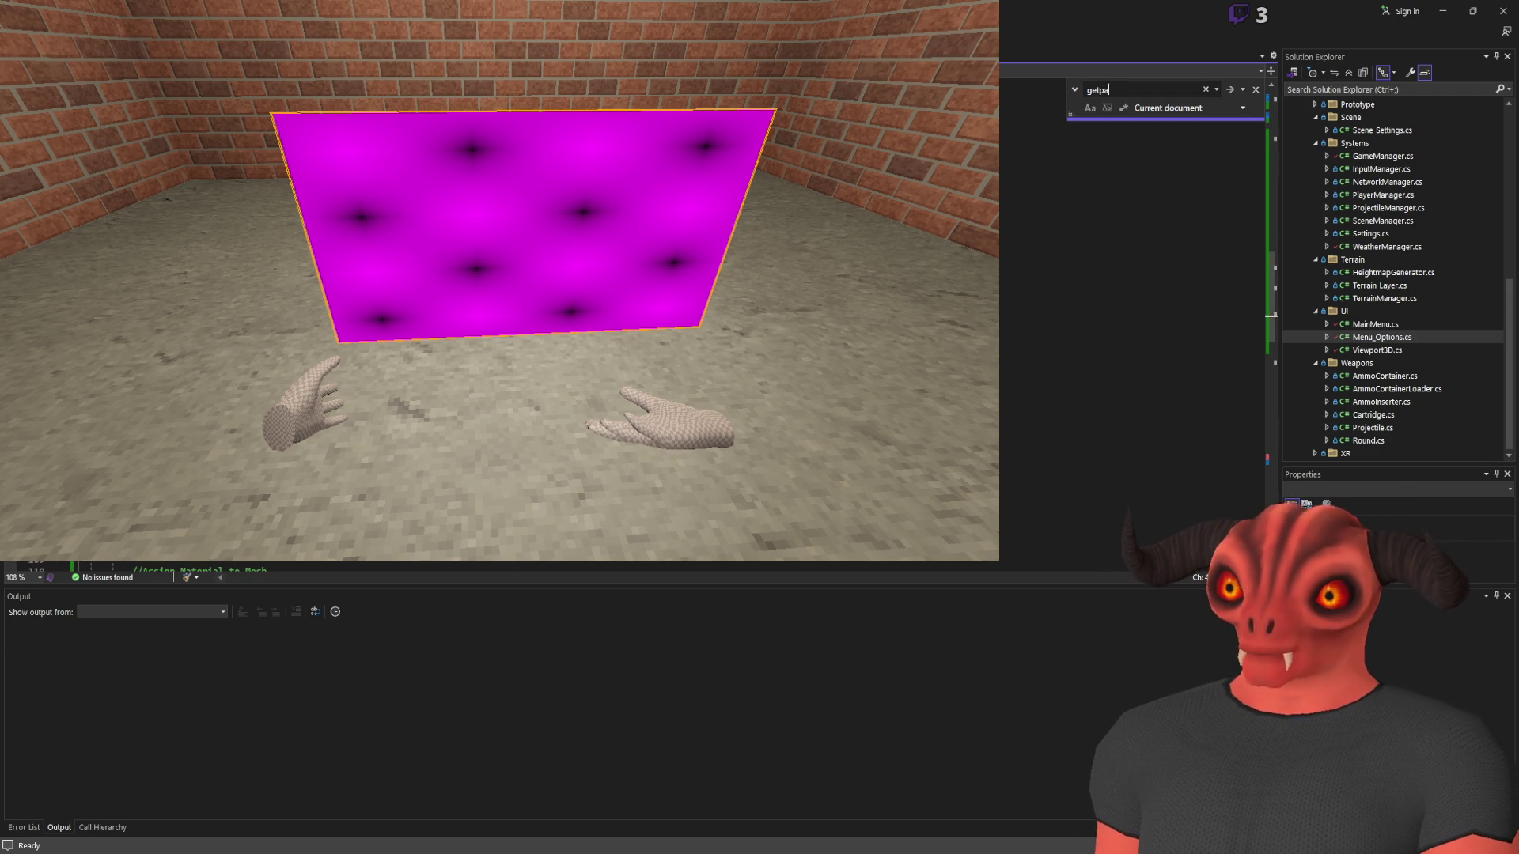
{"action": "key", "text": "Return"}
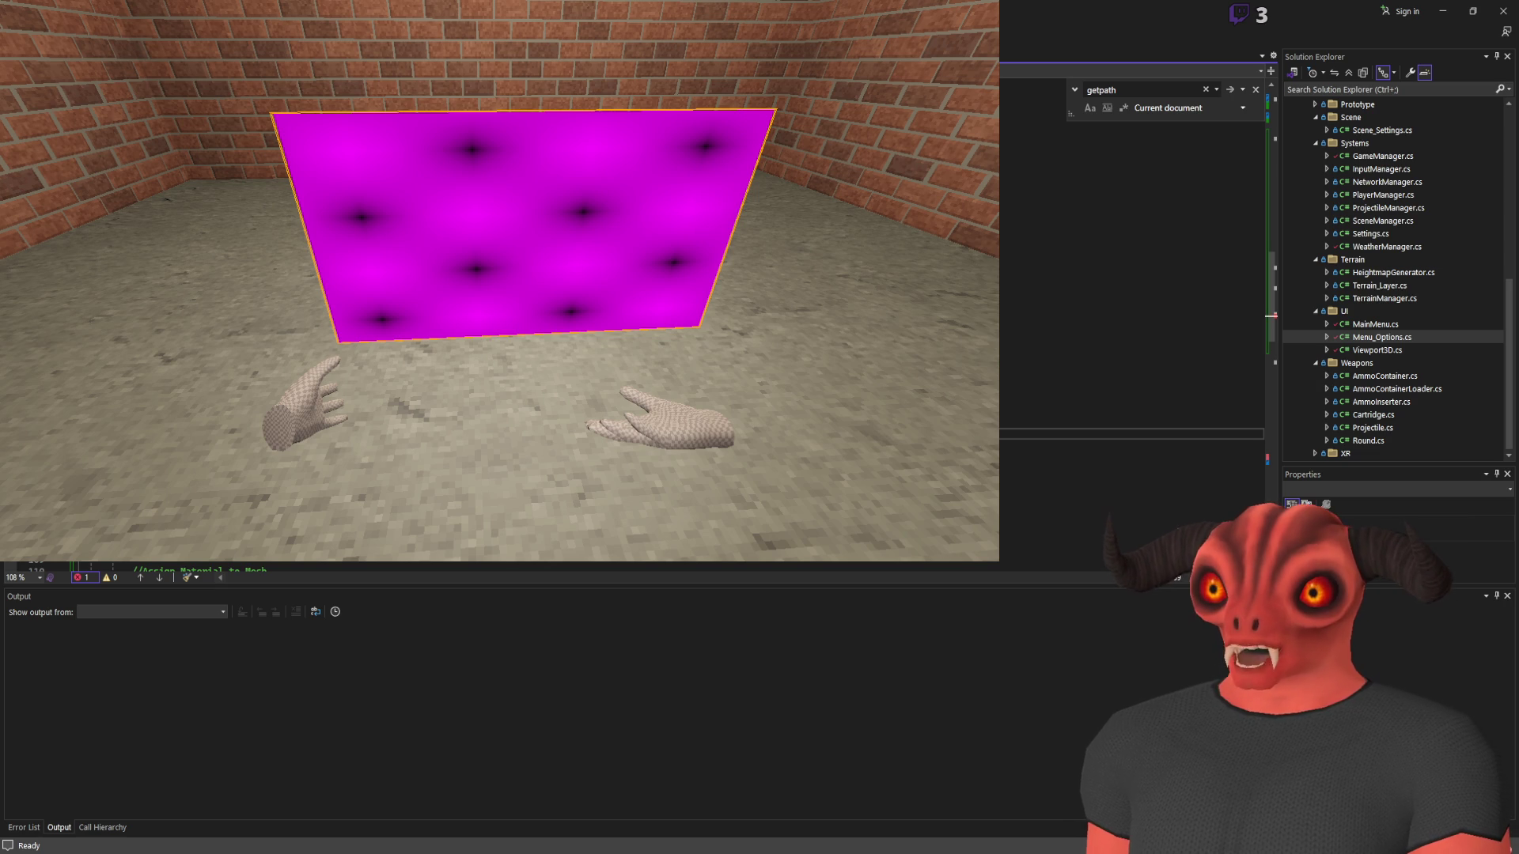
Adjust the _Ready code near the getpath match, save the script, and return to Godot
{"action": "scroll", "coordinate": [1131, 316], "scroll_direction": "down", "scroll_amount": 3}
{"action": "scroll", "coordinate": [1131, 317], "scroll_direction": "down", "scroll_amount": 1}
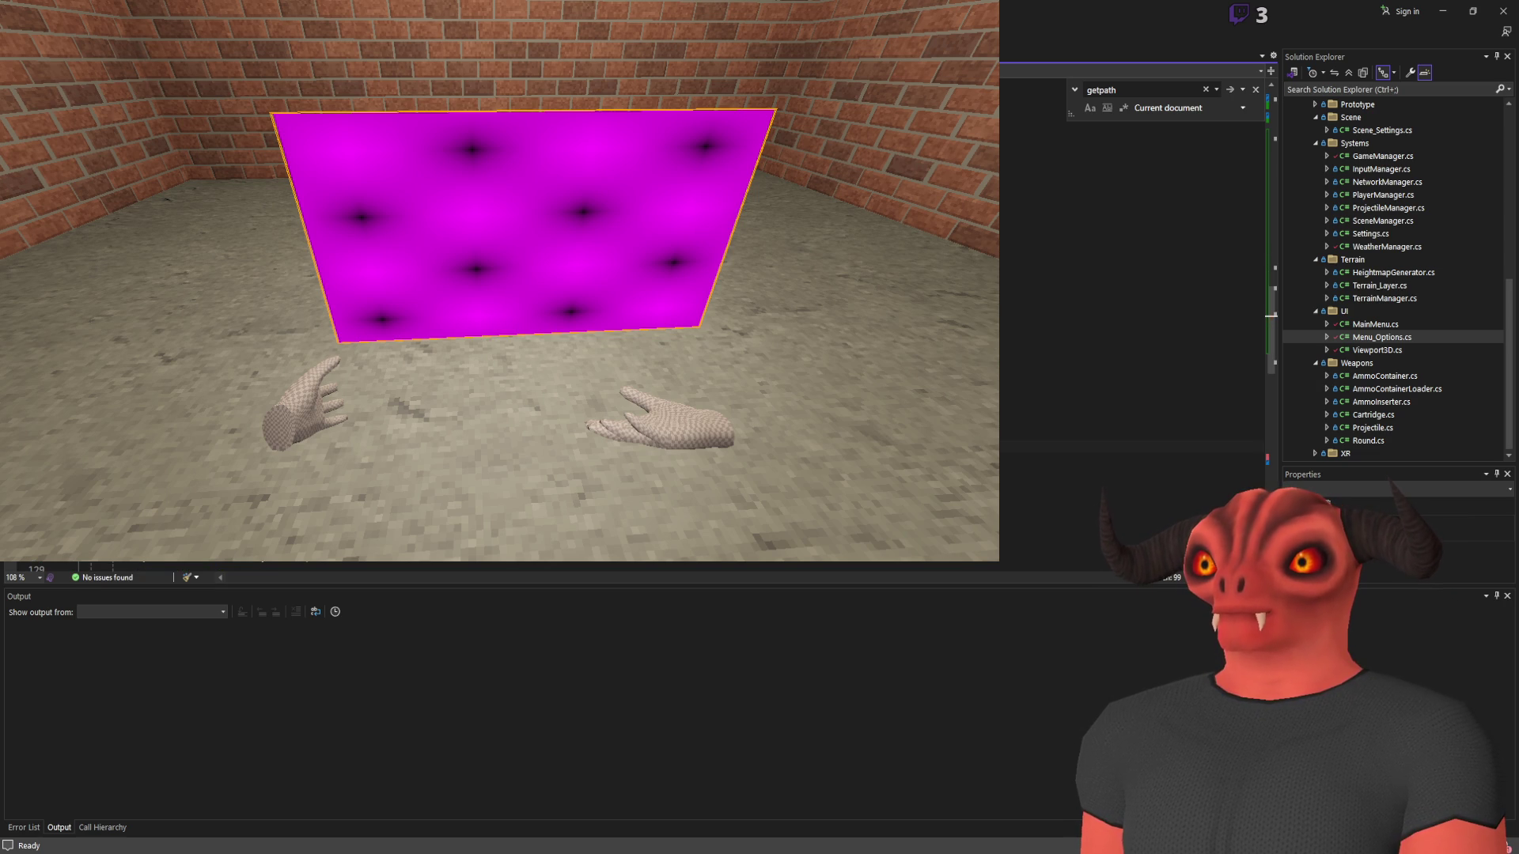
{"action": "left_click", "coordinate": [1132, 247]}
{"action": "left_click", "coordinate": [1132, 258]}
{"action": "type", "text": "InputEventMouseButton inputEvent;"}
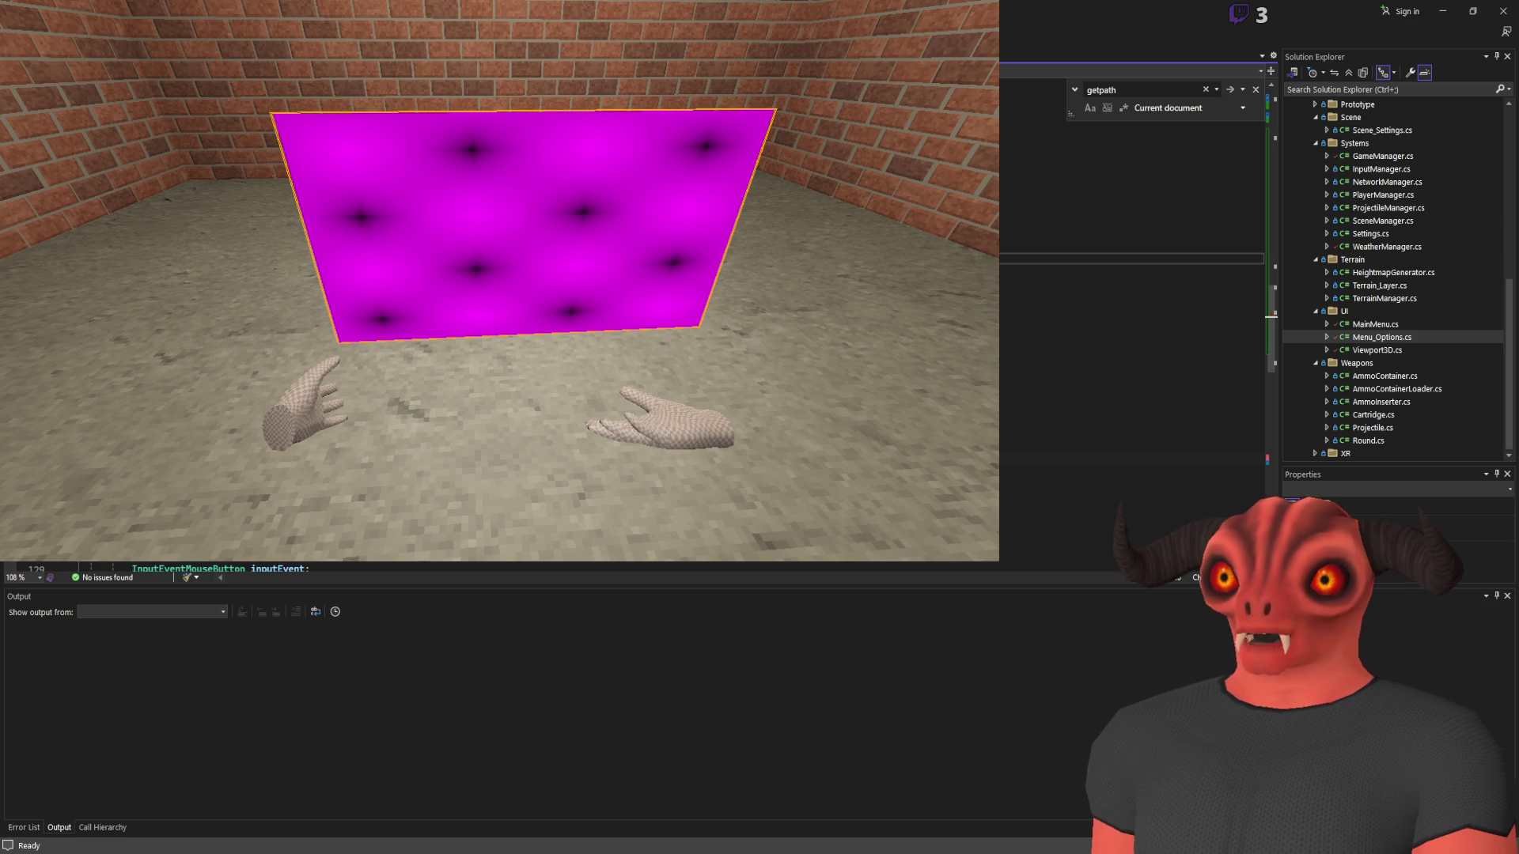
{"action": "scroll", "coordinate": [1131, 261], "scroll_direction": "down", "scroll_amount": 2}
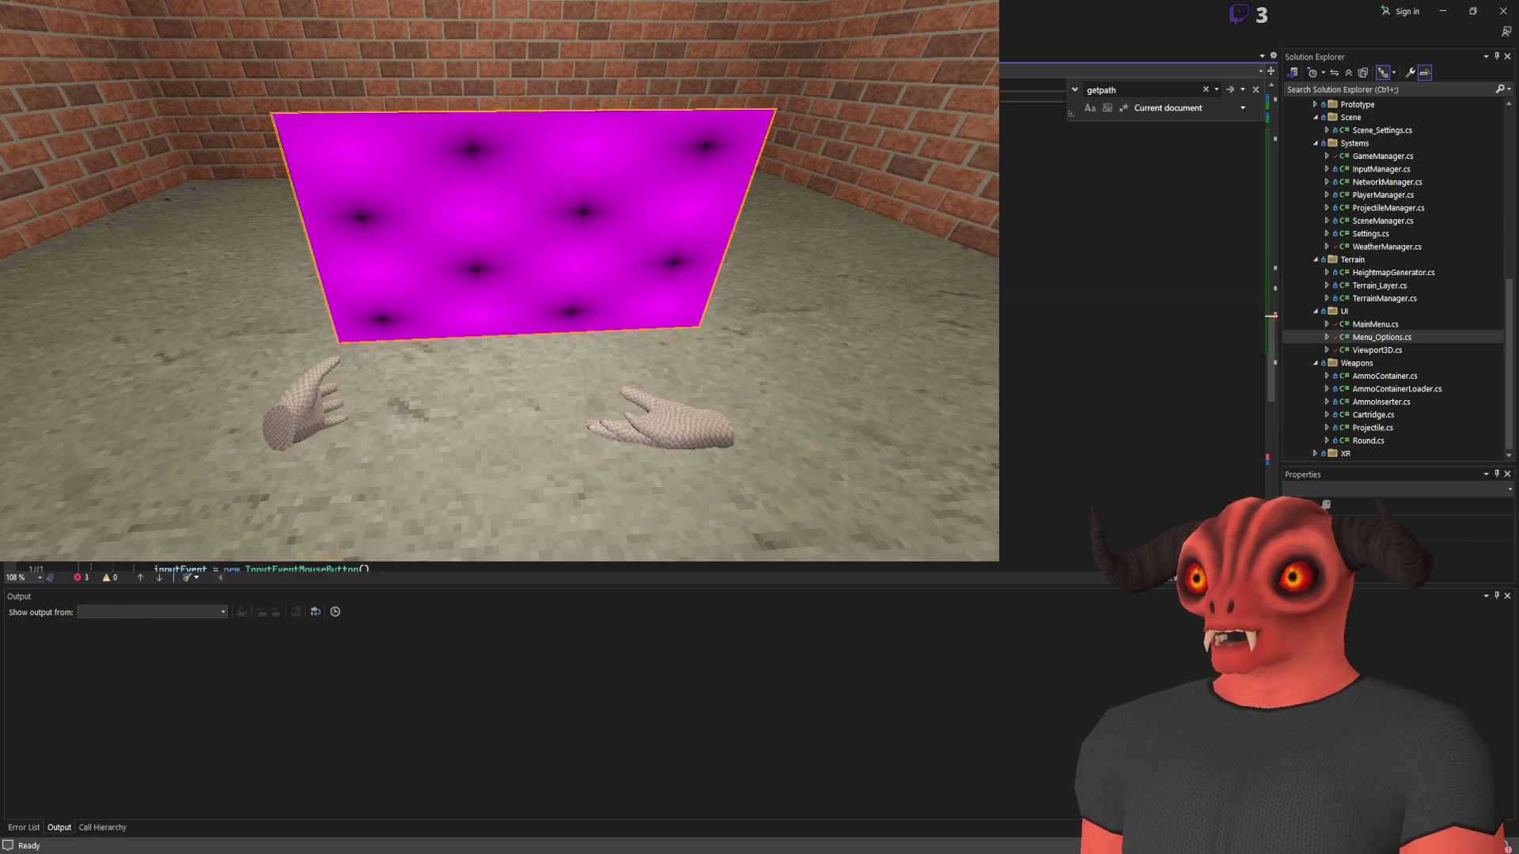
{"action": "key", "text": "ctrl+s"}
{"action": "key", "text": "Down"}
{"action": "key", "text": "Down"}
{"action": "key", "text": "Down"}
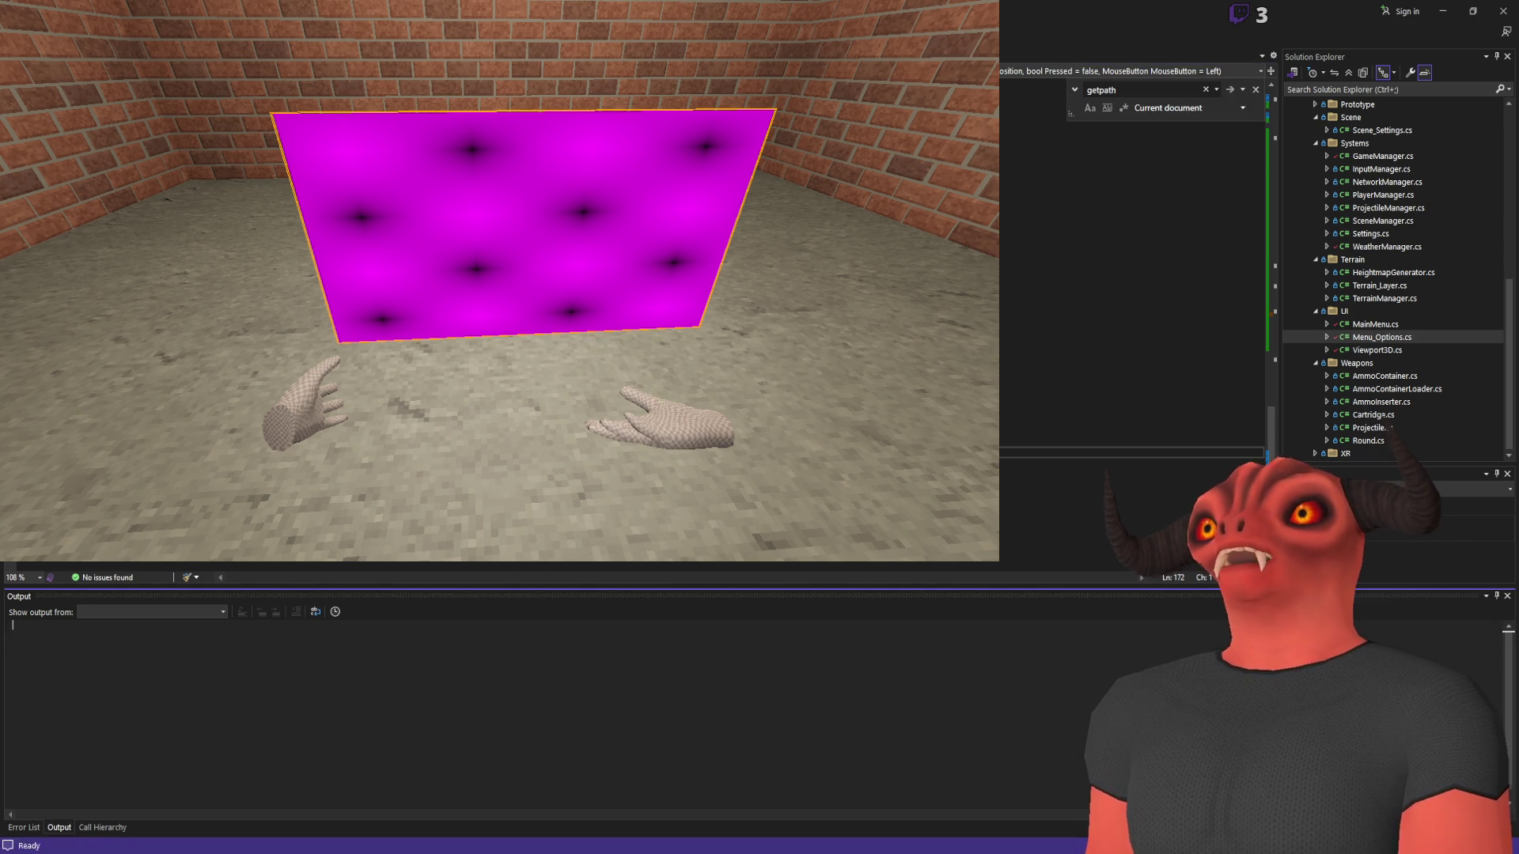
{"action": "key", "text": "alt+Tab"}
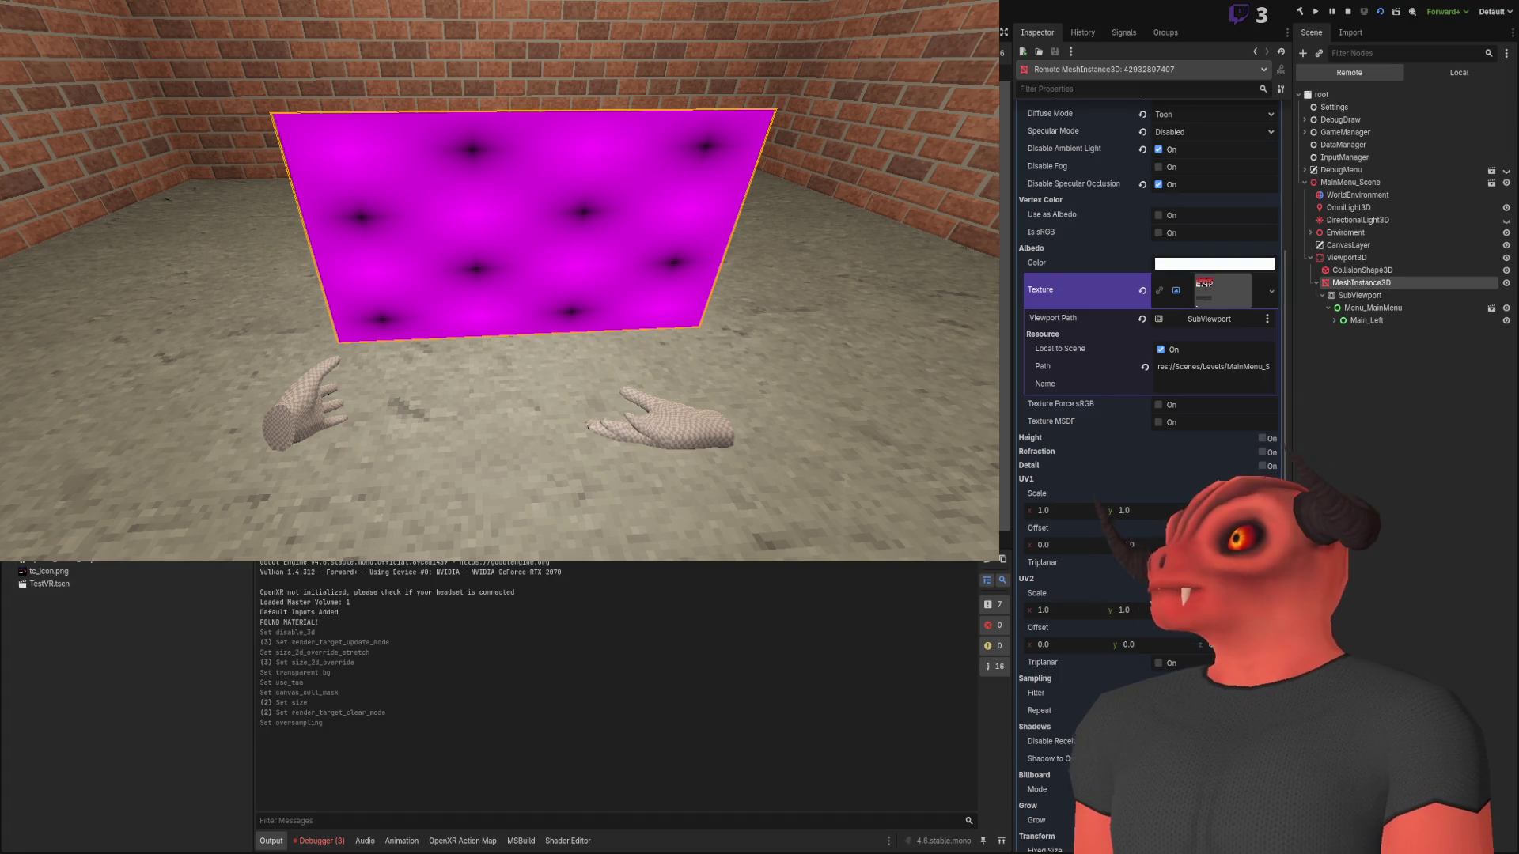
Stop the running scene, rebuild the .NET project and relaunch the game
{"action": "left_click", "coordinate": [1347, 13]}
{"action": "left_click", "coordinate": [1298, 14]}
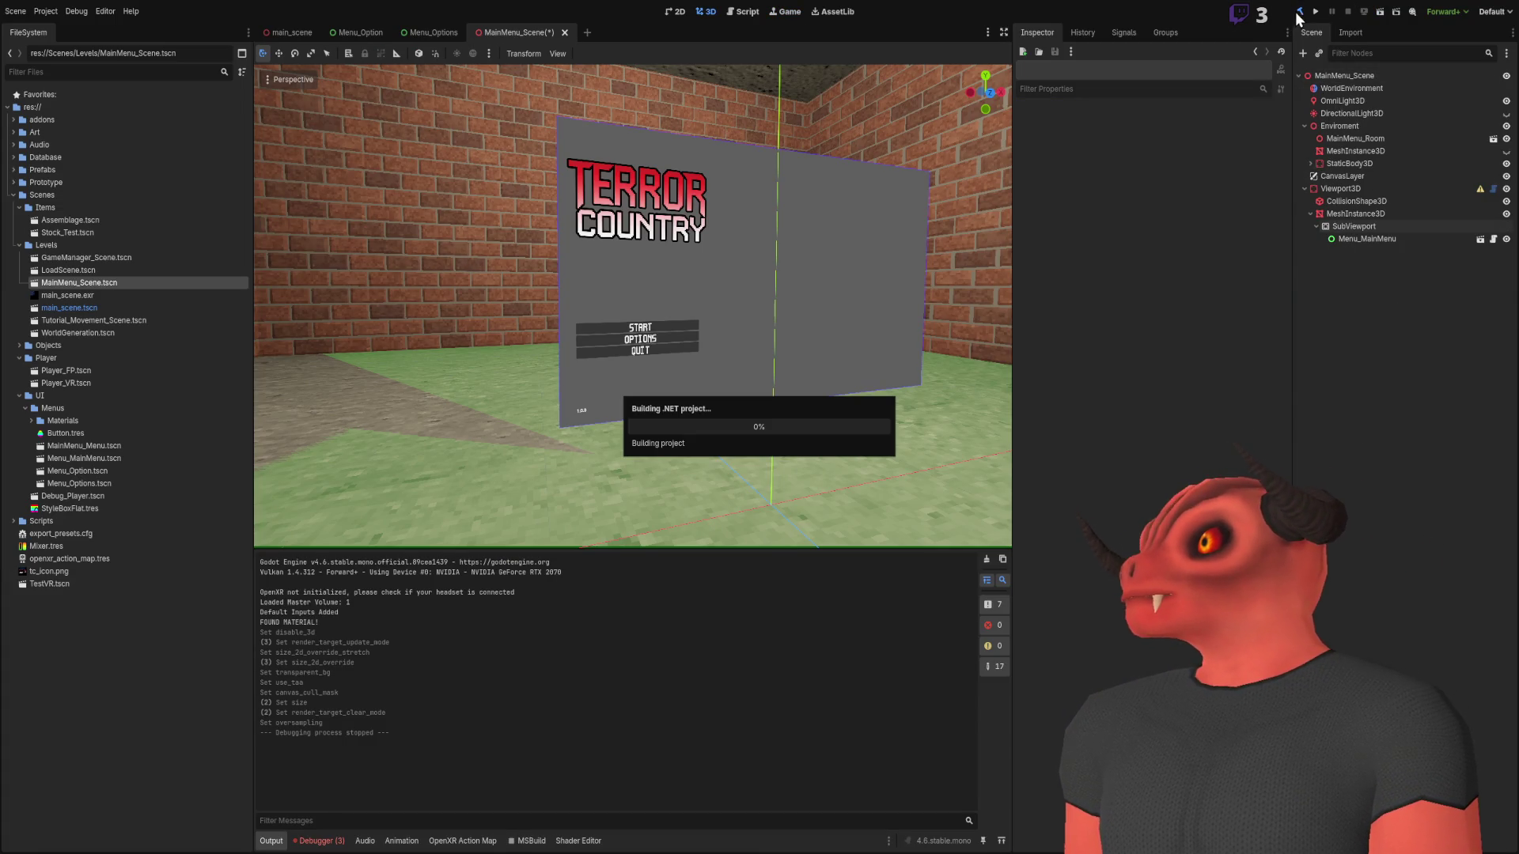
{"action": "left_click", "coordinate": [1381, 13]}
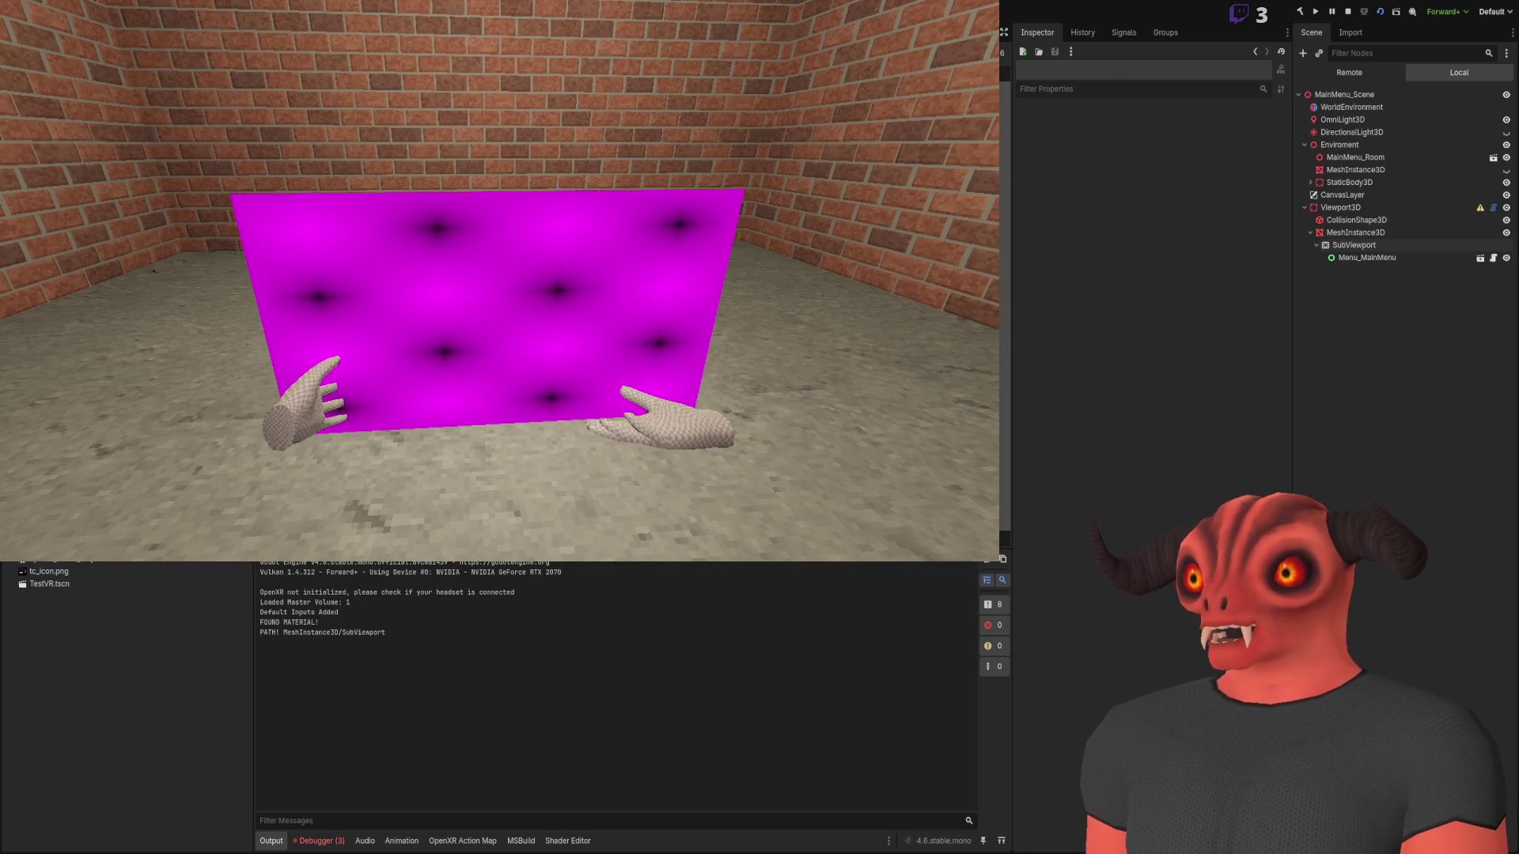
Compare the logged MeshInstance3D/SubViewport path with the script, stop the game, and paste the copied path
{"action": "key", "text": "alt+Tab"}
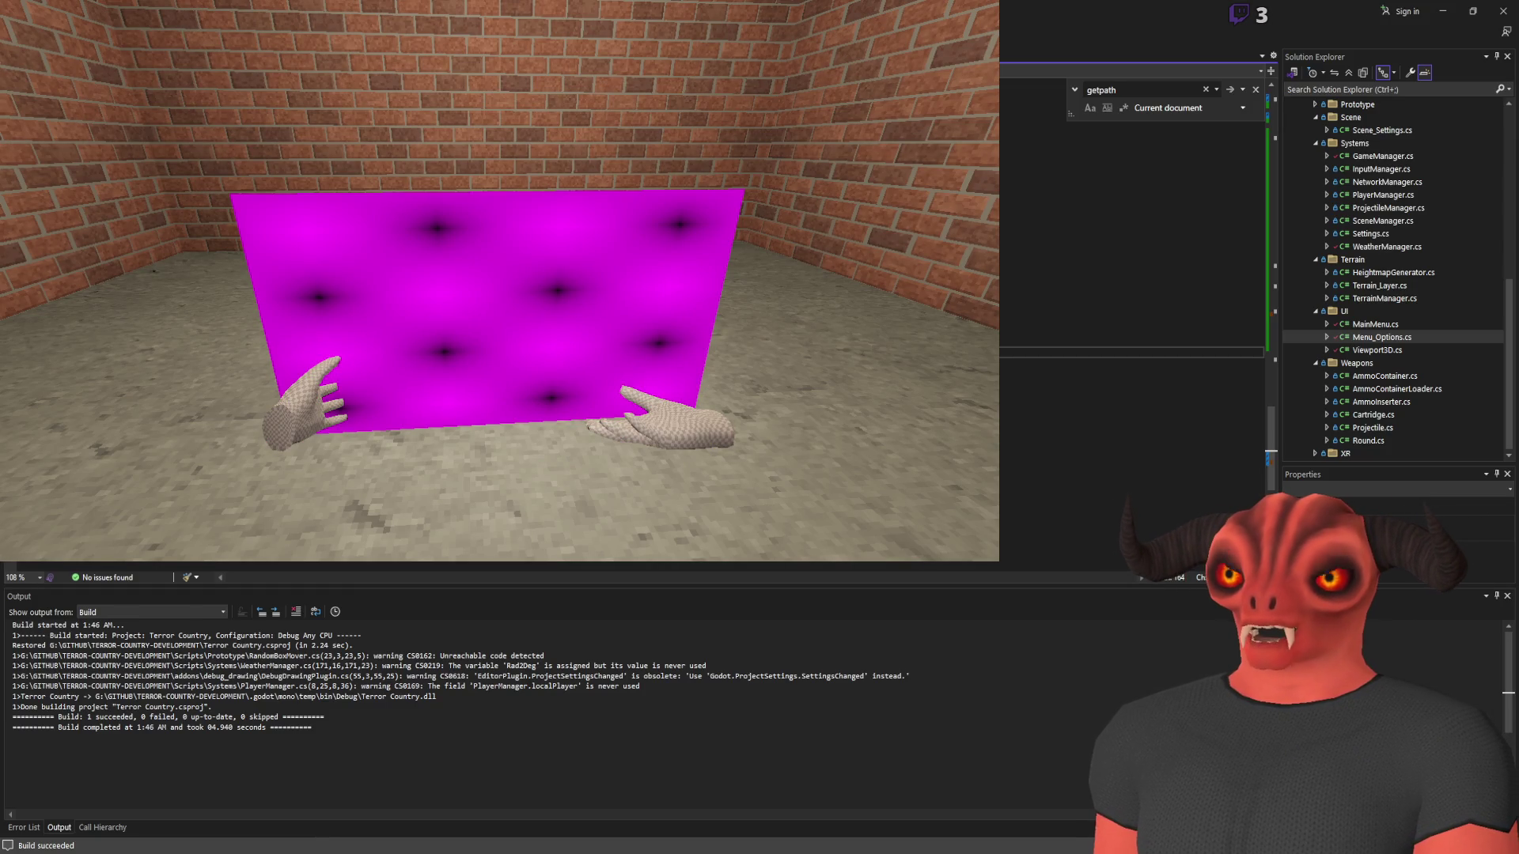
{"action": "key", "text": "Return"}
{"action": "key", "text": "Return"}
{"action": "key", "text": "alt+Tab"}
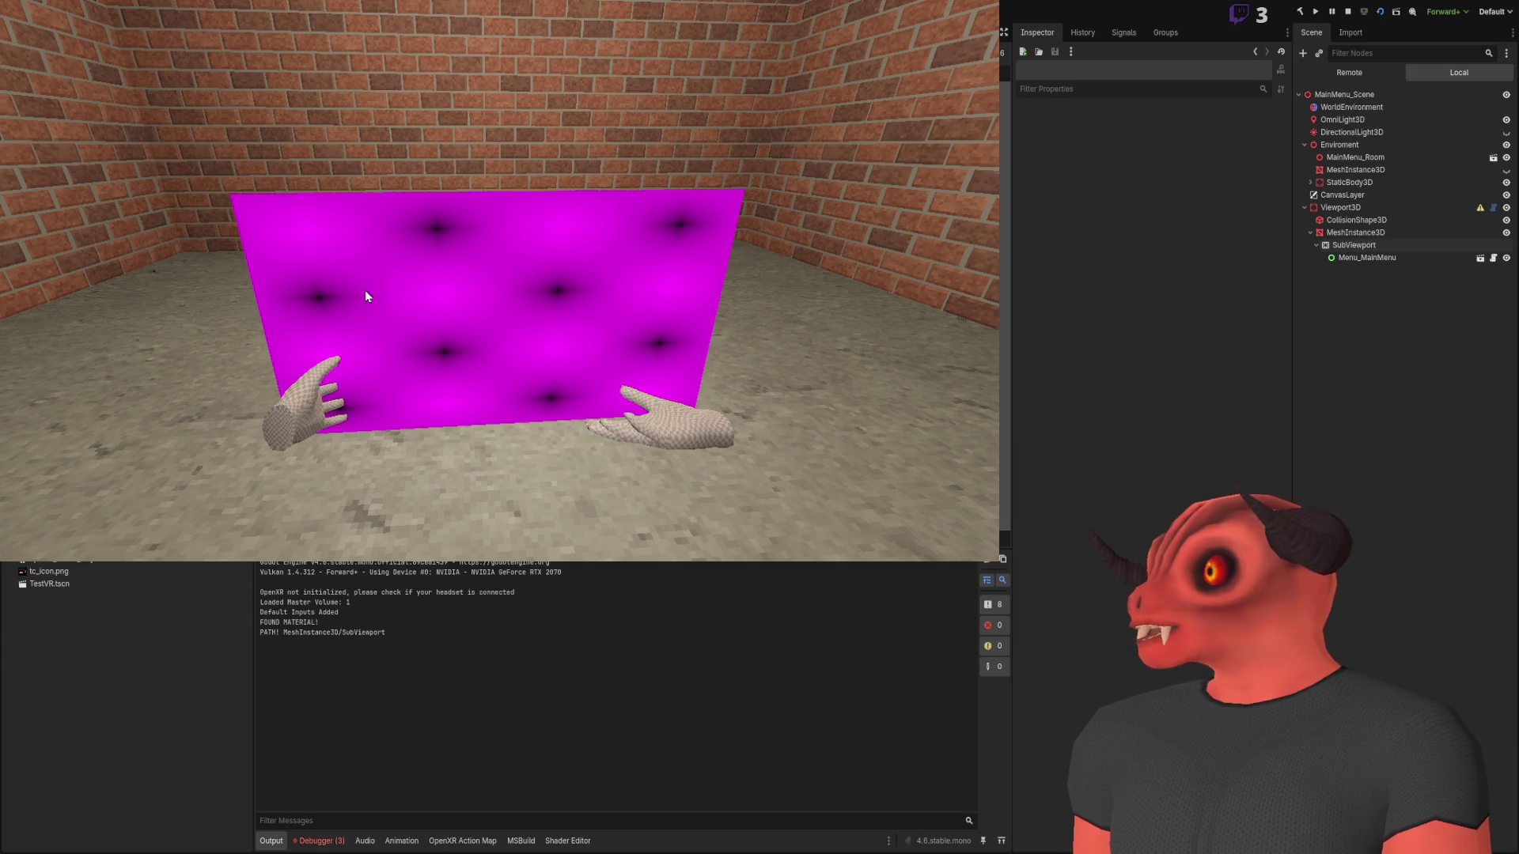
{"action": "key", "text": "alt+Tab"}
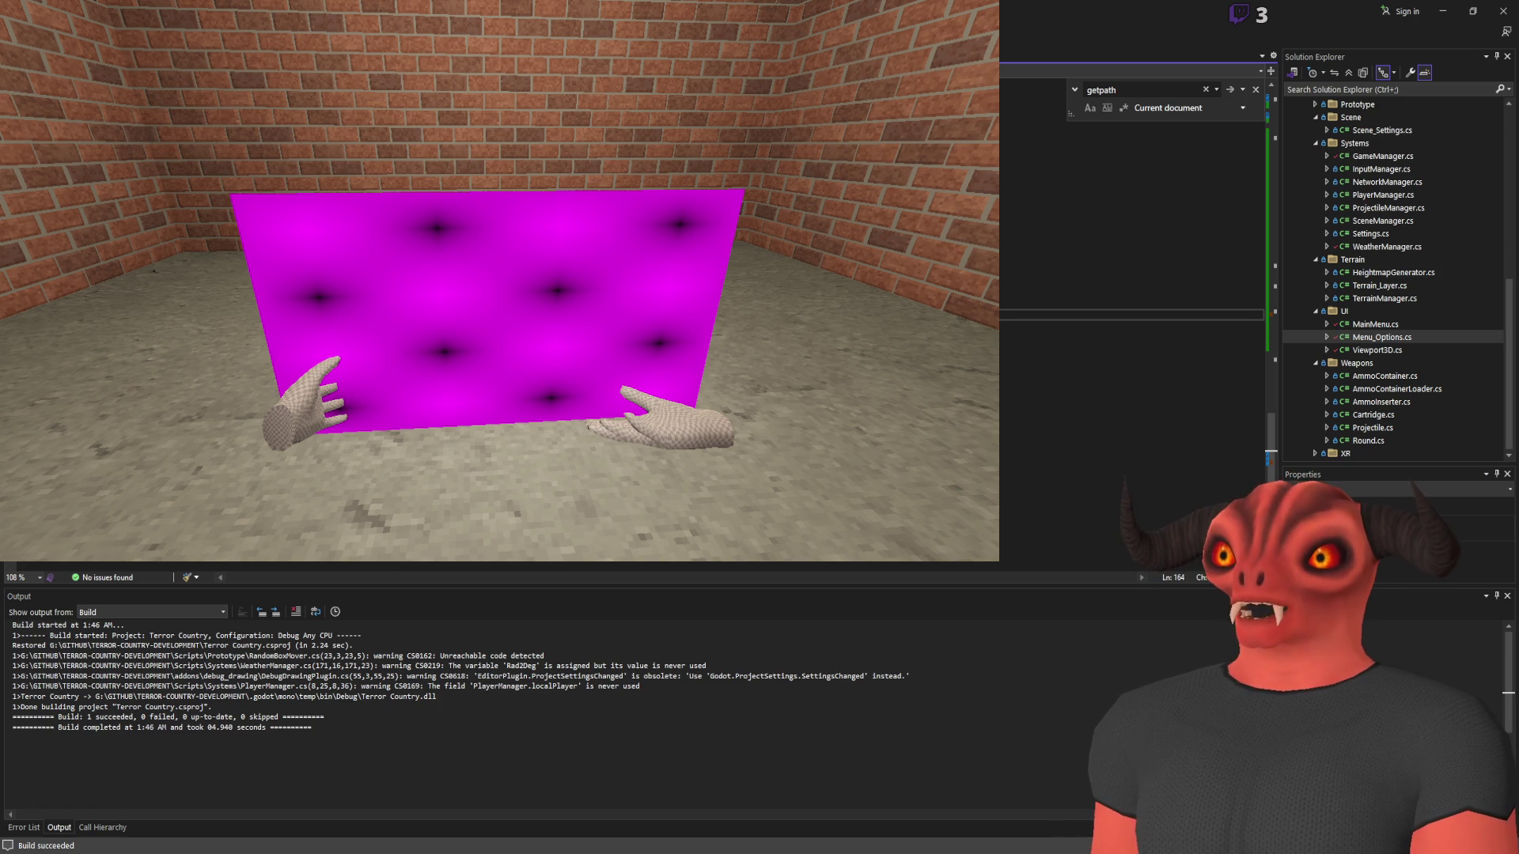
{"action": "key", "text": "alt+Tab"}
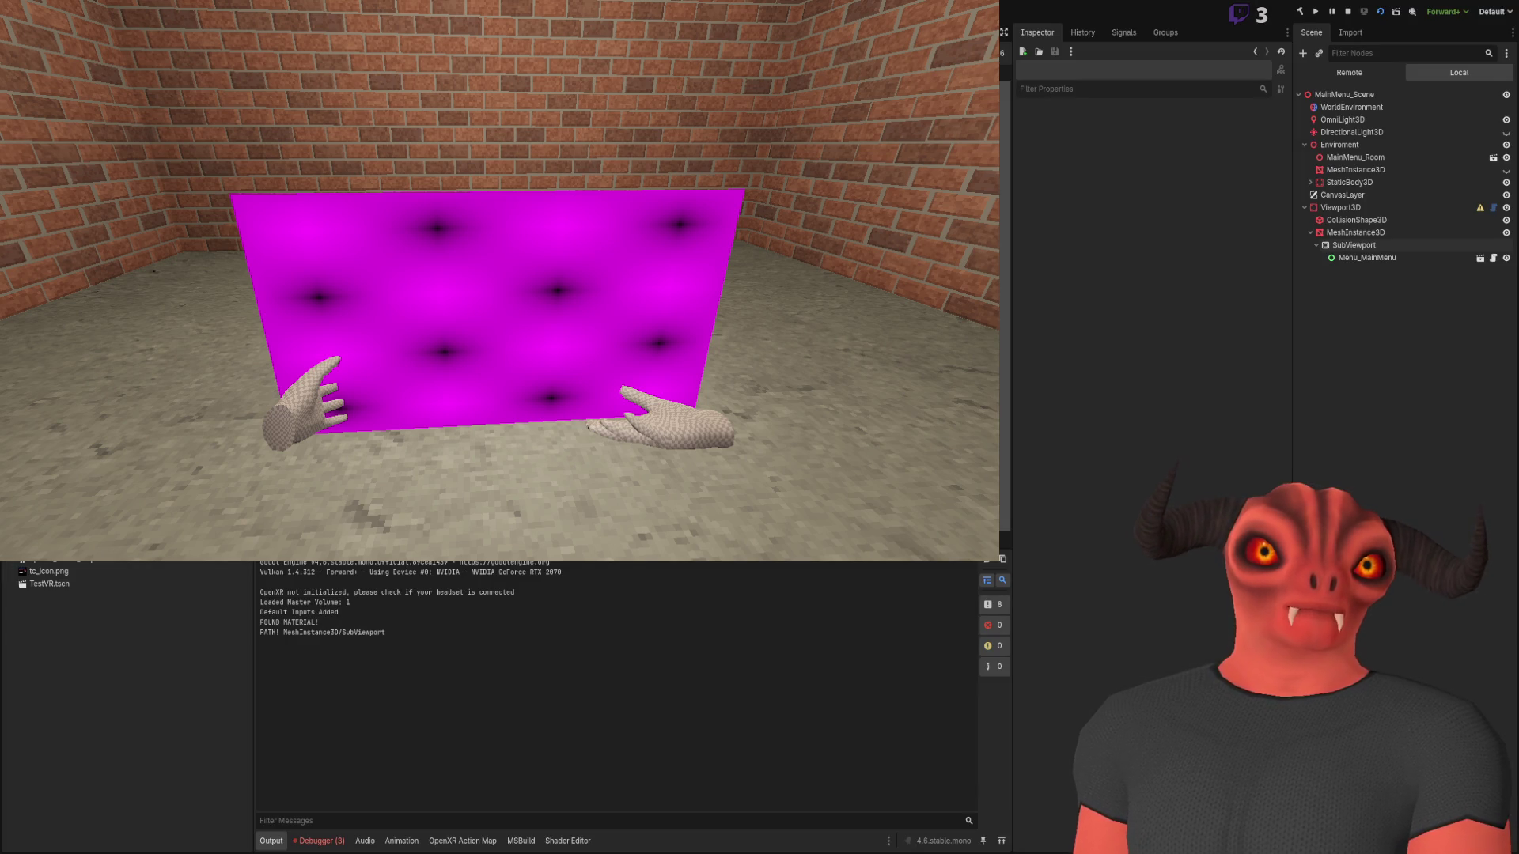
{"action": "key", "text": "alt+Tab"}
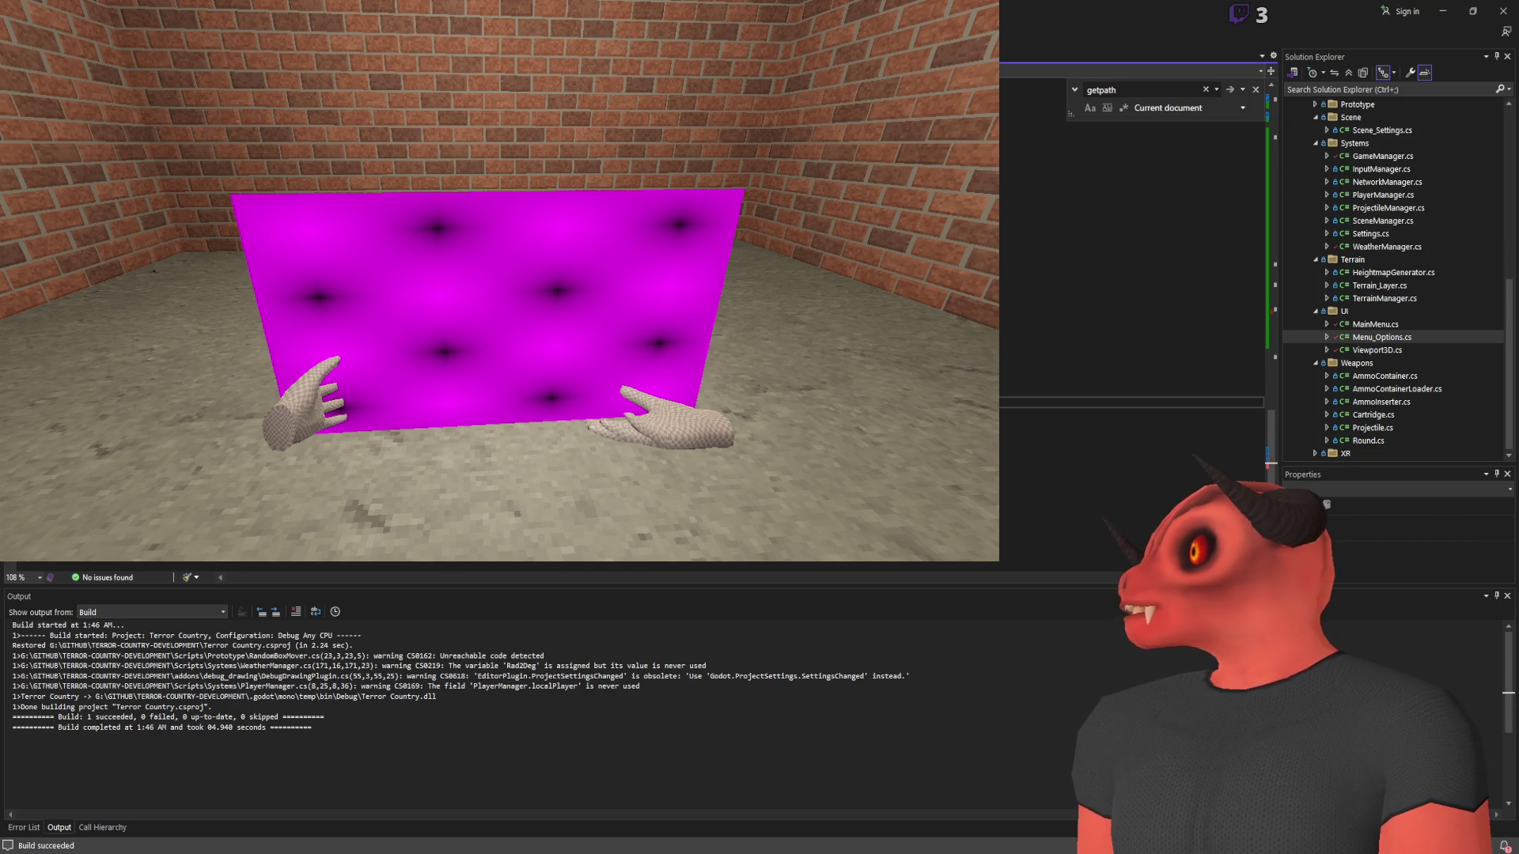
{"action": "key", "text": "alt+Tab"}
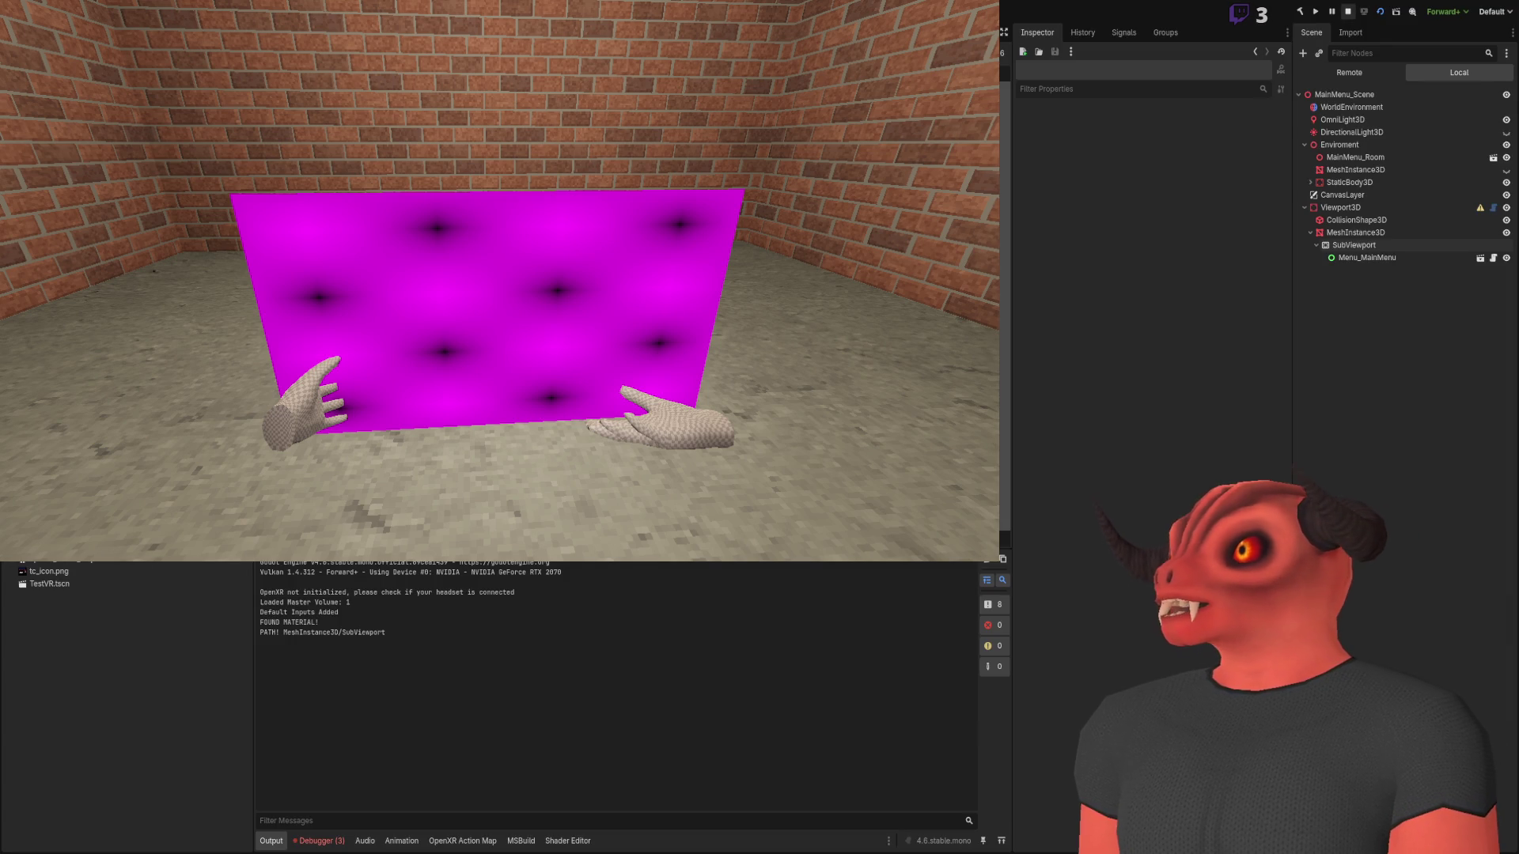
{"action": "key", "text": "F8"}
{"action": "key", "text": "alt+Tab"}
{"action": "type", "text": "/ root / MainMenu_Scene / Viewport3D / MeshInstance3D / SubViewport Viewport3D / MeshInstance3D / SubViewport"}
Start a block comment under GD.Print holding the full /root/MainMenu_Scene/Viewport3D/MeshInstance3D/SubViewport path
{"action": "key", "text": "ctrl+z"}
{"action": "key", "text": "ctrl+z"}
{"action": "key", "text": "ctrl+z"}
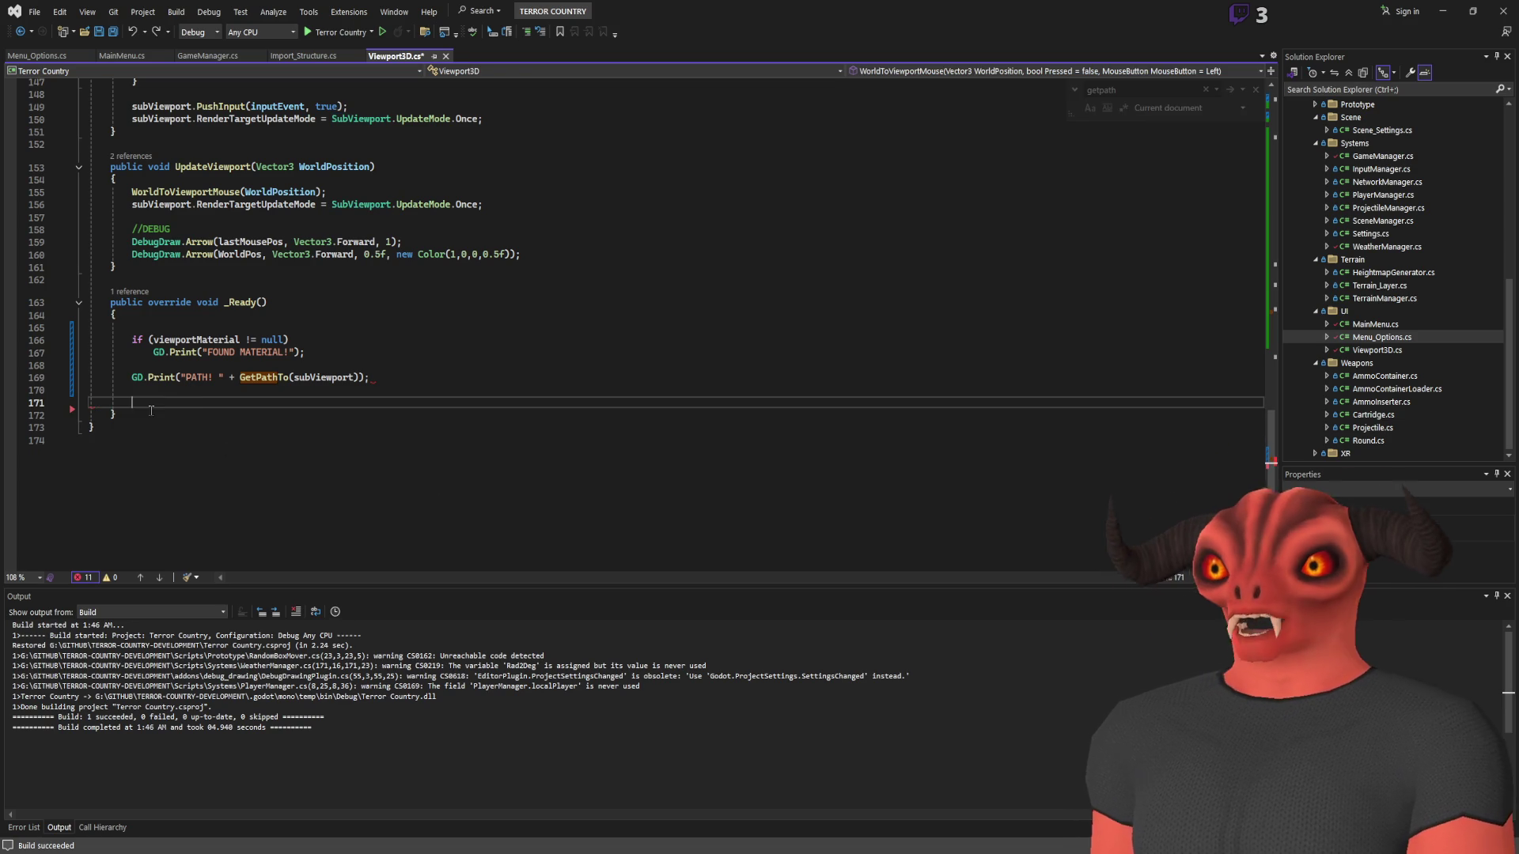
{"action": "type", "text": "/*"}
{"action": "key", "text": "Return"}
{"action": "key", "text": "Return"}
{"action": "key", "text": "Return"}
{"action": "key", "text": "ctrl+v"}
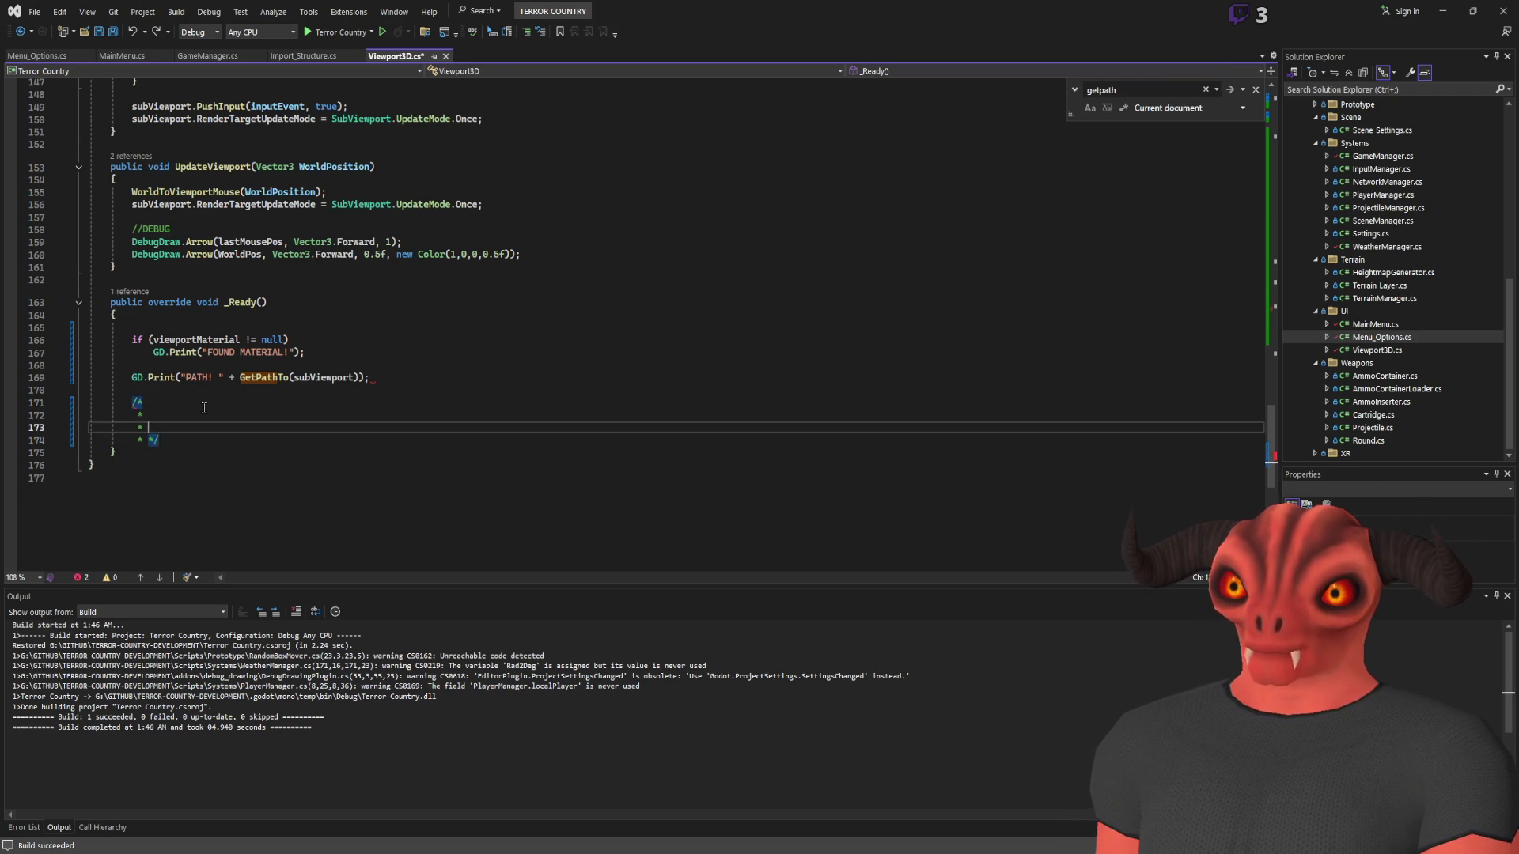
{"action": "key", "text": "Tab"}
{"action": "key", "text": "Tab"}
{"action": "key", "text": "Tab"}
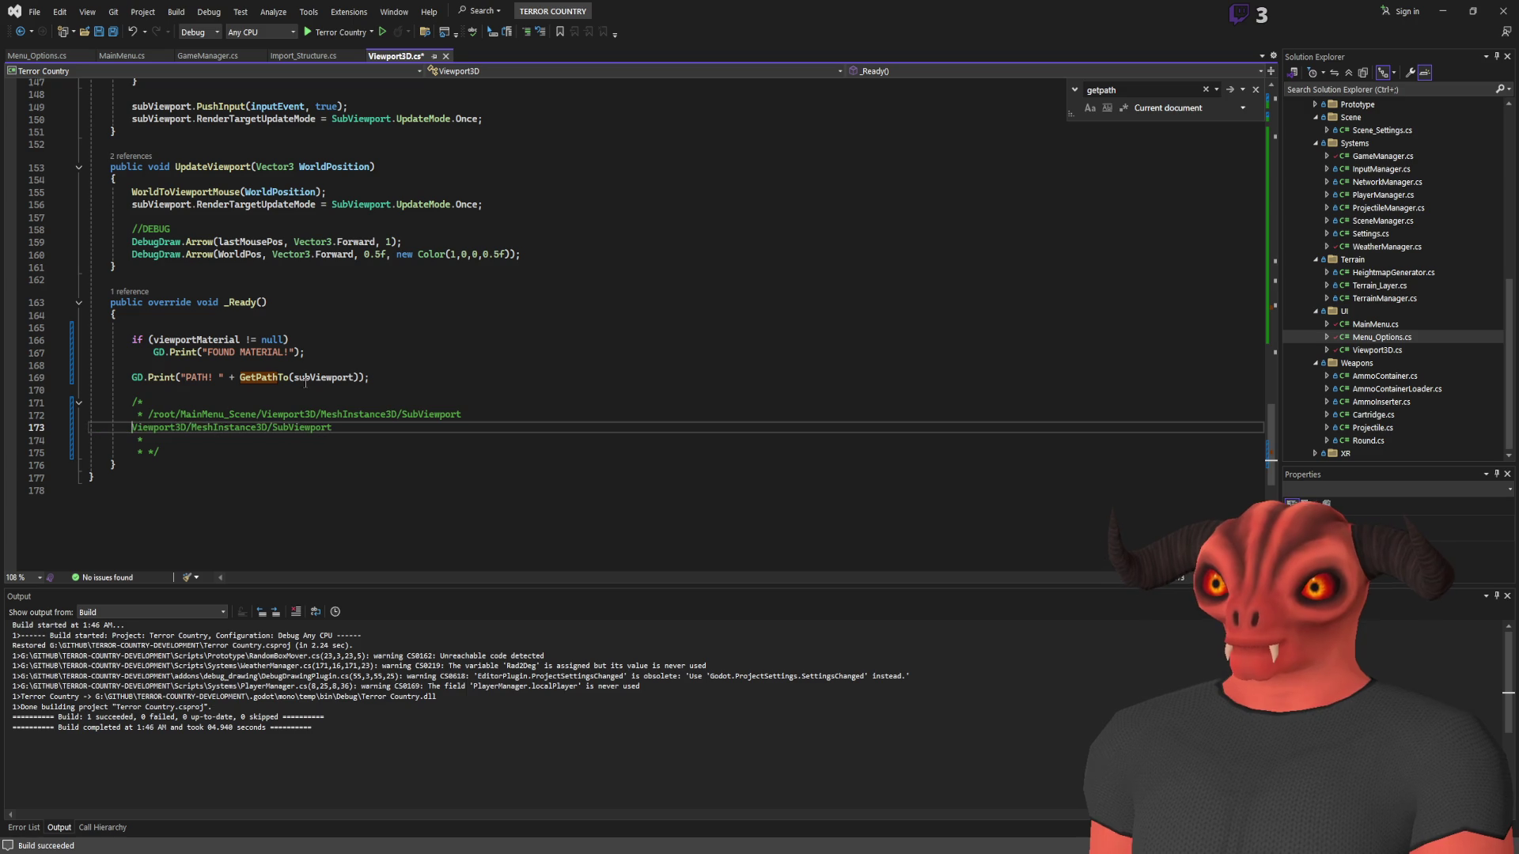
Add the relative path Viewport3D/MeshInstance3D/SubViewport below the full path in the comment
{"action": "left_click_drag", "start_coordinate": [149, 413], "coordinate": [676, 412]}
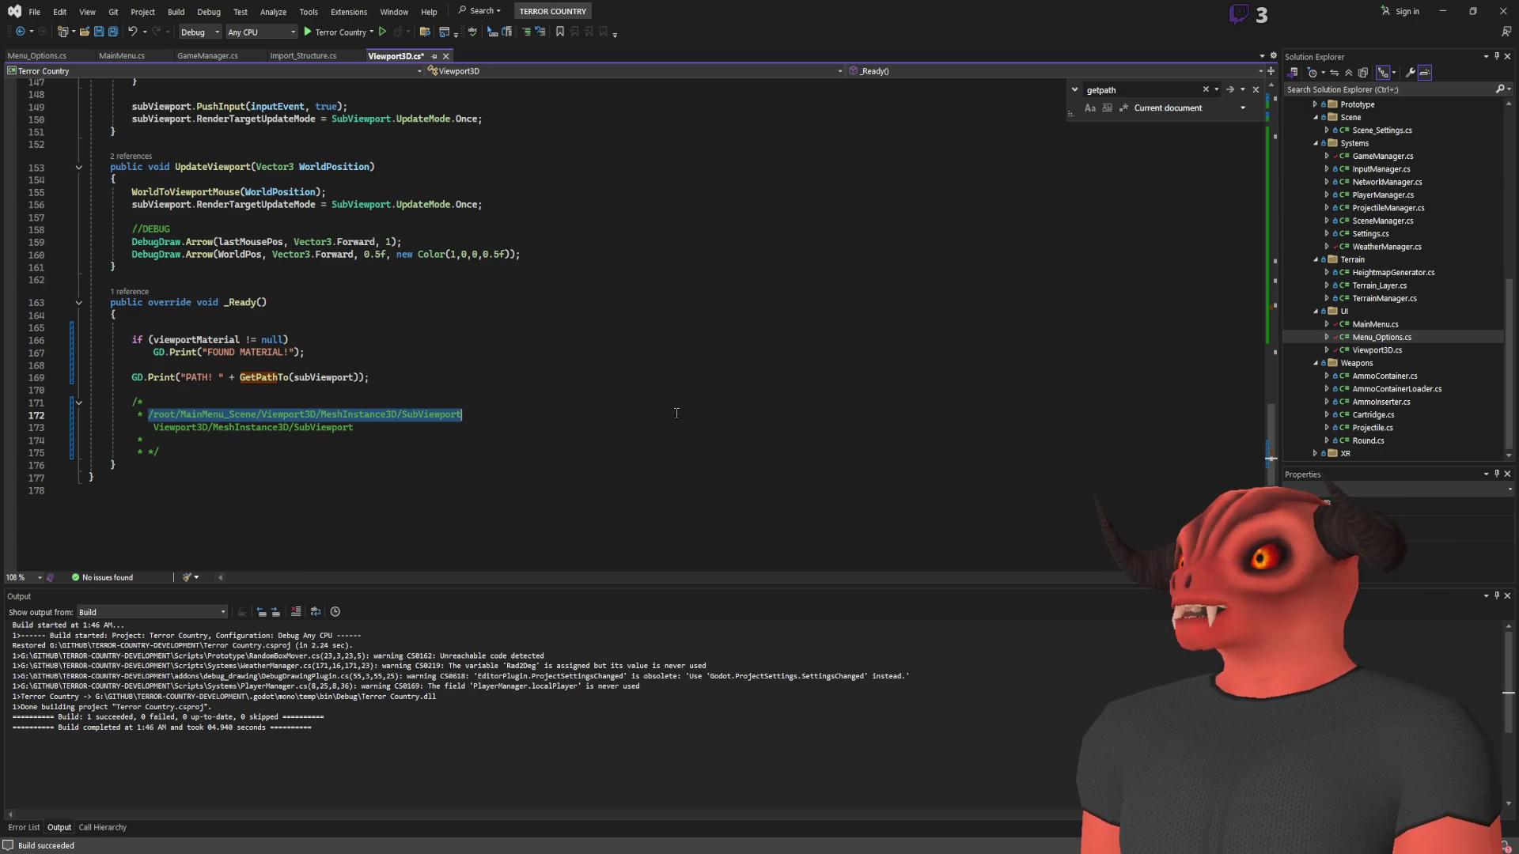
{"action": "scroll", "coordinate": [594, 394], "scroll_direction": "down", "scroll_amount": 2}
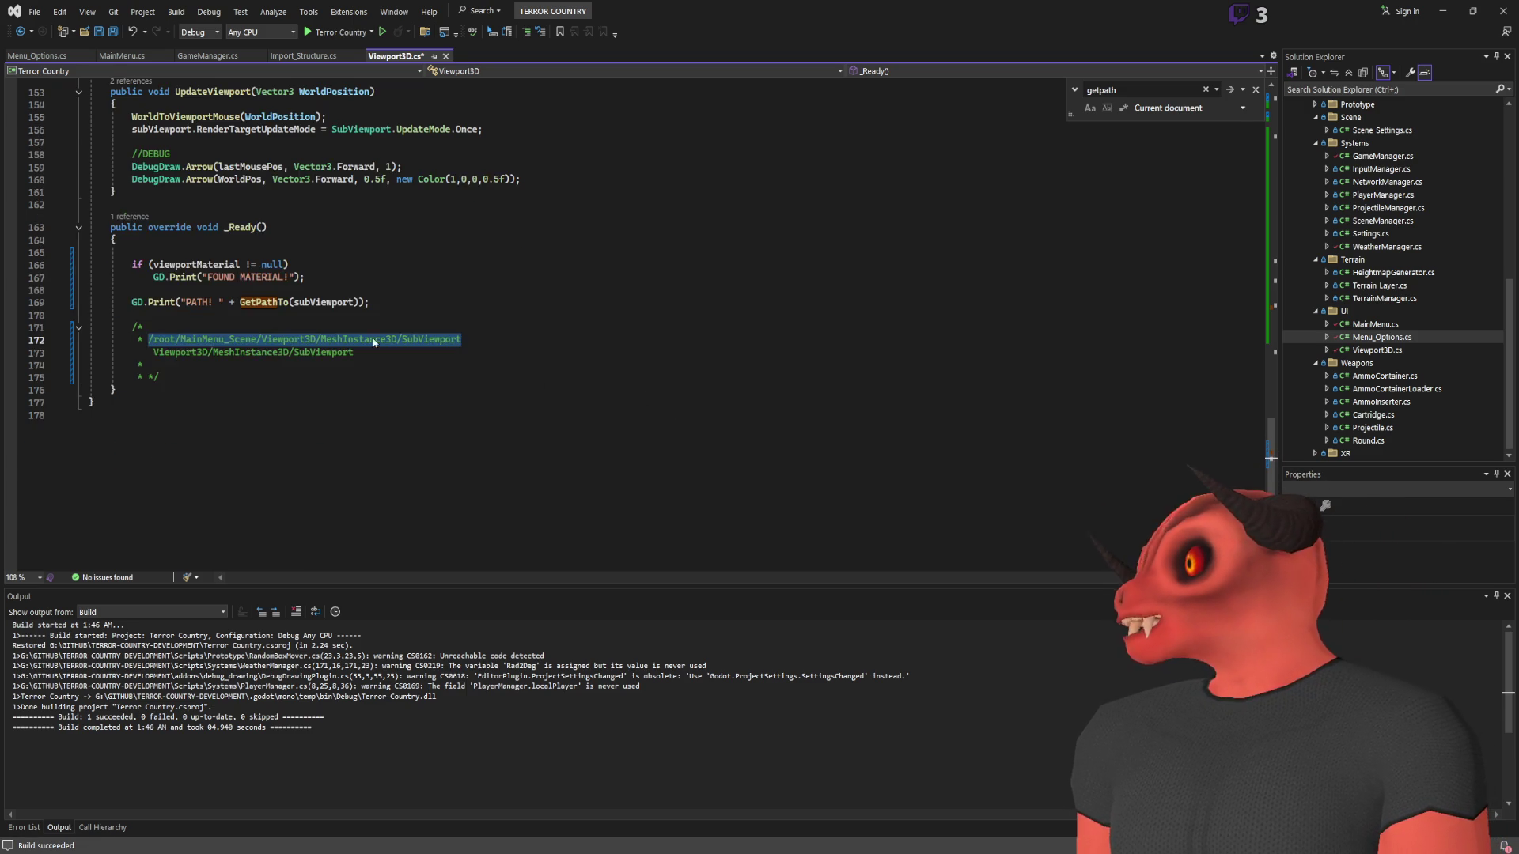
{"action": "scroll", "coordinate": [594, 393], "scroll_direction": "up", "scroll_amount": 5, "text": "ctrl"}
{"action": "left_click", "coordinate": [242, 500]}
{"action": "left_click_drag", "start_coordinate": [244, 500], "coordinate": [784, 494]}
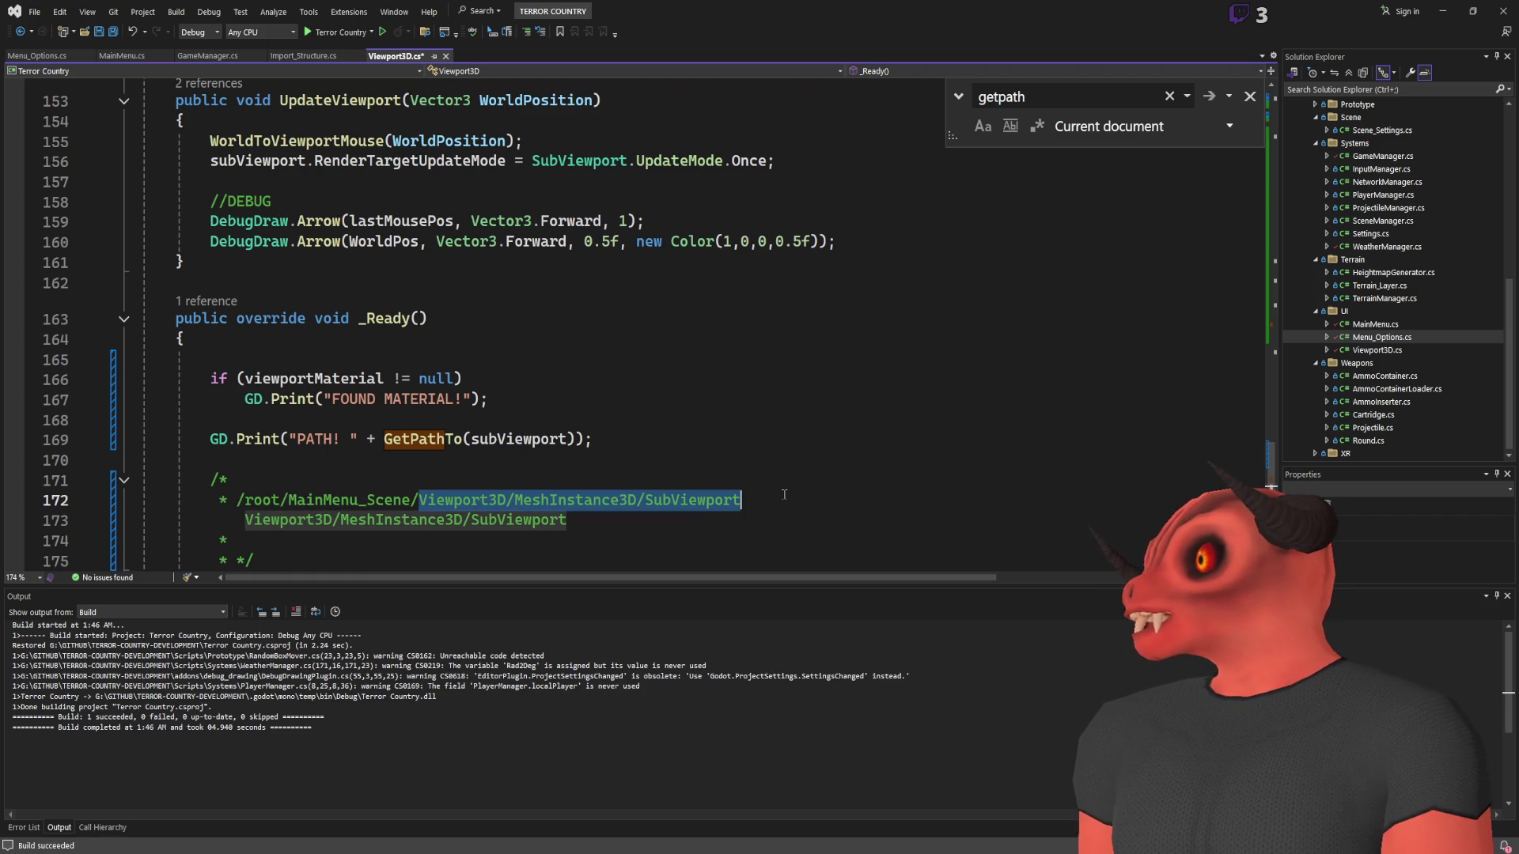
{"action": "scroll", "coordinate": [740, 486], "scroll_direction": "down", "scroll_amount": 1}
{"action": "left_click_drag", "start_coordinate": [245, 459], "coordinate": [603, 452]}
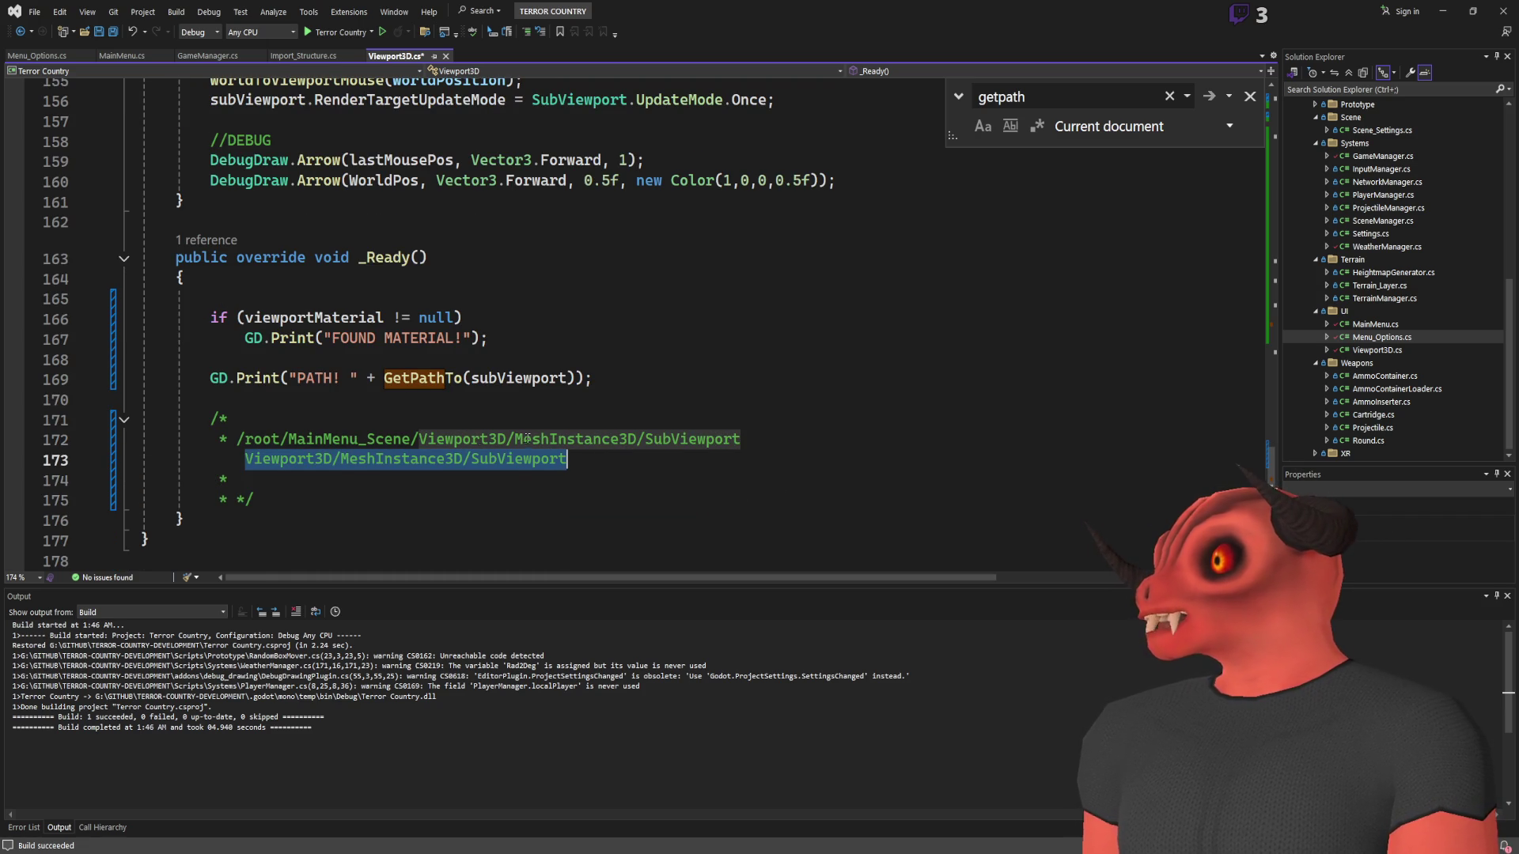
{"action": "left_click", "coordinate": [449, 439]}
{"action": "mouse_move", "coordinate": [422, 438]}
{"action": "left_mouse_down"}
{"action": "mouse_move", "coordinate": [218, 438]}
{"action": "mouse_move", "coordinate": [567, 459]}
{"action": "left_mouse_up"}
{"action": "left_click", "coordinate": [237, 459]}
{"action": "left_click", "coordinate": [568, 459]}
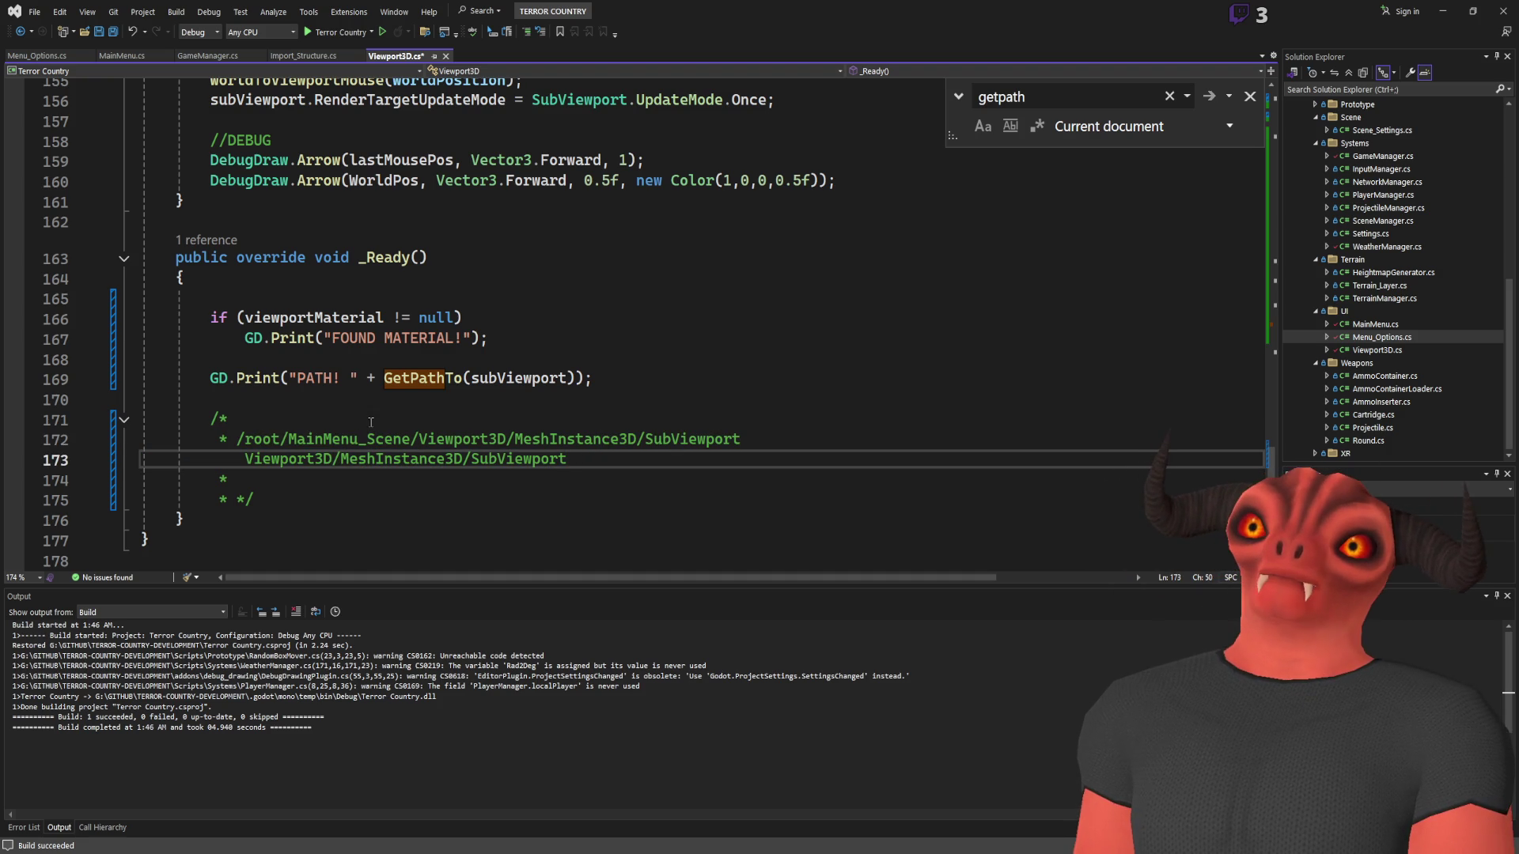
{"action": "scroll", "coordinate": [273, 496], "scroll_direction": "down", "scroll_amount": 3, "text": "ctrl"}
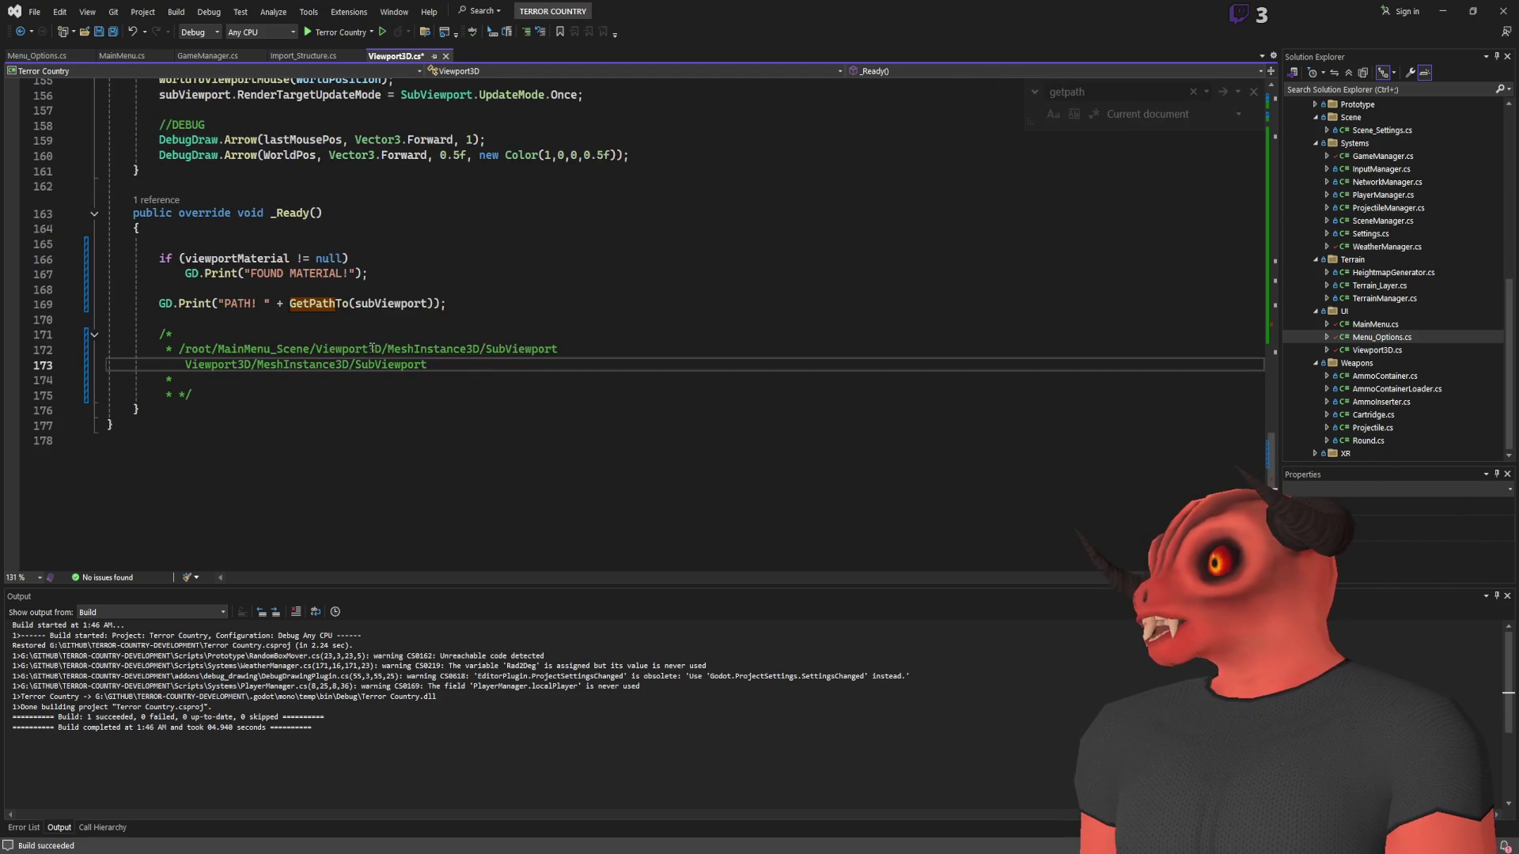
{"action": "mouse_move", "coordinate": [193, 395]}
{"action": "left_mouse_down"}
{"action": "mouse_move", "coordinate": [483, 320]}
{"action": "mouse_move", "coordinate": [488, 289]}
{"action": "left_mouse_up"}
Remove the path print line and comment, and check where sceneRoot is declared
{"action": "key", "text": "BackSpace"}
{"action": "scroll", "coordinate": [486, 284], "scroll_direction": "up", "scroll_amount": 20}
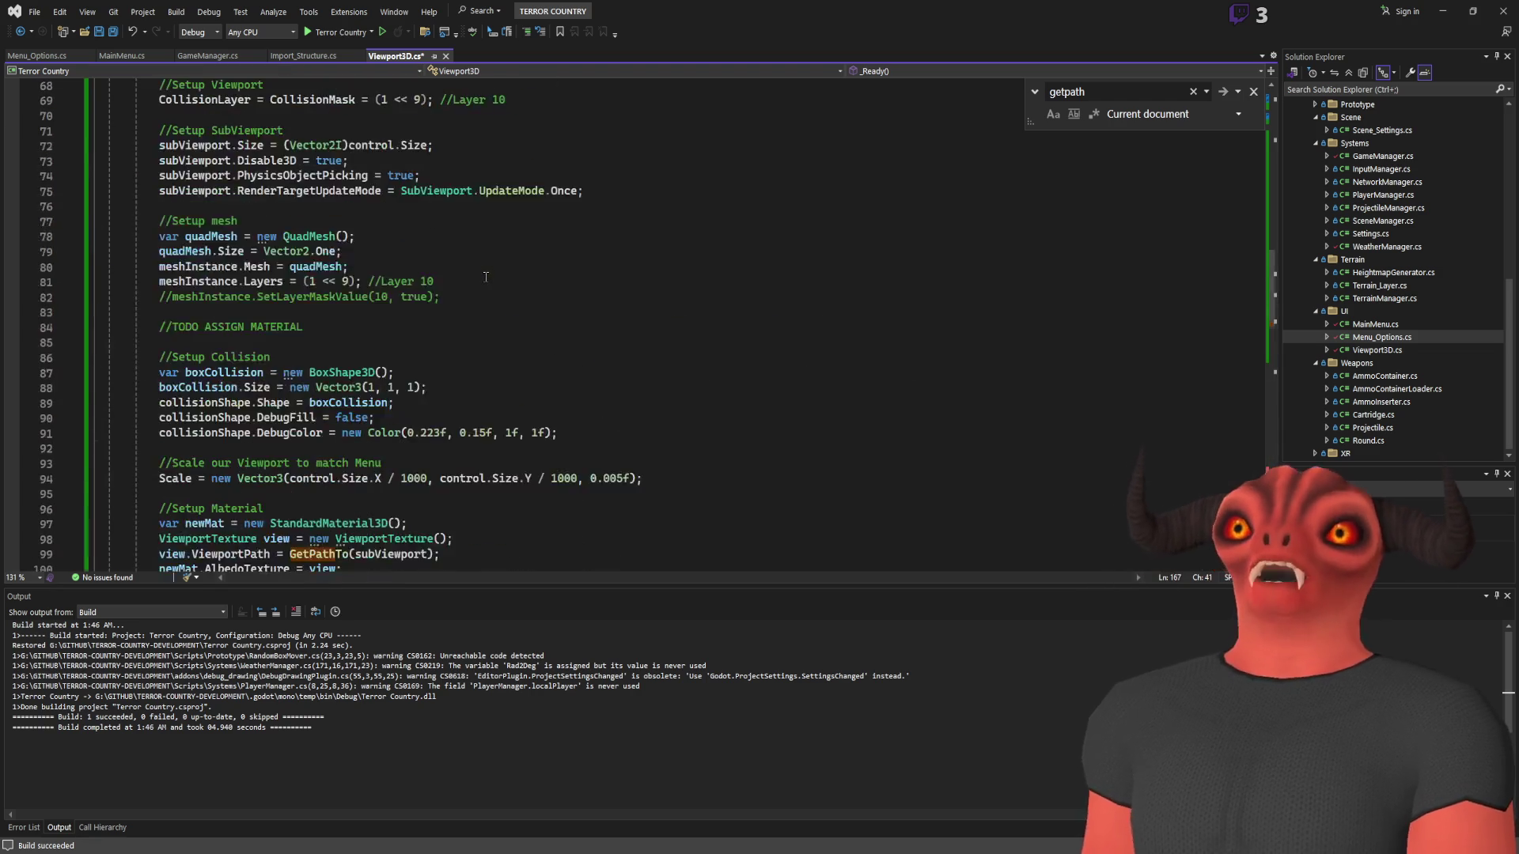
{"action": "scroll", "coordinate": [486, 277], "scroll_direction": "down", "scroll_amount": 9}
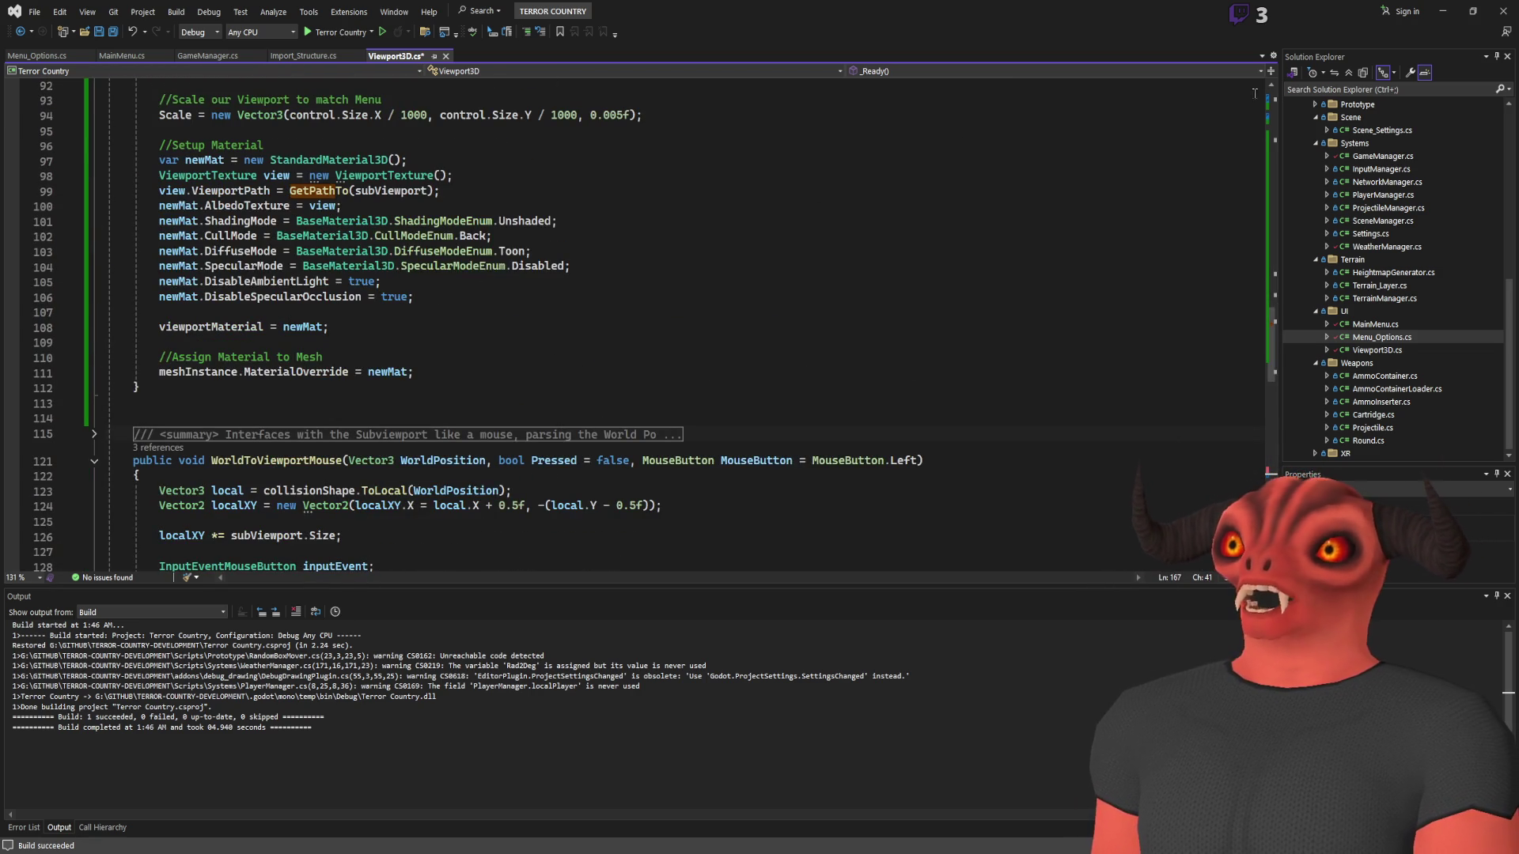
{"action": "scroll", "coordinate": [419, 297], "scroll_direction": "up", "scroll_amount": 3}
{"action": "scroll", "coordinate": [331, 324], "scroll_direction": "up", "scroll_amount": 20}
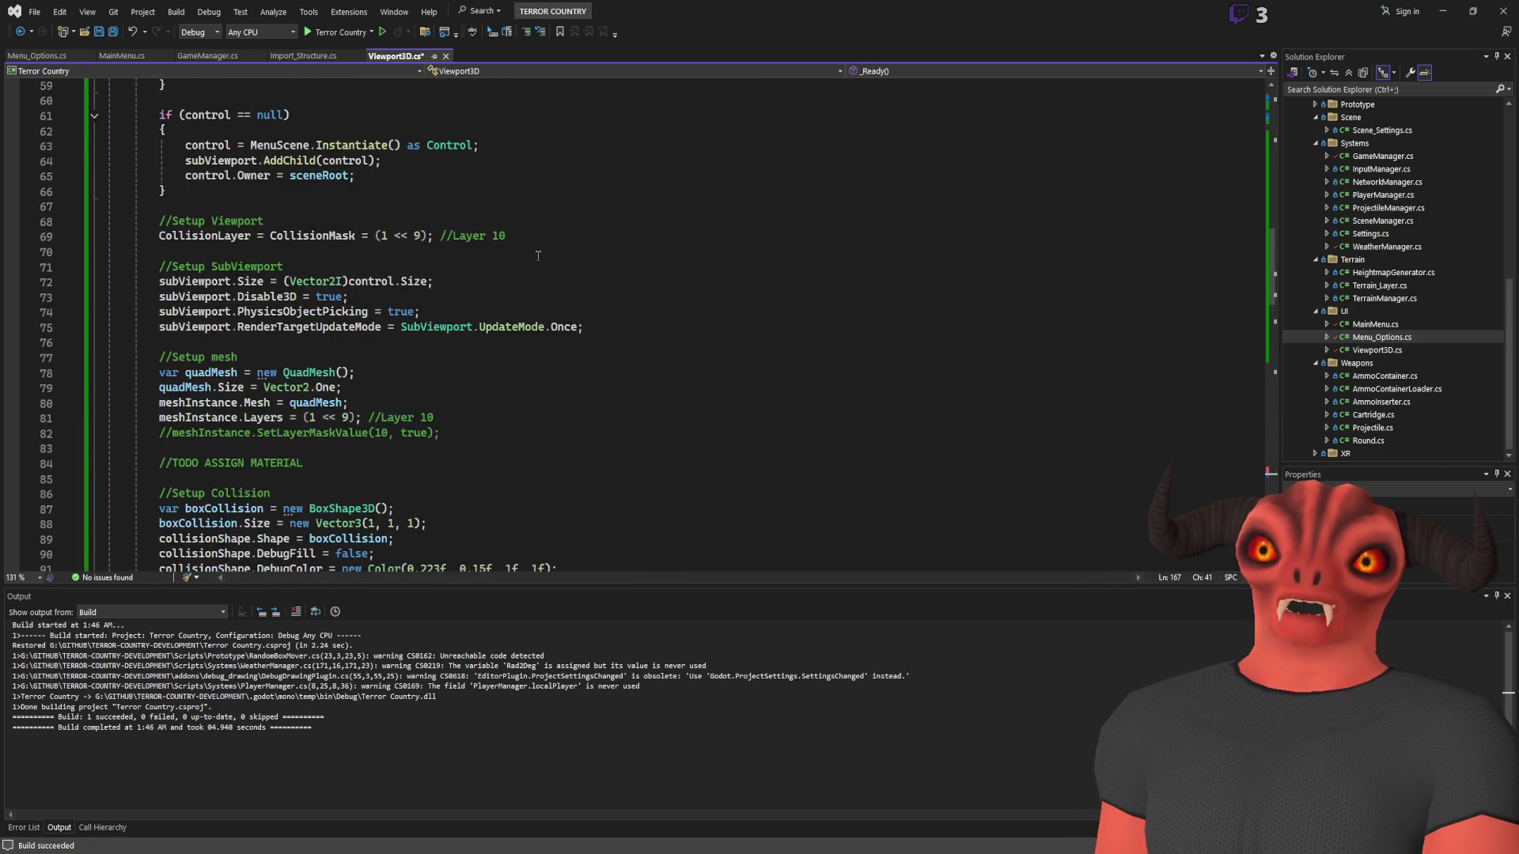
{"action": "double_click", "coordinate": [236, 294]}
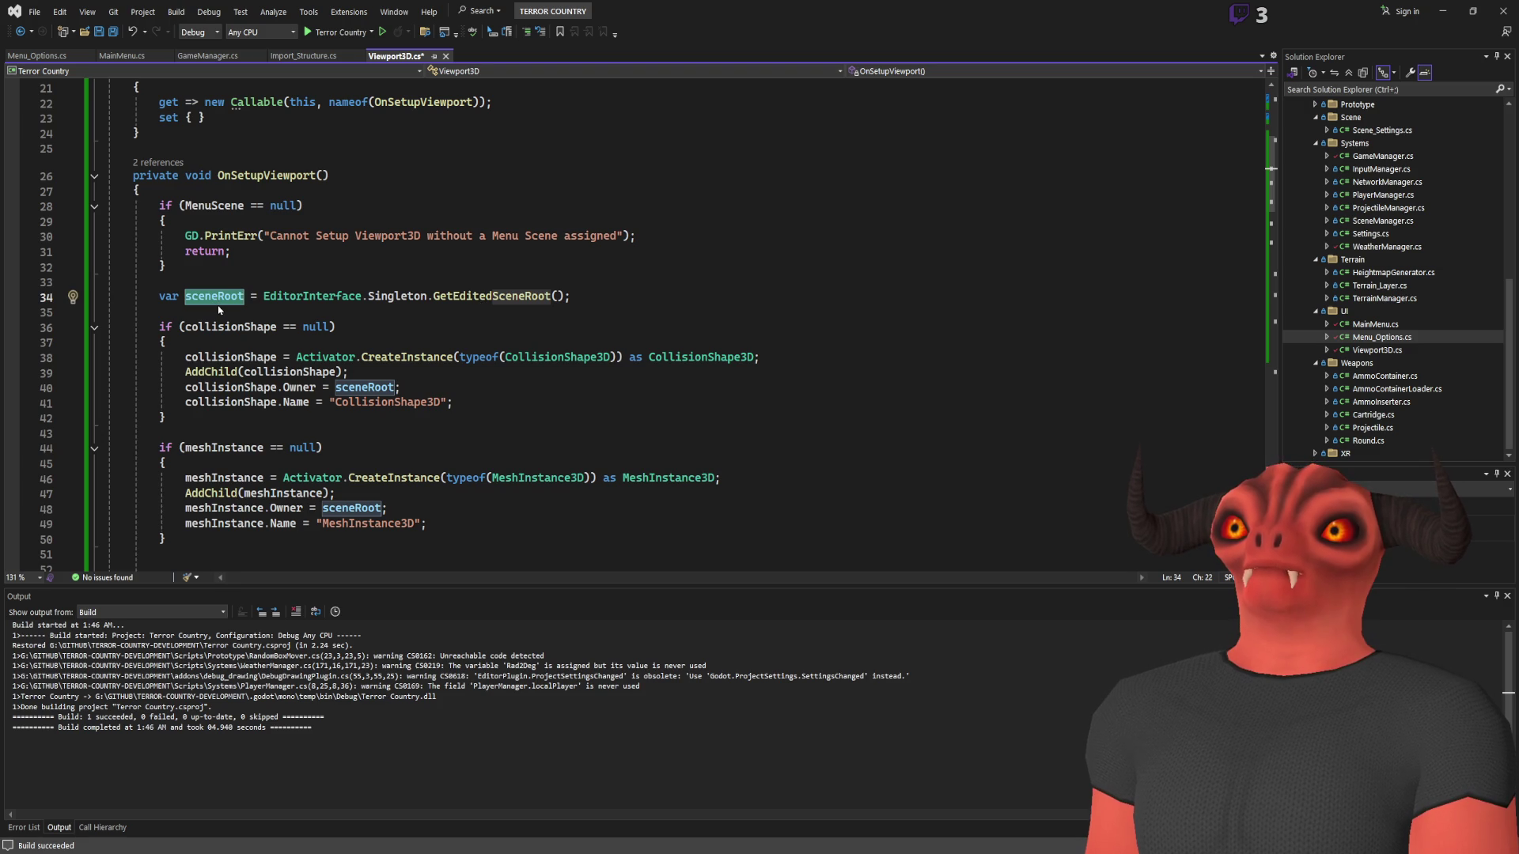
{"action": "scroll", "coordinate": [219, 310], "scroll_direction": "down", "scroll_amount": 20}
{"action": "scroll", "coordinate": [305, 301], "scroll_direction": "up", "scroll_amount": 9}
Prefix GetPathTo on line 99 with 'sceneRoot.' and save the script
{"action": "left_click", "coordinate": [290, 373]}
{"action": "type", "text": "sceneRoot."}
{"action": "key", "text": "ctrl+s"}
{"action": "left_click_drag", "start_coordinate": [500, 373], "coordinate": [290, 373]}
{"action": "scroll", "coordinate": [504, 356], "scroll_direction": "down", "scroll_amount": 20}
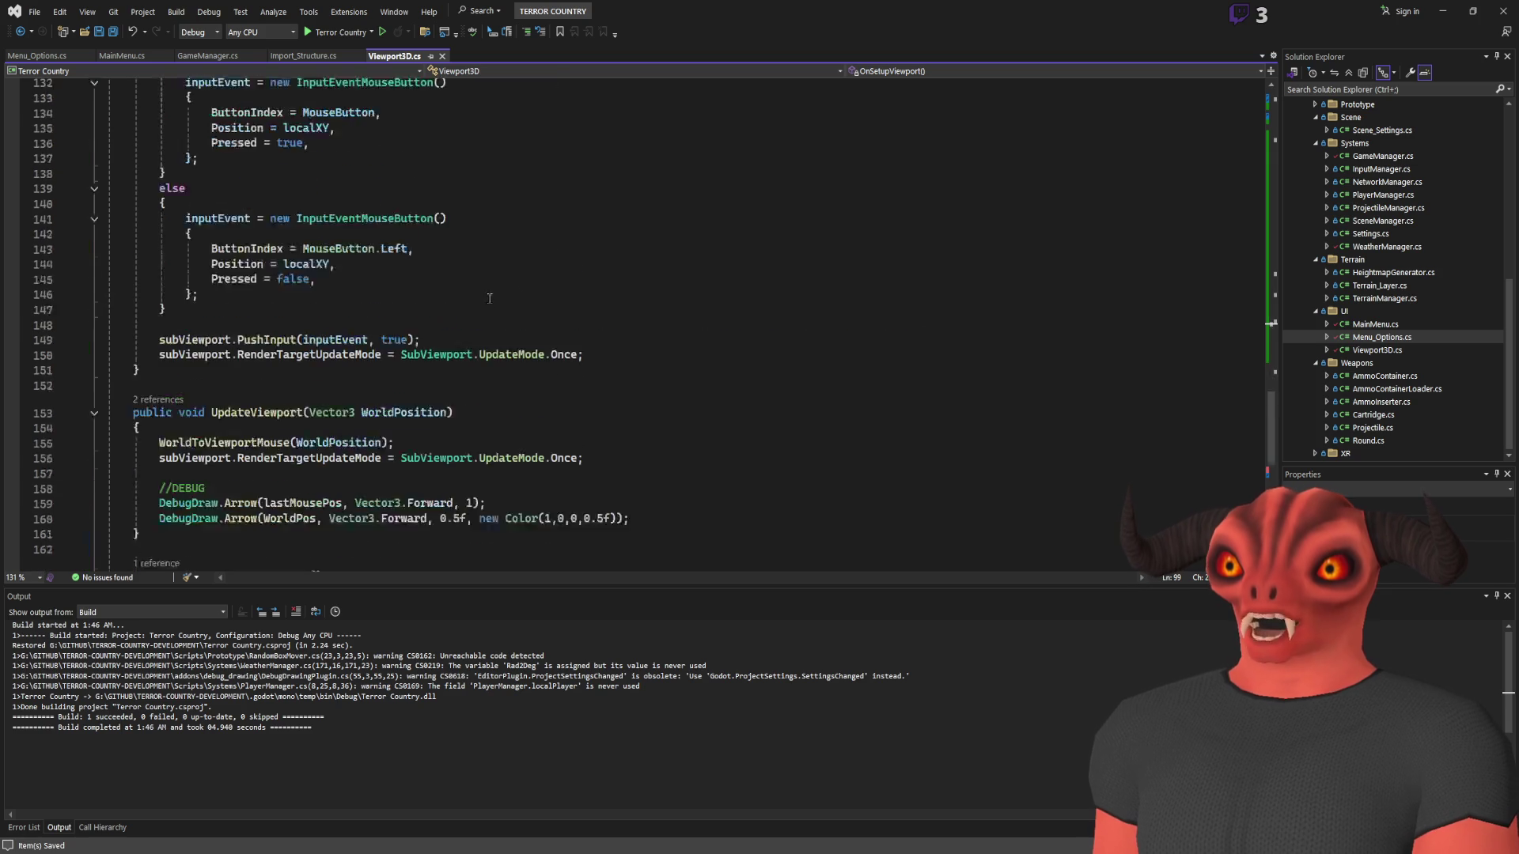
{"action": "left_click", "coordinate": [417, 404]}
{"action": "key", "text": "Return"}
{"action": "key", "text": "Return"}
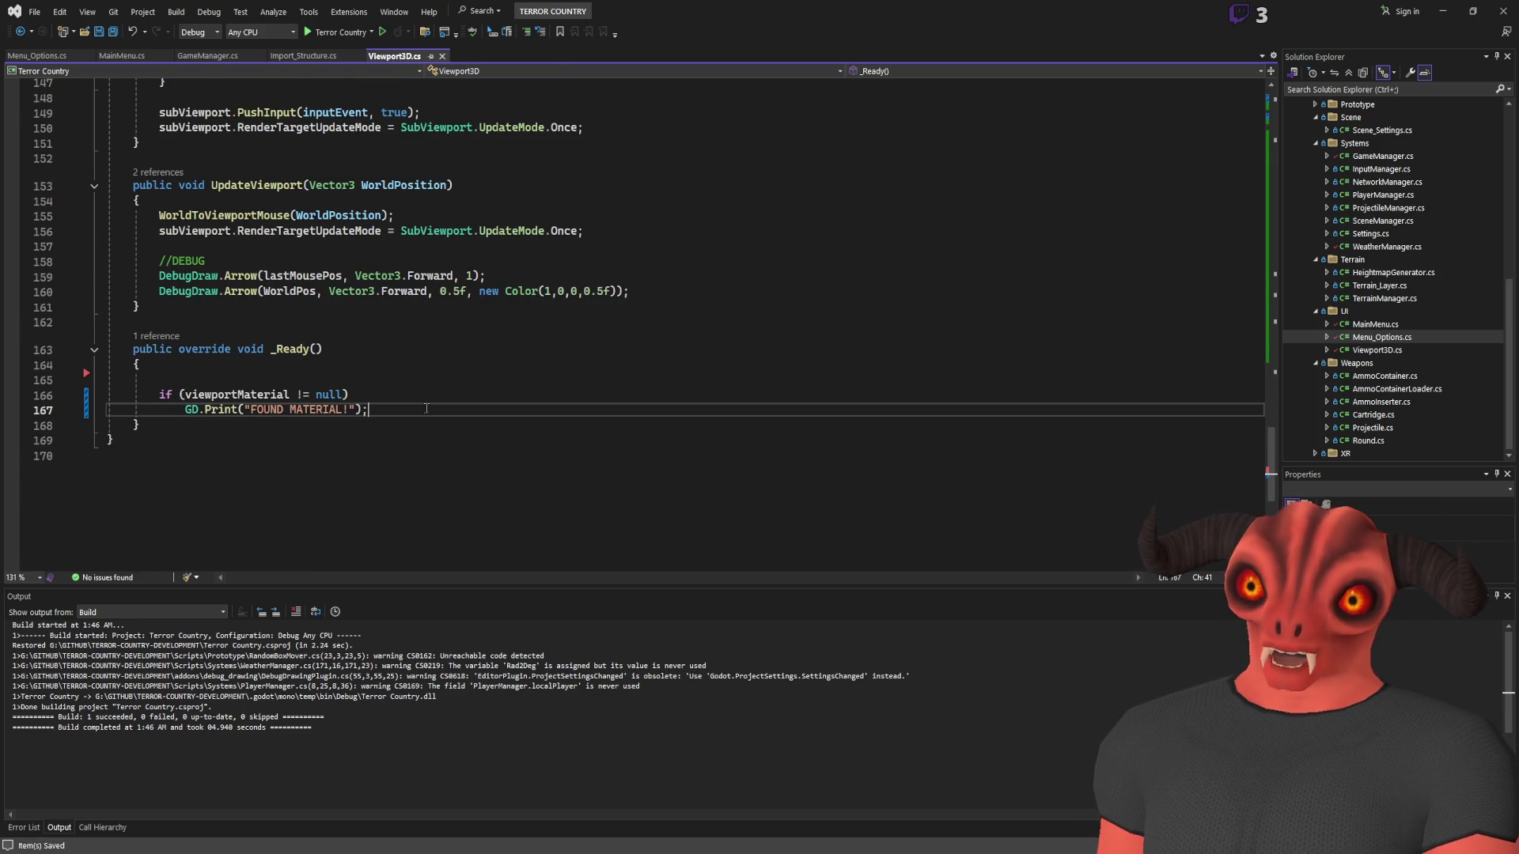
Add a print of sceneRoot.GetPathTo(subViewport) in _Ready, save, and make line 169 print viewportMaterial
{"action": "type", "text": "GD.Print"}
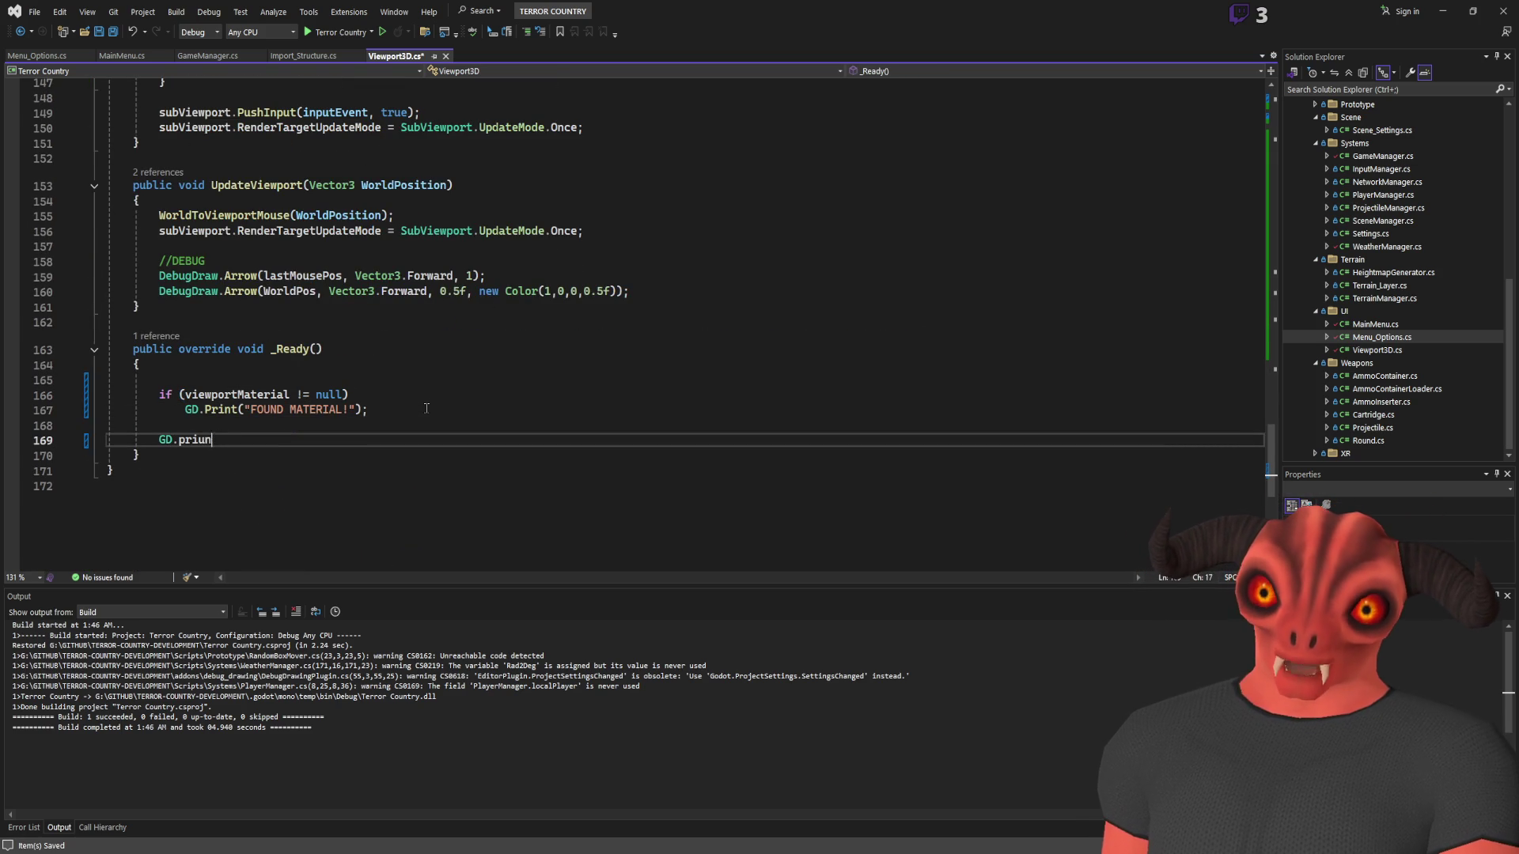
{"action": "type", "text": "(sceneRoot.GetPathTo(subViewport));"}
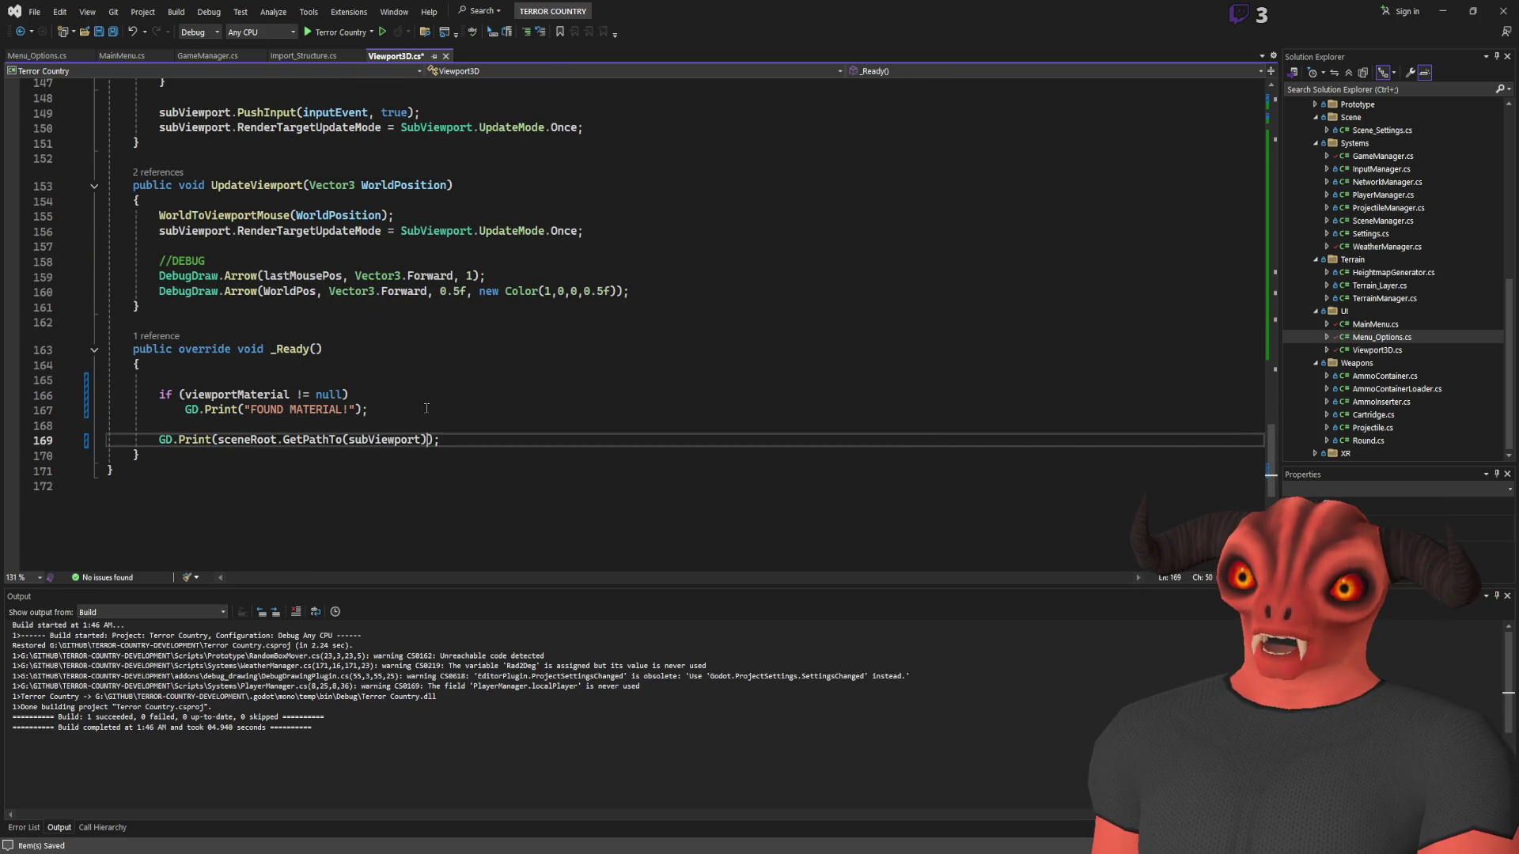
{"action": "key", "text": "ctrl+s"}
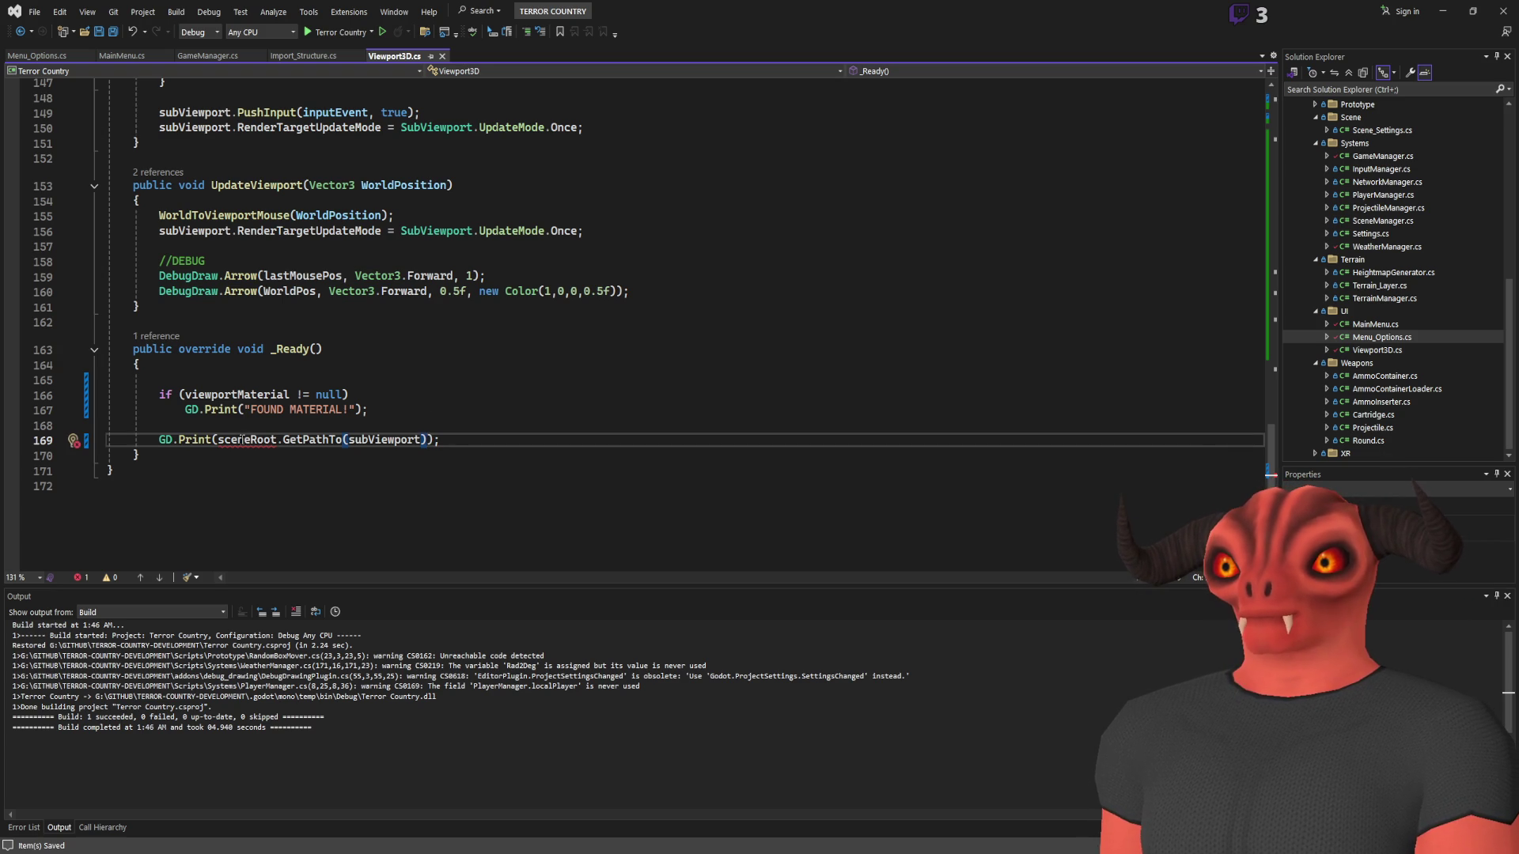
{"action": "double_click", "coordinate": [224, 395]}
{"action": "key", "text": "ctrl+c"}
{"action": "left_click_drag", "start_coordinate": [219, 440], "coordinate": [427, 440]}
{"action": "key", "text": "ctrl+v"}
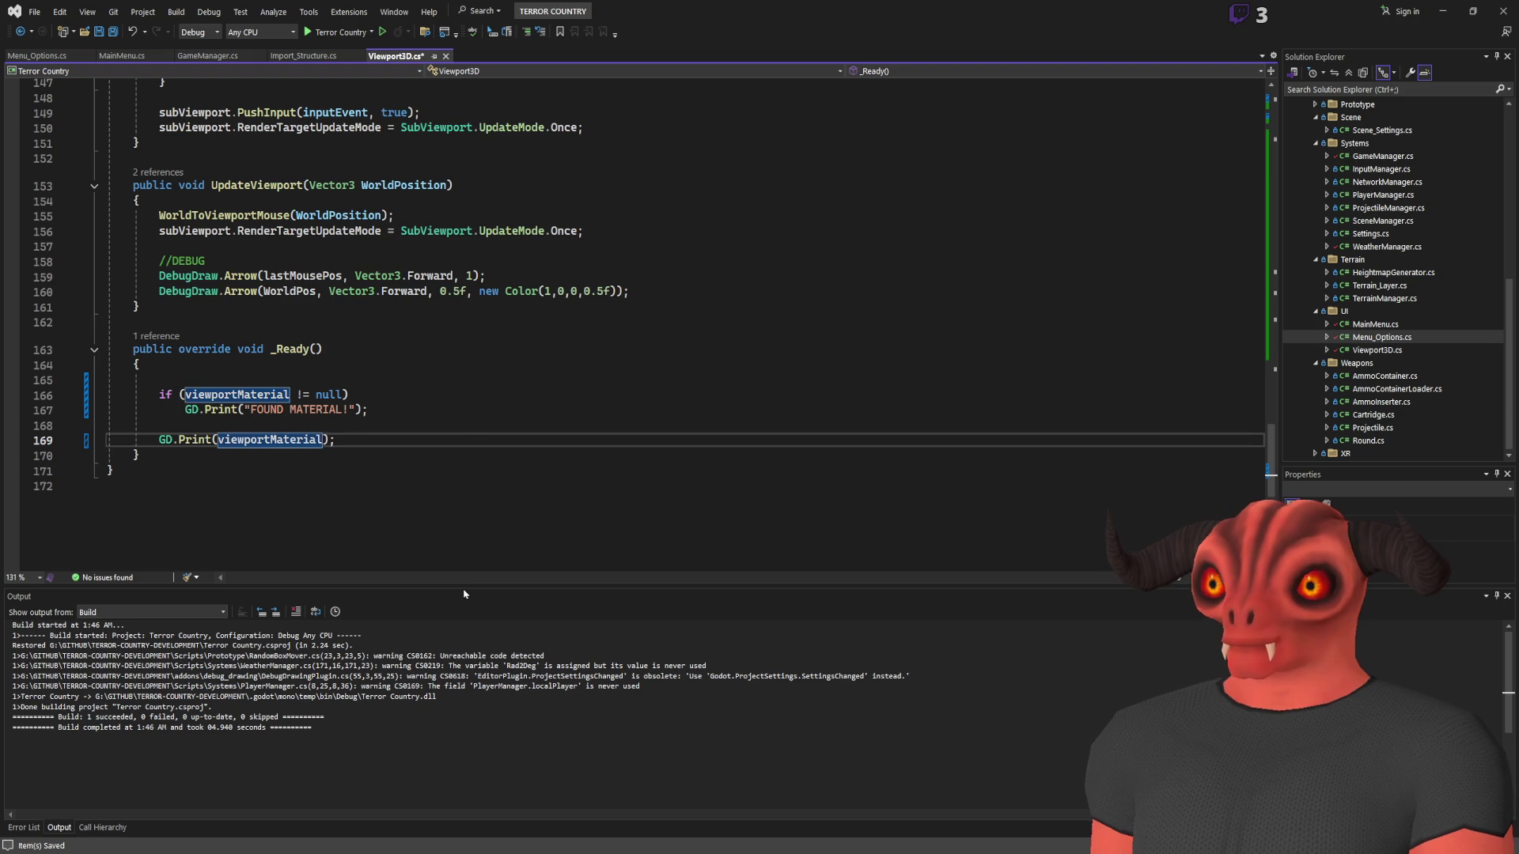
{"action": "type", "text": ".a"}
{"action": "key", "text": "BackSpace"}
{"action": "left_click_drag", "start_coordinate": [162, 426], "coordinate": [372, 435]}
{"action": "left_click", "coordinate": [372, 434]}
Add GD.Print(view.ViewportPath); right after the ViewportPath assignment and save
{"action": "scroll", "coordinate": [427, 348], "scroll_direction": "up", "scroll_amount": 20}
{"action": "scroll", "coordinate": [480, 259], "scroll_direction": "down", "scroll_amount": 7}
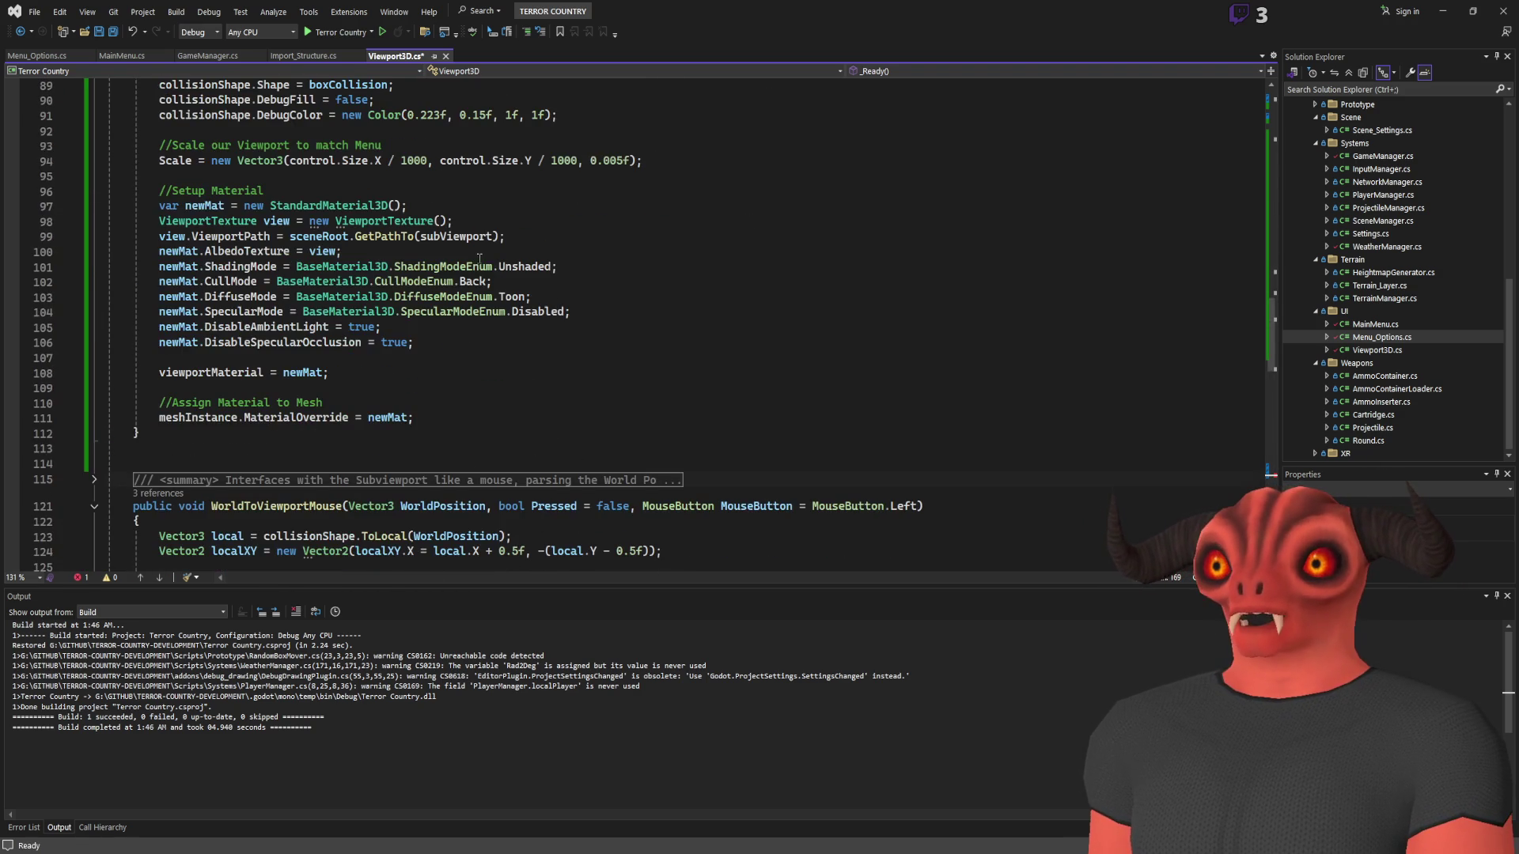
{"action": "left_click", "coordinate": [196, 225]}
{"action": "left_click", "coordinate": [477, 212]}
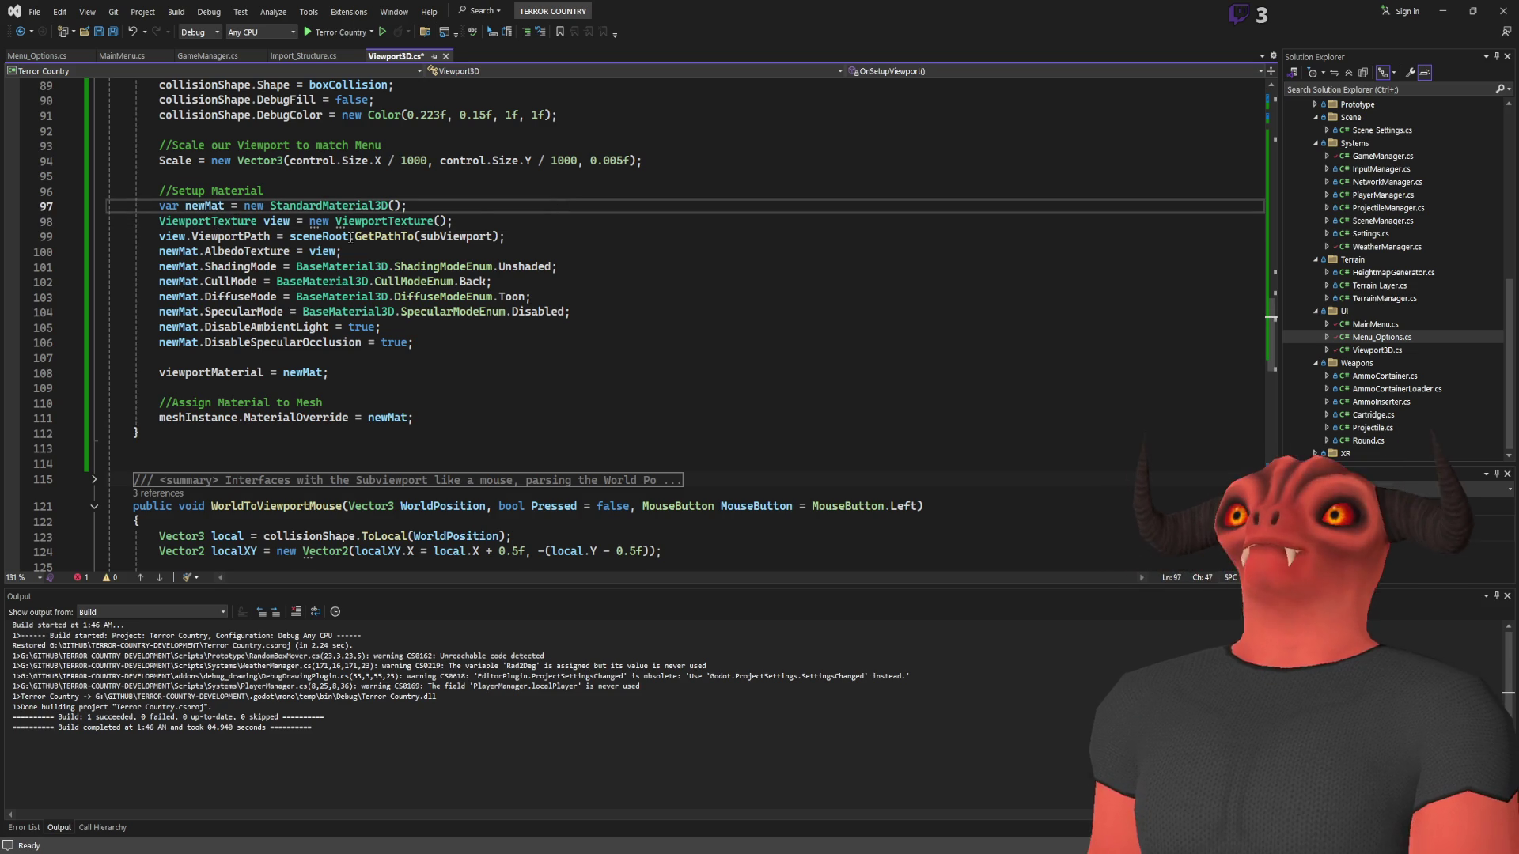
{"action": "left_click", "coordinate": [544, 237]}
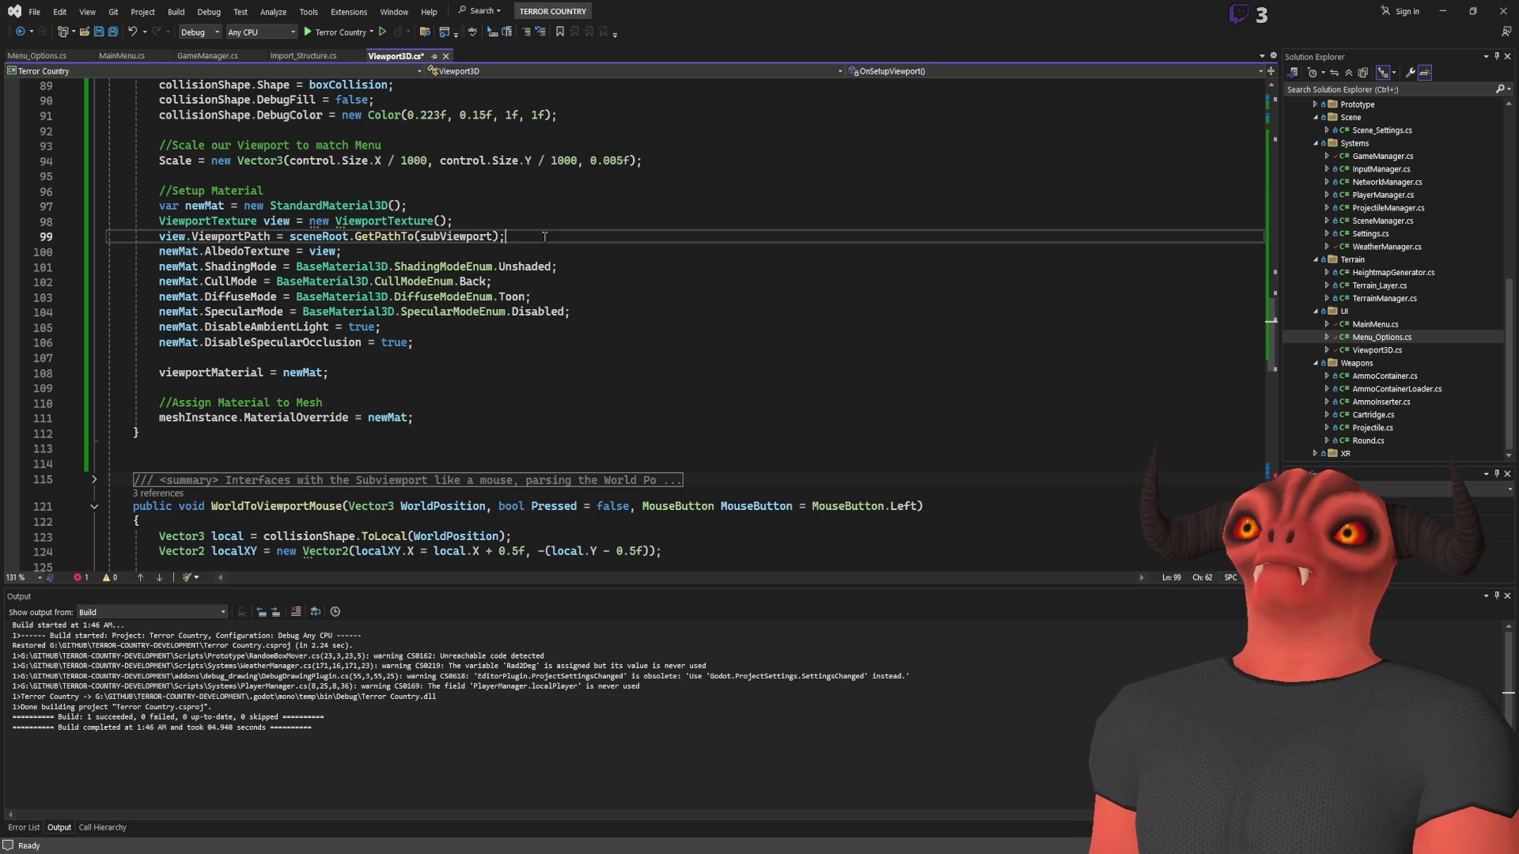
{"action": "key", "text": "Return"}
{"action": "type", "text": "GD.Print();"}
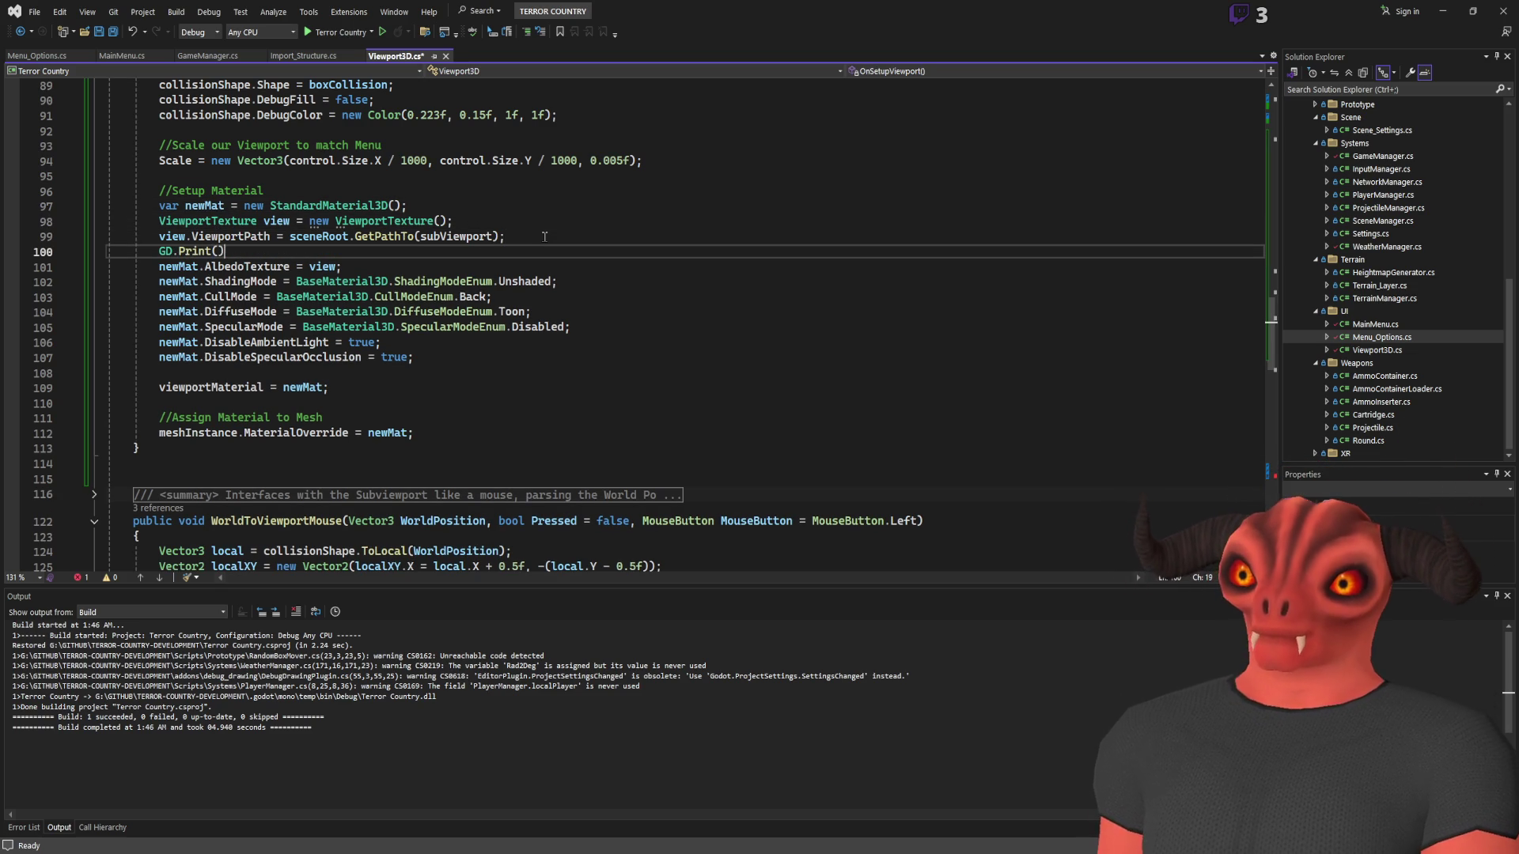
{"action": "left_click_drag", "start_coordinate": [270, 237], "coordinate": [159, 236]}
{"action": "key", "text": "ctrl+c"}
{"action": "left_click", "coordinate": [221, 250]}
{"action": "key", "text": "ctrl+v"}
{"action": "key", "text": "ctrl+s"}
Delete the debug print code from _Ready, leaving it empty
{"action": "scroll", "coordinate": [435, 247], "scroll_direction": "down", "scroll_amount": 20}
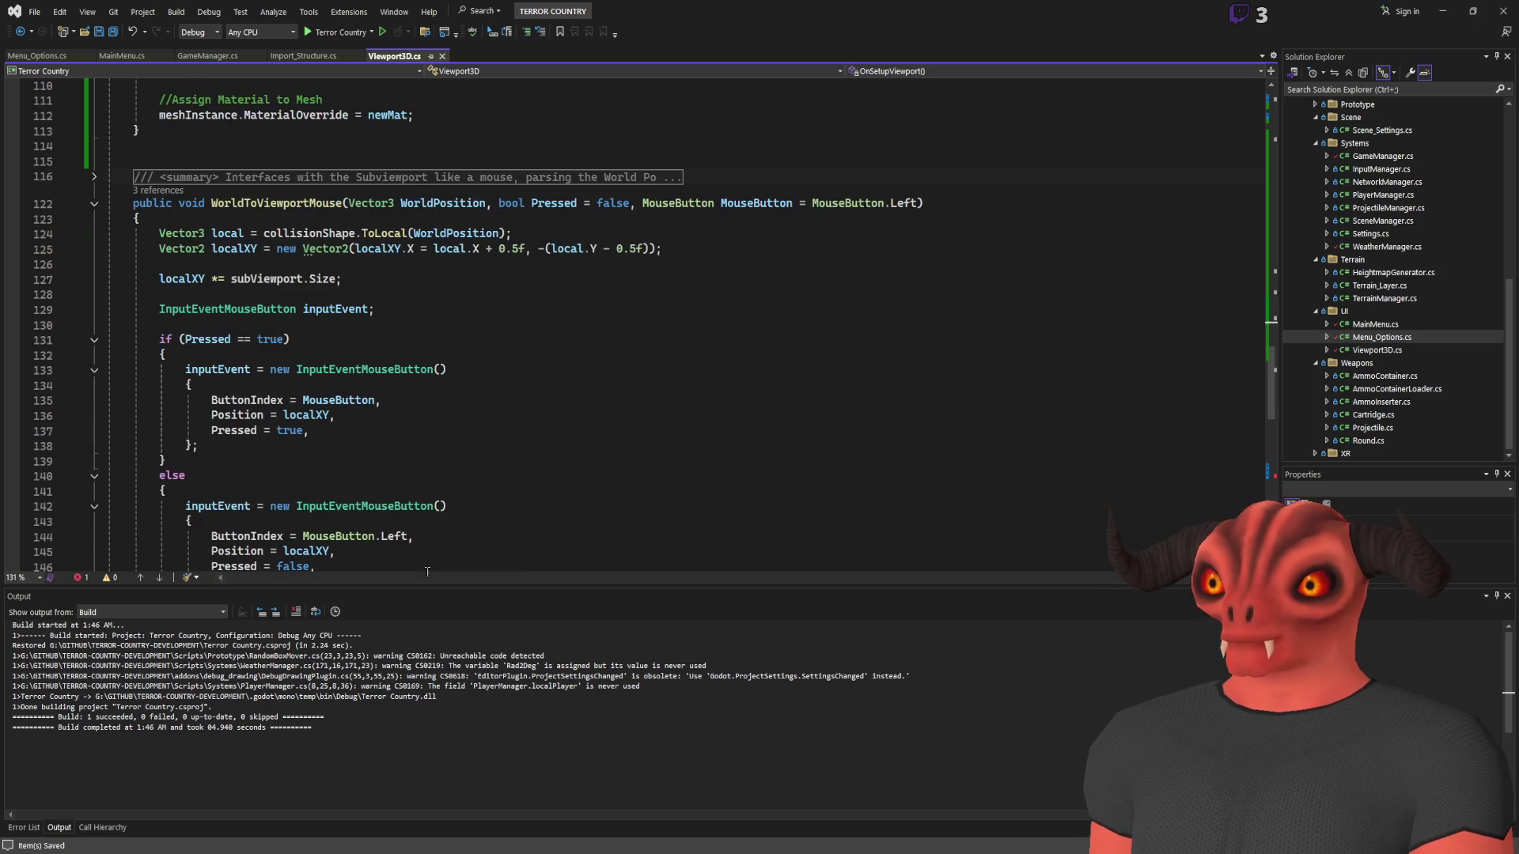
{"action": "left_click_drag", "start_coordinate": [396, 273], "coordinate": [411, 202]}
{"action": "key", "text": "Delete"}
{"action": "key", "text": "Delete"}
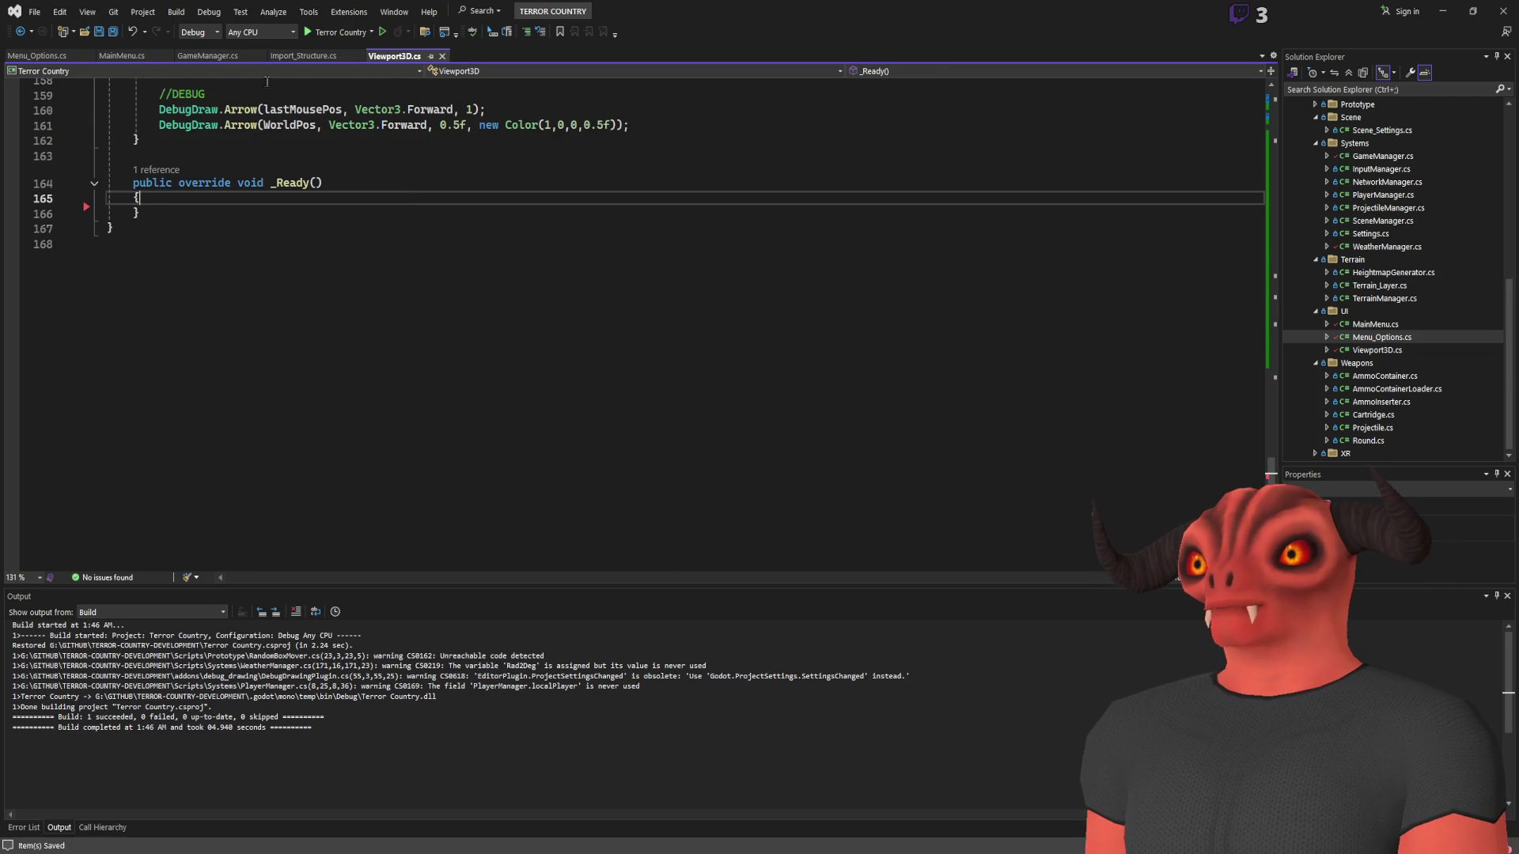
{"action": "key", "text": "alt+Tab"}
Rebuild the project and rerun Setup Viewport on the Viewport3D node
{"action": "left_click", "coordinate": [1311, 10]}
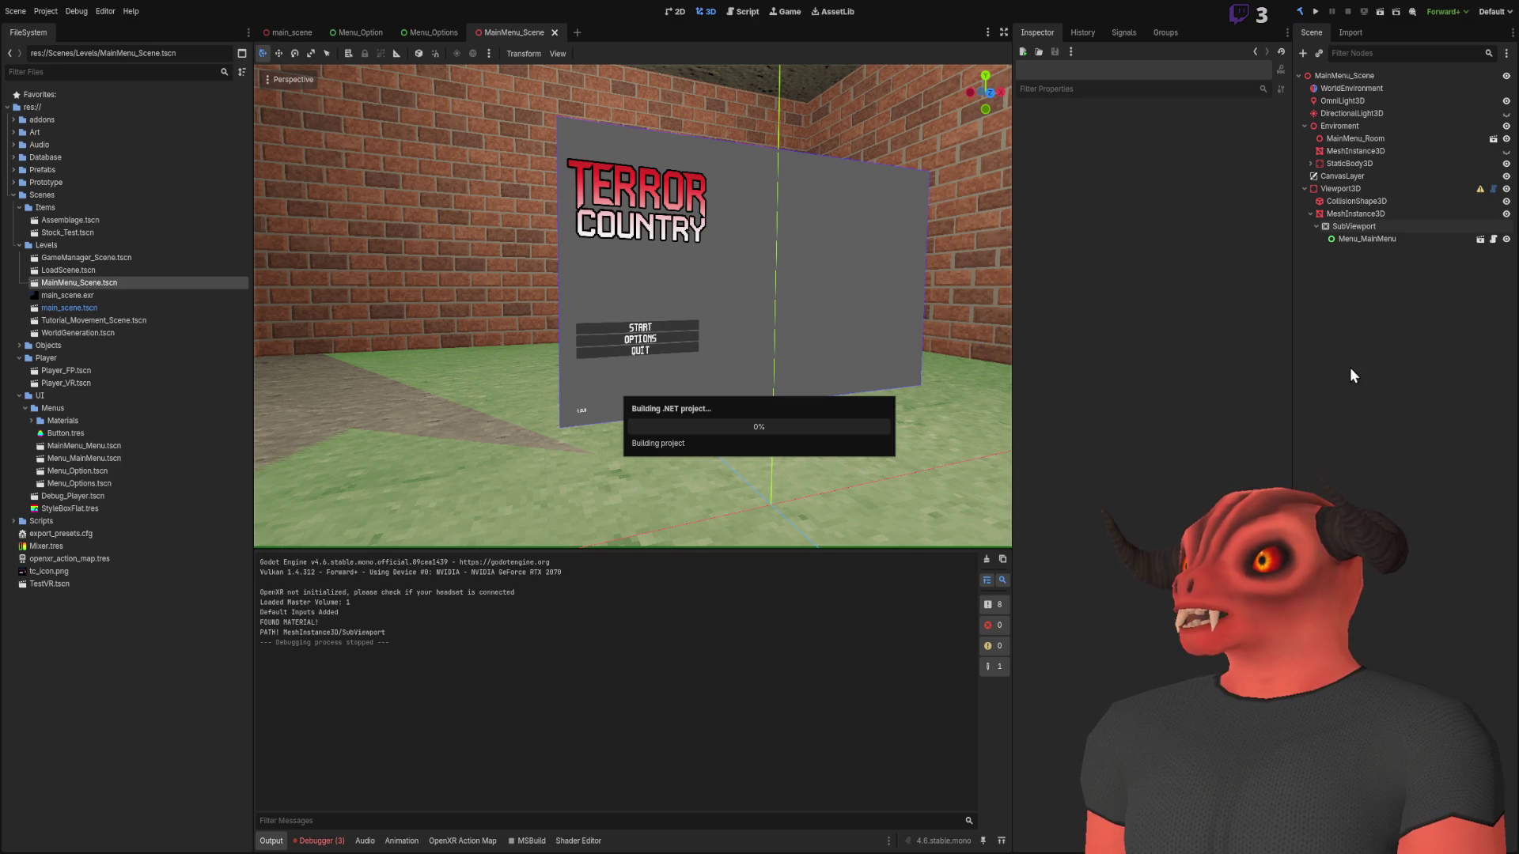
{"action": "left_click", "coordinate": [1341, 188]}
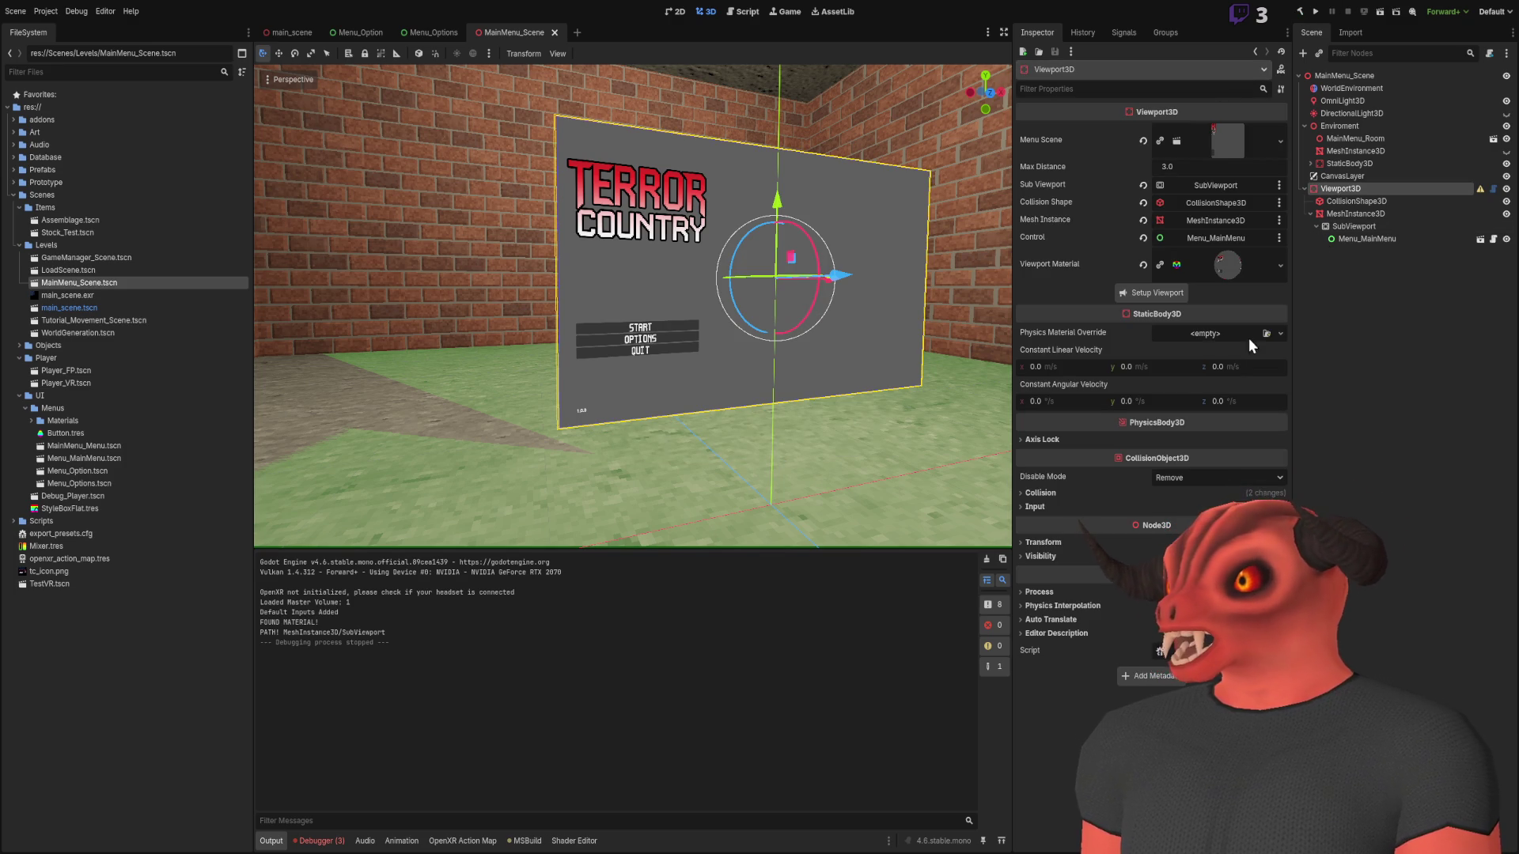
{"action": "left_click", "coordinate": [1157, 292]}
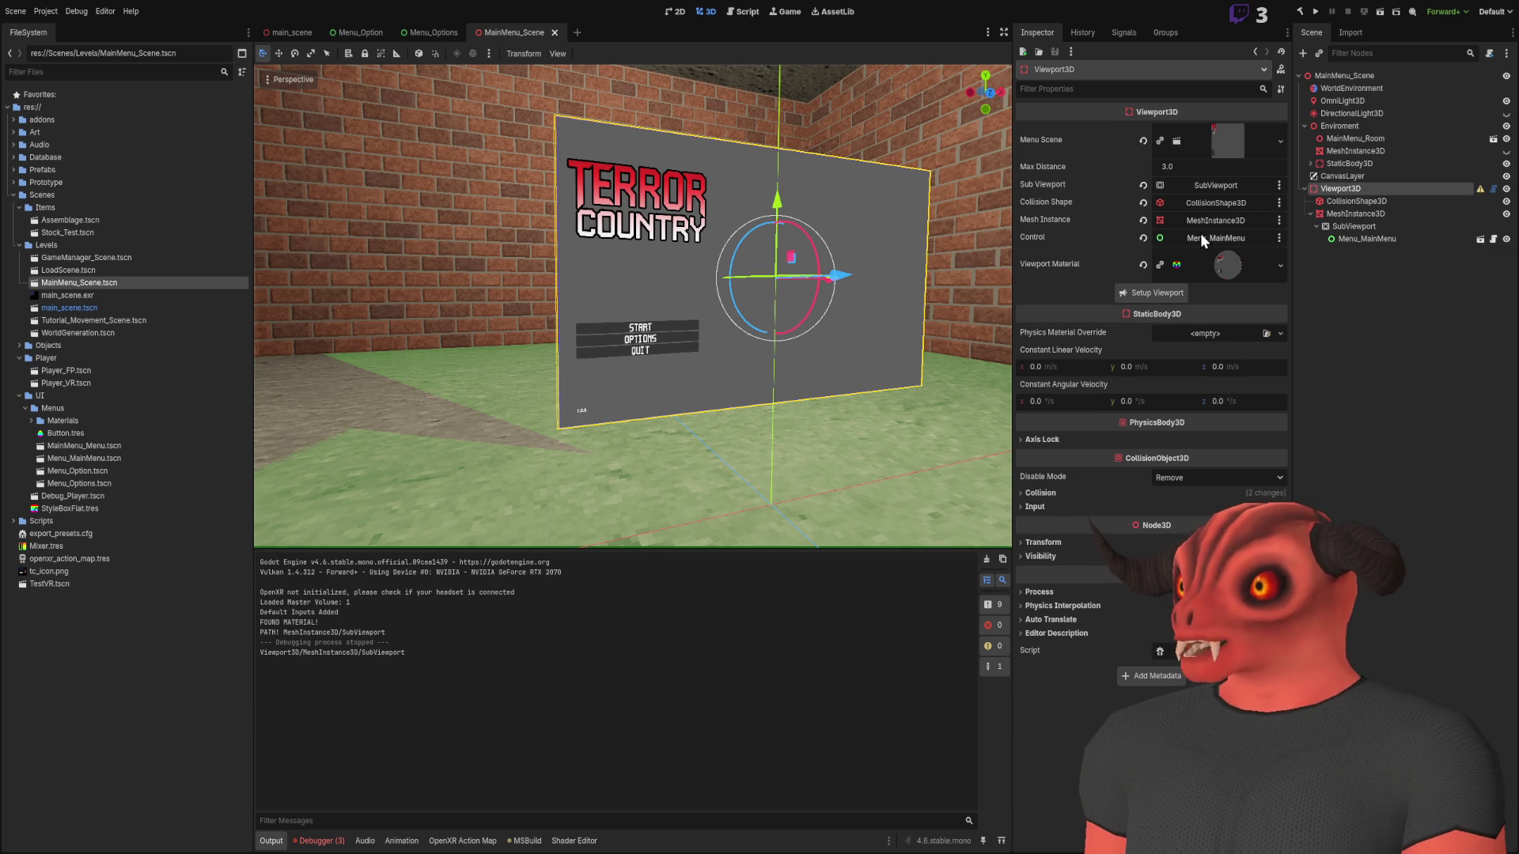
{"action": "left_click_drag", "start_coordinate": [709, 238], "coordinate": [826, 276]}
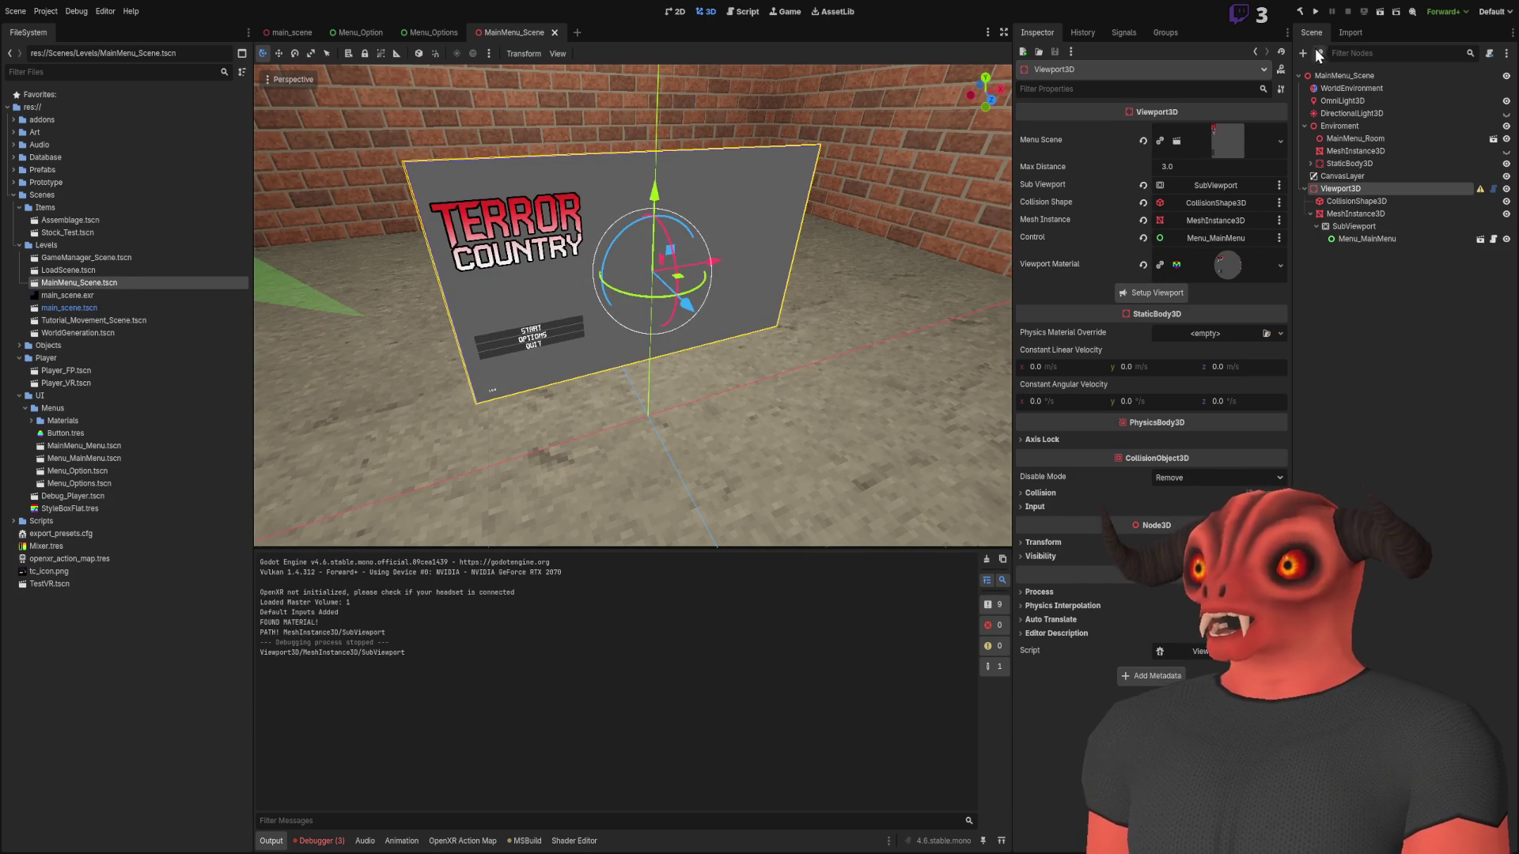
Play the main menu scene, see the magenta menu plane, then stop and return to the script
{"action": "left_click", "coordinate": [1378, 12]}
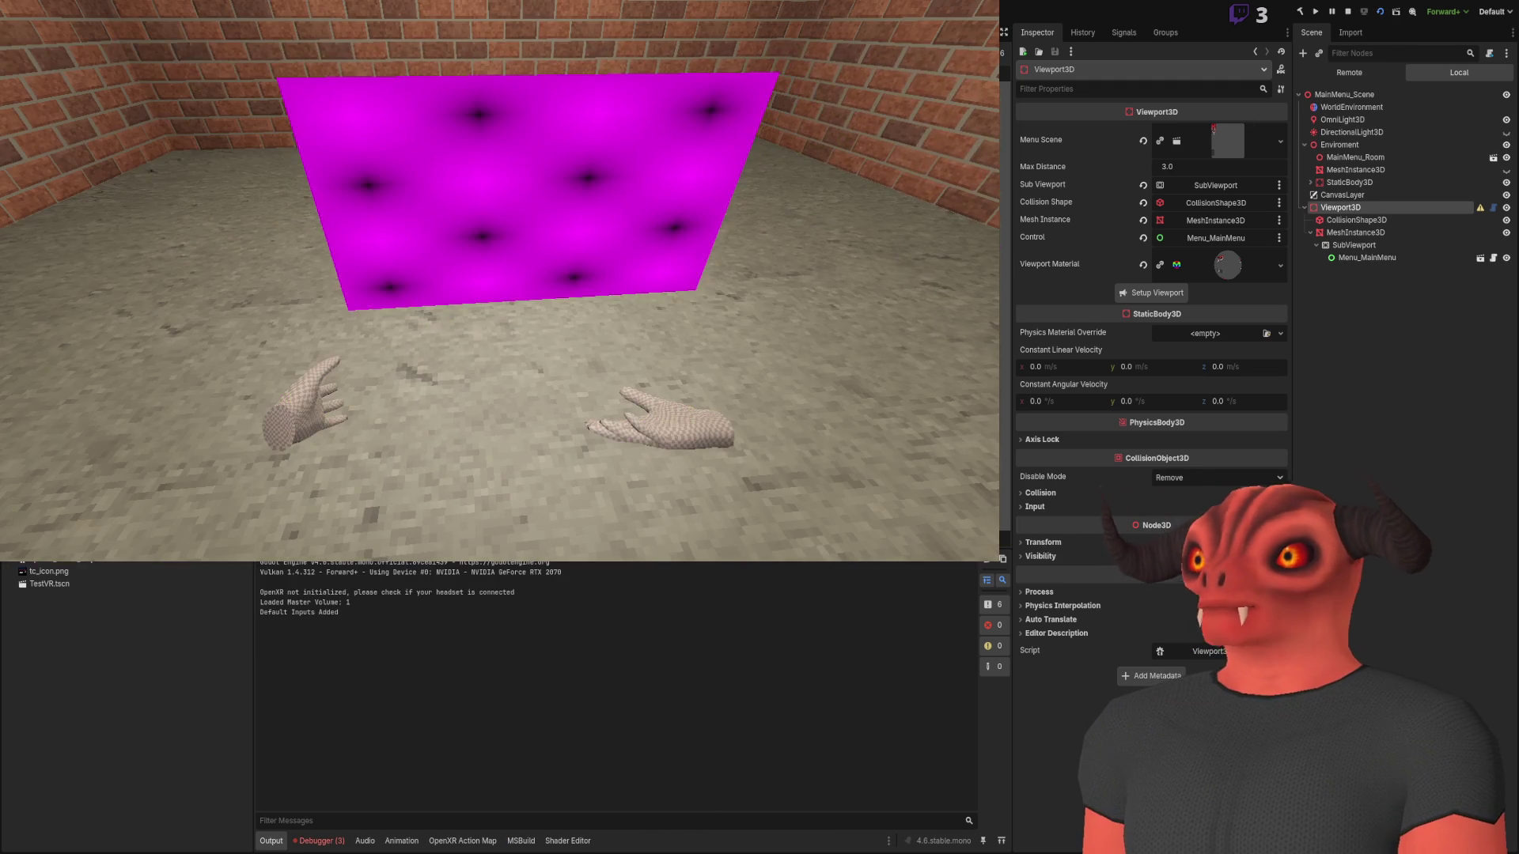
{"action": "key", "text": "F8"}
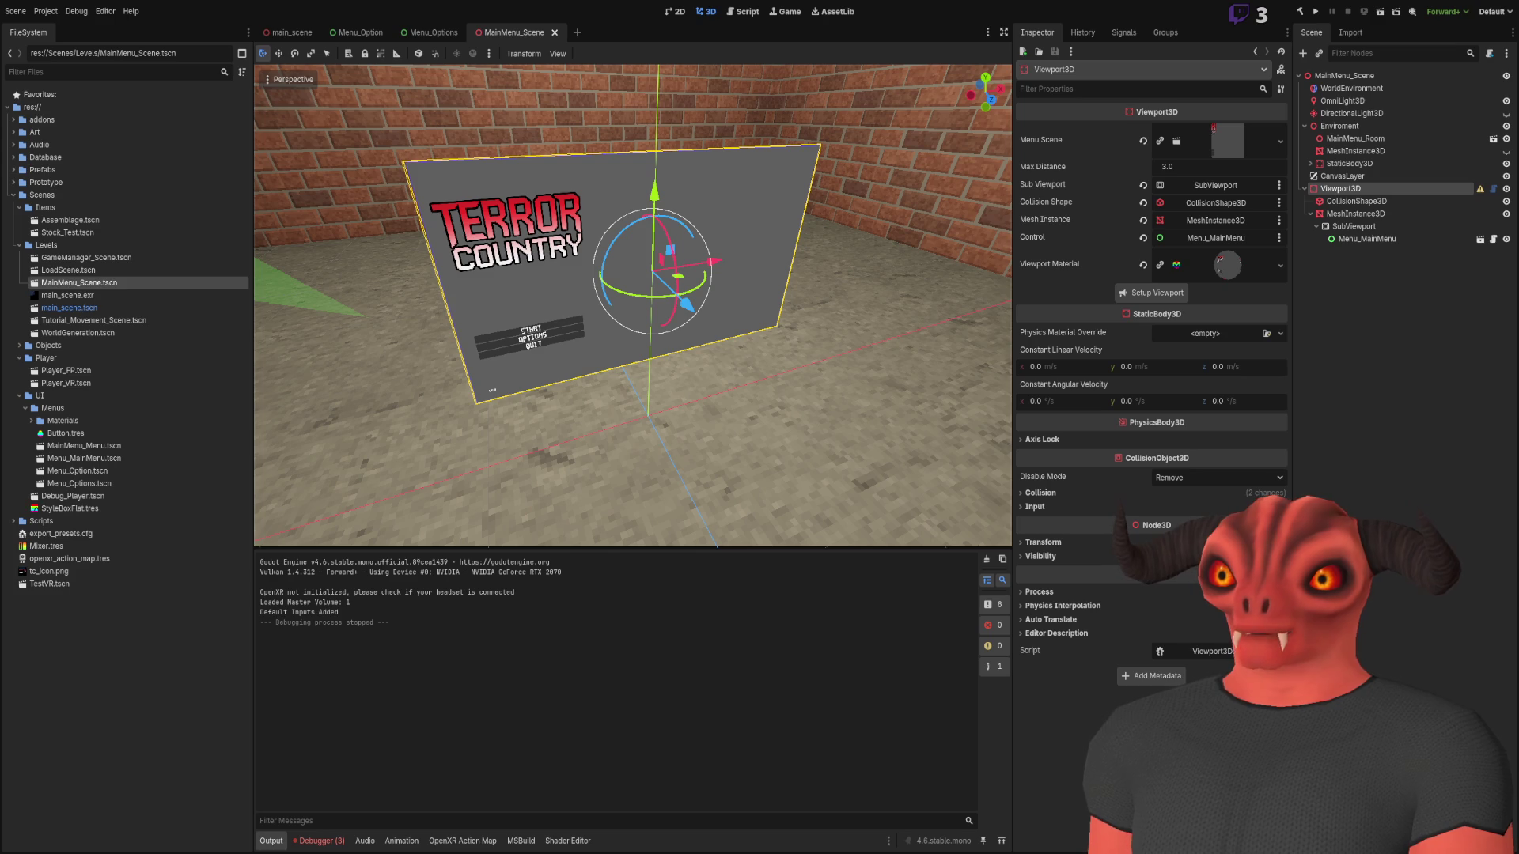
{"action": "key", "text": "alt+Tab"}
{"action": "scroll", "coordinate": [464, 360], "scroll_direction": "up", "scroll_amount": 20}
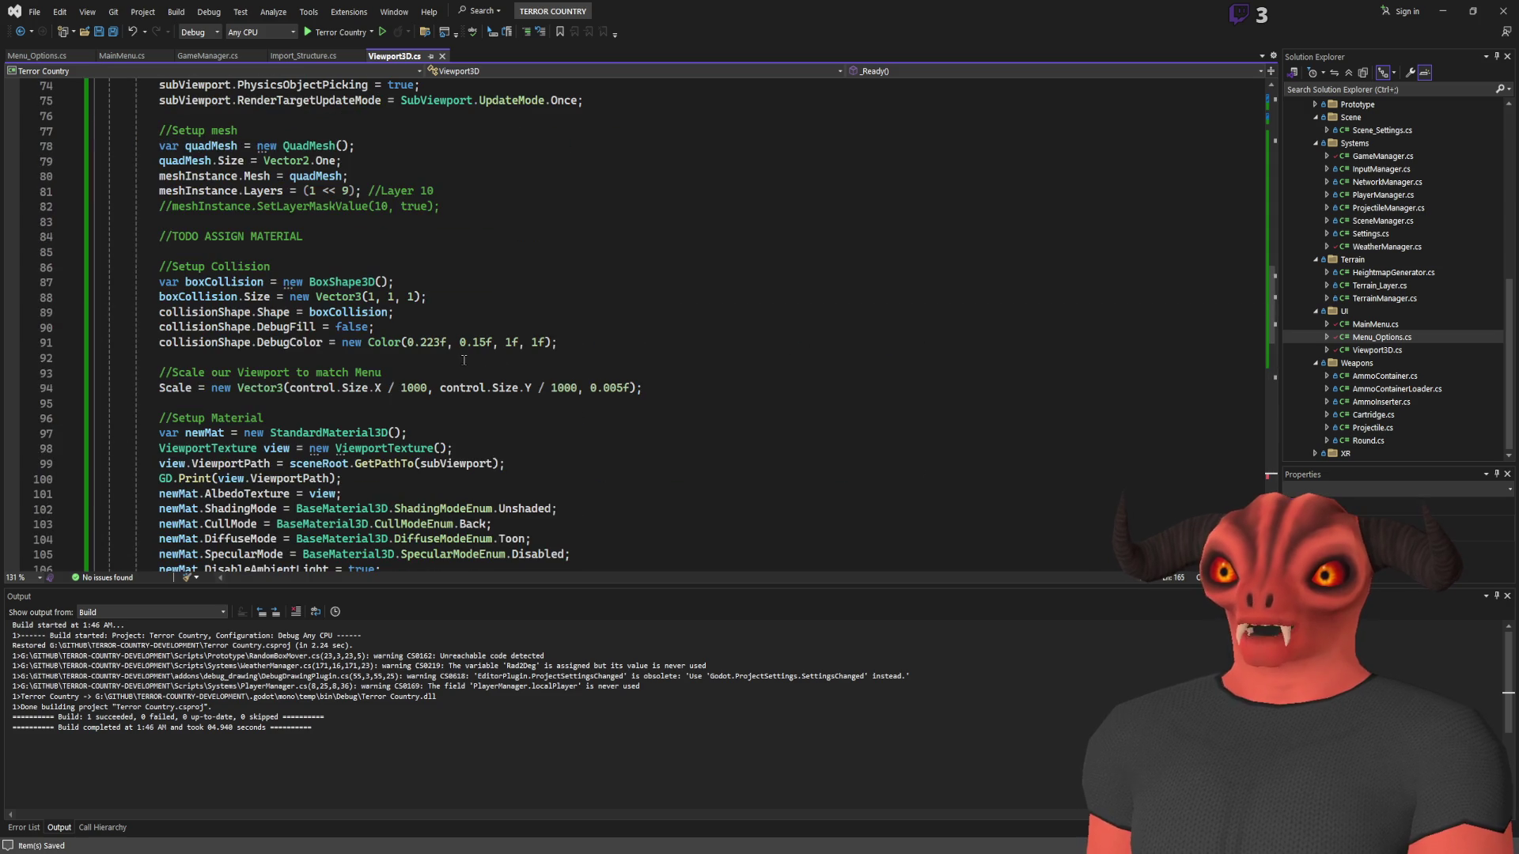
Rerun Setup Viewport to log Viewport3D/MeshInstance3D/SubViewport, then select sceneRoot on line 99
{"action": "scroll", "coordinate": [464, 360], "scroll_direction": "down", "scroll_amount": 3}
{"action": "scroll", "coordinate": [465, 360], "scroll_direction": "up", "scroll_amount": 8}
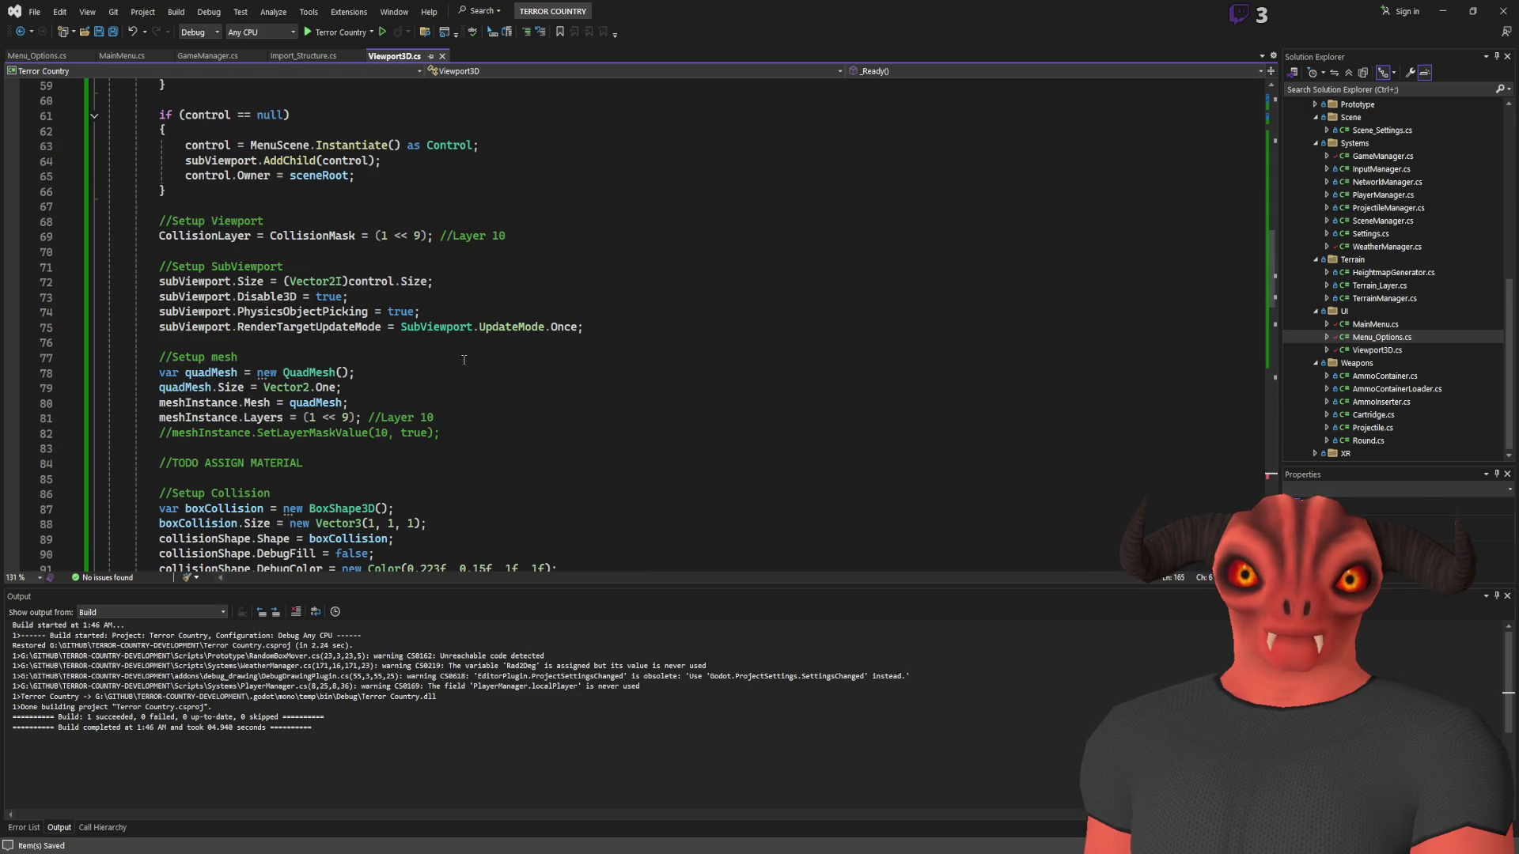
{"action": "key", "text": "alt+Tab"}
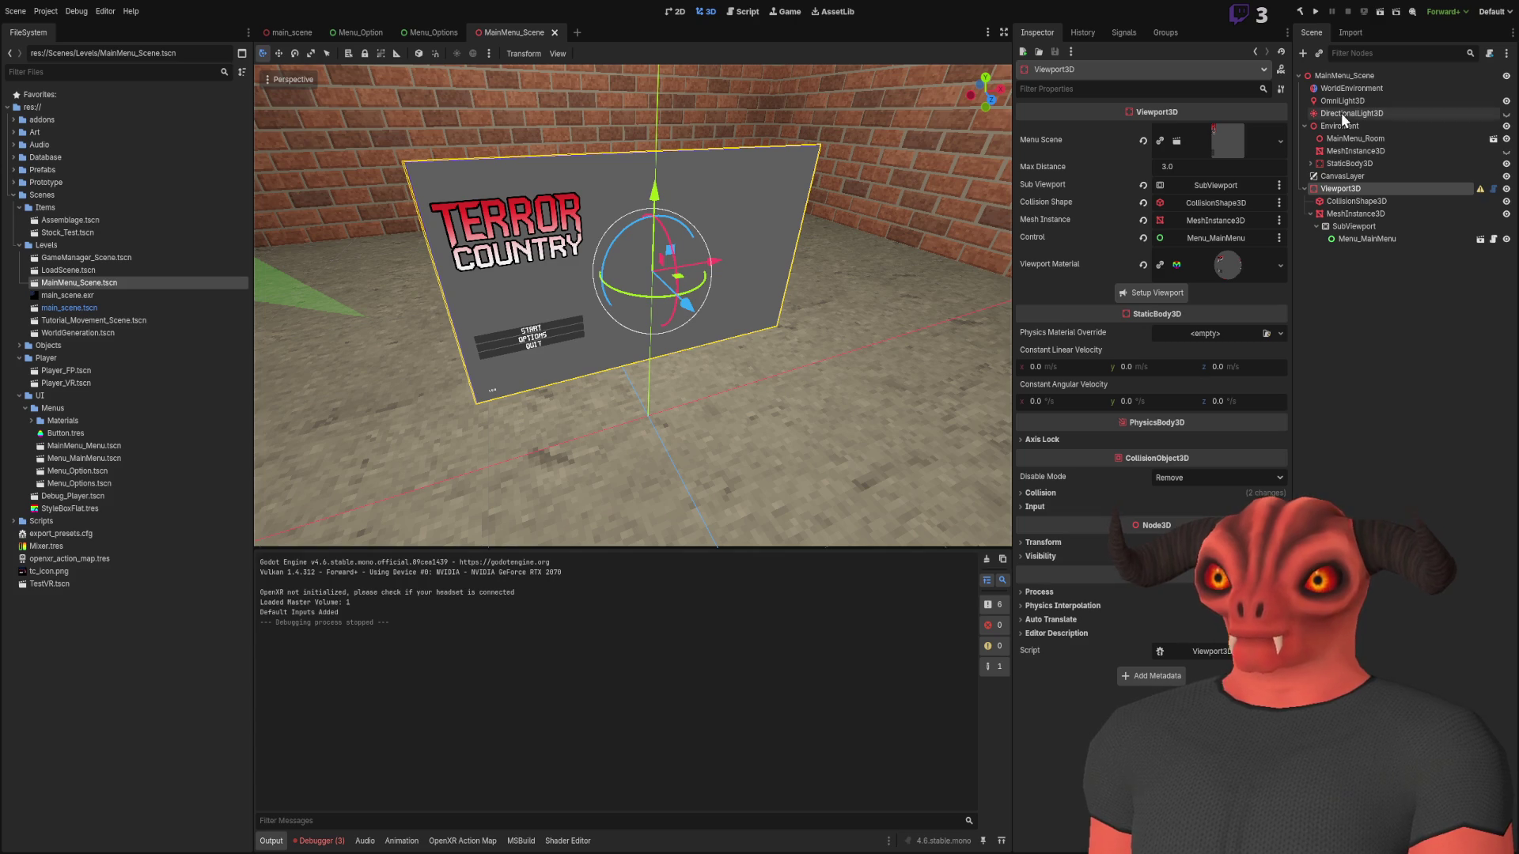
{"action": "left_click", "coordinate": [1135, 296]}
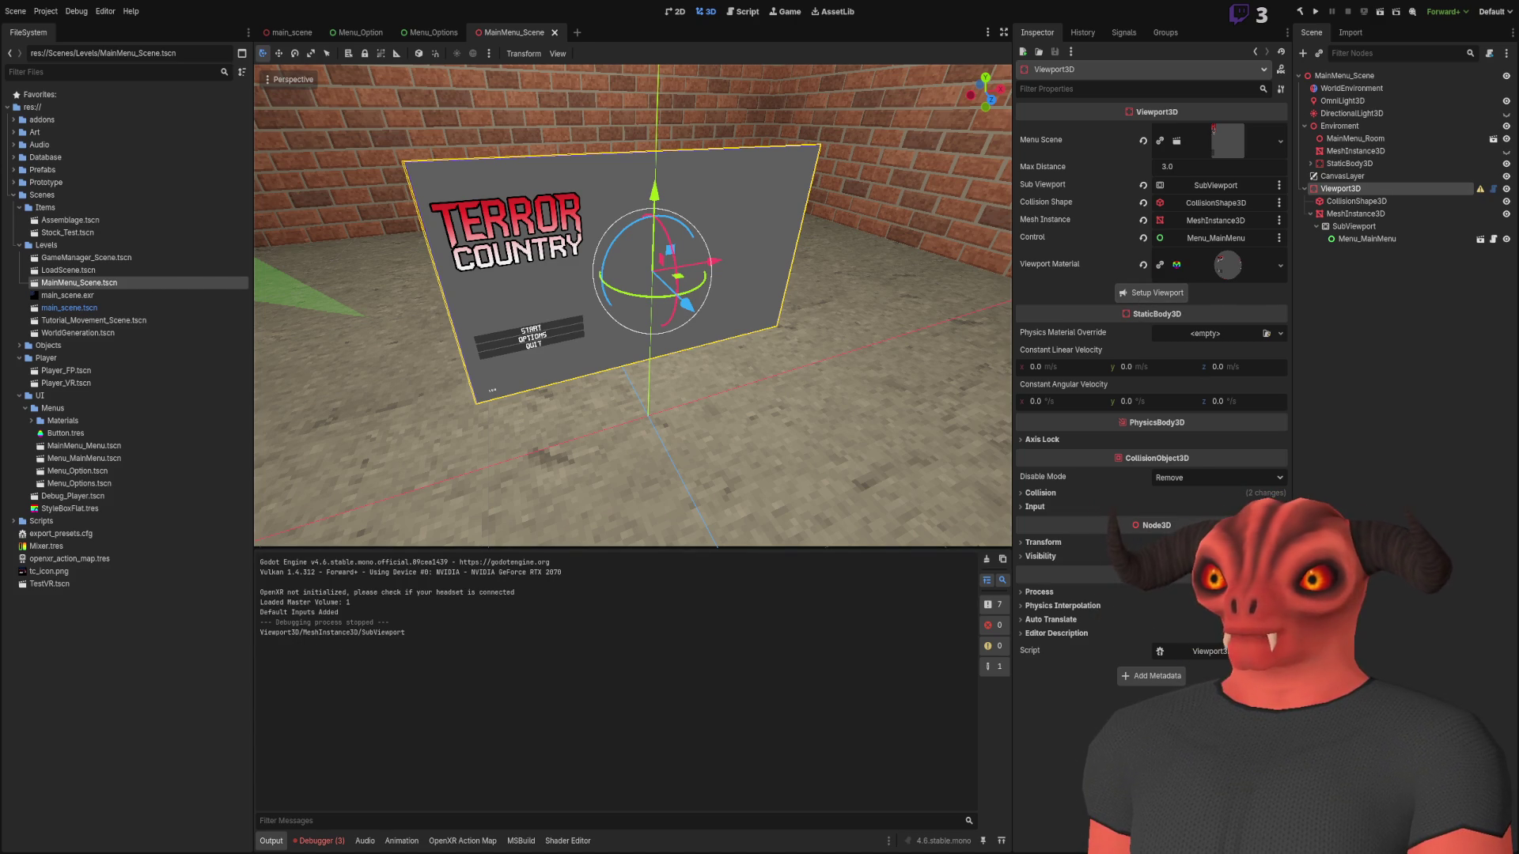
{"action": "key", "text": "alt+Tab"}
{"action": "scroll", "coordinate": [605, 181], "scroll_direction": "down", "scroll_amount": 5}
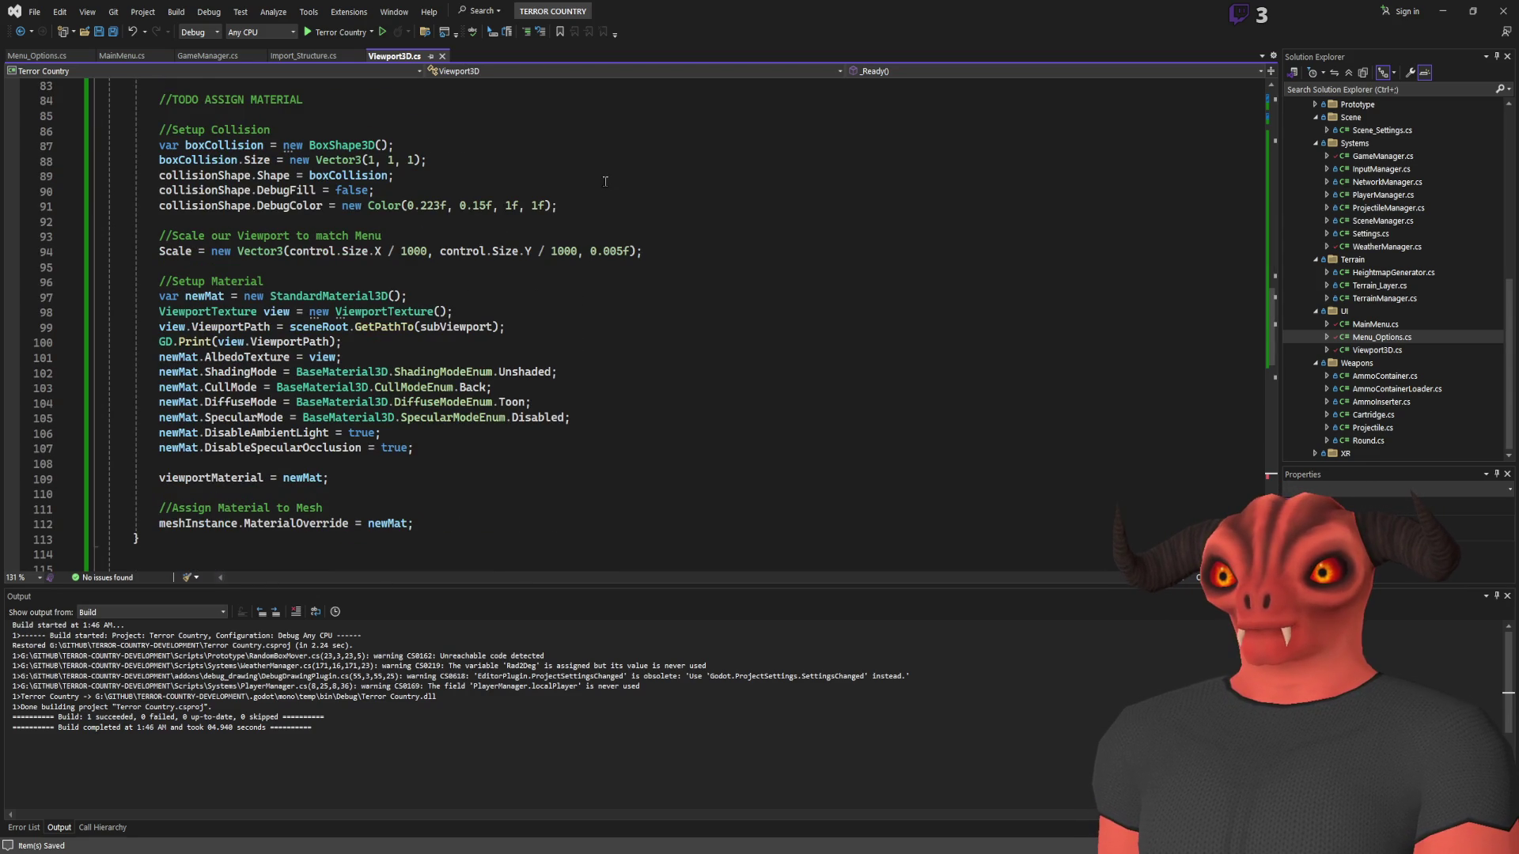
{"action": "double_click", "coordinate": [332, 327]}
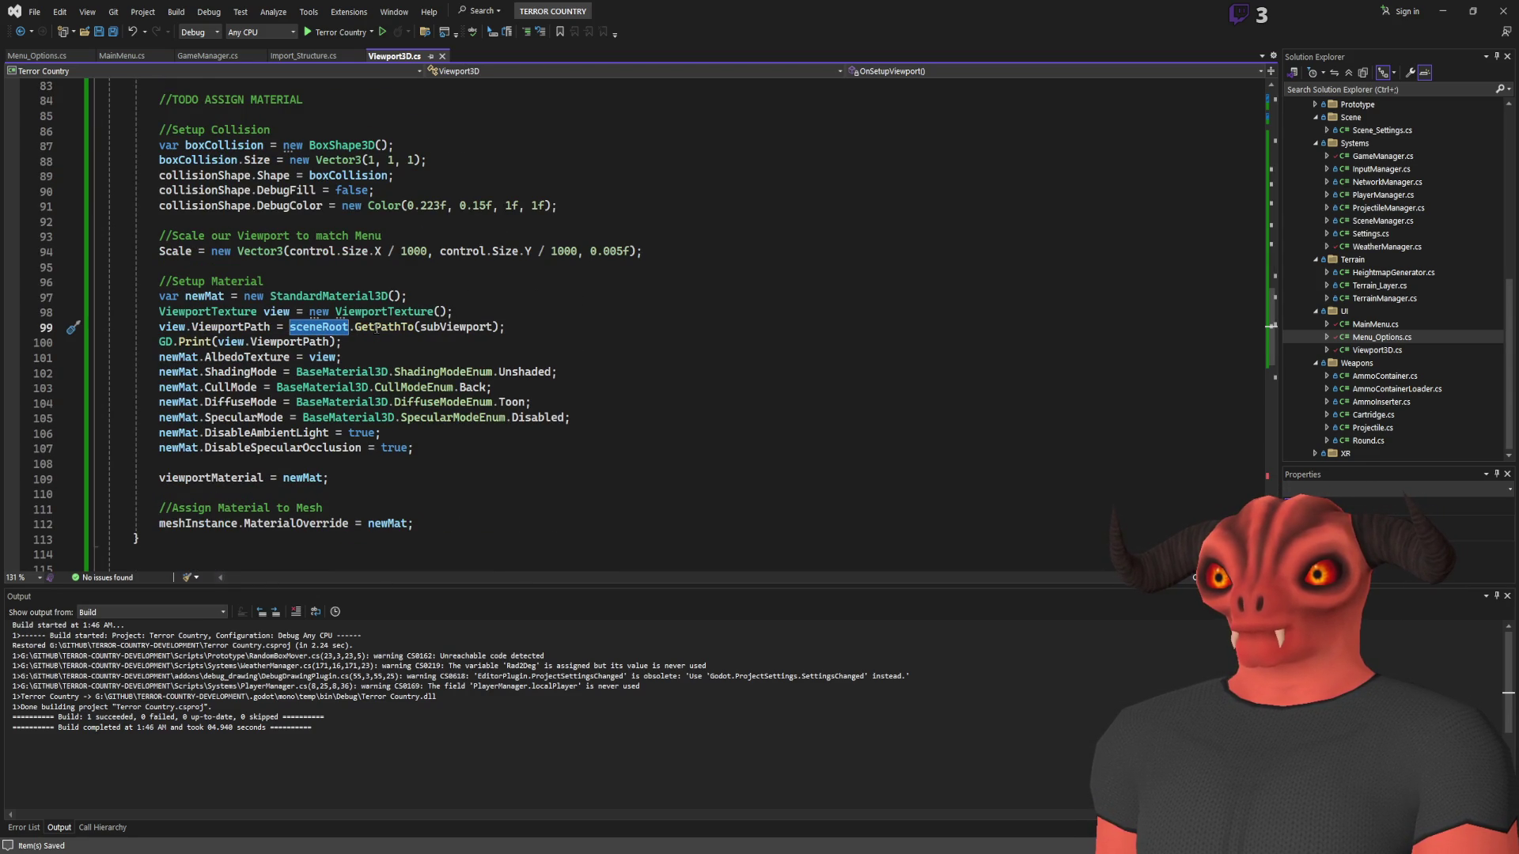
Change line 99 to sceneRoot.GetPath() + GetPathTo(subViewport) and save the script
{"action": "left_click", "coordinate": [384, 327]}
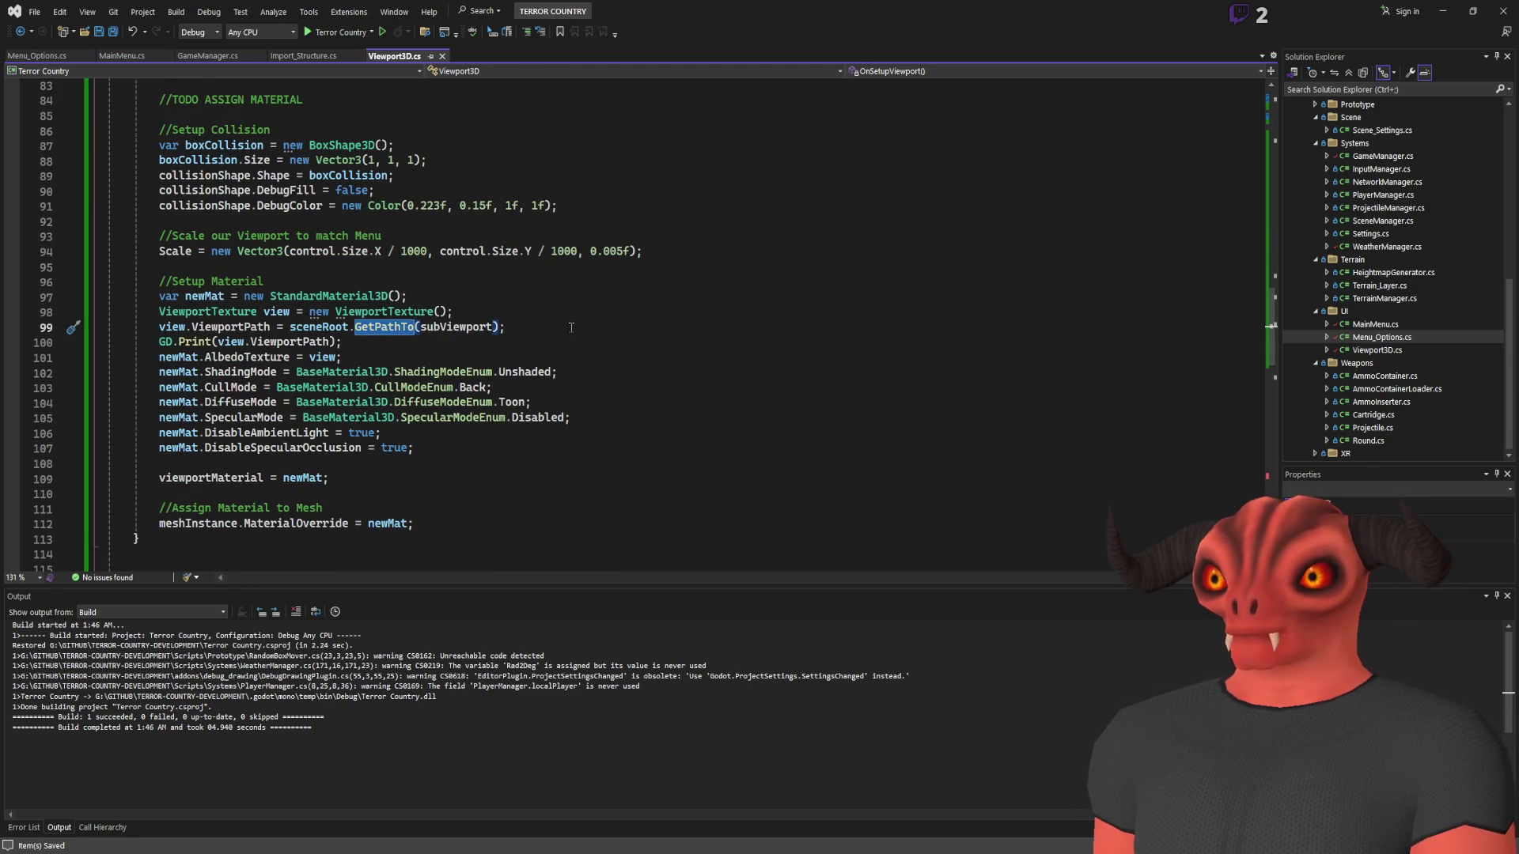
{"action": "key", "text": "Delete"}
{"action": "key", "text": "Delete"}
{"action": "key", "text": "Delete"}
{"action": "type", "text": "ath"}
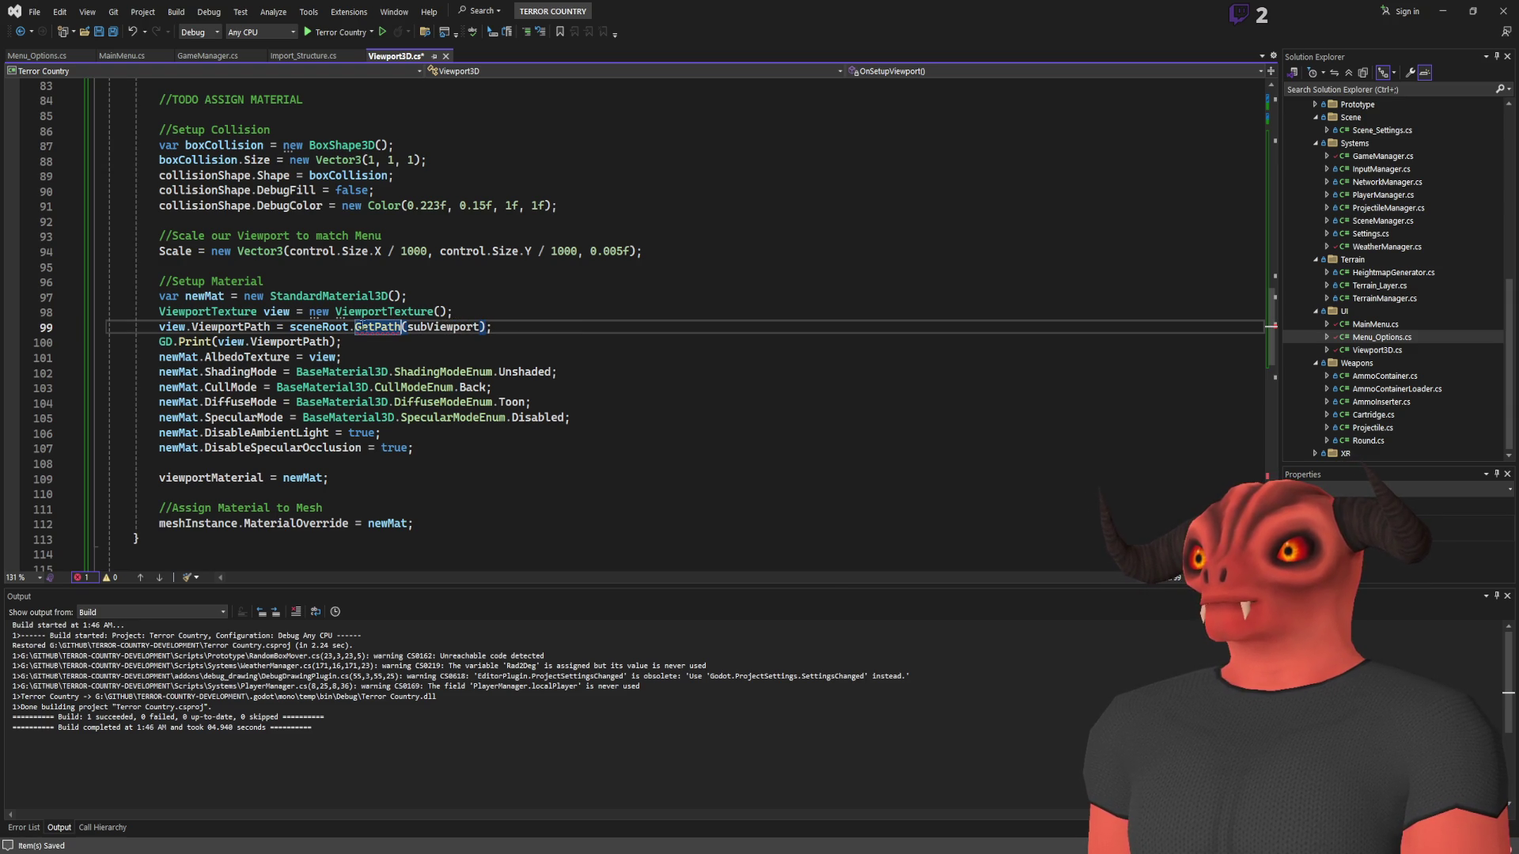
{"action": "type", "text": "() "}
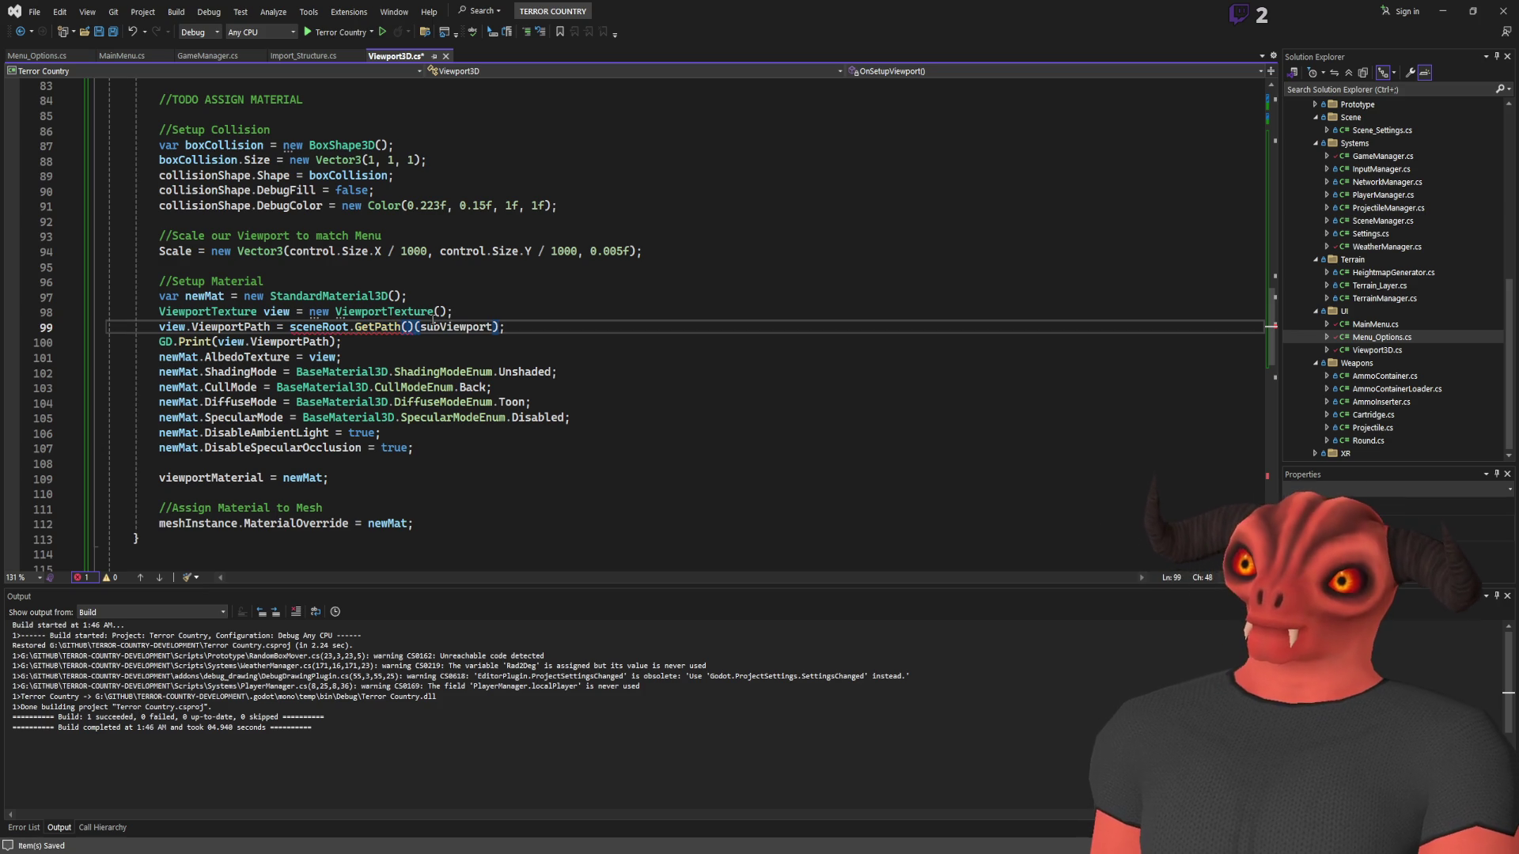
{"action": "type", "text": "+ GetPath"}
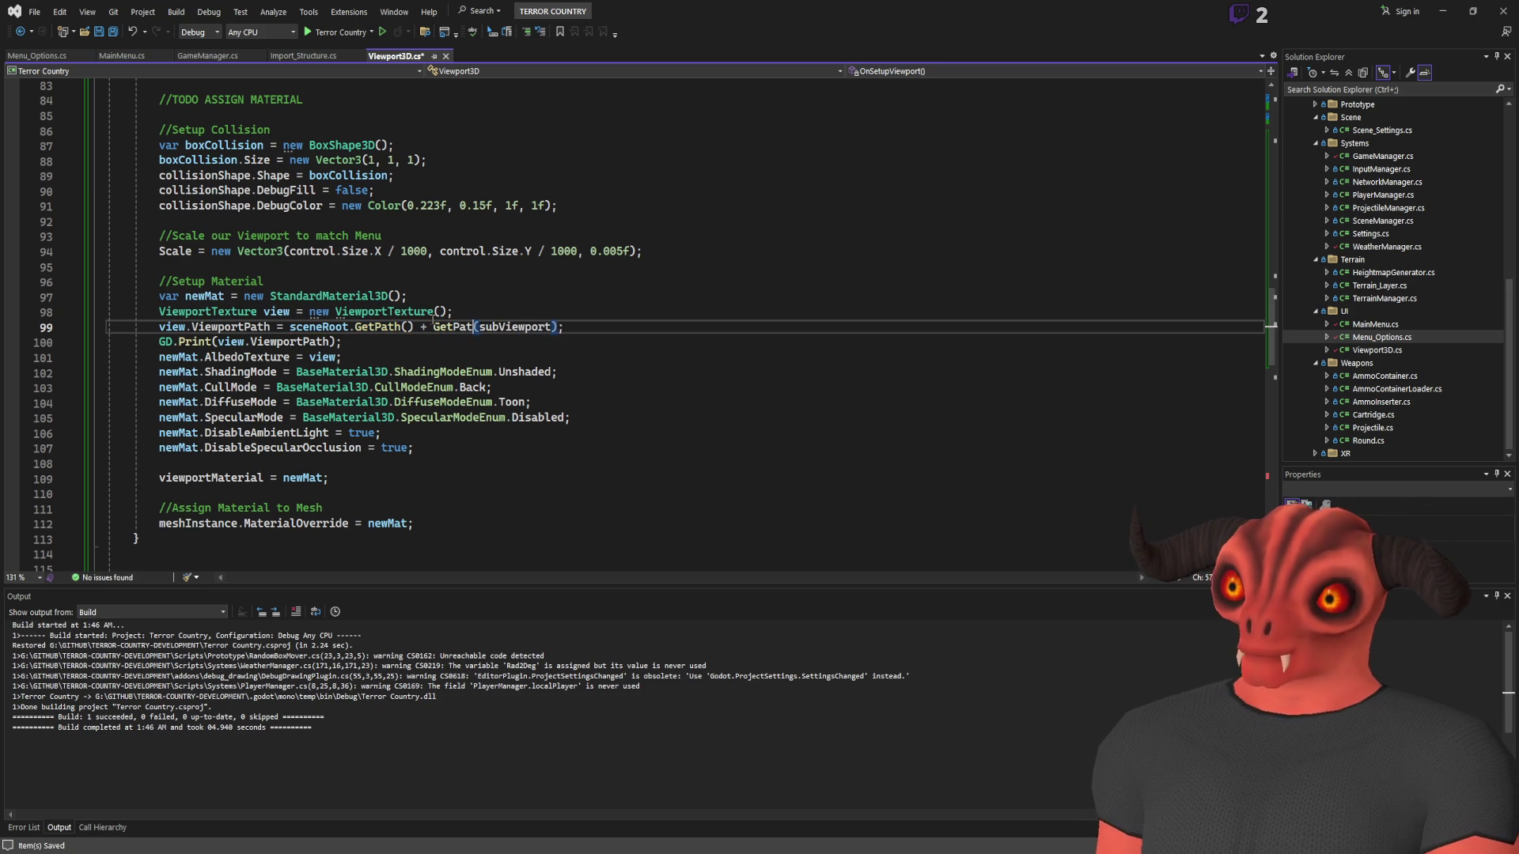
{"action": "type", "text": "To"}
{"action": "left_click", "coordinate": [629, 317]}
{"action": "key", "text": "ctrl+s"}
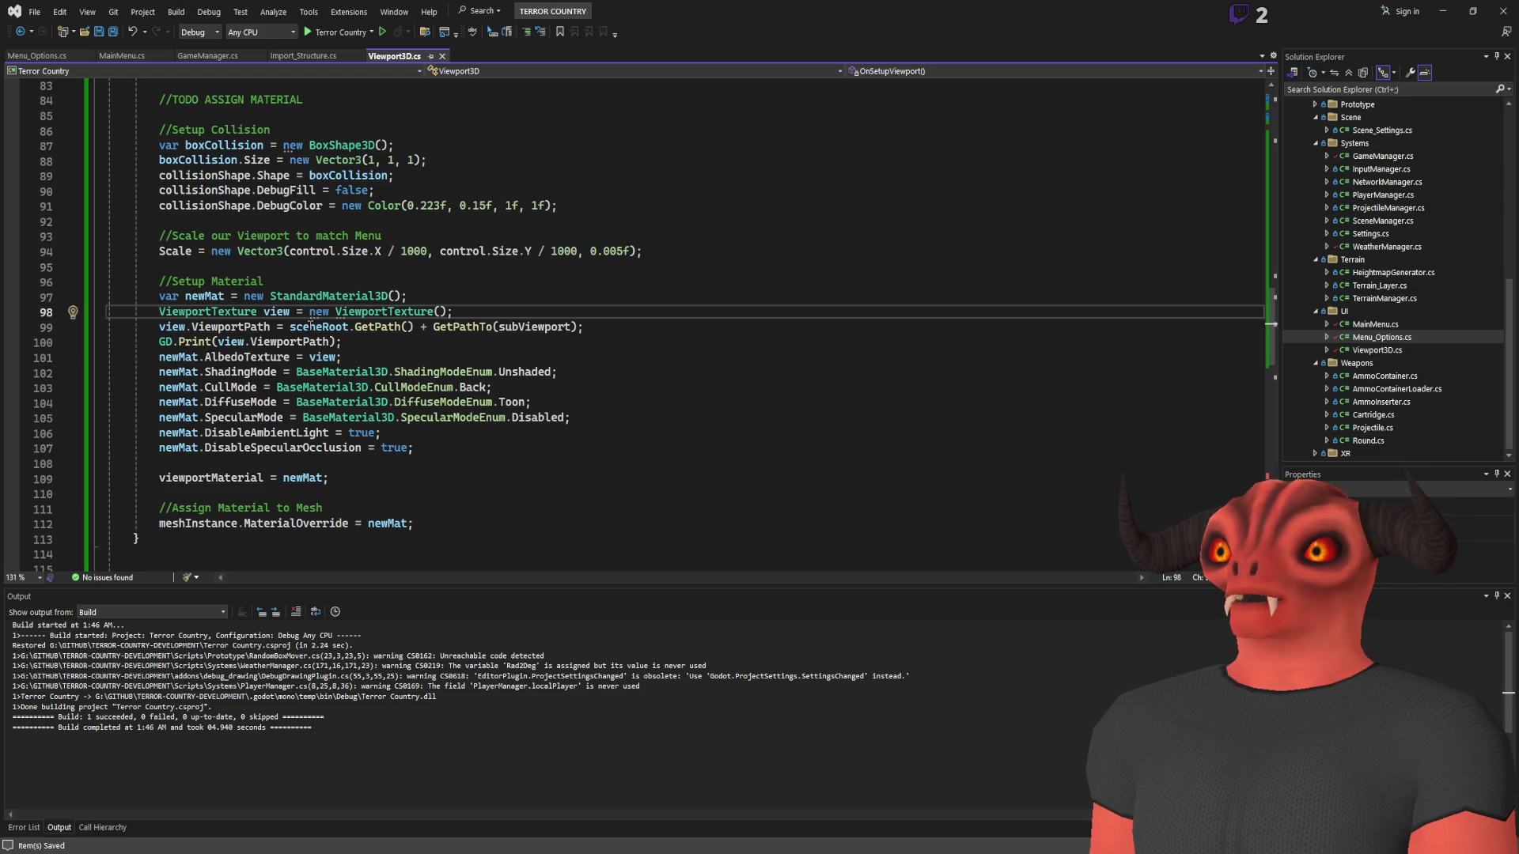
{"action": "key", "text": "alt+Tab"}
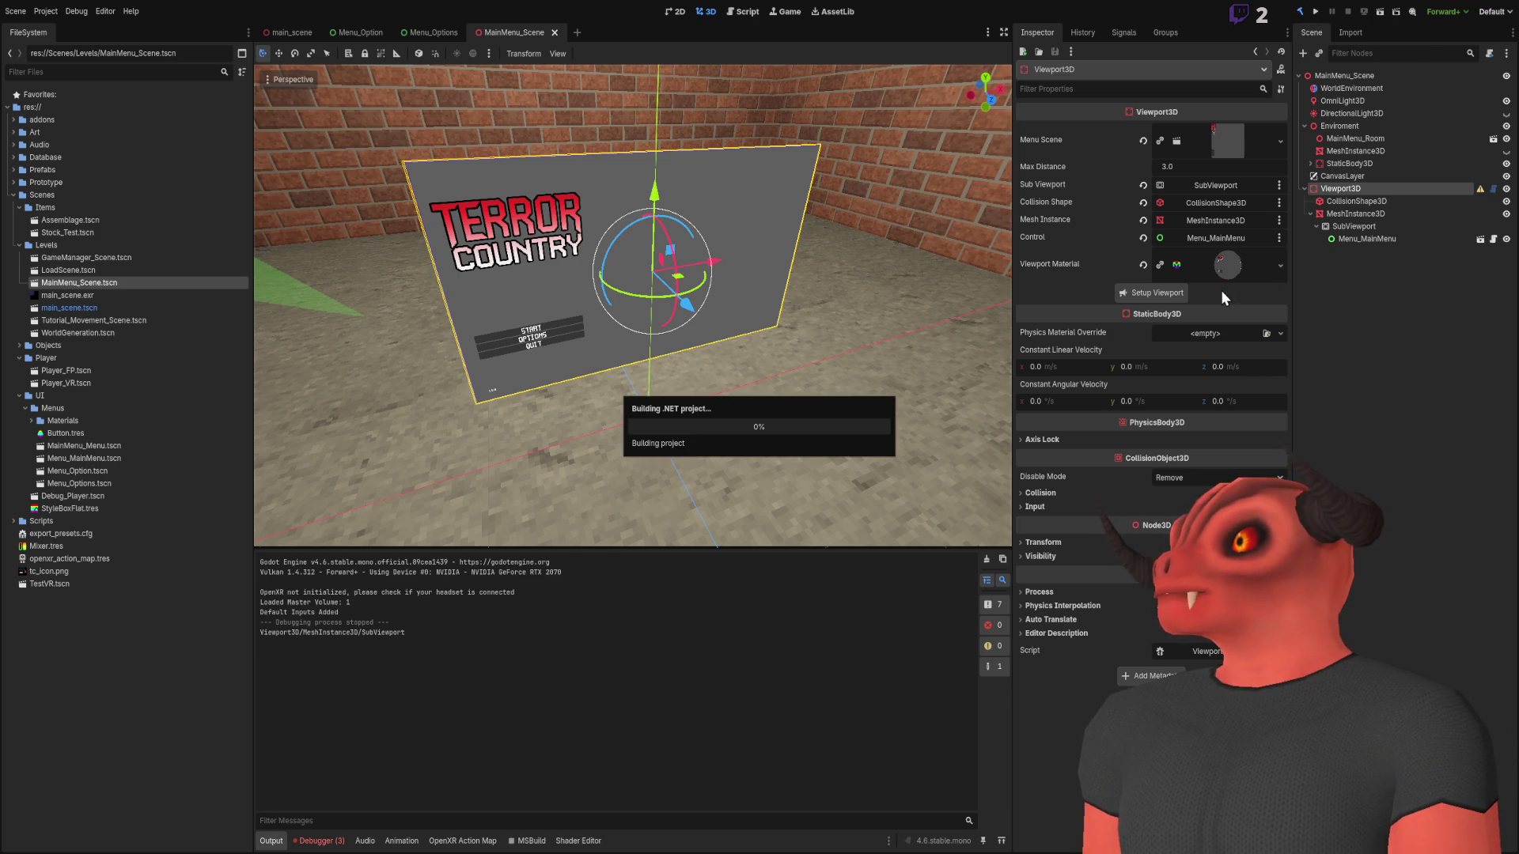
Rerun Setup Viewport and note the invalid node path error with MainMenu_Scene fused onto the path
{"action": "left_click", "coordinate": [1174, 288]}
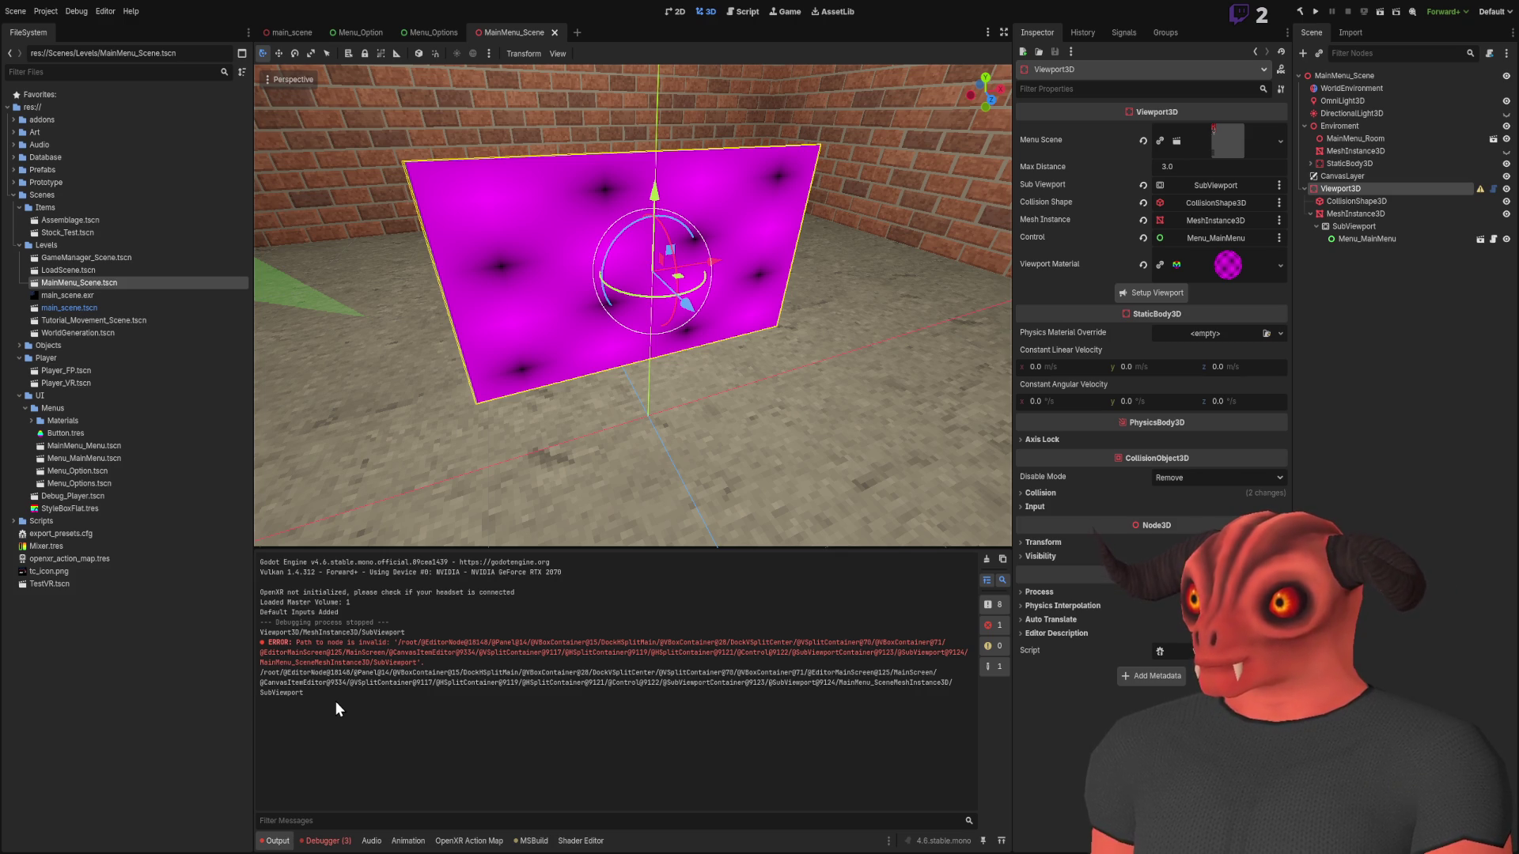
{"action": "key", "text": "alt+Tab"}
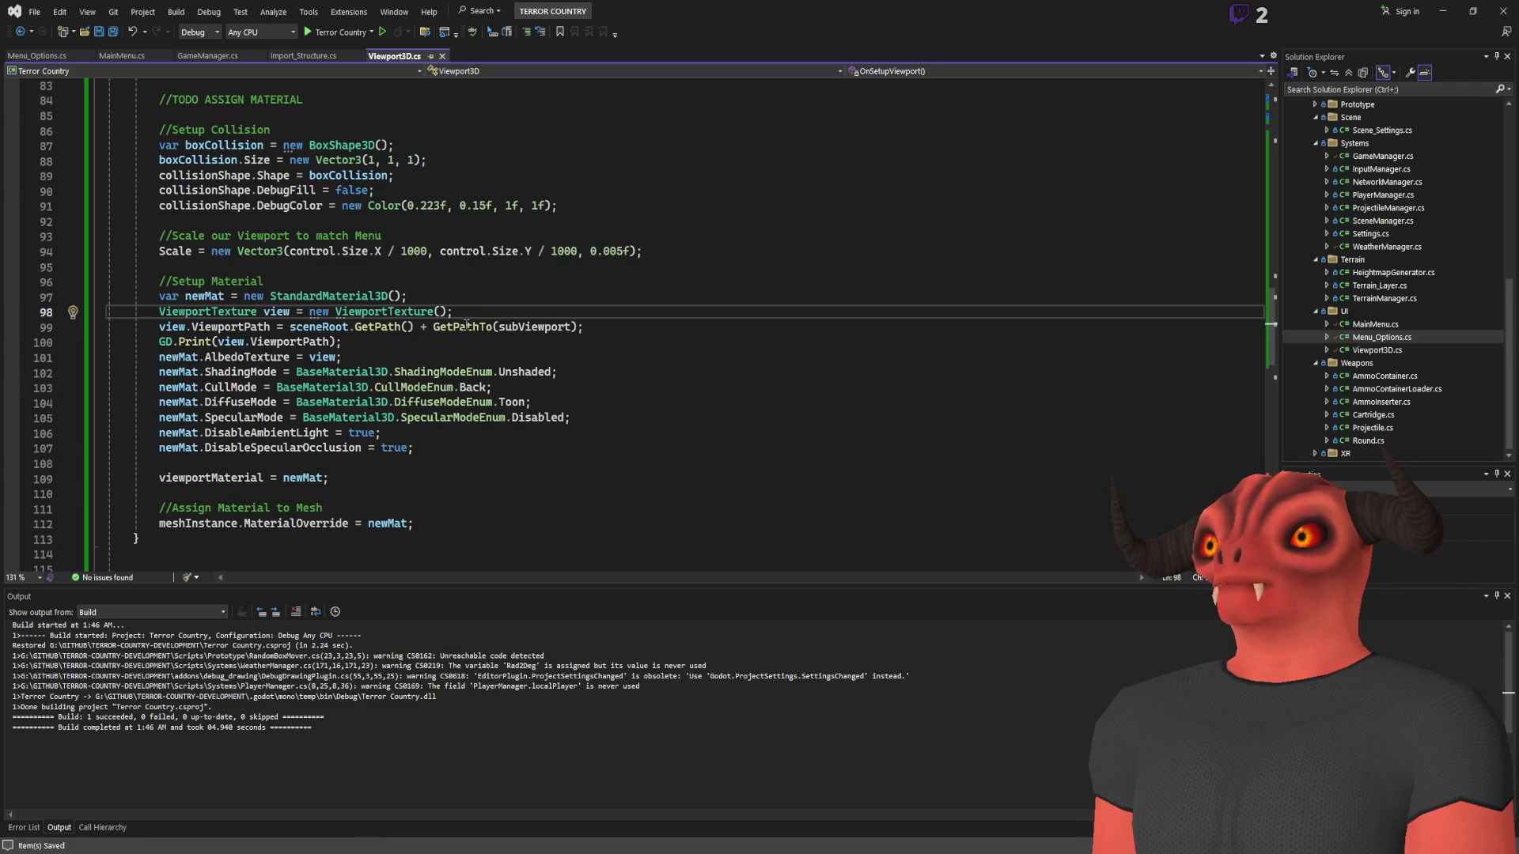
Set line 99 to GetPathTo(subViewport, true), save, and rebuild the project
{"action": "left_click", "coordinate": [434, 326]}
{"action": "left_click", "coordinate": [289, 326], "text": "shift"}
{"action": "key", "text": "Delete"}
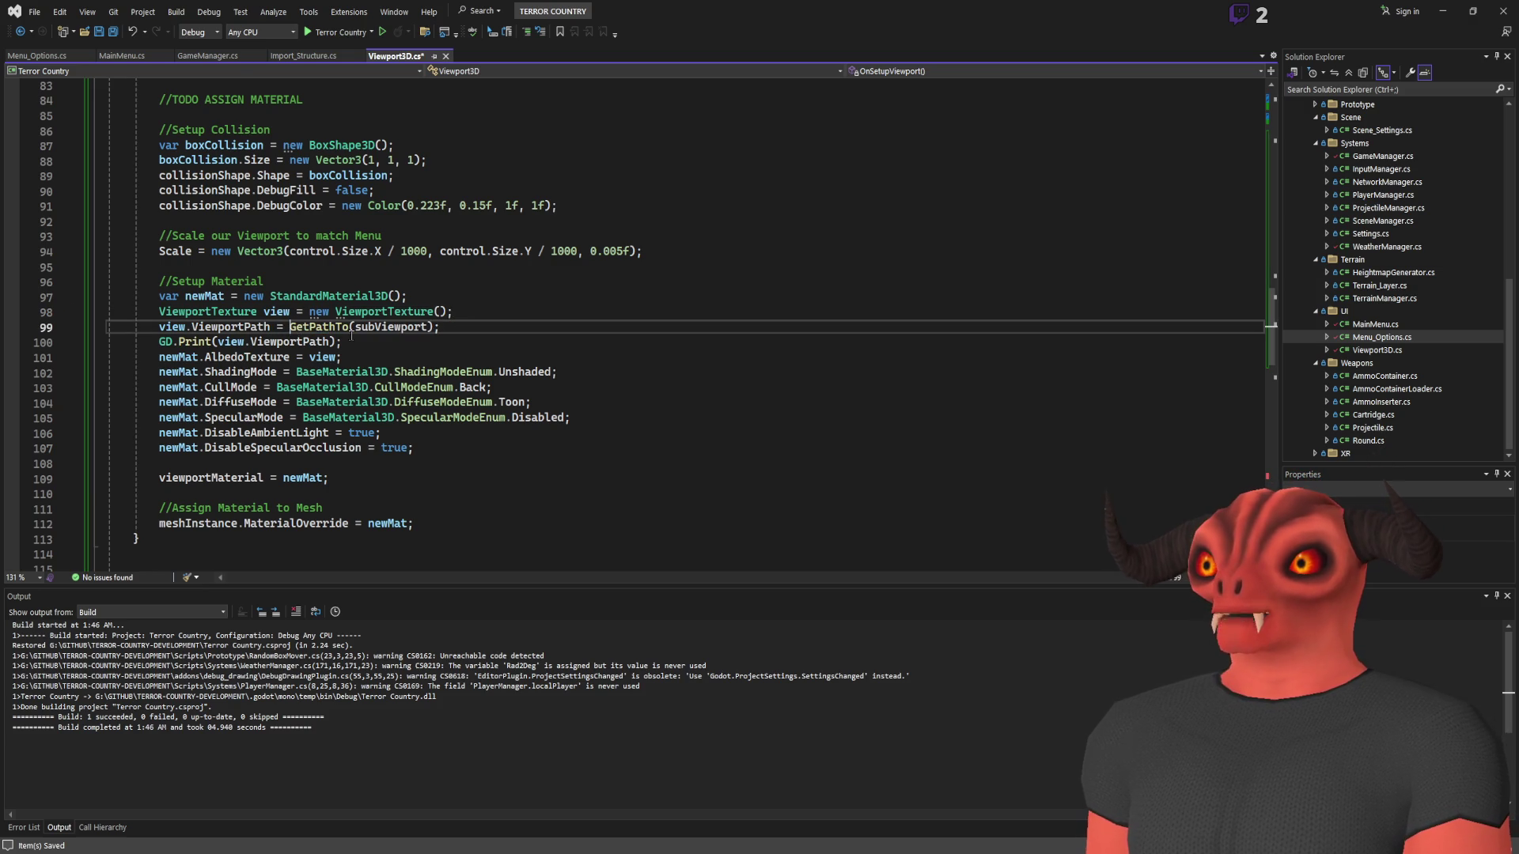
{"action": "left_click", "coordinate": [428, 326]}
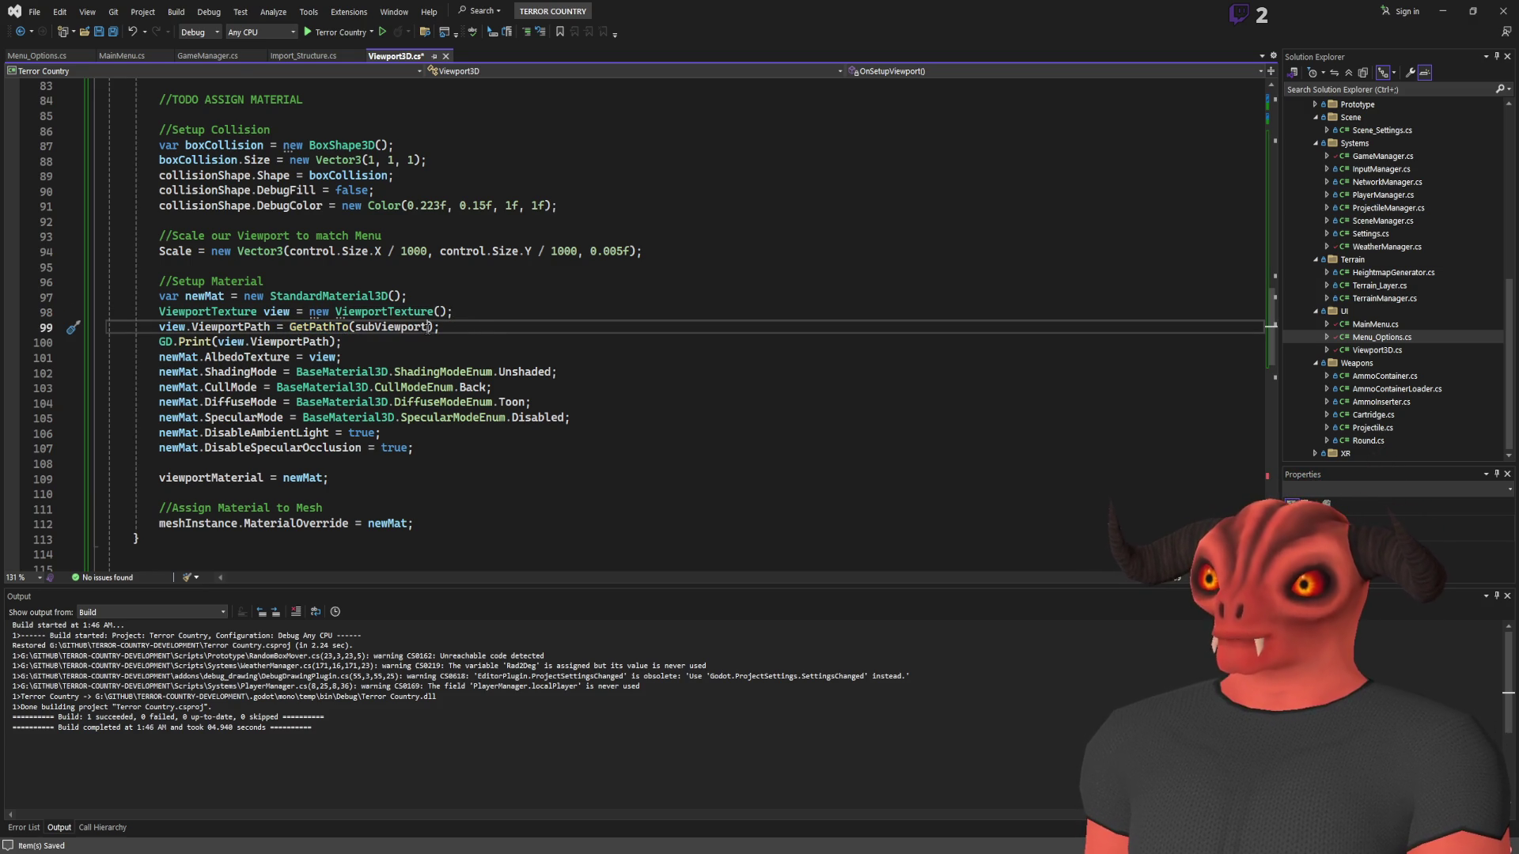
{"action": "type", "text": ", true"}
{"action": "key", "text": "ctrl+s"}
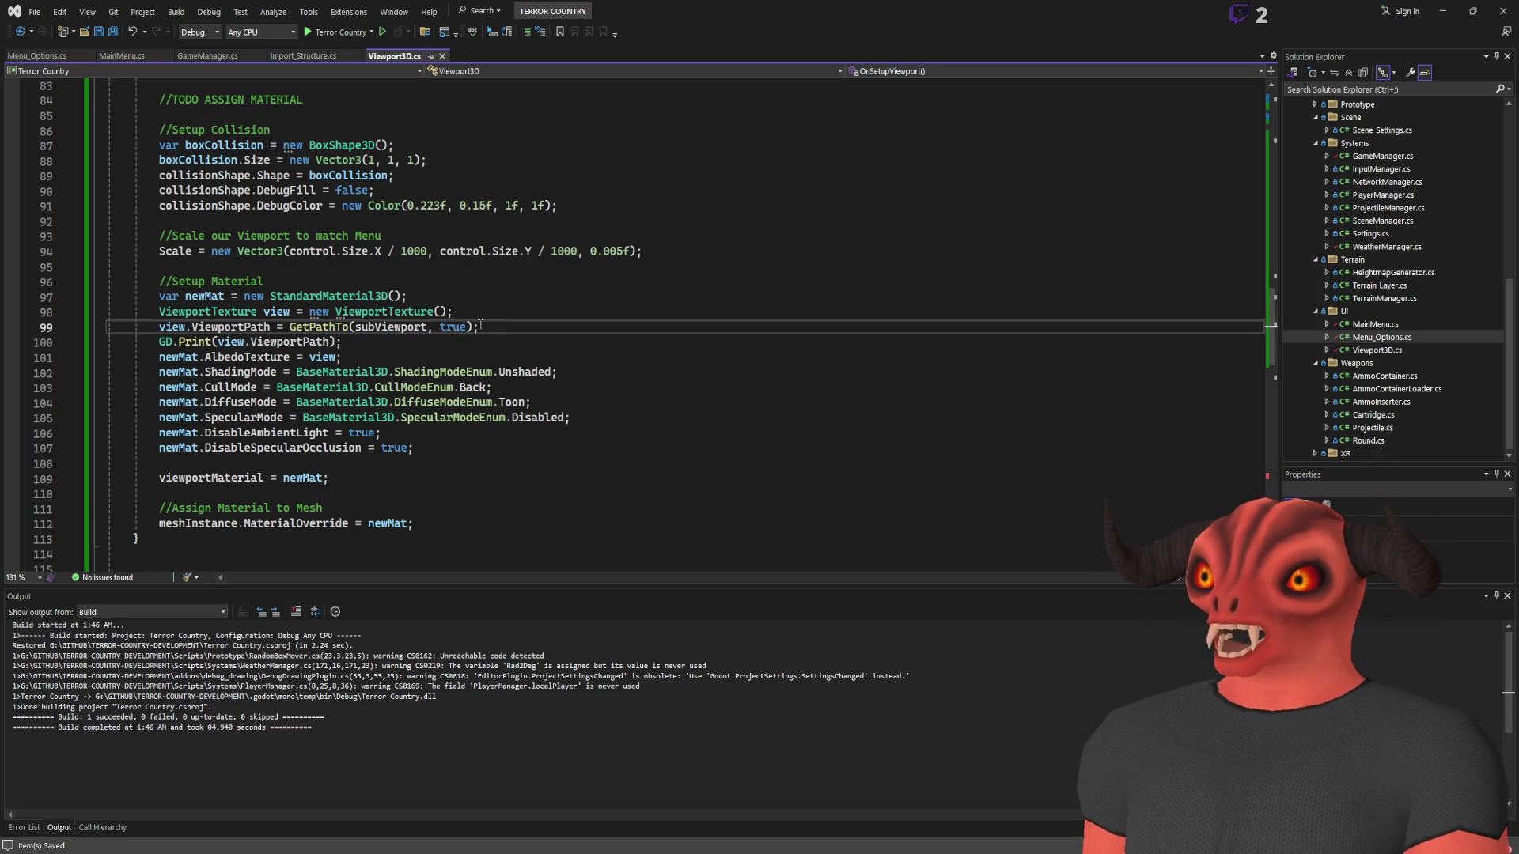
{"action": "key", "text": "Up"}
{"action": "key", "text": "Up"}
{"action": "key", "text": "ctrl+shift+b"}
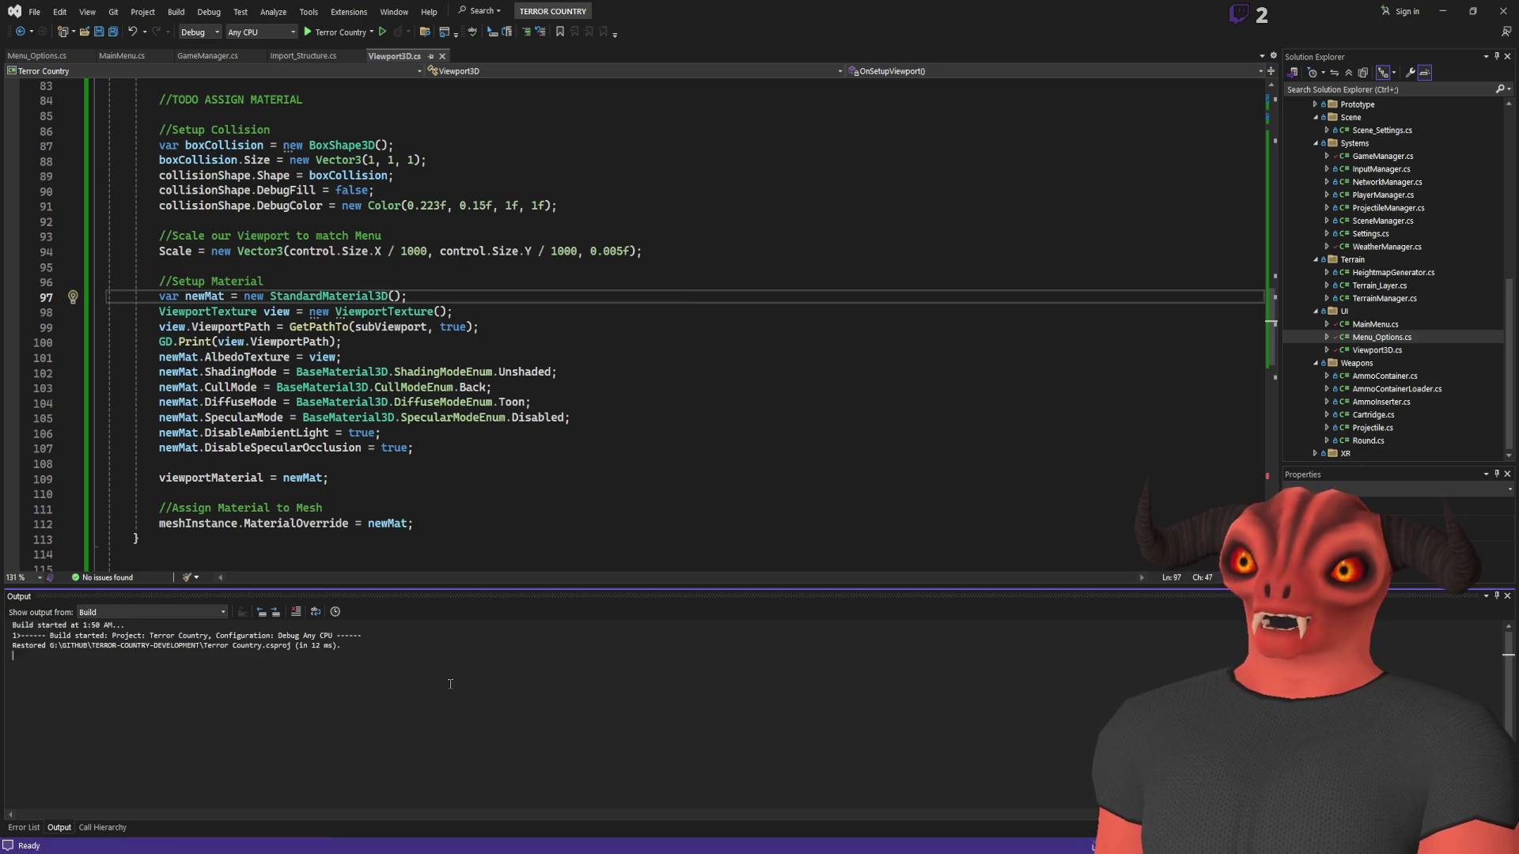
{"action": "key", "text": "alt+Tab"}
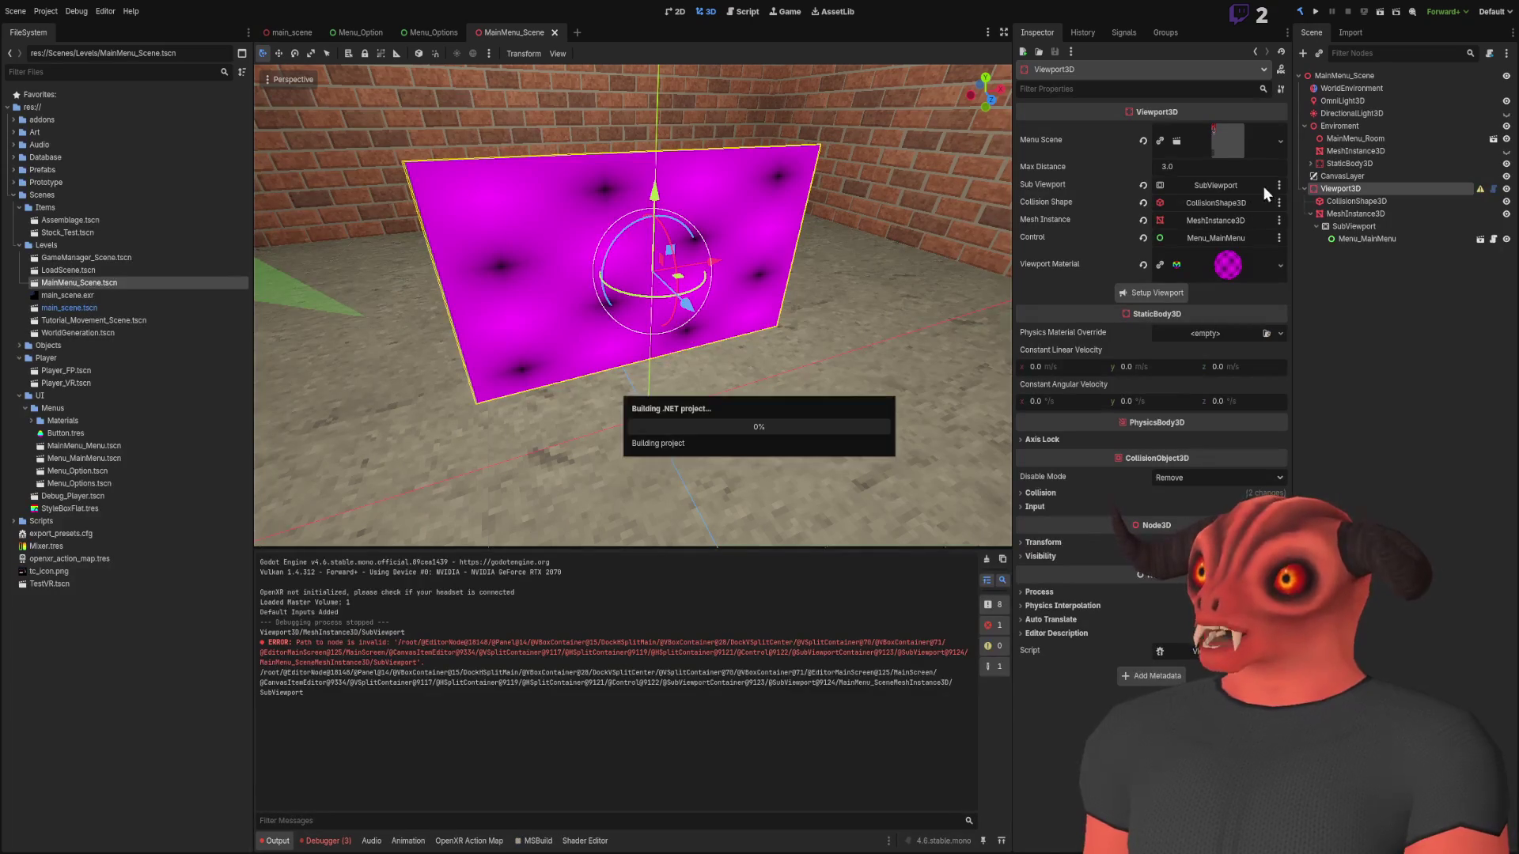
Re-run Setup Viewport and find the albedo ViewportTexture path MeshInstance3D/SubViewport reported invalid
{"action": "left_click", "coordinate": [1160, 297]}
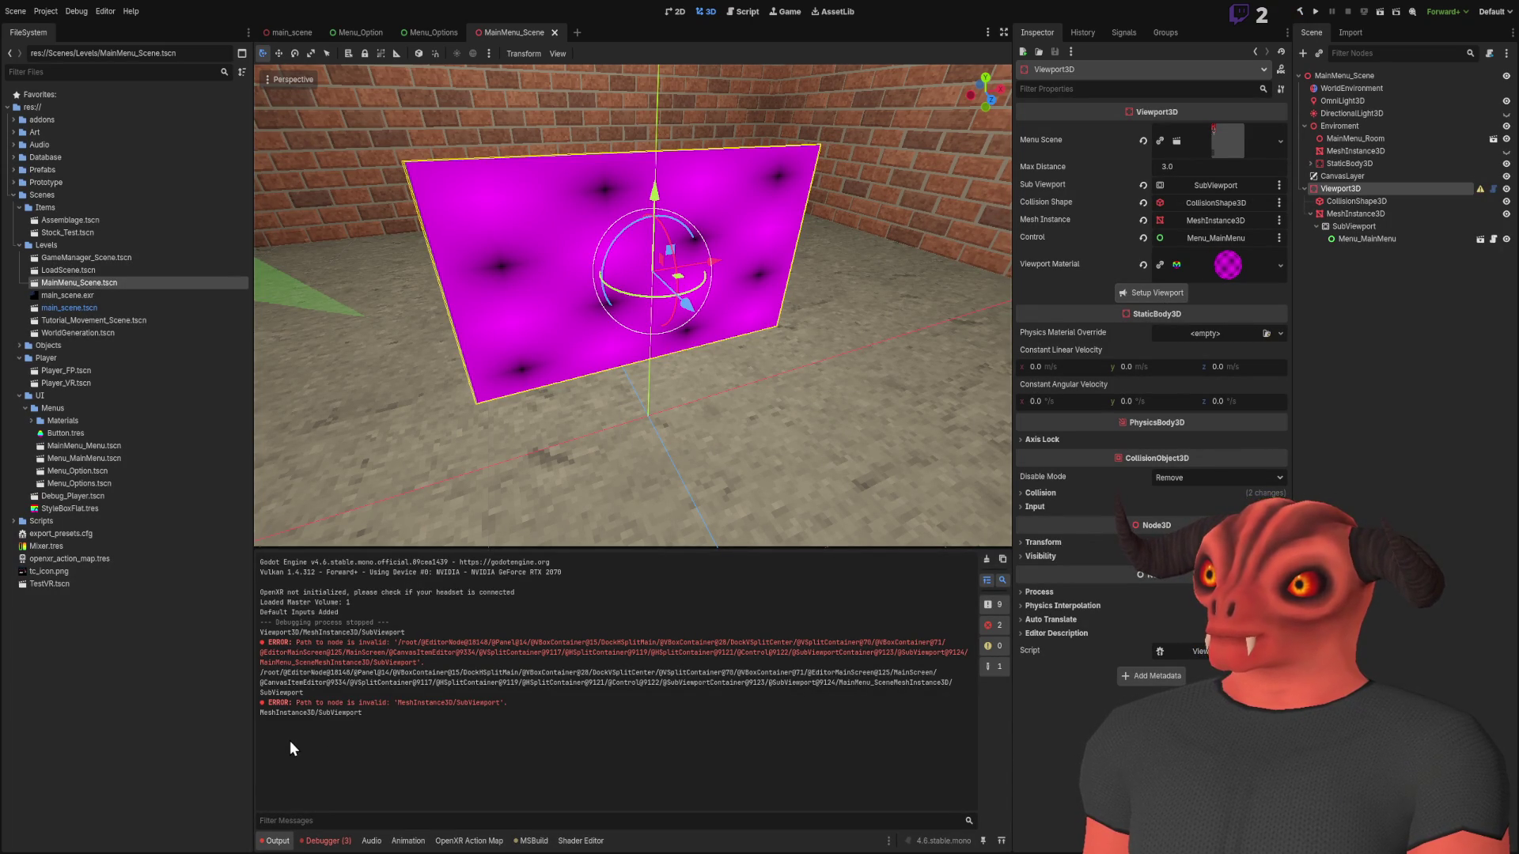
{"action": "left_click", "coordinate": [1228, 265]}
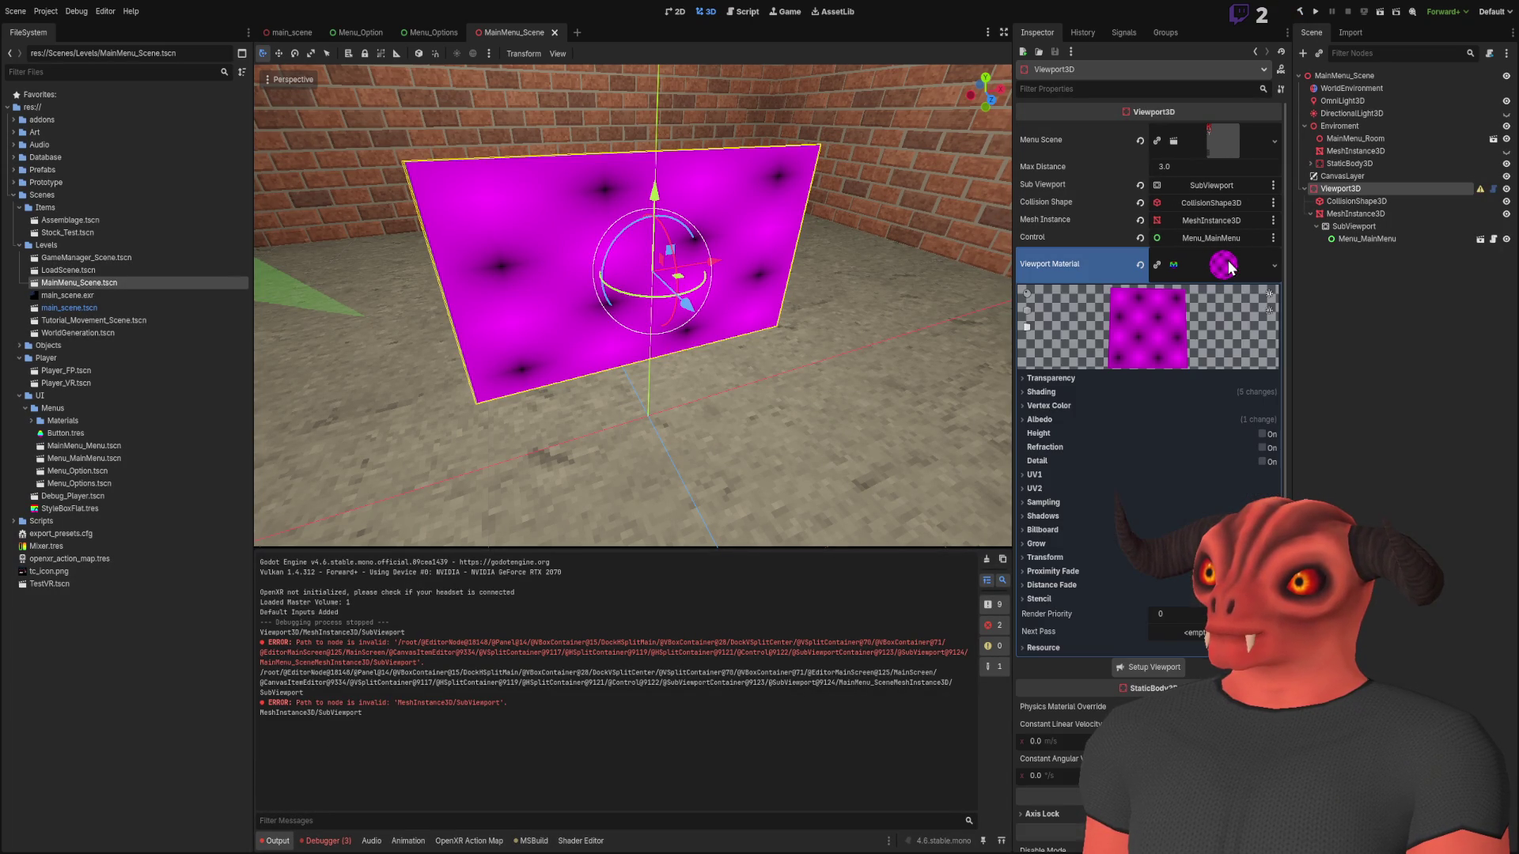
{"action": "left_click", "coordinate": [1042, 422]}
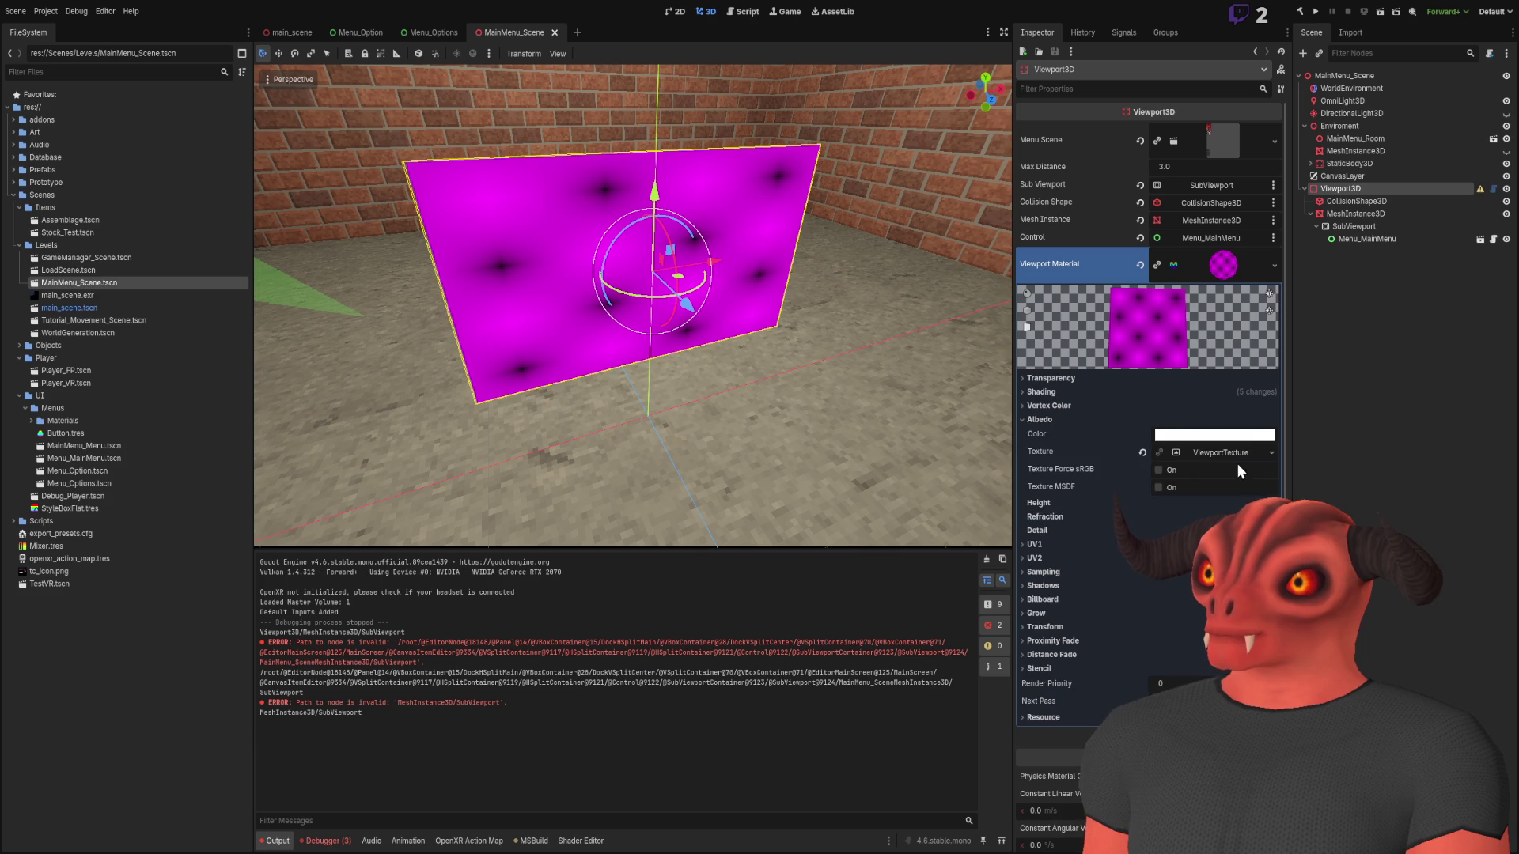
{"action": "left_click", "coordinate": [1239, 456]}
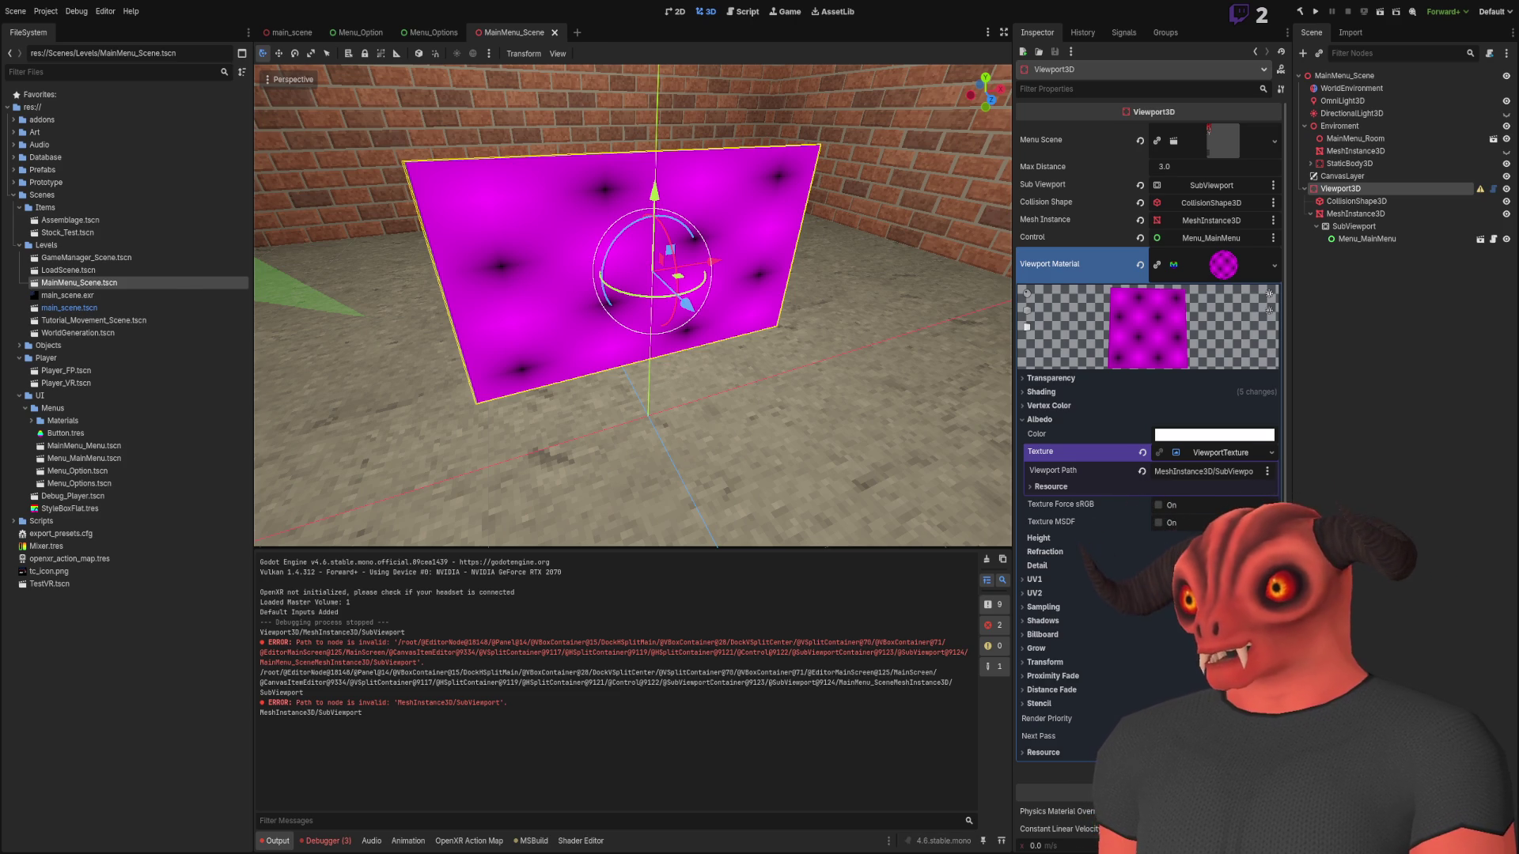
{"action": "key", "text": "alt+Tab"}
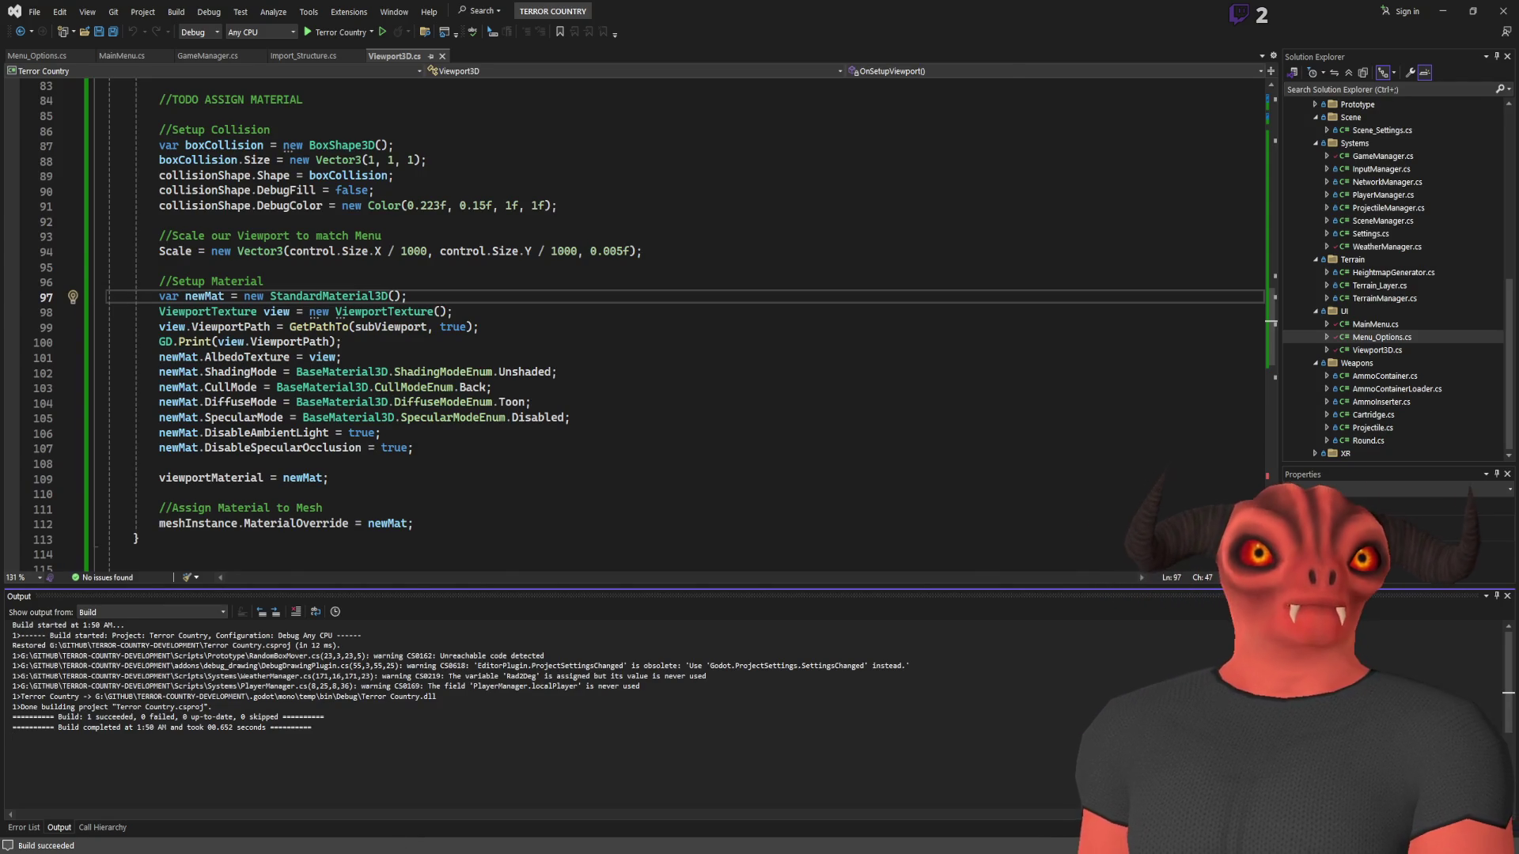
Review the magenta quad's material in Godot, then return to the Visual Studio script
{"action": "key", "text": "alt+Tab"}
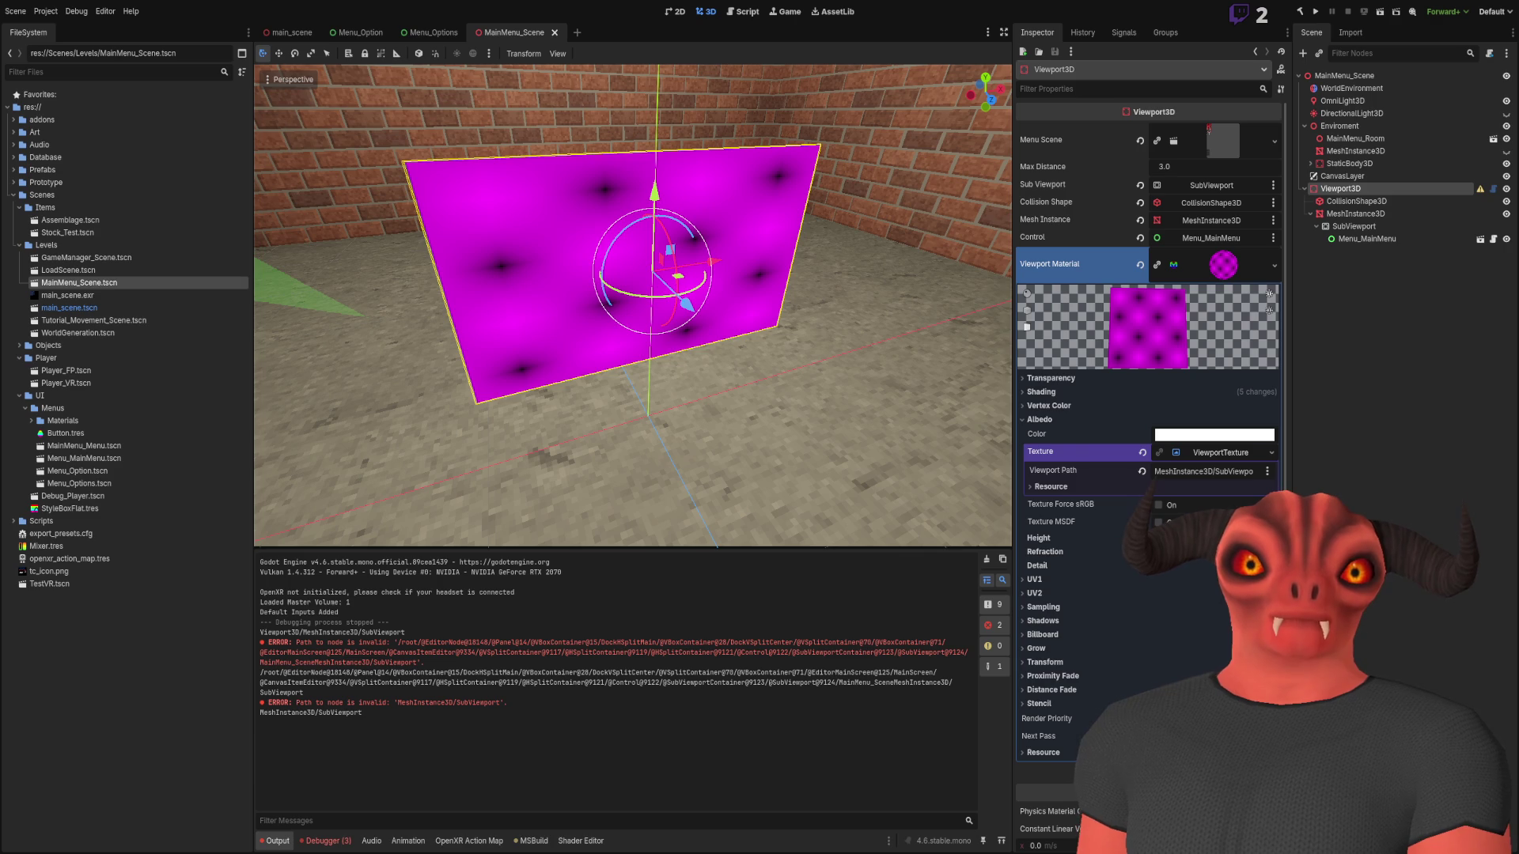
{"action": "key", "text": "alt+Tab"}
Change line 99 to view.ViewportPath = subViewport.GetPath(); and save the script
{"action": "double_click", "coordinate": [378, 329]}
{"action": "key", "text": "ctrl+c"}
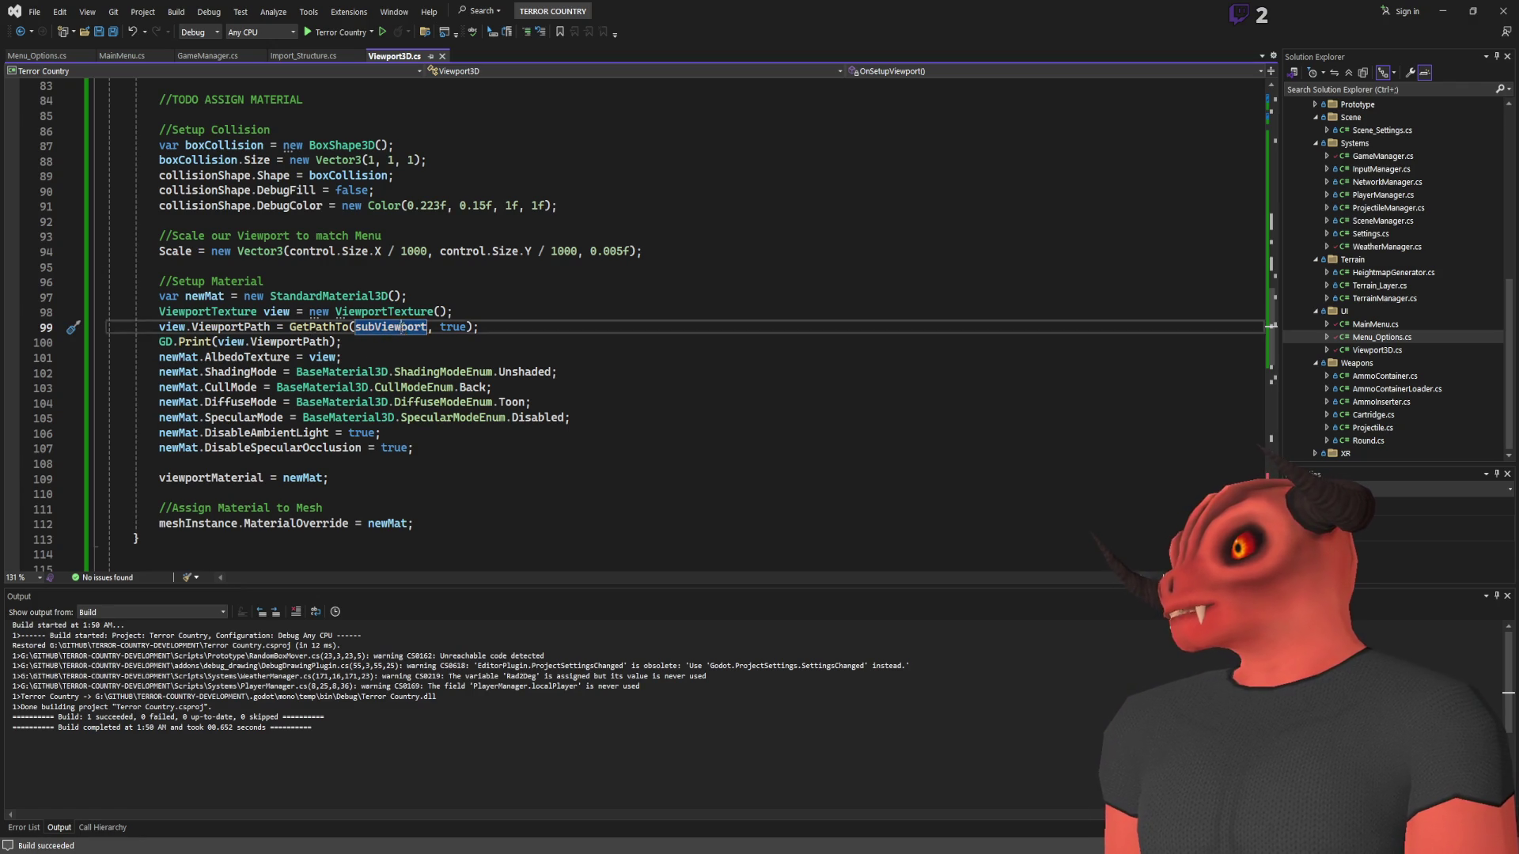
{"action": "left_click_drag", "start_coordinate": [290, 327], "coordinate": [540, 327]}
{"action": "key", "text": "ctrl+v"}
{"action": "type", "text": ".GetPat"}
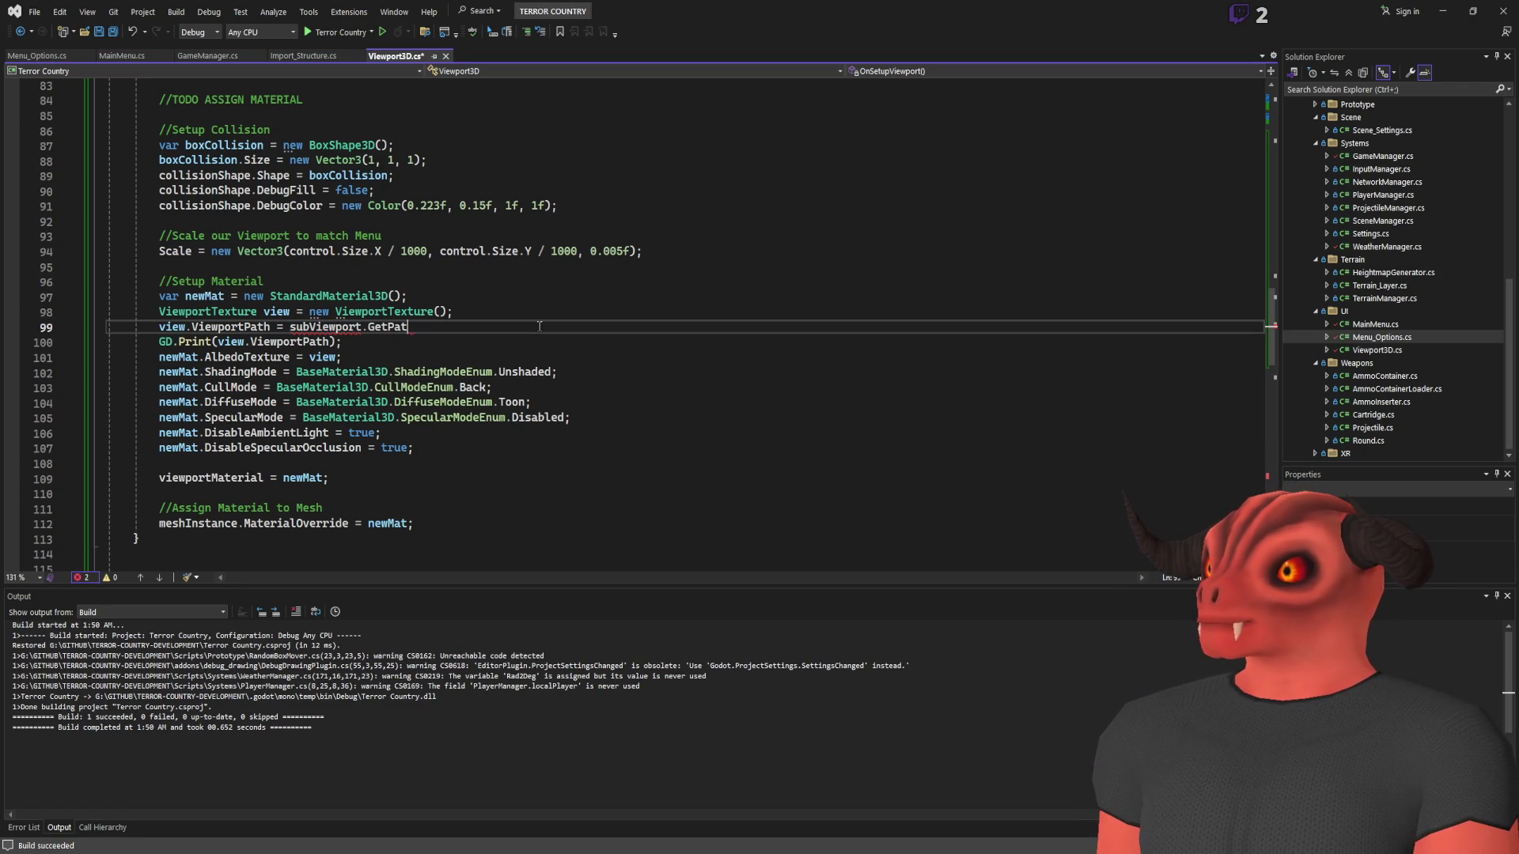
{"action": "type", "text": "h();"}
{"action": "key", "text": "ctrl+s"}
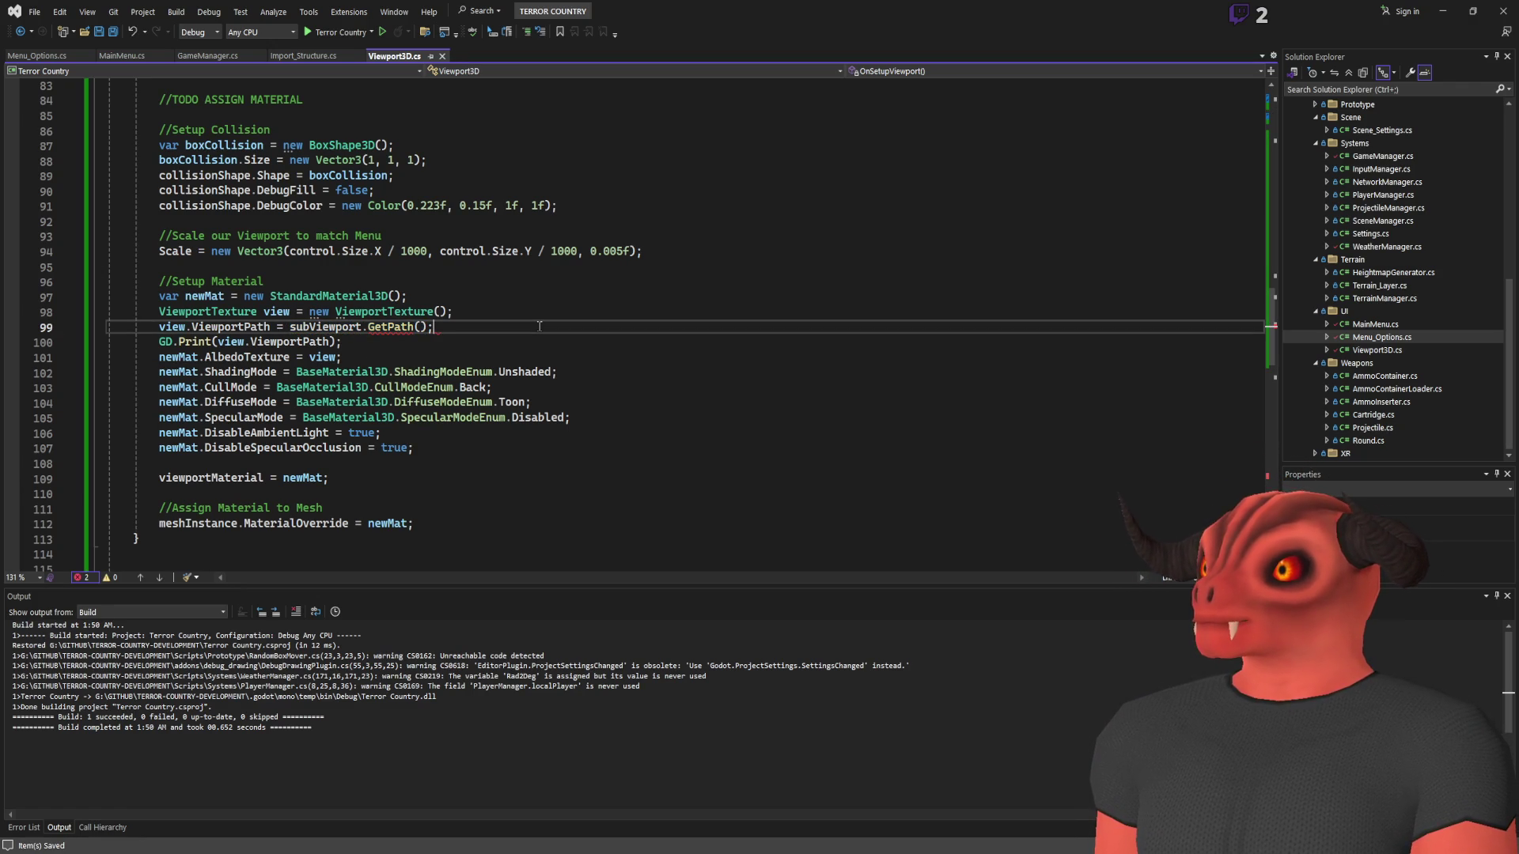
{"action": "left_click", "coordinate": [1442, 11]}
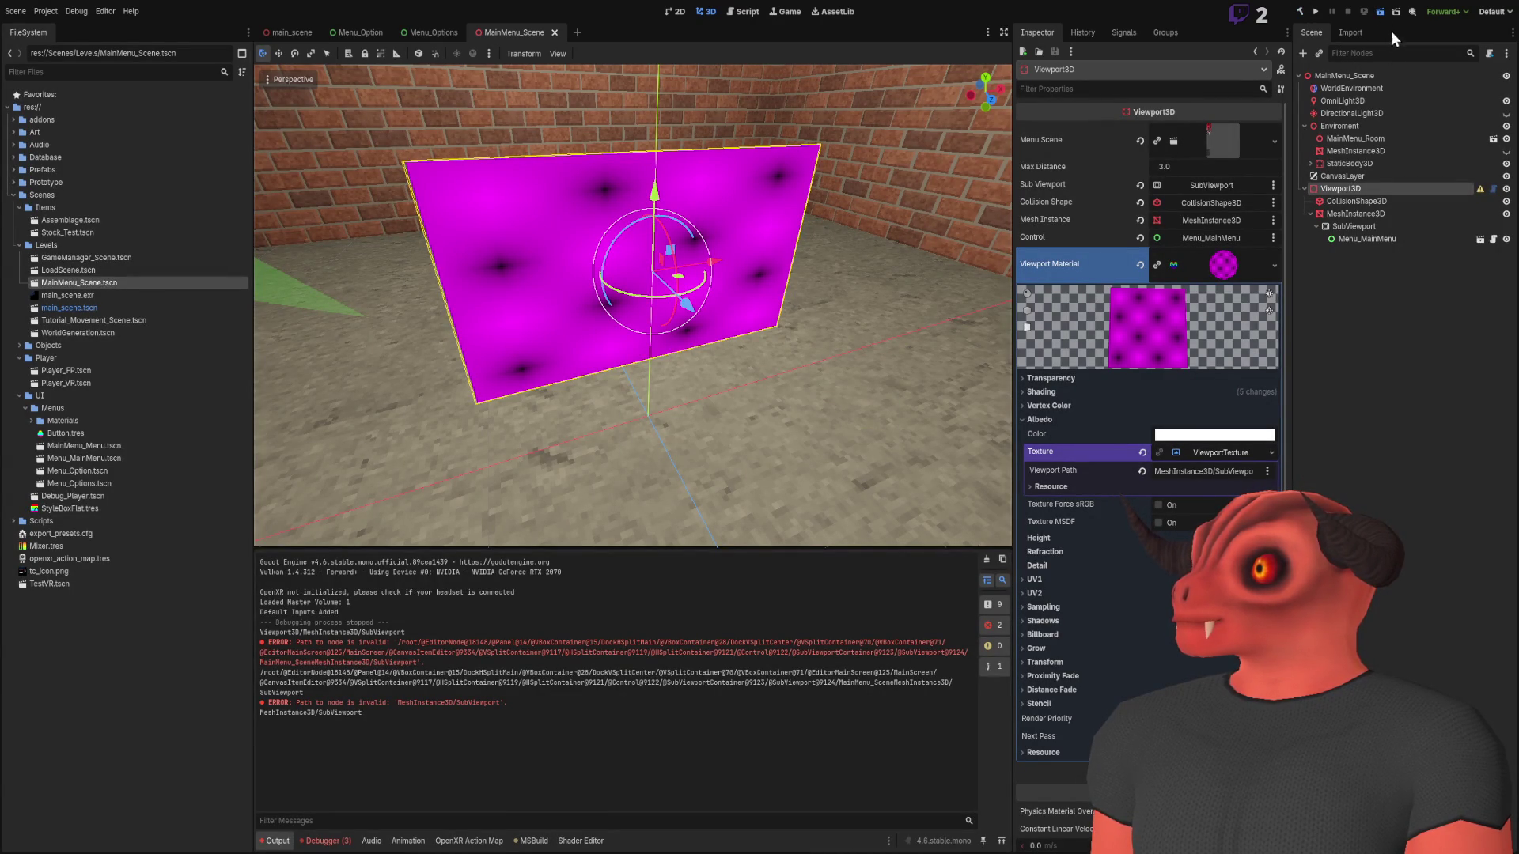
{"action": "left_click", "coordinate": [1380, 11]}
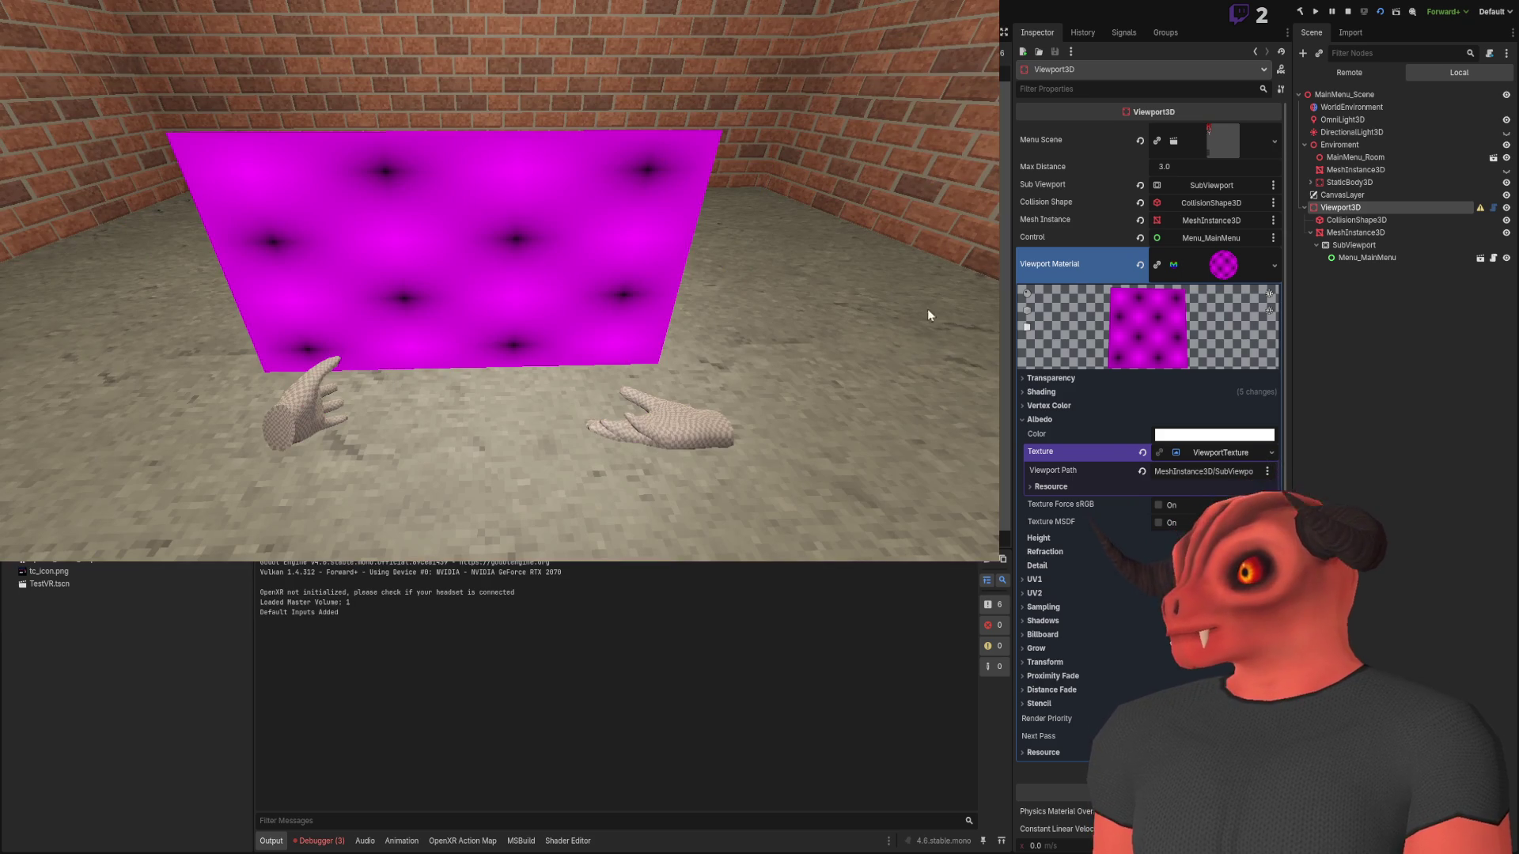
{"action": "left_click", "coordinate": [1370, 197]}
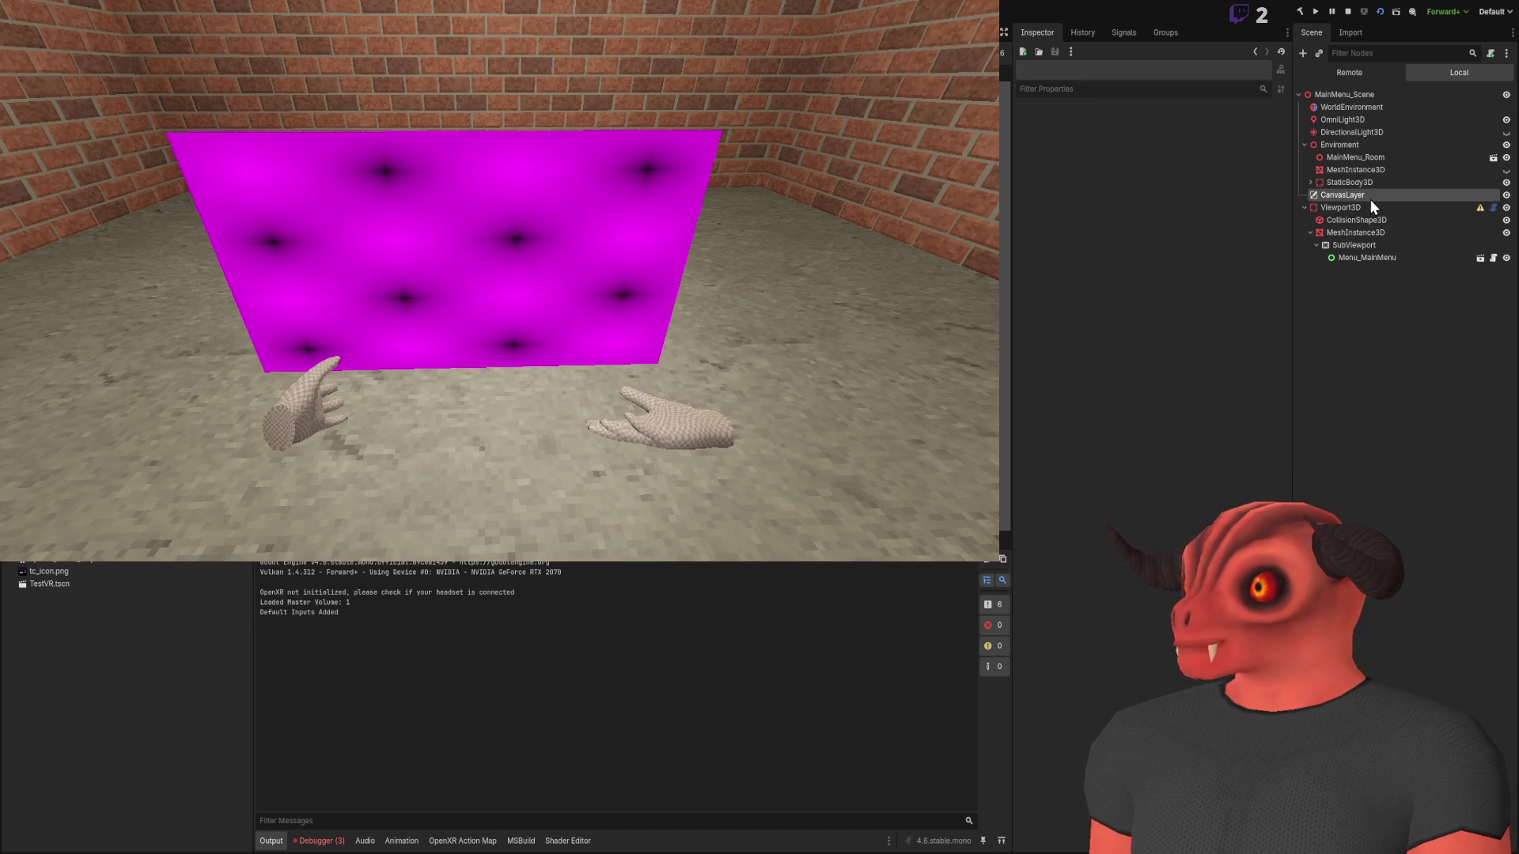
{"action": "left_click", "coordinate": [1374, 208]}
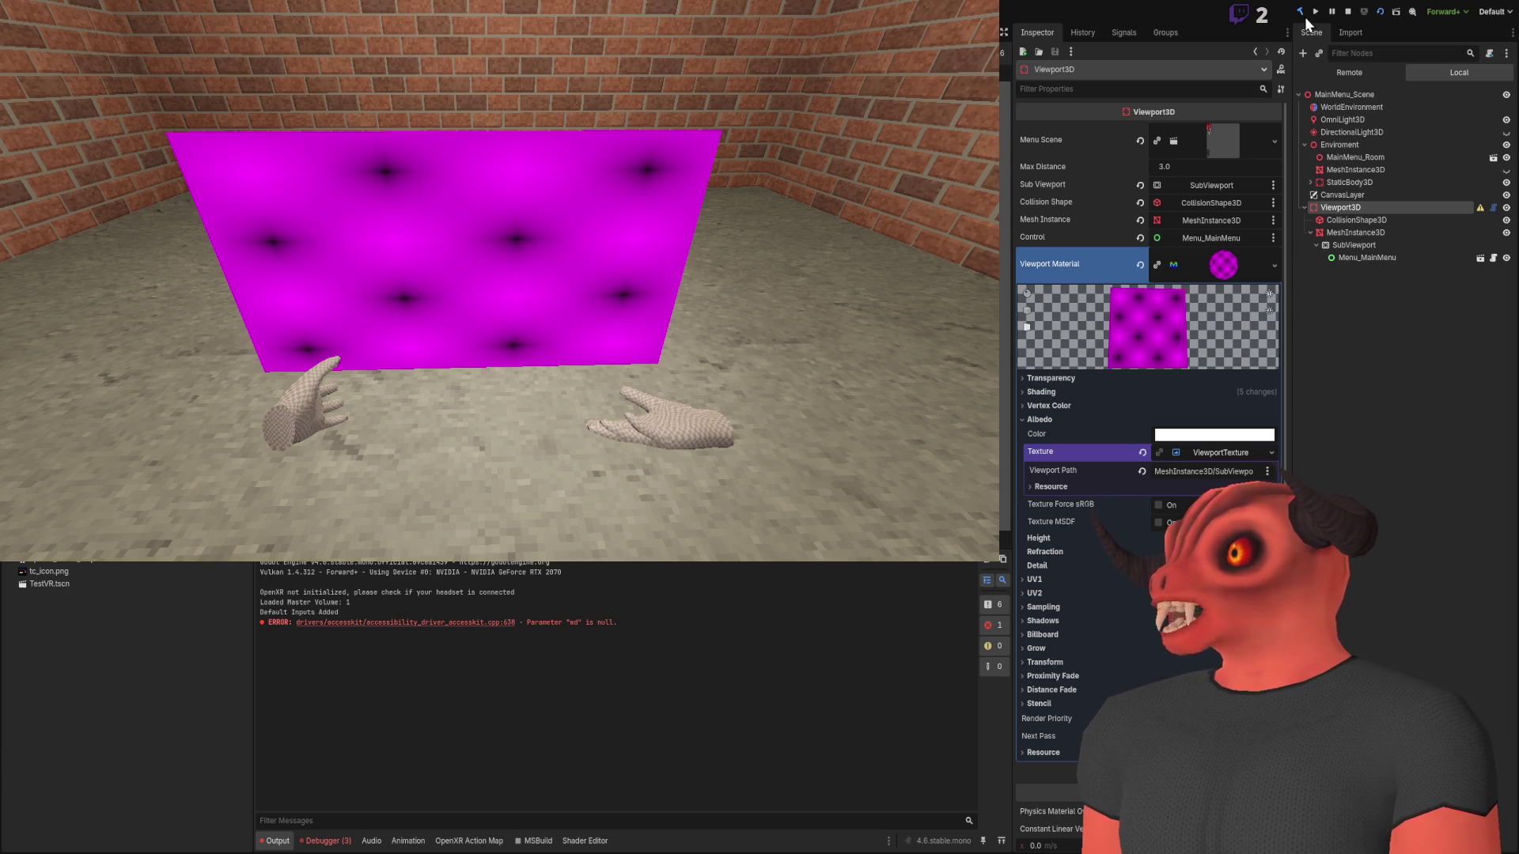
{"action": "left_click", "coordinate": [1348, 12]}
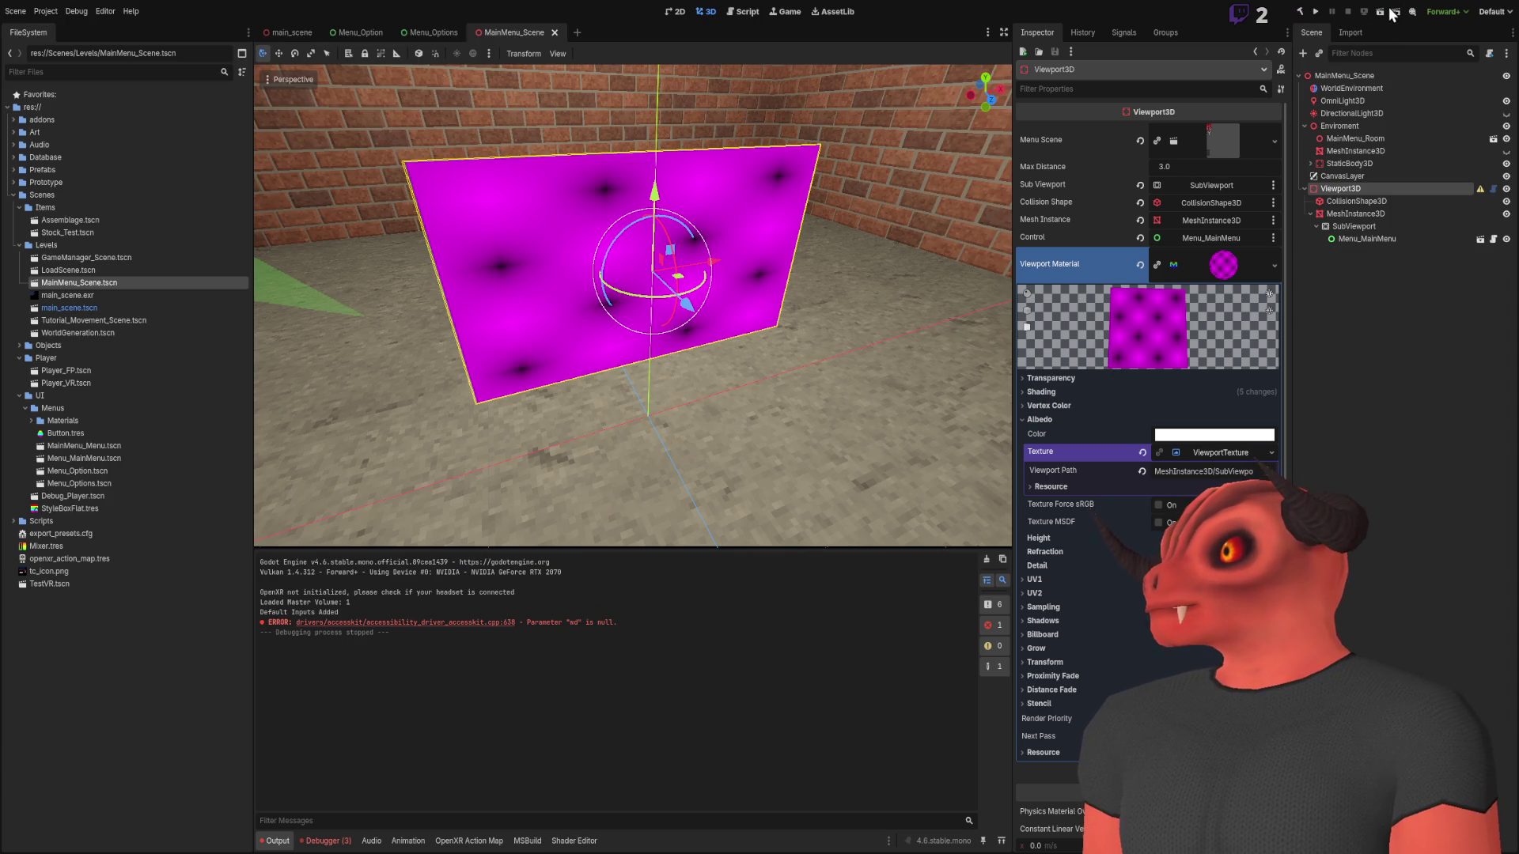
{"action": "left_click", "coordinate": [1396, 321]}
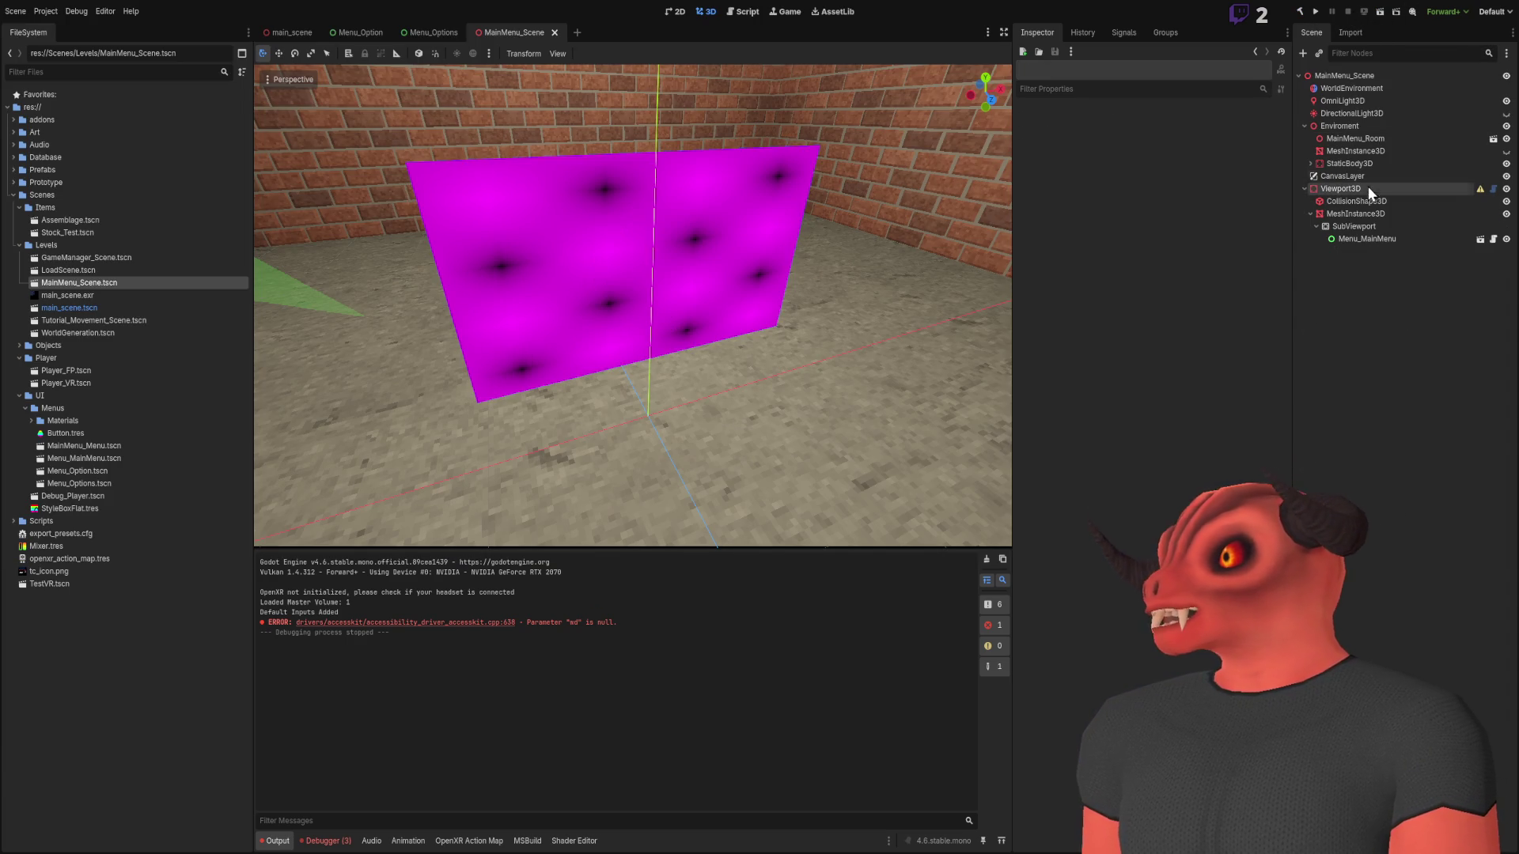
Replace the old Viewport3D with a new one using the main menu scene, and run Setup Viewport
{"action": "left_click", "coordinate": [1365, 190]}
{"action": "key", "text": "Delete"}
{"action": "key", "text": "ctrl+a"}
{"action": "key", "text": "Return"}
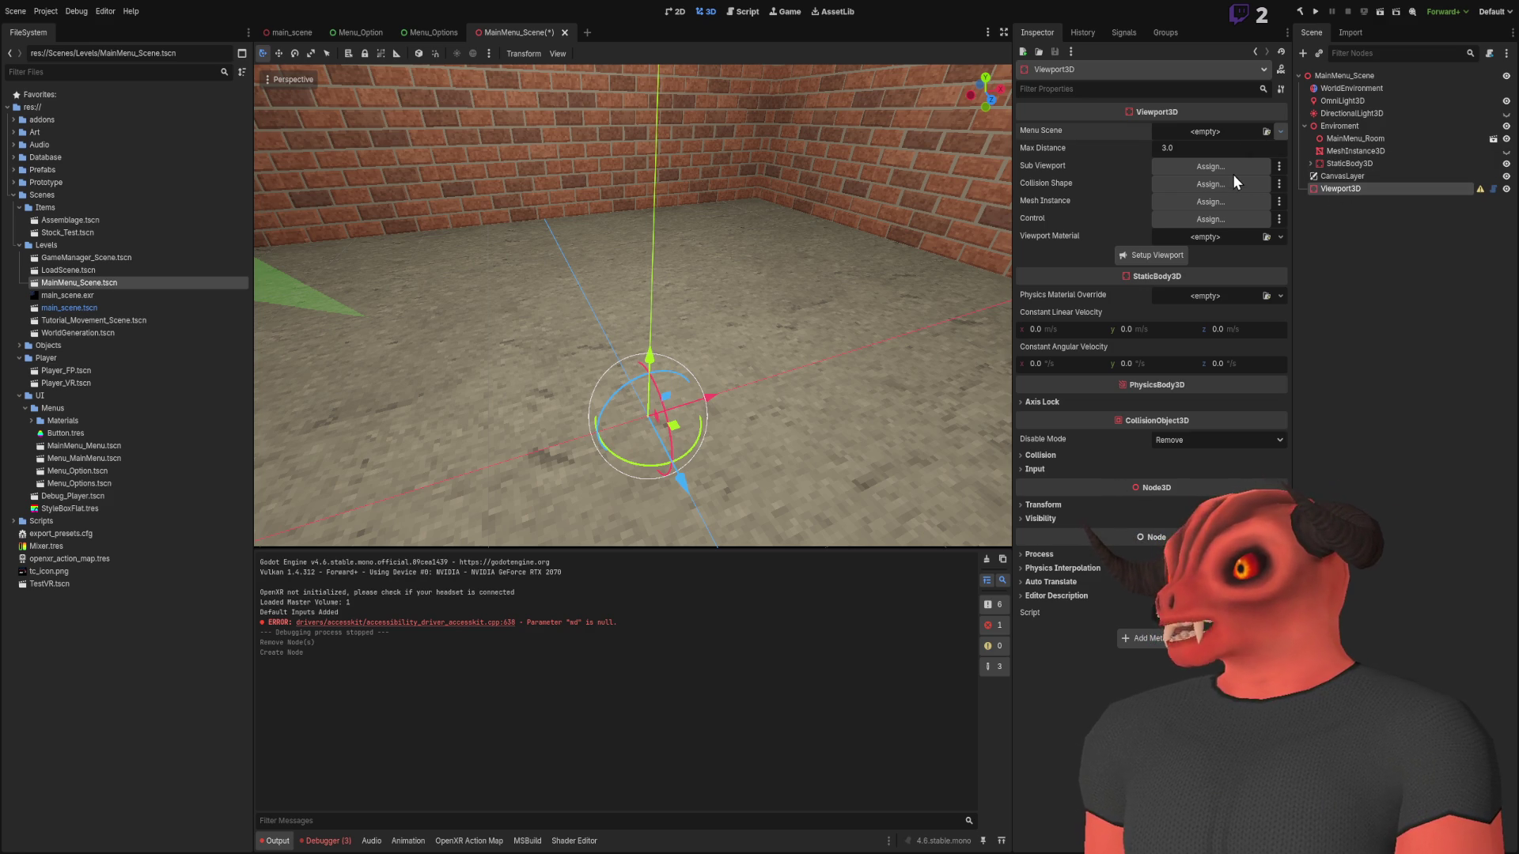
{"action": "left_click", "coordinate": [649, 306]}
{"action": "left_click", "coordinate": [1336, 187]}
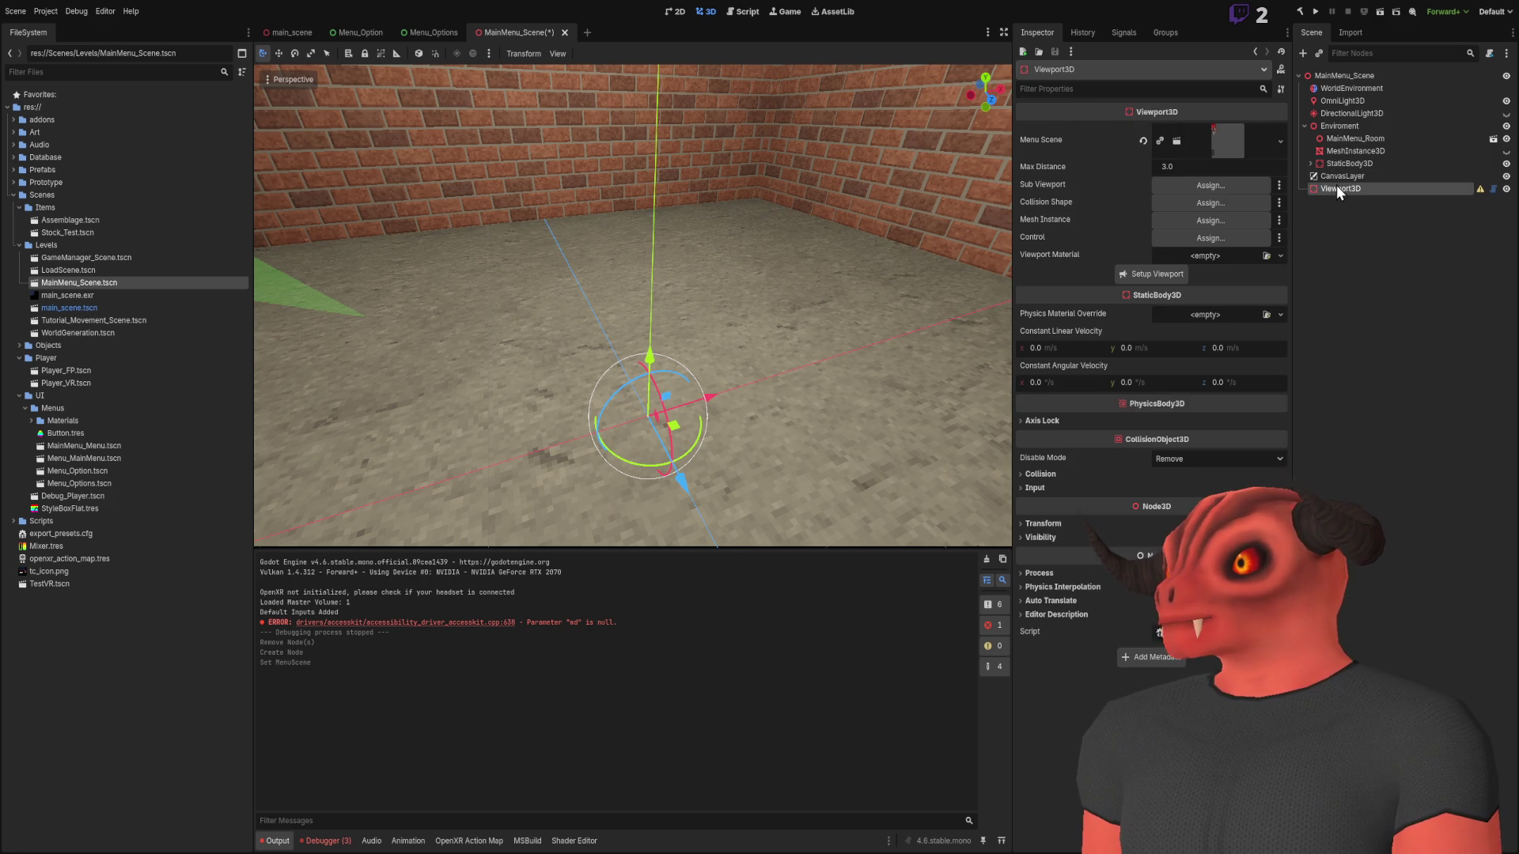
{"action": "left_click", "coordinate": [1179, 278]}
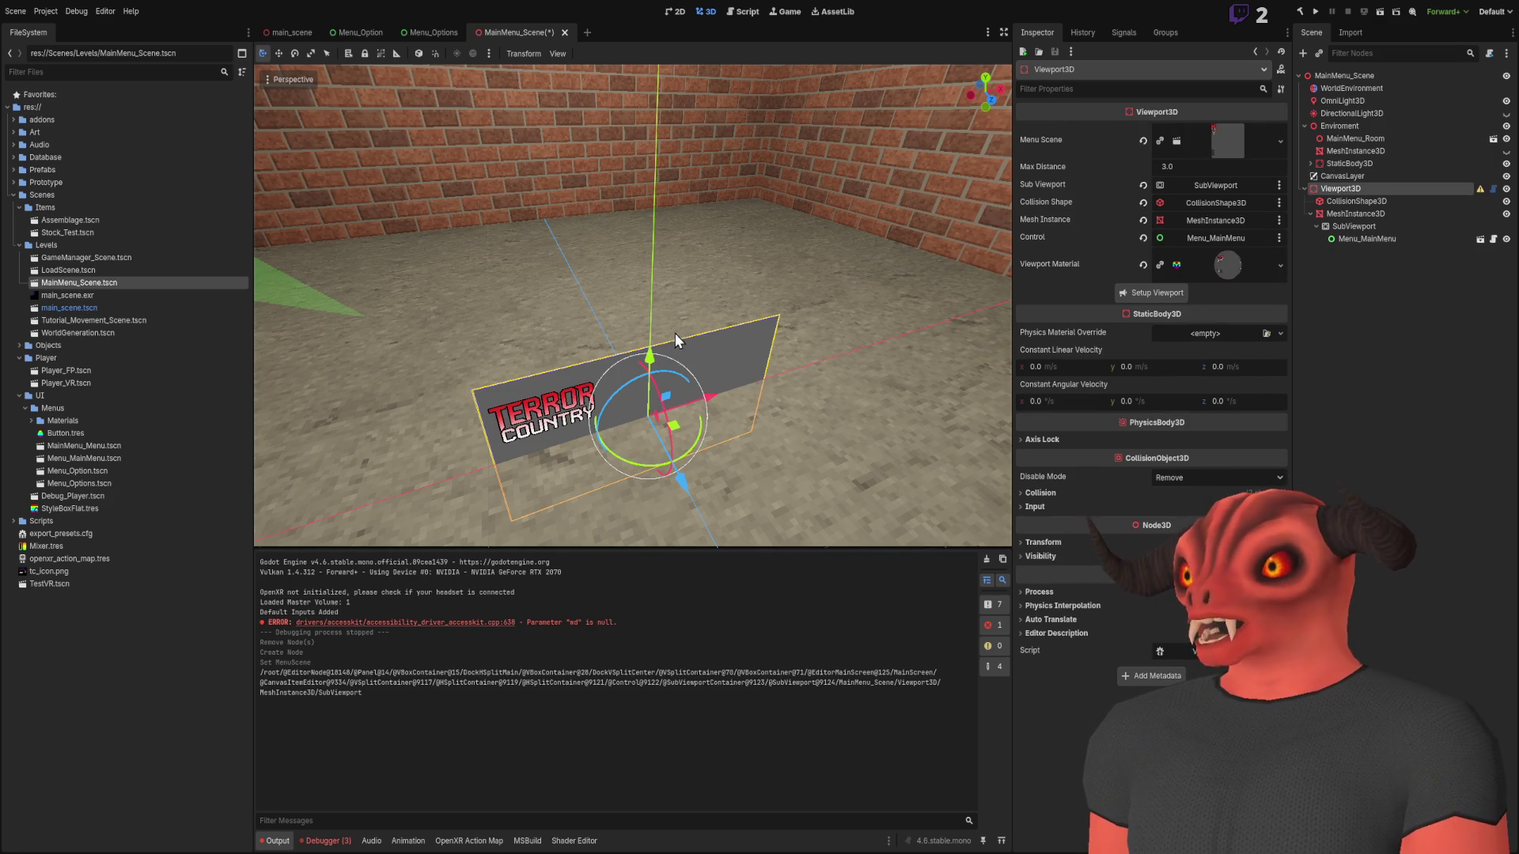
Raise the menu quad above the floor and check its Material Override albedo viewport texture
{"action": "left_click_drag", "start_coordinate": [650, 356], "coordinate": [654, 207]}
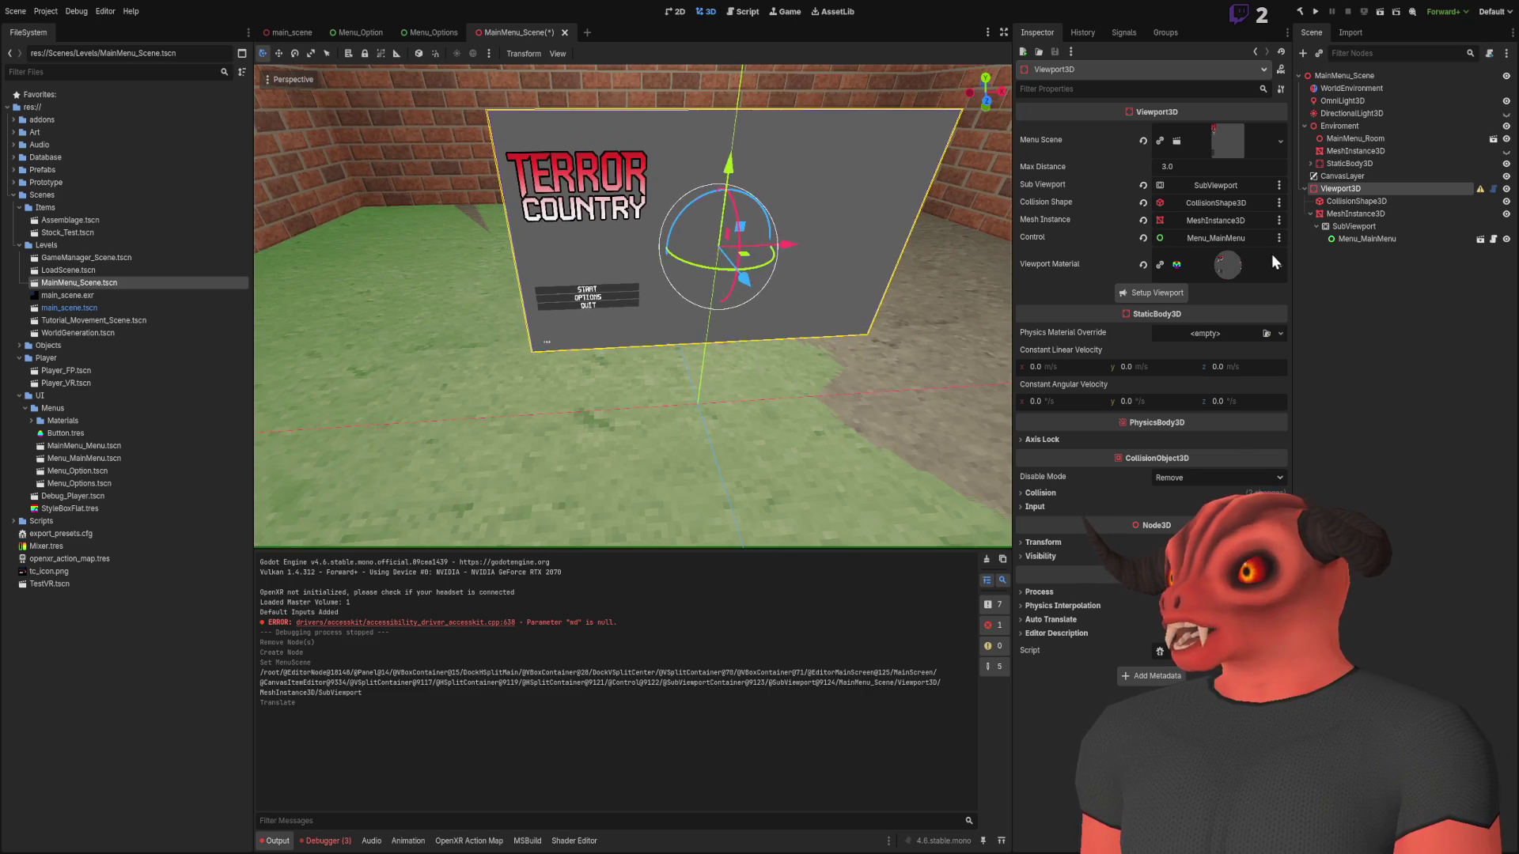
{"action": "left_click", "coordinate": [1380, 226]}
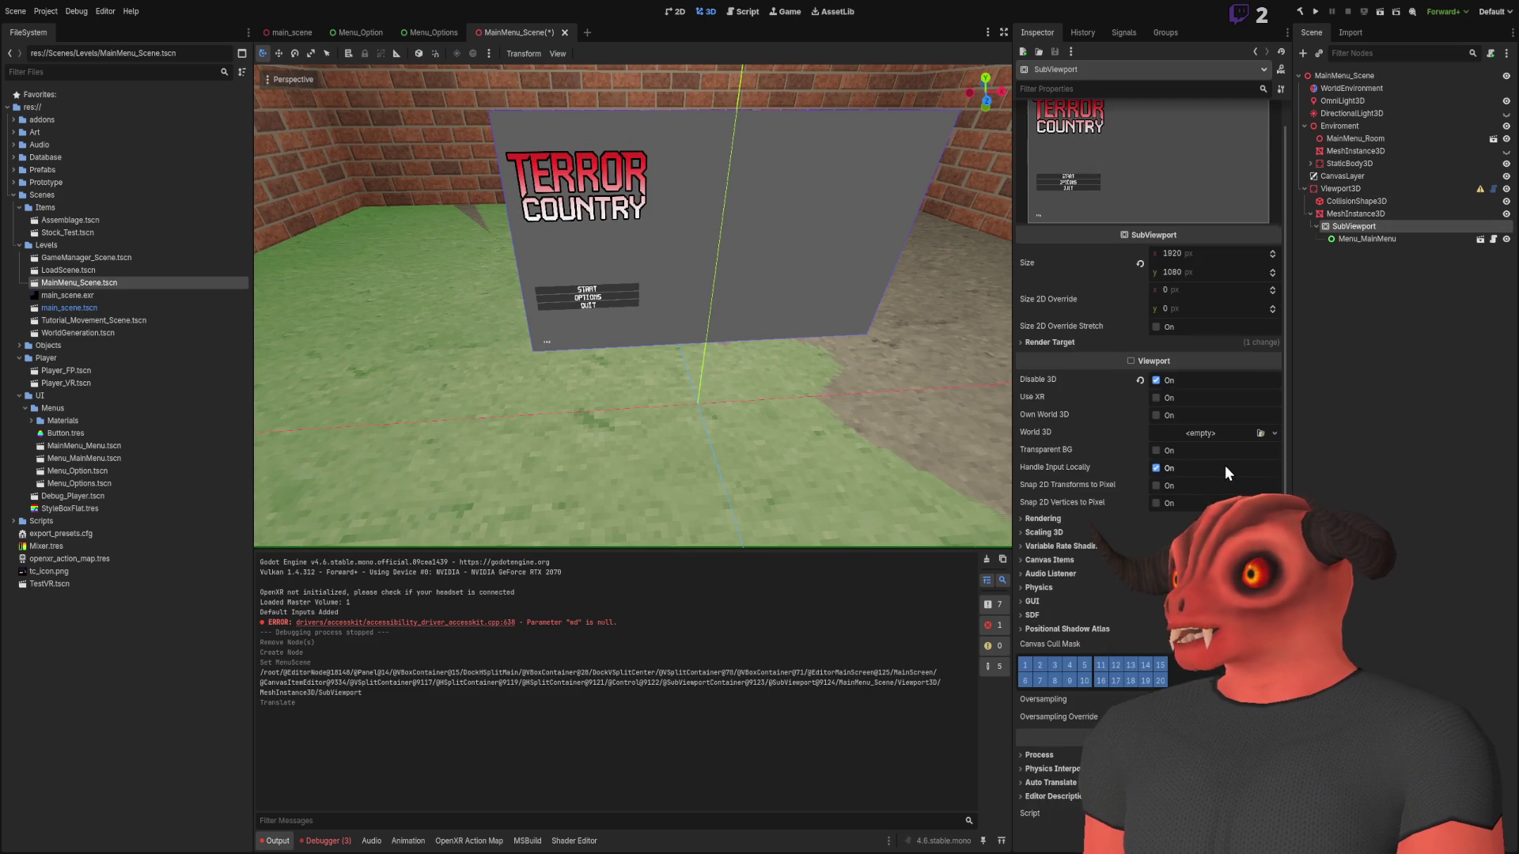
{"action": "left_click", "coordinate": [1400, 215]}
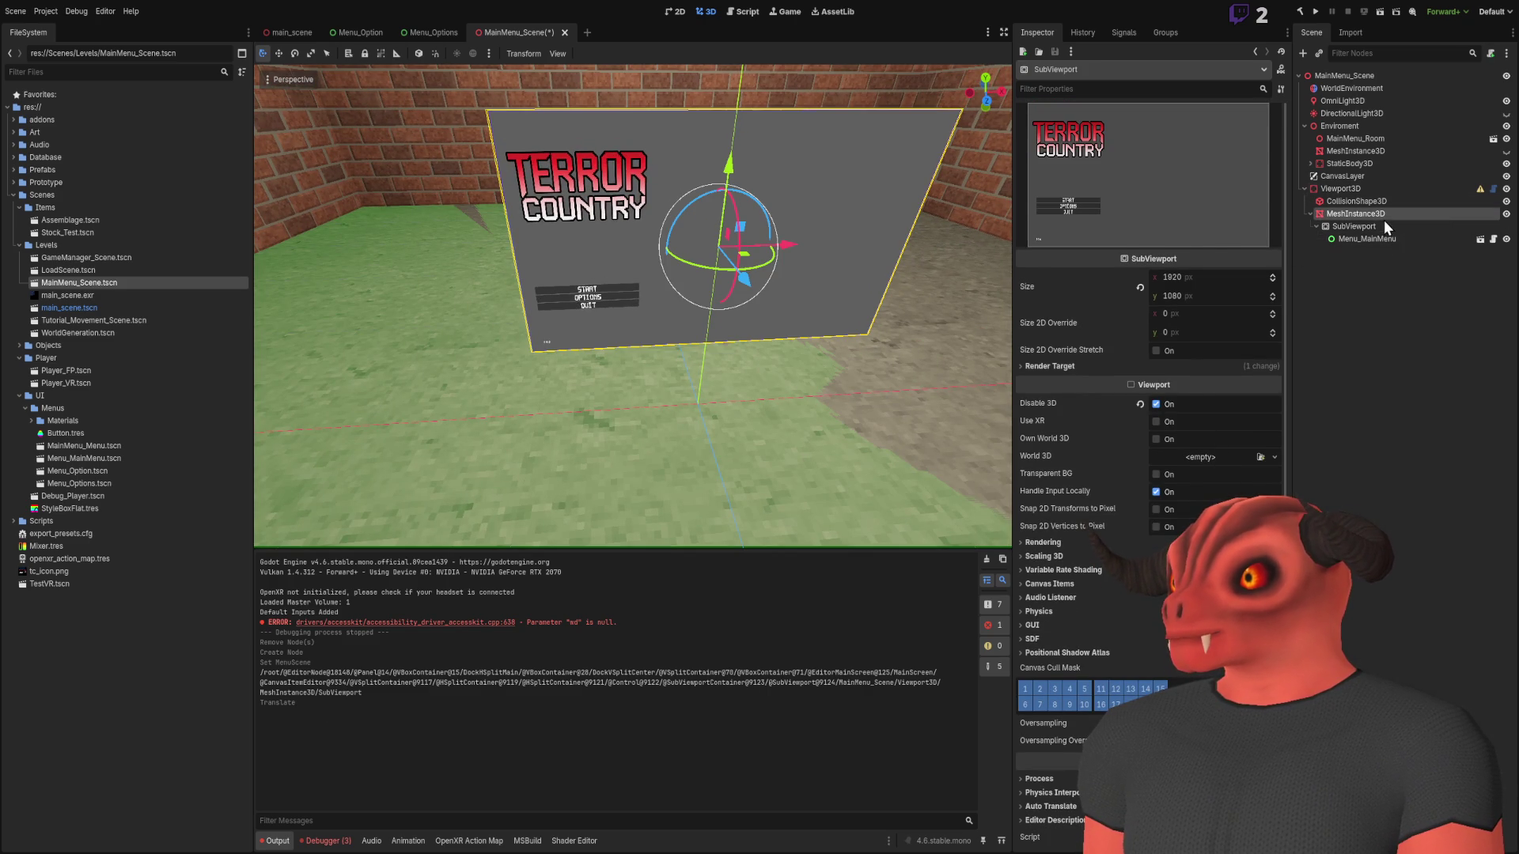
{"action": "left_click", "coordinate": [1194, 215]}
{"action": "left_click", "coordinate": [1193, 239]}
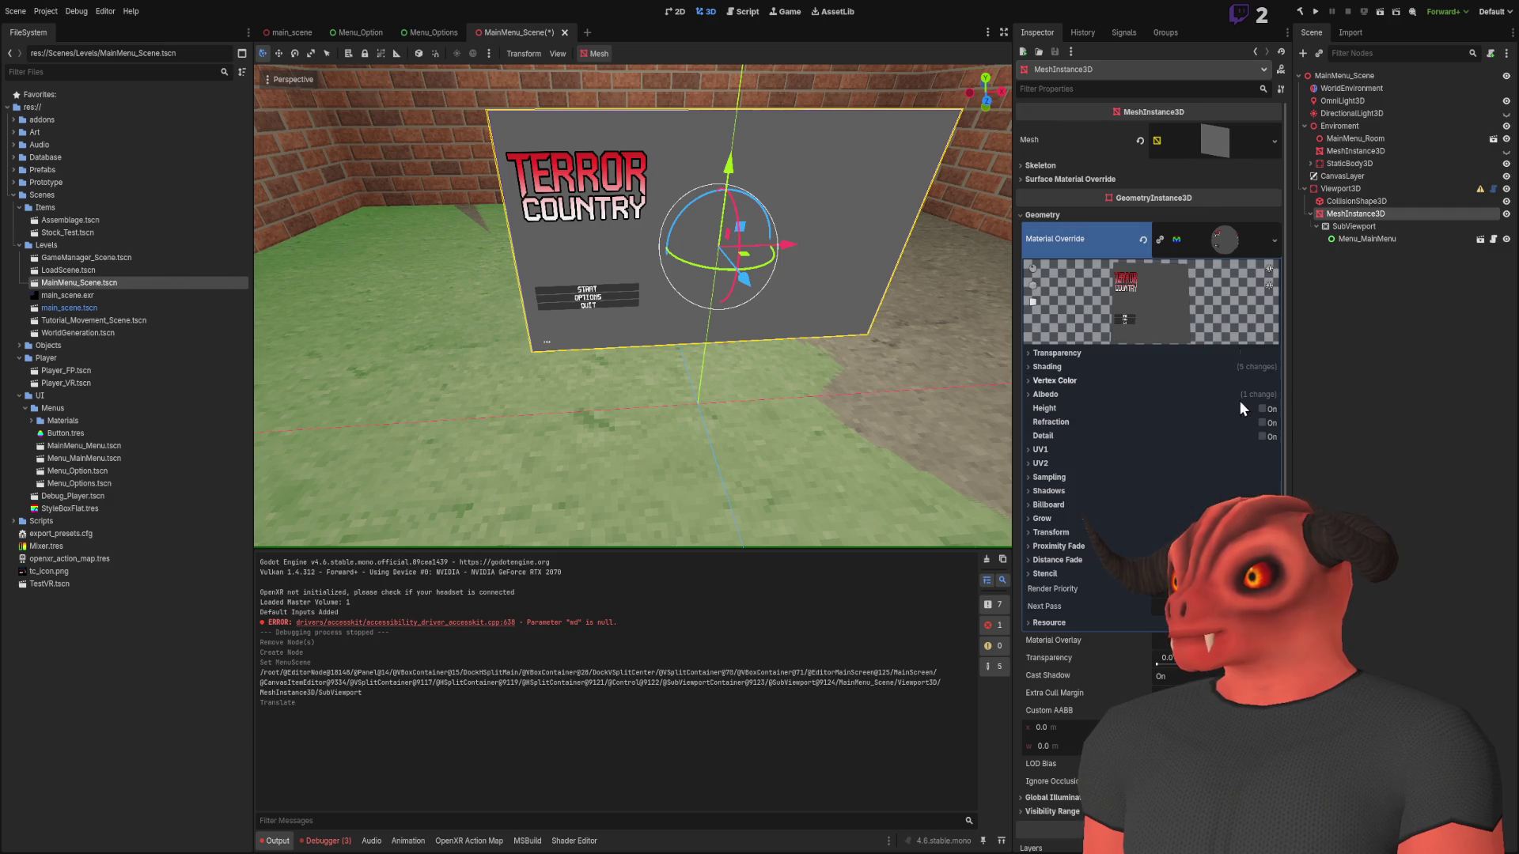
{"action": "left_click", "coordinate": [1043, 392]}
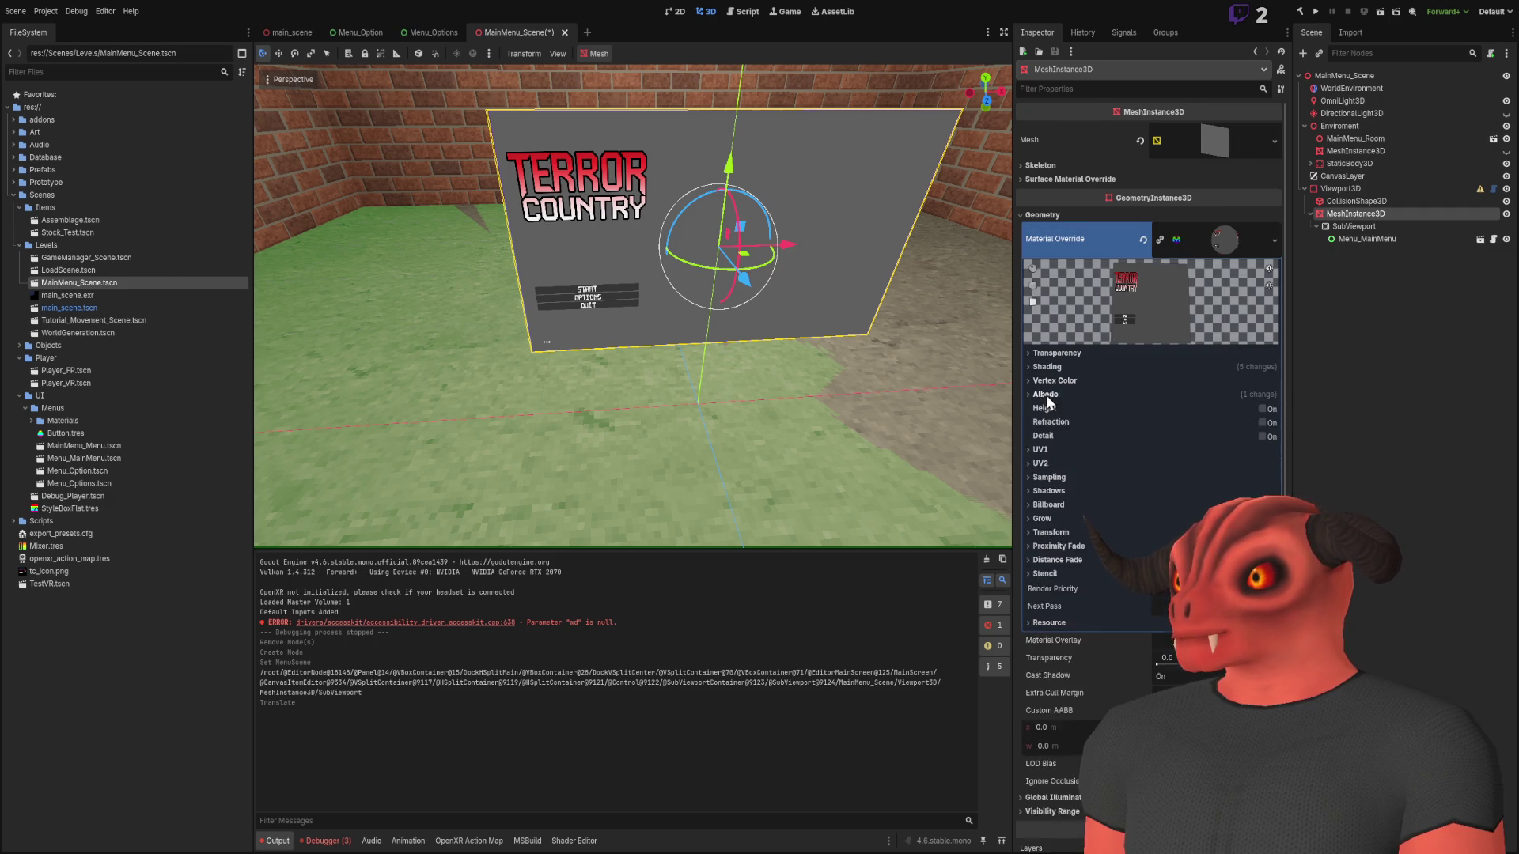
{"action": "left_click", "coordinate": [1202, 434]}
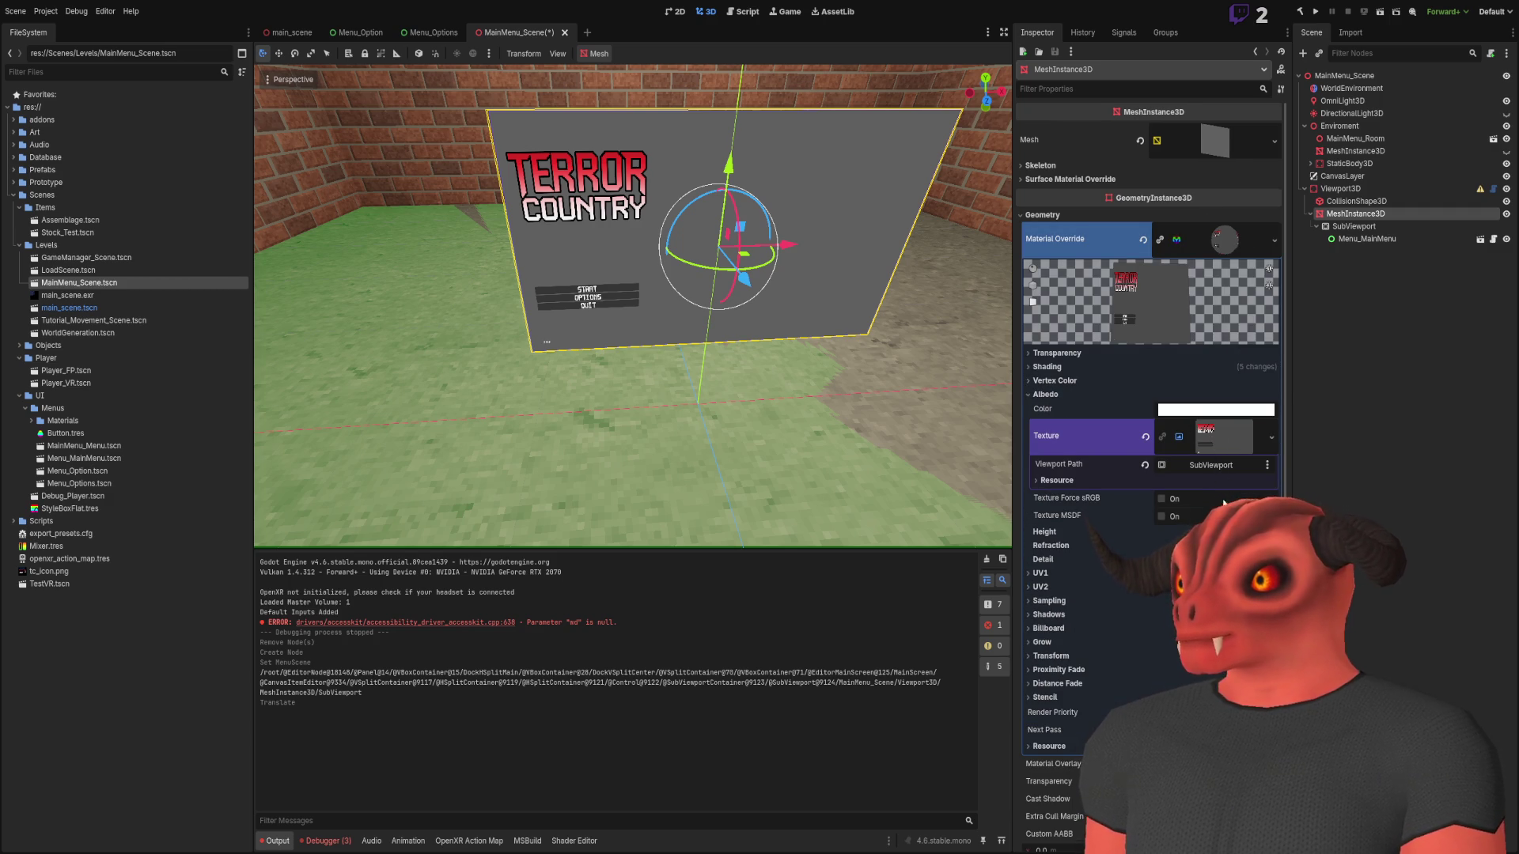
{"action": "left_click", "coordinate": [1479, 364]}
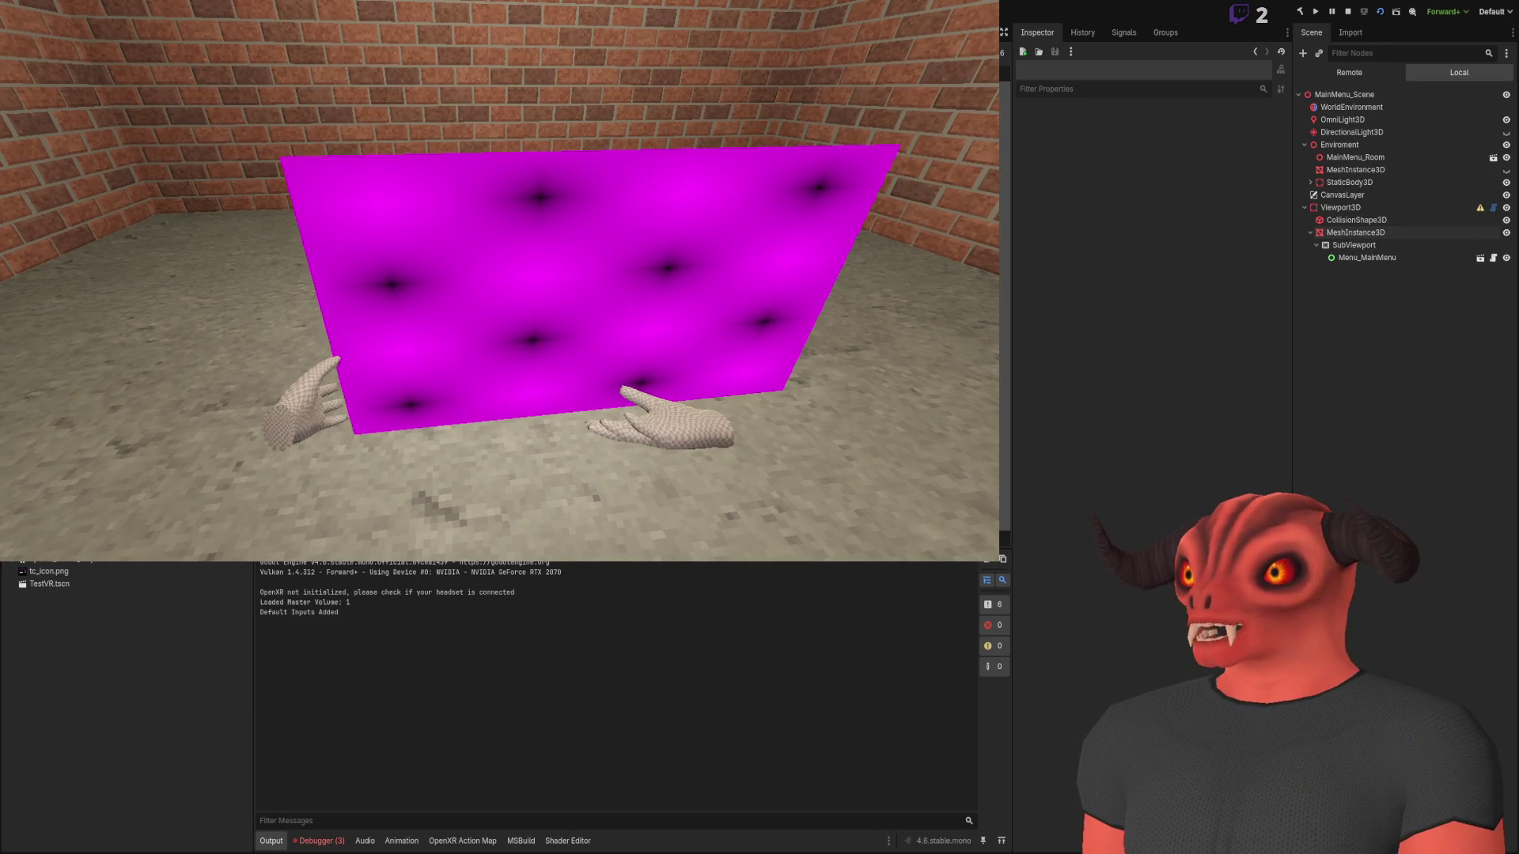
In the Remote scene tree, inspect the live MeshInstance3D's material albedo texture
{"action": "left_click", "coordinate": [1351, 76]}
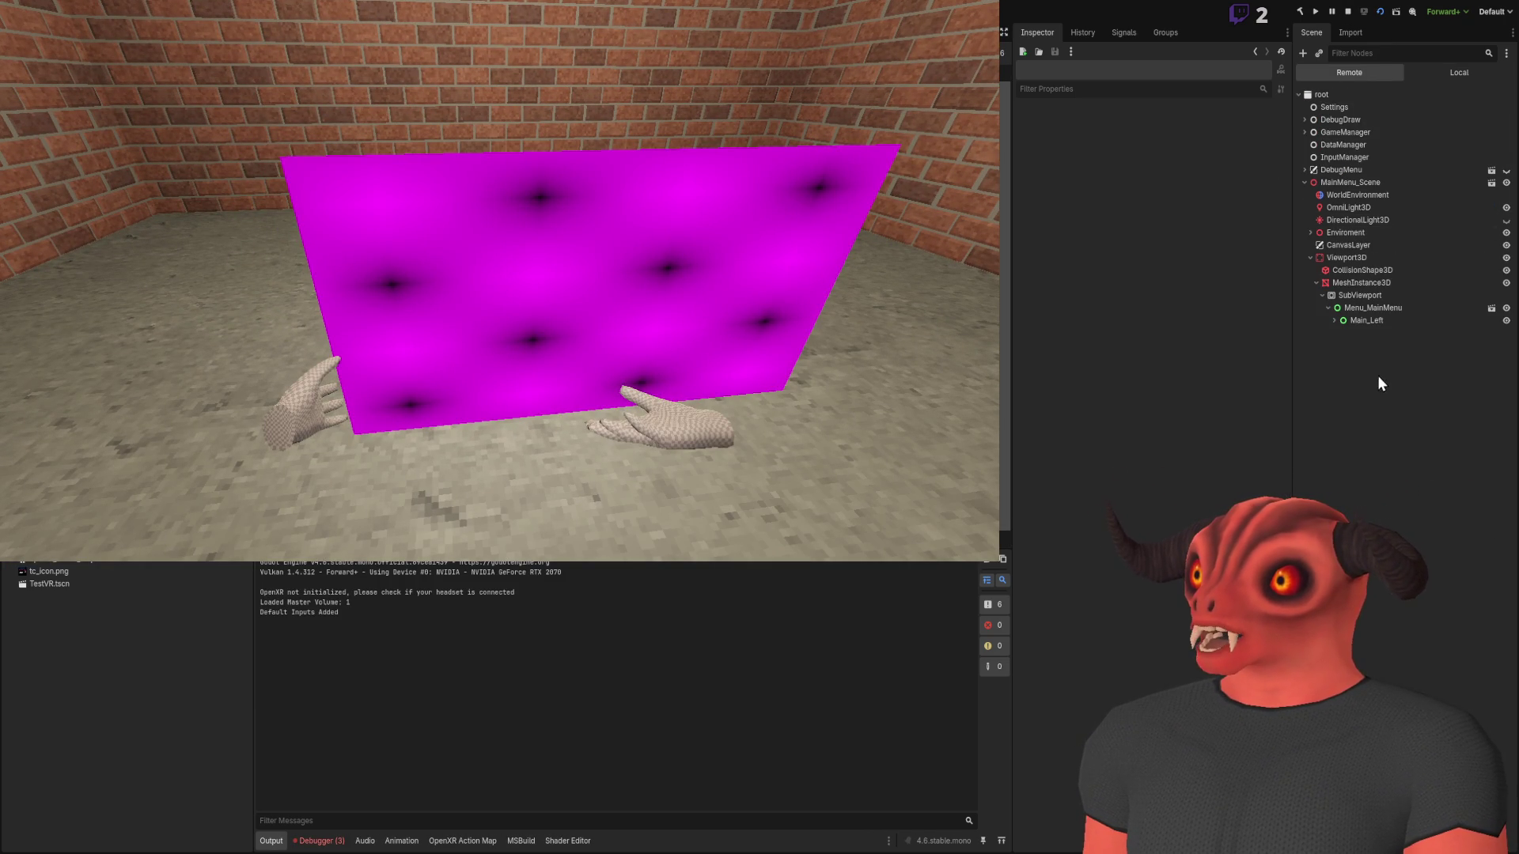
{"action": "left_click", "coordinate": [1361, 282]}
{"action": "left_click", "coordinate": [1249, 315]}
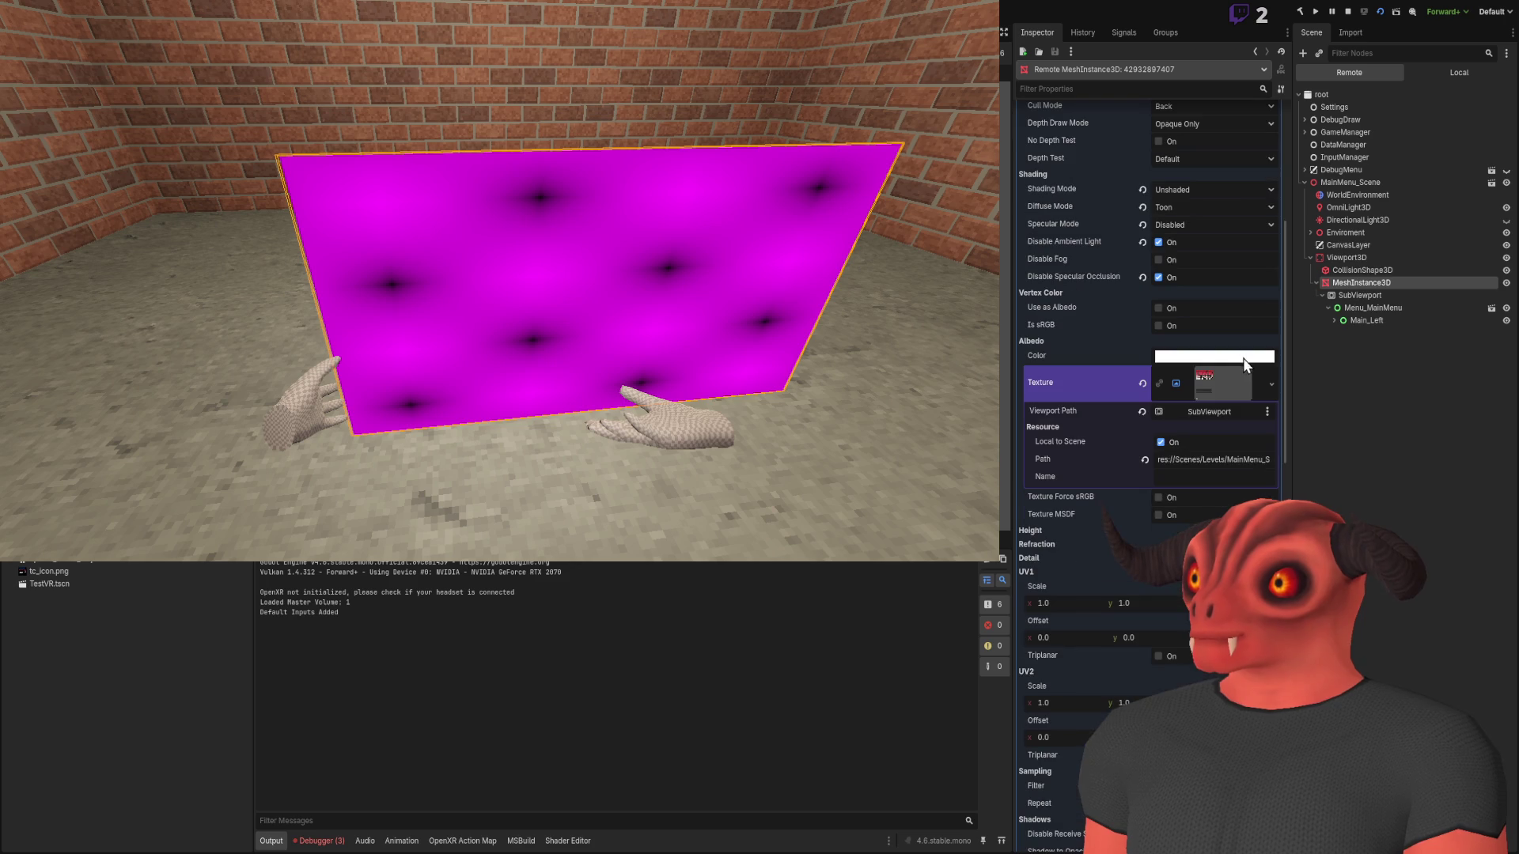
{"action": "left_click_drag", "start_coordinate": [1160, 460], "coordinate": [1258, 460]}
{"action": "left_click", "coordinate": [1179, 429]}
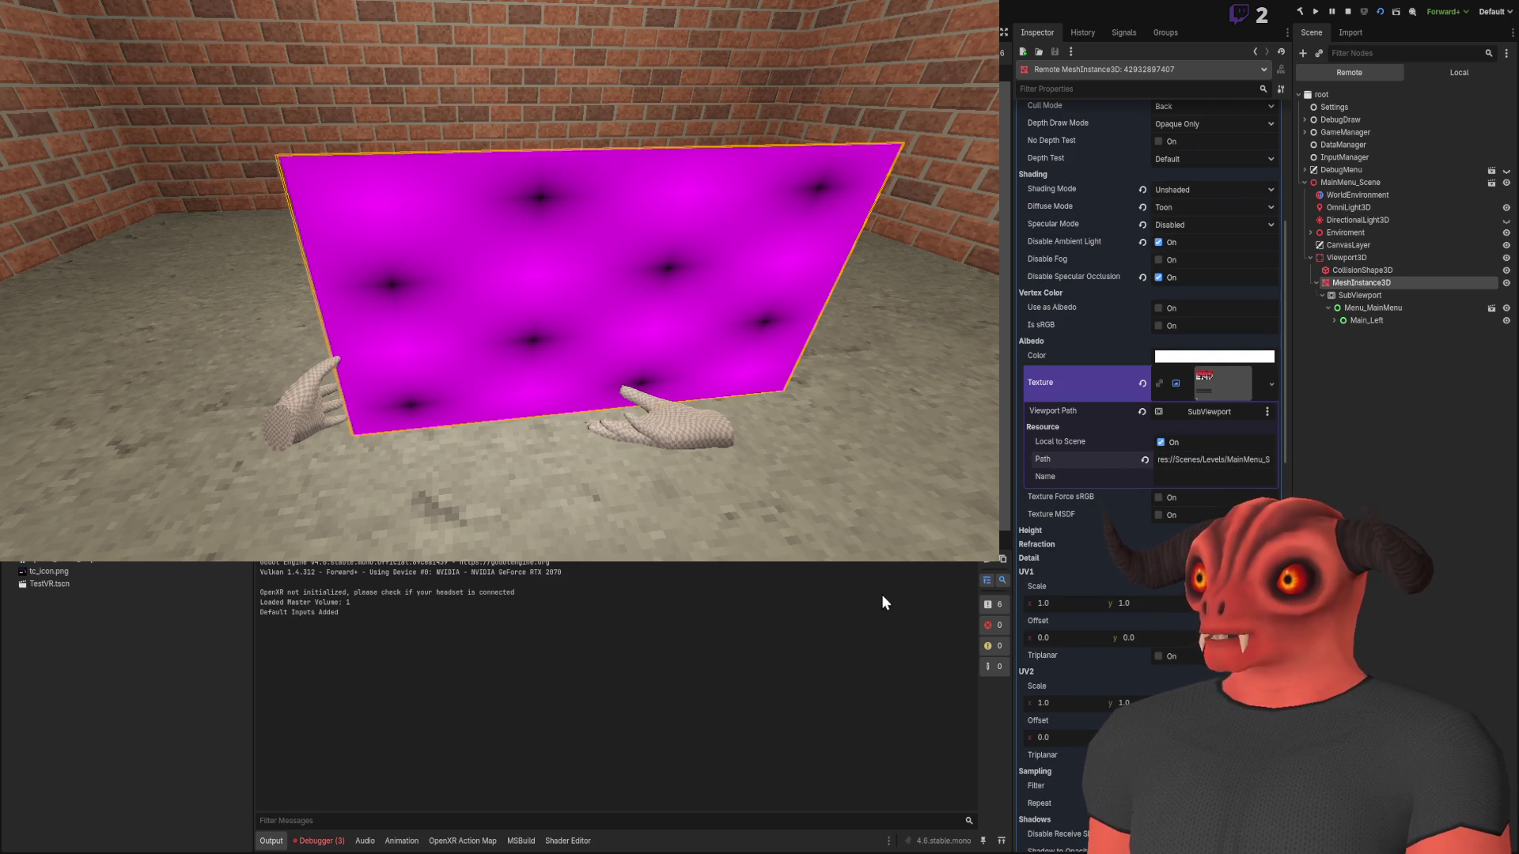
{"action": "left_click_drag", "start_coordinate": [1193, 460], "coordinate": [1322, 458]}
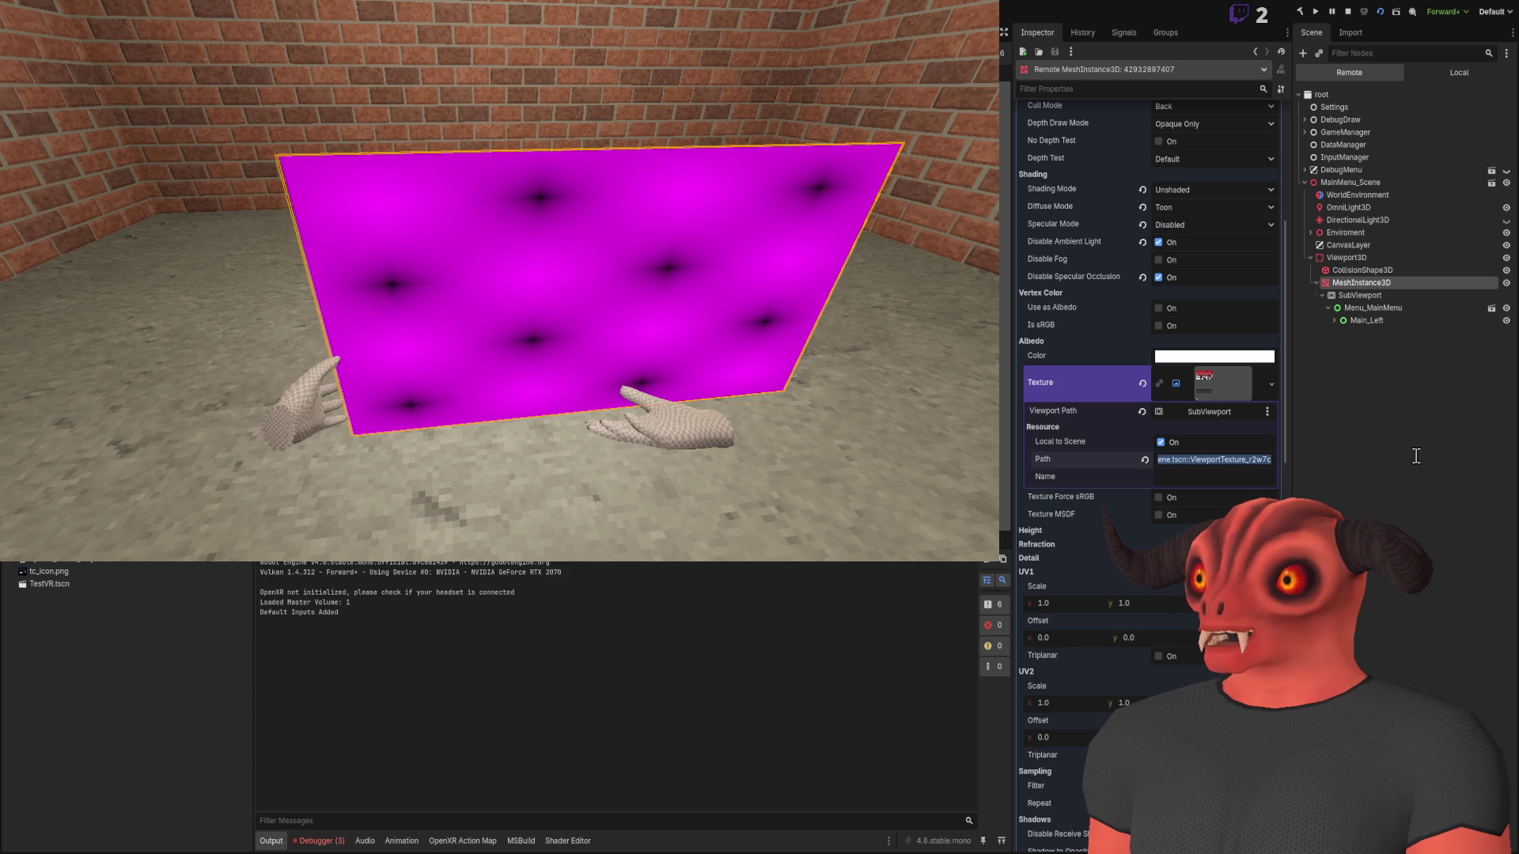
Compare the live SubViewport, mesh material and Viewport3D node properties
{"action": "left_click", "coordinate": [1393, 293]}
{"action": "left_click", "coordinate": [1391, 286]}
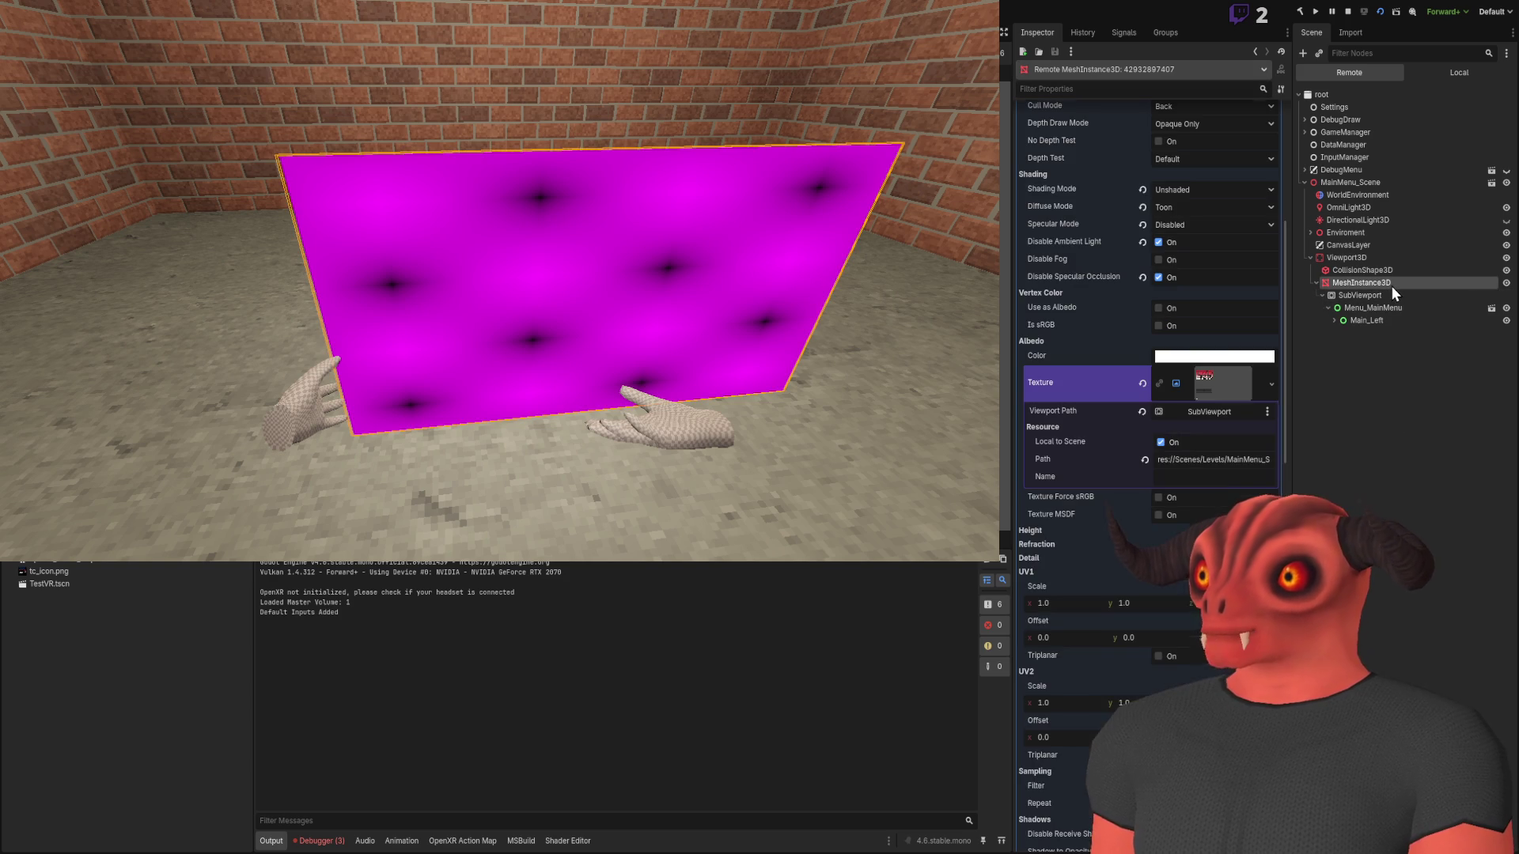
{"action": "left_click", "coordinate": [1223, 415]}
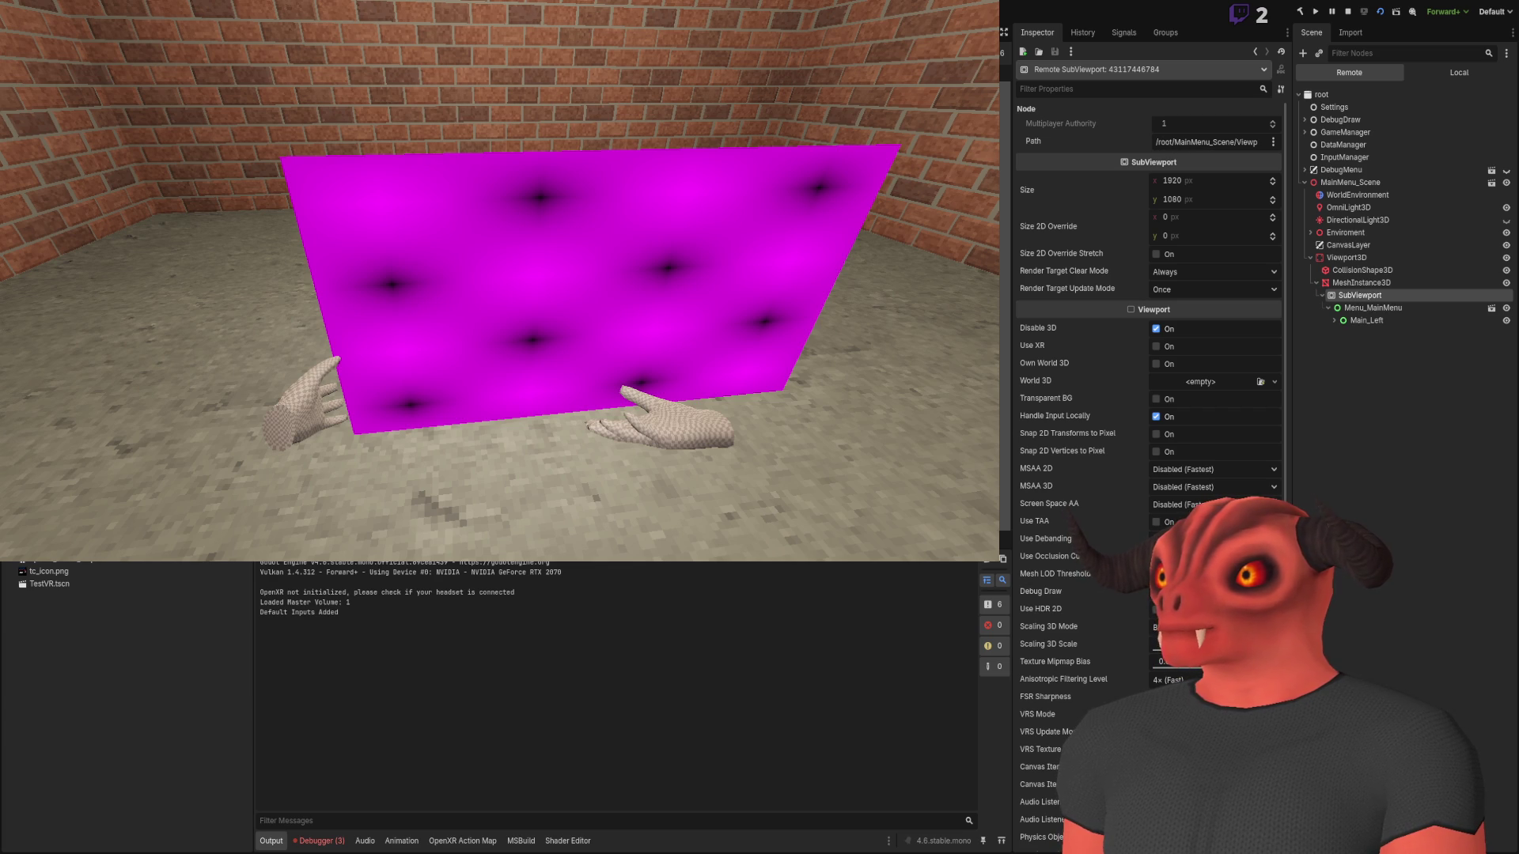
{"action": "left_click", "coordinate": [1339, 283]}
{"action": "left_click", "coordinate": [1345, 258]}
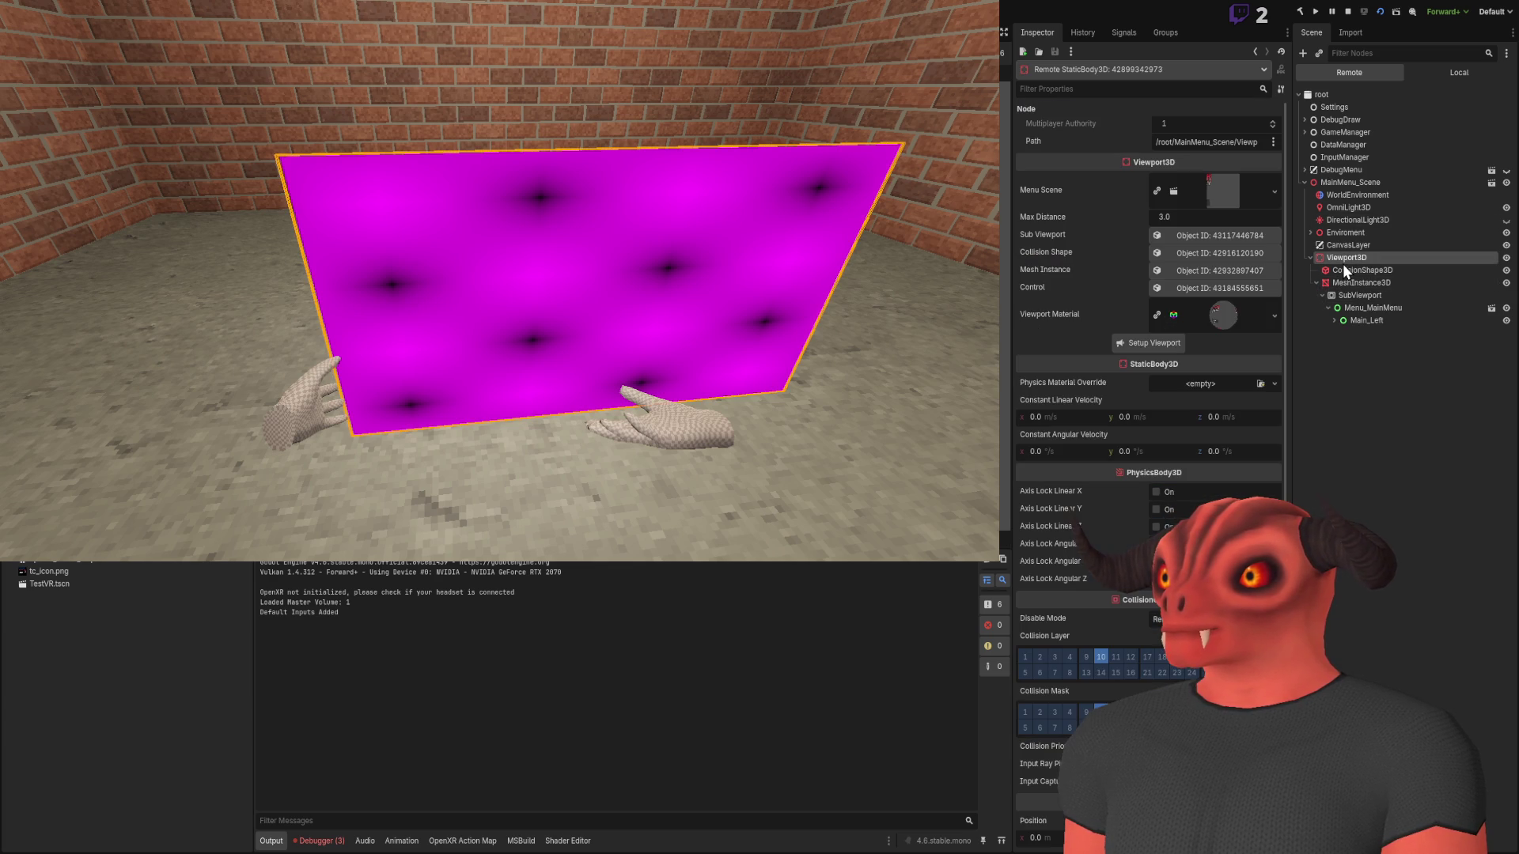
{"action": "left_click", "coordinate": [1214, 320]}
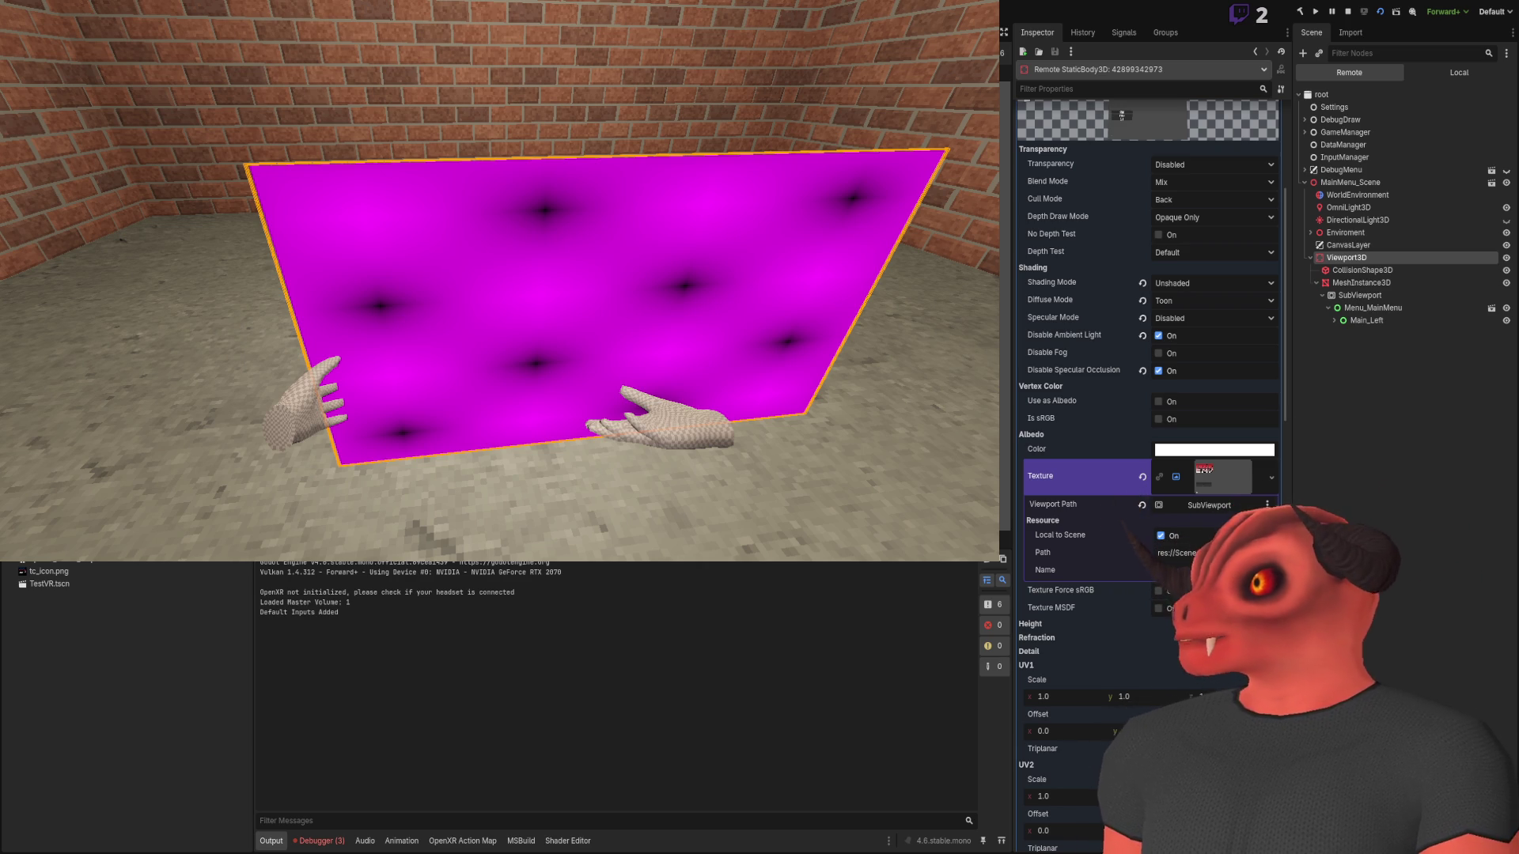
Review the live quad's Material Override, then stop the running game
{"action": "left_click", "coordinate": [1360, 282]}
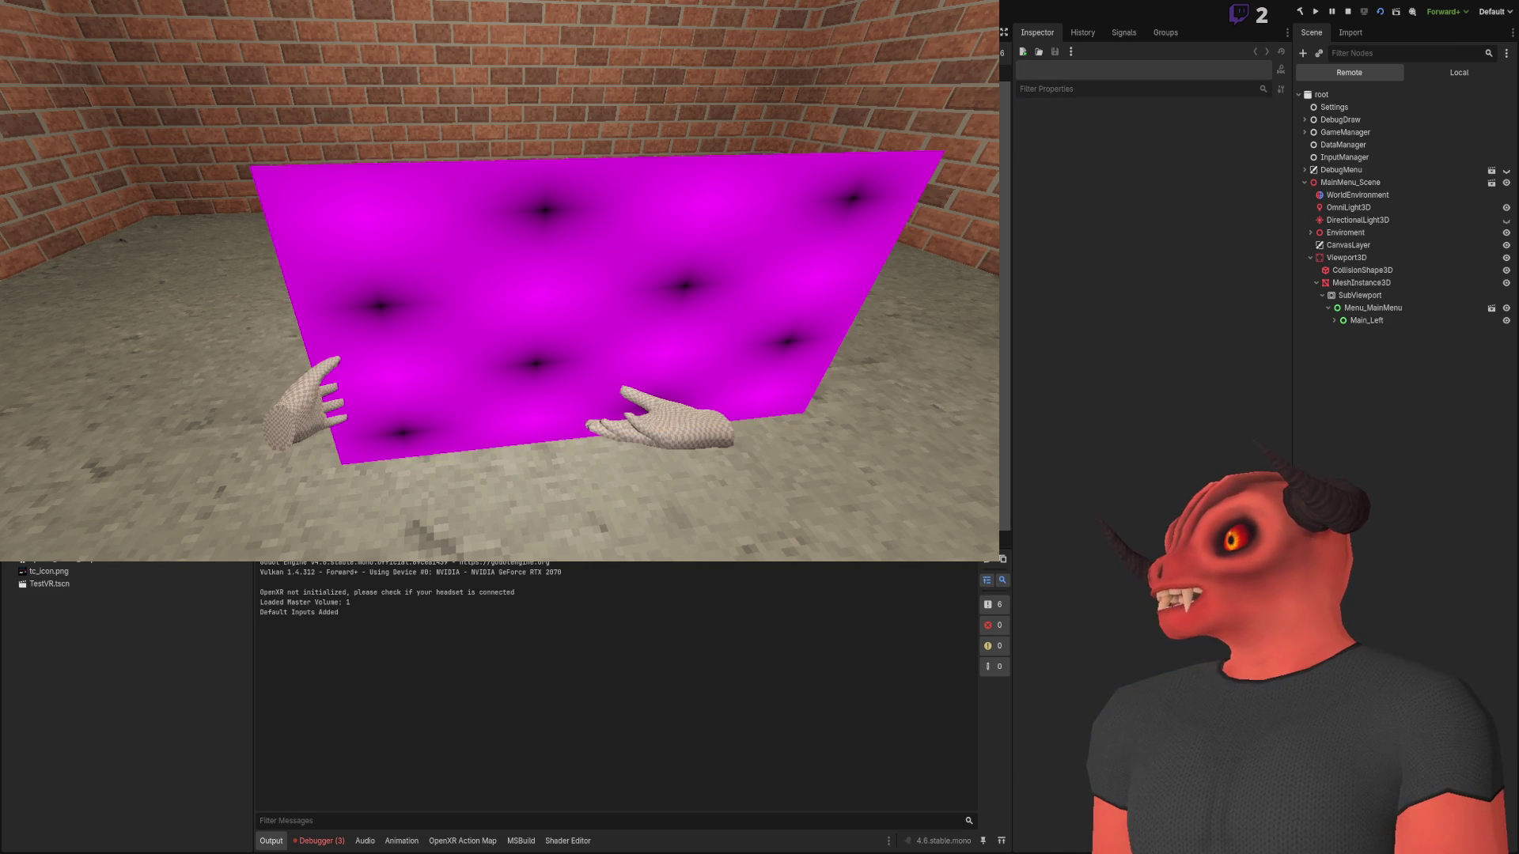
{"action": "left_click", "coordinate": [1348, 11]}
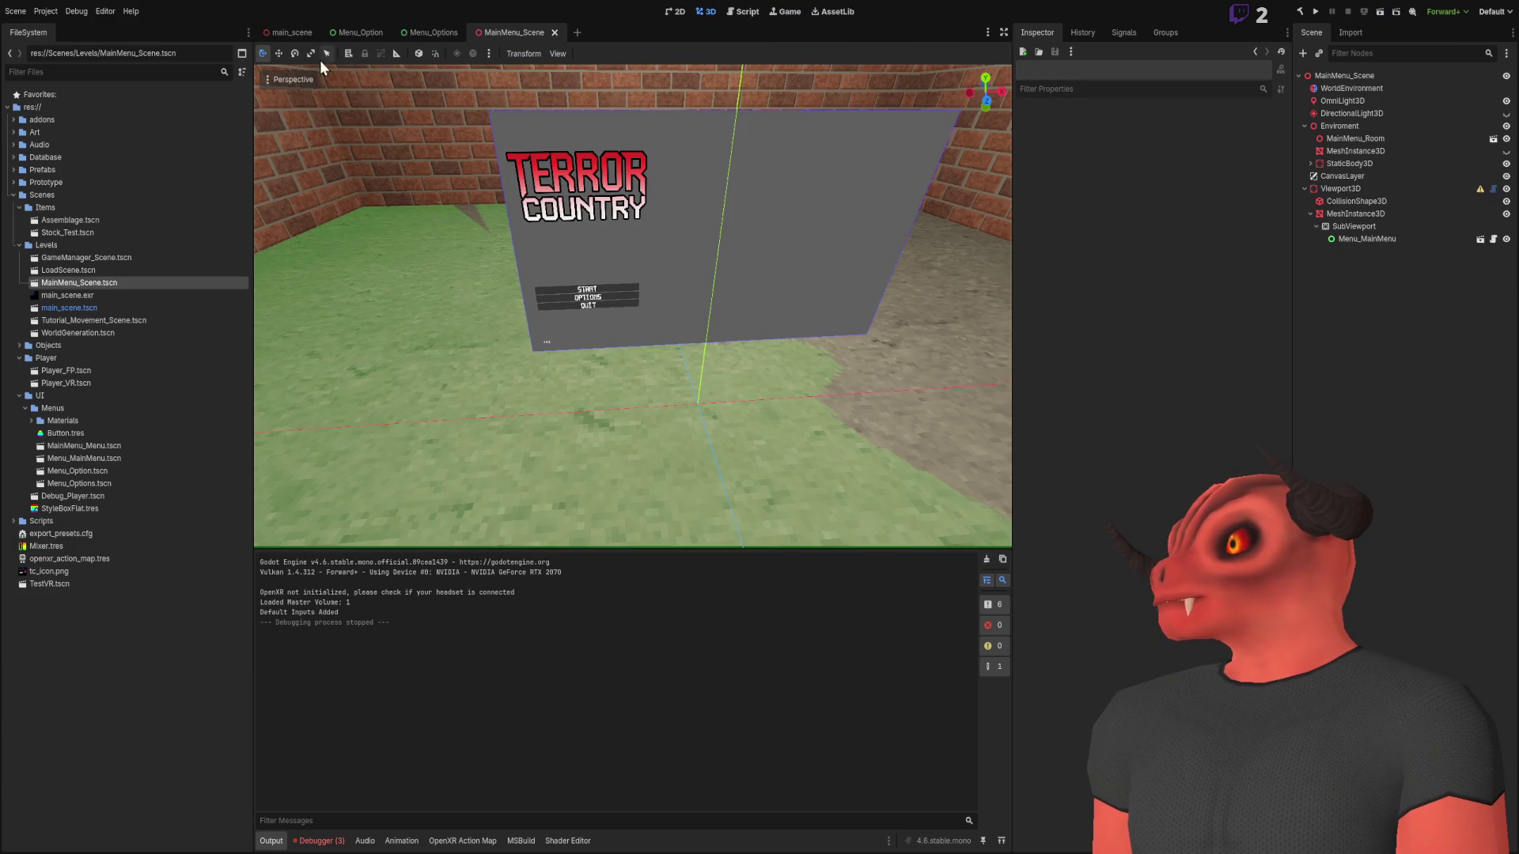
In main_scene, expand the DEBUG_MENU quad's Material Override albedo texture details for comparison
{"action": "left_click", "coordinate": [302, 32]}
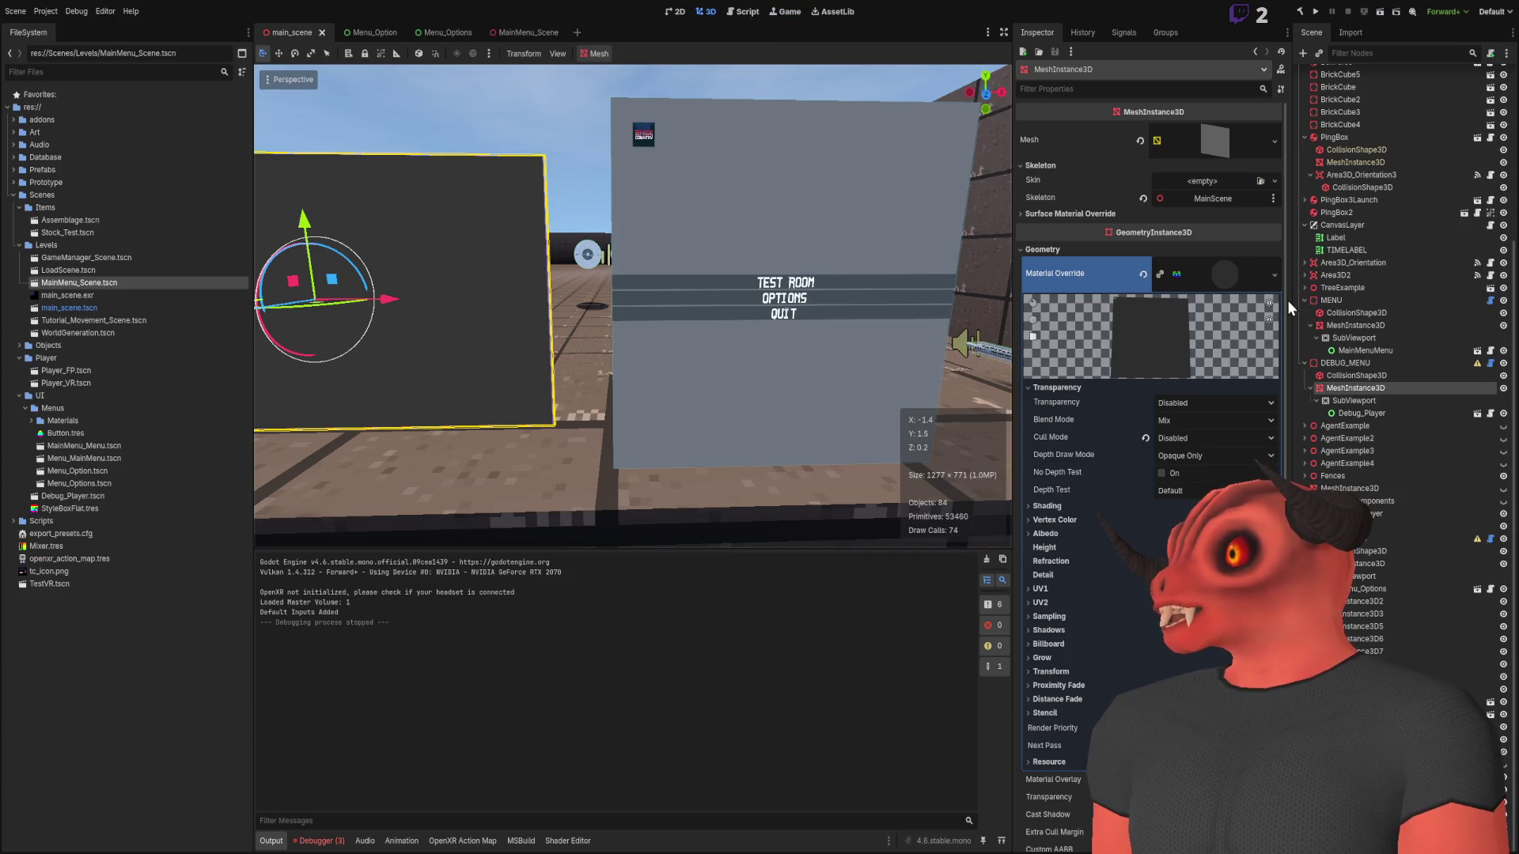
{"action": "left_click", "coordinate": [1247, 273]}
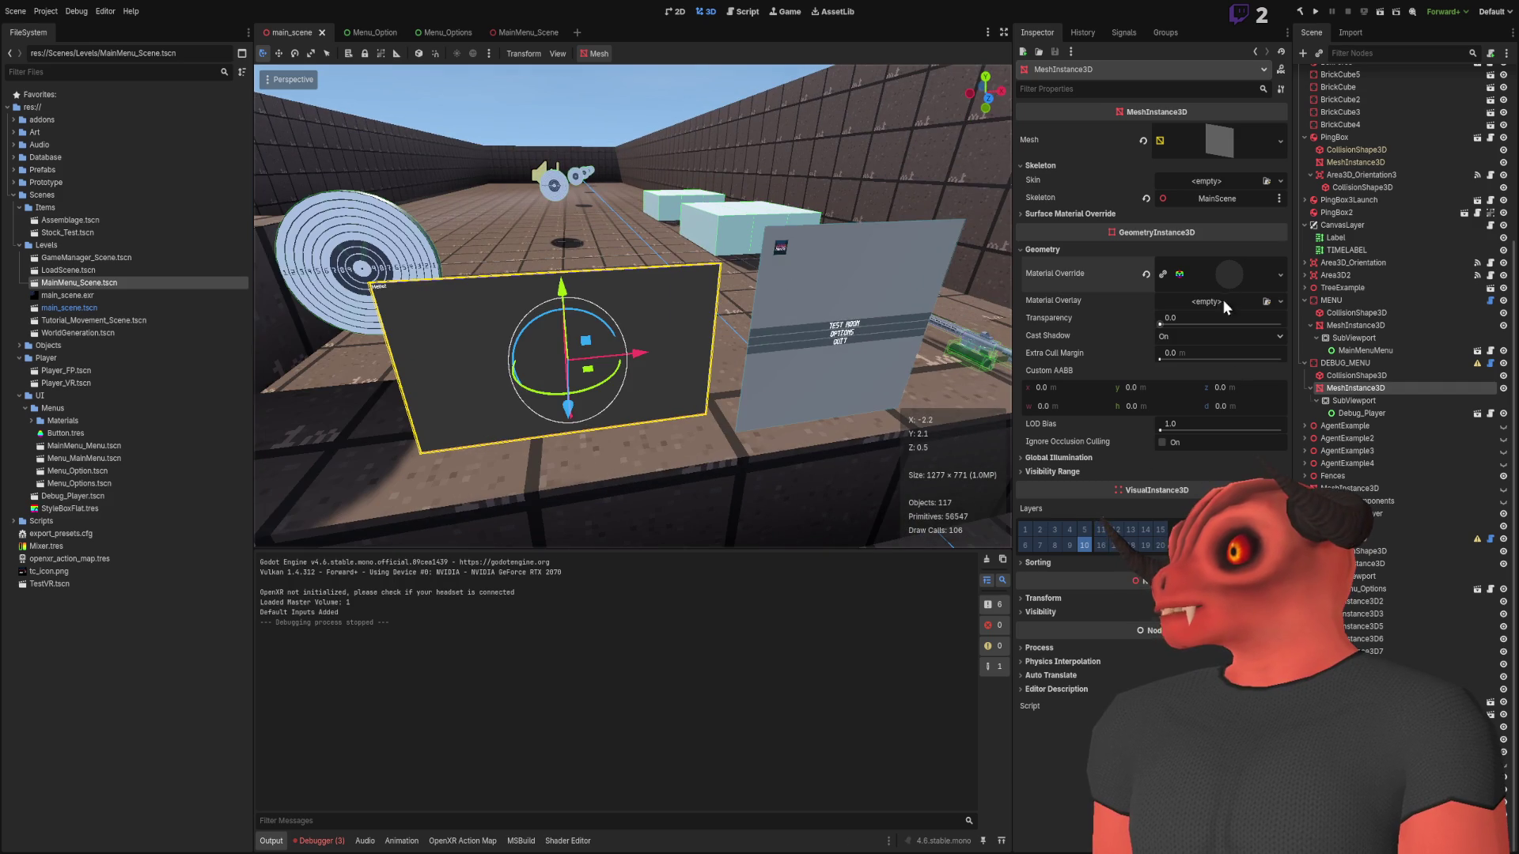
{"action": "left_click", "coordinate": [1227, 269]}
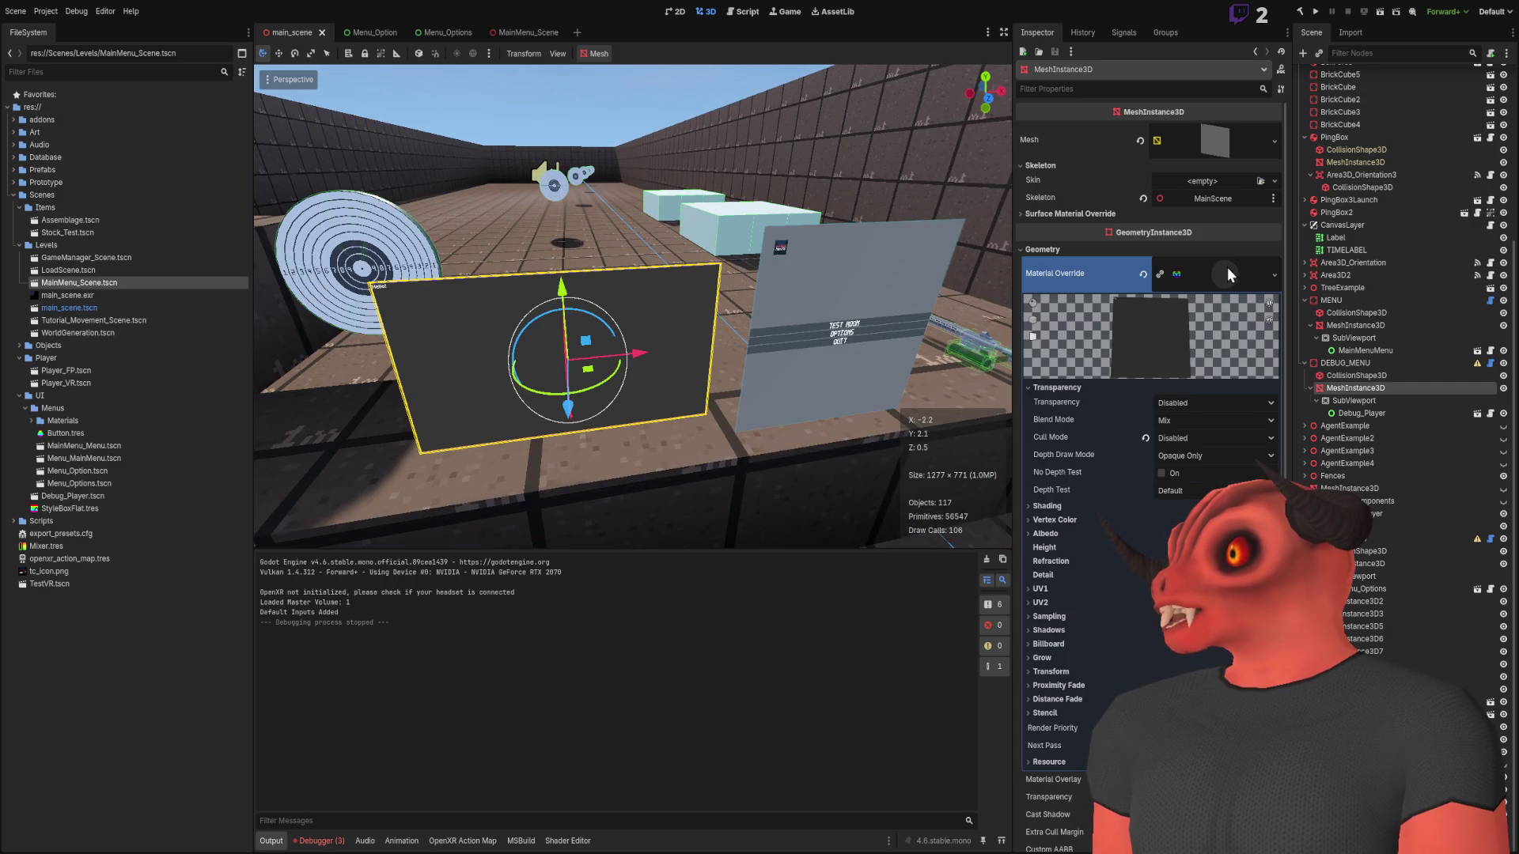
{"action": "left_click", "coordinate": [1088, 535]}
{"action": "left_click", "coordinate": [1203, 575]}
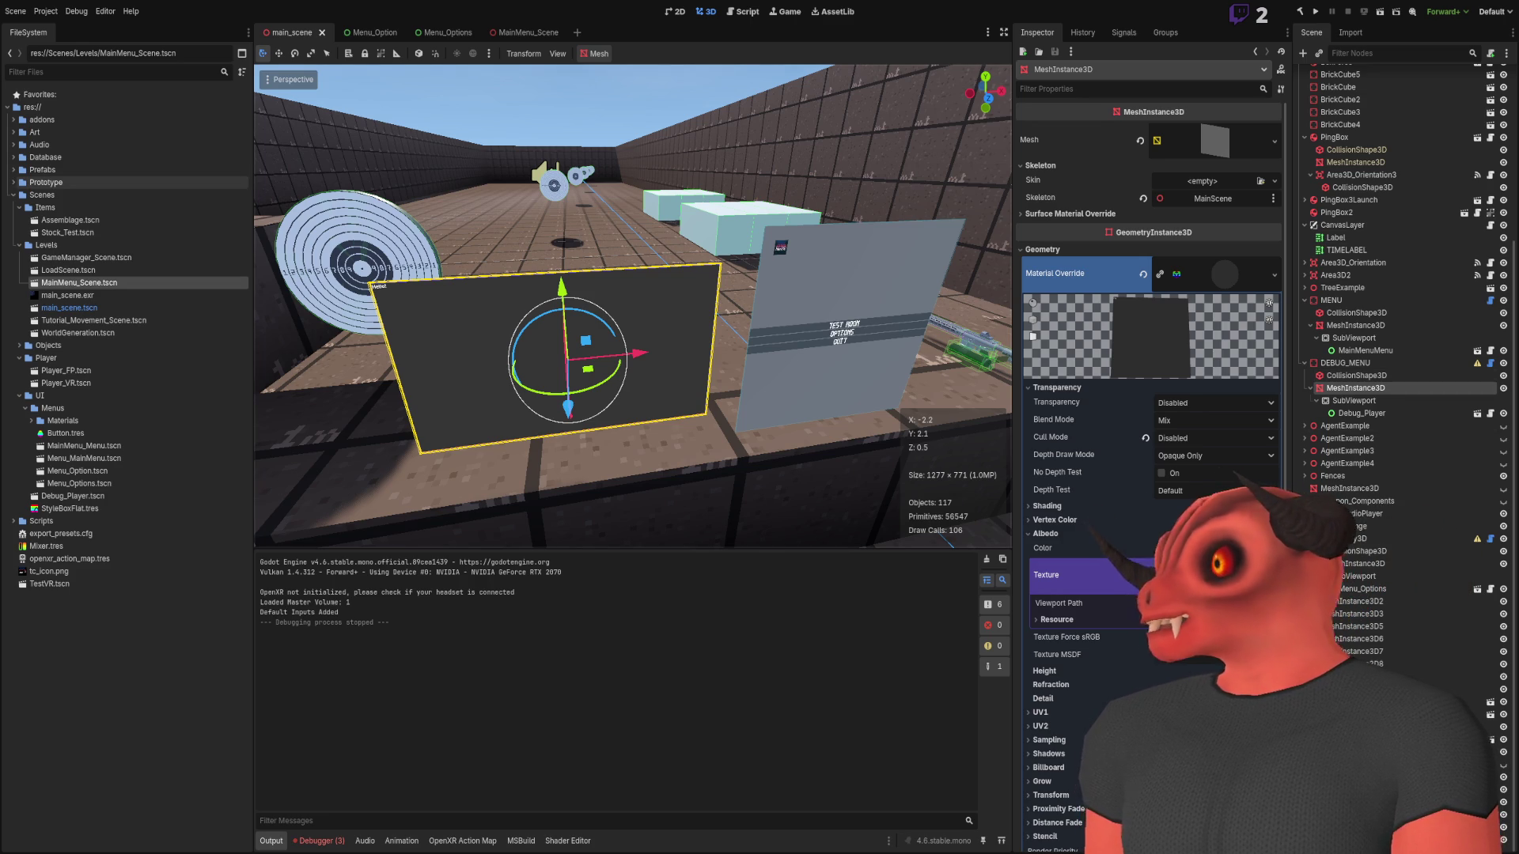
{"action": "scroll", "coordinate": [619, 329], "scroll_direction": "up", "scroll_amount": 1}
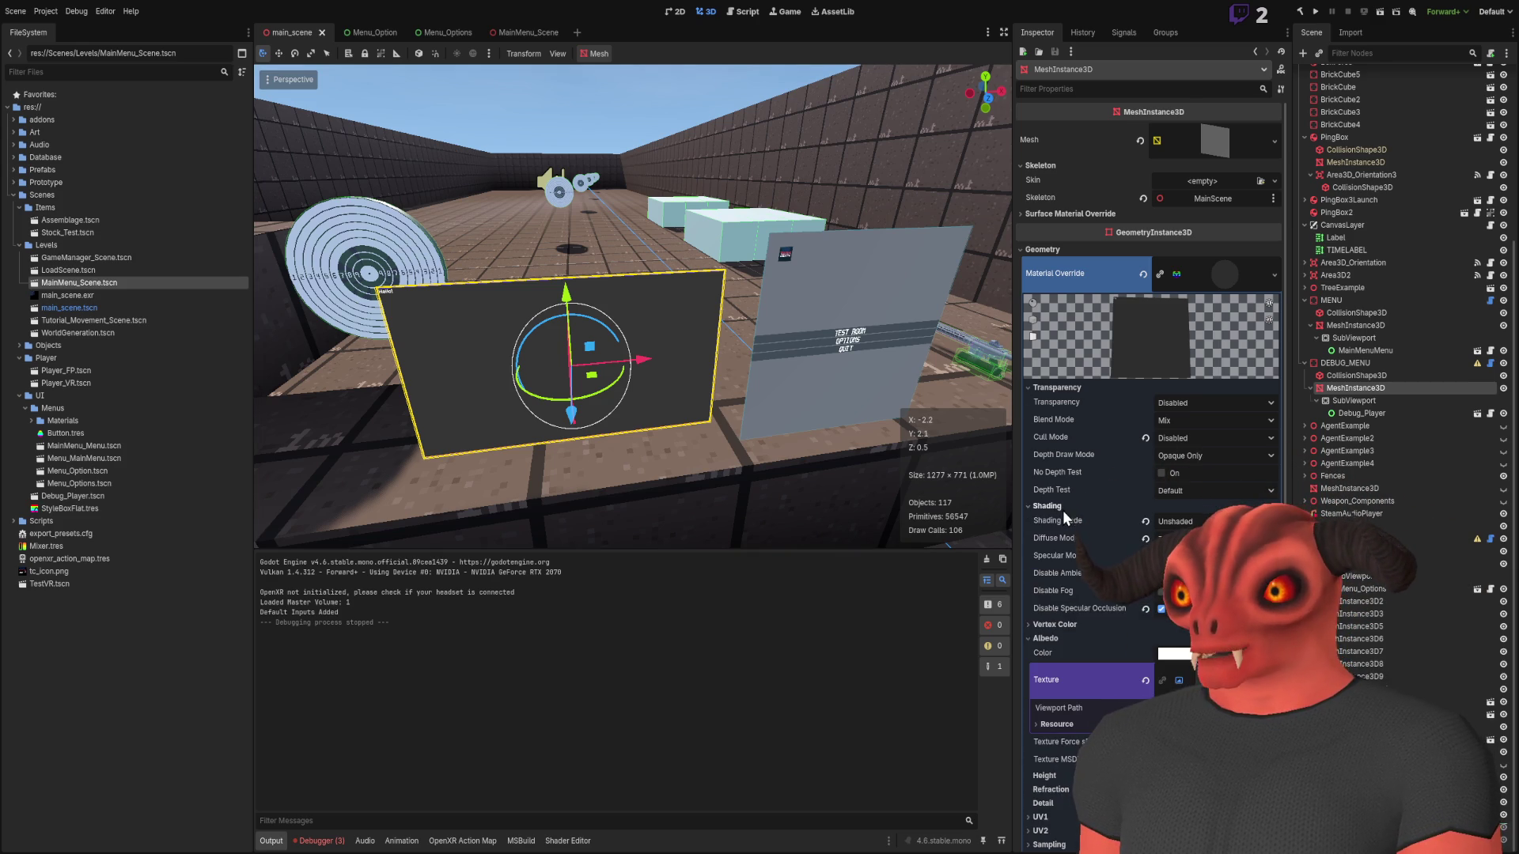
Collapse the Transparency section, switch to MainMenu_Scene, and select its SubViewport node
{"action": "left_click", "coordinate": [1057, 388]}
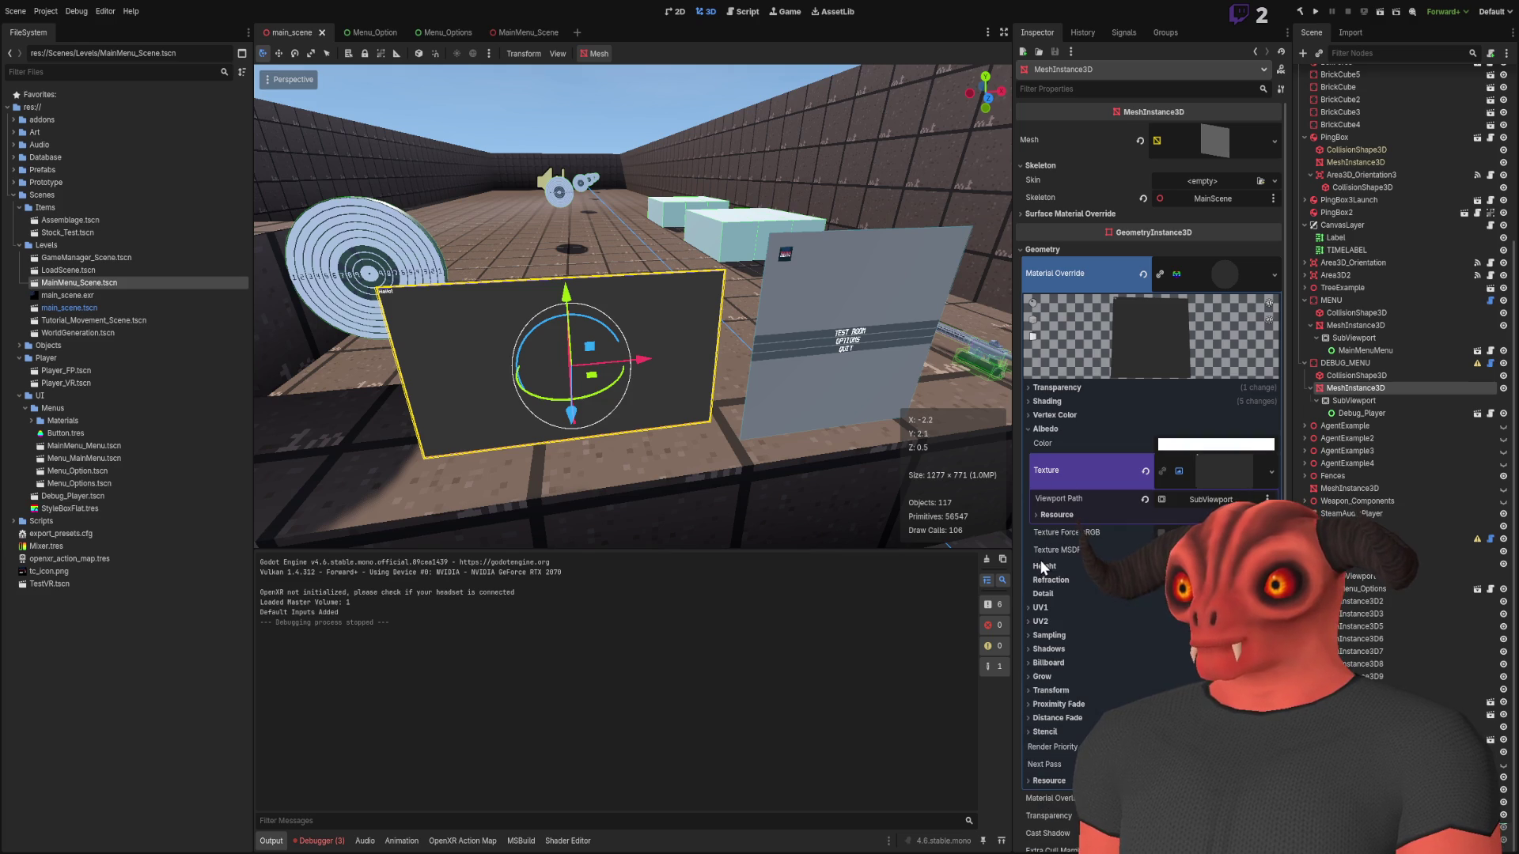
{"action": "left_click", "coordinate": [514, 32]}
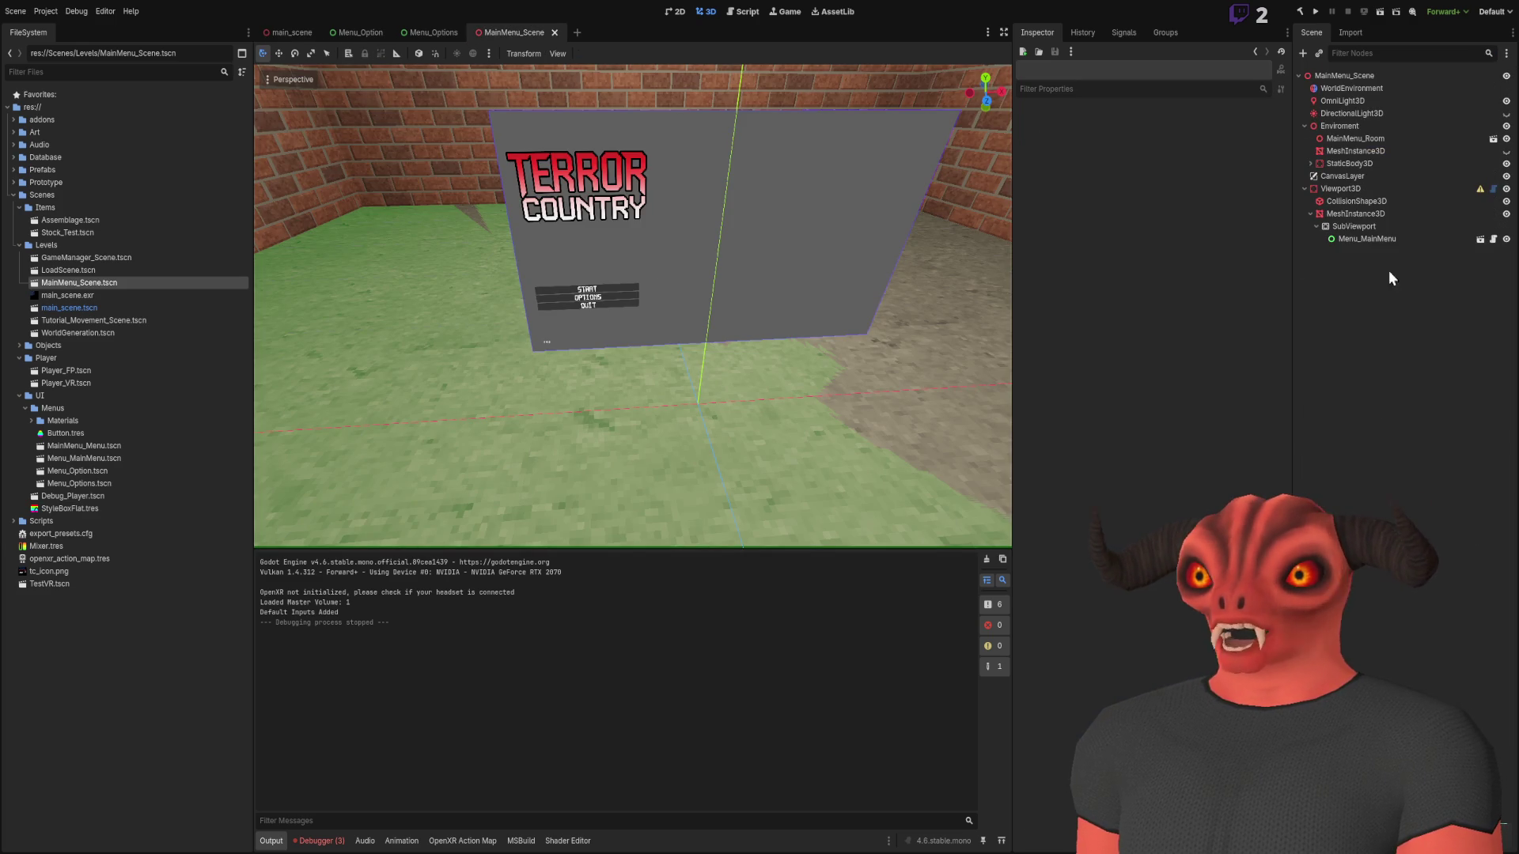
{"action": "left_click", "coordinate": [1385, 228]}
{"action": "left_click", "coordinate": [1391, 239]}
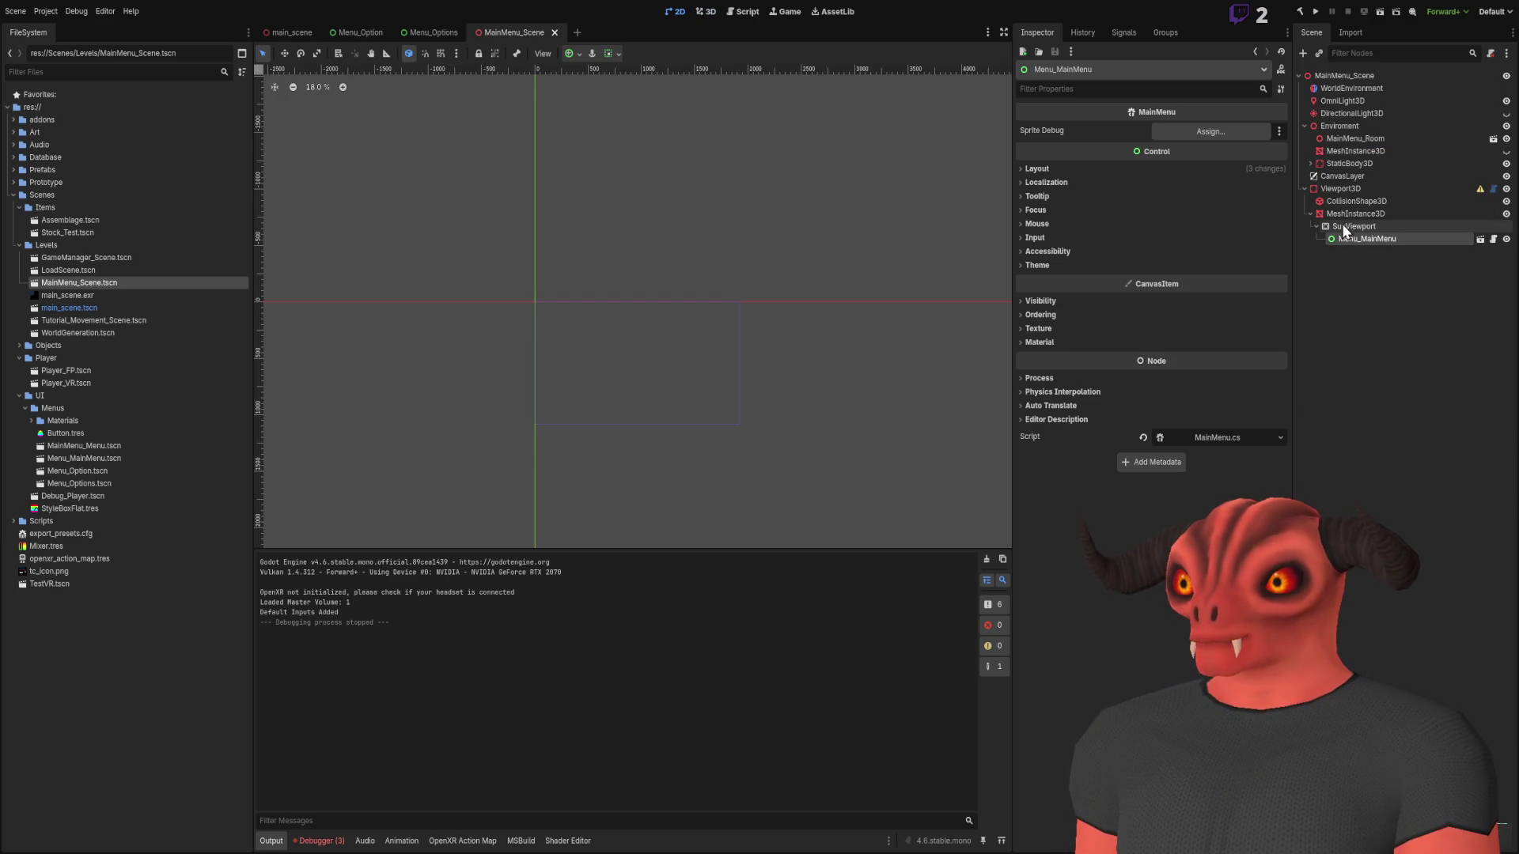
{"action": "left_click", "coordinate": [1065, 168]}
{"action": "left_click", "coordinate": [1065, 168]}
{"action": "left_click", "coordinate": [1391, 226]}
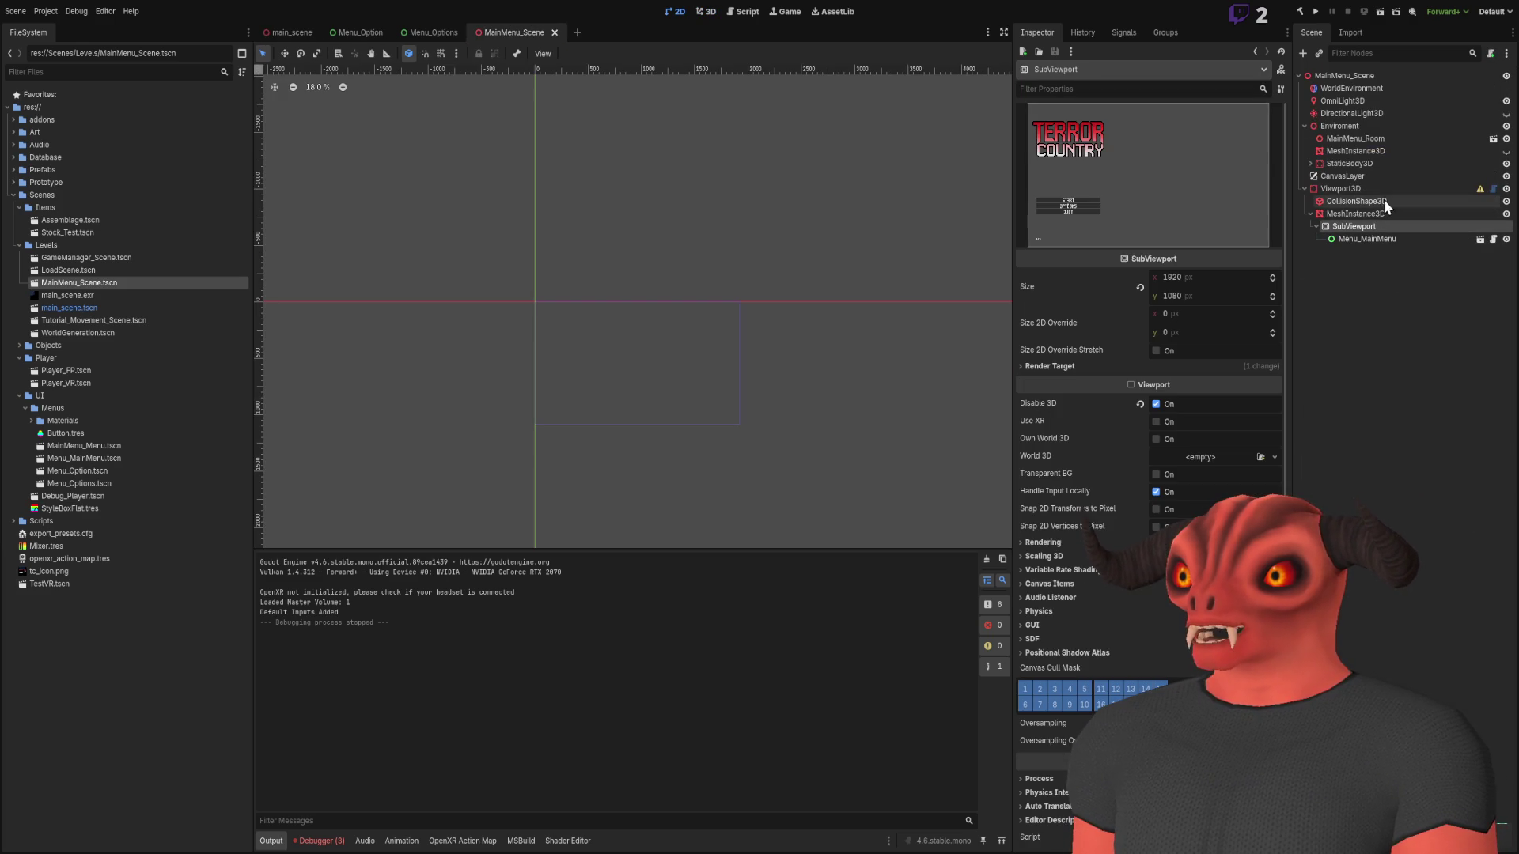
Review the SubViewport's Rendering, Scaling 3D, Physics and Render Target sections
{"action": "left_click", "coordinate": [1044, 543]}
{"action": "left_click", "coordinate": [1056, 544]}
{"action": "left_click", "coordinate": [1057, 560]}
{"action": "left_click", "coordinate": [1057, 560]}
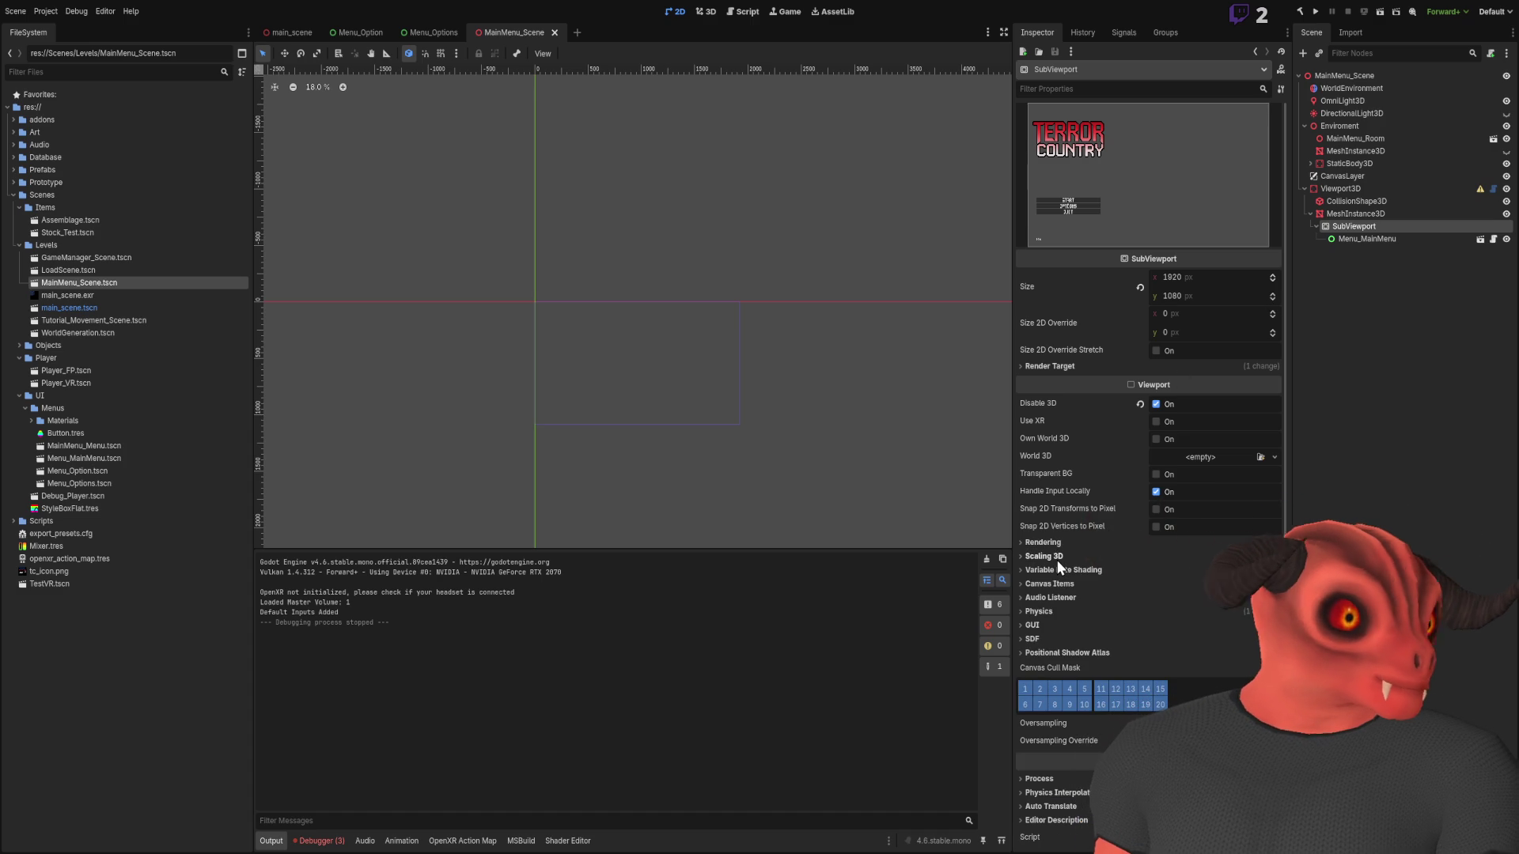
{"action": "scroll", "coordinate": [1057, 561], "scroll_direction": "down", "scroll_amount": 1}
{"action": "left_click", "coordinate": [1052, 587]}
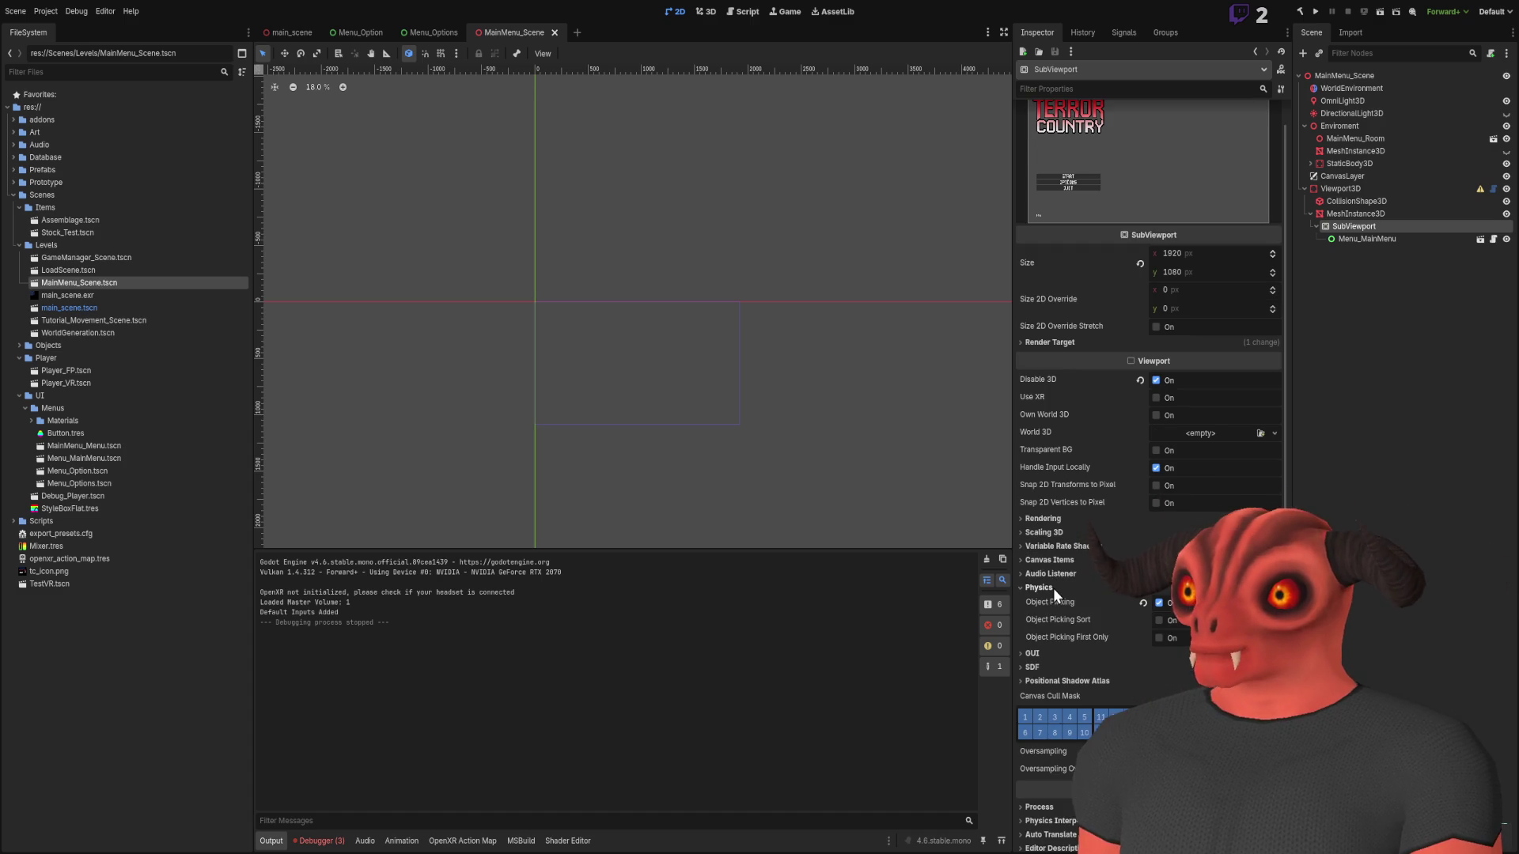
{"action": "left_click", "coordinate": [1052, 587]}
{"action": "scroll", "coordinate": [1046, 474], "scroll_direction": "up", "scroll_amount": 1}
{"action": "left_click", "coordinate": [1045, 364]}
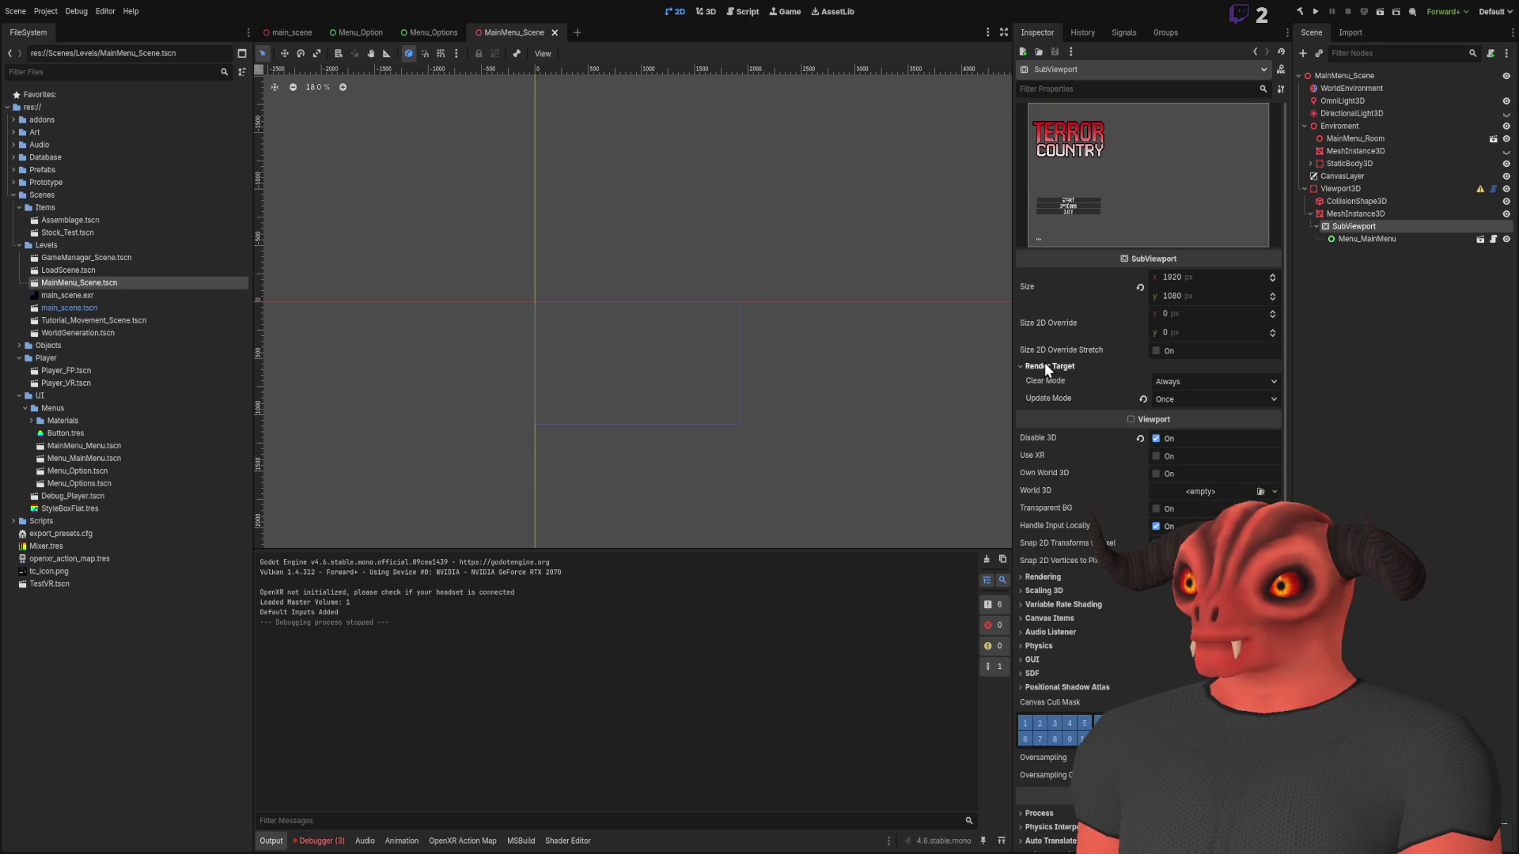
{"action": "left_click", "coordinate": [1045, 364]}
{"action": "scroll", "coordinate": [1046, 372], "scroll_direction": "down", "scroll_amount": 1}
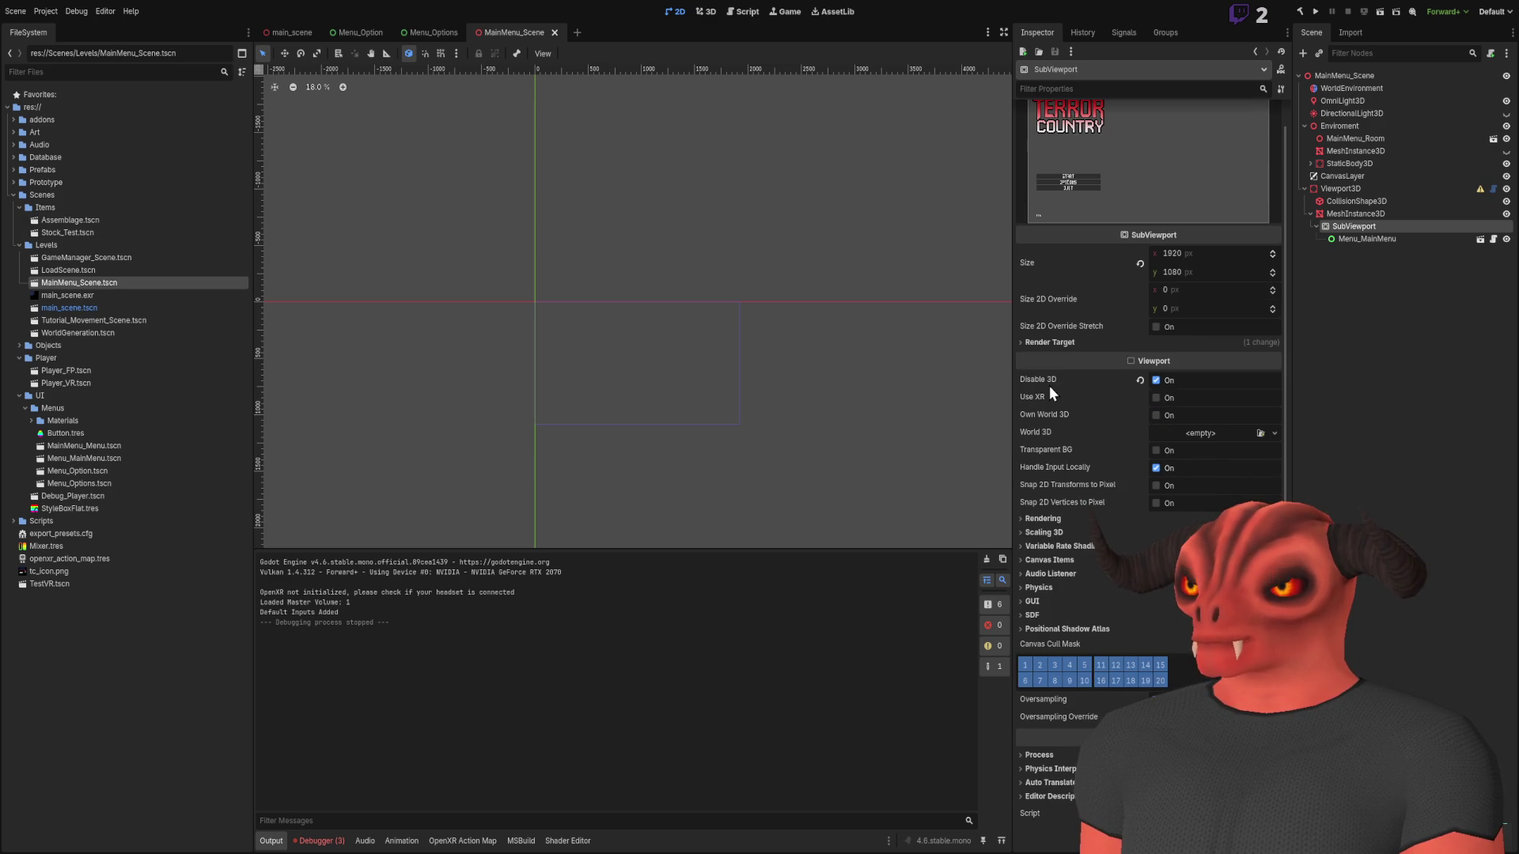
{"action": "left_click", "coordinate": [1440, 393]}
{"action": "left_click", "coordinate": [1360, 214]}
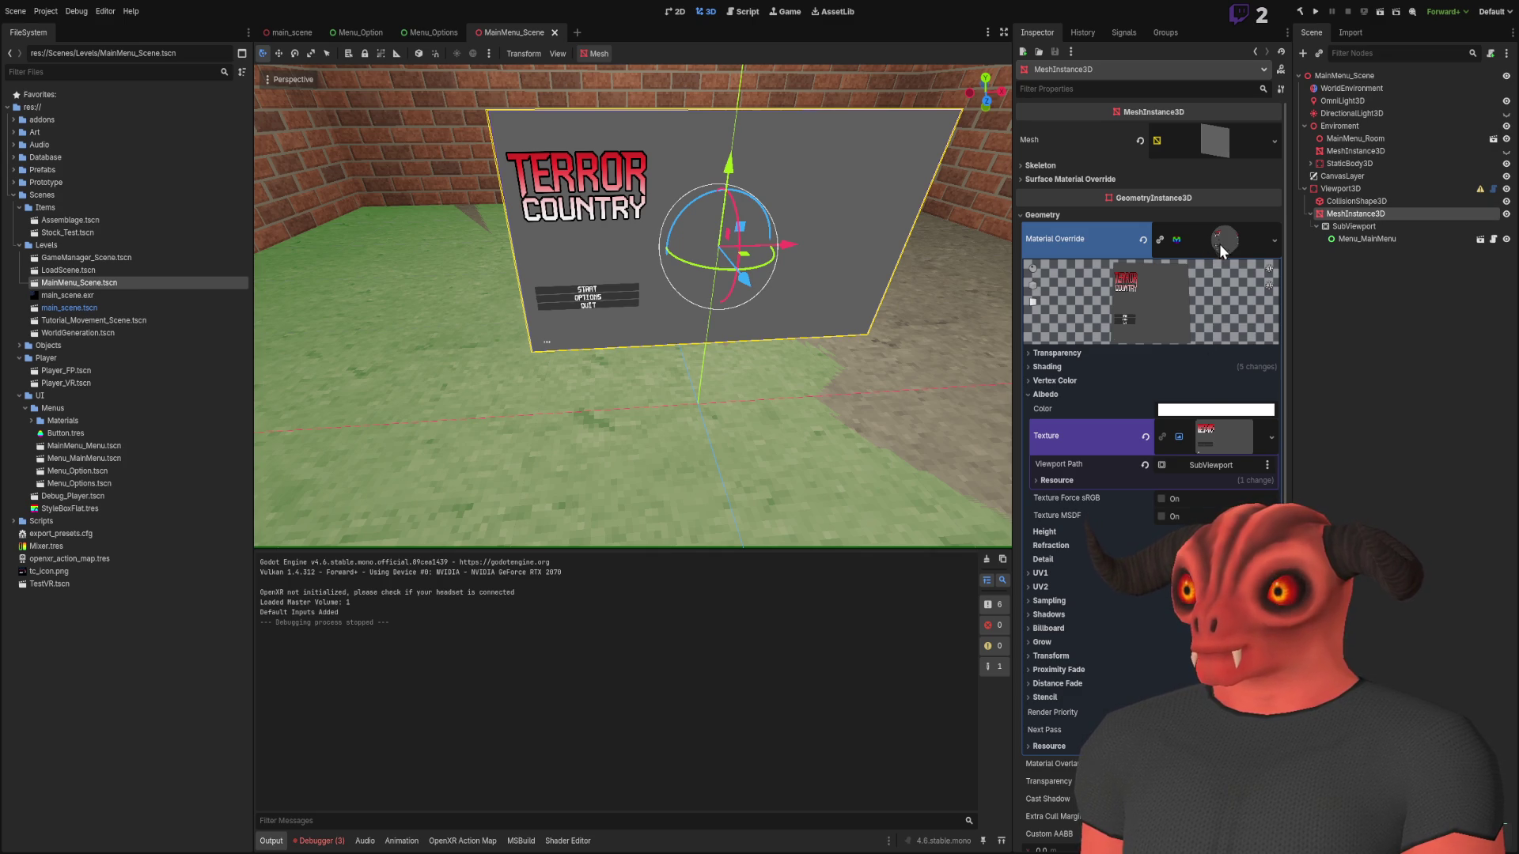
Restore the MeshInstance3D's material override with Ctrl+Z, then save and run the scene
{"action": "left_click", "coordinate": [1420, 189]}
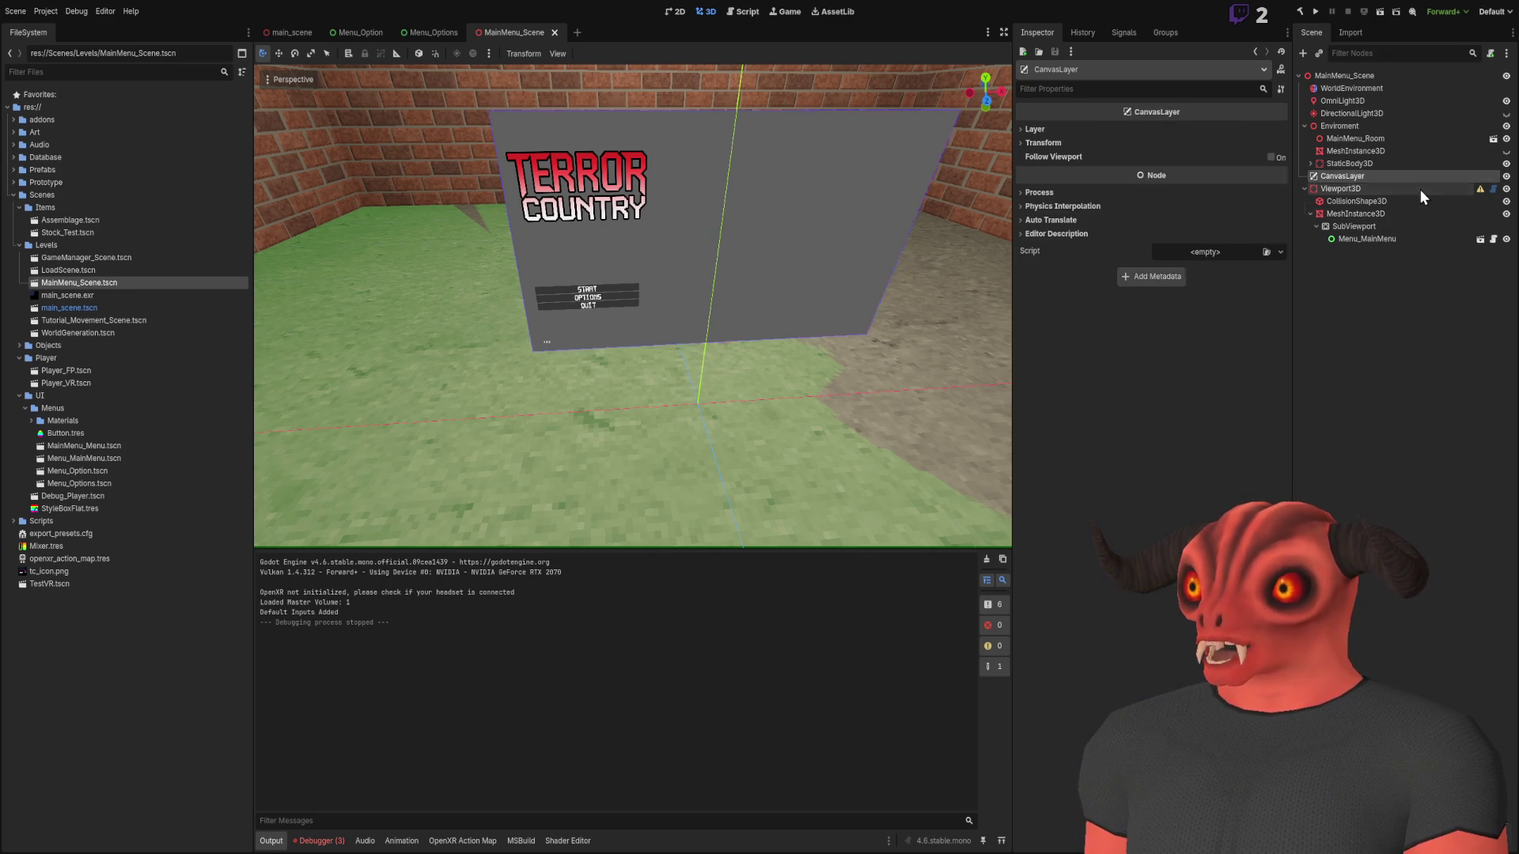
{"action": "left_click", "coordinate": [1411, 212]}
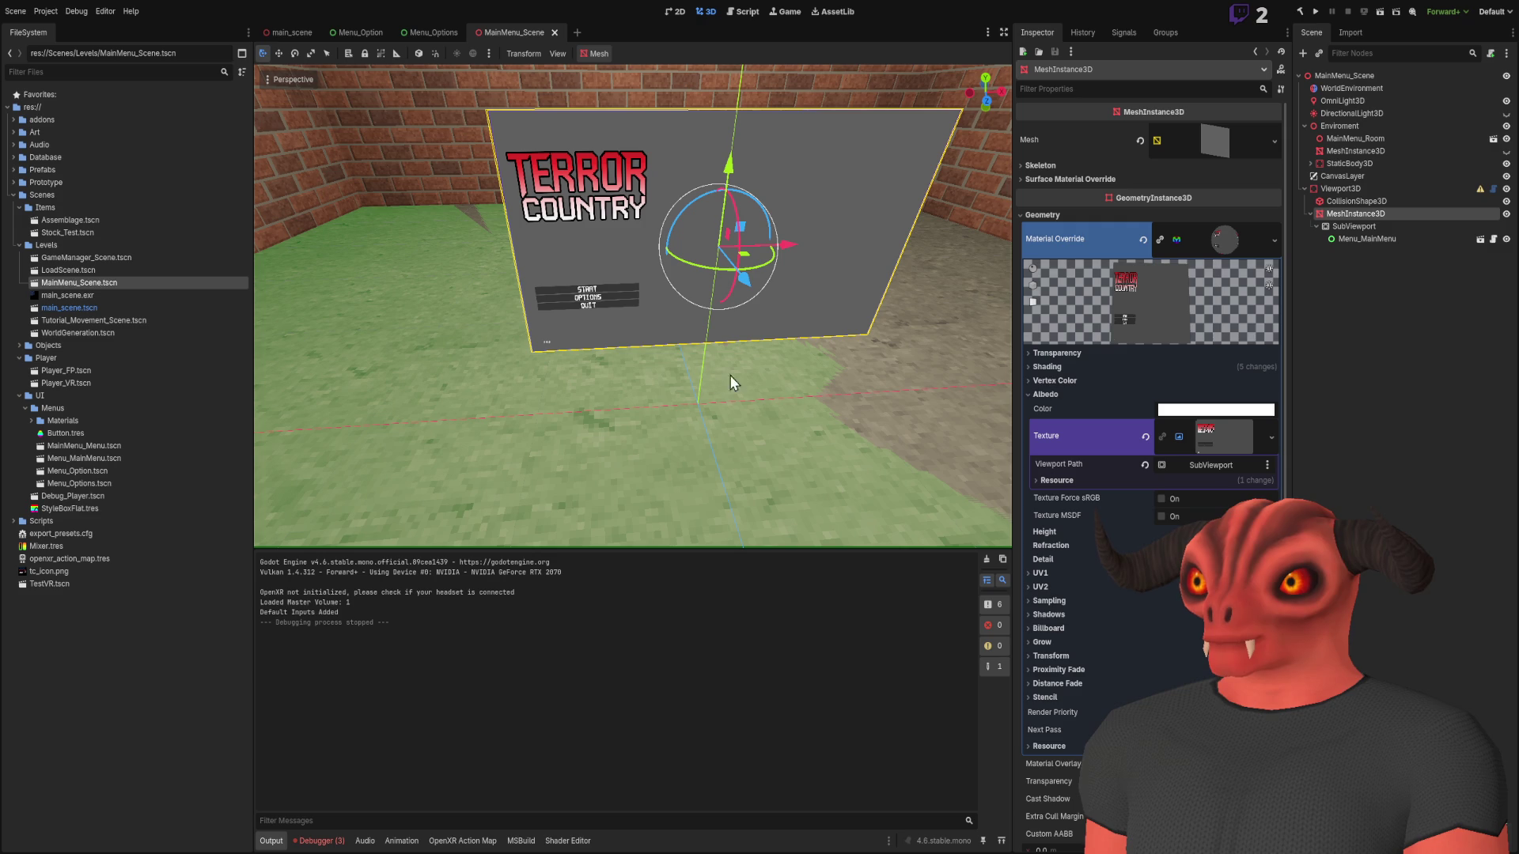
{"action": "key", "text": "ctrl+z"}
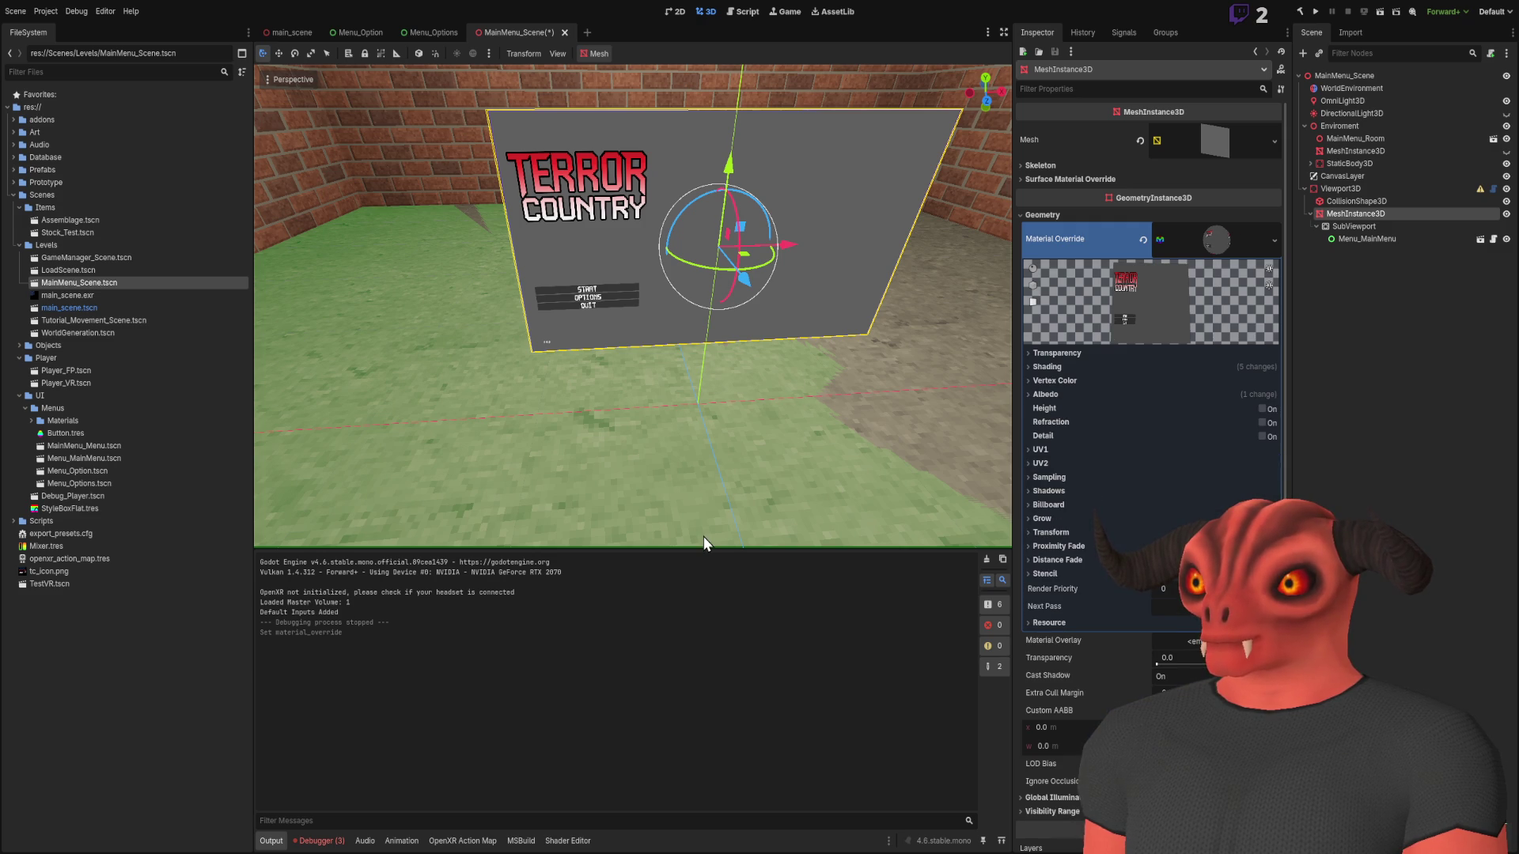
{"action": "left_click", "coordinate": [1380, 12]}
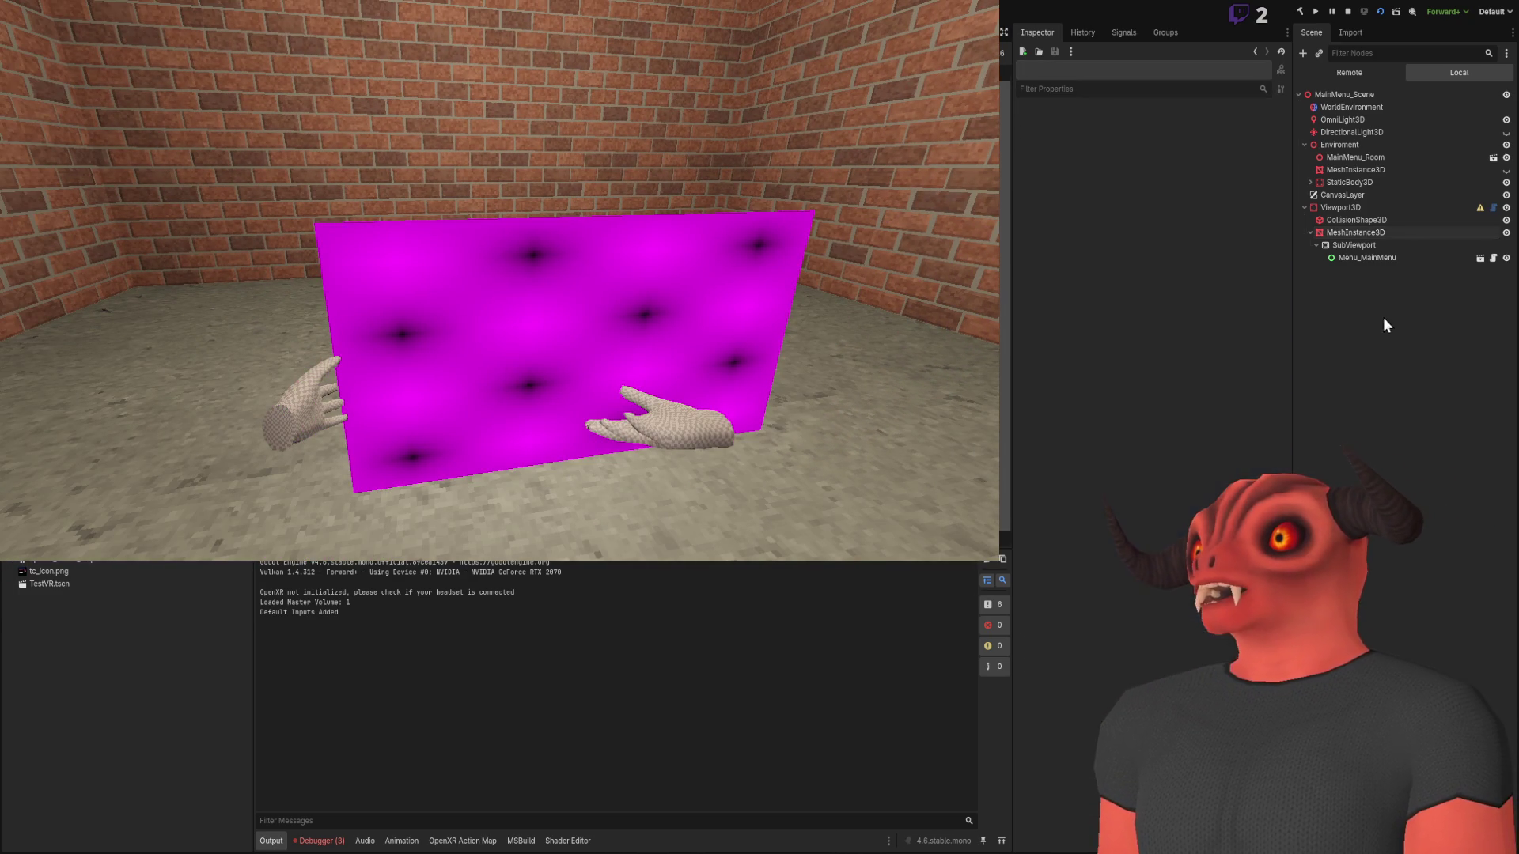
Check CollisionShape3D and SubViewport in the Remote tree, then stop the game
{"action": "left_click", "coordinate": [1375, 222]}
{"action": "left_click", "coordinate": [1379, 245]}
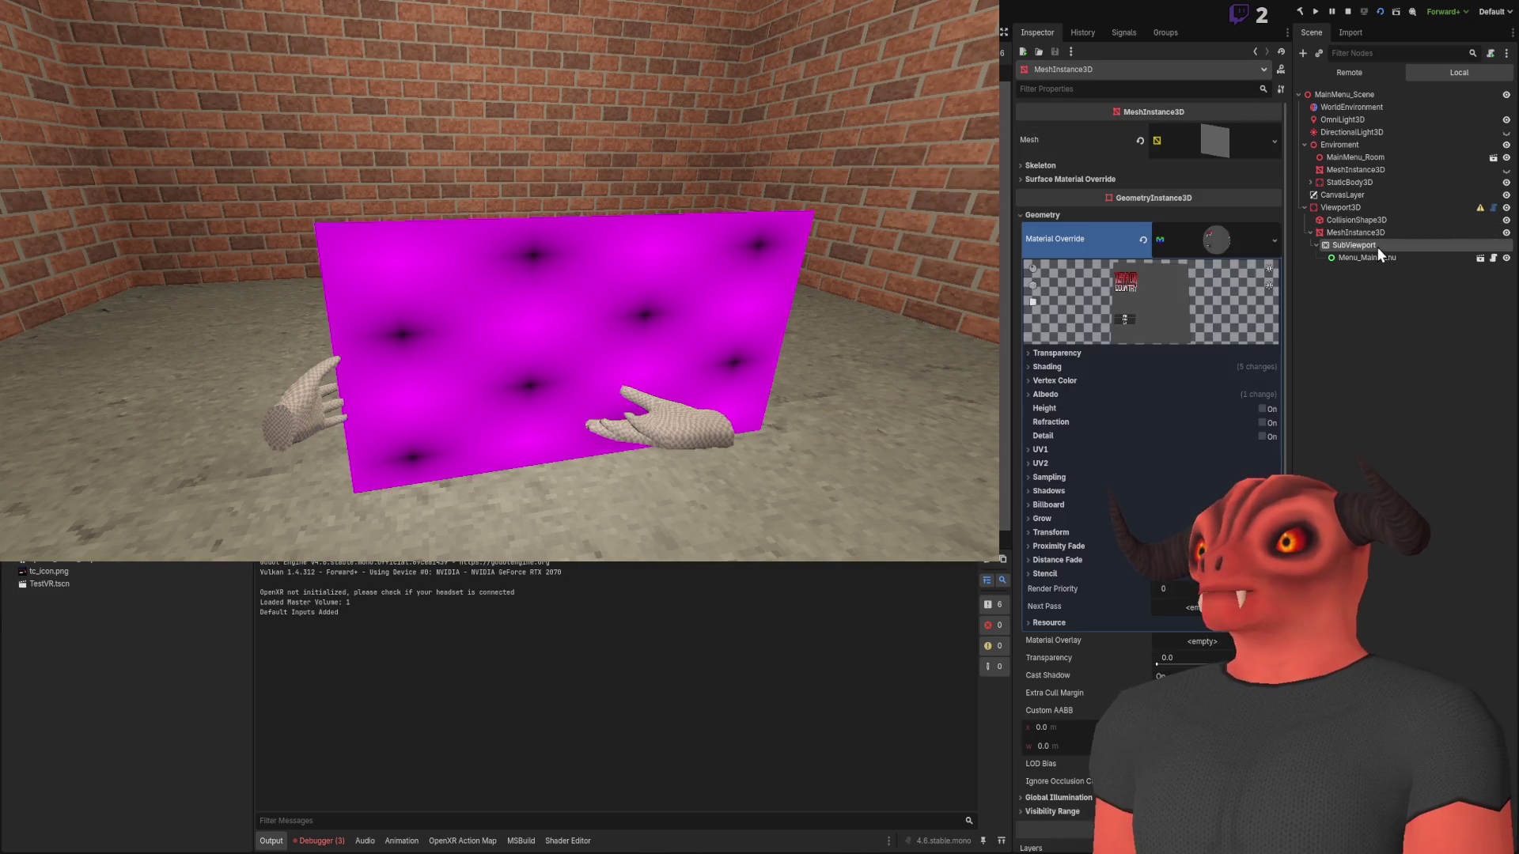
{"action": "left_click", "coordinate": [1348, 12]}
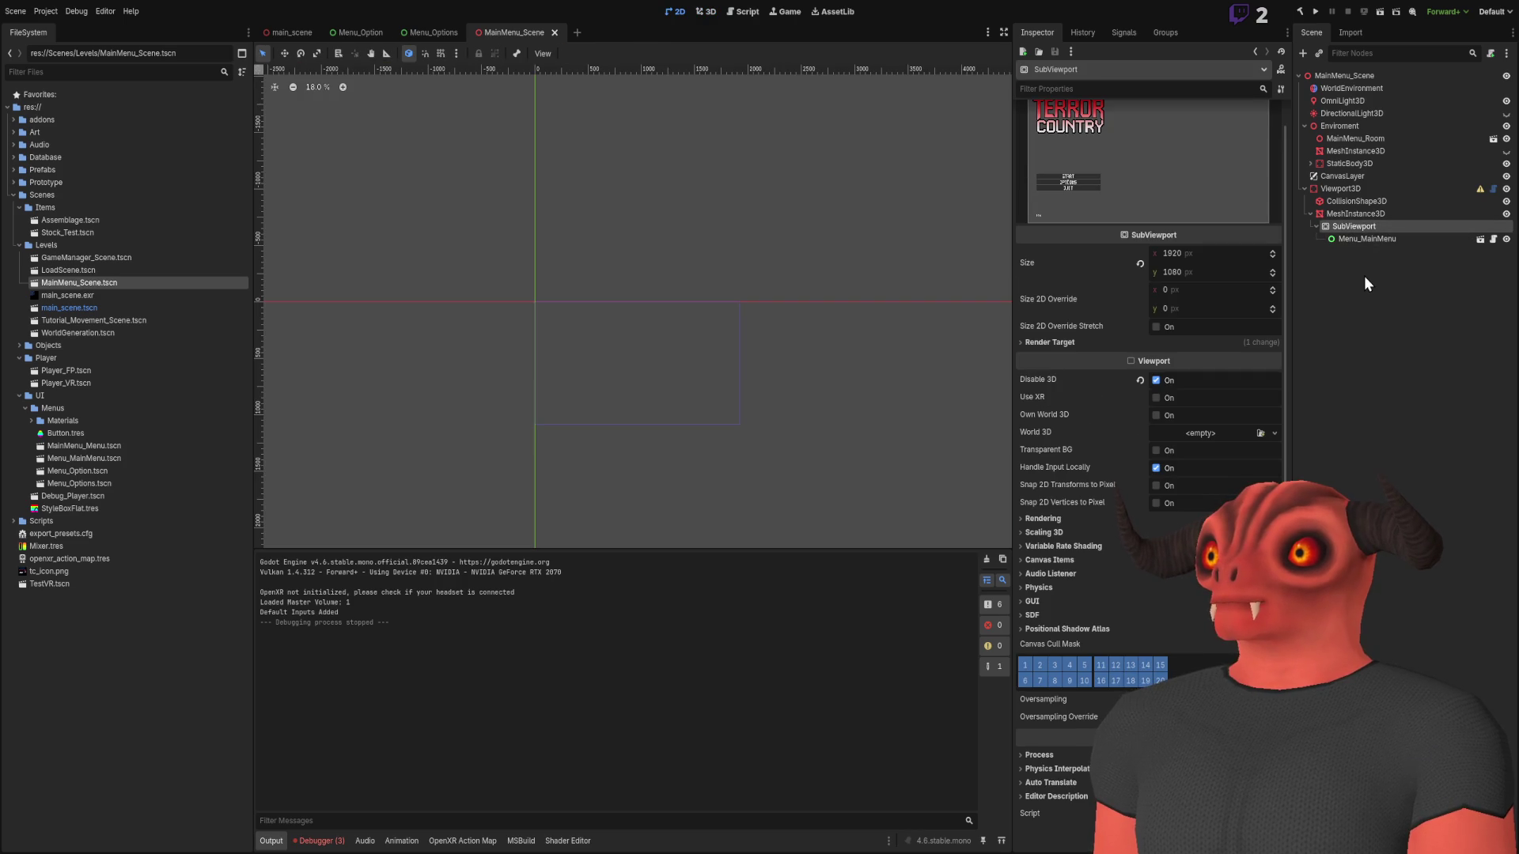
Clear the MeshInstance3D albedo viewport path, relink it to SubViewport, and run the scene again
{"action": "left_click", "coordinate": [1345, 215]}
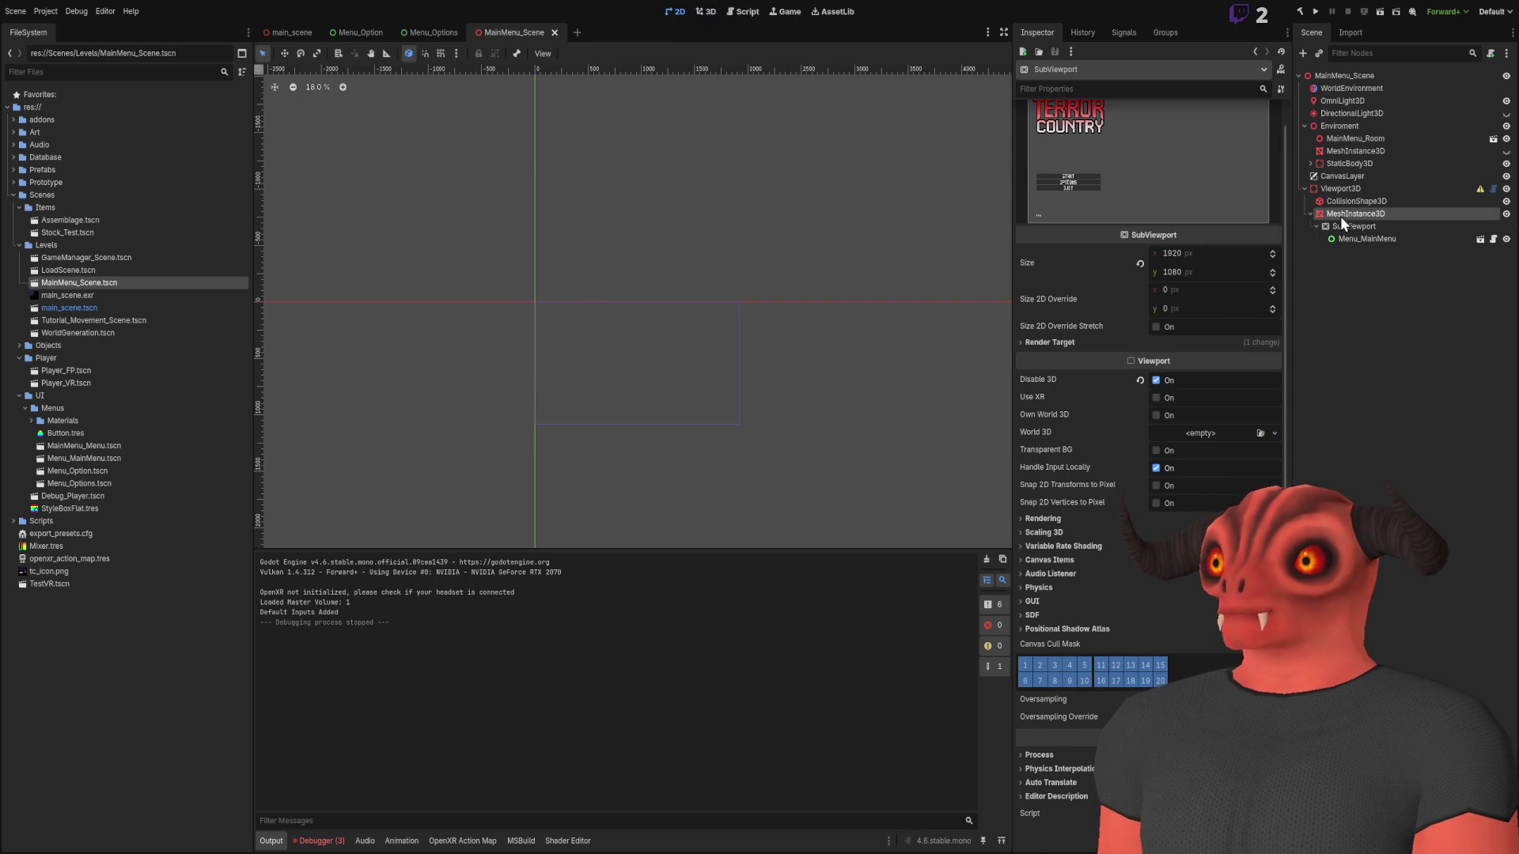
{"action": "left_click", "coordinate": [1222, 244]}
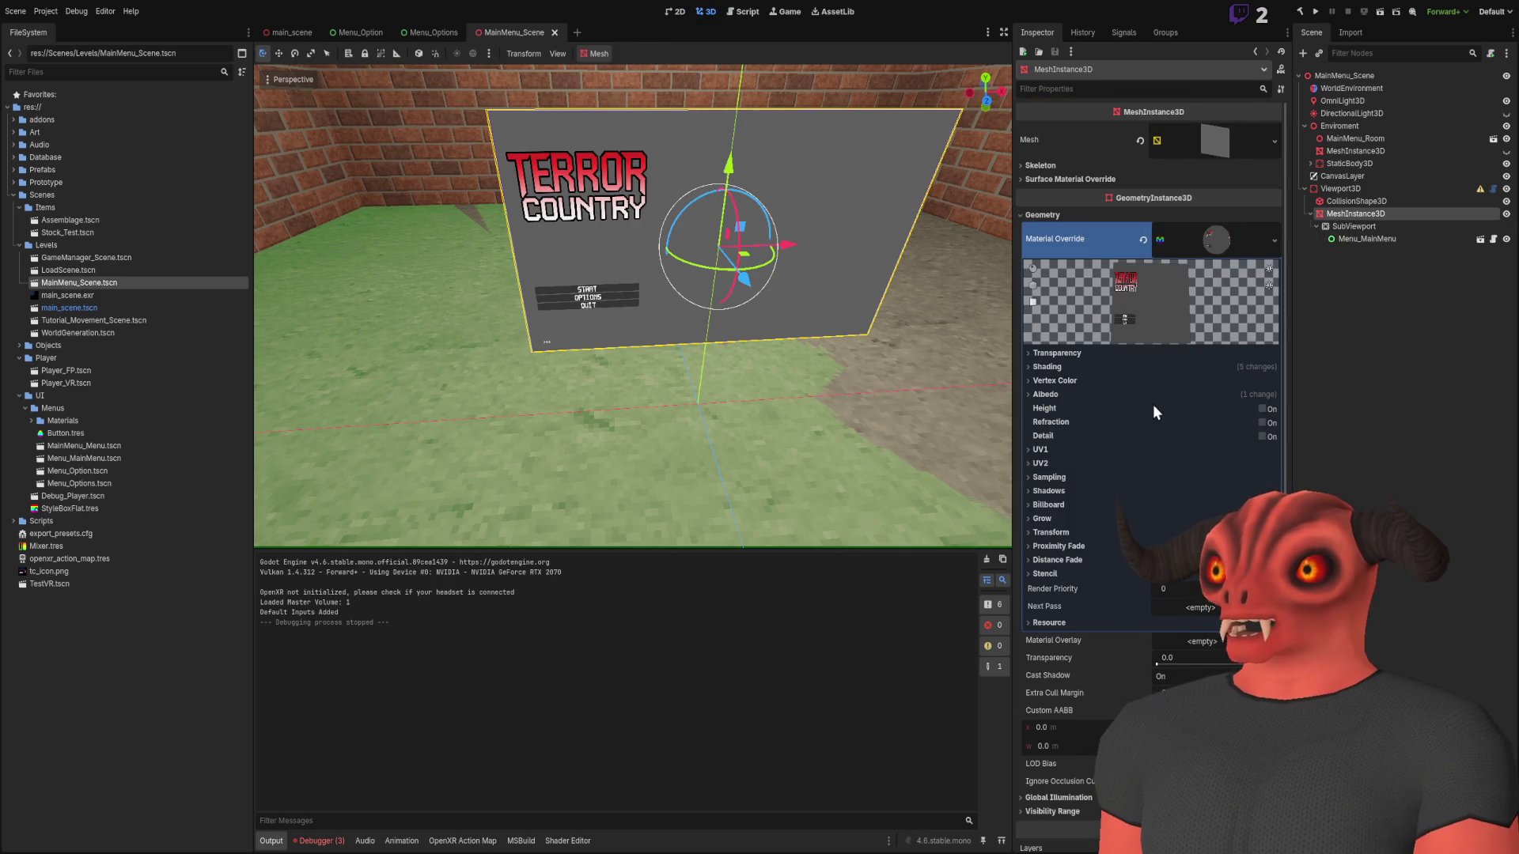
{"action": "left_click", "coordinate": [1059, 394]}
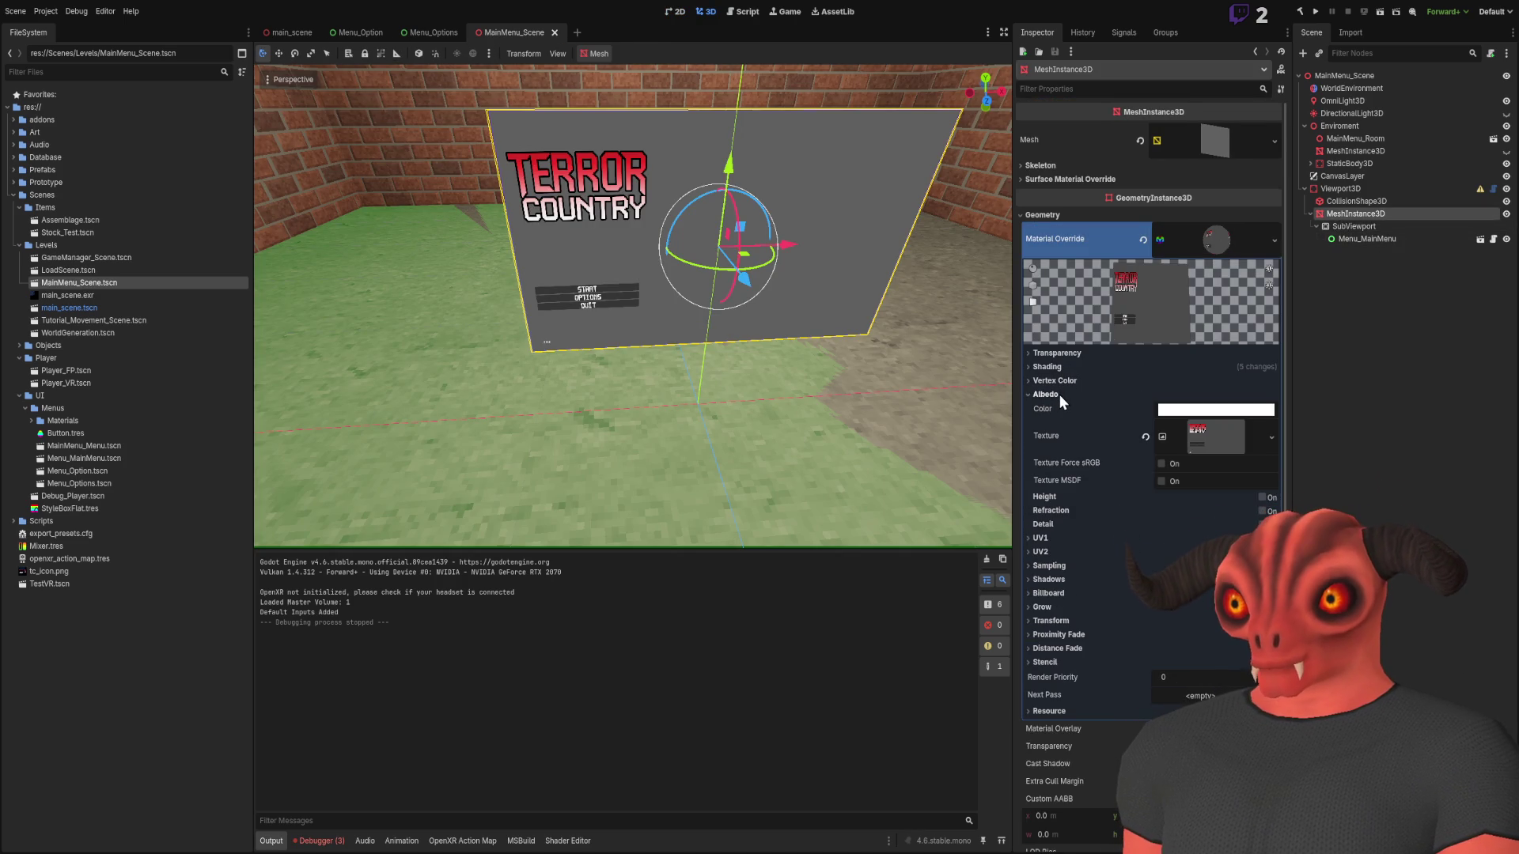
{"action": "left_click", "coordinate": [1220, 433]}
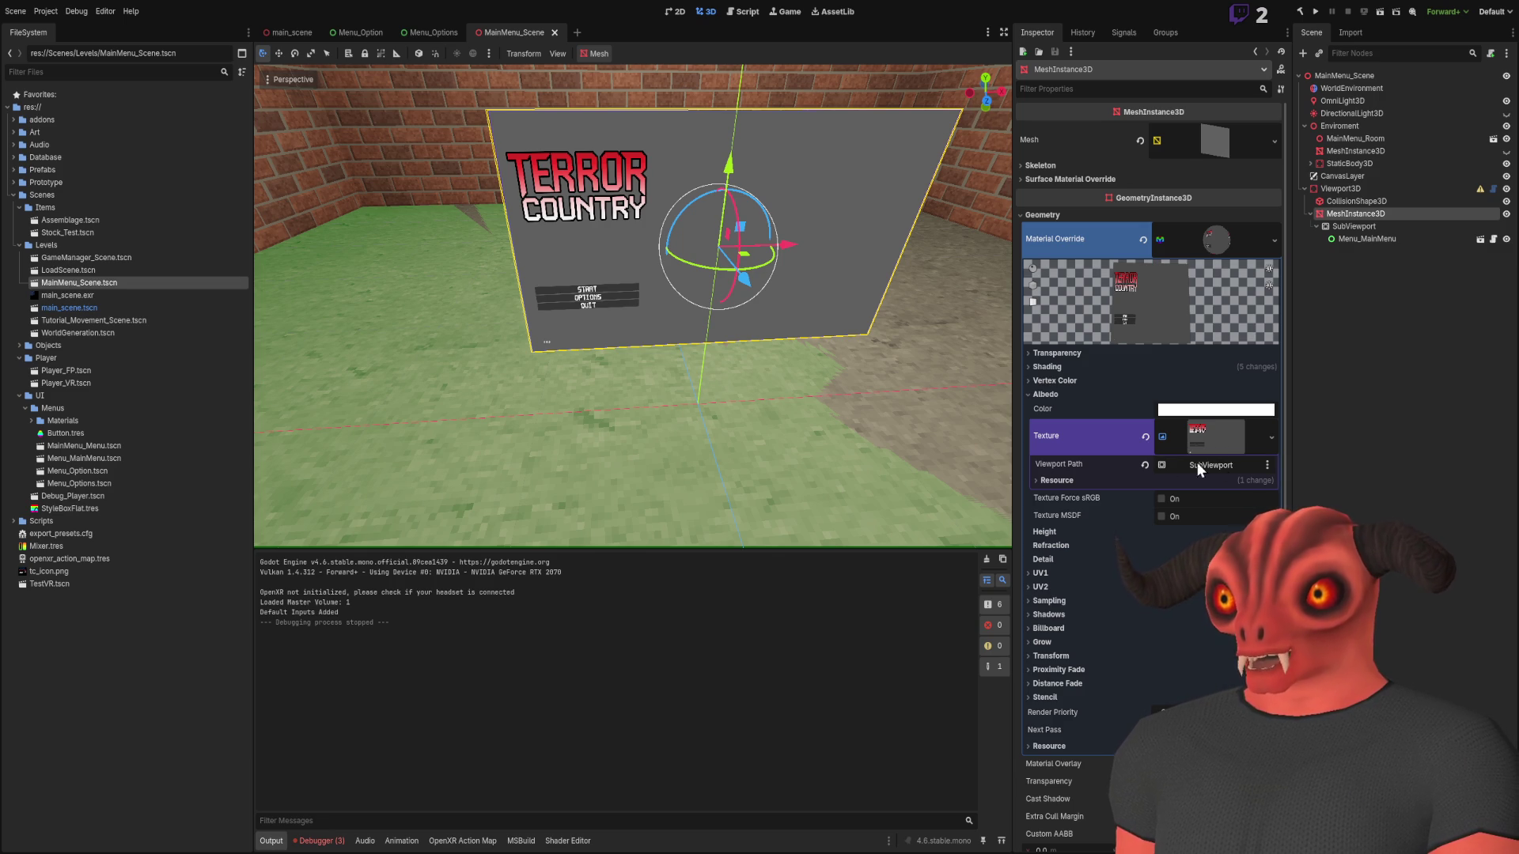
{"action": "left_click", "coordinate": [1145, 465]}
{"action": "left_click_drag", "start_coordinate": [1354, 227], "coordinate": [1222, 463]}
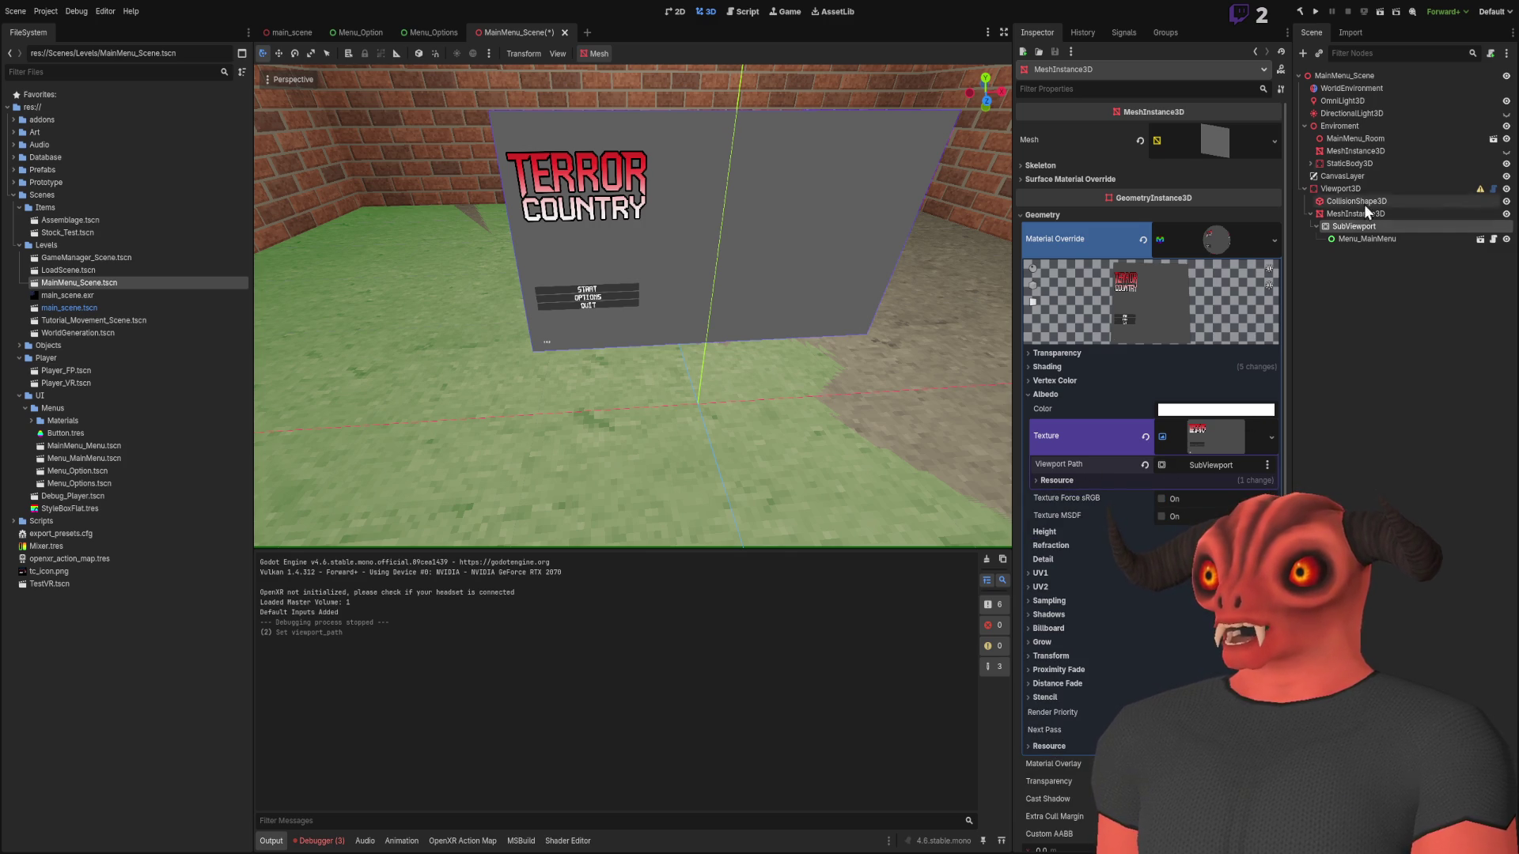
{"action": "left_click", "coordinate": [1381, 11]}
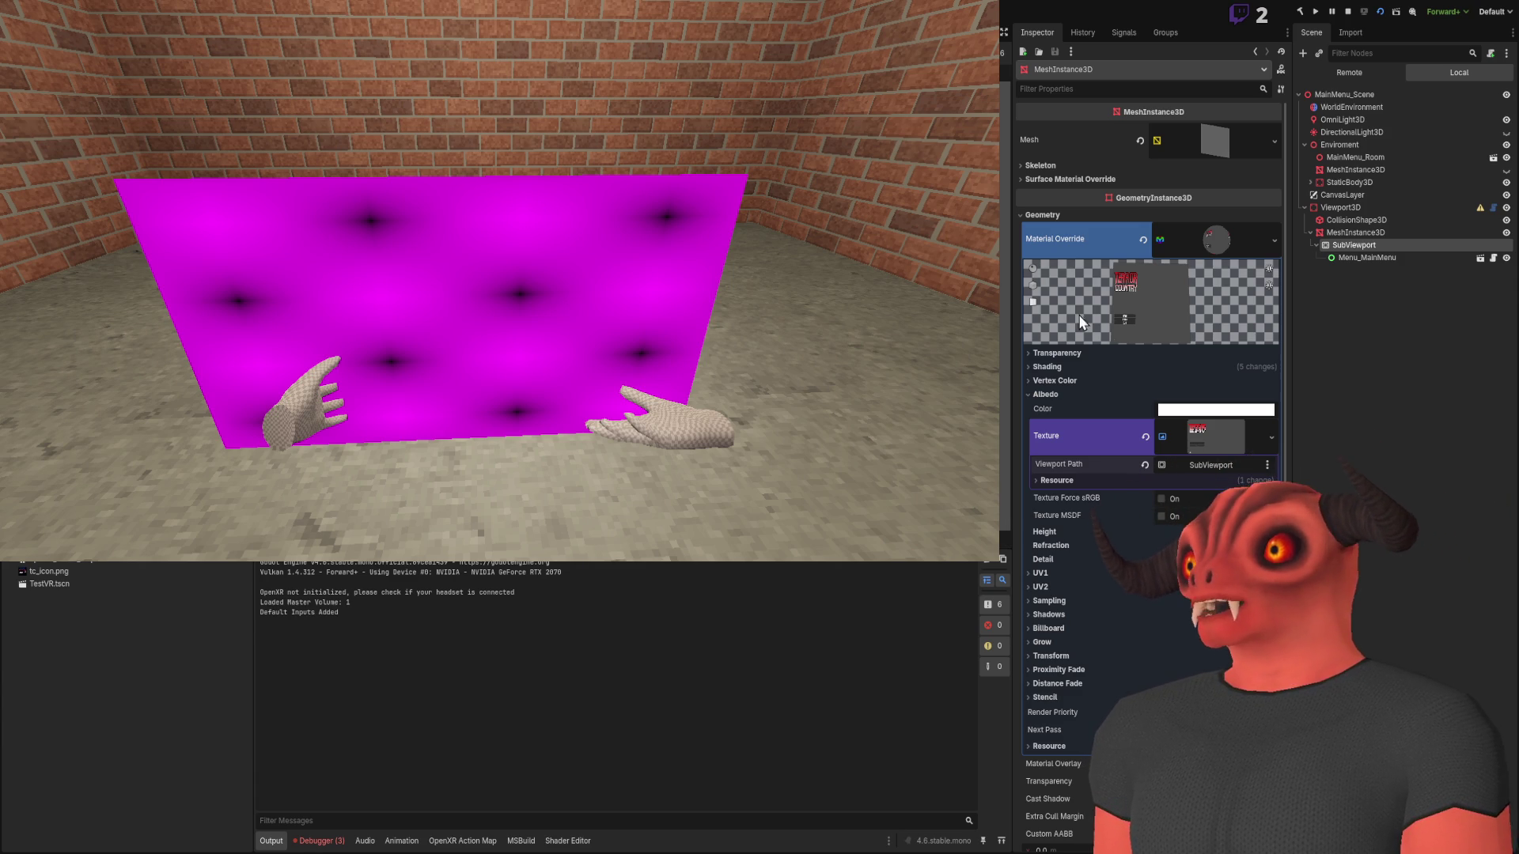
Look around the still-magenta menu panel in the running game, then switch to Visual Studio
{"action": "left_click_drag", "start_coordinate": [543, 210], "coordinate": [712, 221]}
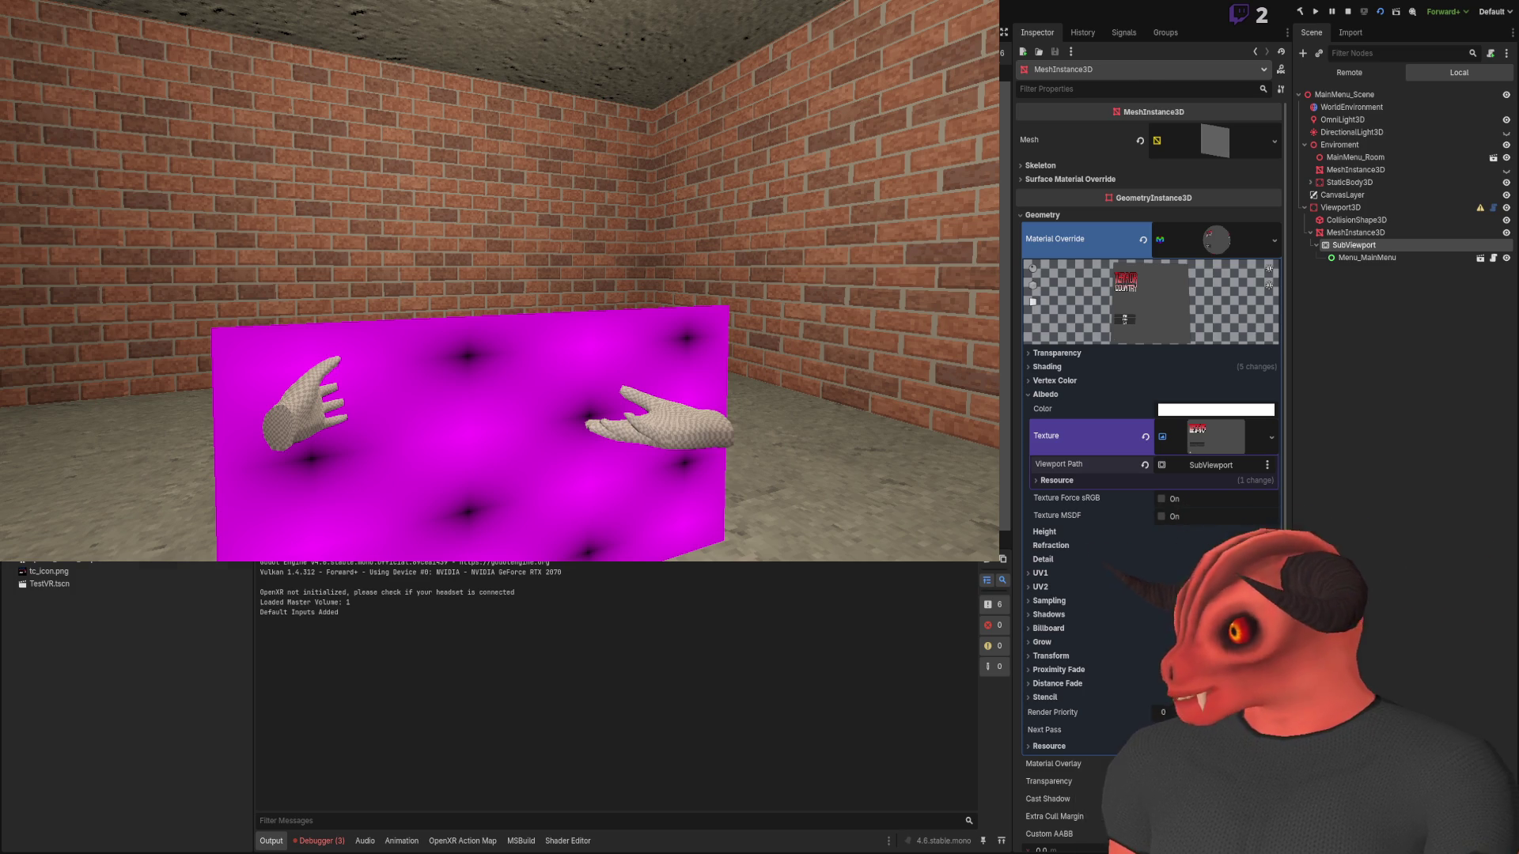
{"action": "key", "text": "alt+Tab"}
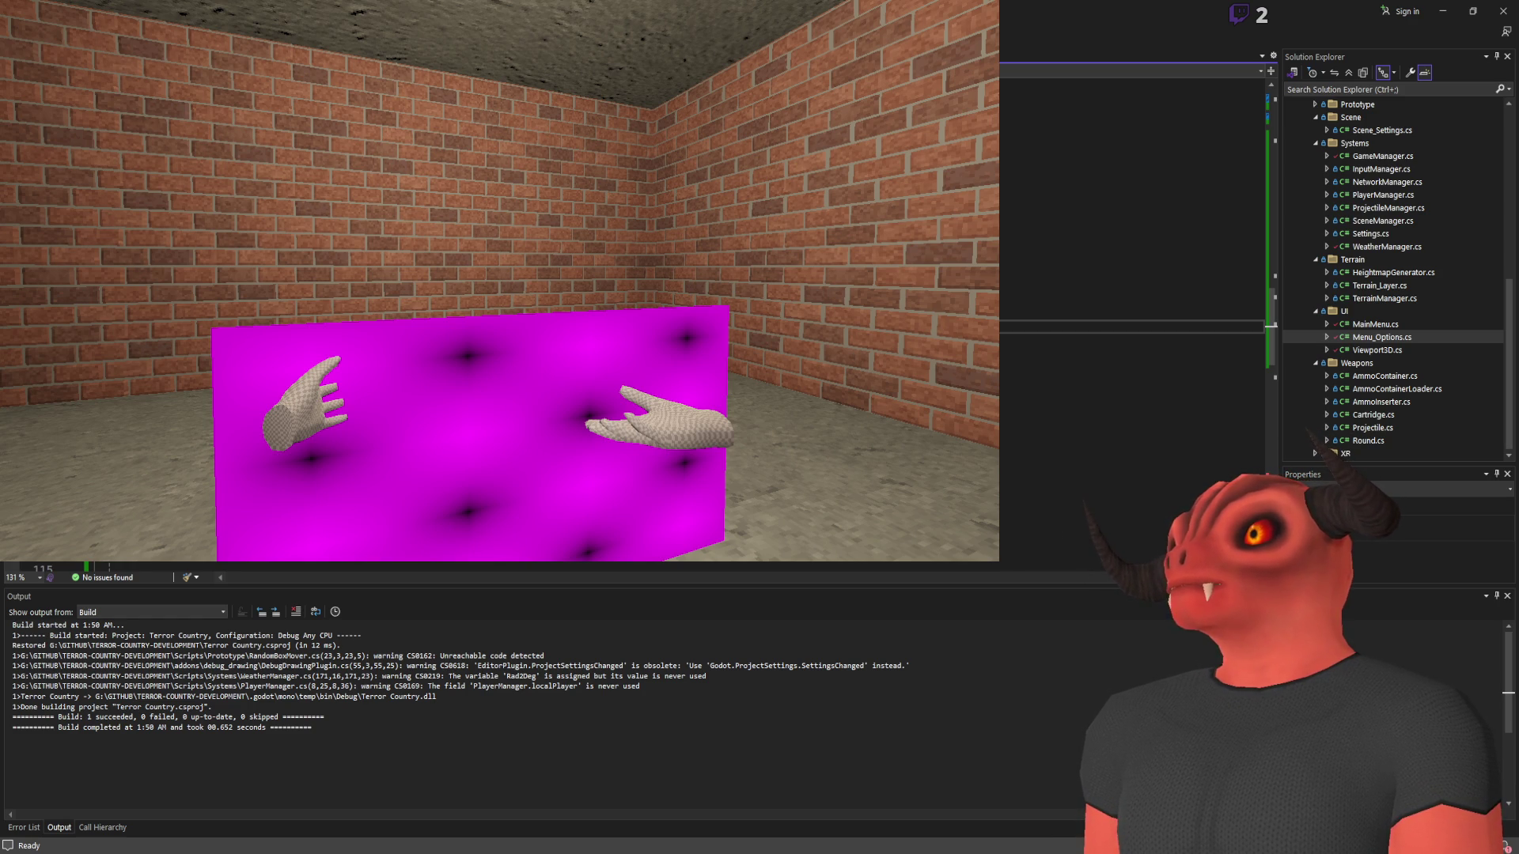
Insert the keyword 'new' on line 110 of the C# script and accept the completion
{"action": "scroll", "coordinate": [1131, 237], "scroll_direction": "down", "scroll_amount": 3}
{"action": "left_click", "coordinate": [1131, 281]}
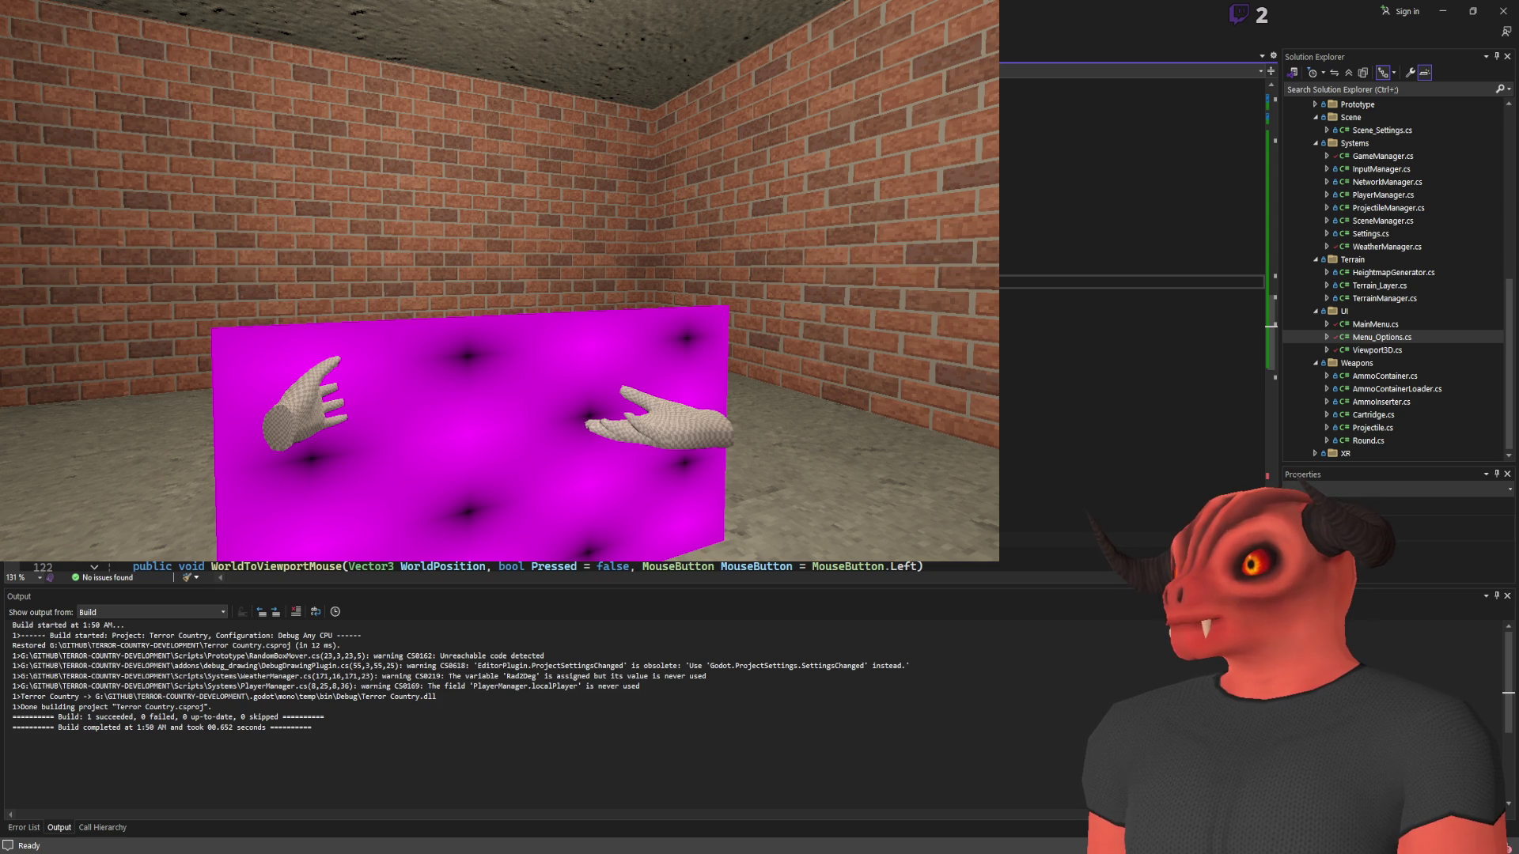
{"action": "left_click", "coordinate": [1131, 266]}
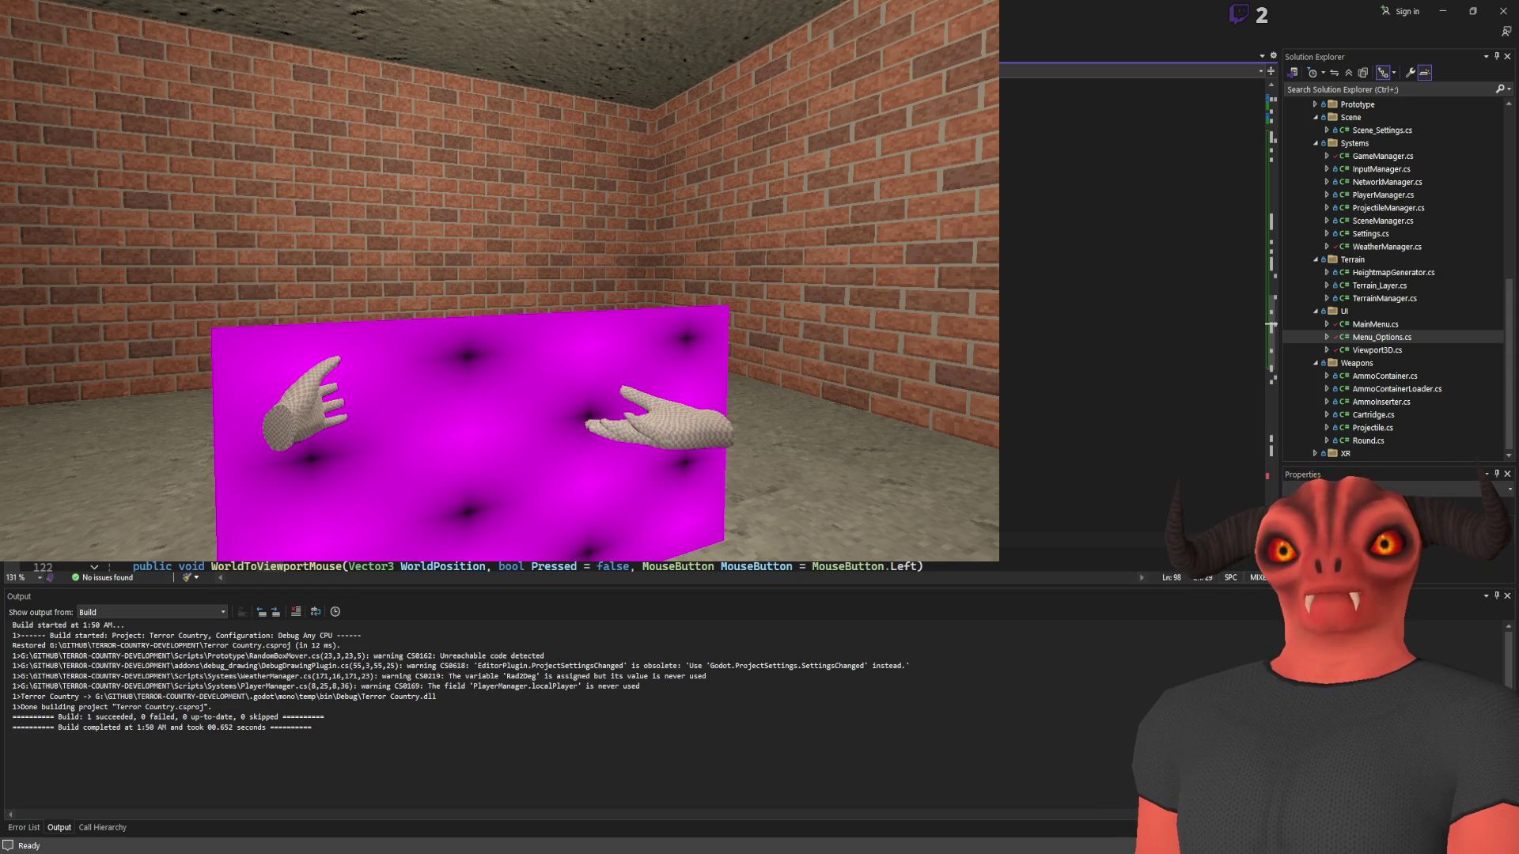
{"action": "left_click", "coordinate": [1131, 312]}
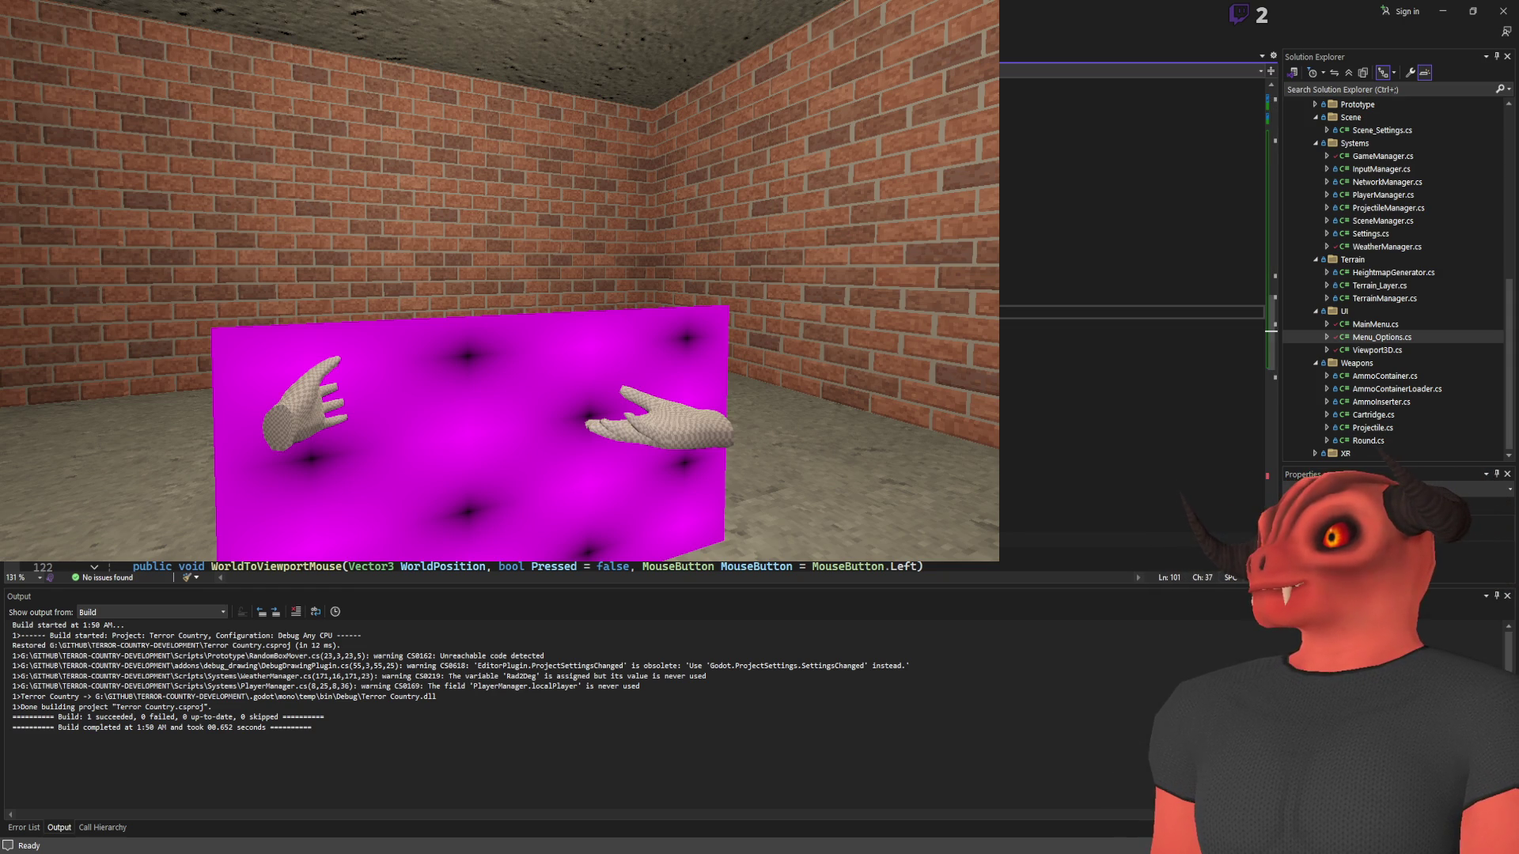
{"action": "left_click", "coordinate": [1132, 433]}
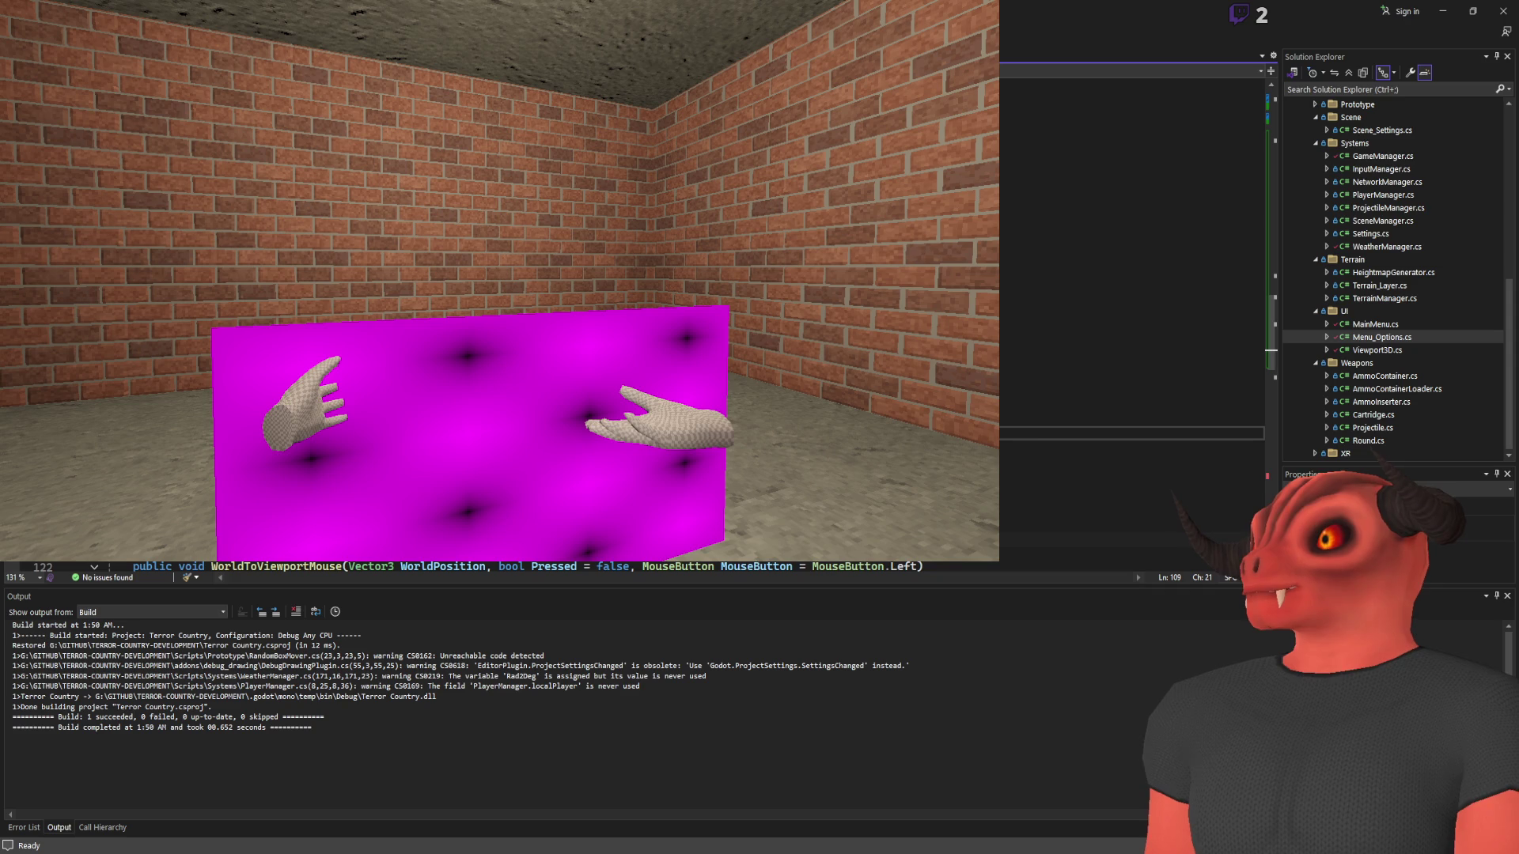
{"action": "left_click", "coordinate": [1132, 447]}
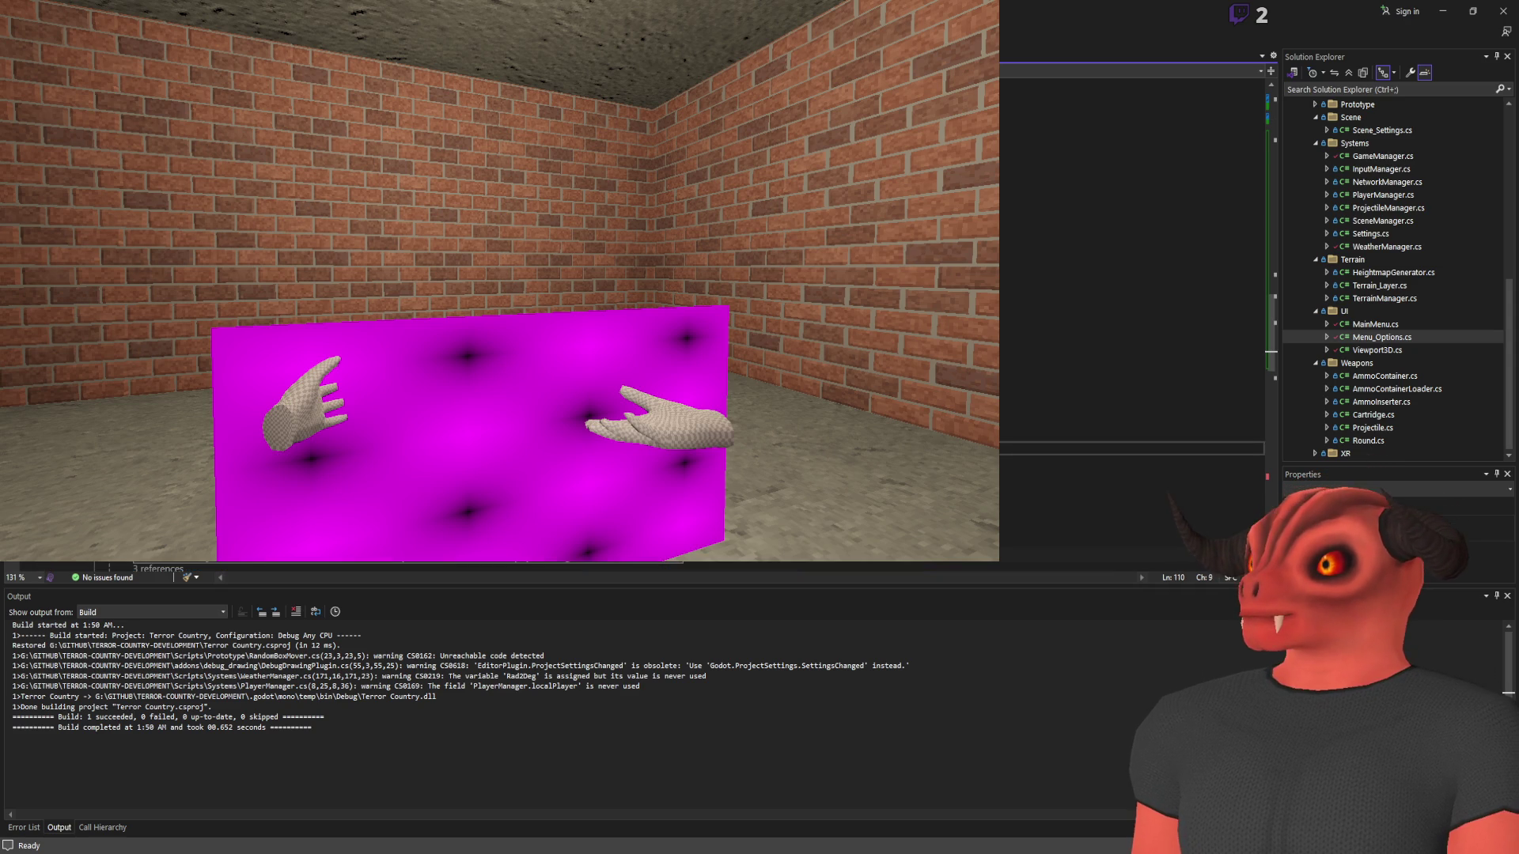
{"action": "type", "text": "new"}
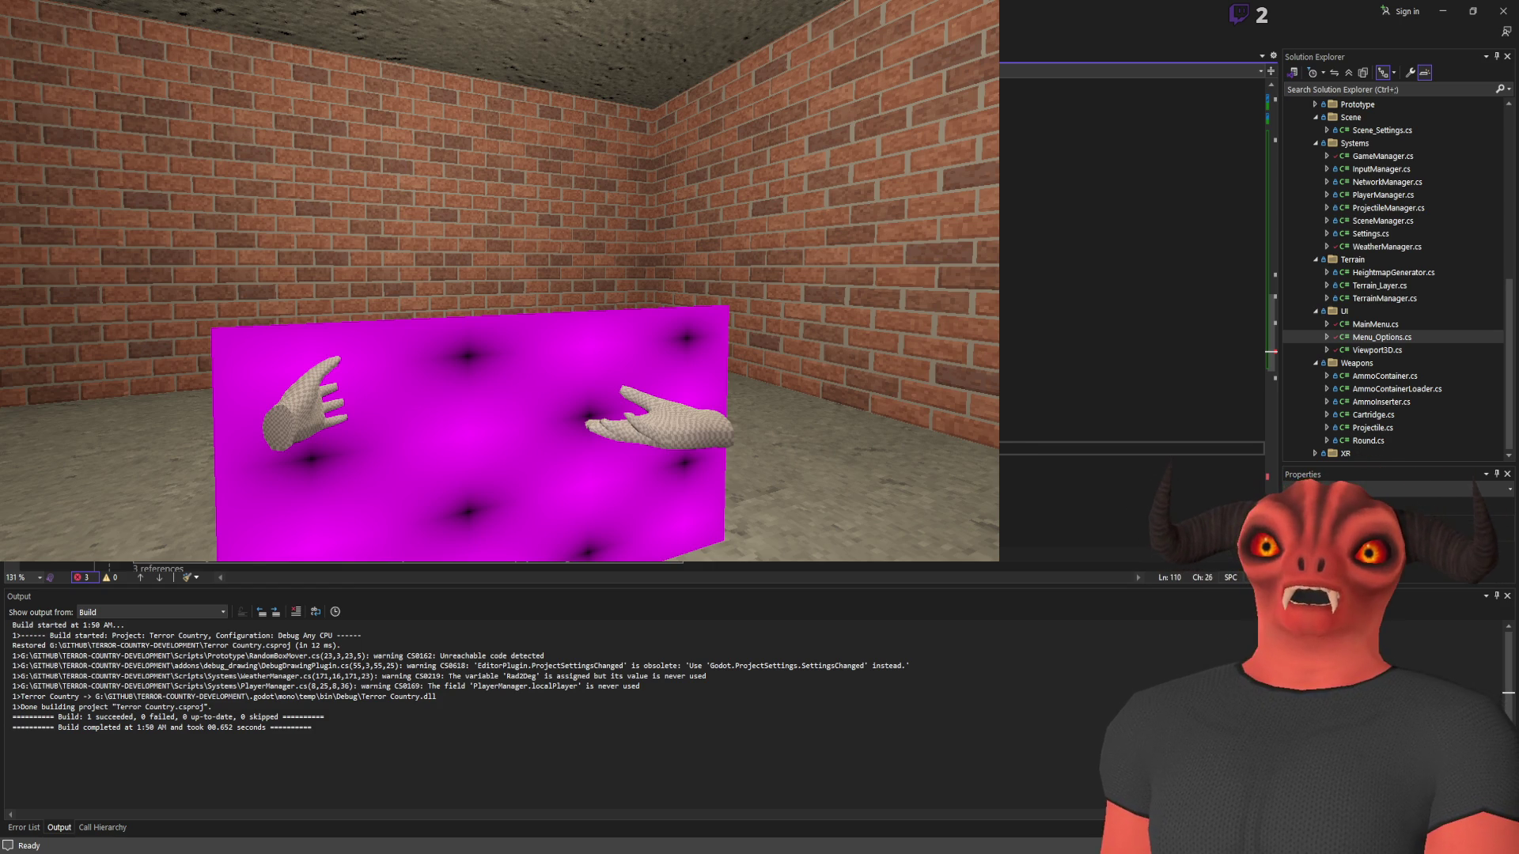
{"action": "key", "text": "Right"}
{"action": "key", "text": "Right"}
{"action": "key", "text": "Right"}
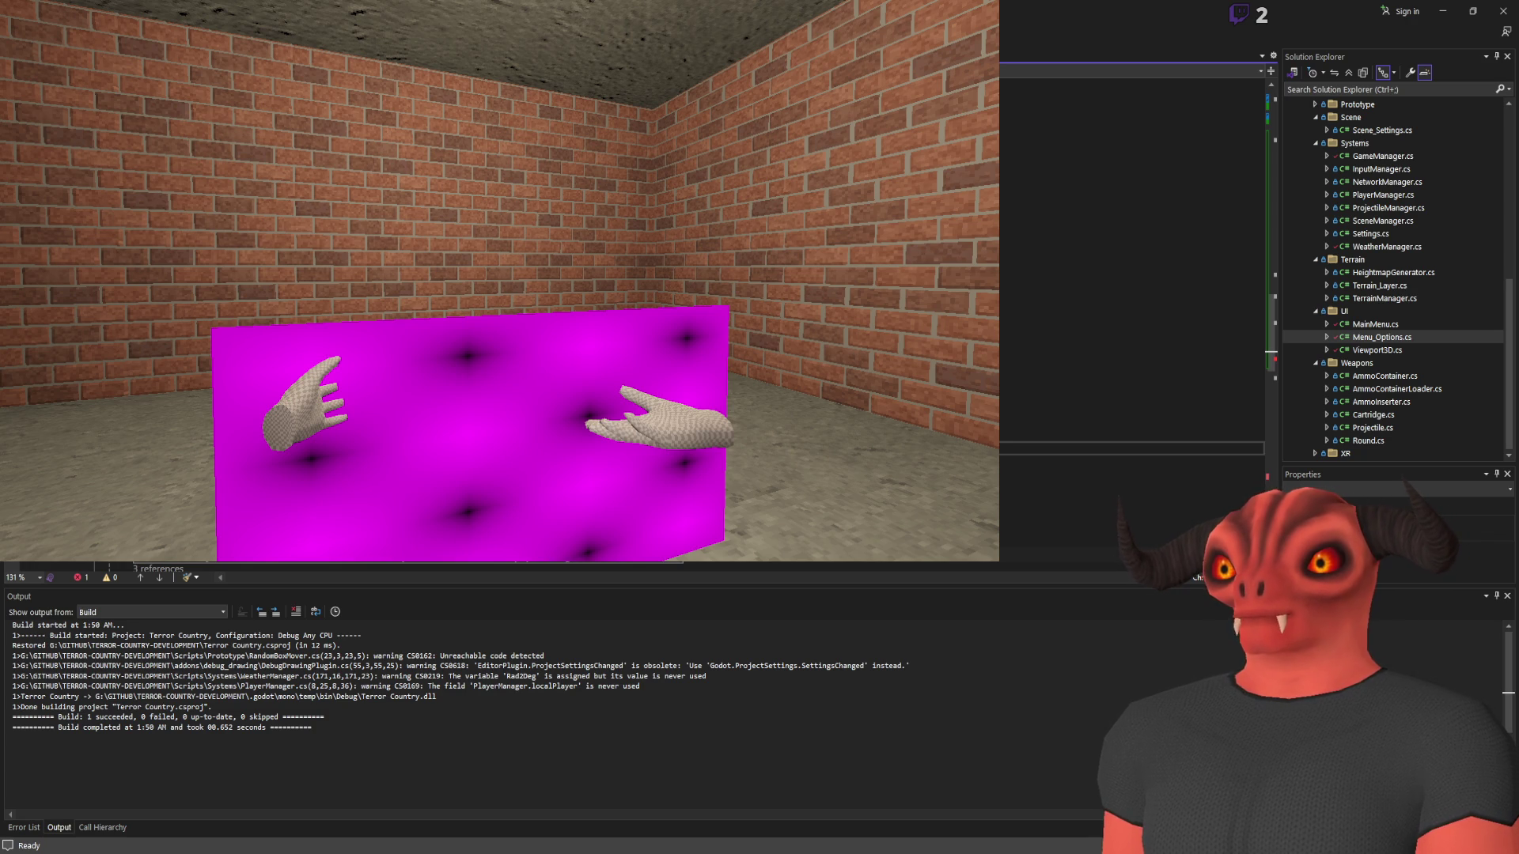
Review the remaining script lines, save the script with Ctrl+S, and return to Godot
{"action": "left_click", "coordinate": [1131, 403]}
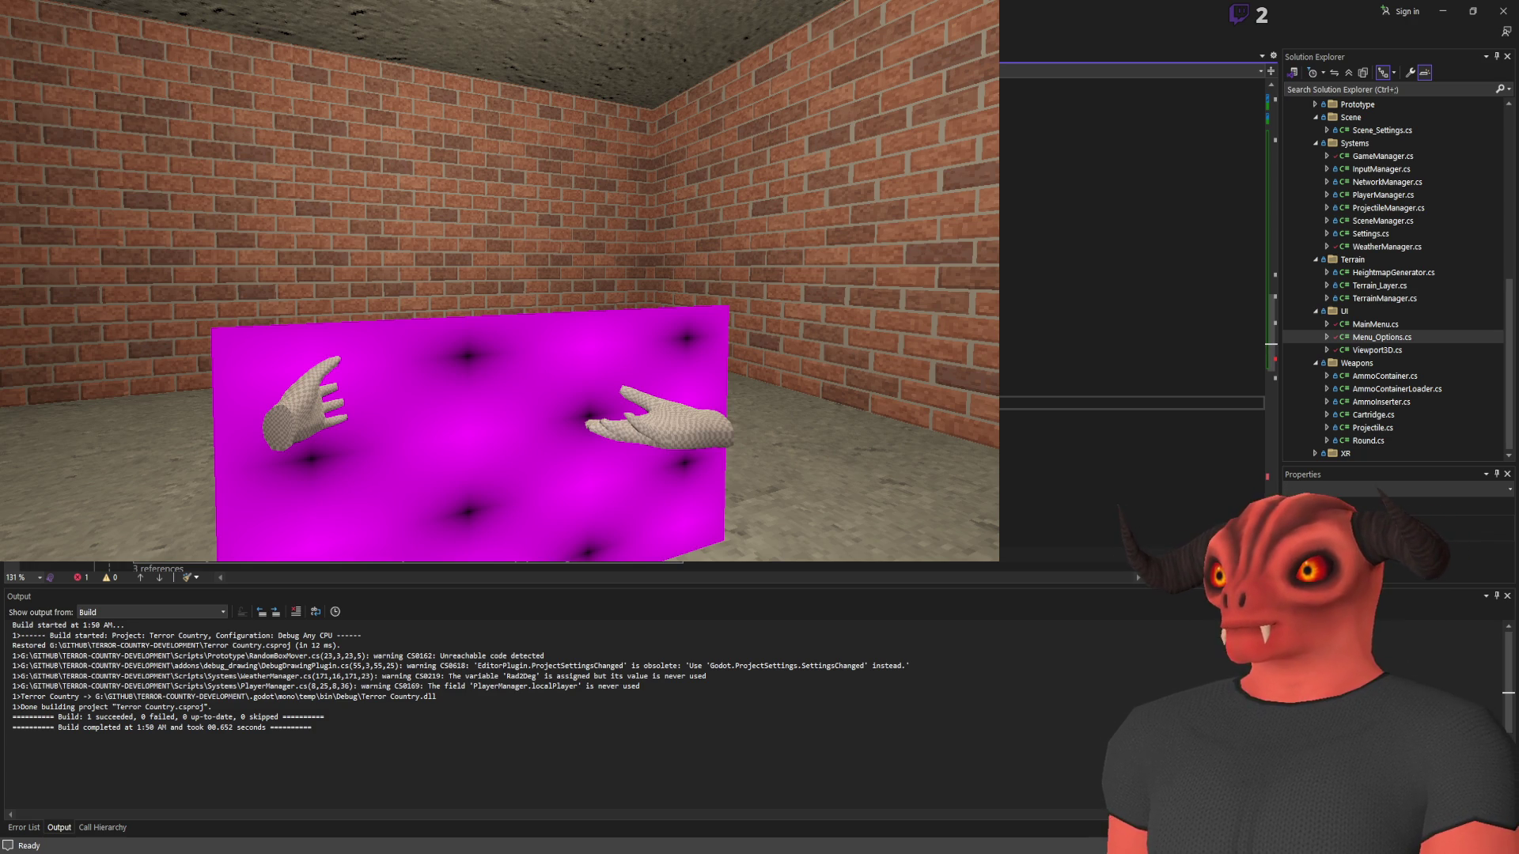
{"action": "left_click", "coordinate": [1131, 462]}
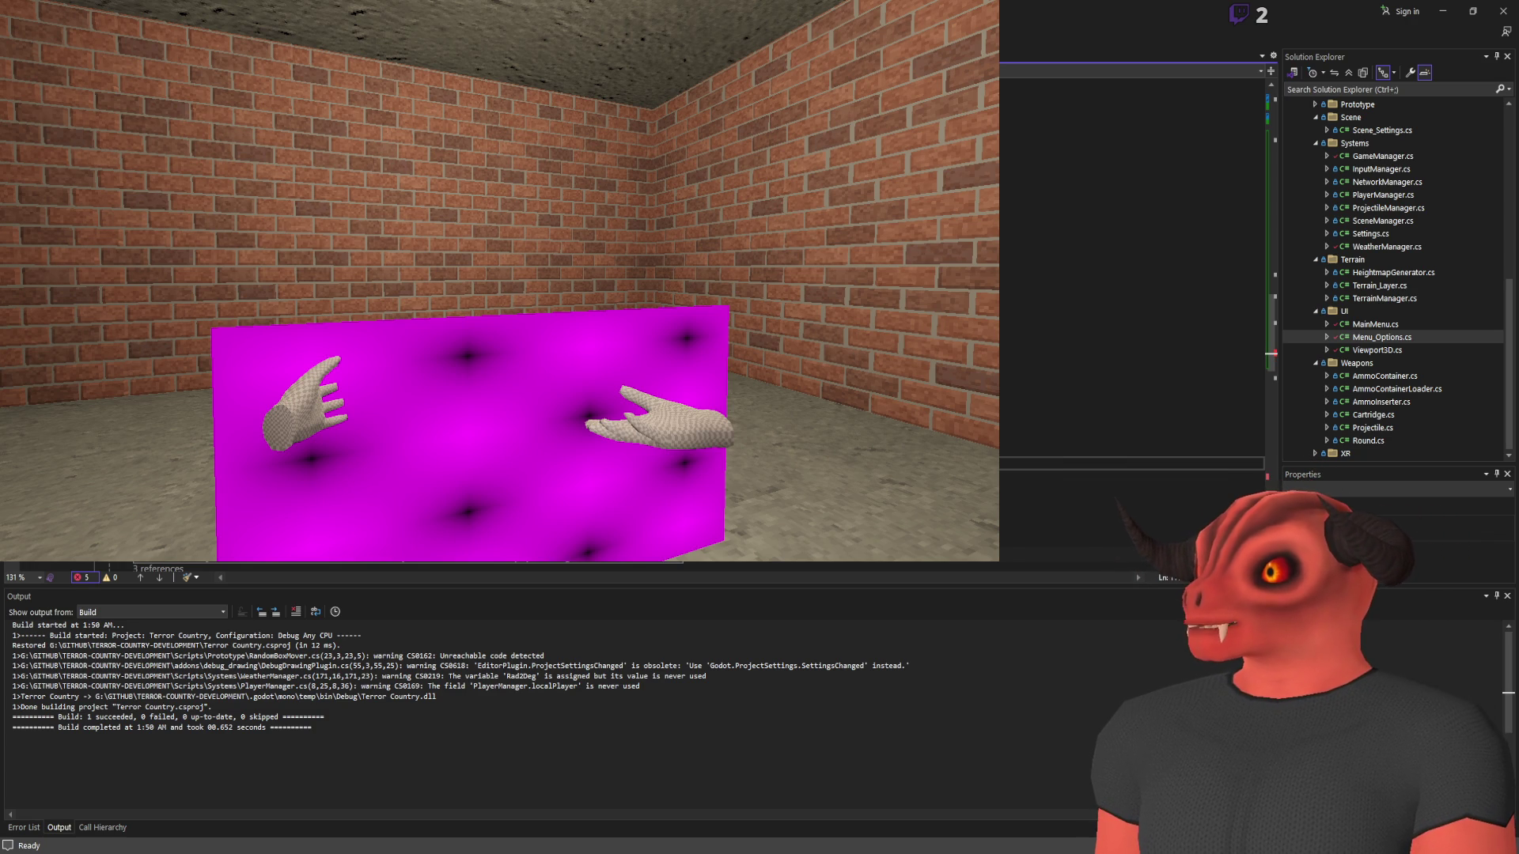
{"action": "scroll", "coordinate": [1131, 317], "scroll_direction": "down", "scroll_amount": 1}
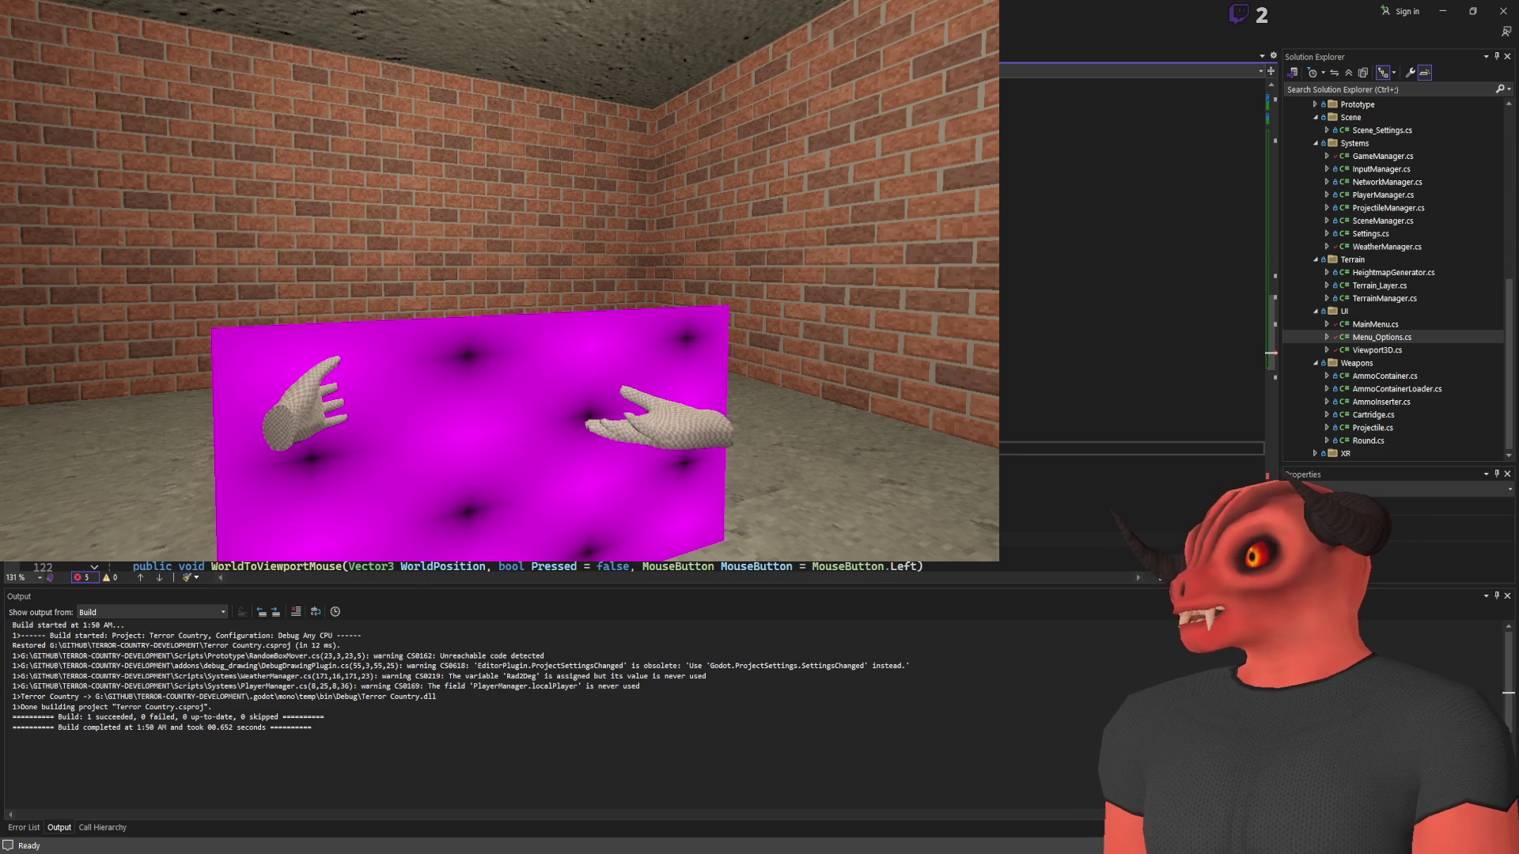
{"action": "scroll", "coordinate": [1131, 317], "scroll_direction": "up", "scroll_amount": 2}
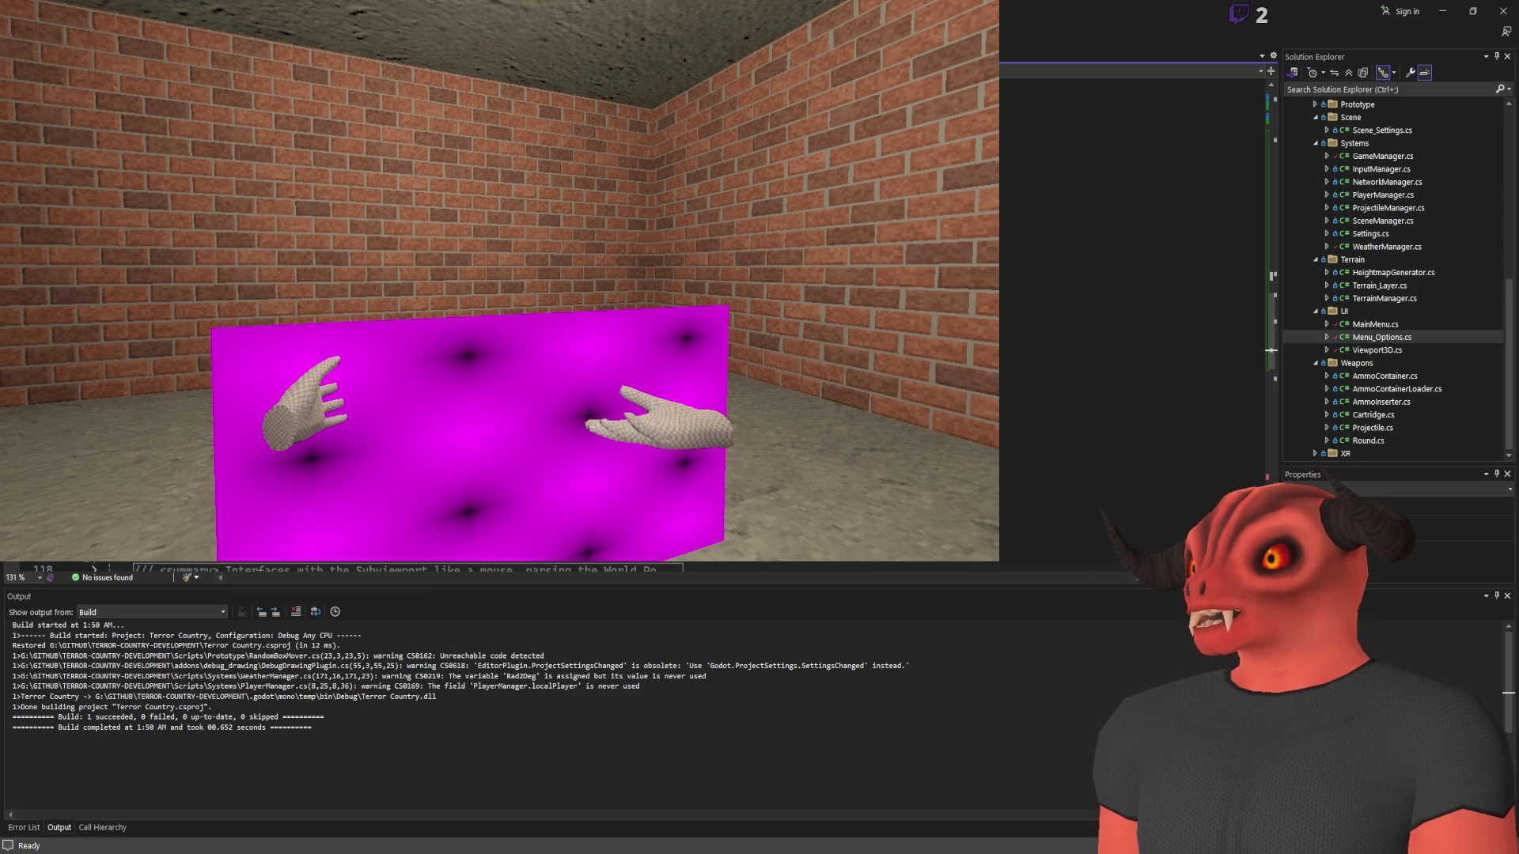
{"action": "scroll", "coordinate": [633, 316], "scroll_direction": "up", "scroll_amount": 10}
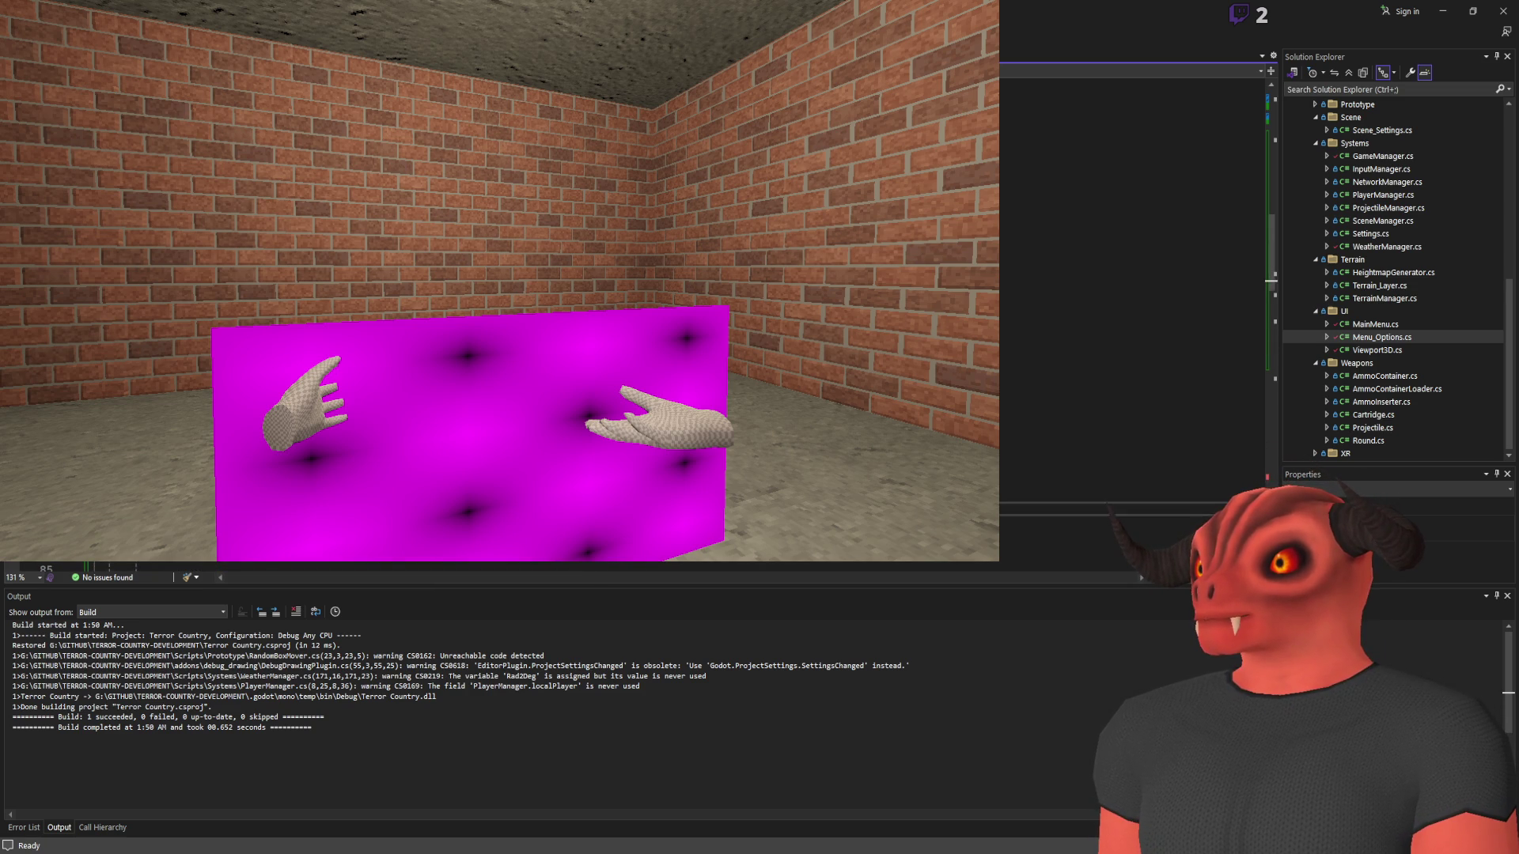
{"action": "scroll", "coordinate": [633, 317], "scroll_direction": "down", "scroll_amount": 15}
{"action": "scroll", "coordinate": [633, 316], "scroll_direction": "up", "scroll_amount": 4}
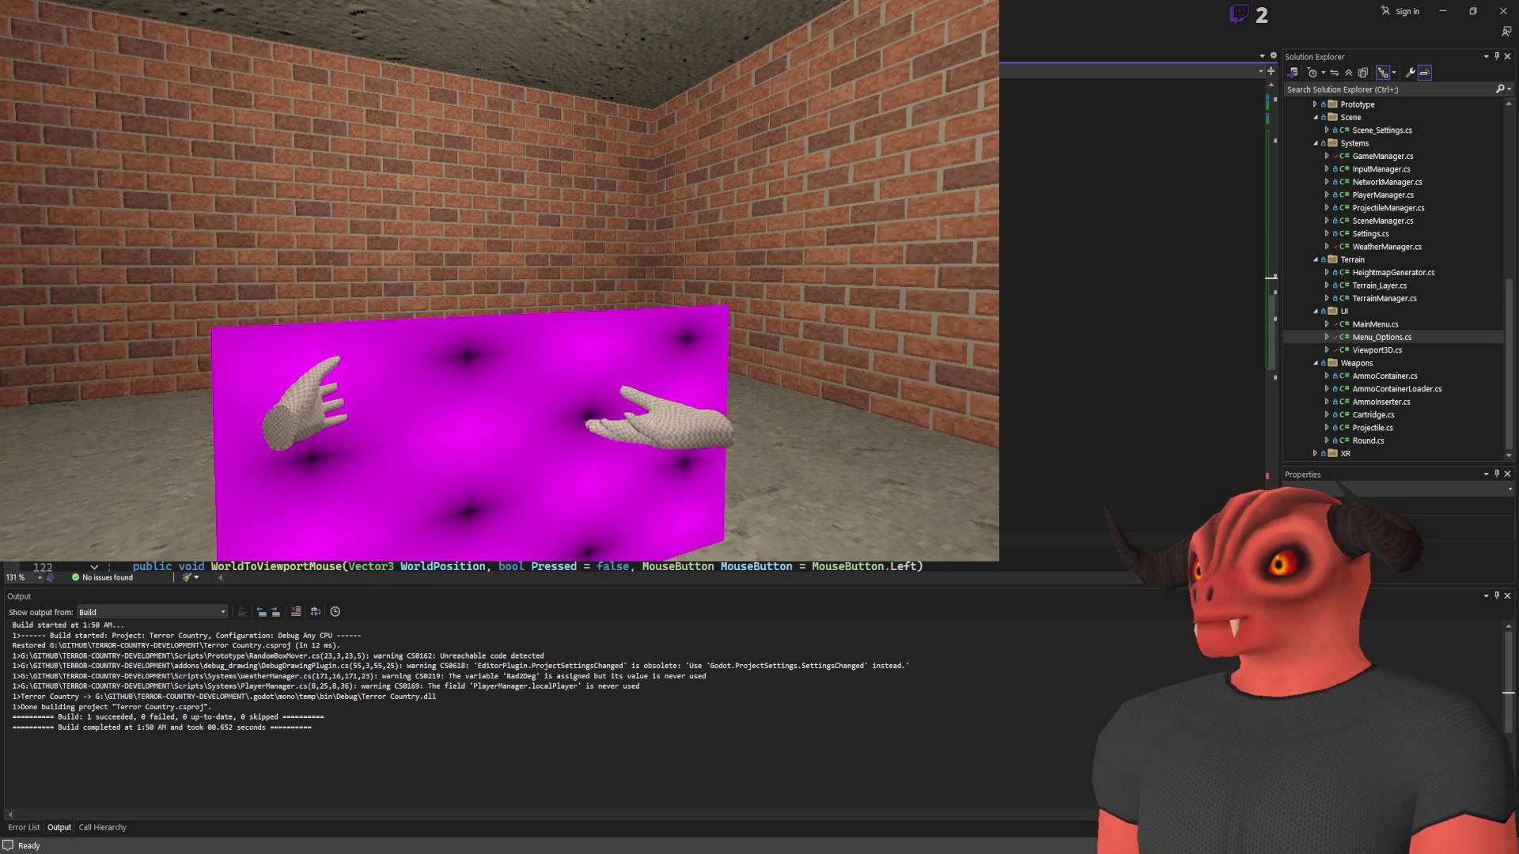
{"action": "scroll", "coordinate": [633, 317], "scroll_direction": "up", "scroll_amount": 1}
{"action": "scroll", "coordinate": [633, 317], "scroll_direction": "down", "scroll_amount": 1}
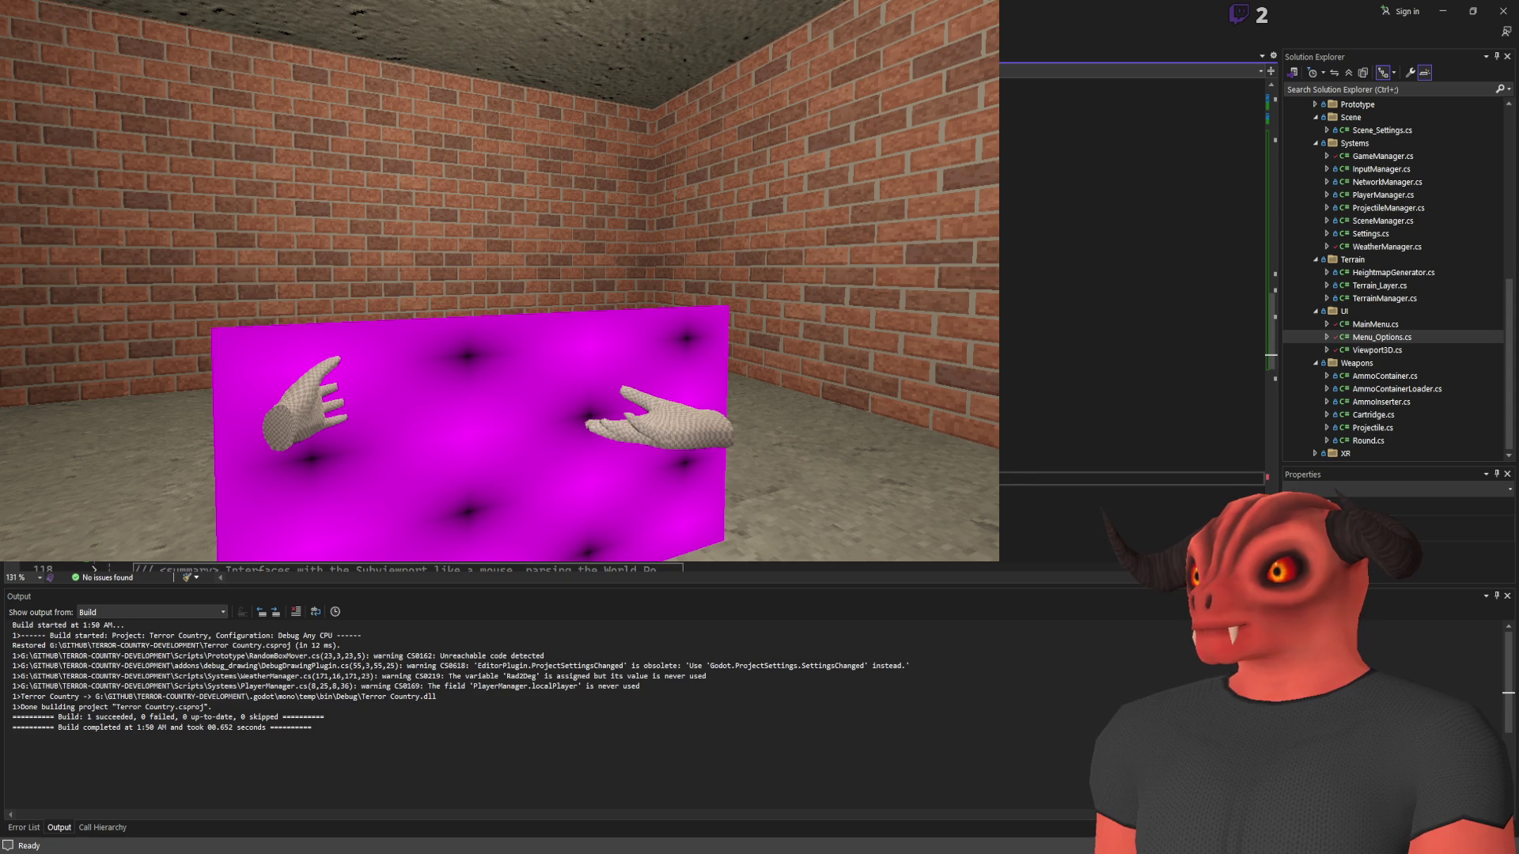
{"action": "key", "text": "ctrl+s"}
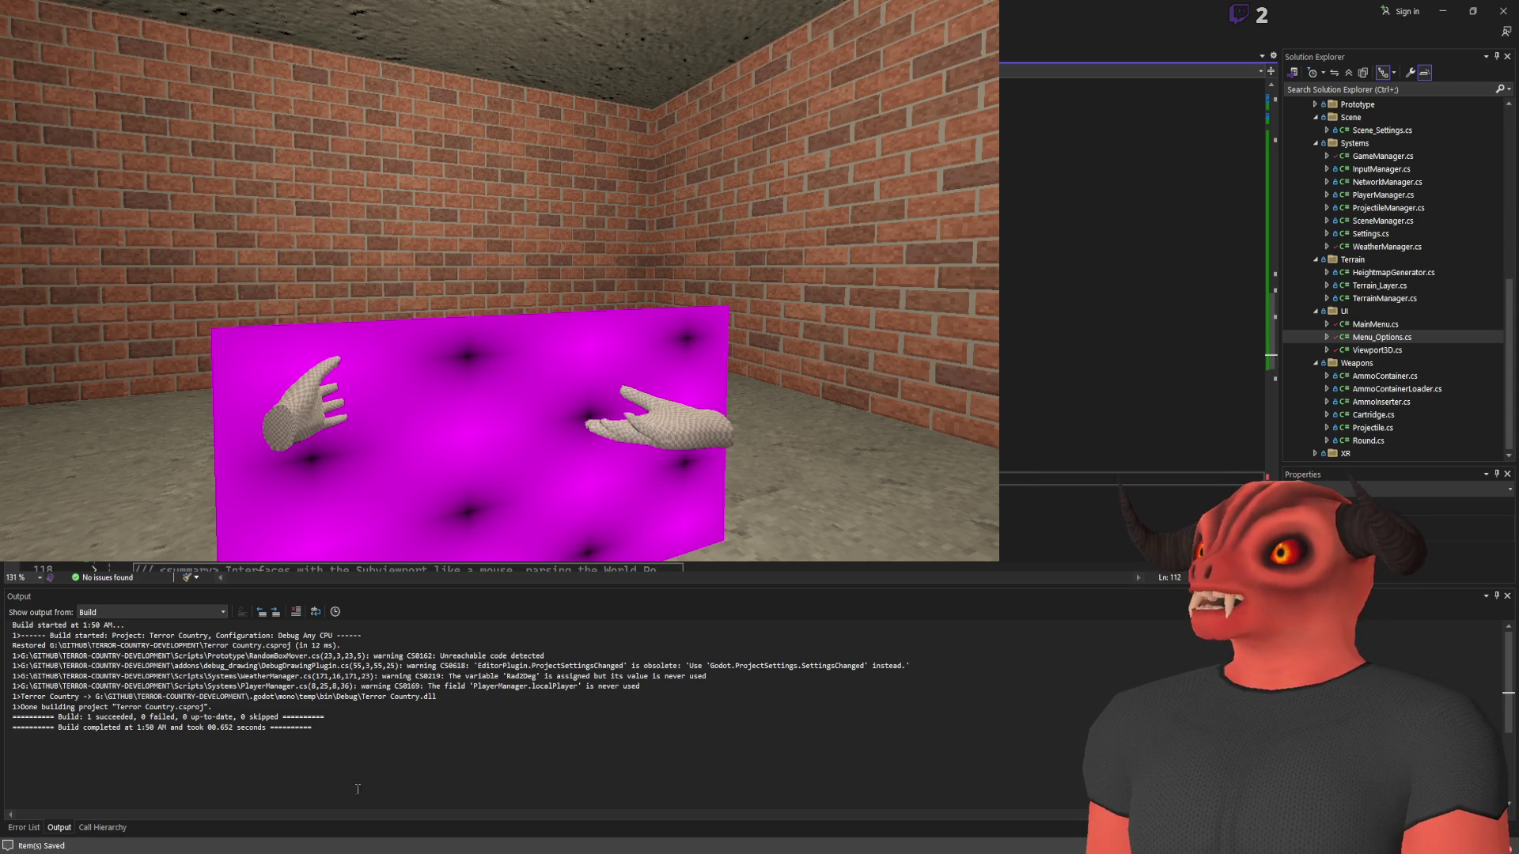
{"action": "key", "text": "alt+Tab"}
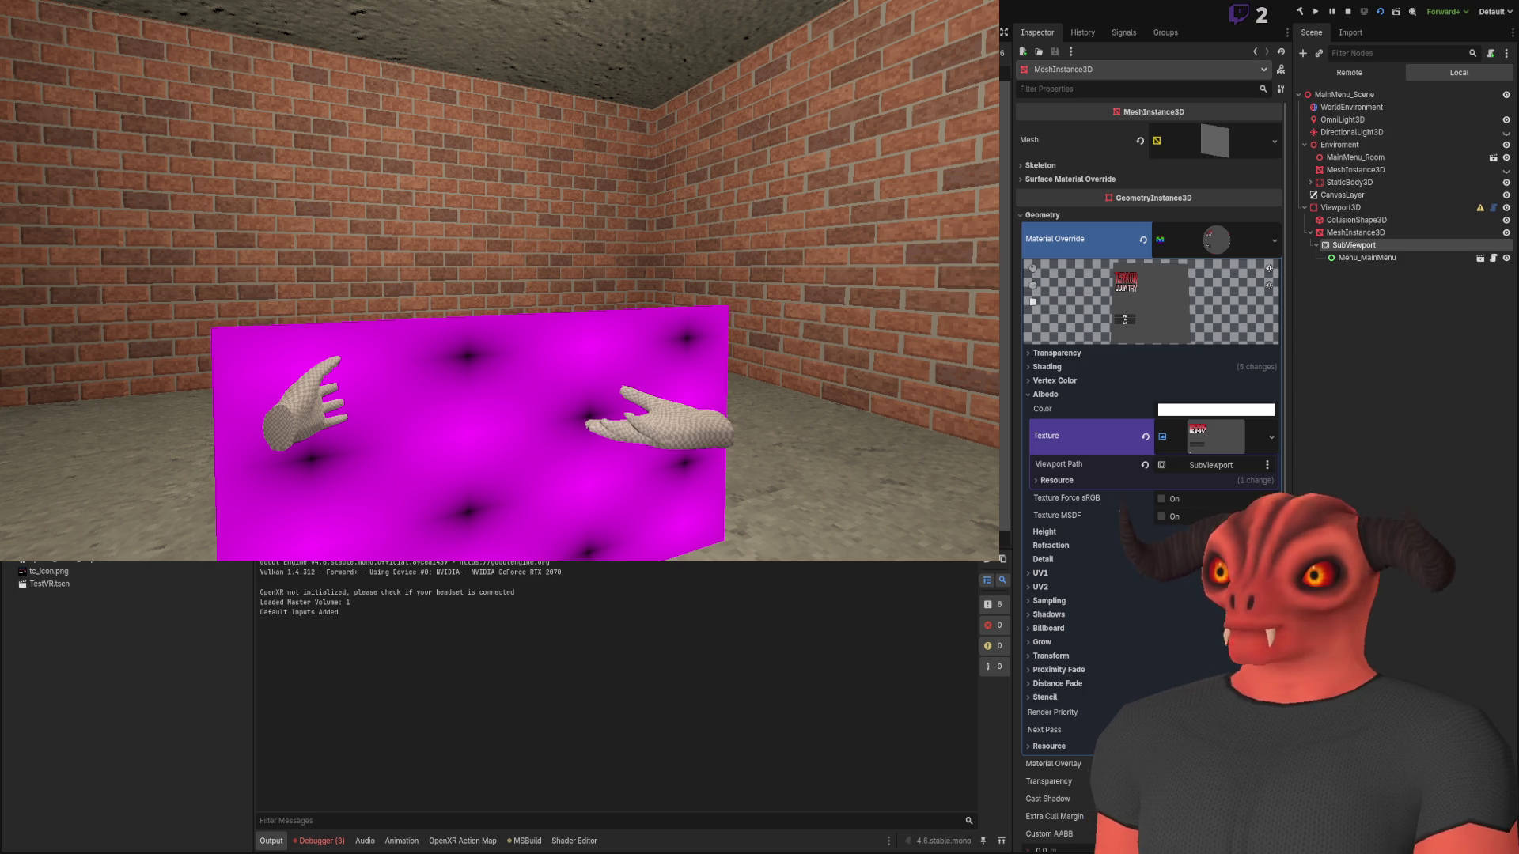
Delete the old Viewport3D node with its children and add a fresh Viewport3D node
{"action": "left_click", "coordinate": [1361, 264]}
{"action": "left_click", "coordinate": [1360, 220]}
{"action": "key", "text": "Up"}
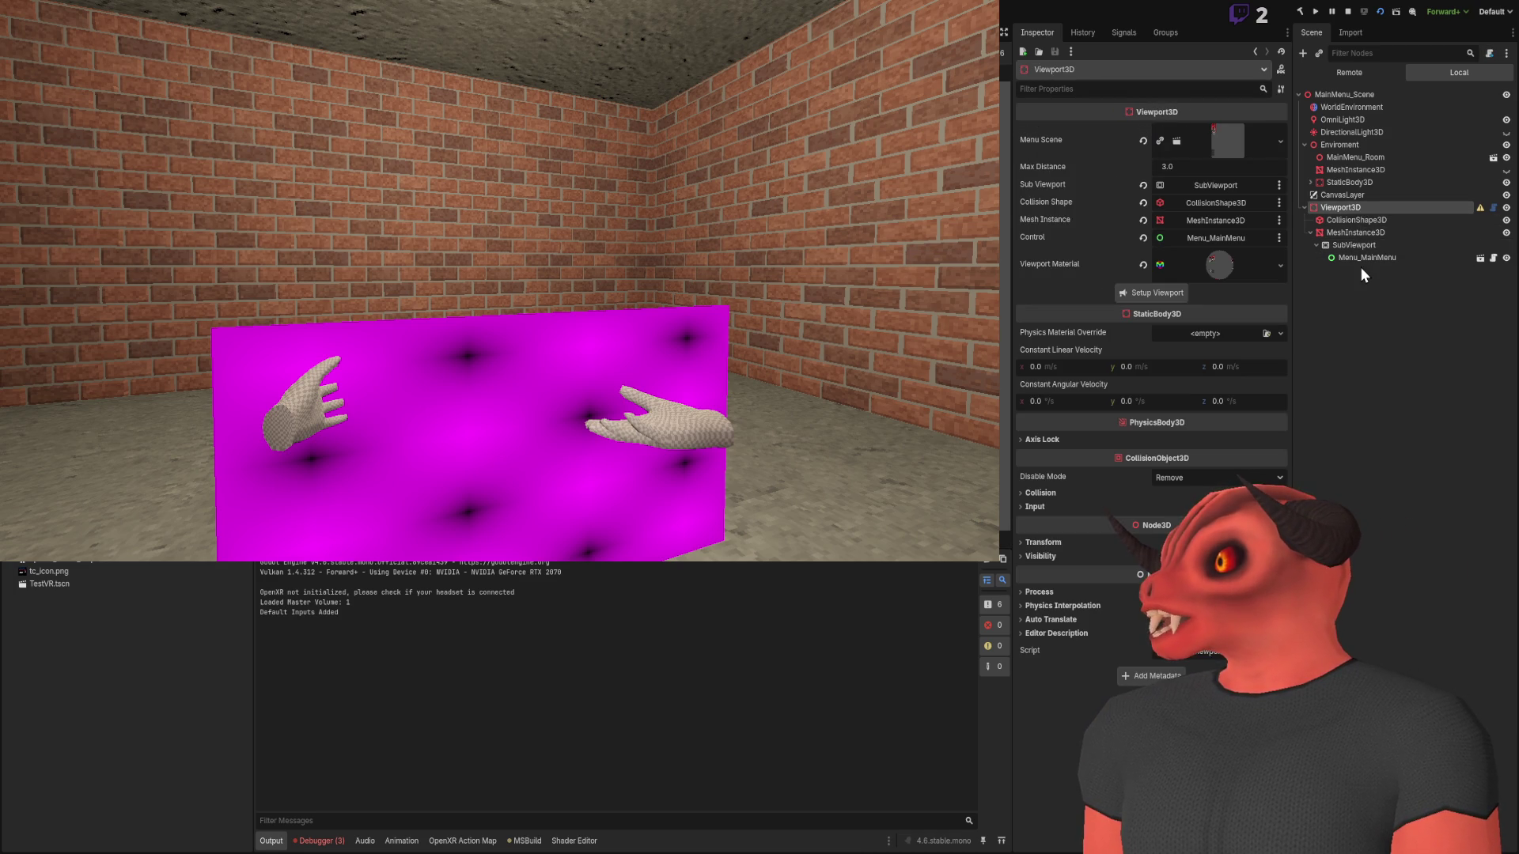
{"action": "left_click", "coordinate": [1166, 297]}
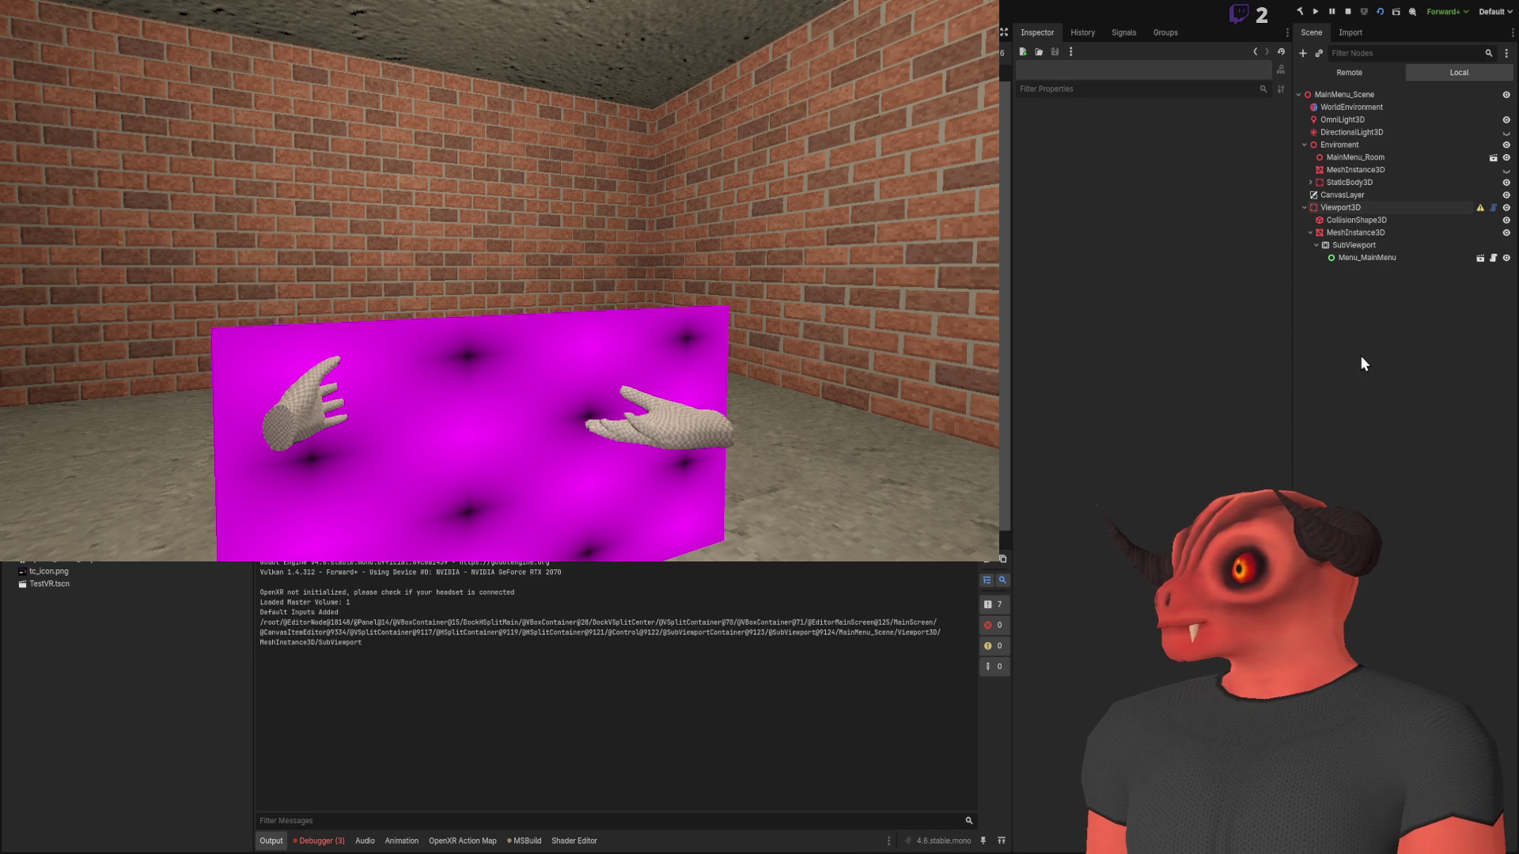
{"action": "left_click", "coordinate": [1364, 232]}
{"action": "left_click", "coordinate": [1368, 209]}
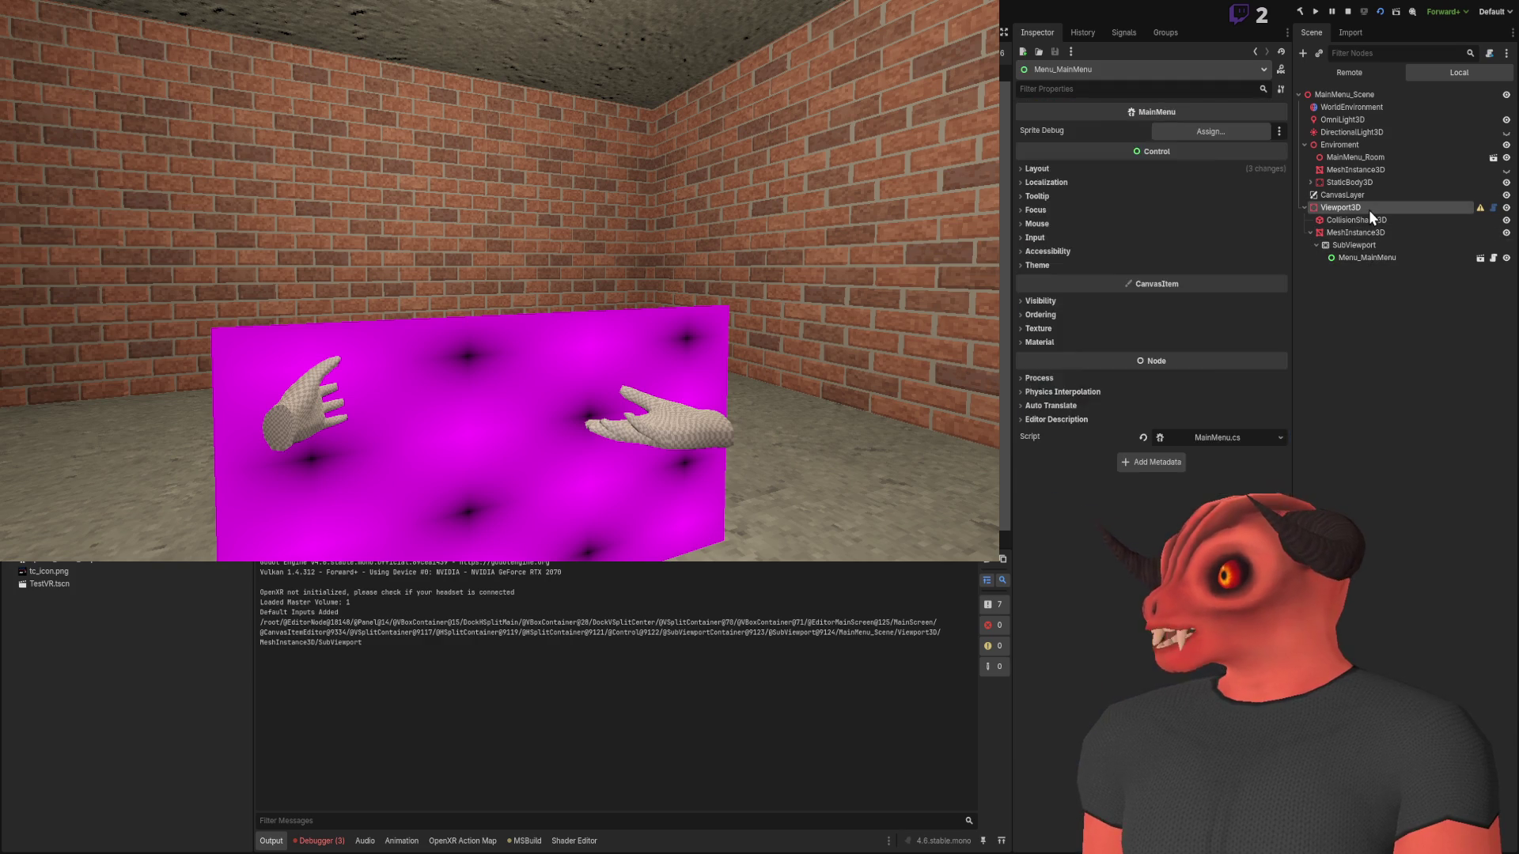
{"action": "key", "text": "Delete"}
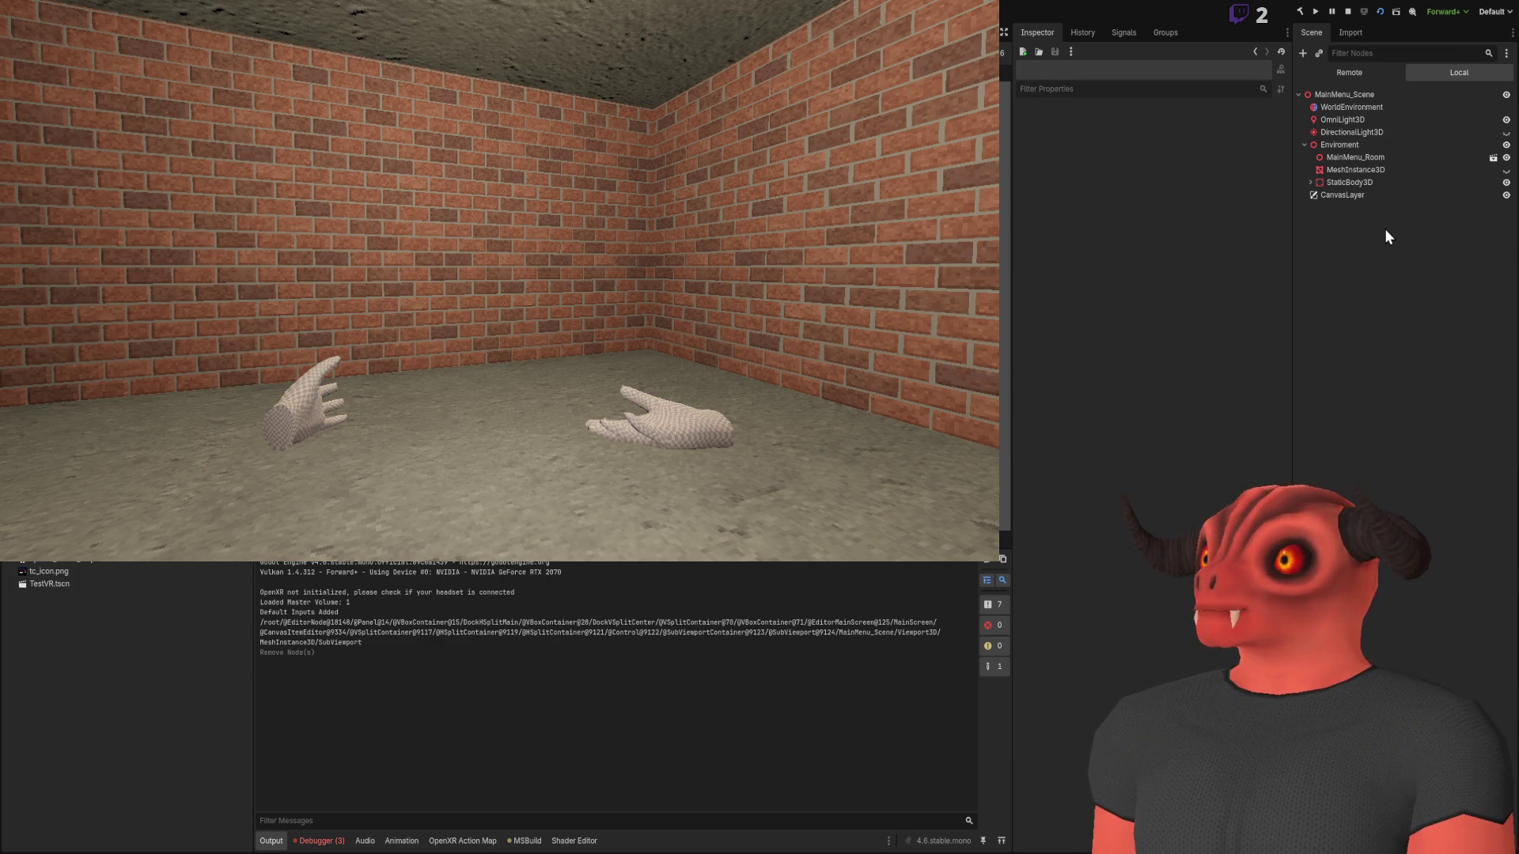
{"action": "key", "text": "ctrl+a"}
{"action": "key", "text": "Return"}
Assign the menu scene to the new Viewport3D's Menu Scene property and stop the running game
{"action": "left_click", "coordinate": [1280, 131]}
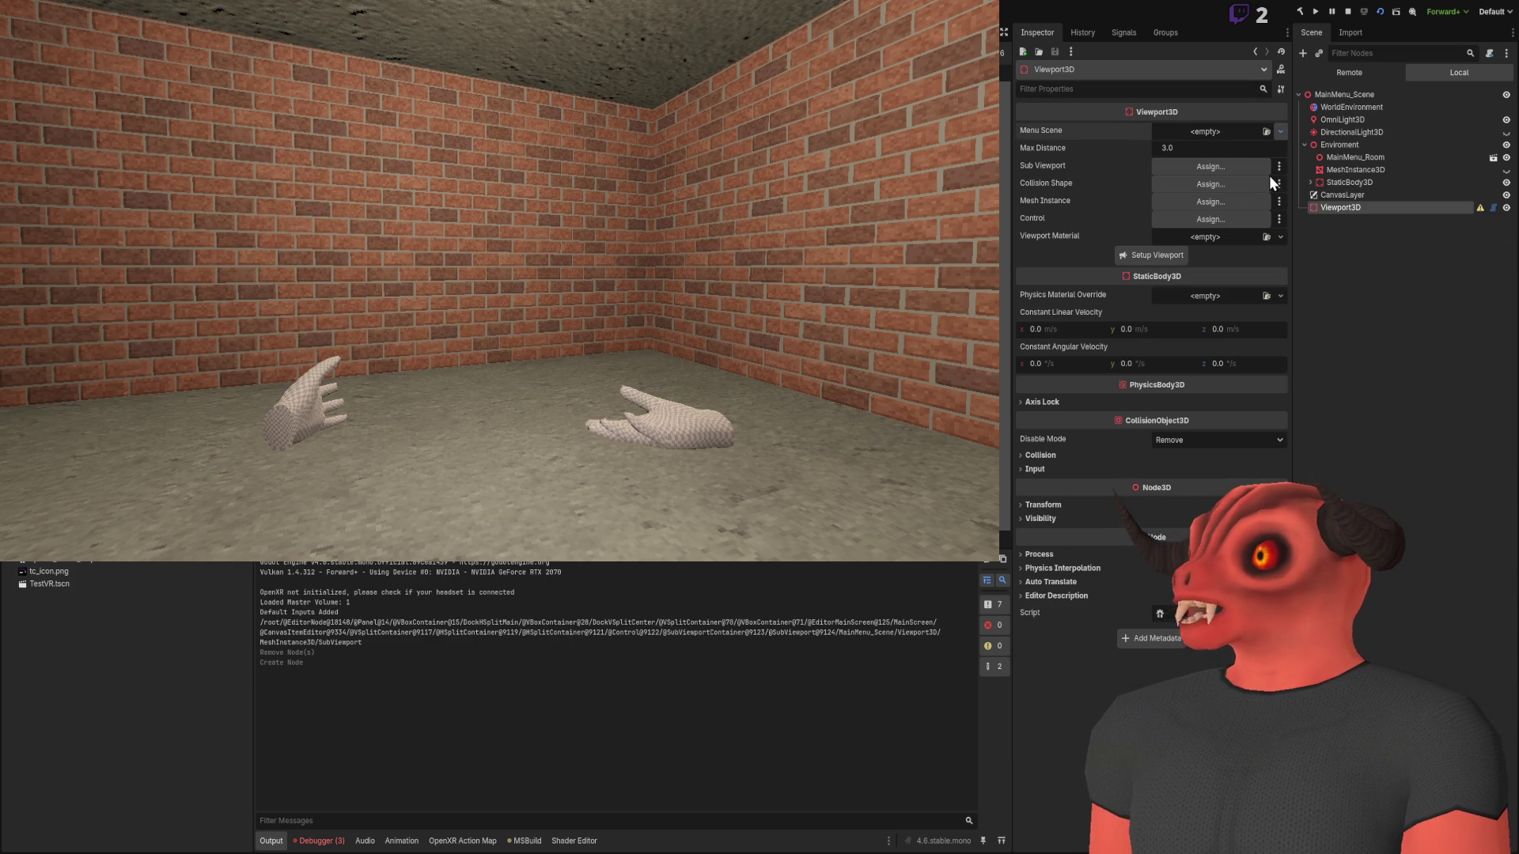
{"action": "key", "text": "Escape"}
{"action": "left_click_drag", "start_coordinate": [49, 584], "coordinate": [1206, 131]}
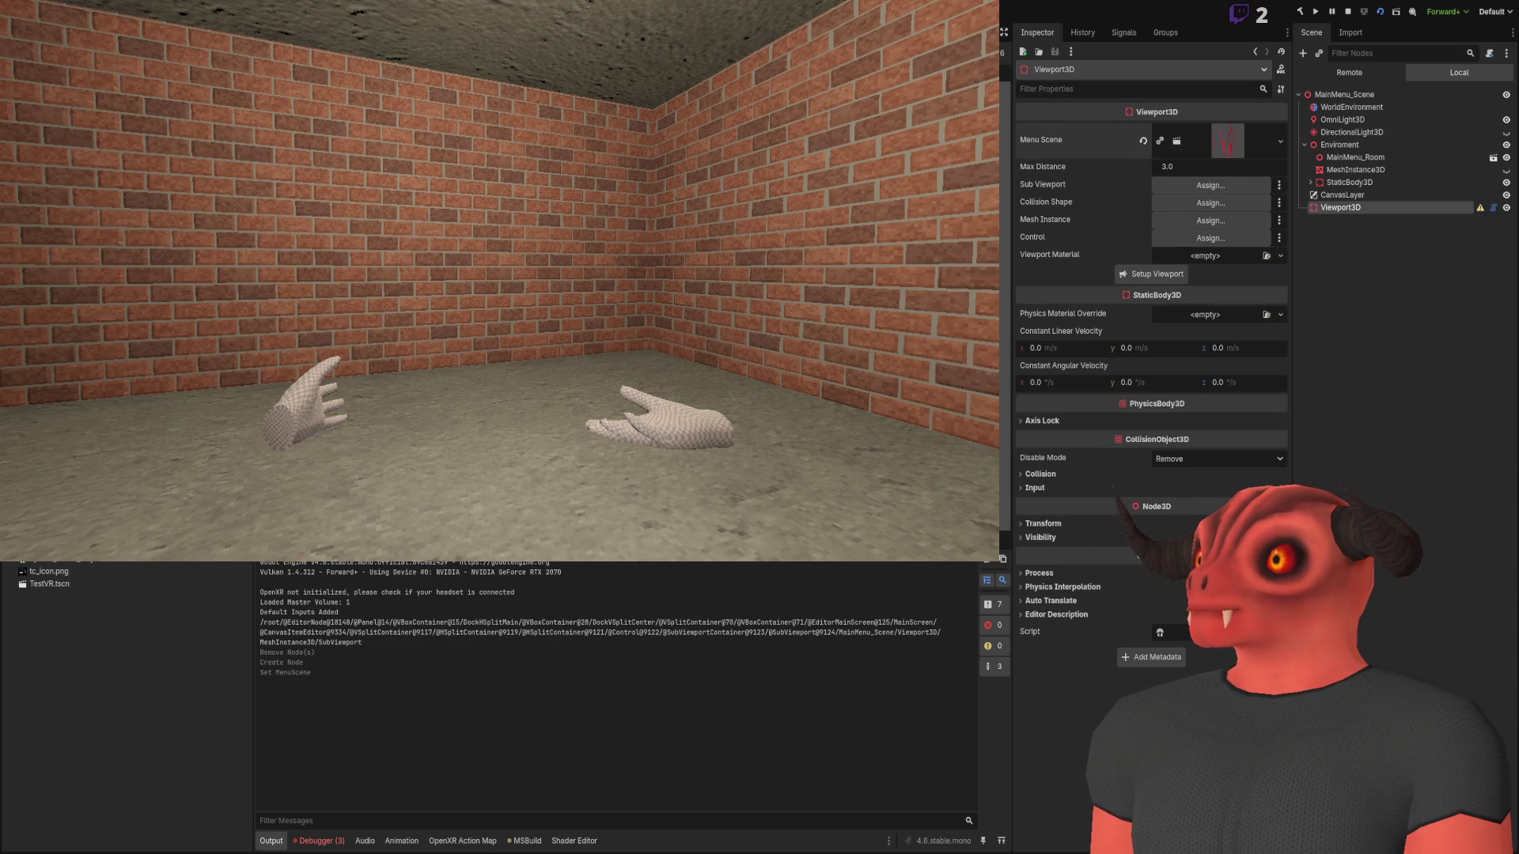
{"action": "right_click", "coordinate": [1205, 136]}
{"action": "left_click", "coordinate": [1220, 188]}
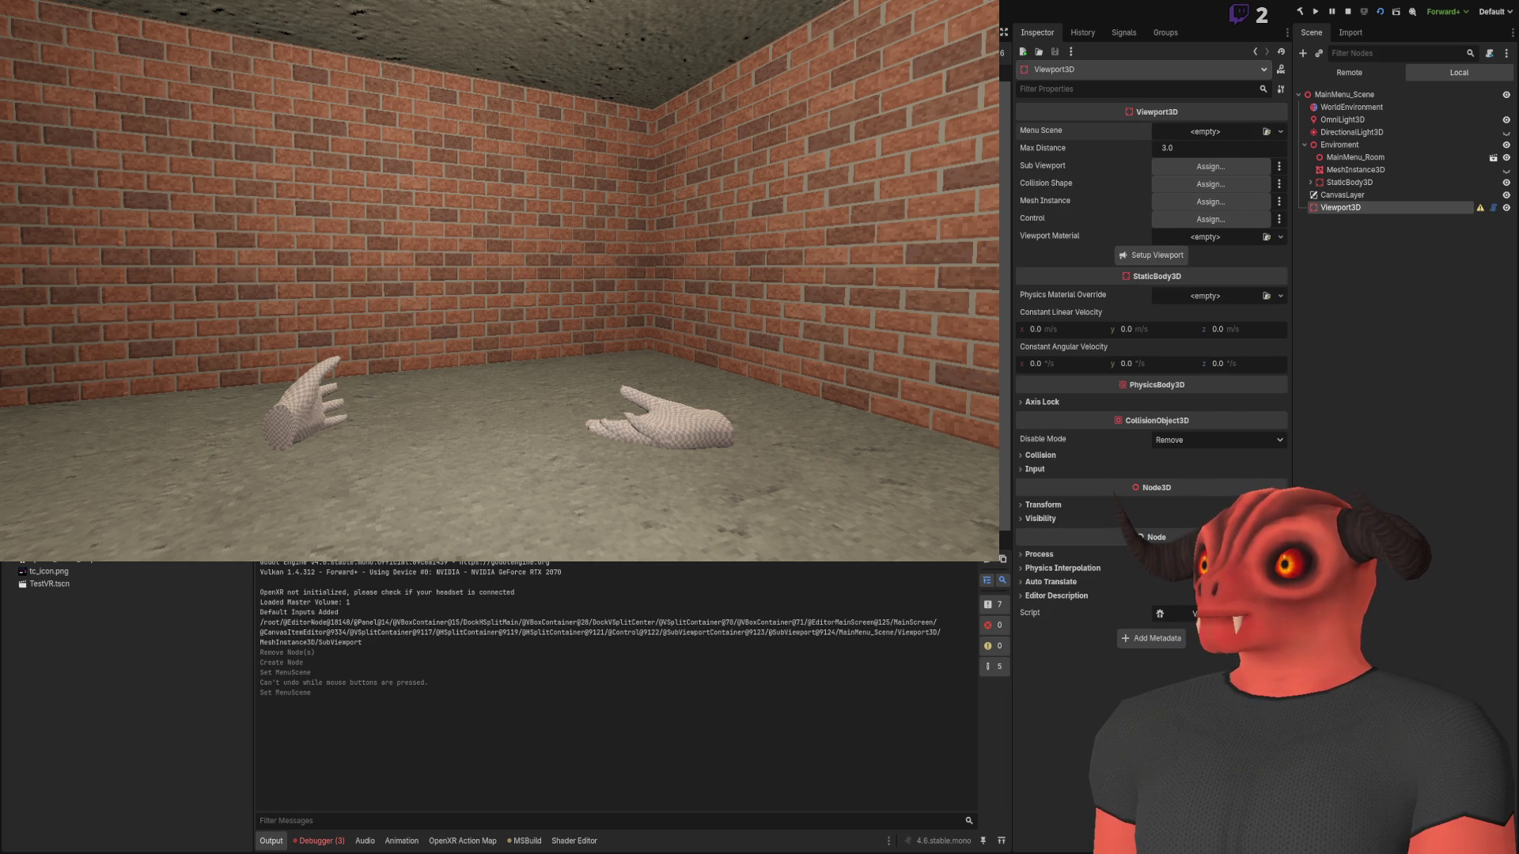
{"action": "left_click_drag", "start_coordinate": [50, 584], "coordinate": [1206, 132]}
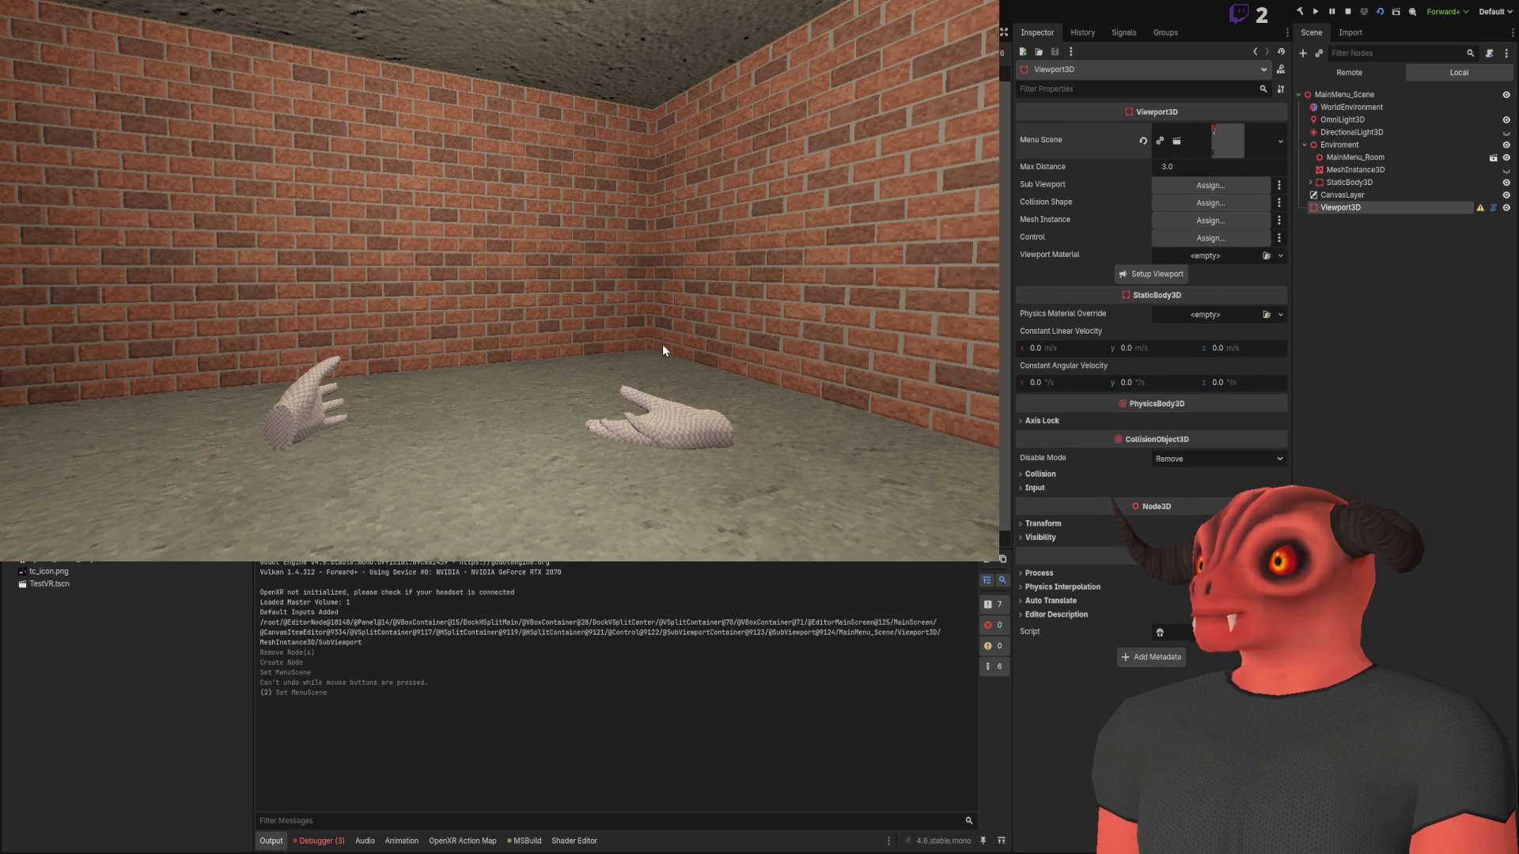
{"action": "left_click", "coordinate": [1347, 12]}
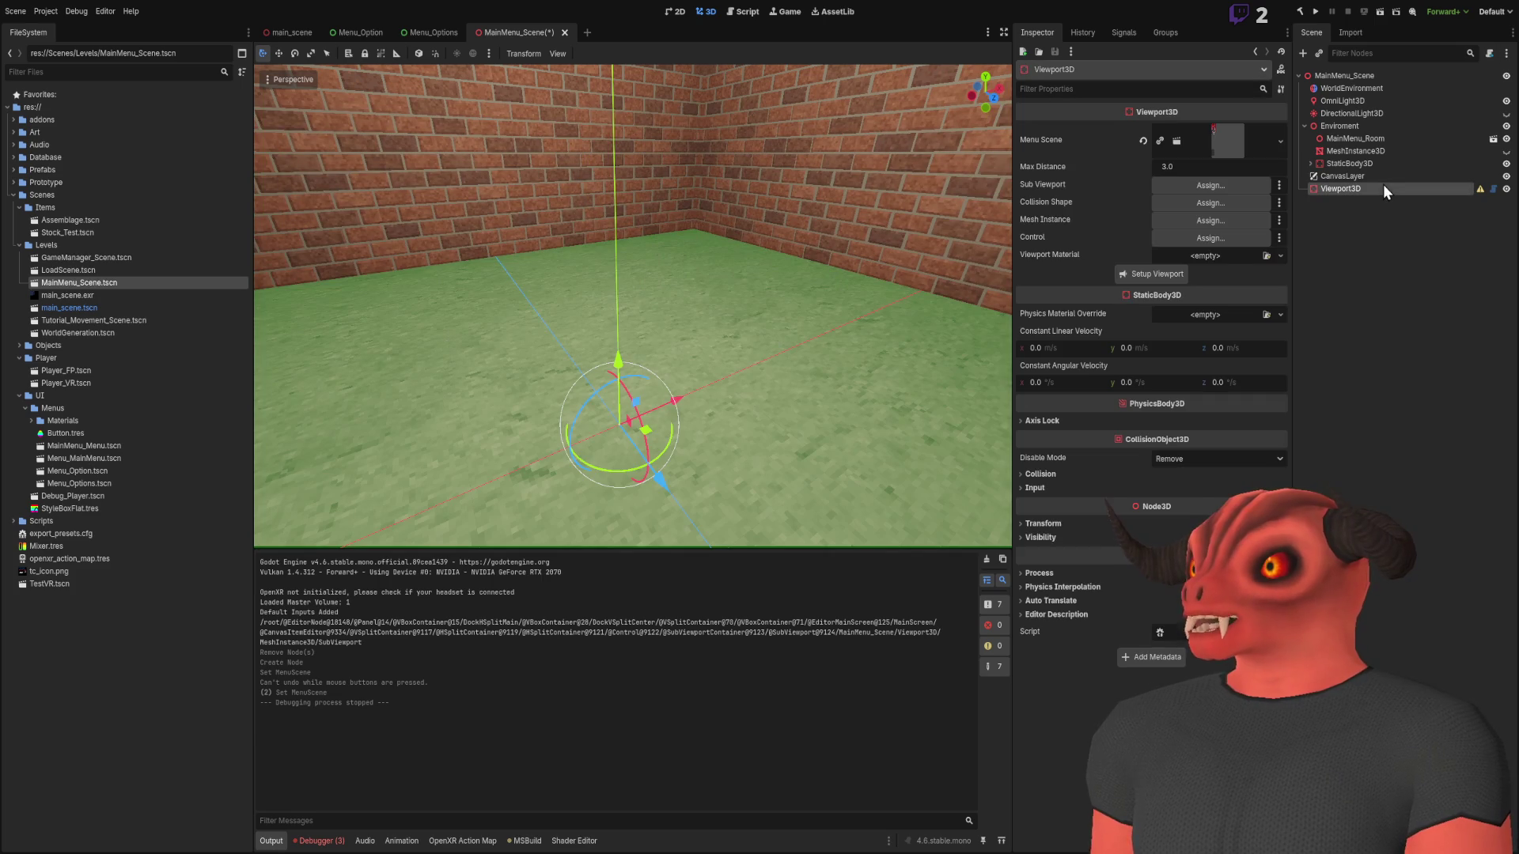
Save, generate the menu panel with Setup Viewport, raise it above the floor, and run with F6
{"action": "key", "text": "ctrl+s"}
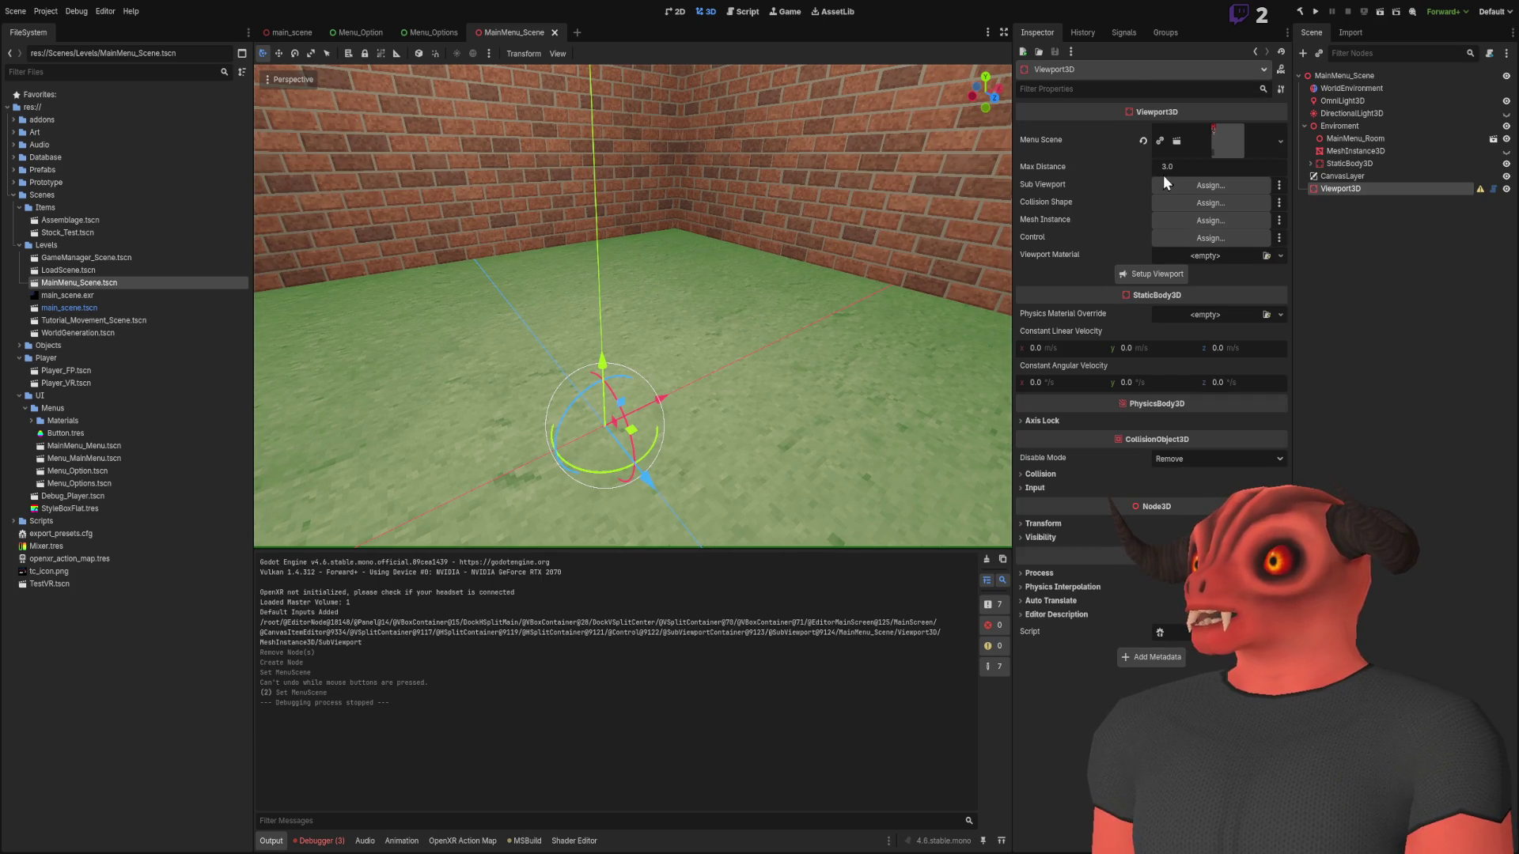
{"action": "left_click", "coordinate": [1173, 274]}
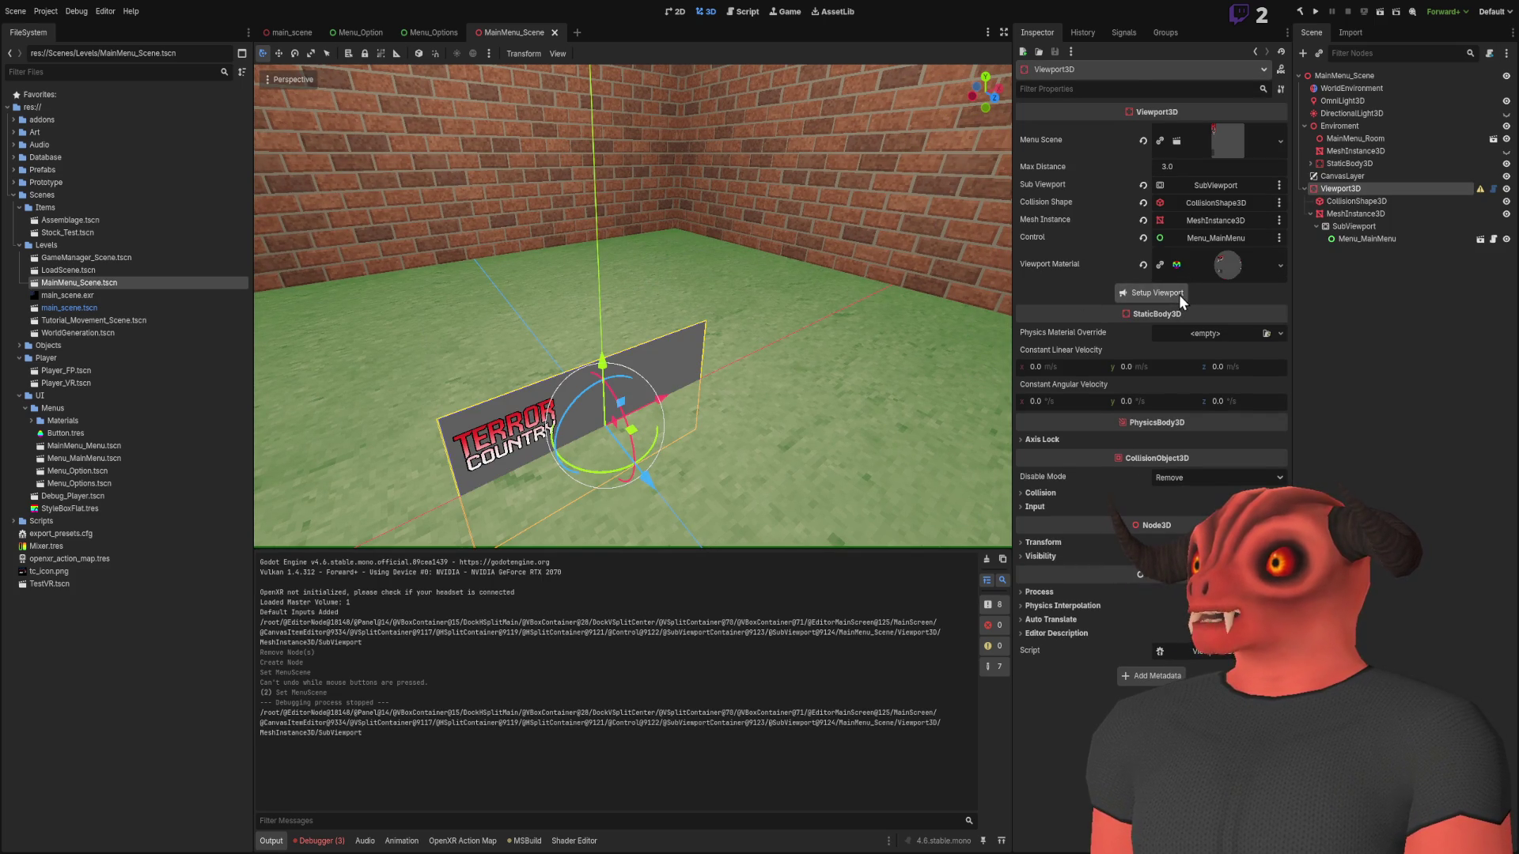
{"action": "left_click_drag", "start_coordinate": [609, 369], "coordinate": [1035, 302]}
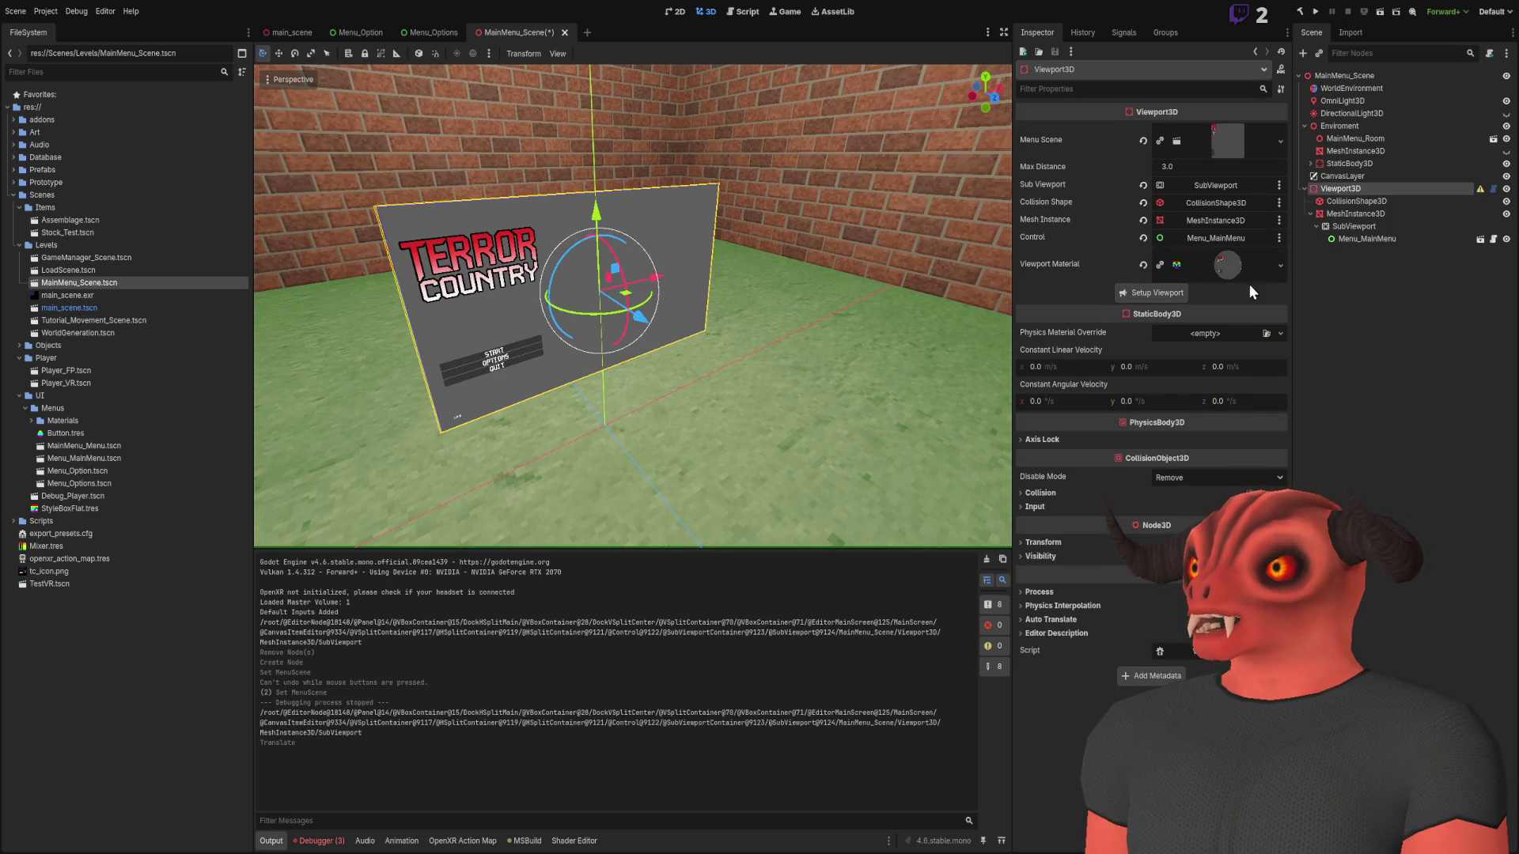
{"action": "scroll", "coordinate": [712, 317], "scroll_direction": "up", "scroll_amount": 4}
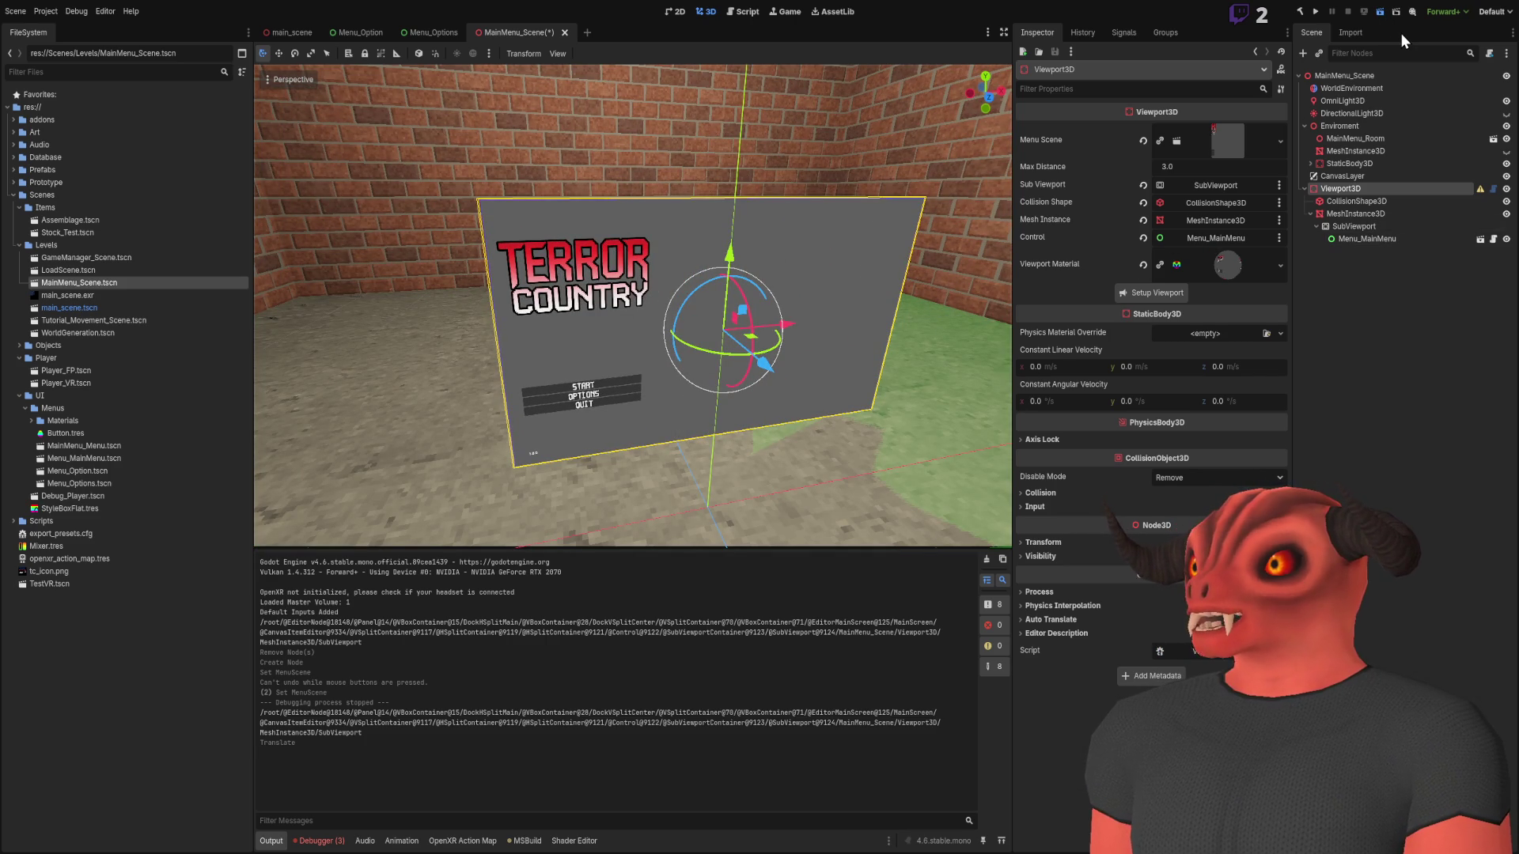
{"action": "key", "text": "F6"}
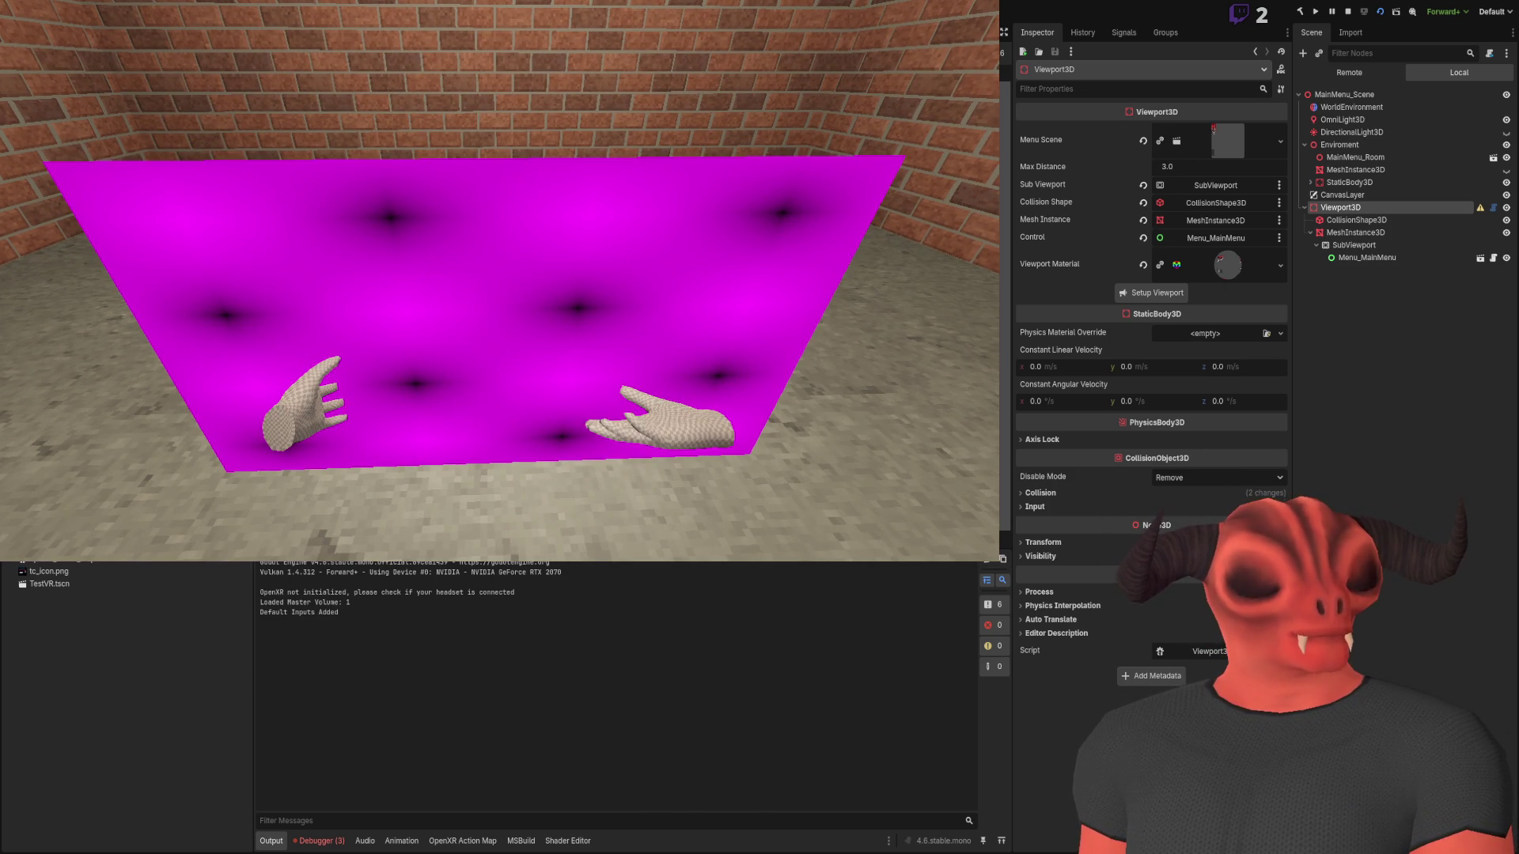
Check the debugger errors and reset the Viewport Material's UV1 Scale back to 1.0
{"action": "left_click", "coordinate": [321, 841]}
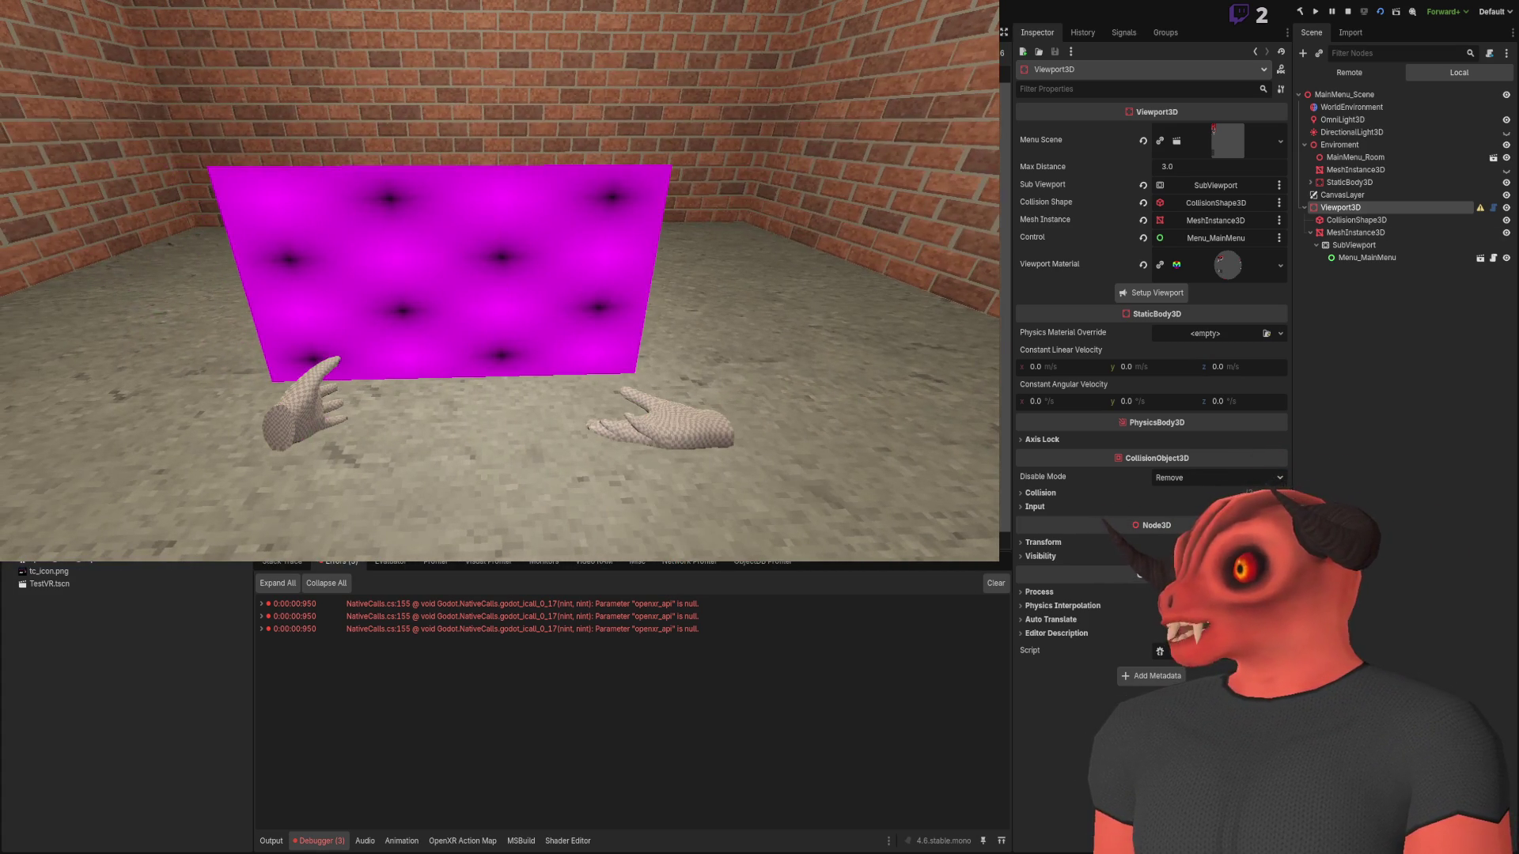
{"action": "left_click", "coordinate": [1228, 264]}
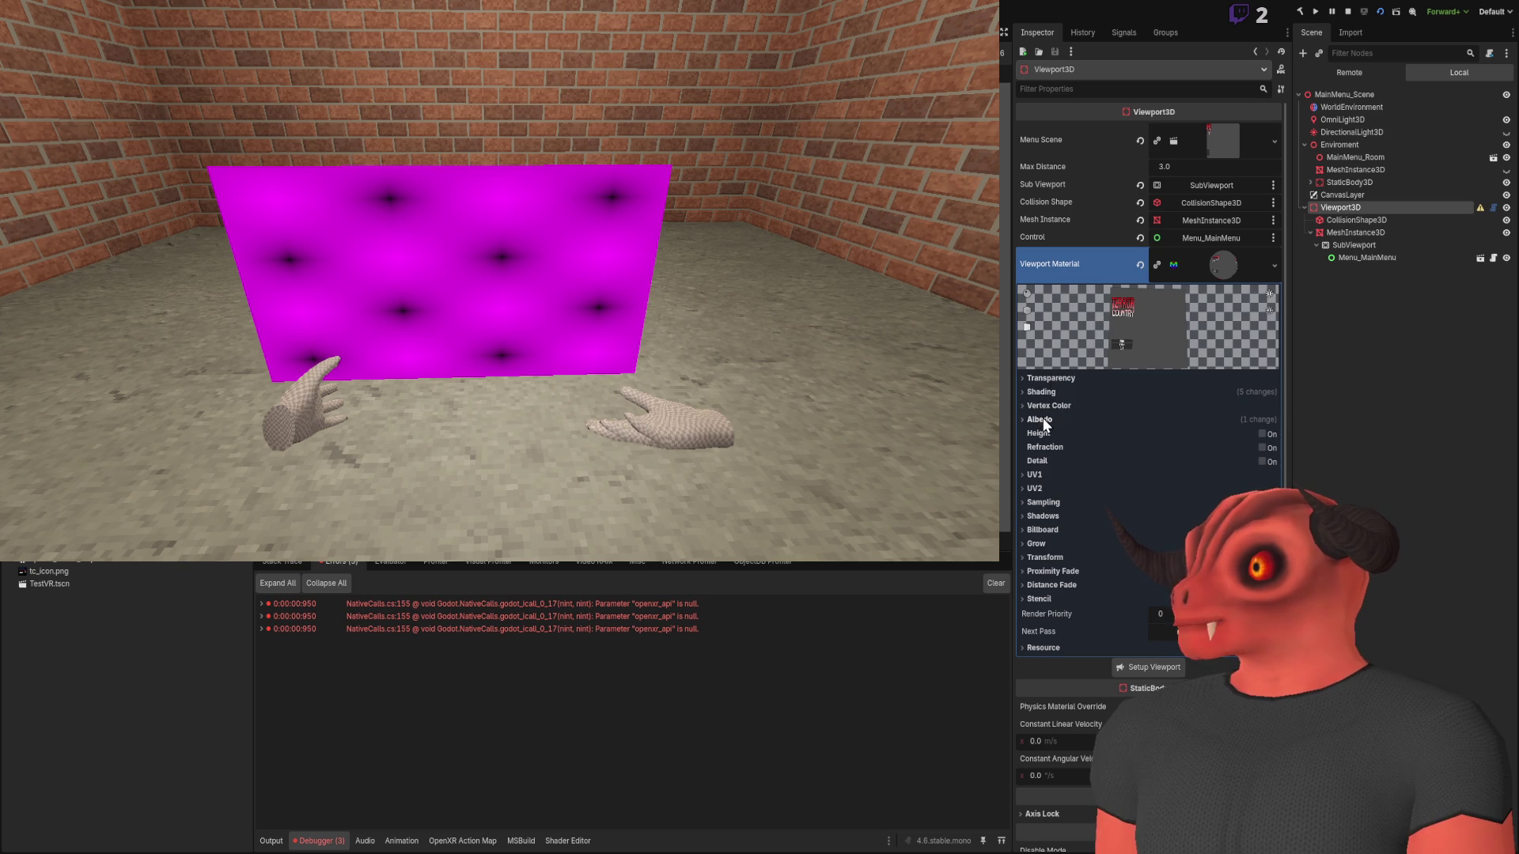
{"action": "left_click", "coordinate": [1035, 475]}
{"action": "left_click_drag", "start_coordinate": [1076, 501], "coordinate": [1139, 500]}
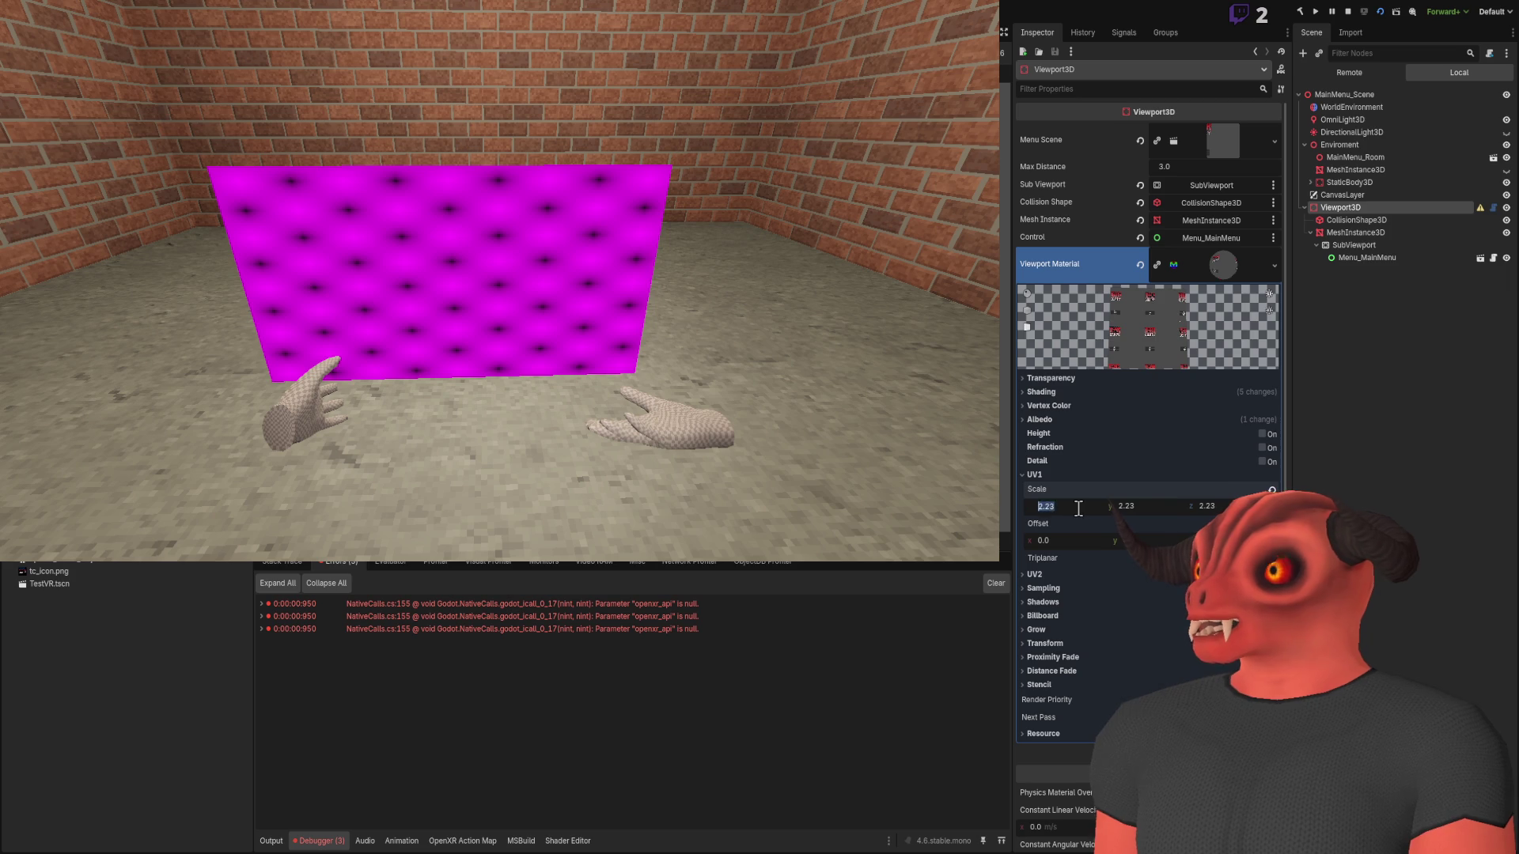
{"action": "left_click_drag", "start_coordinate": [1139, 501], "coordinate": [1079, 508]}
{"action": "left_click", "coordinate": [1056, 475]}
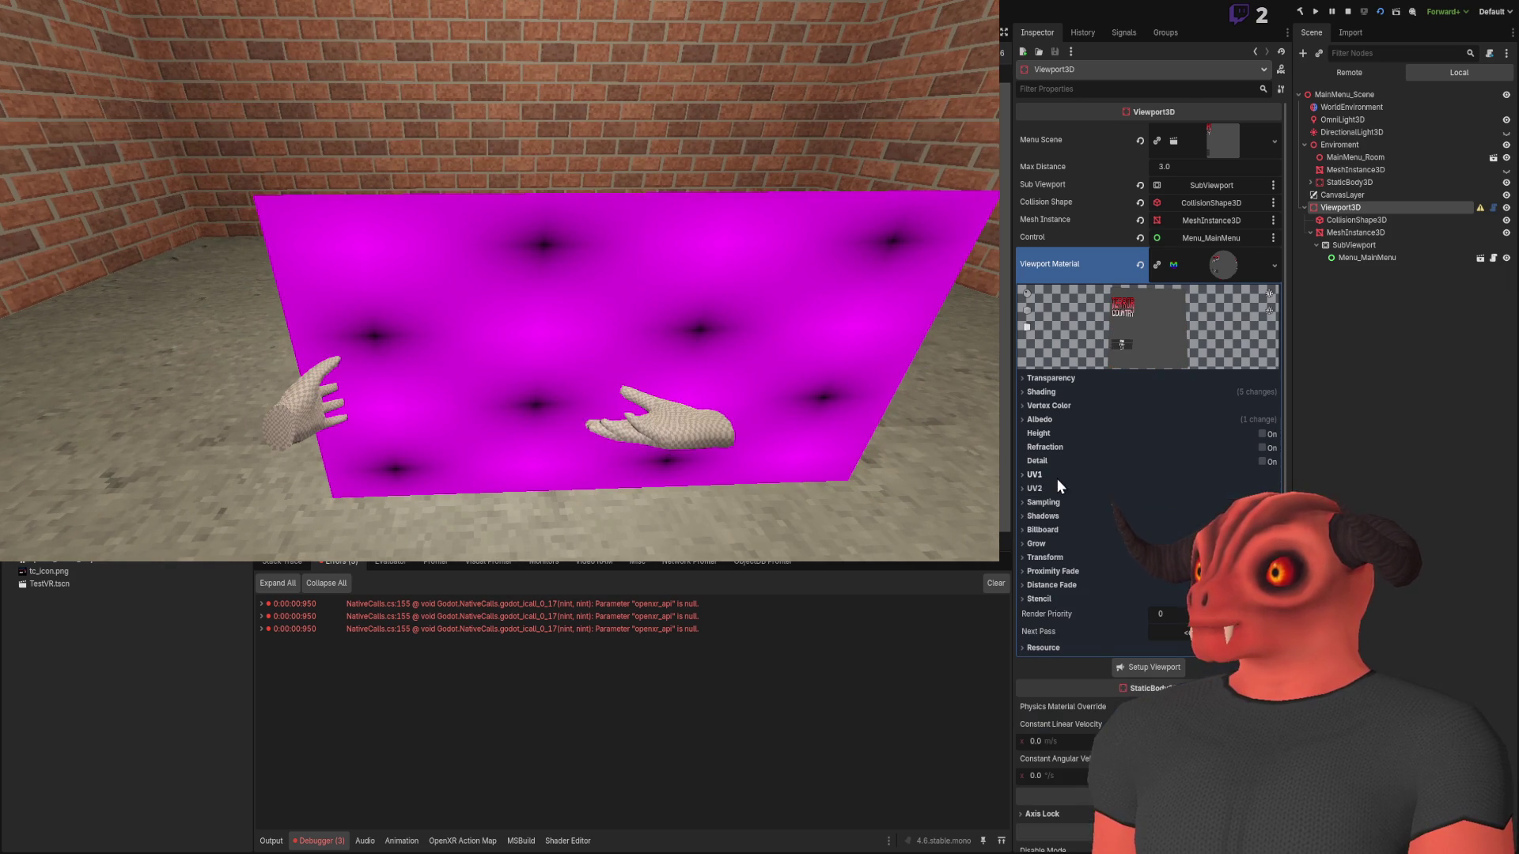
Revert the Shading, Diffuse and Specular modes to defaults and clear the Albedo Texture, re-dragging SubViewport onto it
{"action": "left_click", "coordinate": [1041, 394]}
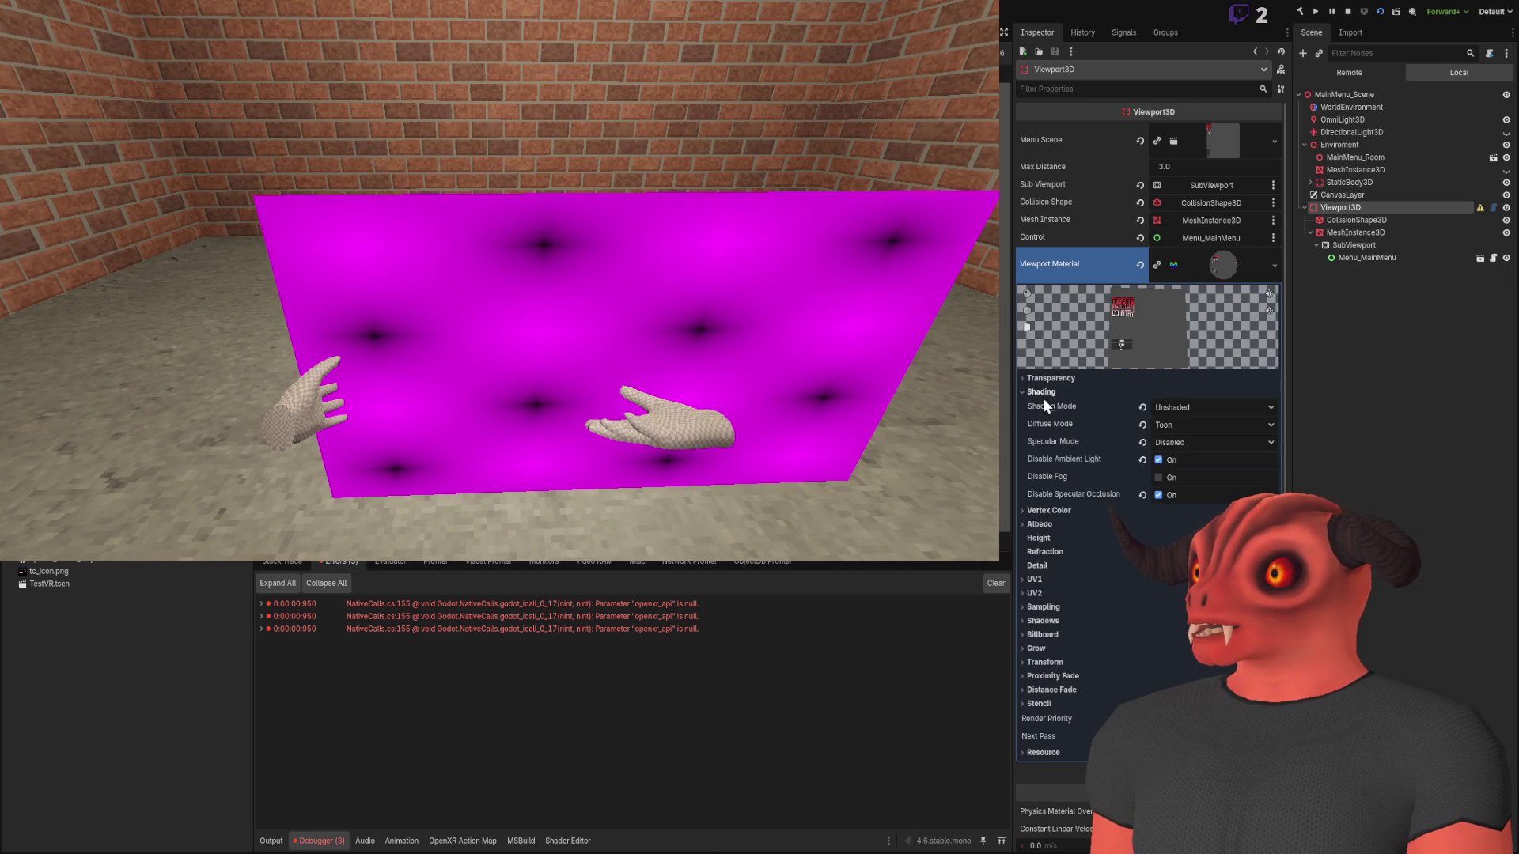
{"action": "left_click", "coordinate": [1142, 409]}
{"action": "left_click", "coordinate": [1142, 424]}
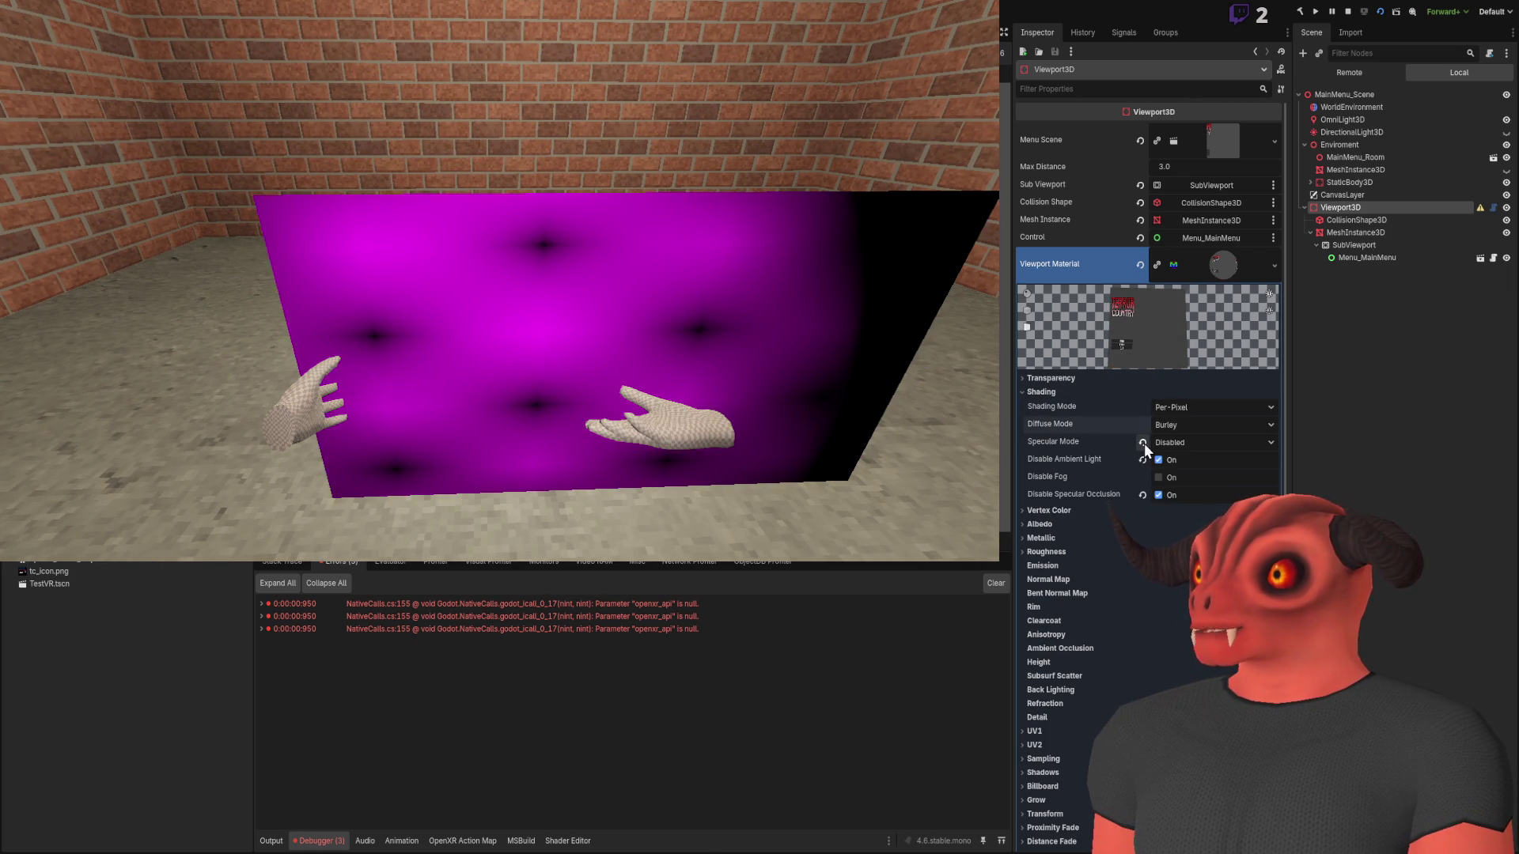
{"action": "left_click", "coordinate": [1143, 442]}
{"action": "left_click", "coordinate": [1142, 495]}
{"action": "left_click", "coordinate": [1044, 393]}
{"action": "left_click", "coordinate": [1043, 419]}
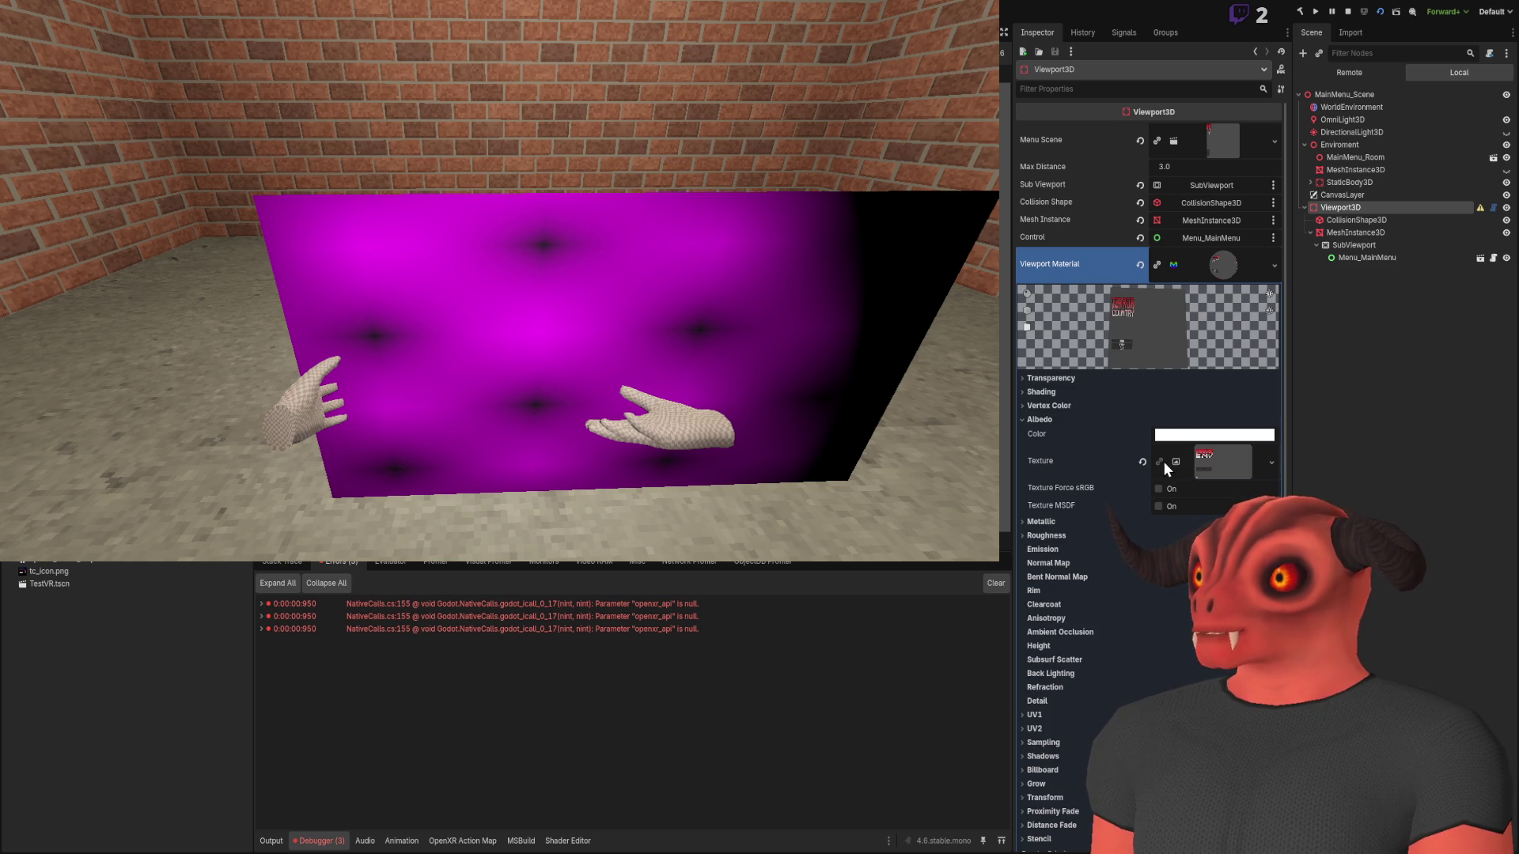
{"action": "left_click", "coordinate": [1143, 463]}
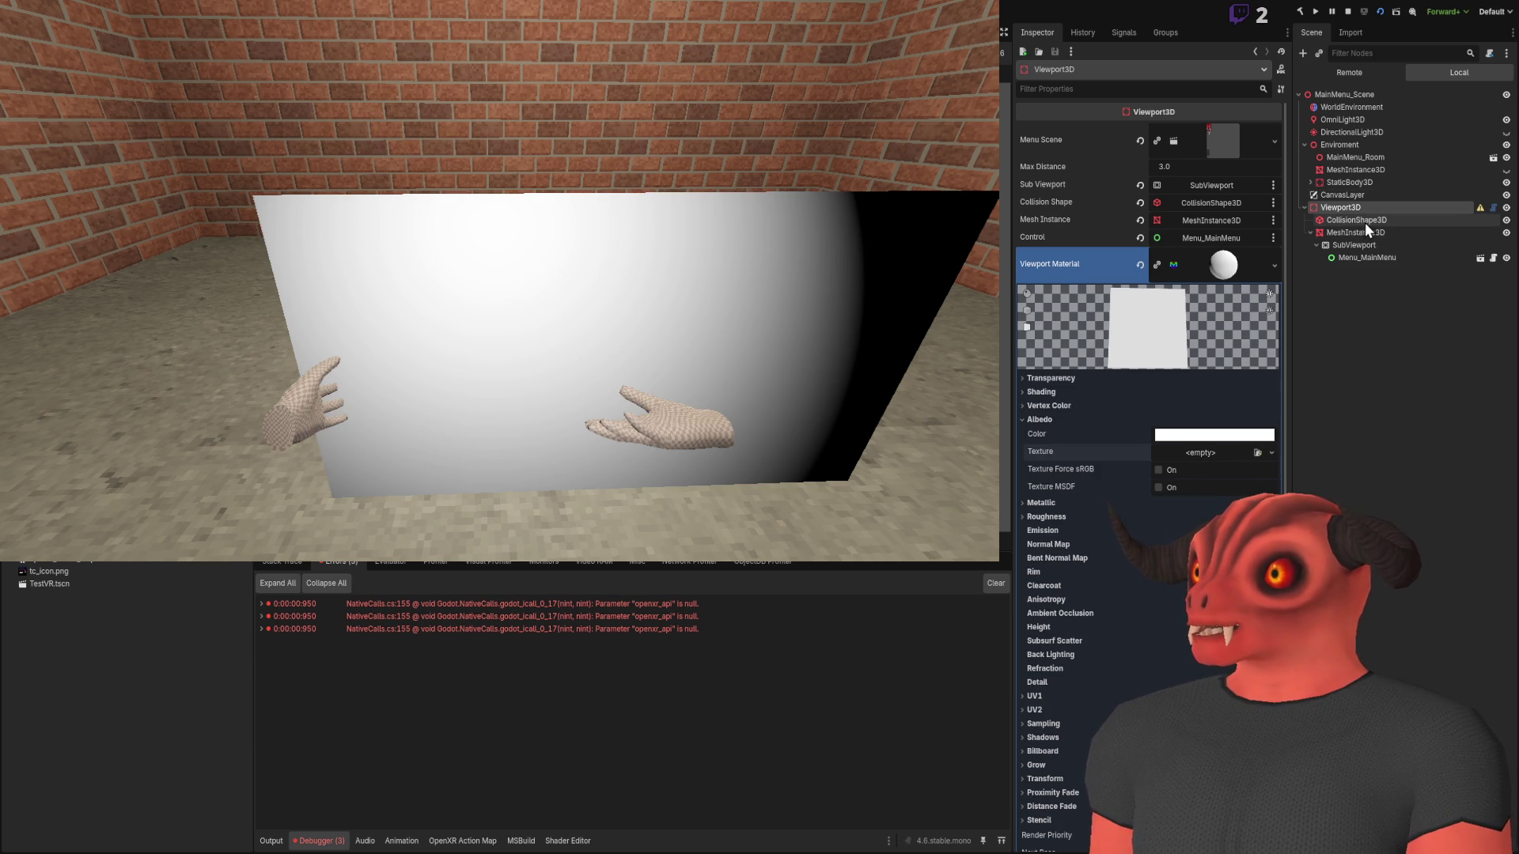
{"action": "mouse_move", "coordinate": [1362, 241]}
{"action": "left_mouse_down"}
{"action": "mouse_move", "coordinate": [1222, 457]}
{"action": "mouse_move", "coordinate": [1209, 454]}
{"action": "left_mouse_up"}
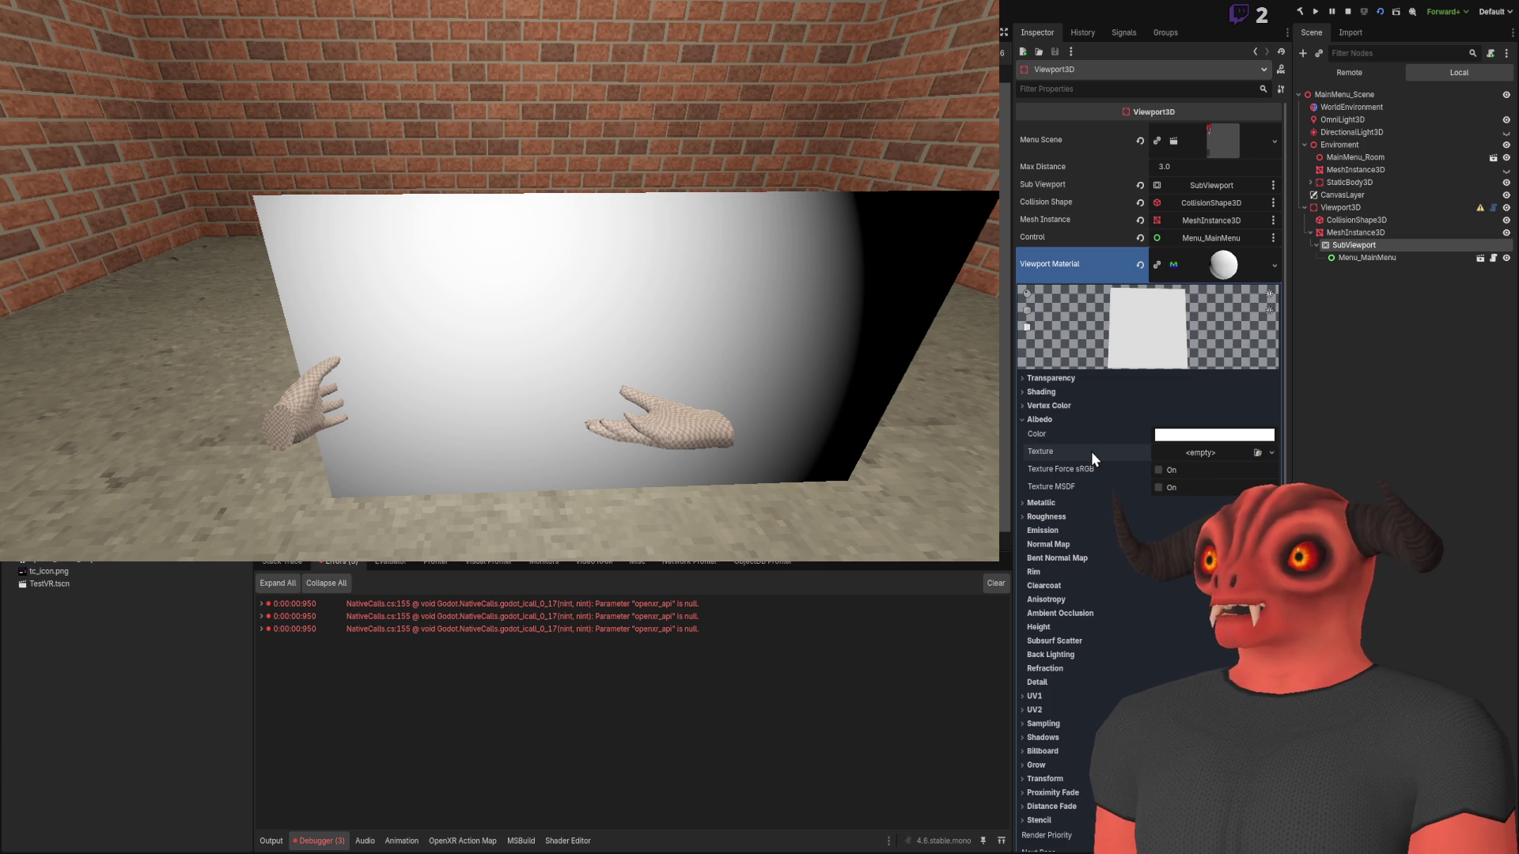
{"action": "left_click", "coordinate": [1255, 453]}
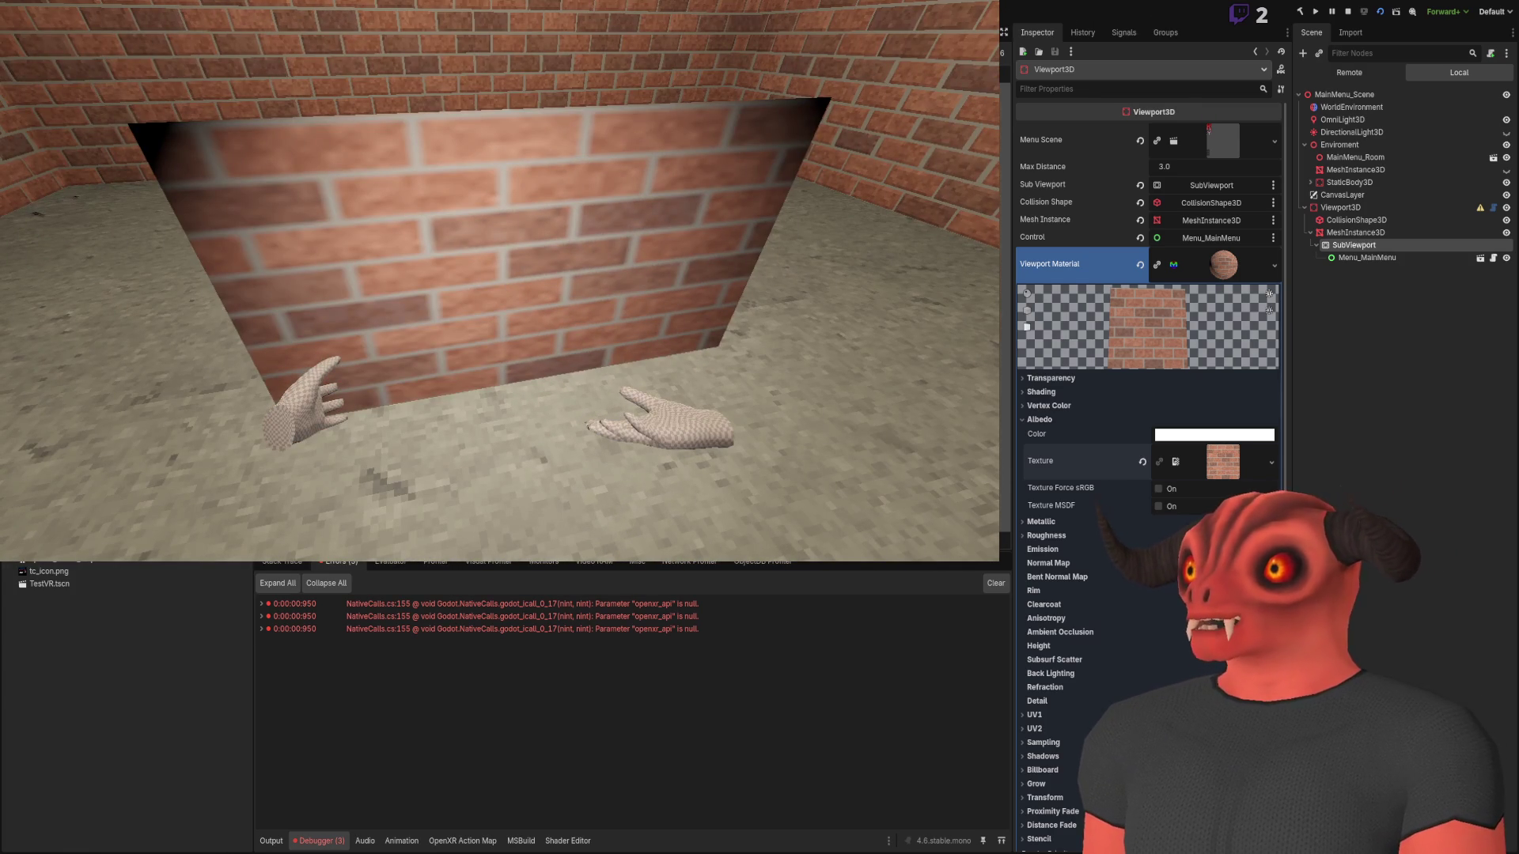
{"action": "key", "text": "ctrl+z"}
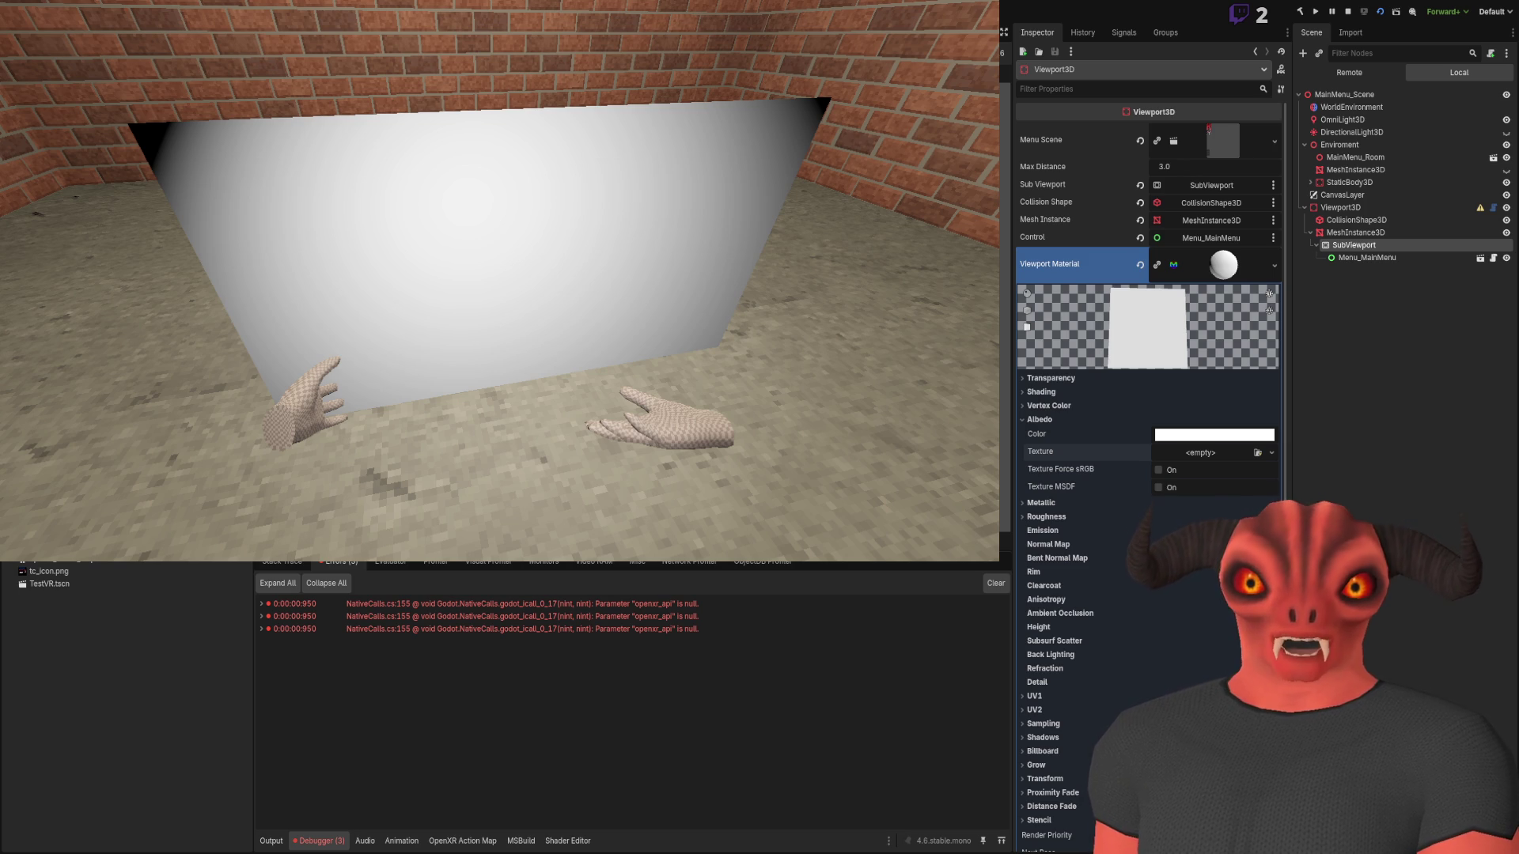
{"action": "left_click", "coordinate": [1350, 304]}
Step through the Viewport3D child nodes and settle on the MeshInstance3D quad
{"action": "left_click", "coordinate": [1345, 192]}
{"action": "left_click", "coordinate": [1352, 227]}
{"action": "left_click", "coordinate": [1350, 215]}
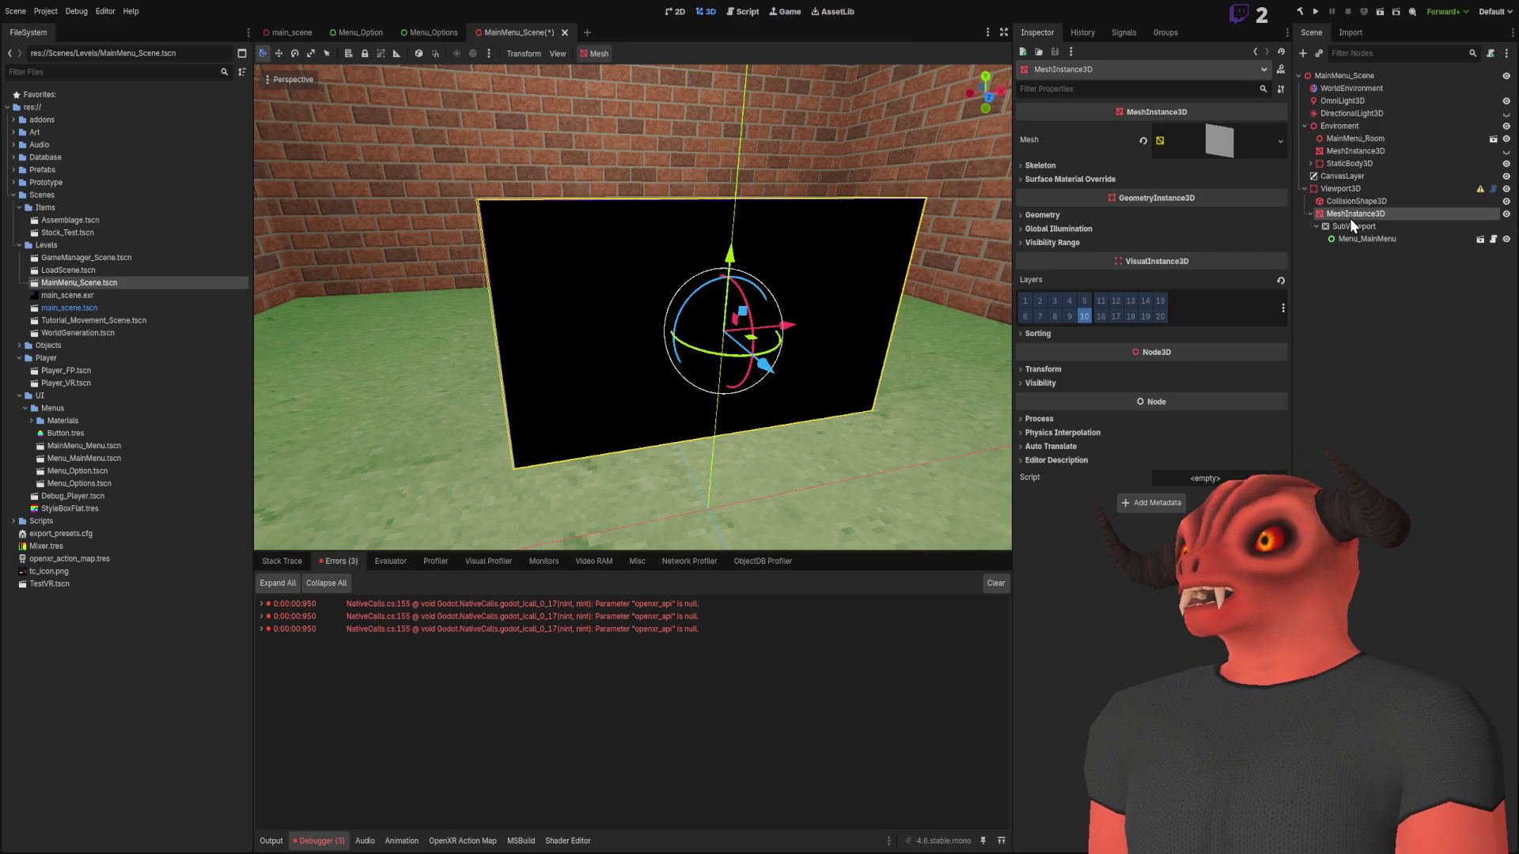
{"action": "left_click", "coordinate": [1377, 201]}
{"action": "left_click", "coordinate": [1365, 188]}
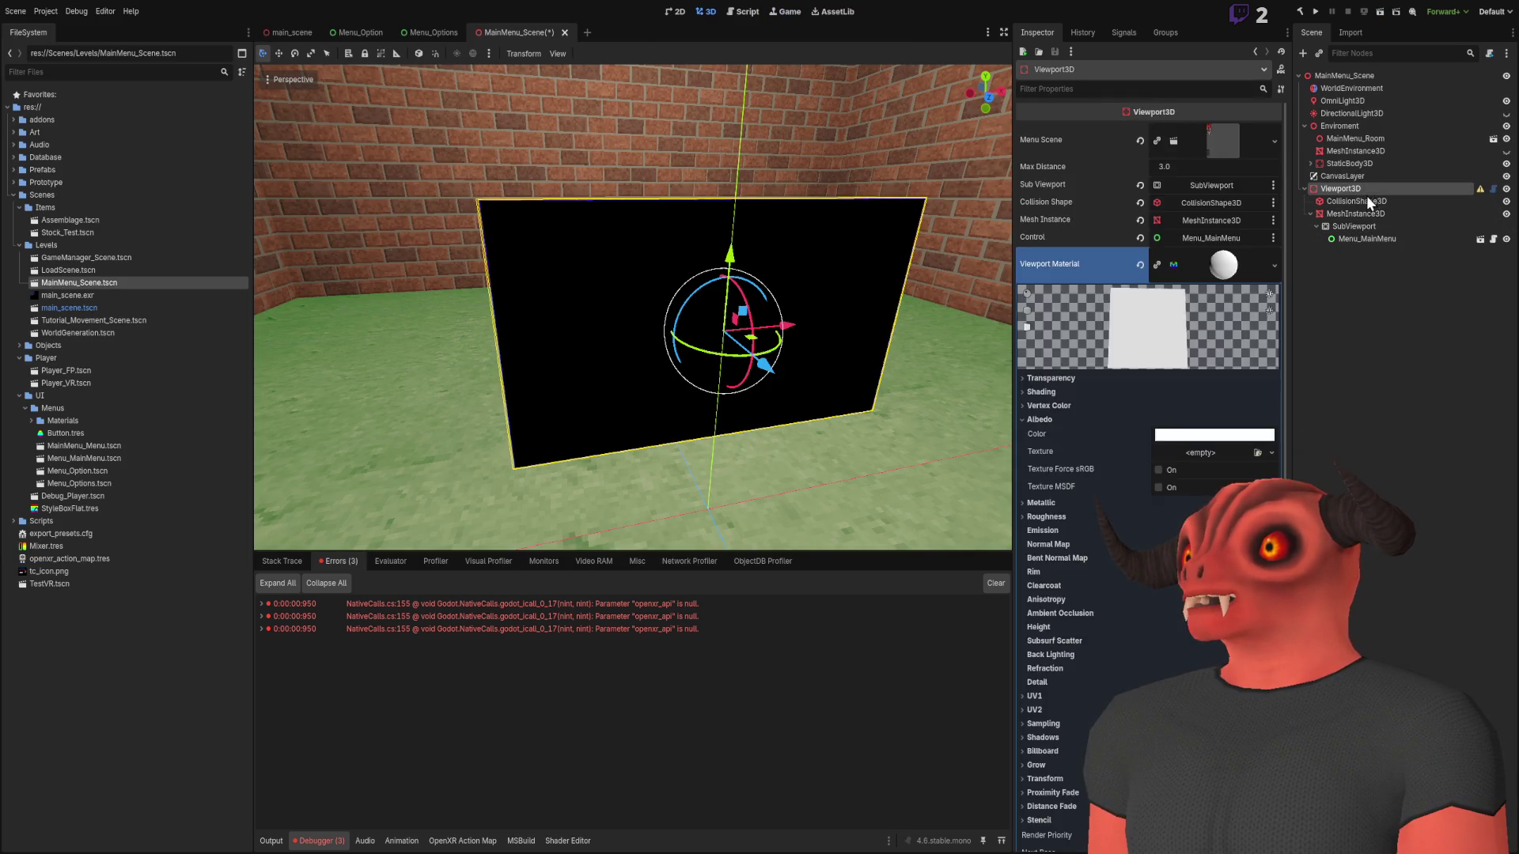
{"action": "left_click", "coordinate": [1361, 226]}
{"action": "left_click", "coordinate": [1356, 213]}
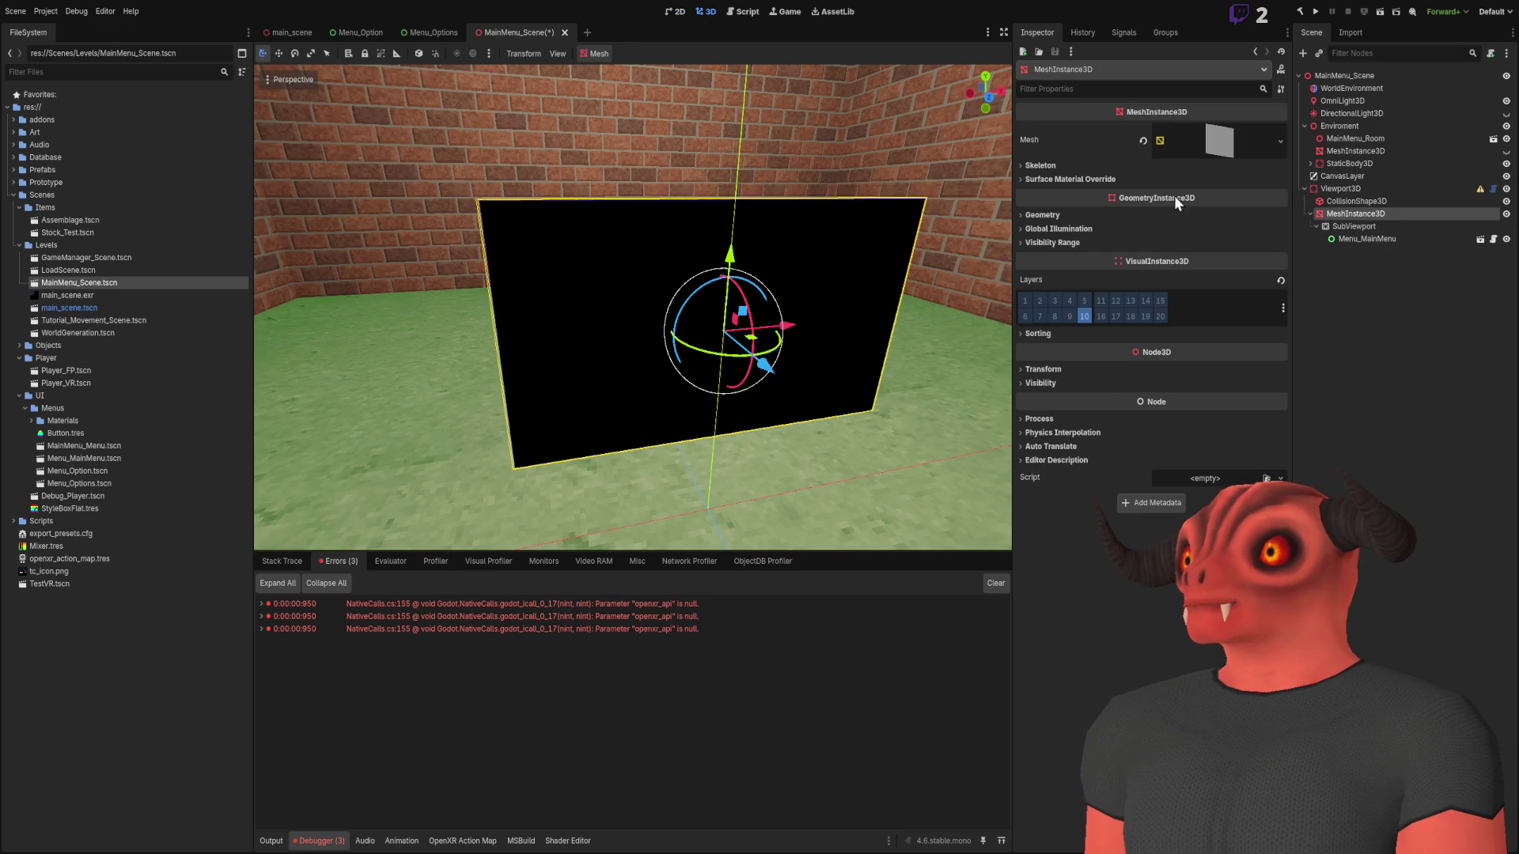
Expand the quad's PlaneMesh and its Material properties in the Inspector
{"action": "left_click", "coordinate": [1054, 214]}
{"action": "left_click", "coordinate": [1054, 215]}
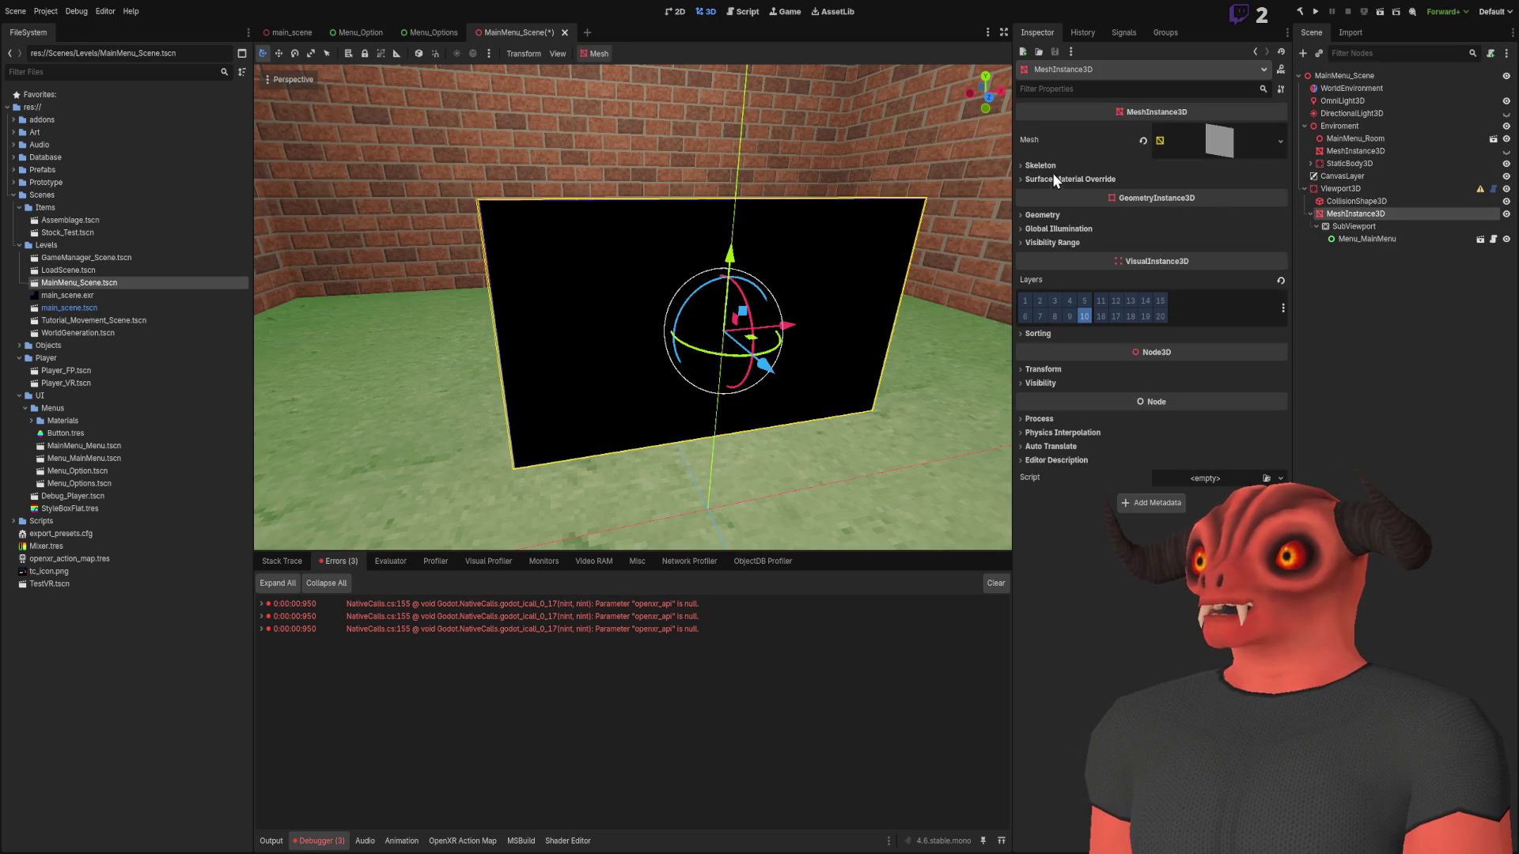
{"action": "left_click", "coordinate": [1228, 130]}
{"action": "left_click", "coordinate": [1228, 130]}
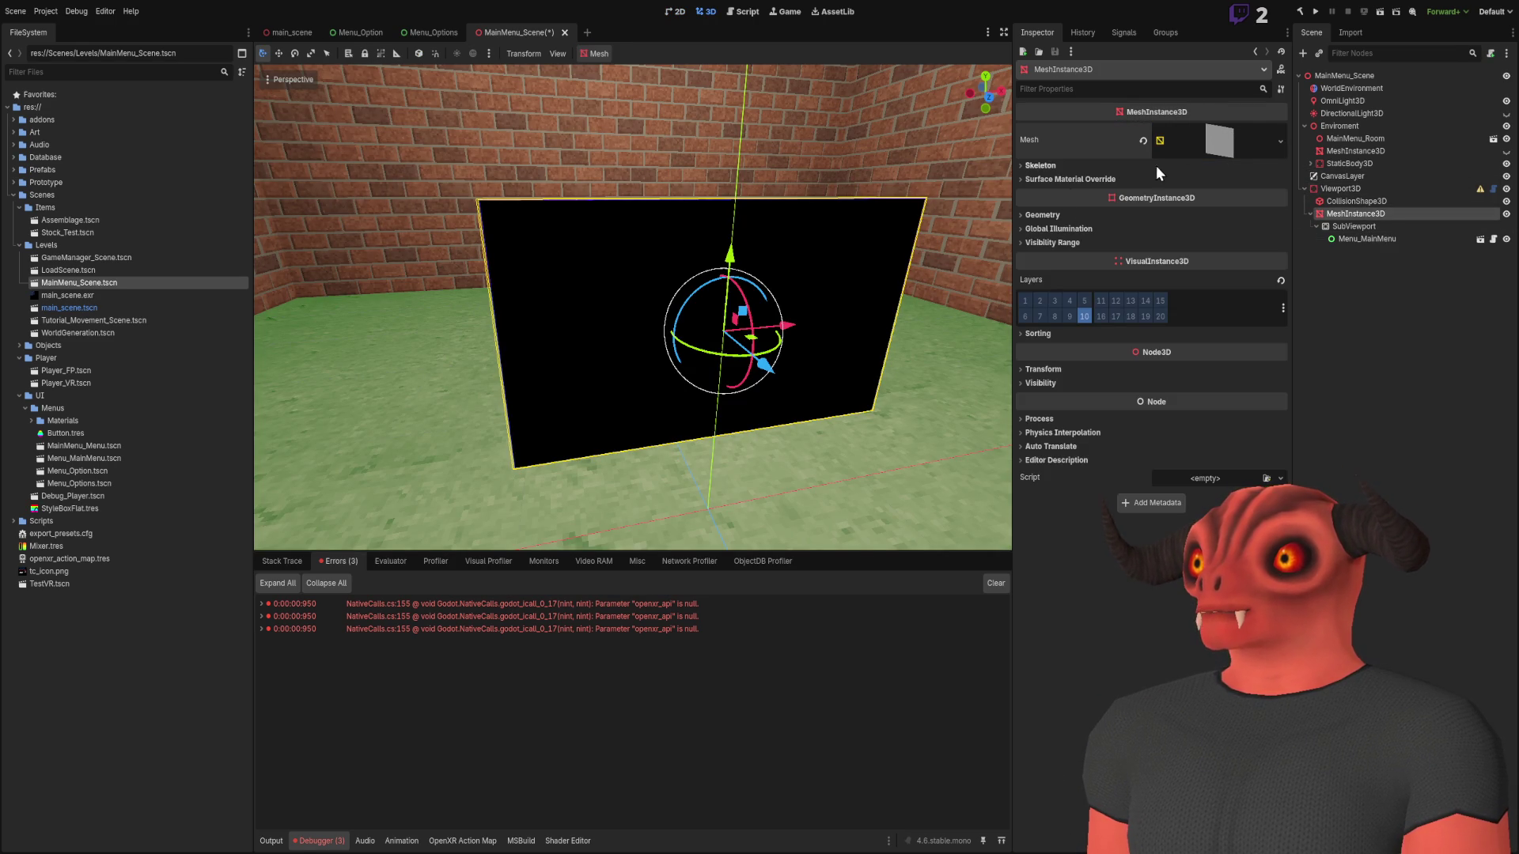
{"action": "left_click", "coordinate": [1237, 147]}
{"action": "left_click", "coordinate": [1221, 389]}
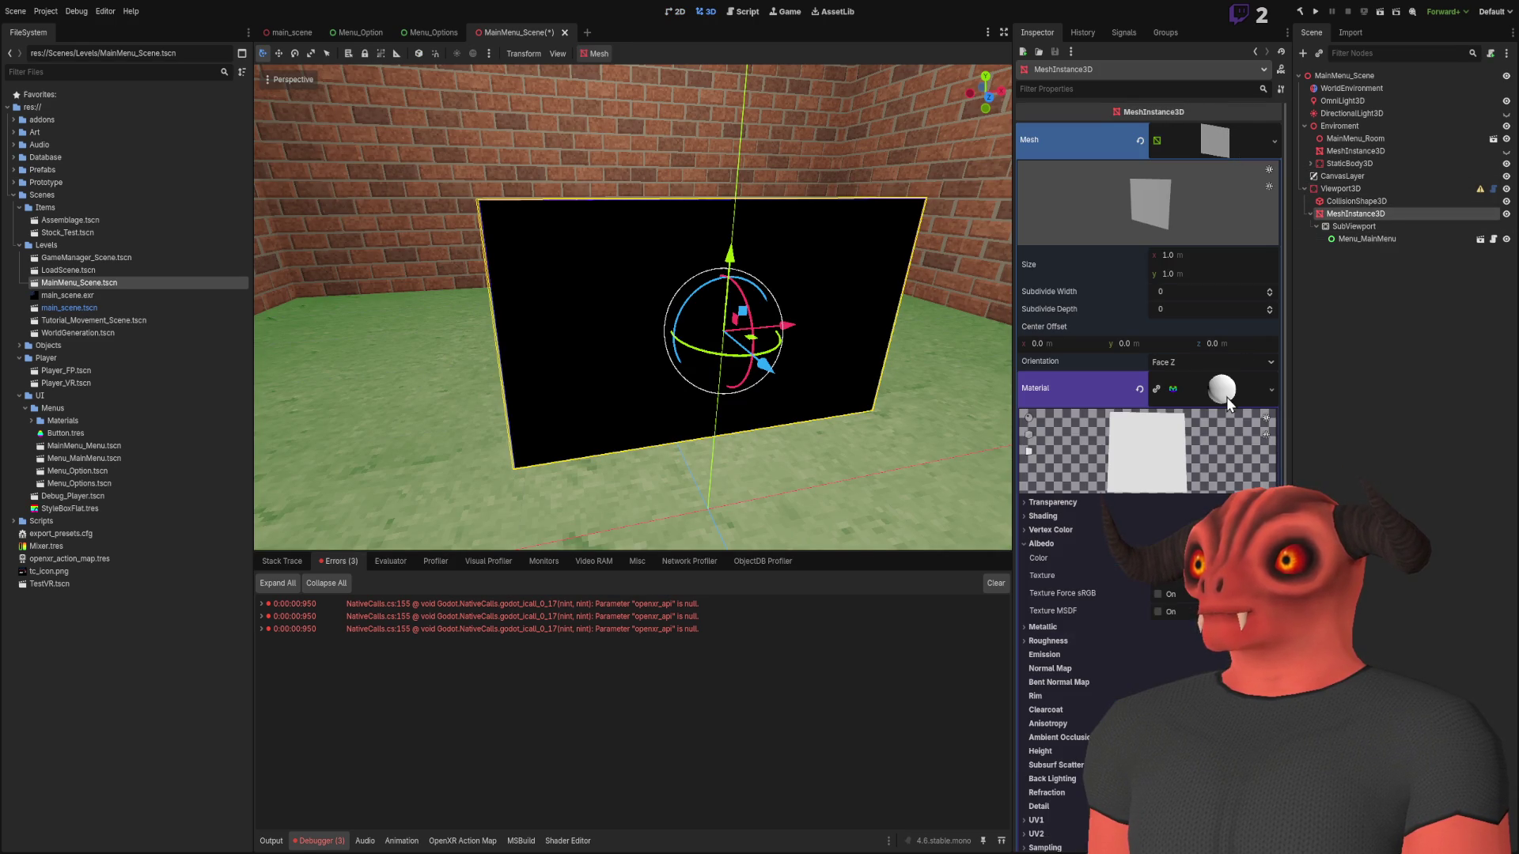
{"action": "scroll", "coordinate": [1207, 420], "scroll_direction": "down", "scroll_amount": 5}
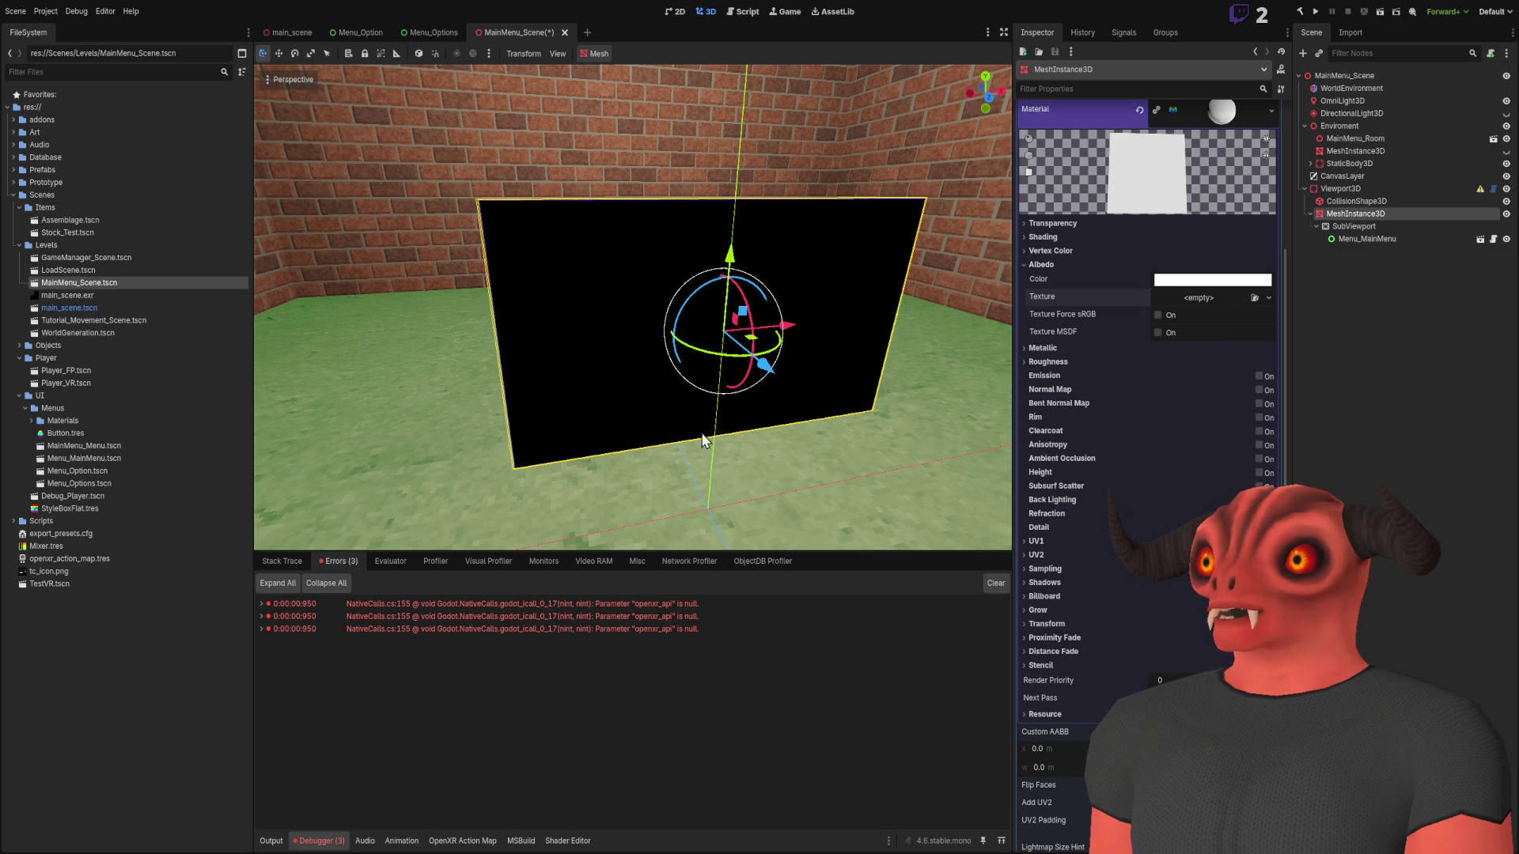
{"action": "scroll", "coordinate": [1160, 291], "scroll_direction": "up", "scroll_amount": 5}
Reopen the material's Albedo section showing white color with no texture assigned
{"action": "left_click", "coordinate": [1042, 543]}
{"action": "scroll", "coordinate": [1225, 463], "scroll_direction": "down", "scroll_amount": 5}
{"action": "left_click", "coordinate": [1043, 266]}
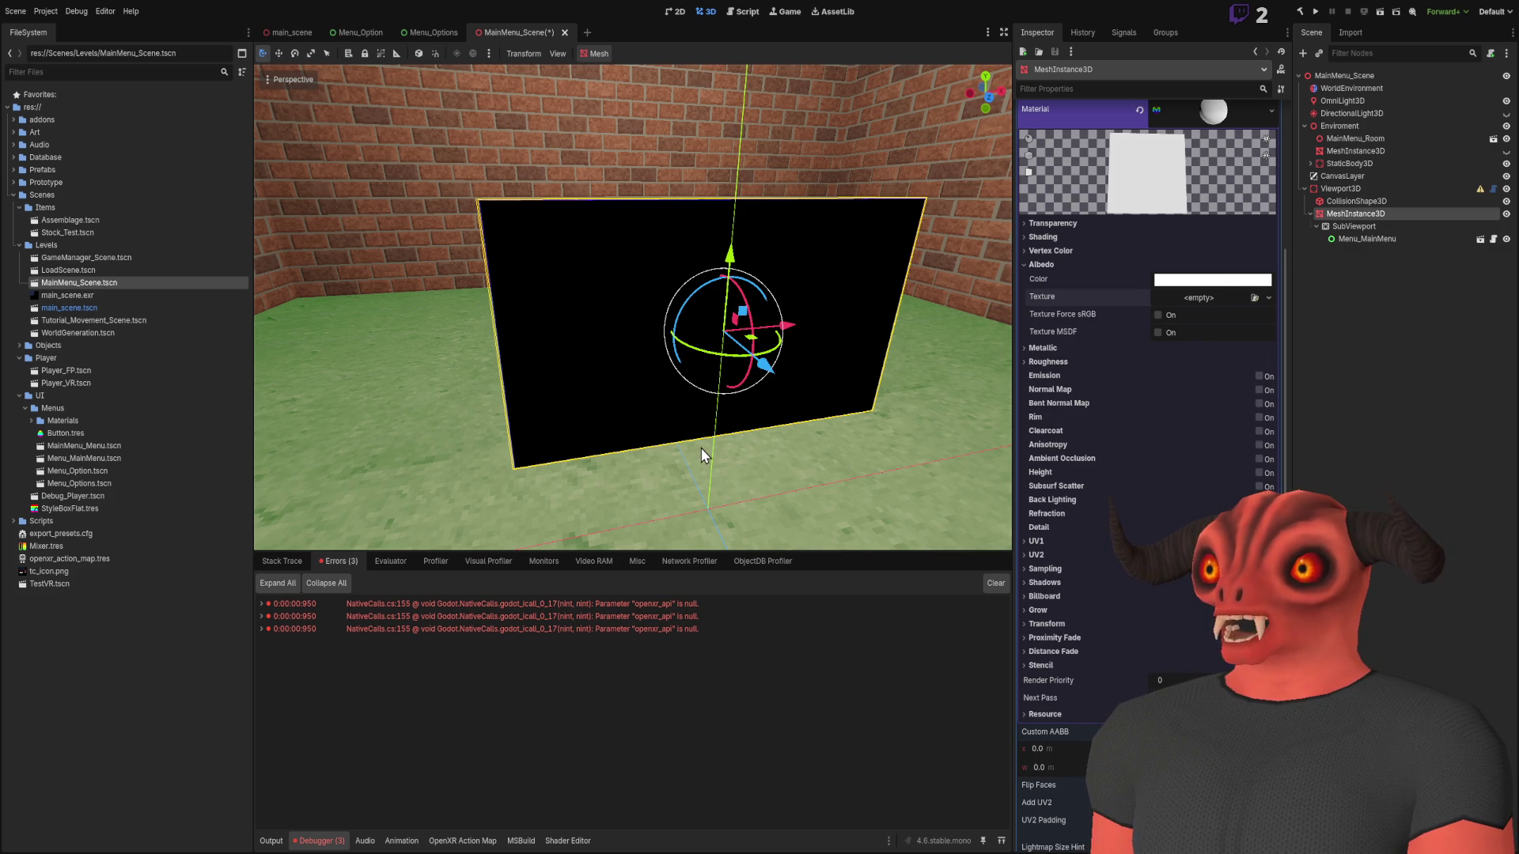
{"action": "scroll", "coordinate": [1246, 309], "scroll_direction": "up", "scroll_amount": 5}
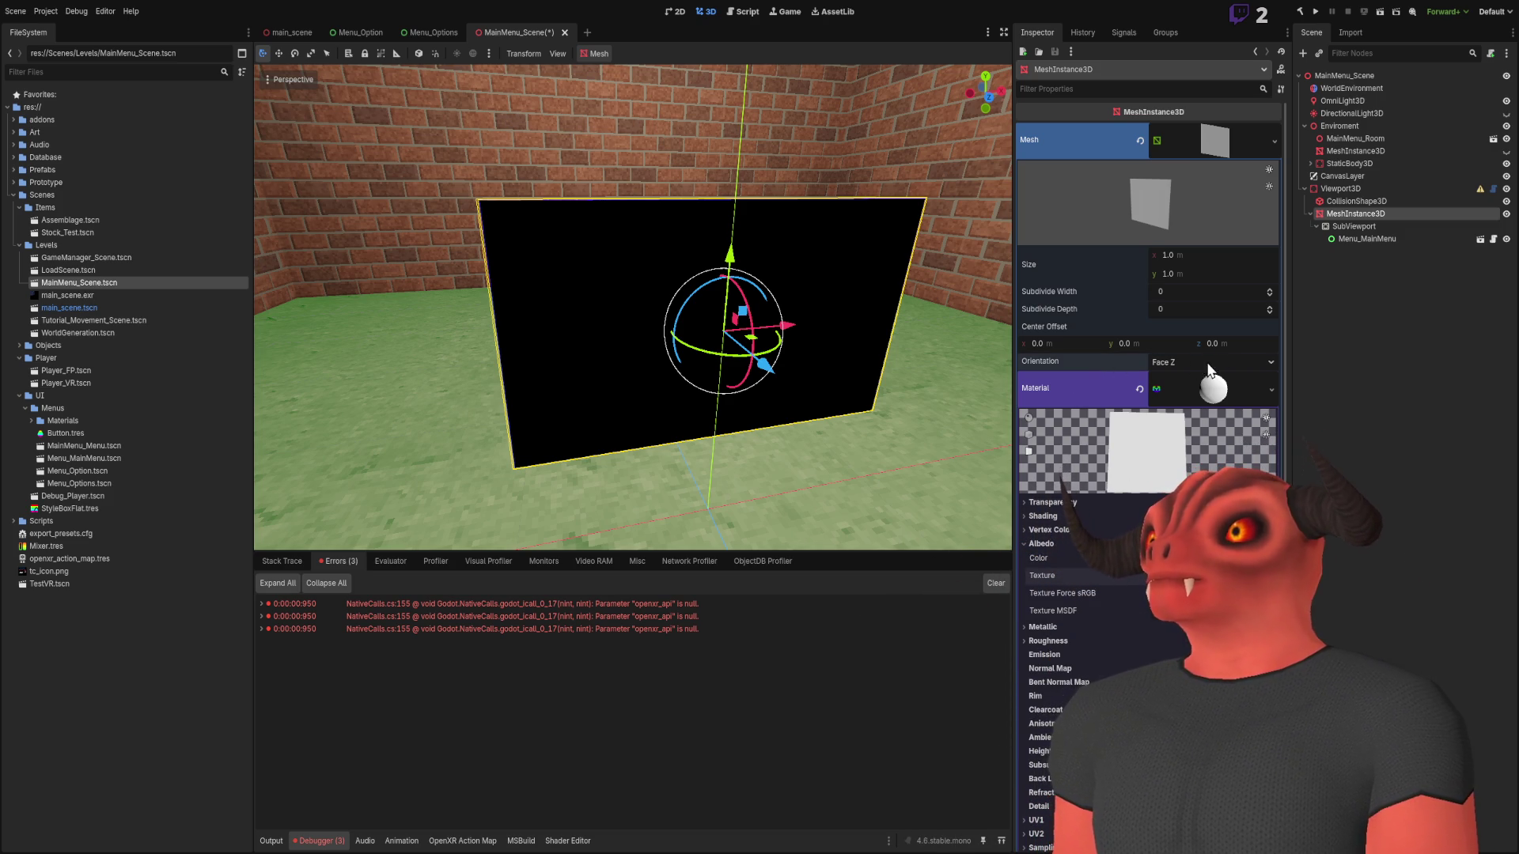
{"action": "left_click", "coordinate": [1407, 330]}
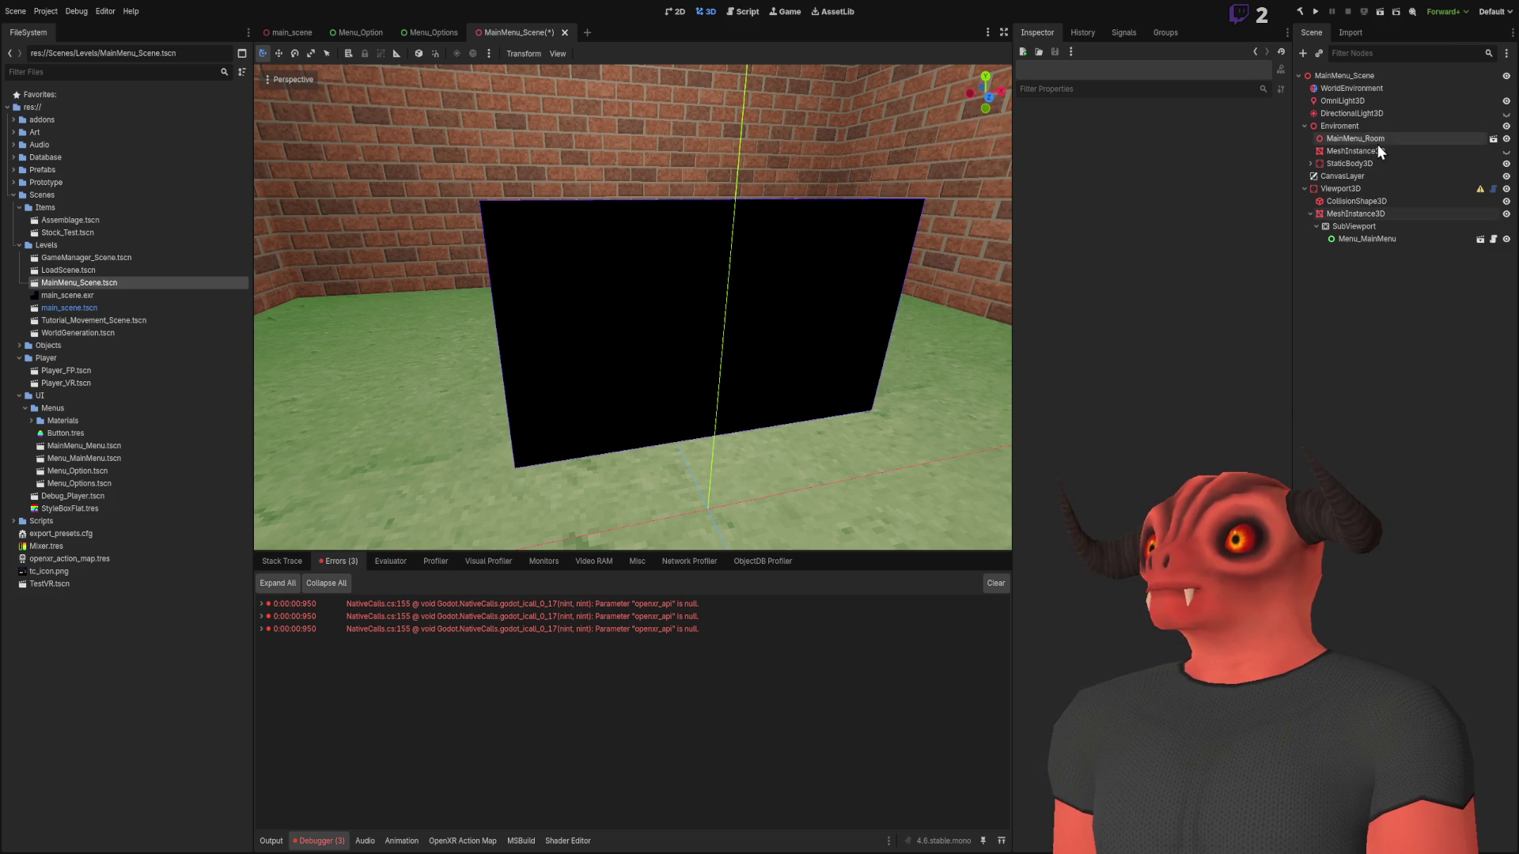
{"action": "left_click", "coordinate": [1368, 212]}
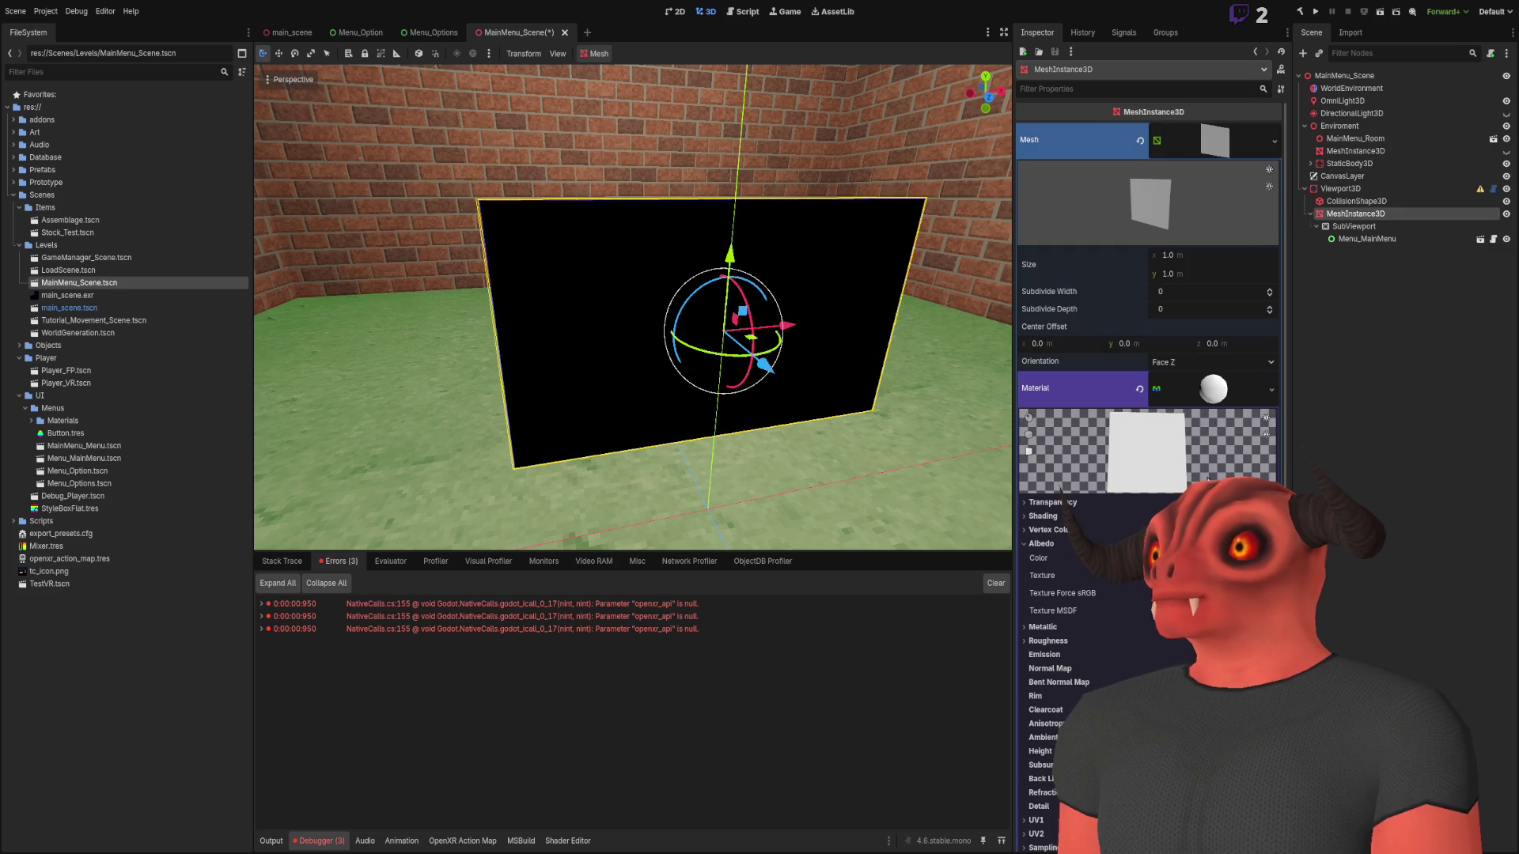
{"action": "scroll", "coordinate": [1207, 453], "scroll_direction": "down", "scroll_amount": 3}
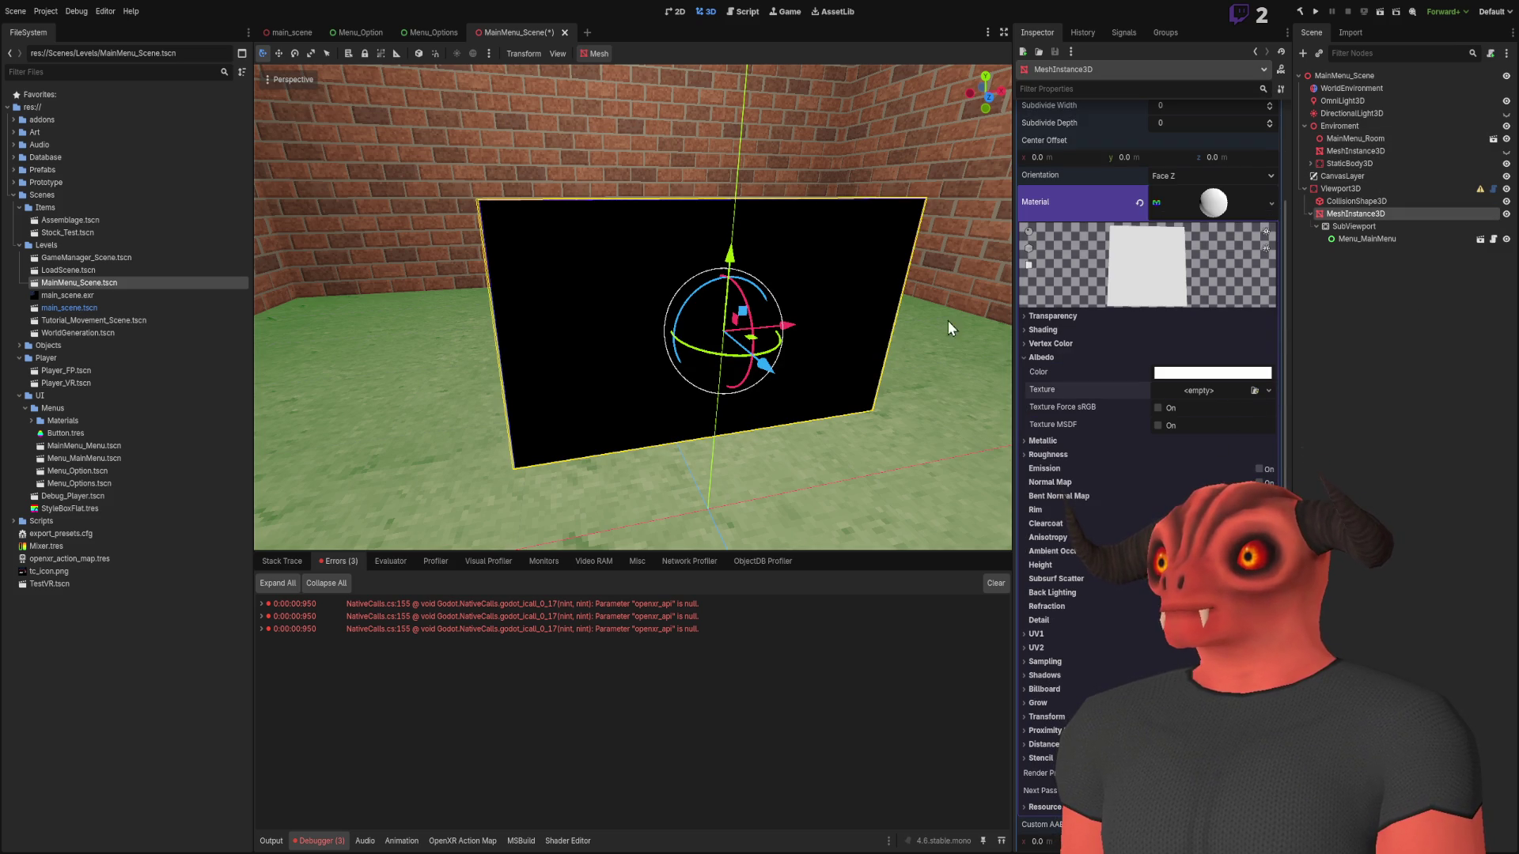
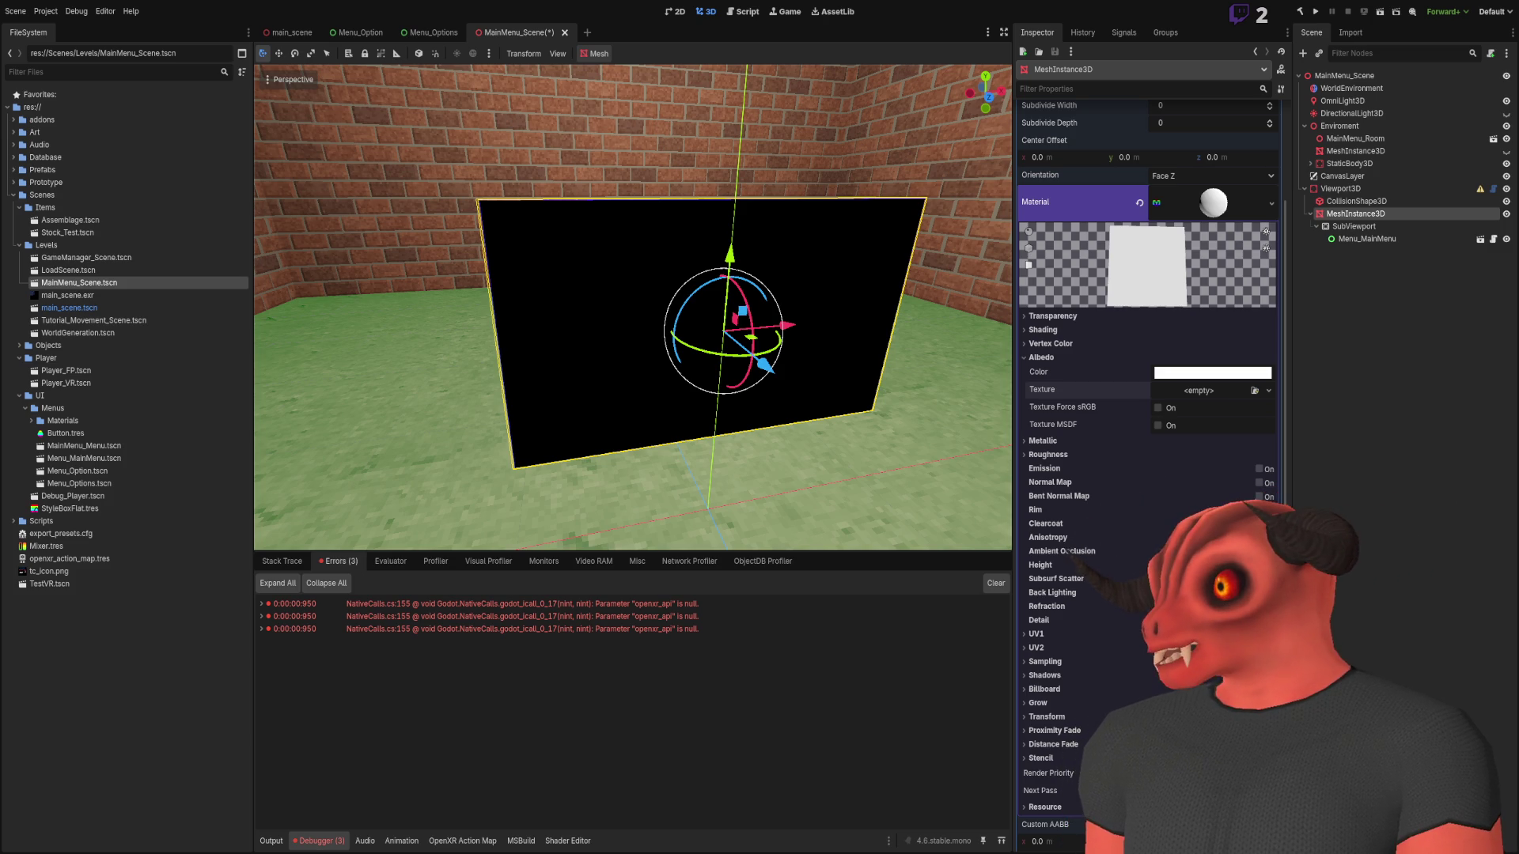
Expand the panel material's Resource section to reveal Local to Scene, Path and Name
{"action": "scroll", "coordinate": [1169, 481], "scroll_direction": "down", "scroll_amount": 5}
{"action": "left_click", "coordinate": [1046, 487]}
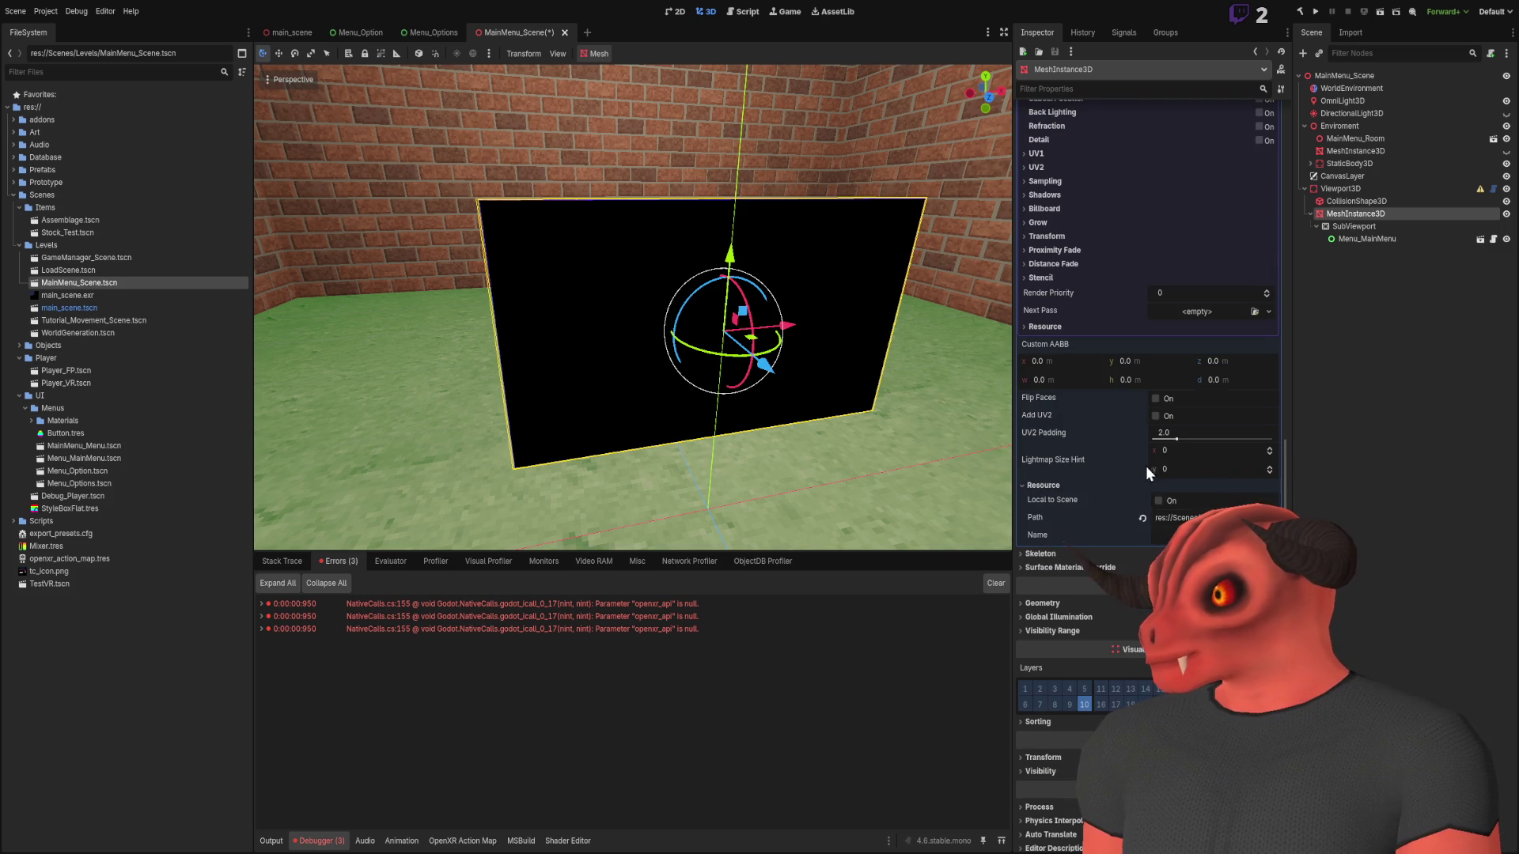
Add newMat.ResourceLocalToScene = true; to the material setup in Viewport3D.cs and save
{"action": "key", "text": "alt+Tab"}
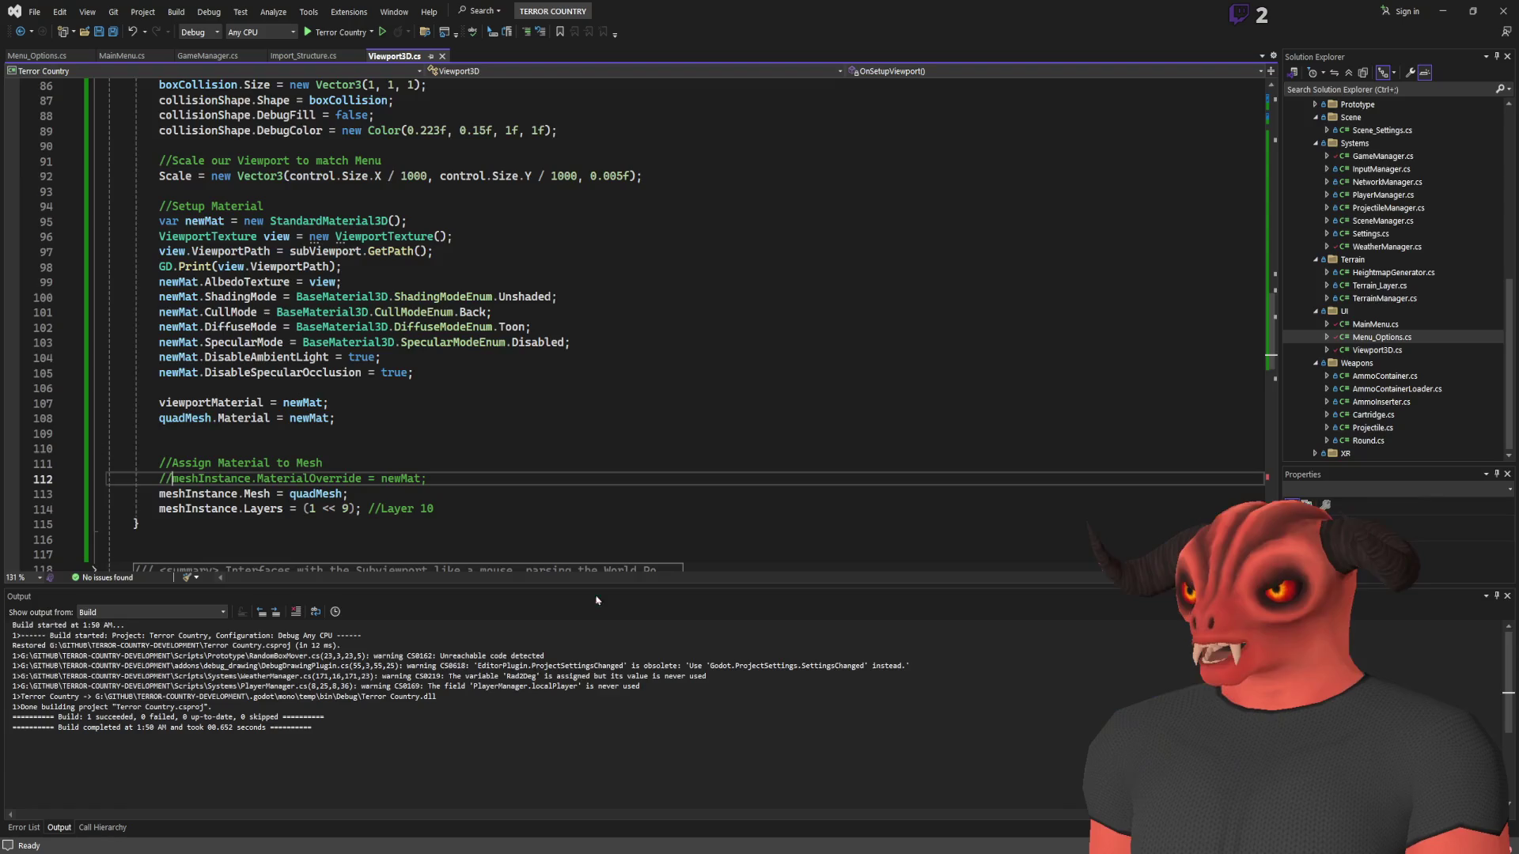
{"action": "scroll", "coordinate": [359, 373], "scroll_direction": "up", "scroll_amount": 6}
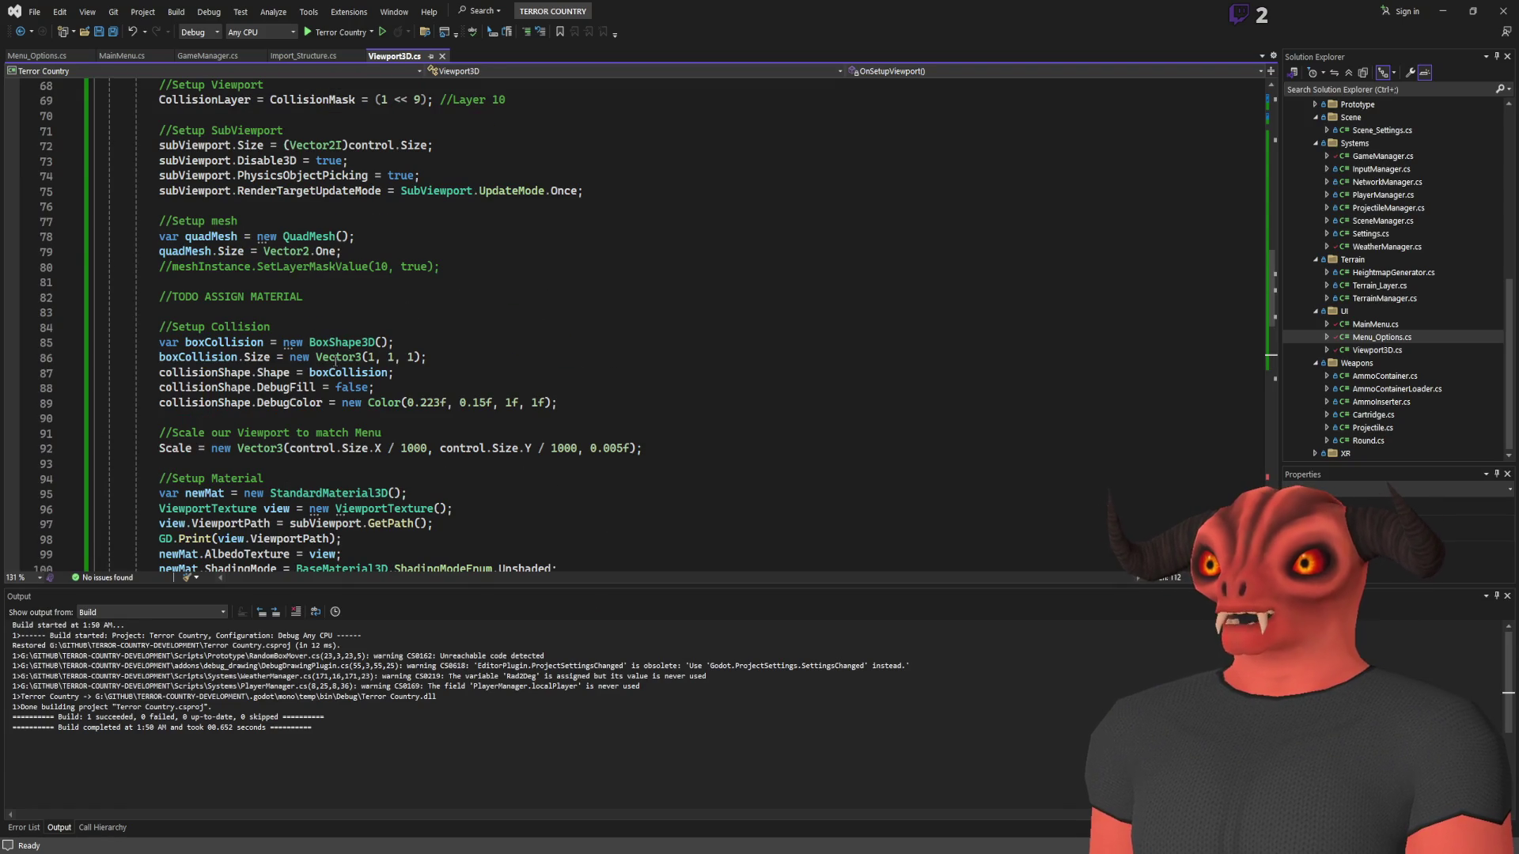
{"action": "scroll", "coordinate": [307, 237], "scroll_direction": "up", "scroll_amount": 3}
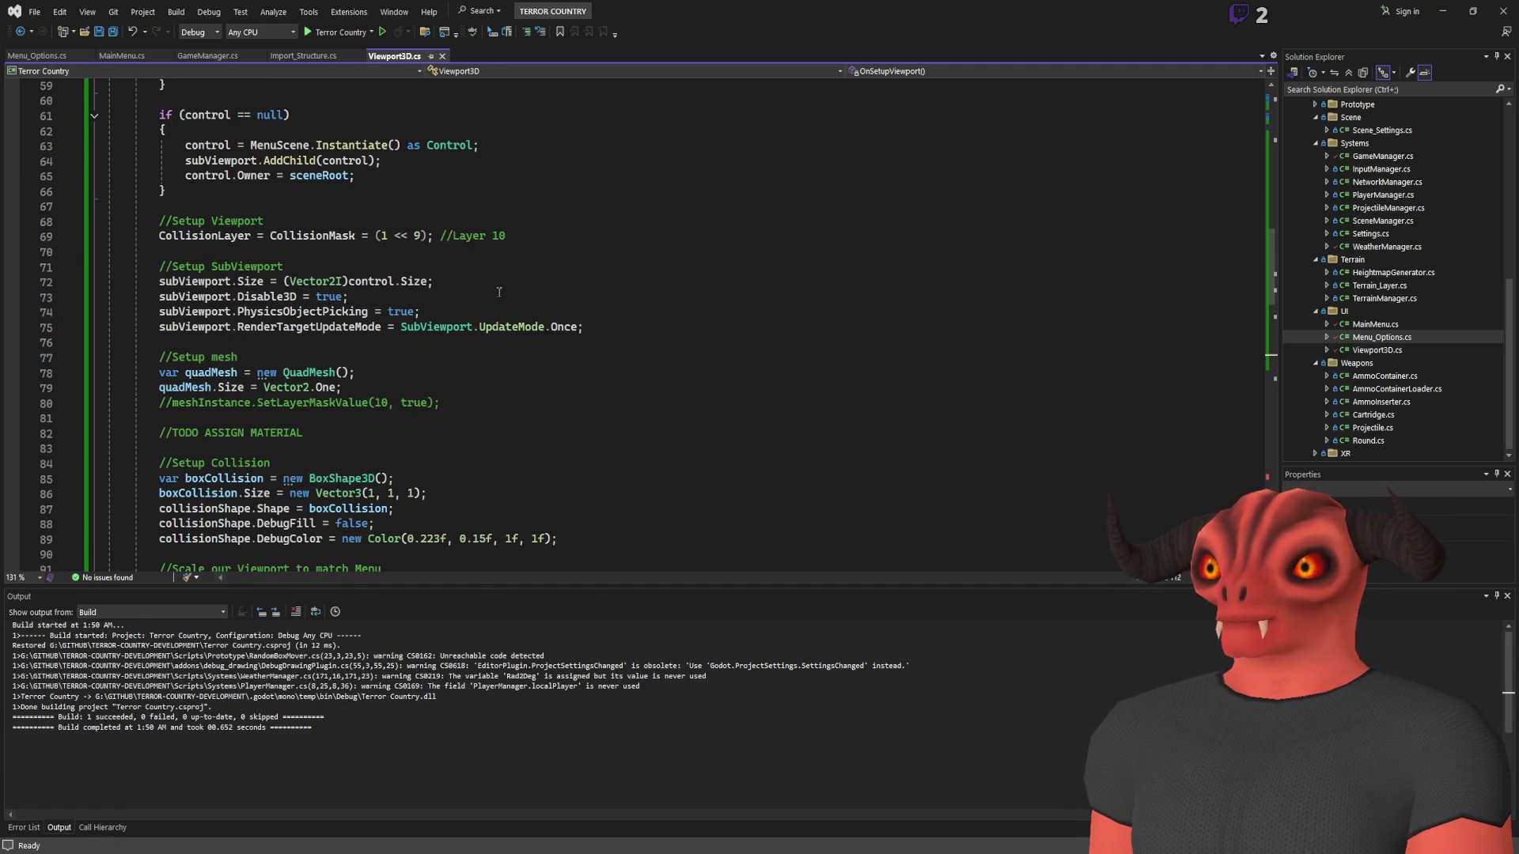
{"action": "scroll", "coordinate": [573, 325], "scroll_direction": "down", "scroll_amount": 9}
{"action": "left_click", "coordinate": [418, 418]}
{"action": "left_click", "coordinate": [418, 387]}
{"action": "key", "text": "Return"}
{"action": "key", "text": "Up"}
{"action": "type", "text": "newMat."}
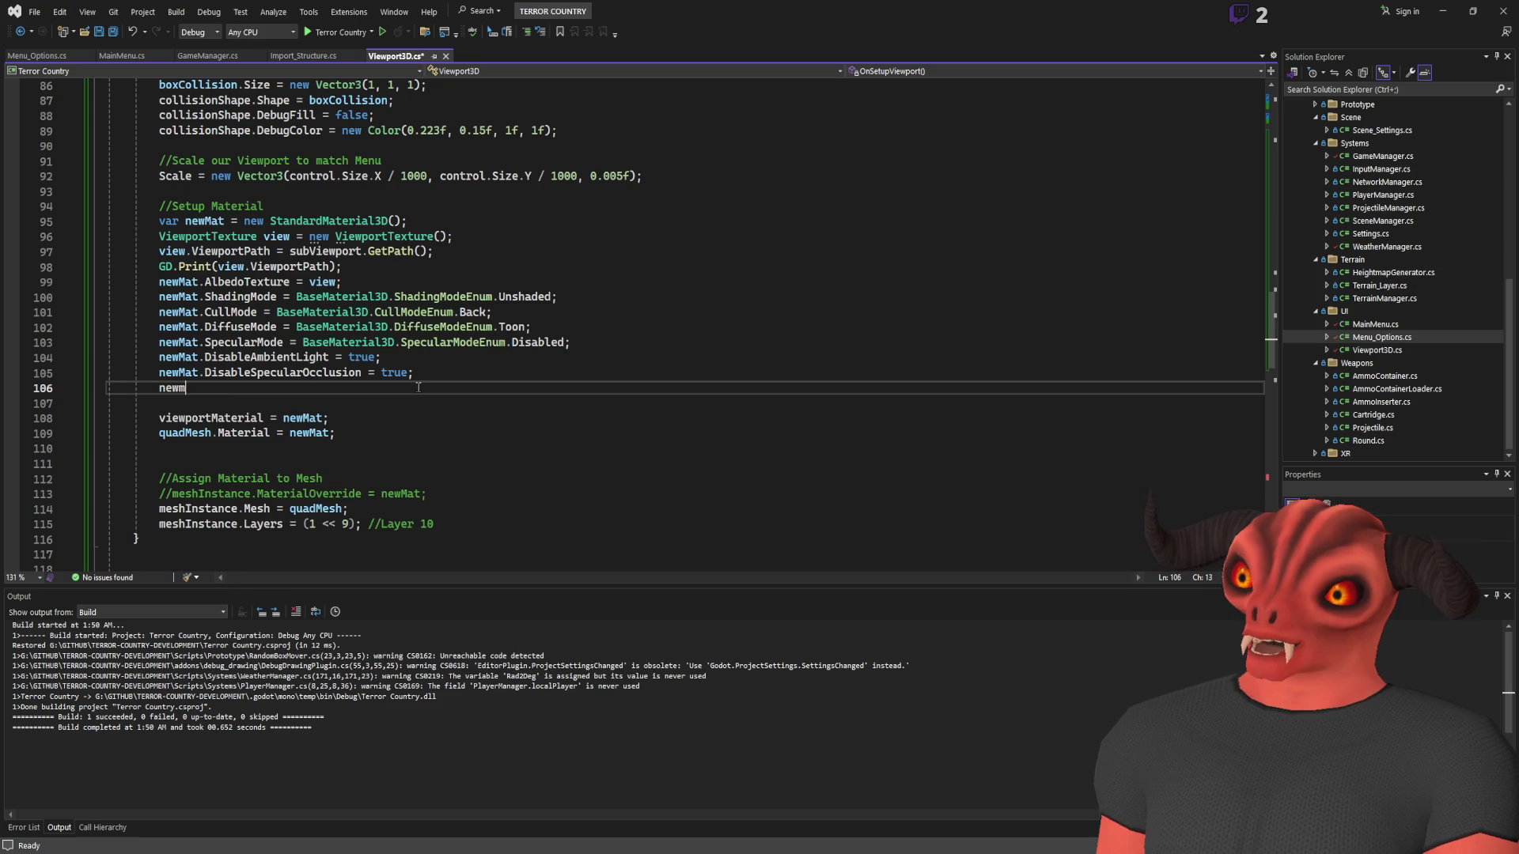
{"action": "type", "text": "Local"}
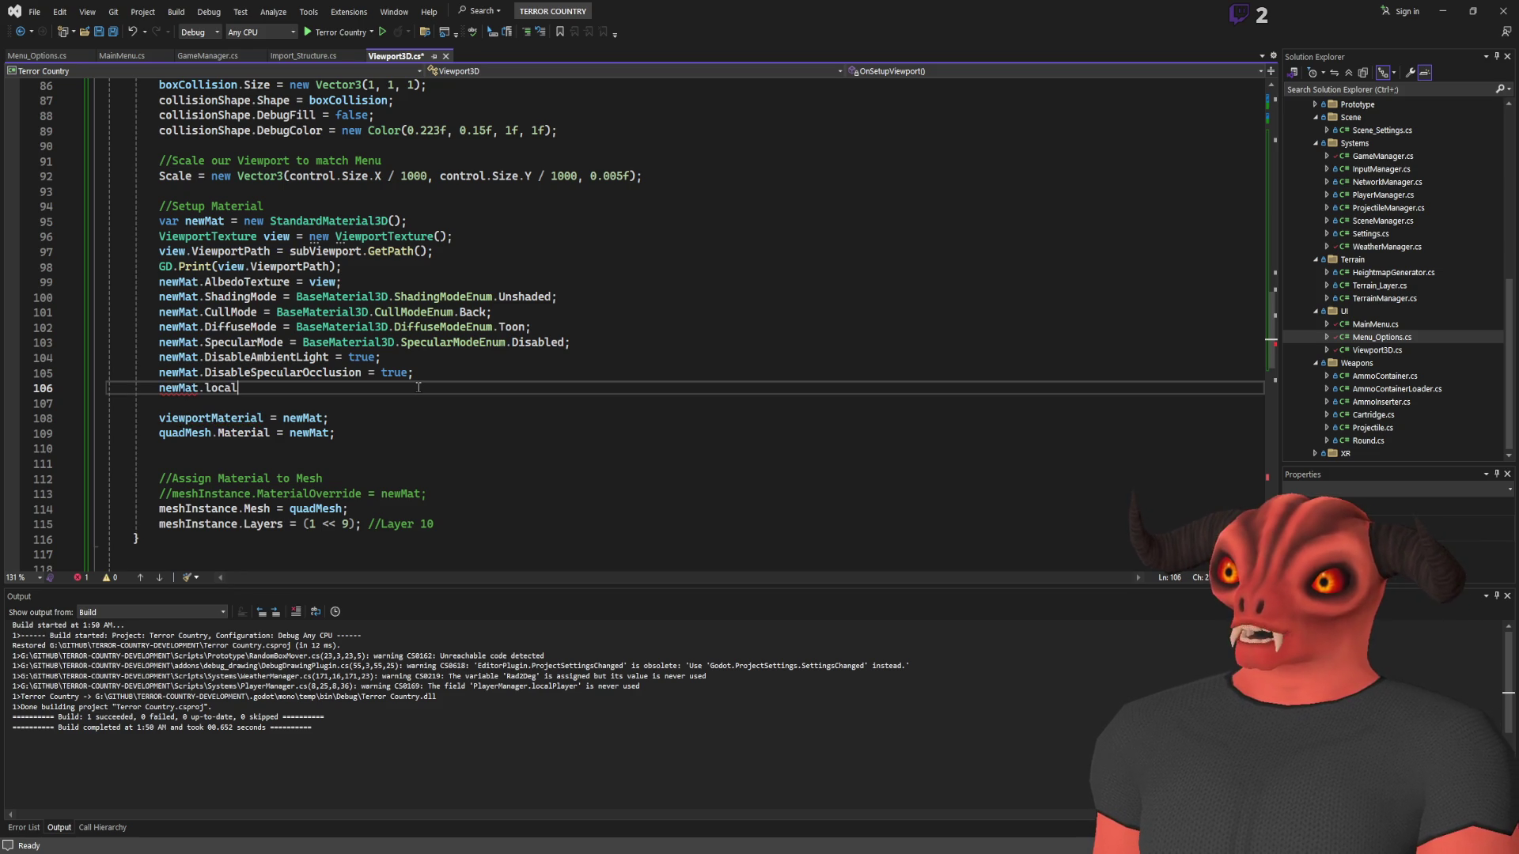
{"action": "key", "text": "Tab"}
{"action": "key", "text": "ctrl+s"}
Move the ResourceLocalToScene line directly below the StandardMaterial3D creation, save, and return to Godot
{"action": "key", "text": "alt+Tab"}
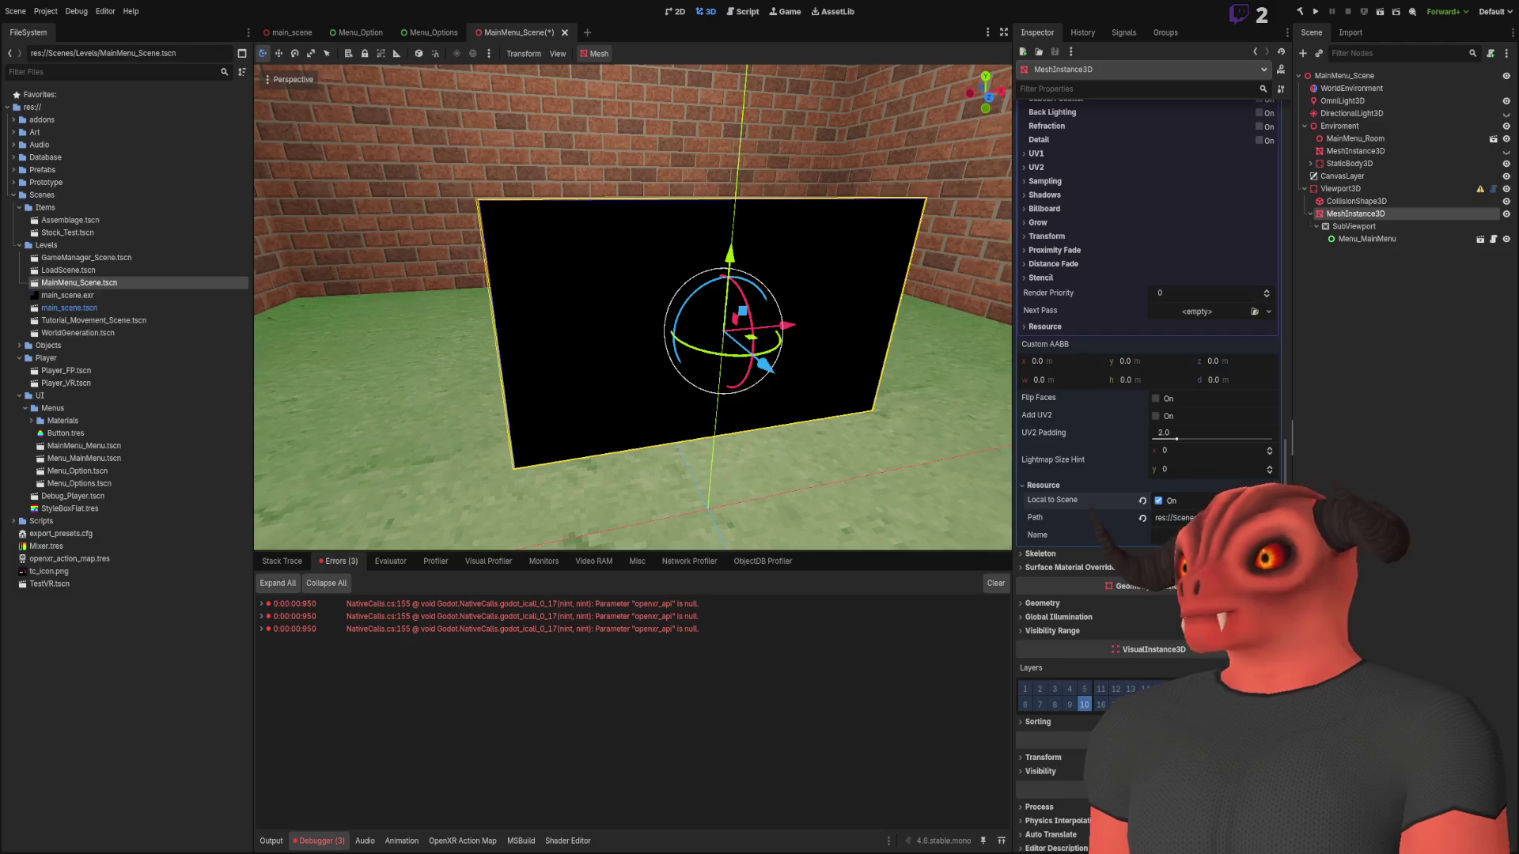
{"action": "key", "text": "alt+Tab"}
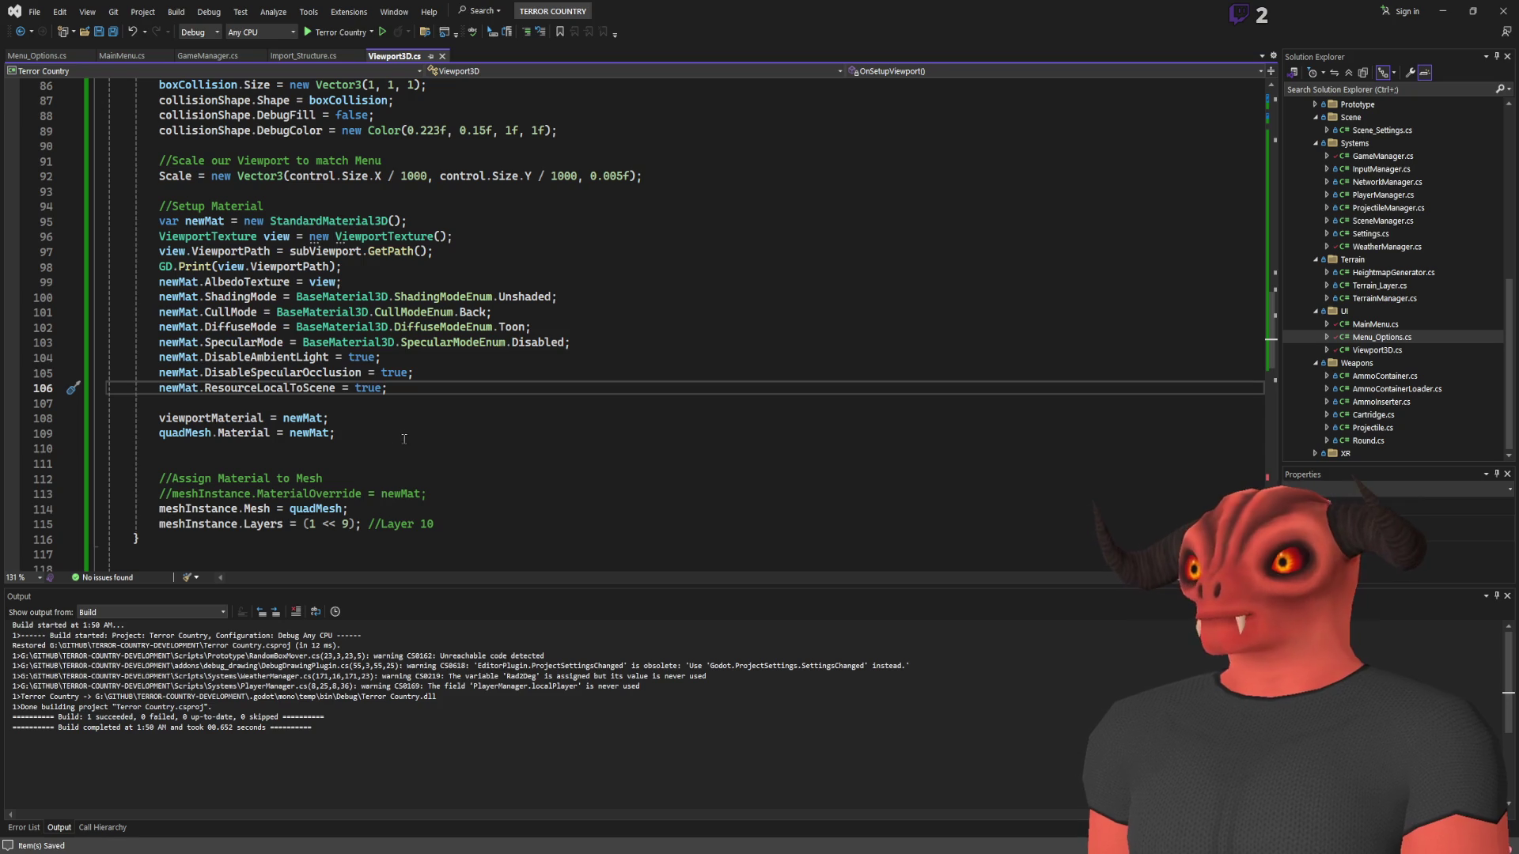
{"action": "left_click_drag", "start_coordinate": [441, 389], "coordinate": [449, 375]}
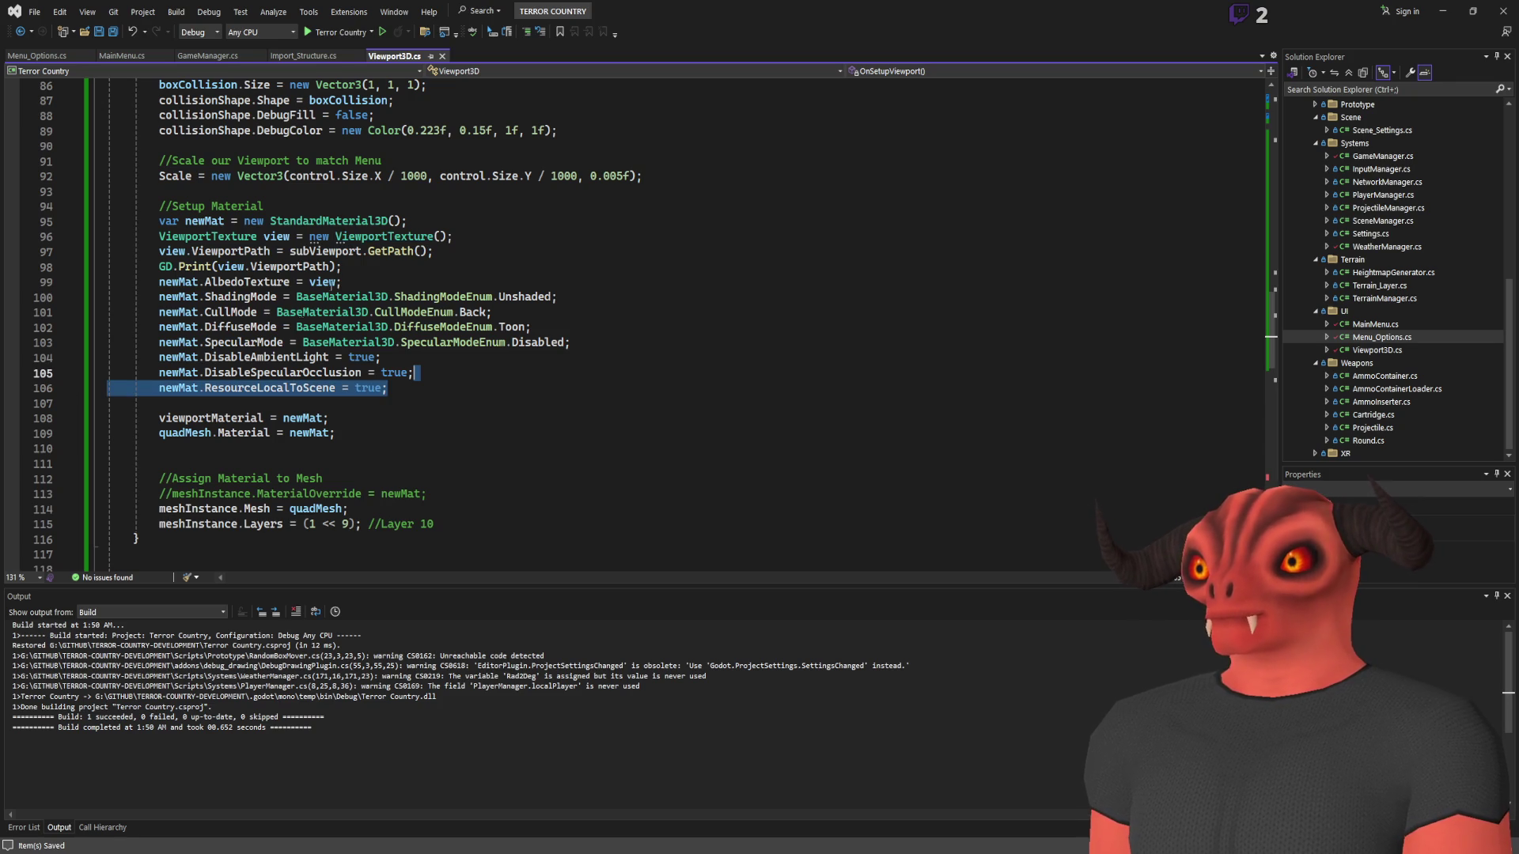
{"action": "key", "text": "ctrl+x"}
{"action": "left_click", "coordinate": [473, 225]}
{"action": "key", "text": "ctrl+v"}
{"action": "left_click", "coordinate": [528, 224]}
{"action": "key", "text": "ctrl+s"}
{"action": "key", "text": "alt+Tab"}
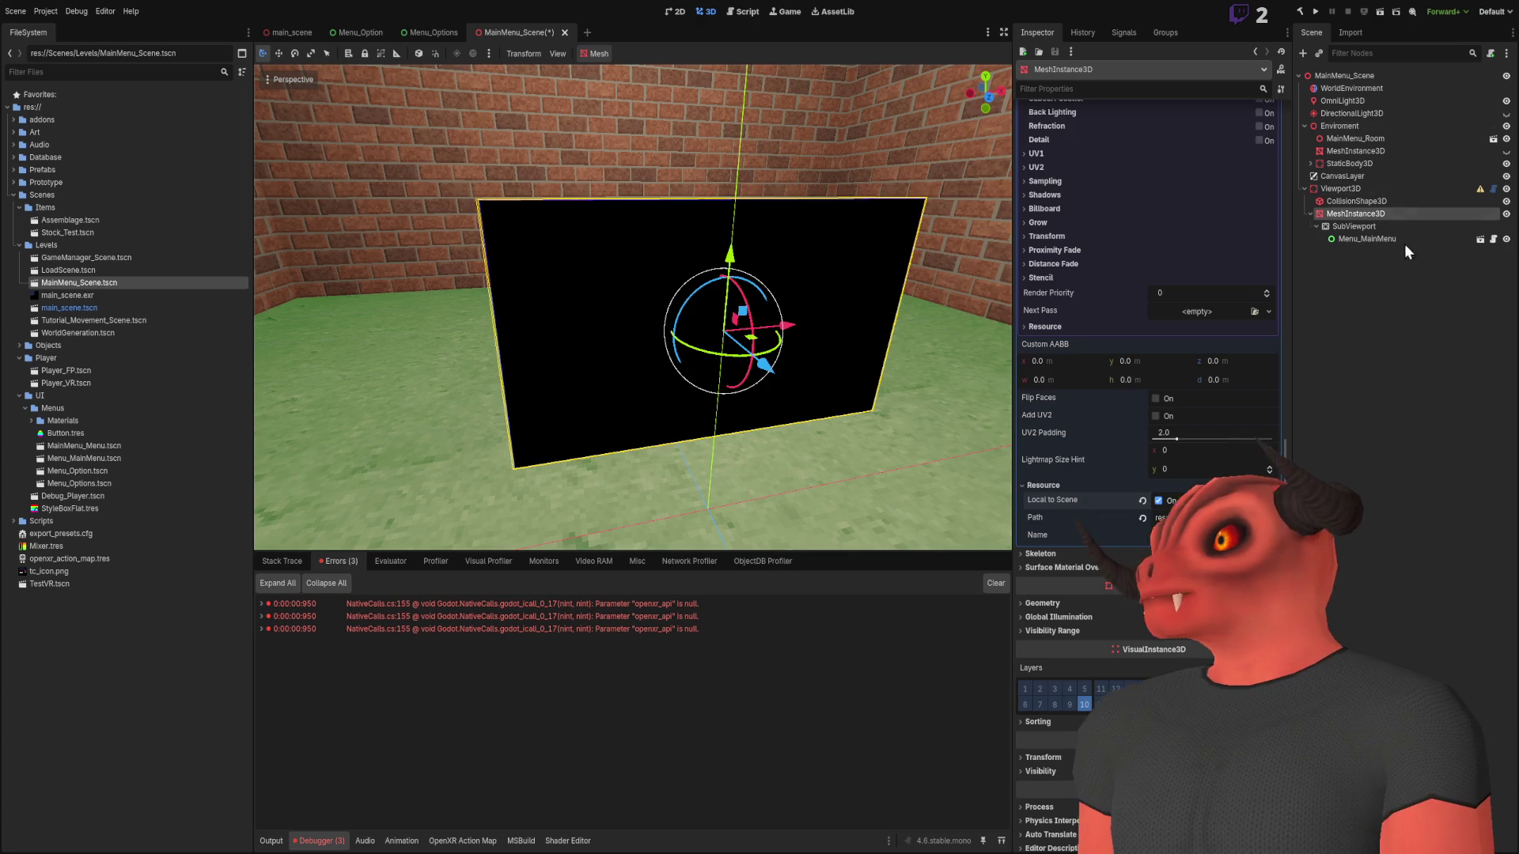
Delete the Viewport3D node, rebuild the C# project, then undo to restore it
{"action": "left_click", "coordinate": [1339, 192]}
{"action": "key", "text": "Delete"}
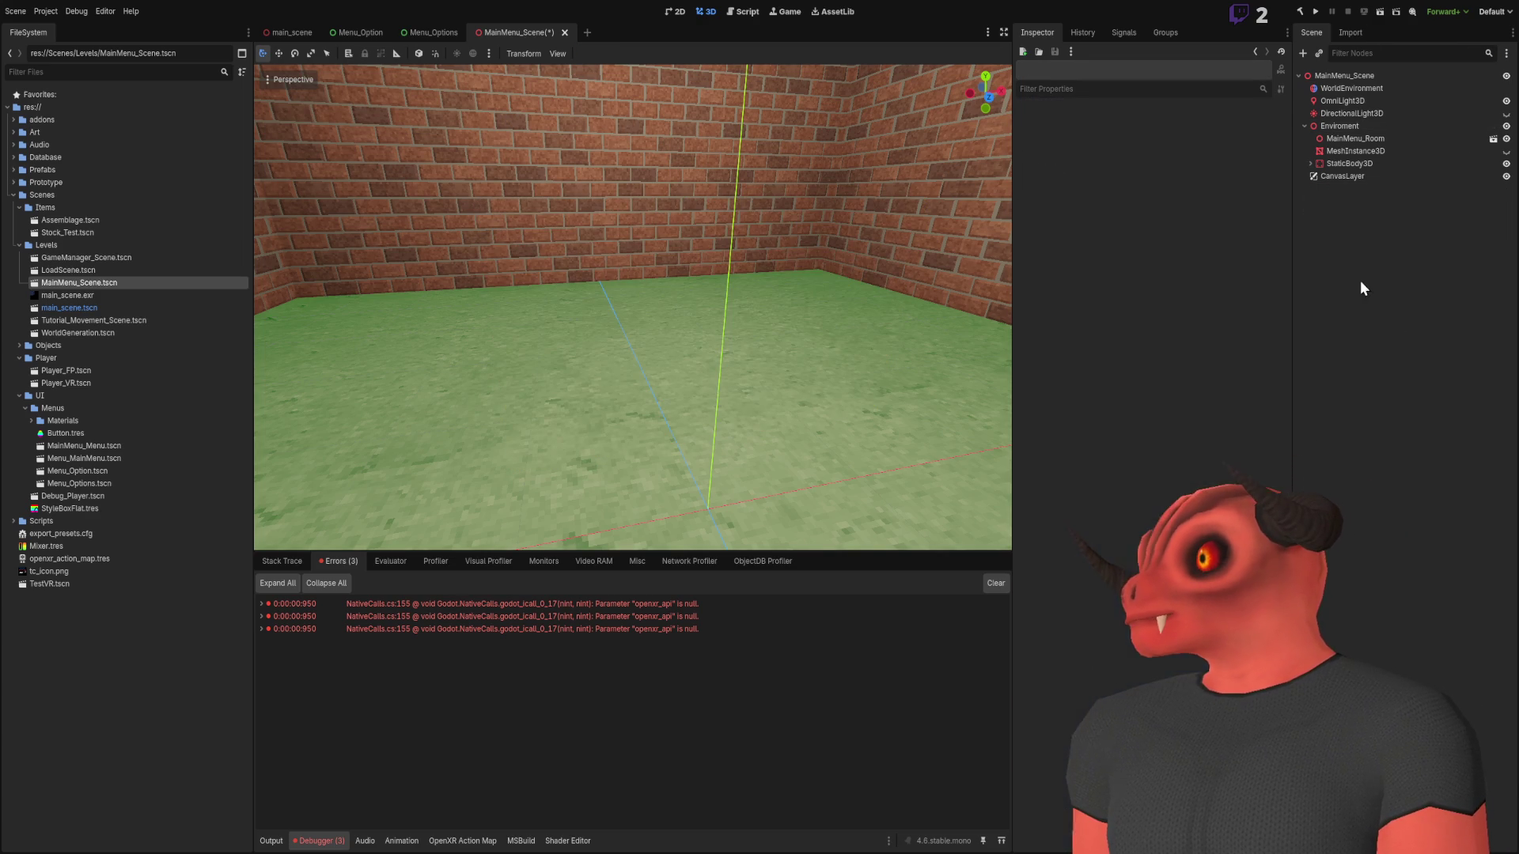
{"action": "left_click", "coordinate": [1314, 13]}
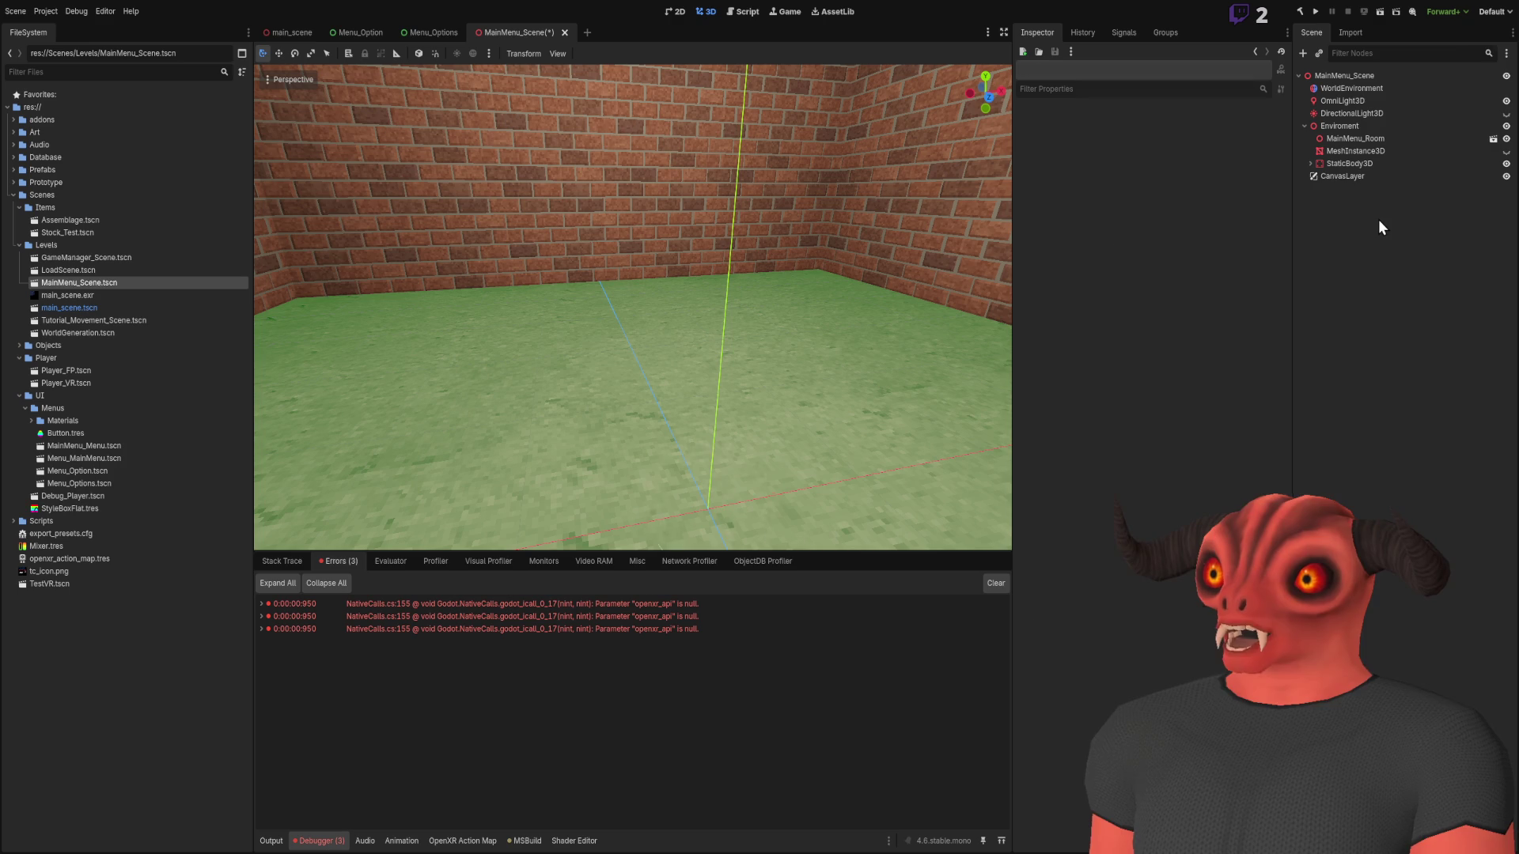
{"action": "key", "text": "ctrl+z"}
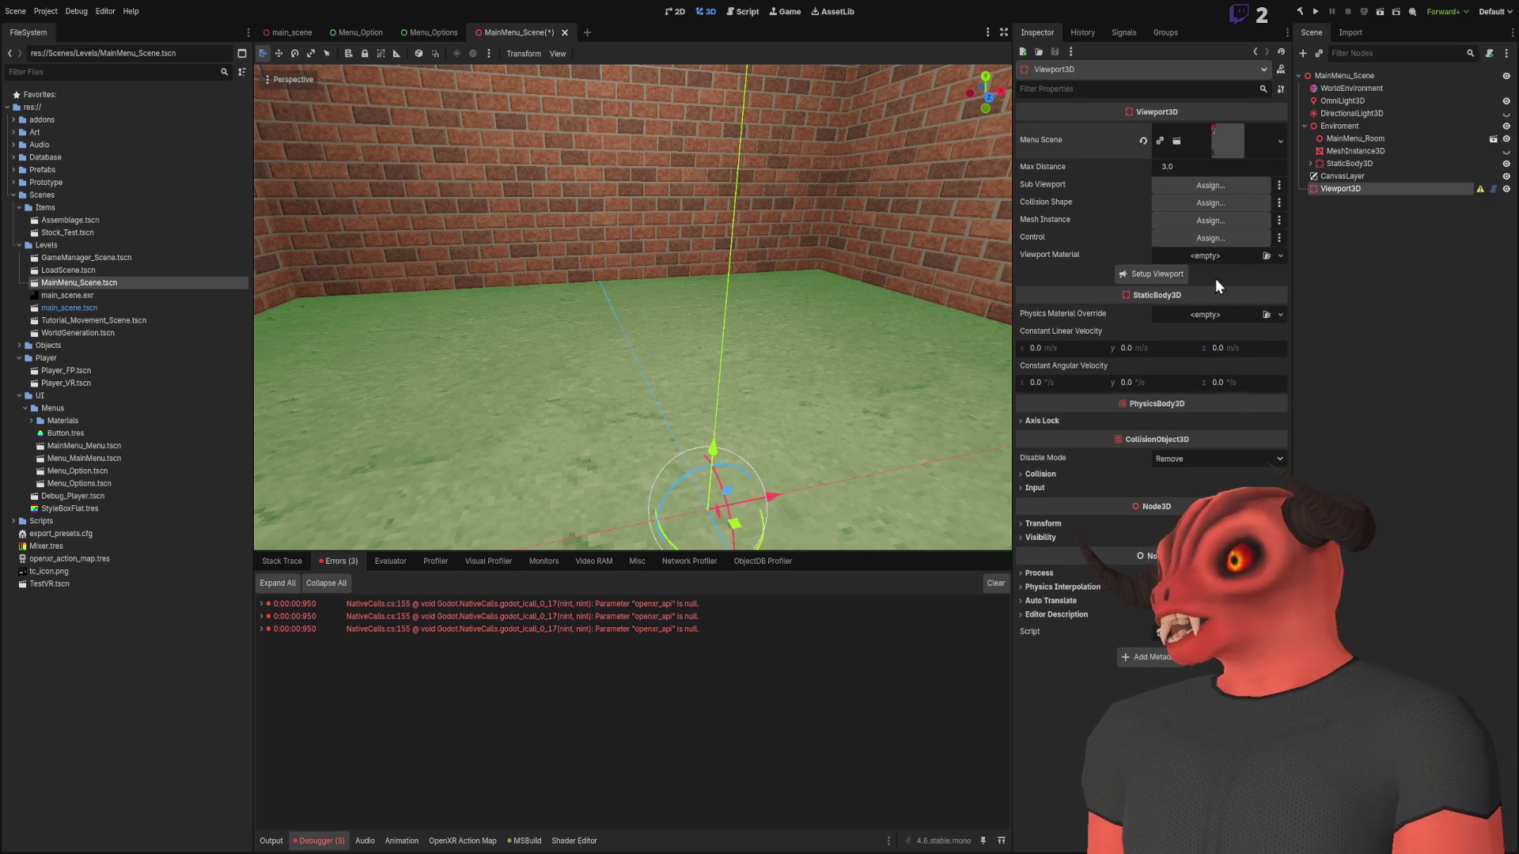
Regenerate the menu panel with Setup Viewport and run the current scene
{"action": "left_click", "coordinate": [1151, 274]}
{"action": "scroll", "coordinate": [706, 287], "scroll_direction": "up", "scroll_amount": 3}
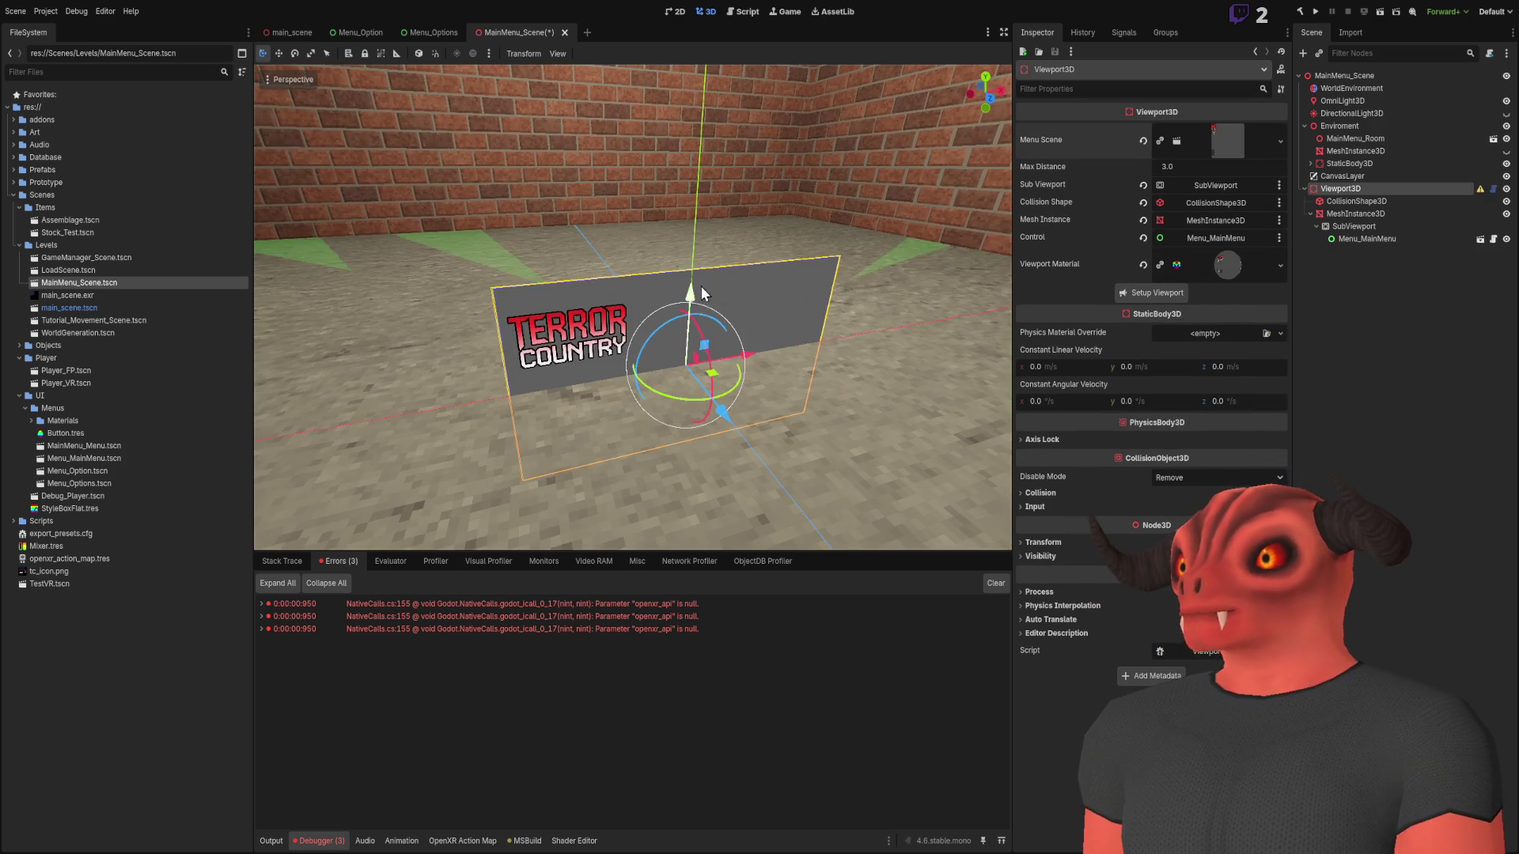
{"action": "scroll", "coordinate": [692, 152], "scroll_direction": "up", "scroll_amount": 2}
{"action": "key", "text": "f"}
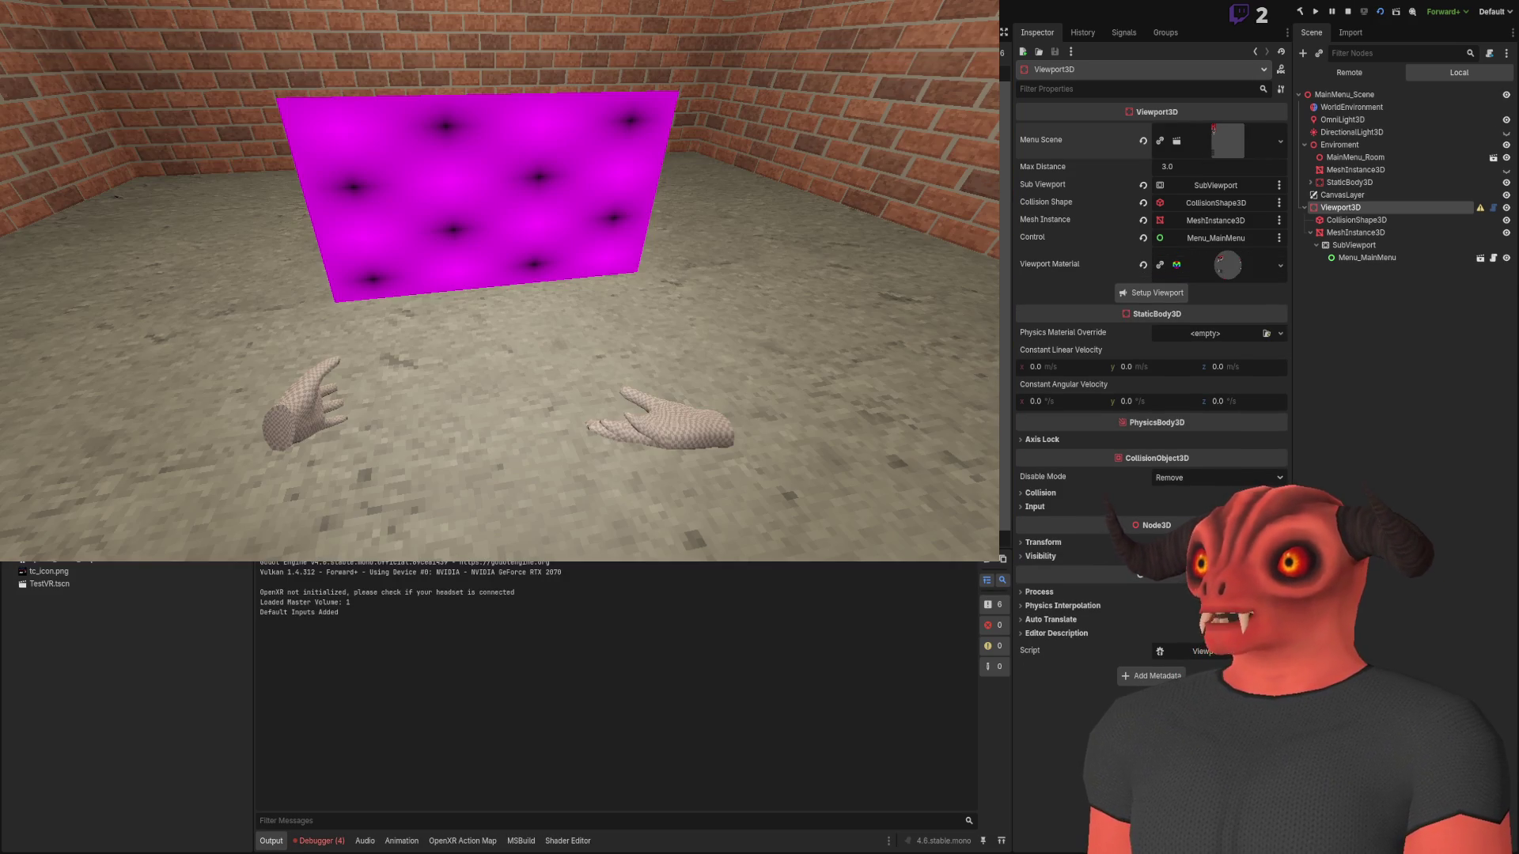
Stop the game and inspect the MeshInstance3D's plane mesh material
{"action": "key", "text": "F8"}
{"action": "left_click", "coordinate": [1342, 429]}
{"action": "left_click", "coordinate": [1356, 214]}
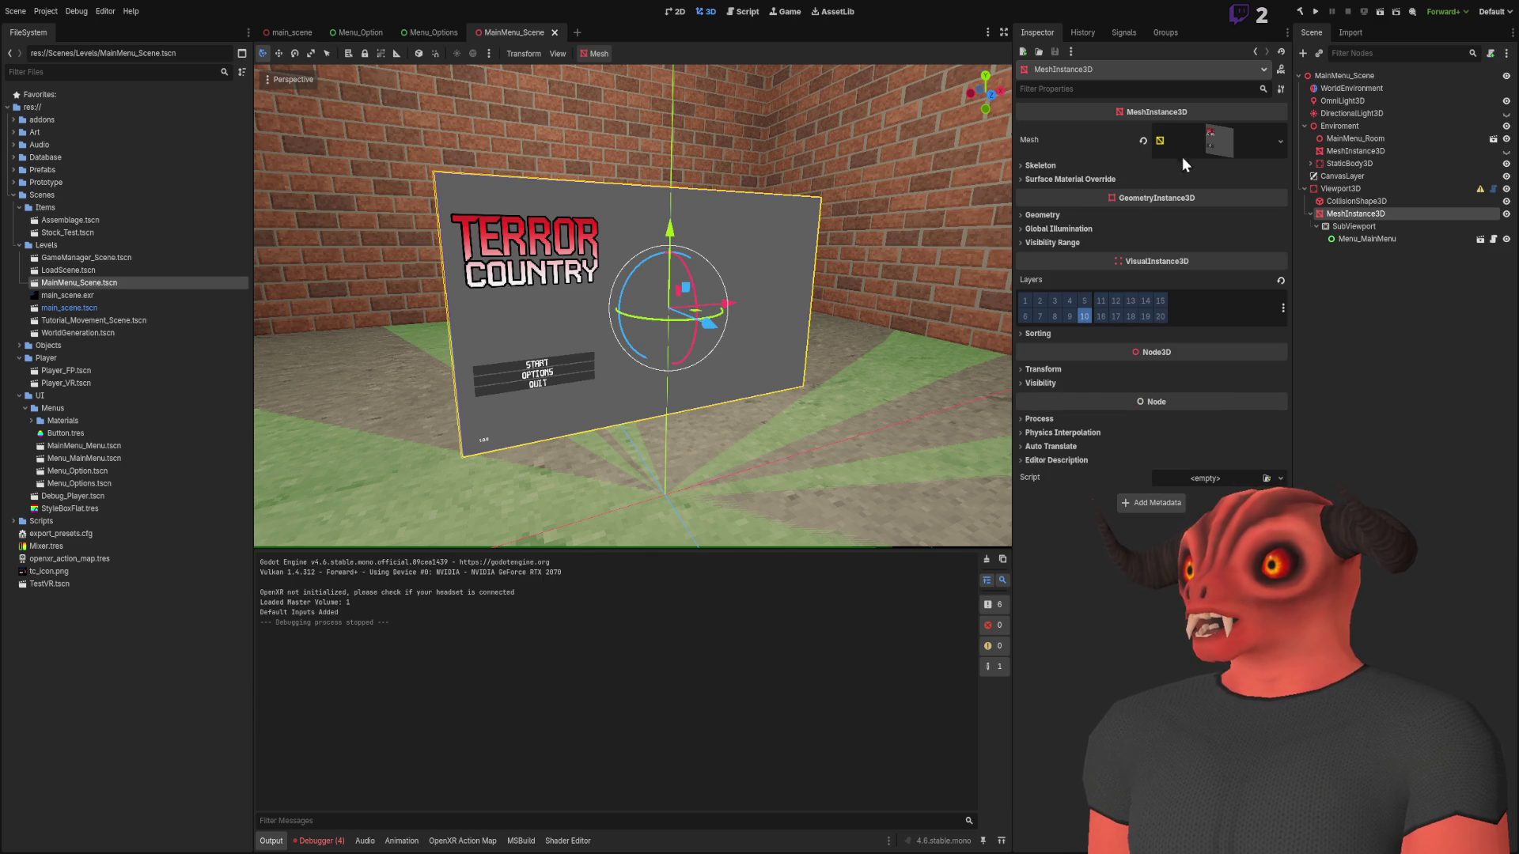
{"action": "left_click", "coordinate": [1227, 128]}
{"action": "left_click", "coordinate": [1213, 391]}
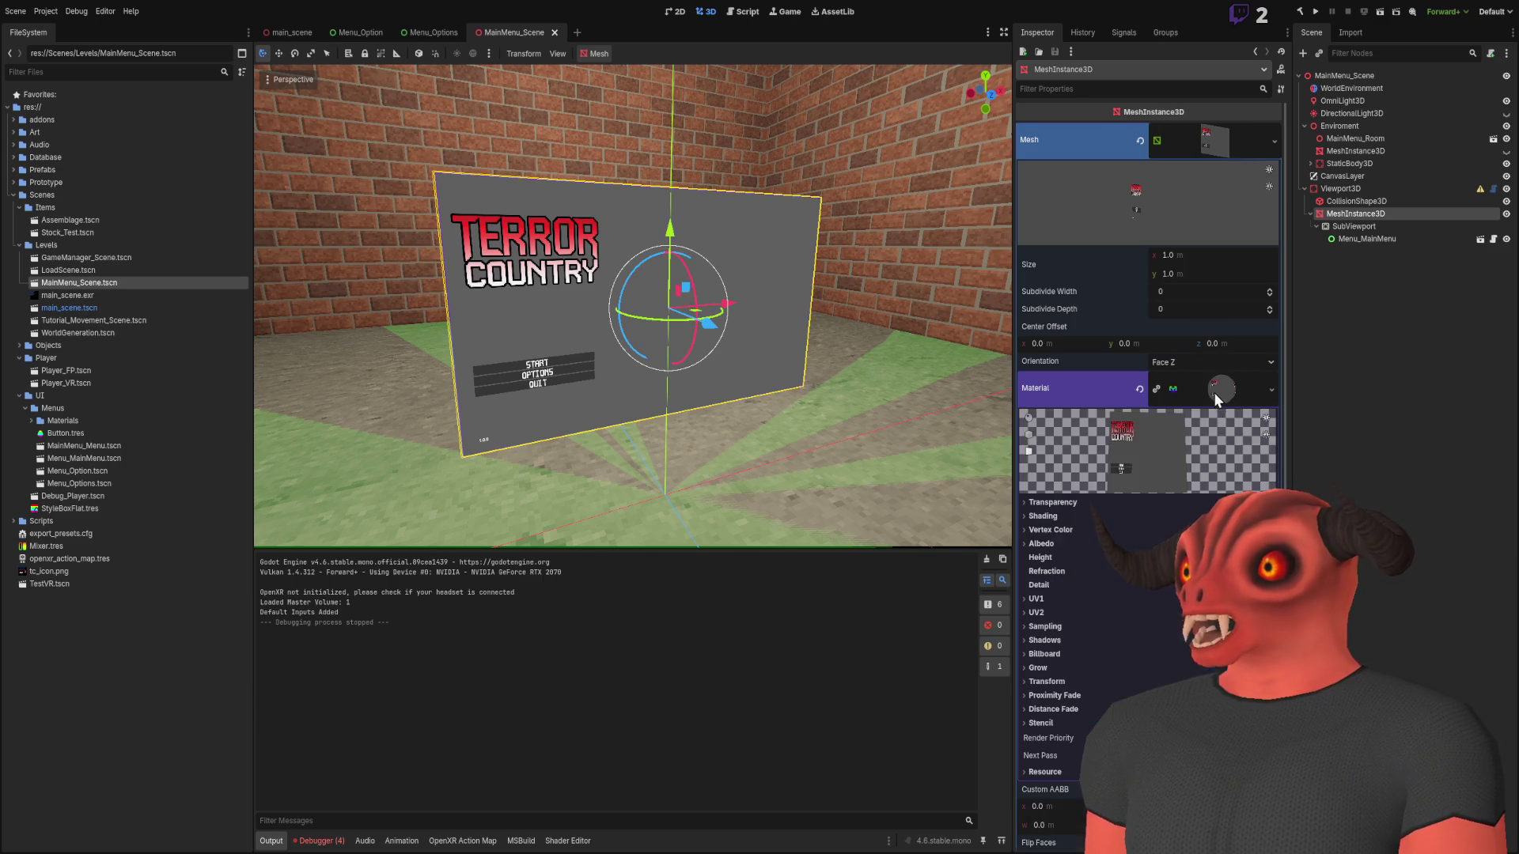
{"action": "scroll", "coordinate": [1217, 434], "scroll_direction": "down", "scroll_amount": 3}
Run and stop the project from main_scene, then return to MainMenu_Scene
{"action": "key", "text": "ctrl+Tab"}
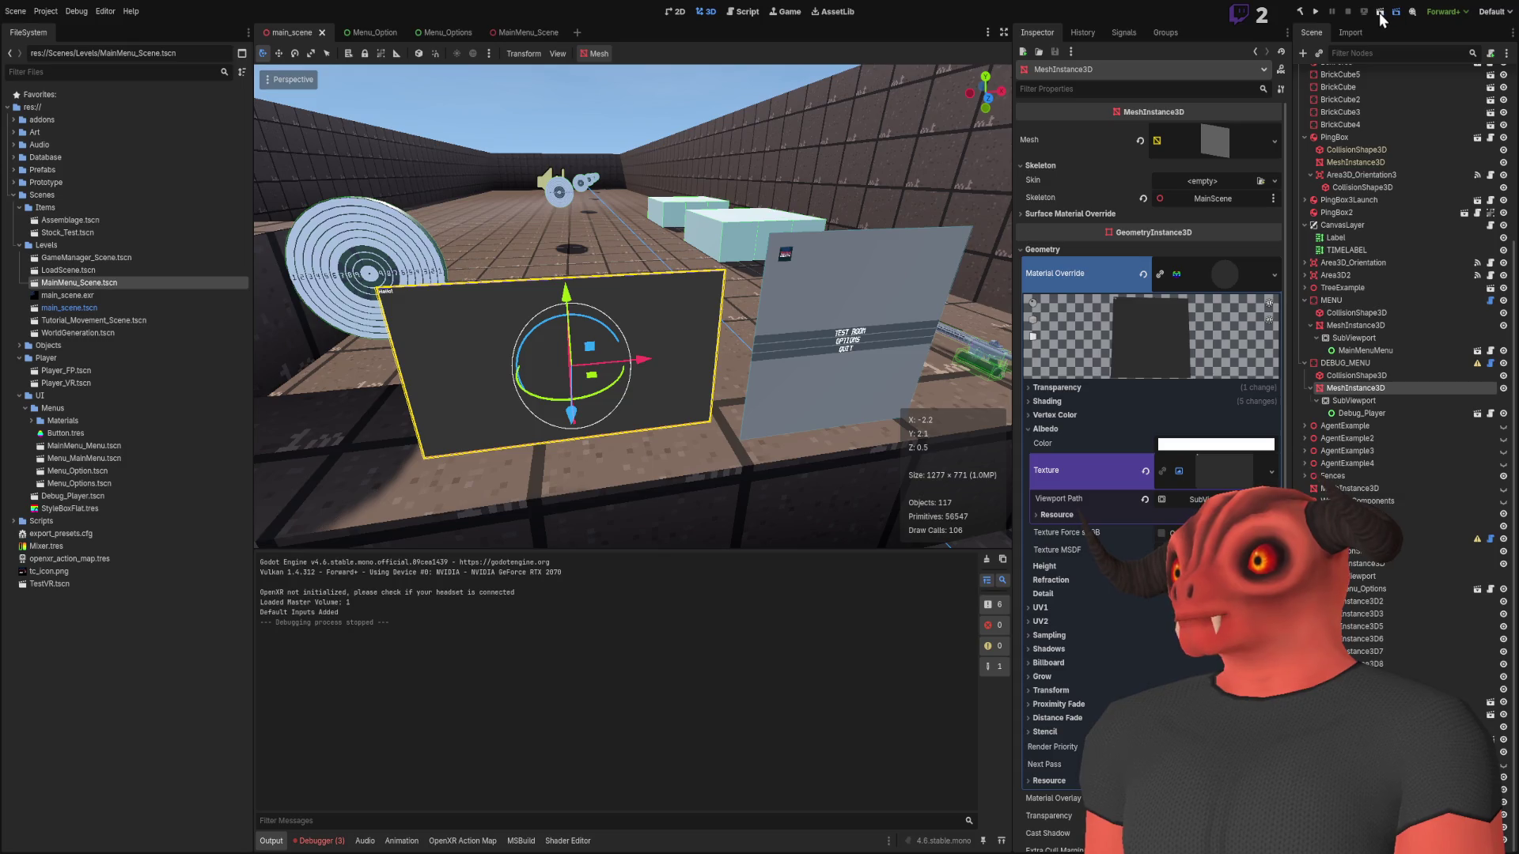
{"action": "left_click", "coordinate": [1380, 12]}
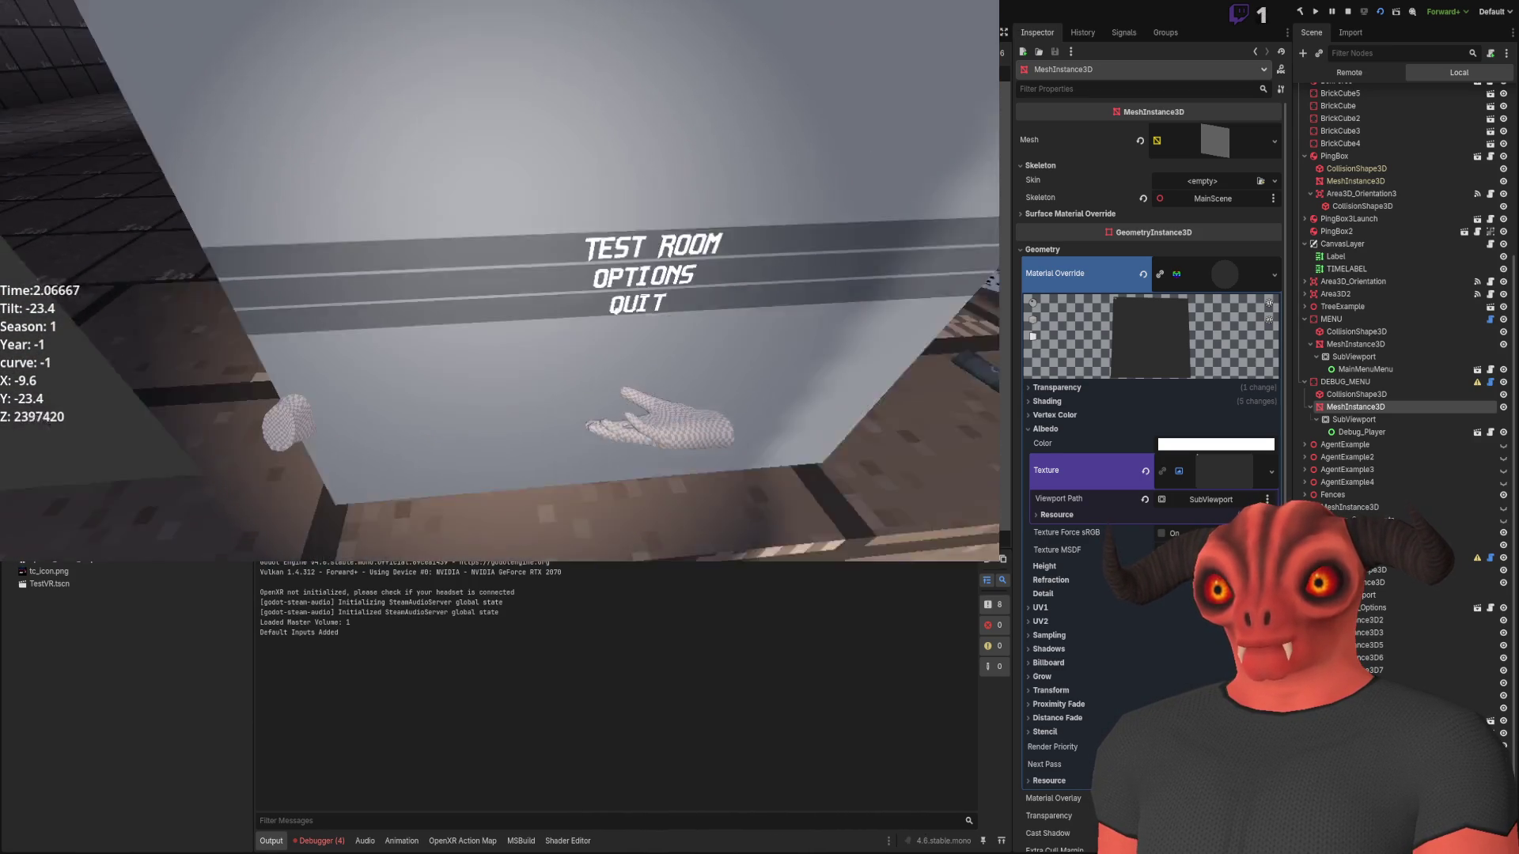
{"action": "key", "text": "F8"}
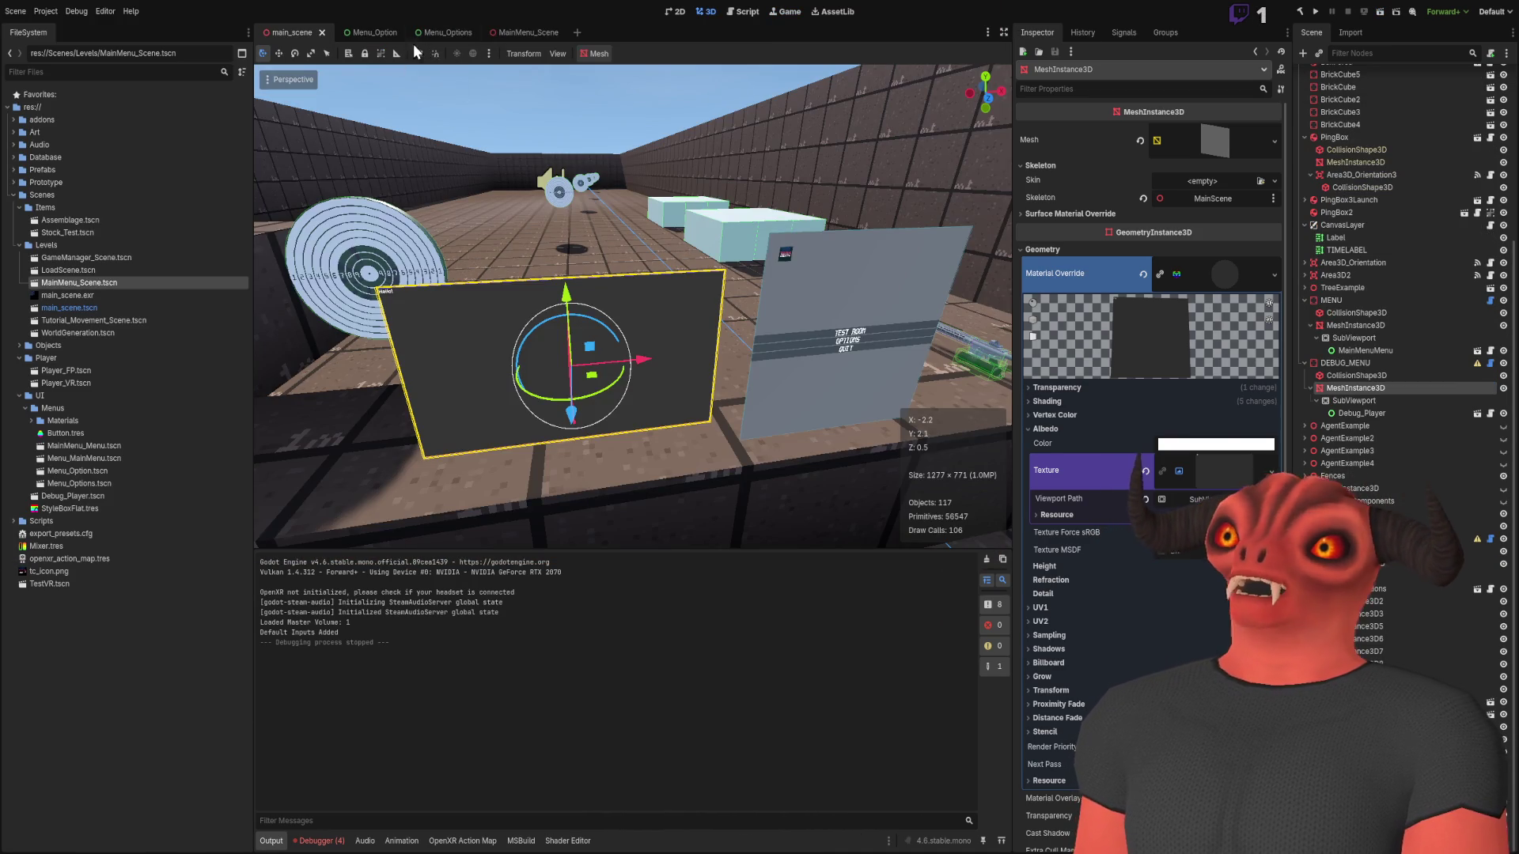
{"action": "left_click", "coordinate": [522, 35]}
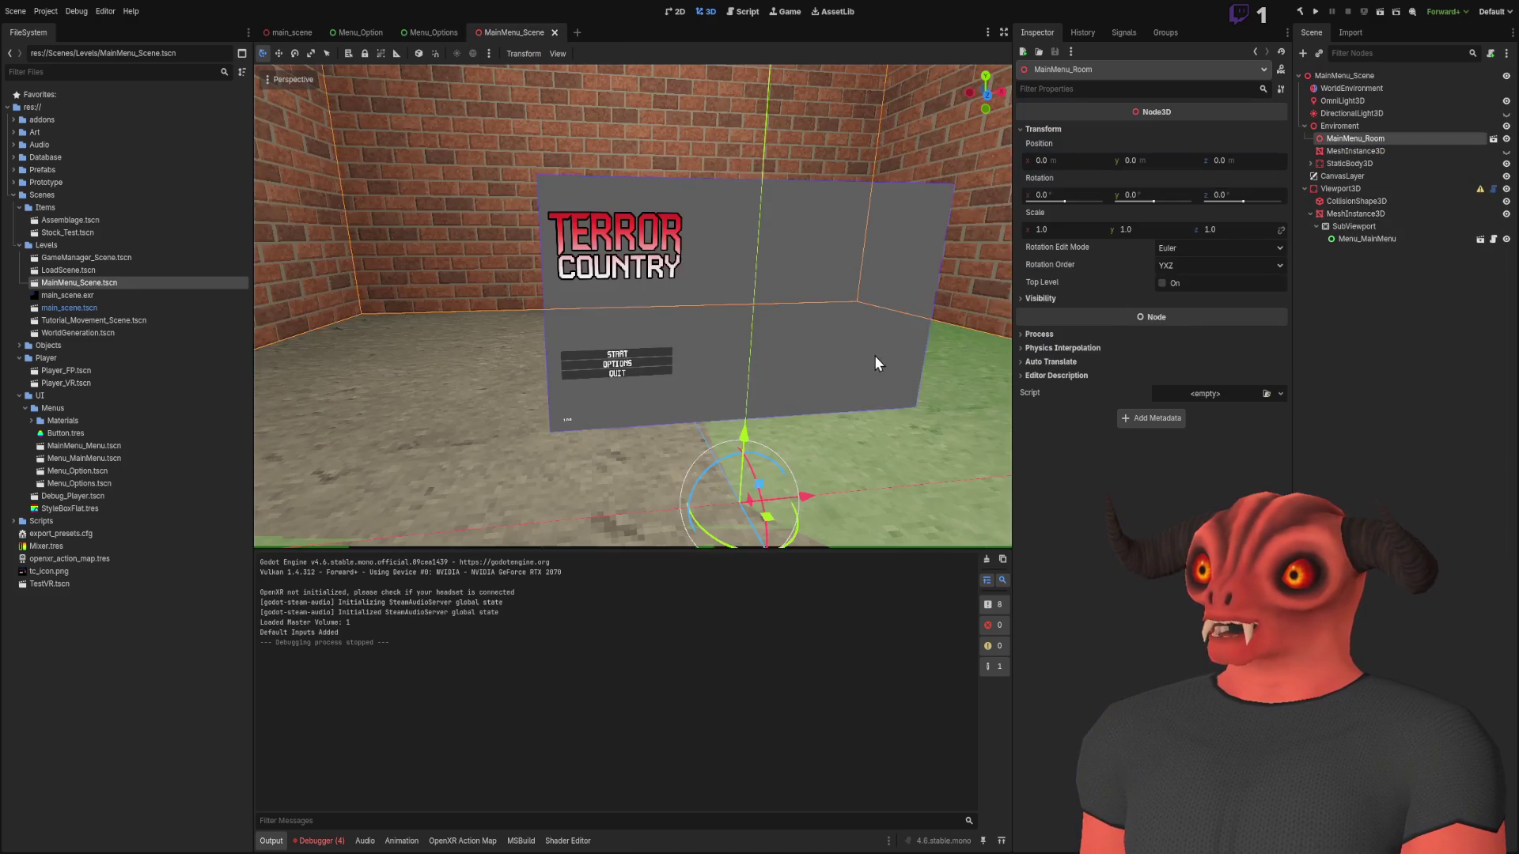
Select the panel's MeshInstance3D and check its viewport texture's resource path
{"action": "left_click", "coordinate": [1358, 237]}
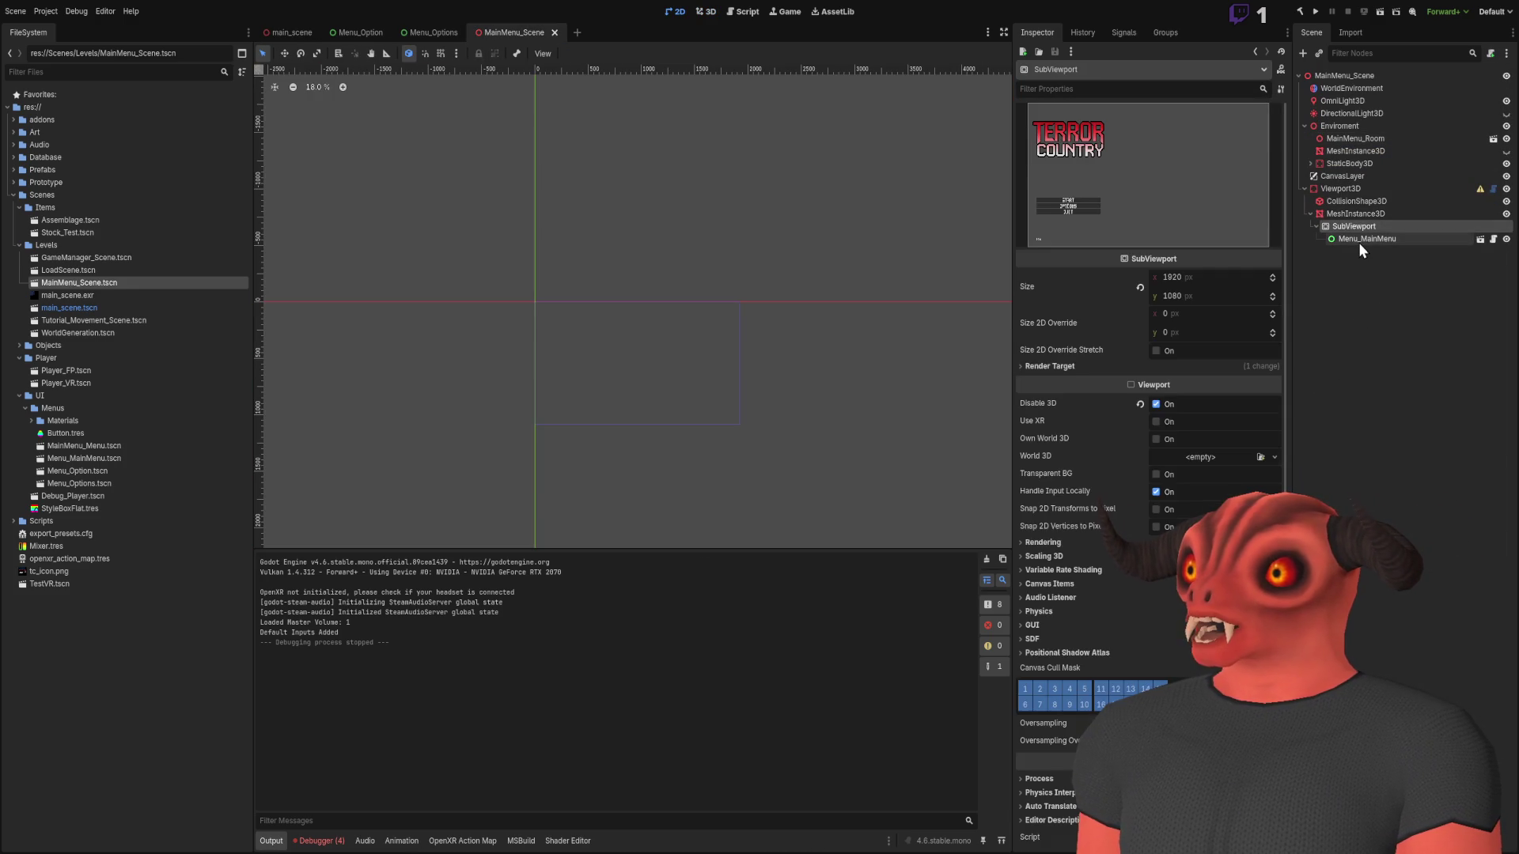
{"action": "left_click", "coordinate": [1352, 213]}
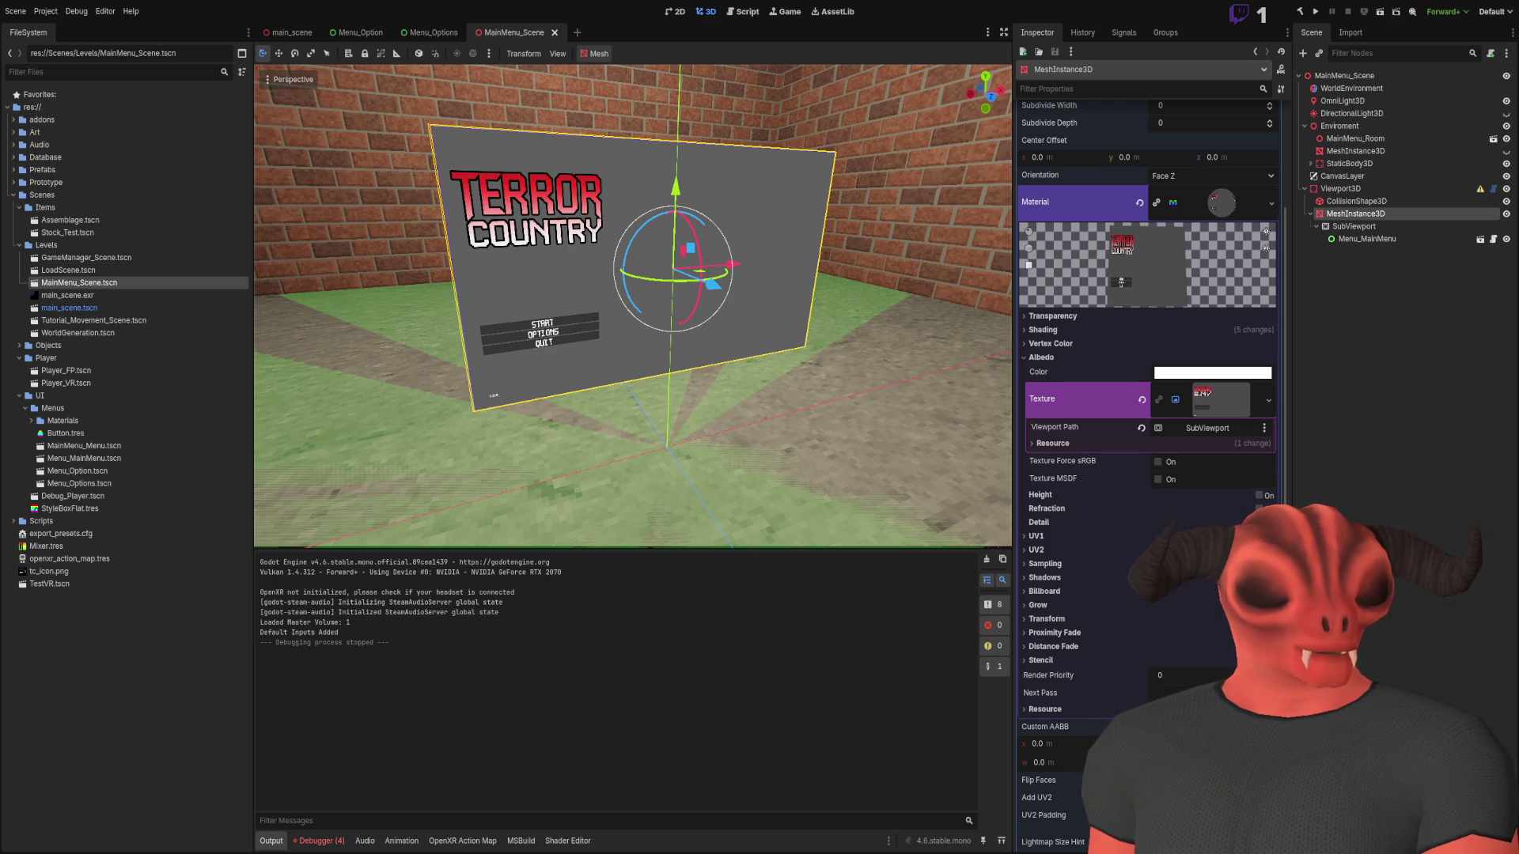
{"action": "left_click", "coordinate": [1085, 443]}
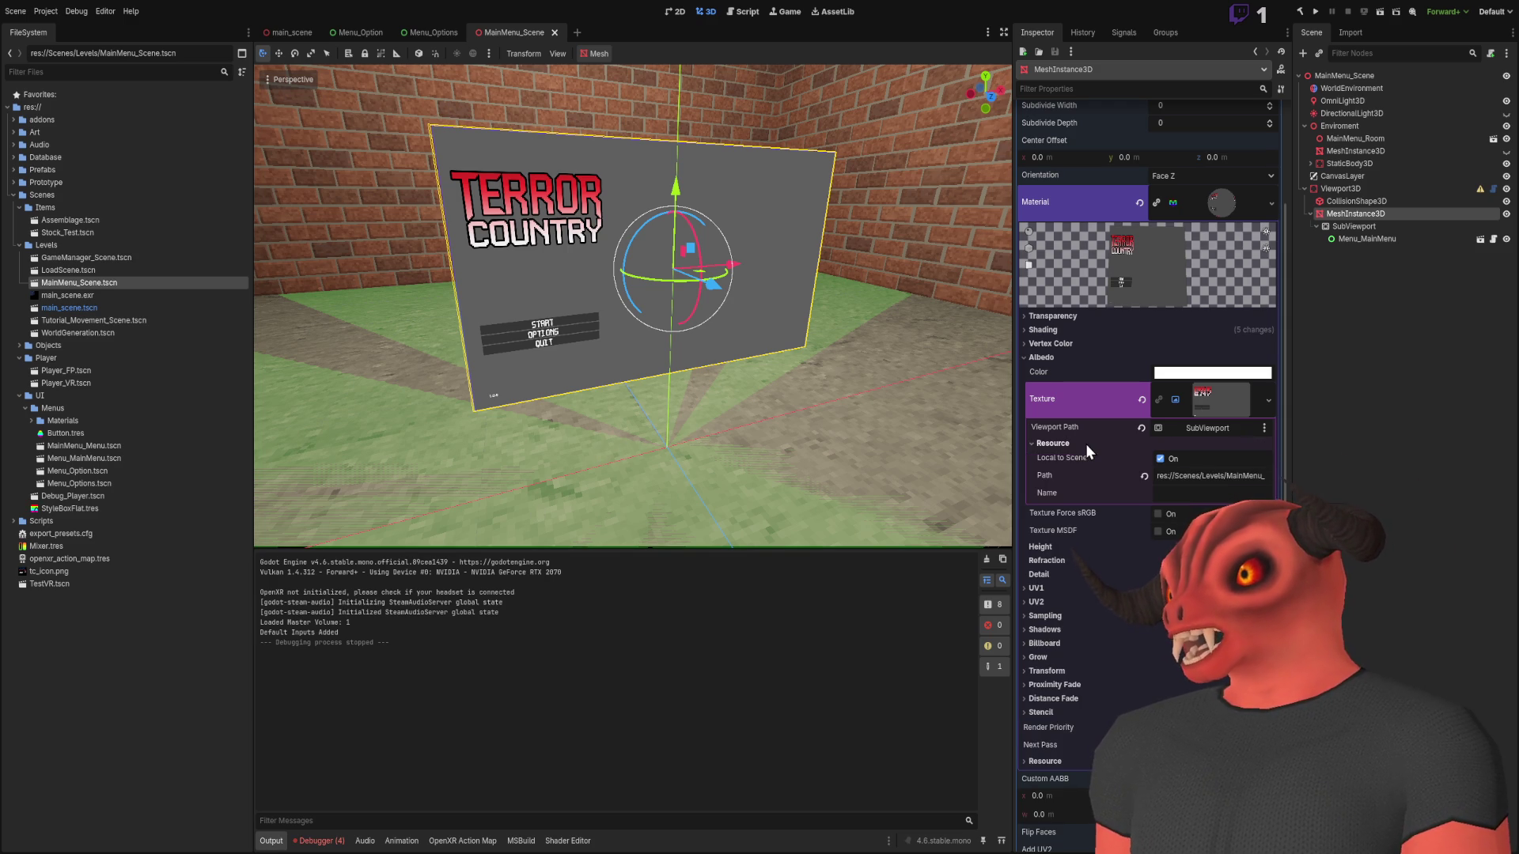
{"action": "left_click", "coordinate": [1177, 472]}
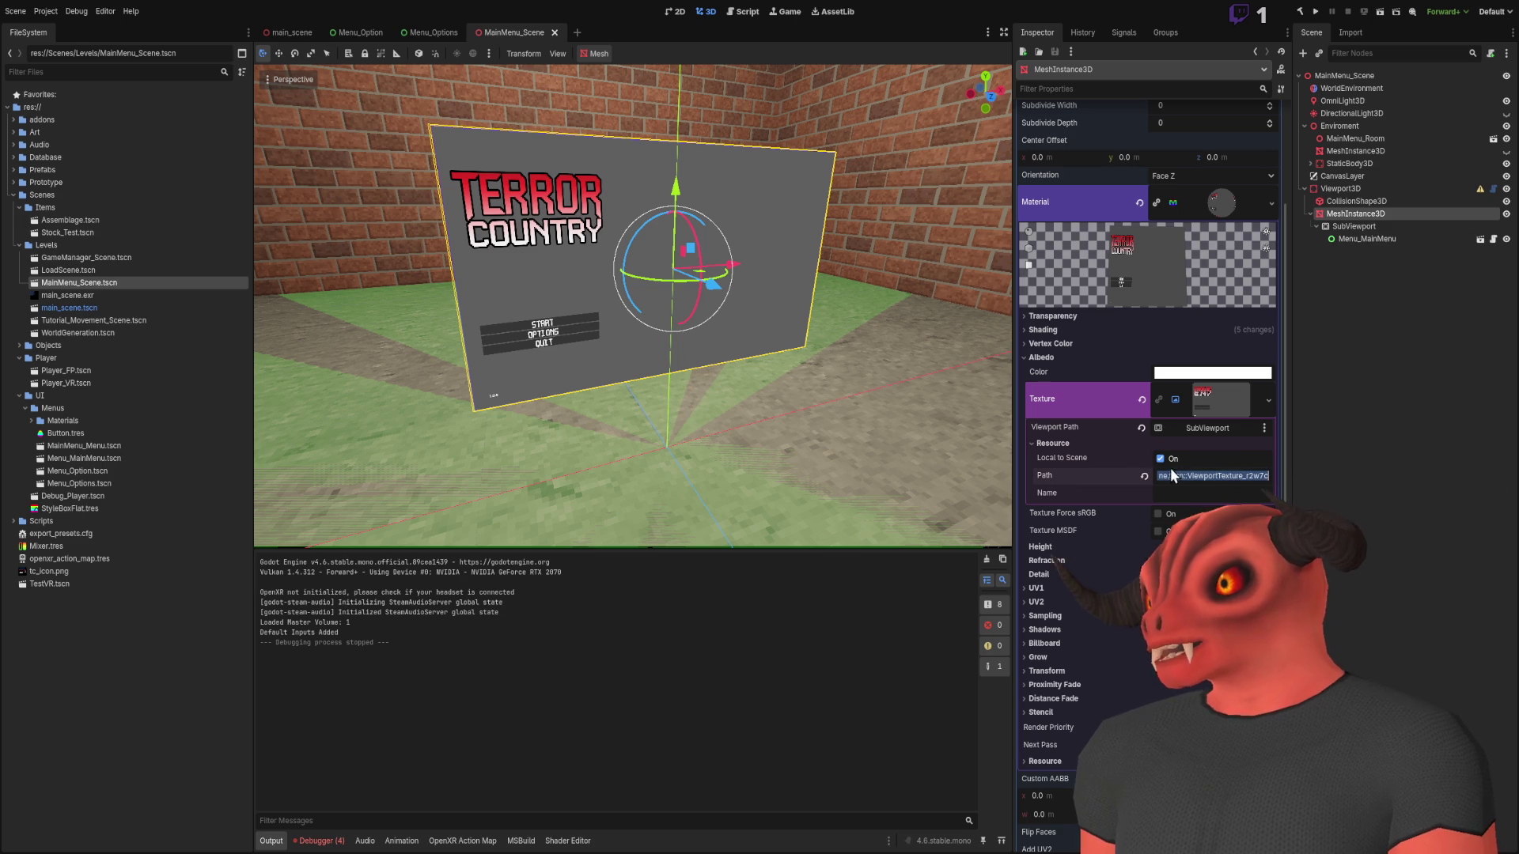
{"action": "left_click", "coordinate": [1041, 441]}
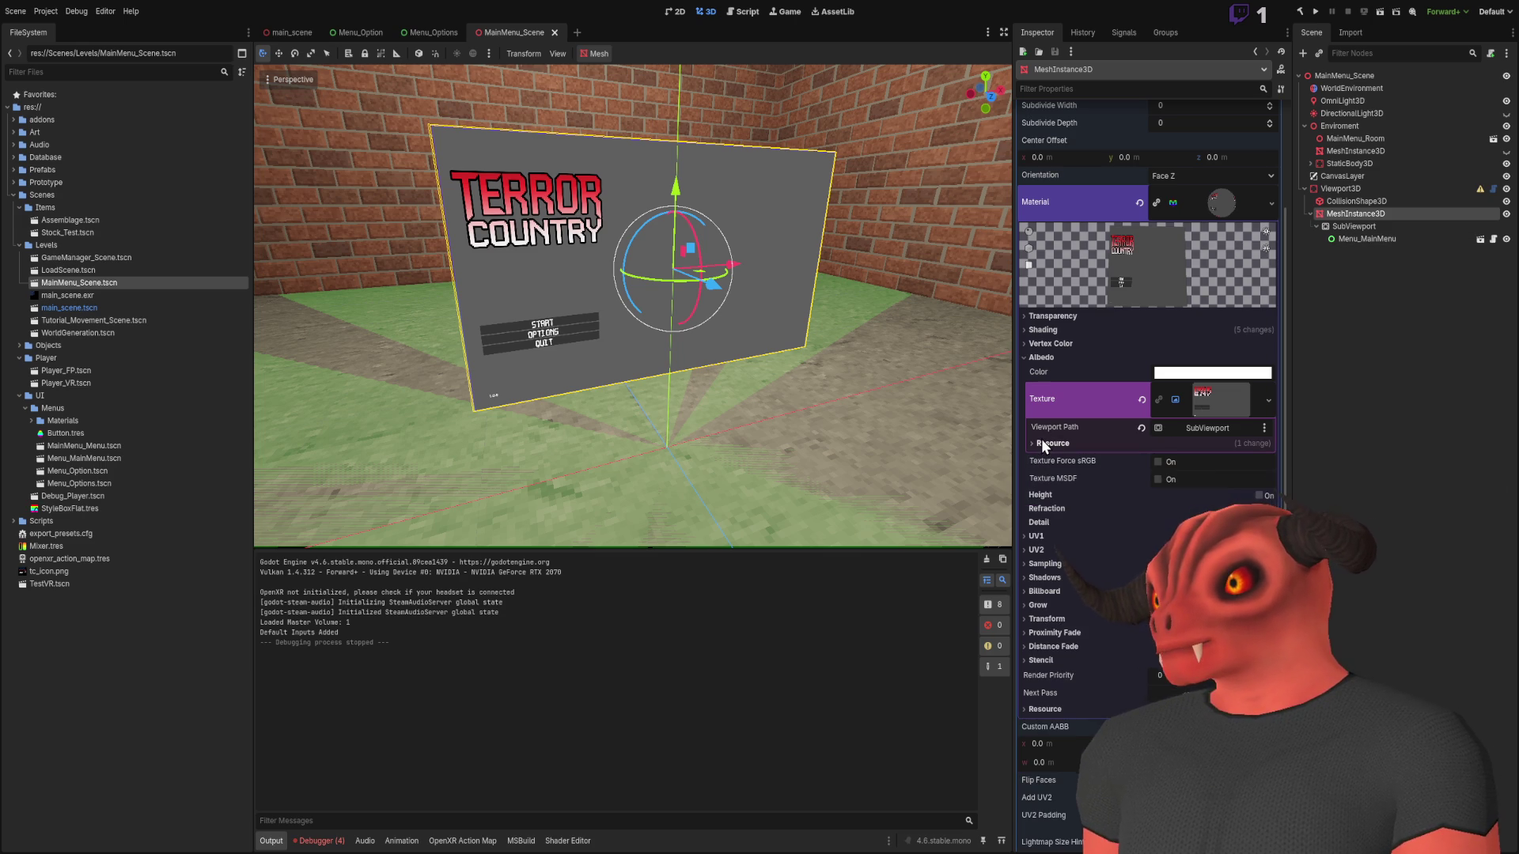
Review the material's Shading and Transparency sections, then switch to main_scene
{"action": "left_click", "coordinate": [1041, 357]}
{"action": "left_click", "coordinate": [1043, 330]}
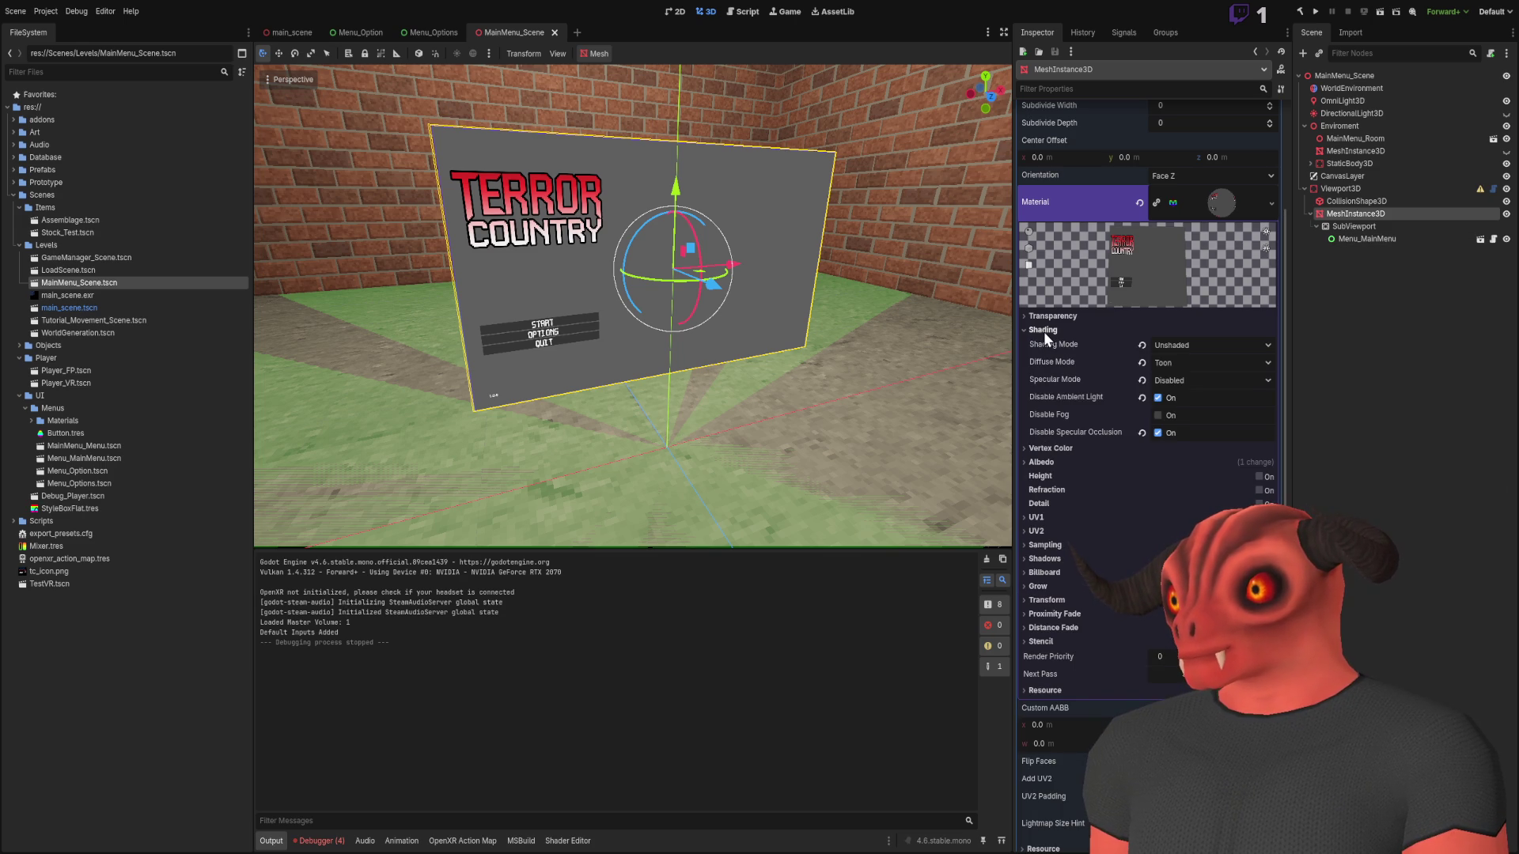
{"action": "left_click", "coordinate": [1043, 330]}
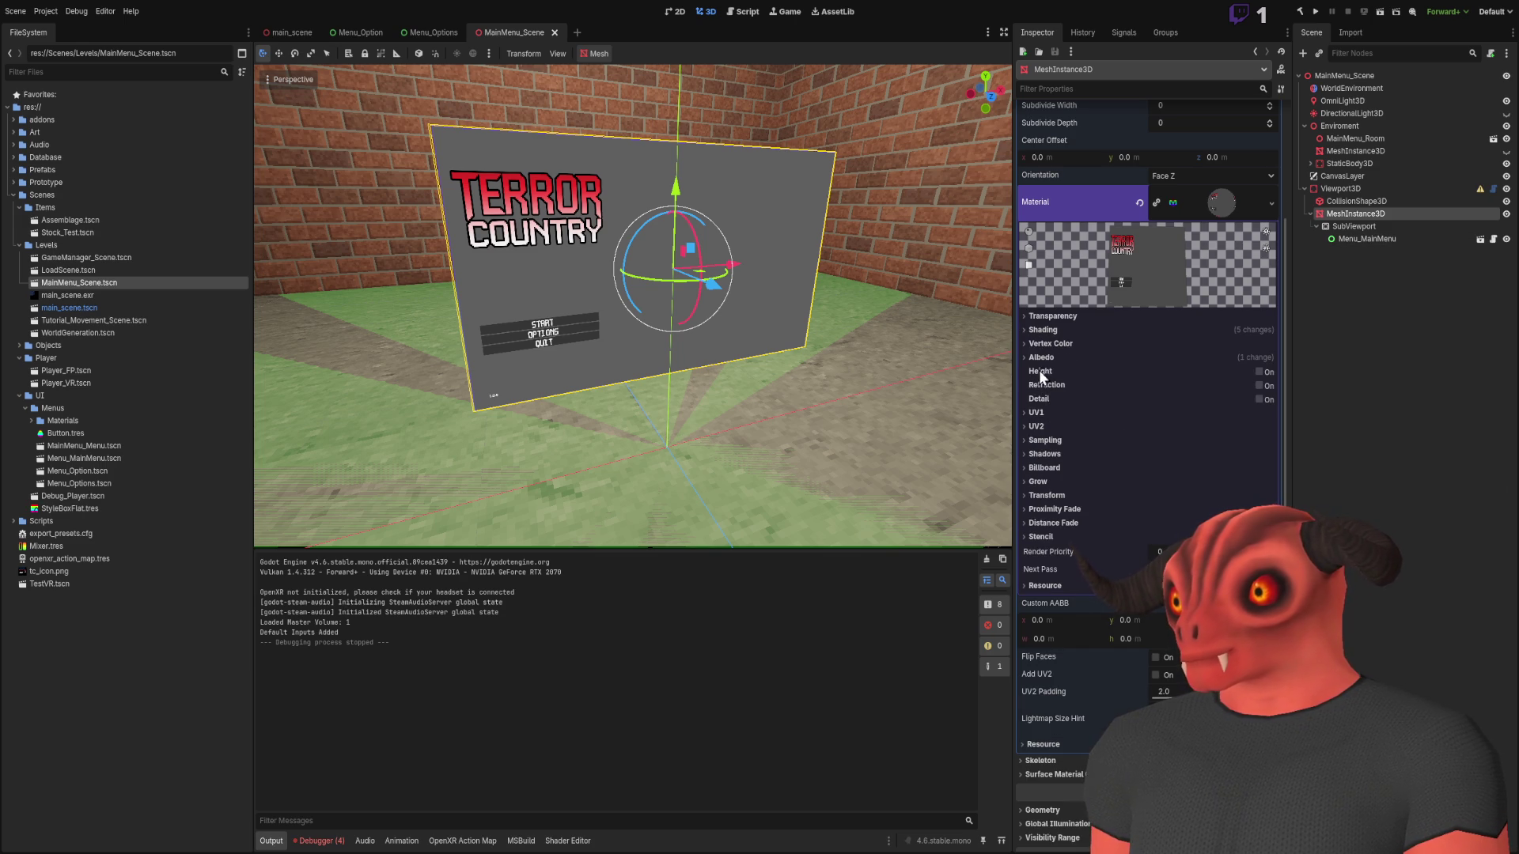
{"action": "left_click", "coordinate": [1047, 316]}
{"action": "left_click", "coordinate": [1047, 317]}
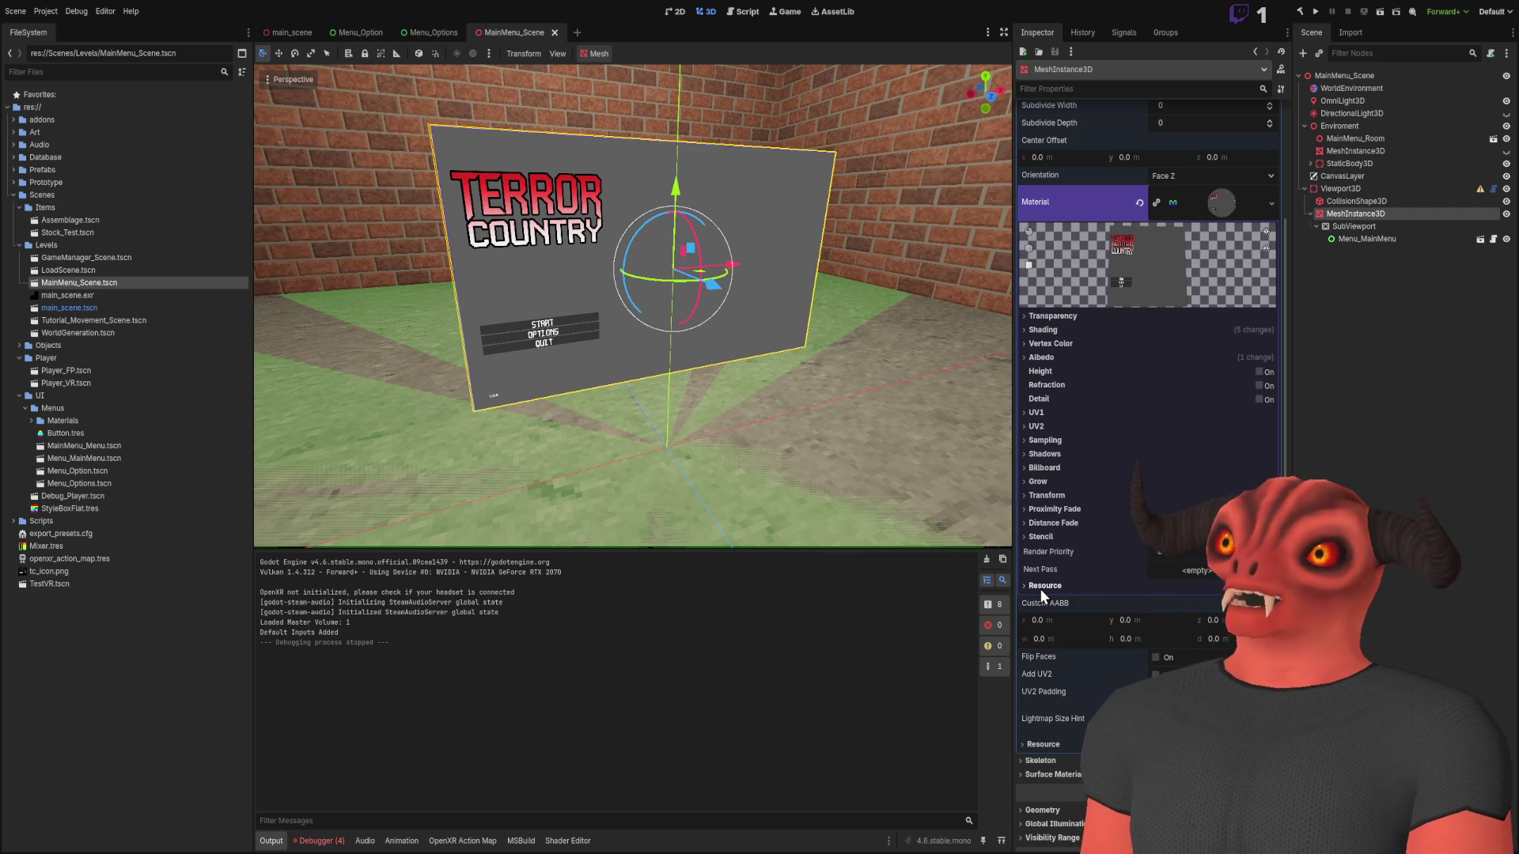
{"action": "left_click", "coordinate": [302, 32]}
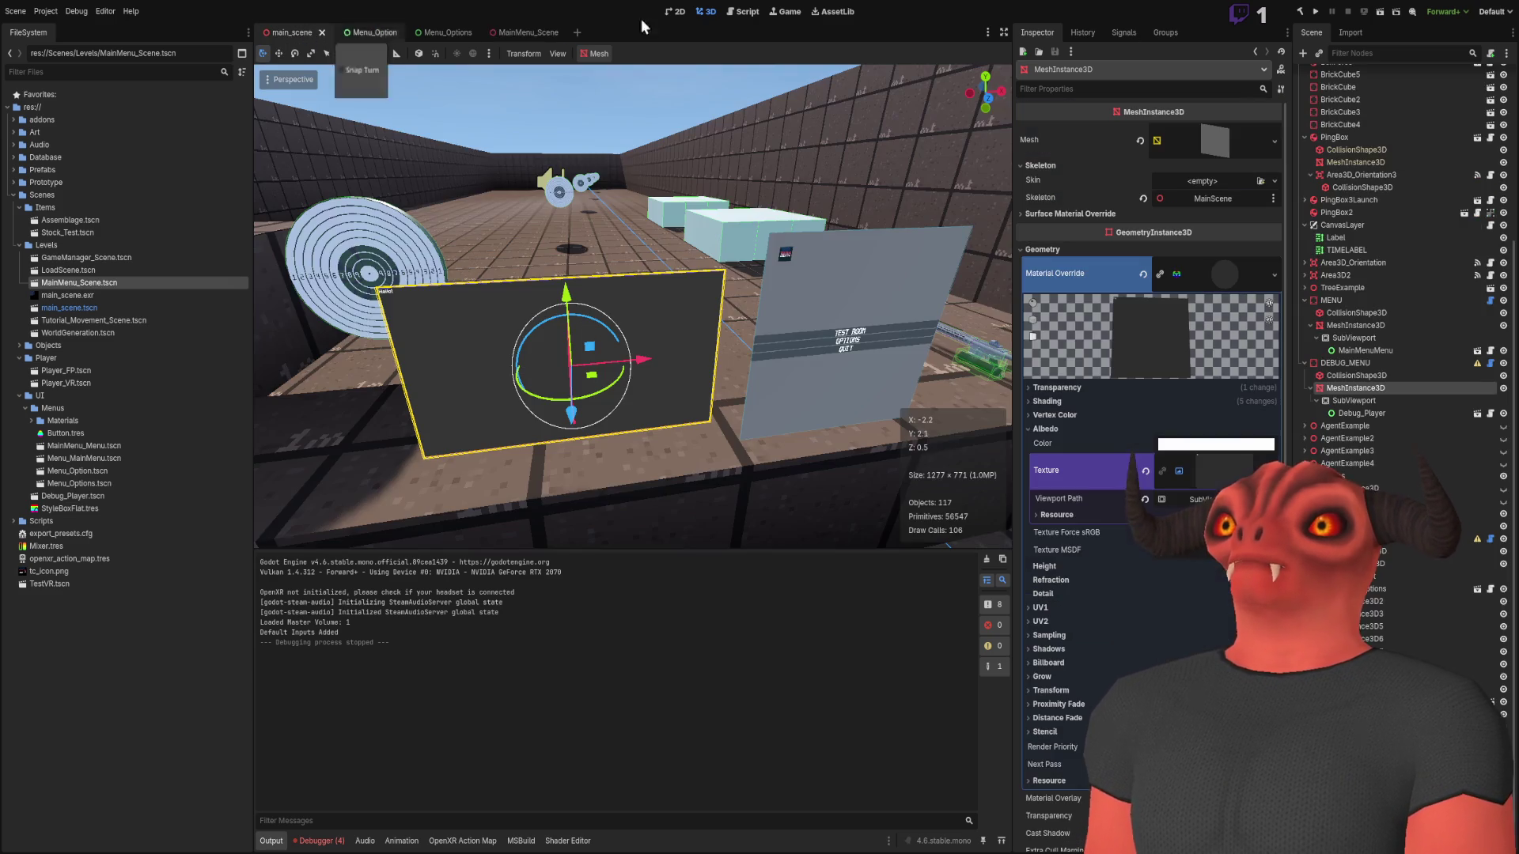
Select DEBUG_MENU, its SubViewport, then the quad's MeshInstance3D to inspect its mesh
{"action": "left_click", "coordinate": [1354, 364]}
{"action": "scroll", "coordinate": [587, 359], "scroll_direction": "up", "scroll_amount": 3}
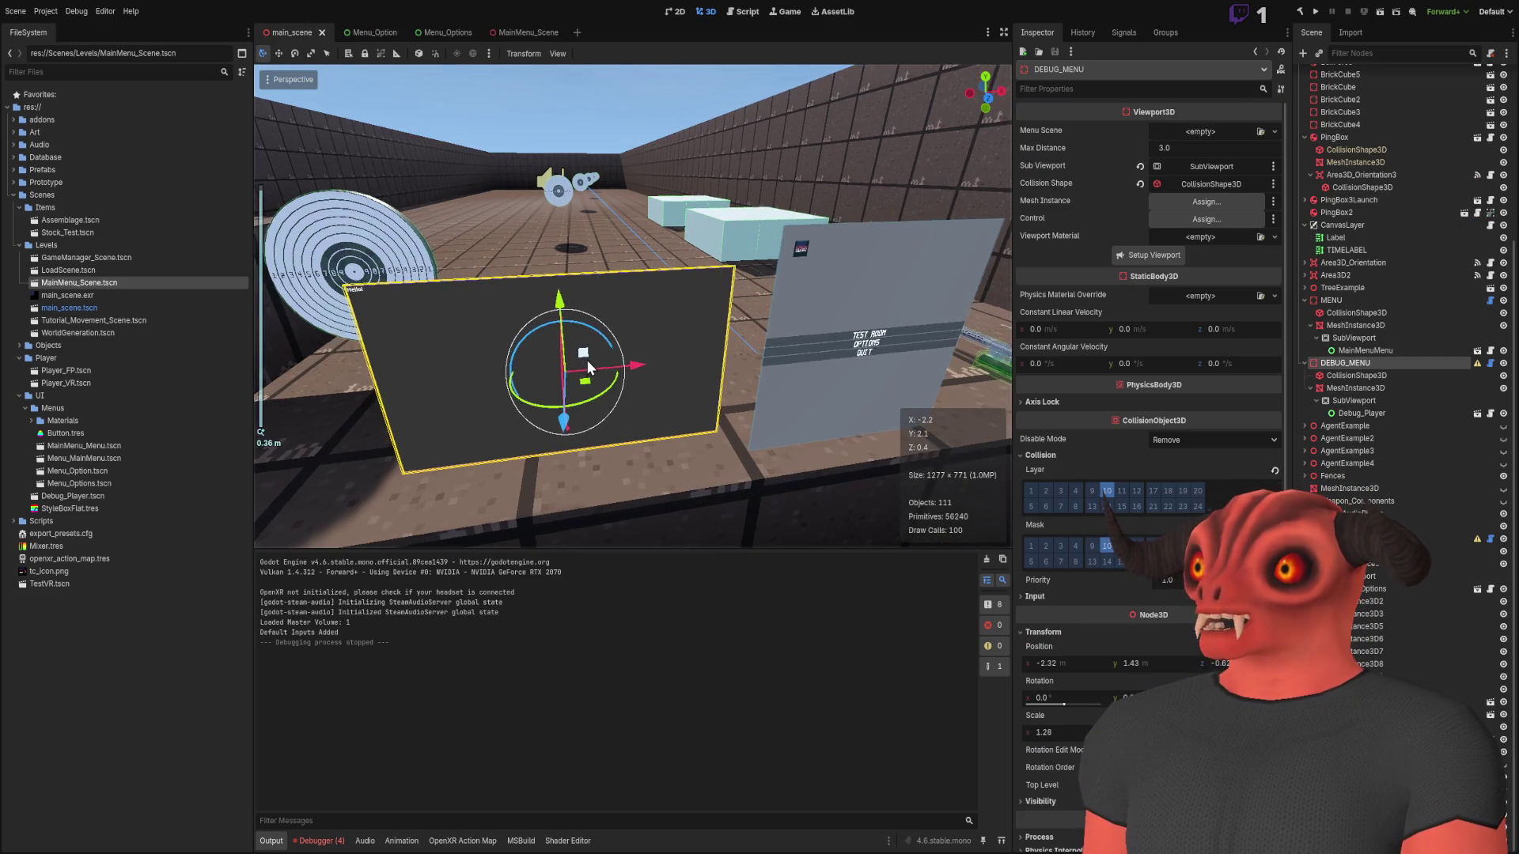
{"action": "left_click", "coordinate": [1354, 401]}
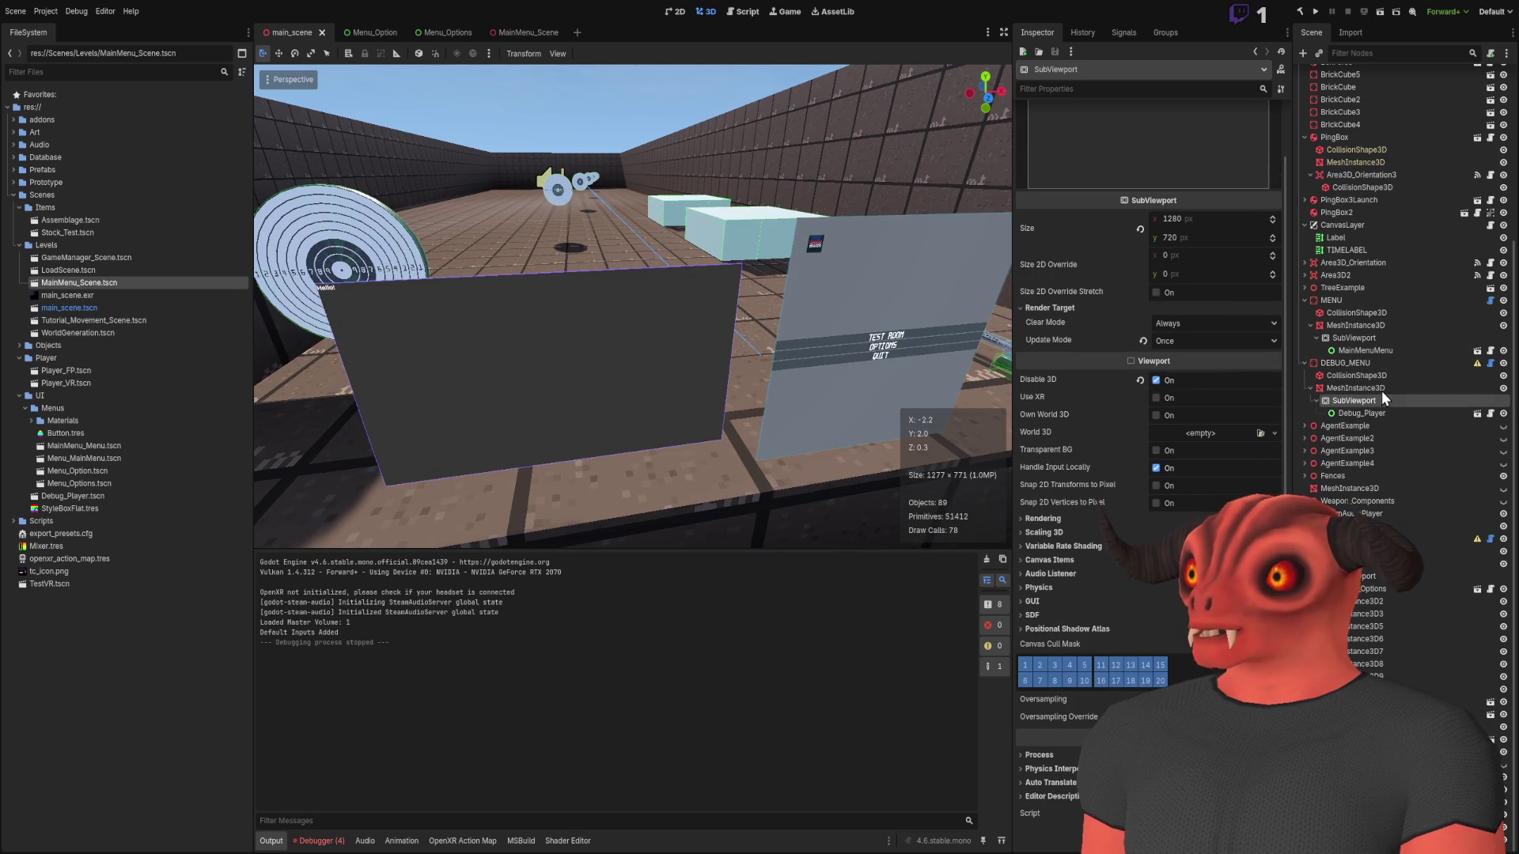
{"action": "left_click", "coordinate": [1382, 389]}
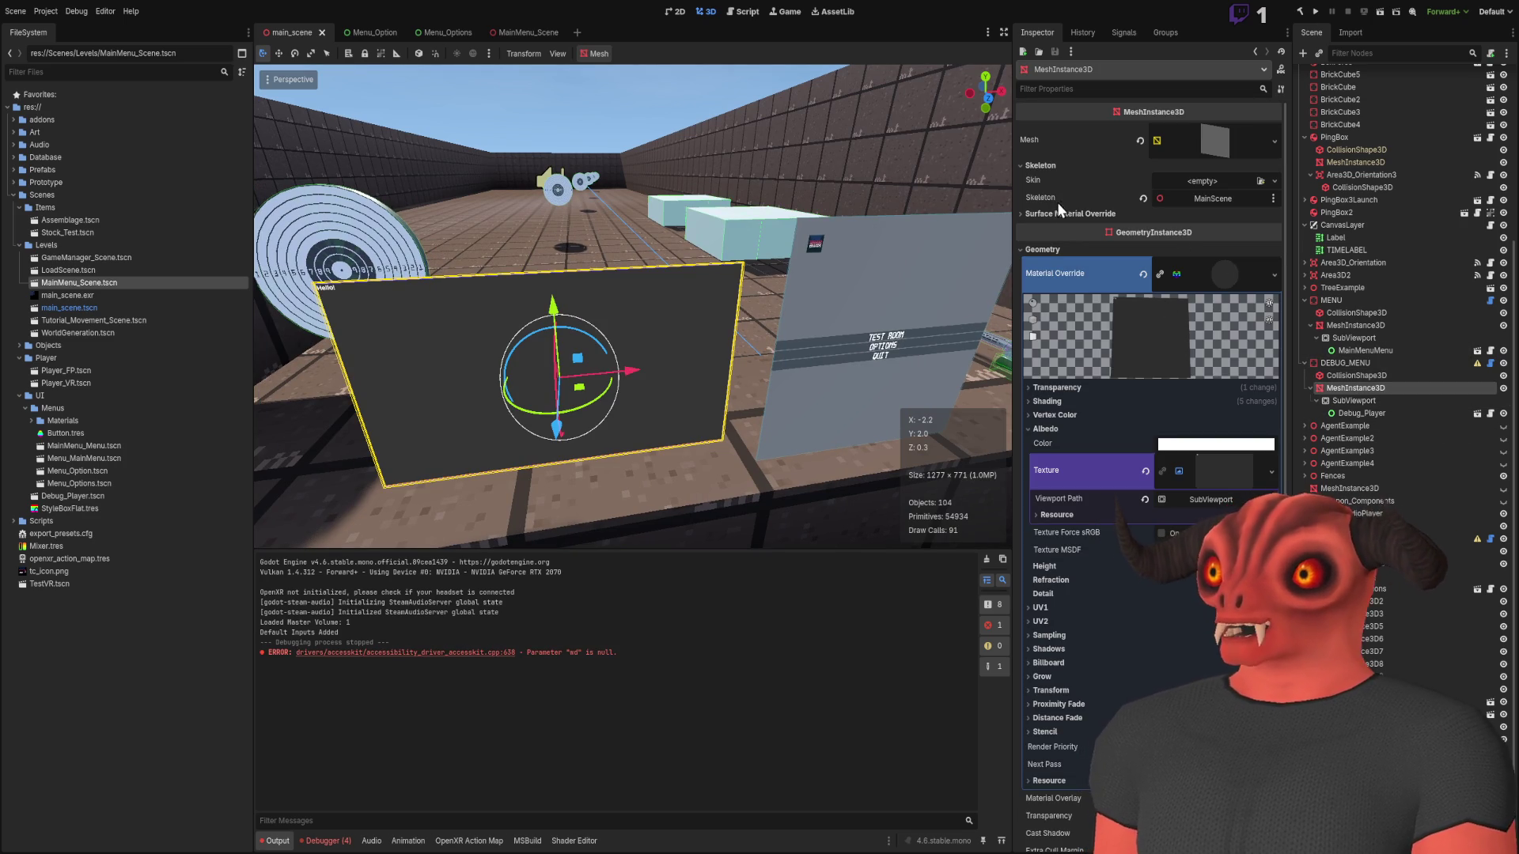
{"action": "left_click", "coordinate": [1237, 138]}
{"action": "left_click", "coordinate": [1237, 136]}
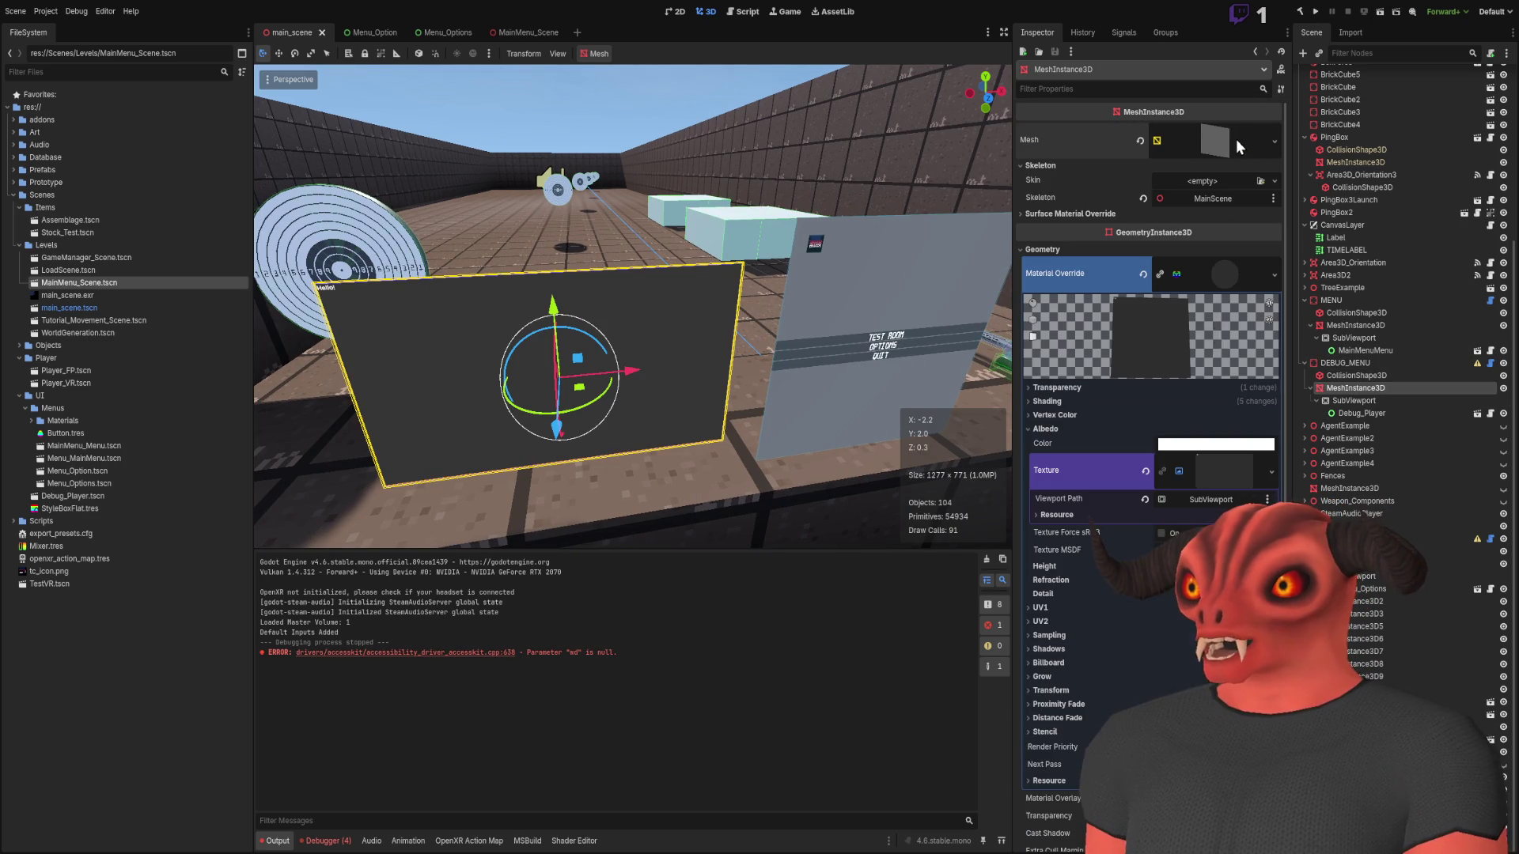
Inspect the Material Override albedo texture's resource path, then switch to MainMenu_Scene
{"action": "scroll", "coordinate": [1199, 362], "scroll_direction": "down", "scroll_amount": 5}
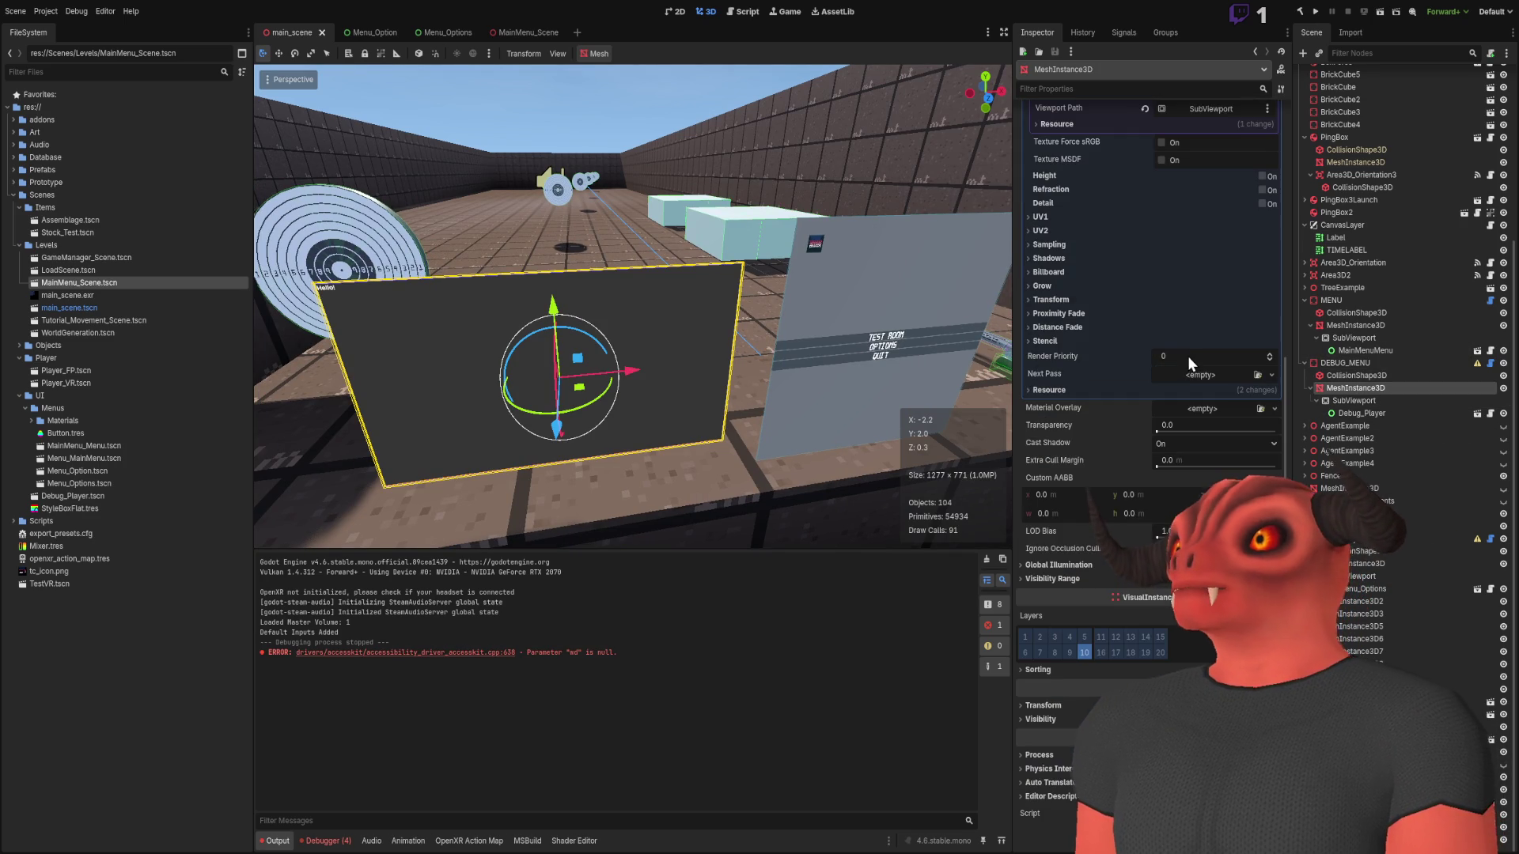
{"action": "left_click", "coordinate": [1060, 390]}
{"action": "left_click_drag", "start_coordinate": [1158, 422], "coordinate": [1464, 418]}
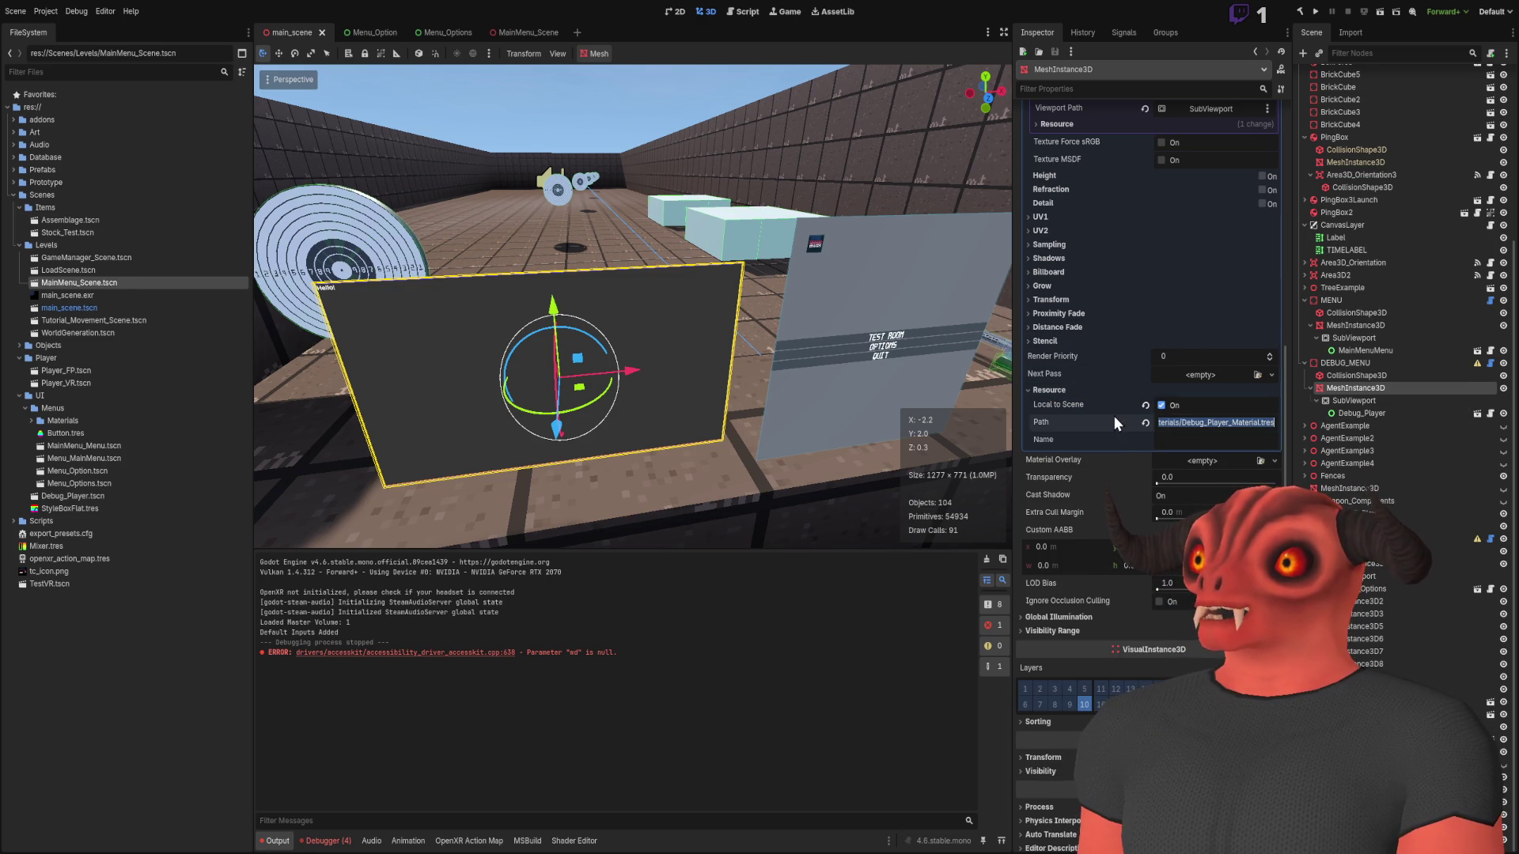
{"action": "left_click", "coordinate": [1045, 390]}
{"action": "scroll", "coordinate": [1108, 364], "scroll_direction": "up", "scroll_amount": 4}
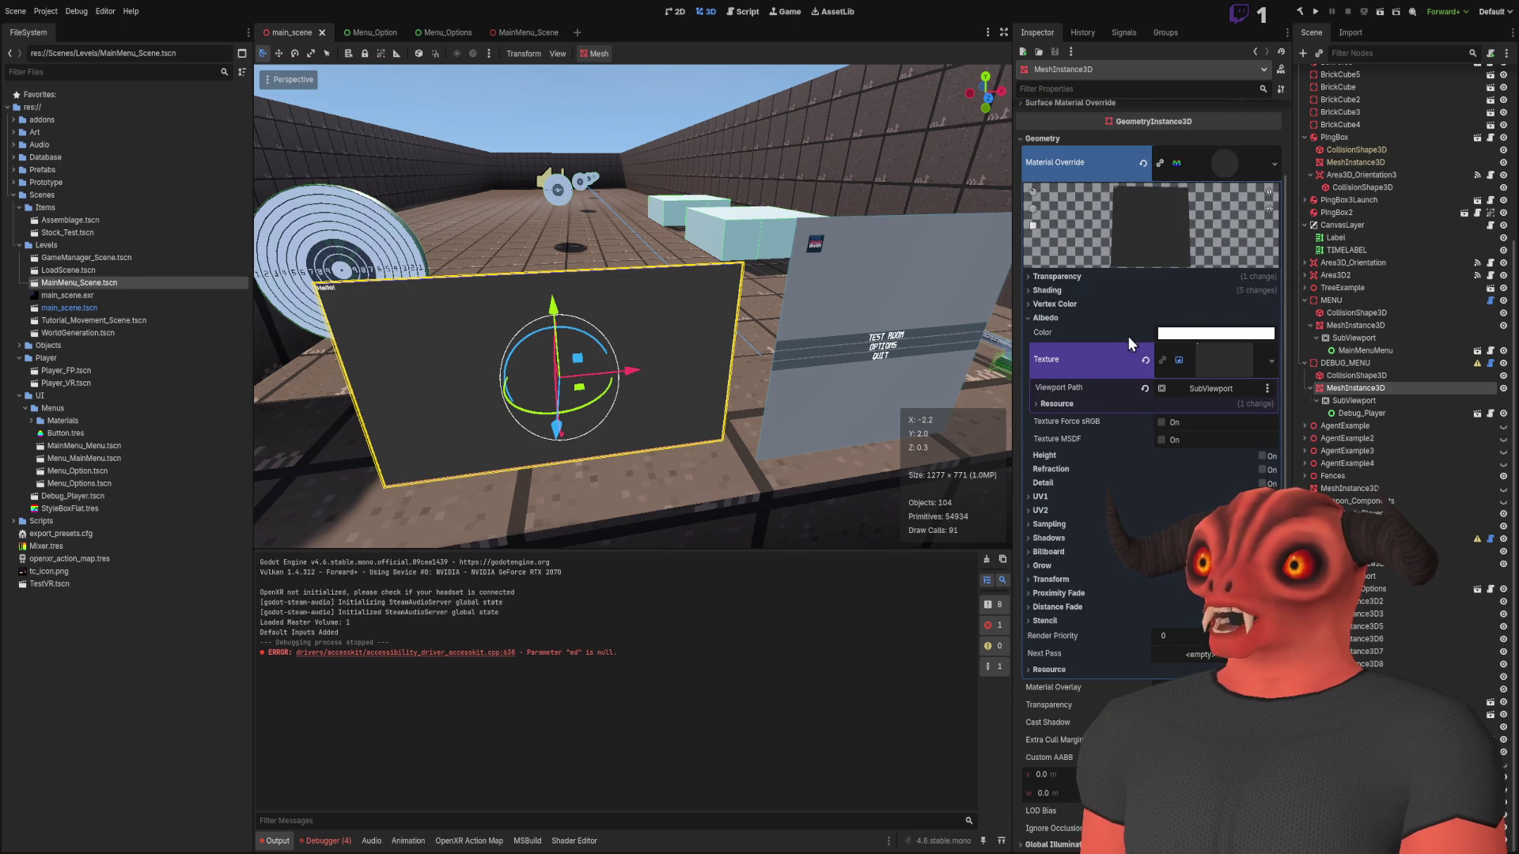
{"action": "left_click", "coordinate": [1058, 404]}
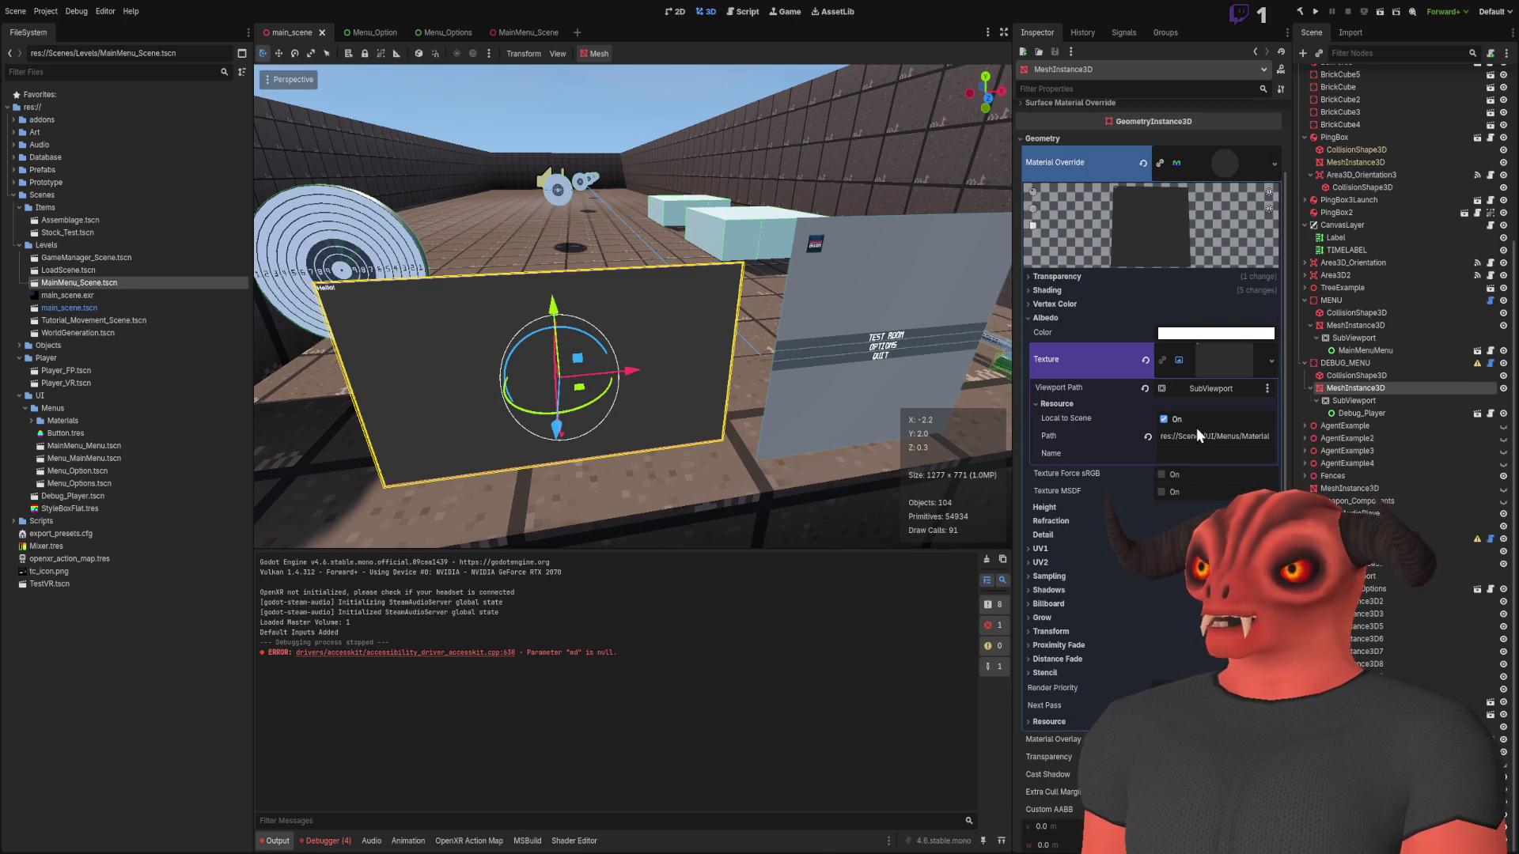
{"action": "left_click", "coordinate": [510, 32]}
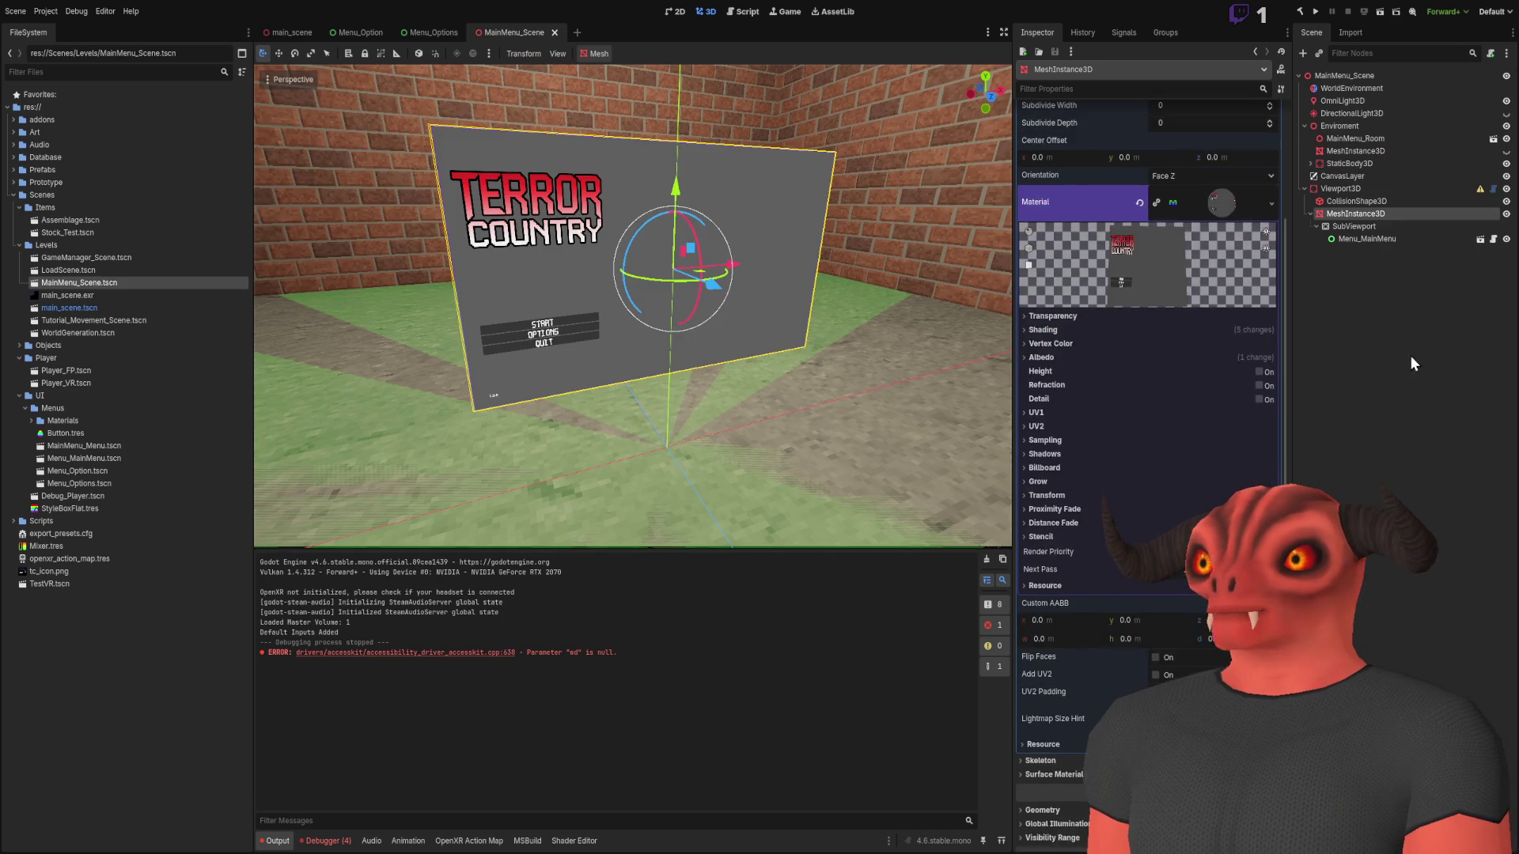
Expand the albedo viewport texture's Resource details and copy its Path text
{"action": "scroll", "coordinate": [1175, 332], "scroll_direction": "down", "scroll_amount": 5}
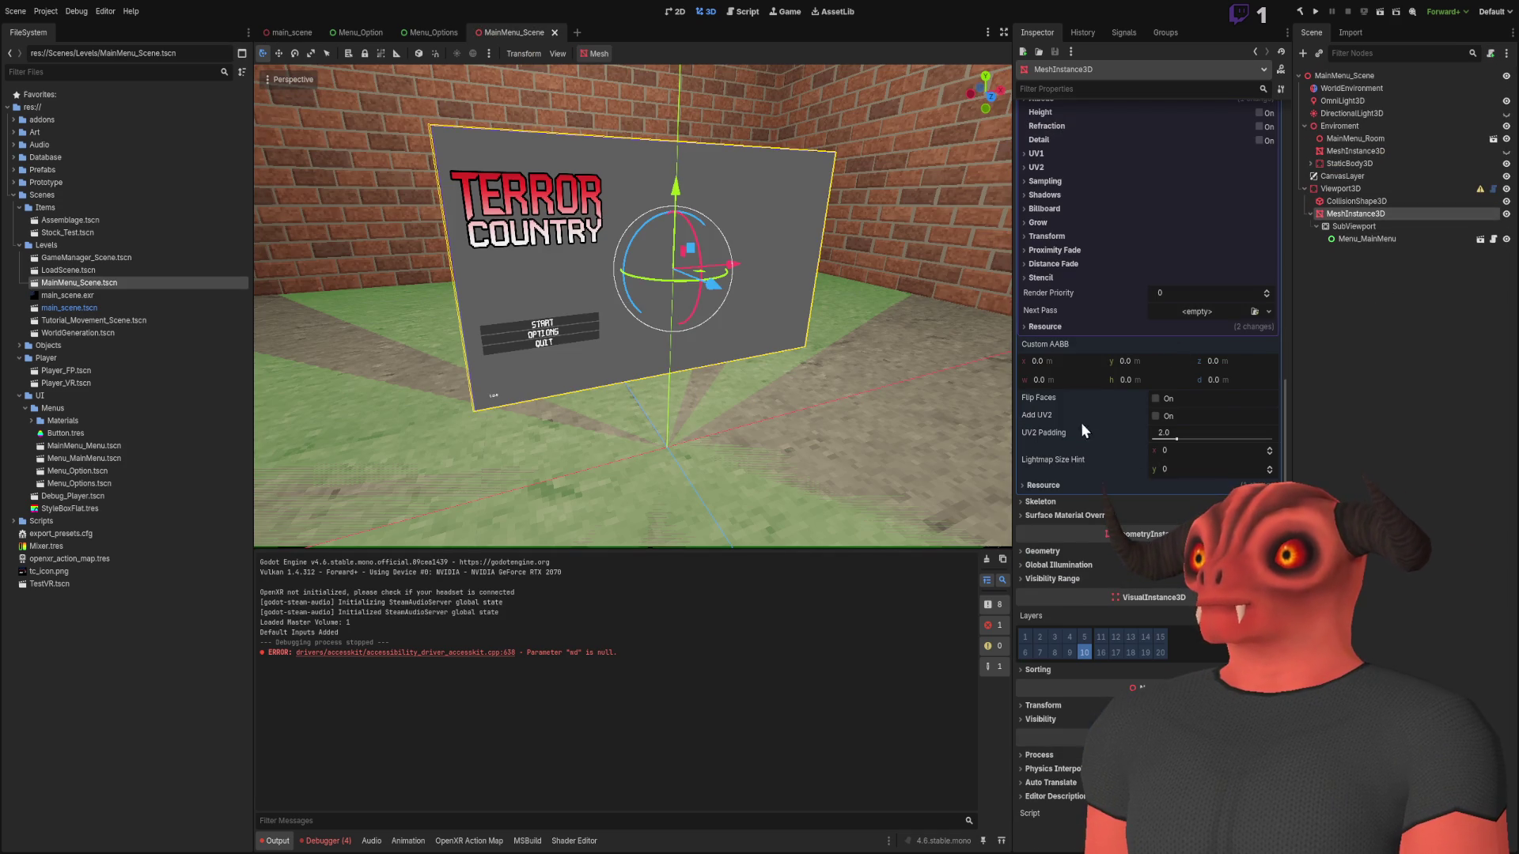
{"action": "left_click", "coordinate": [1037, 326]}
{"action": "left_click", "coordinate": [1047, 328]}
{"action": "scroll", "coordinate": [1142, 336], "scroll_direction": "up", "scroll_amount": 6}
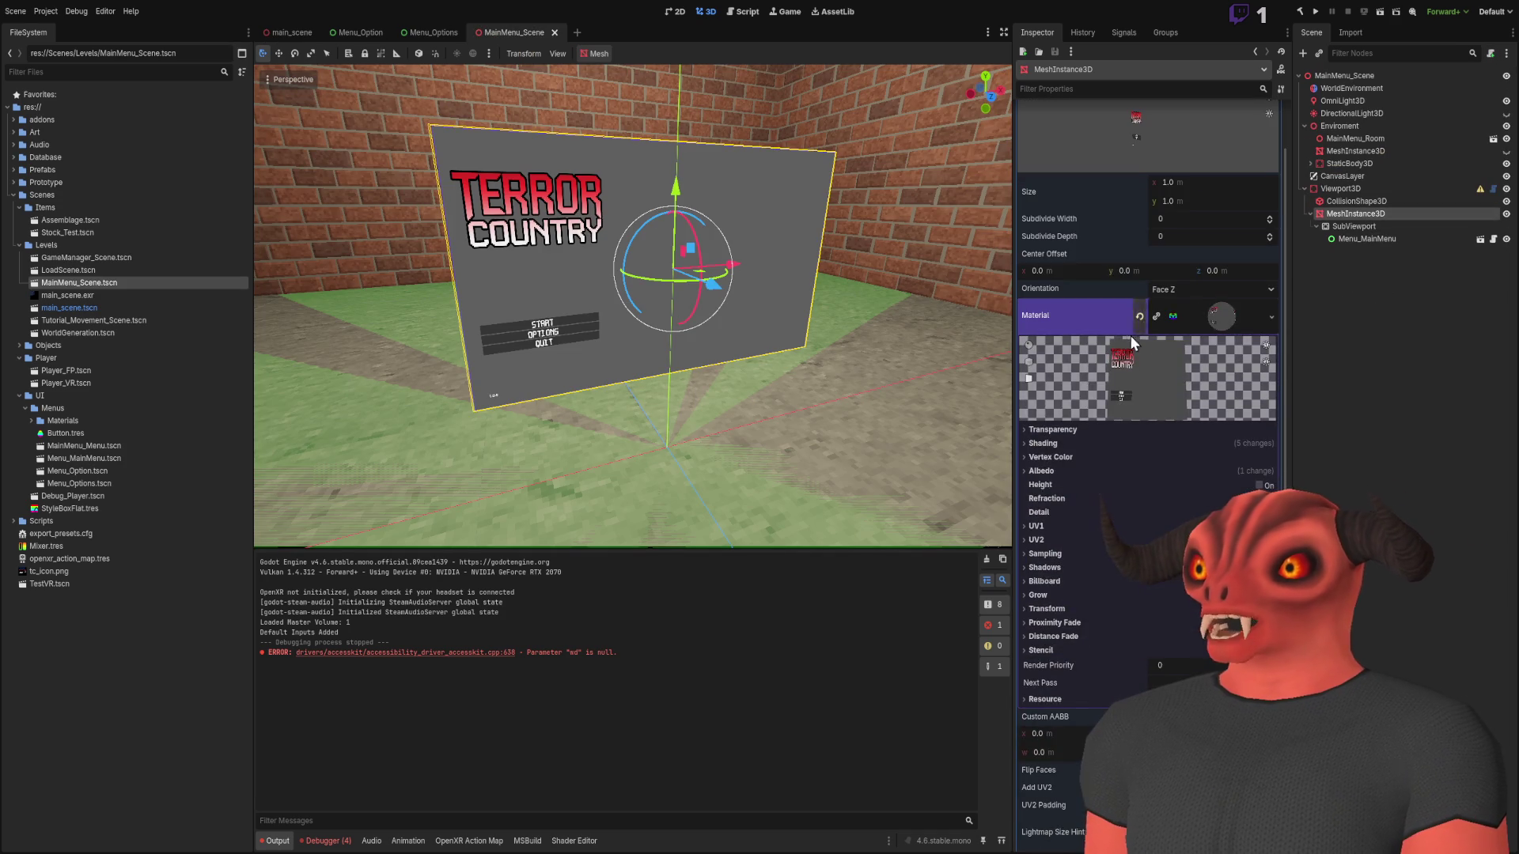
{"action": "left_click", "coordinate": [1091, 556]}
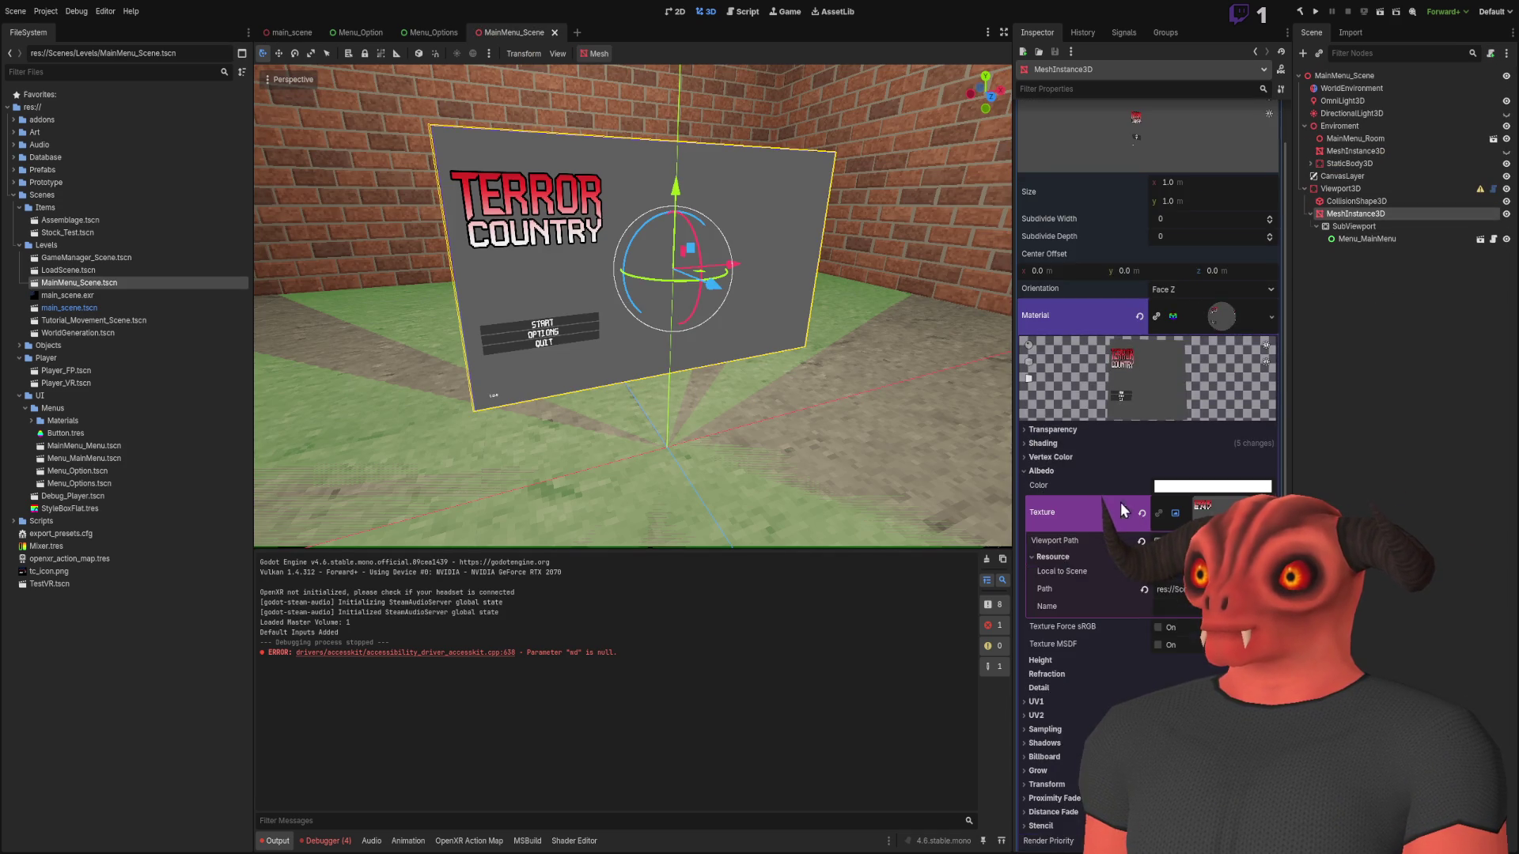
{"action": "scroll", "coordinate": [1110, 509], "scroll_direction": "down", "scroll_amount": 5}
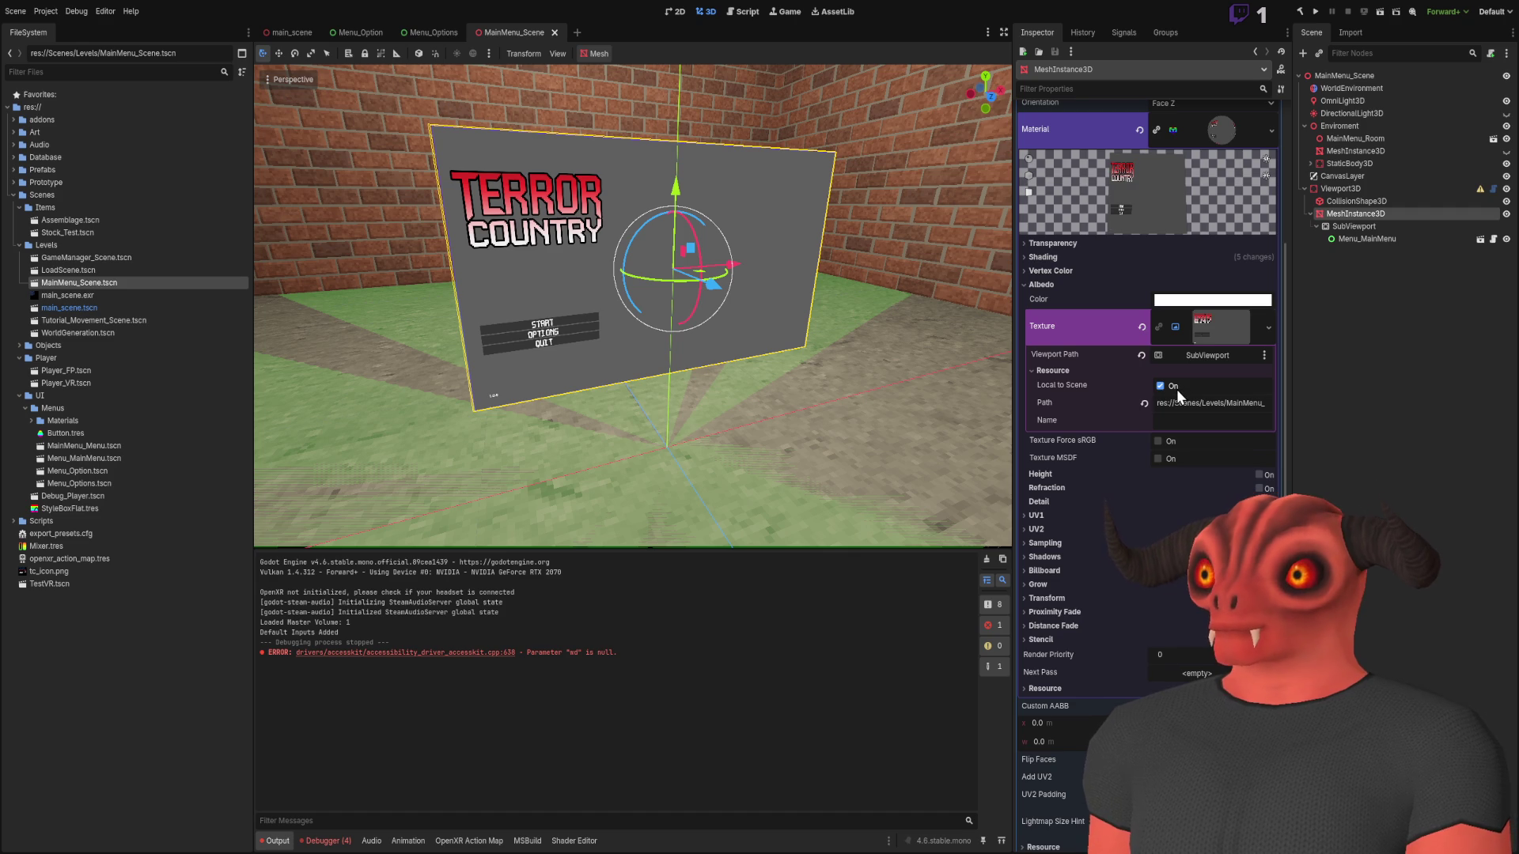
{"action": "left_click_drag", "start_coordinate": [1176, 403], "coordinate": [1243, 403]}
{"action": "key", "text": "ctrl+a"}
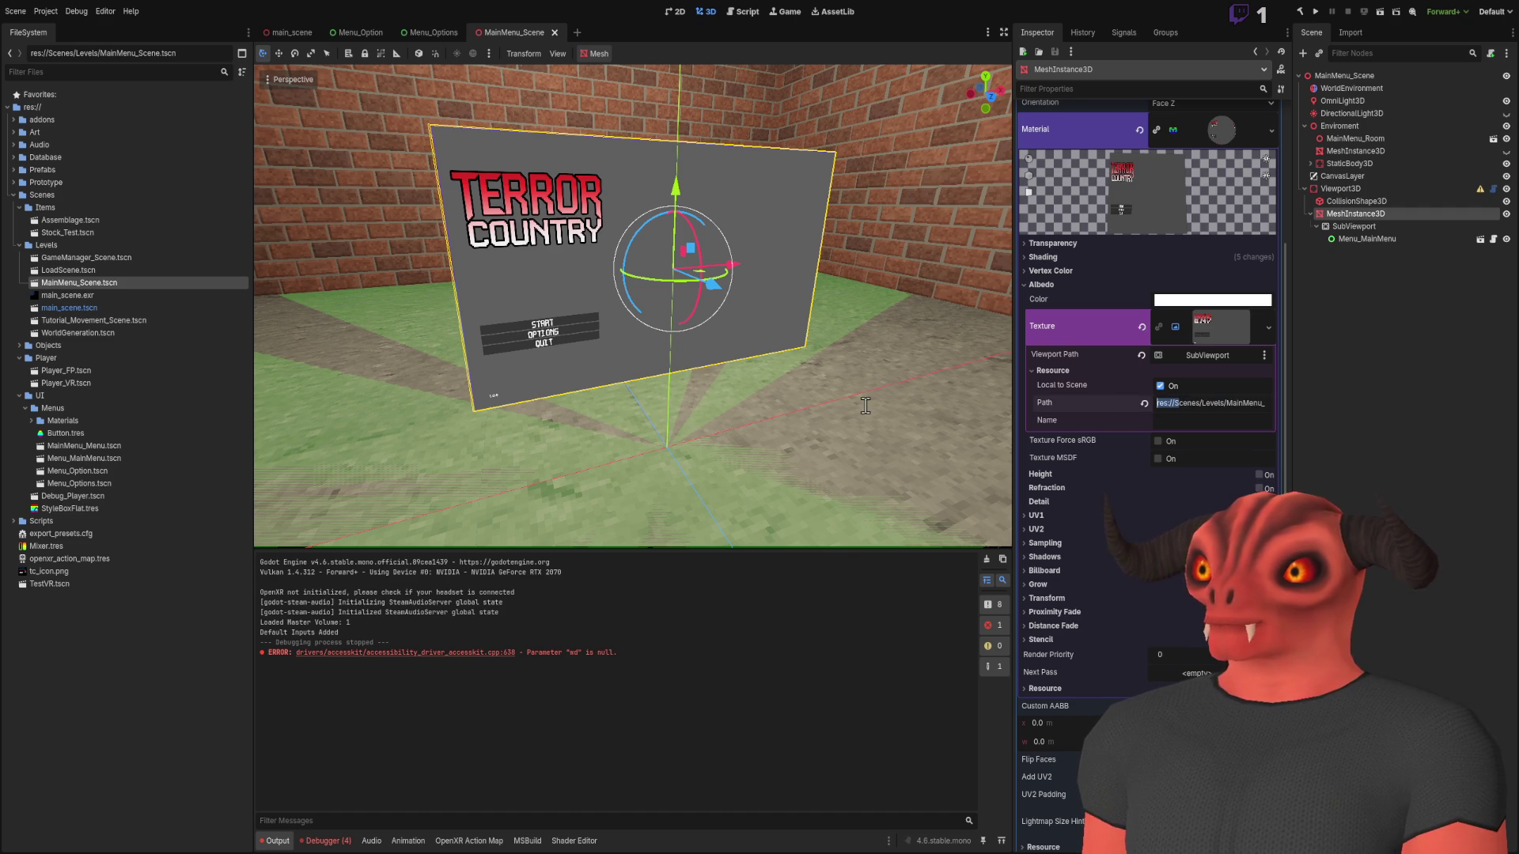
{"action": "key", "text": "ctrl+c"}
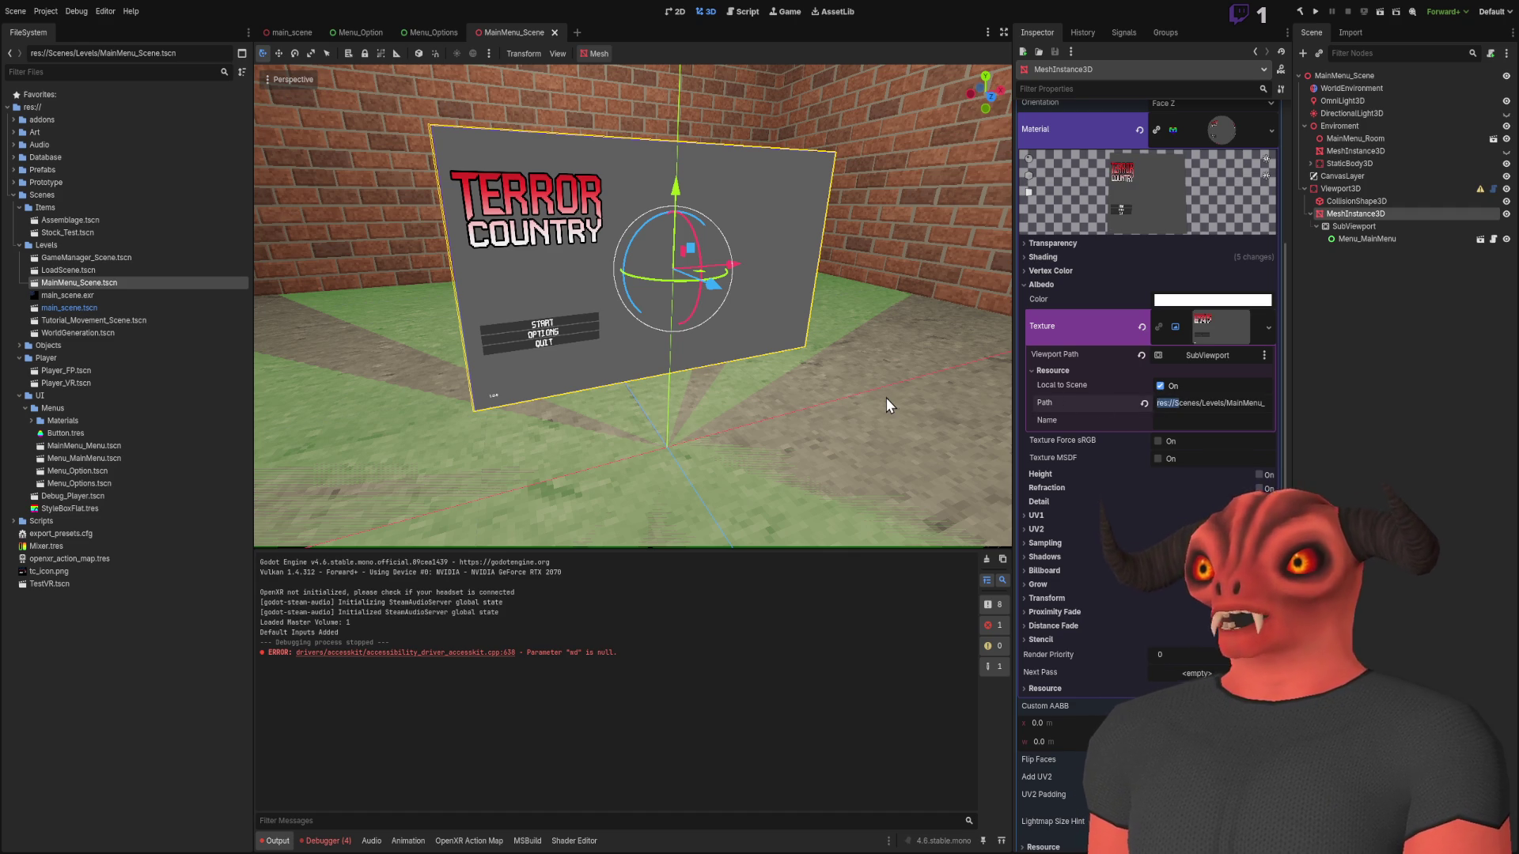
Run MainMenu_Scene, walk toward the magenta panel, stop, and reselect the quad mesh
{"action": "left_click", "coordinate": [1388, 290]}
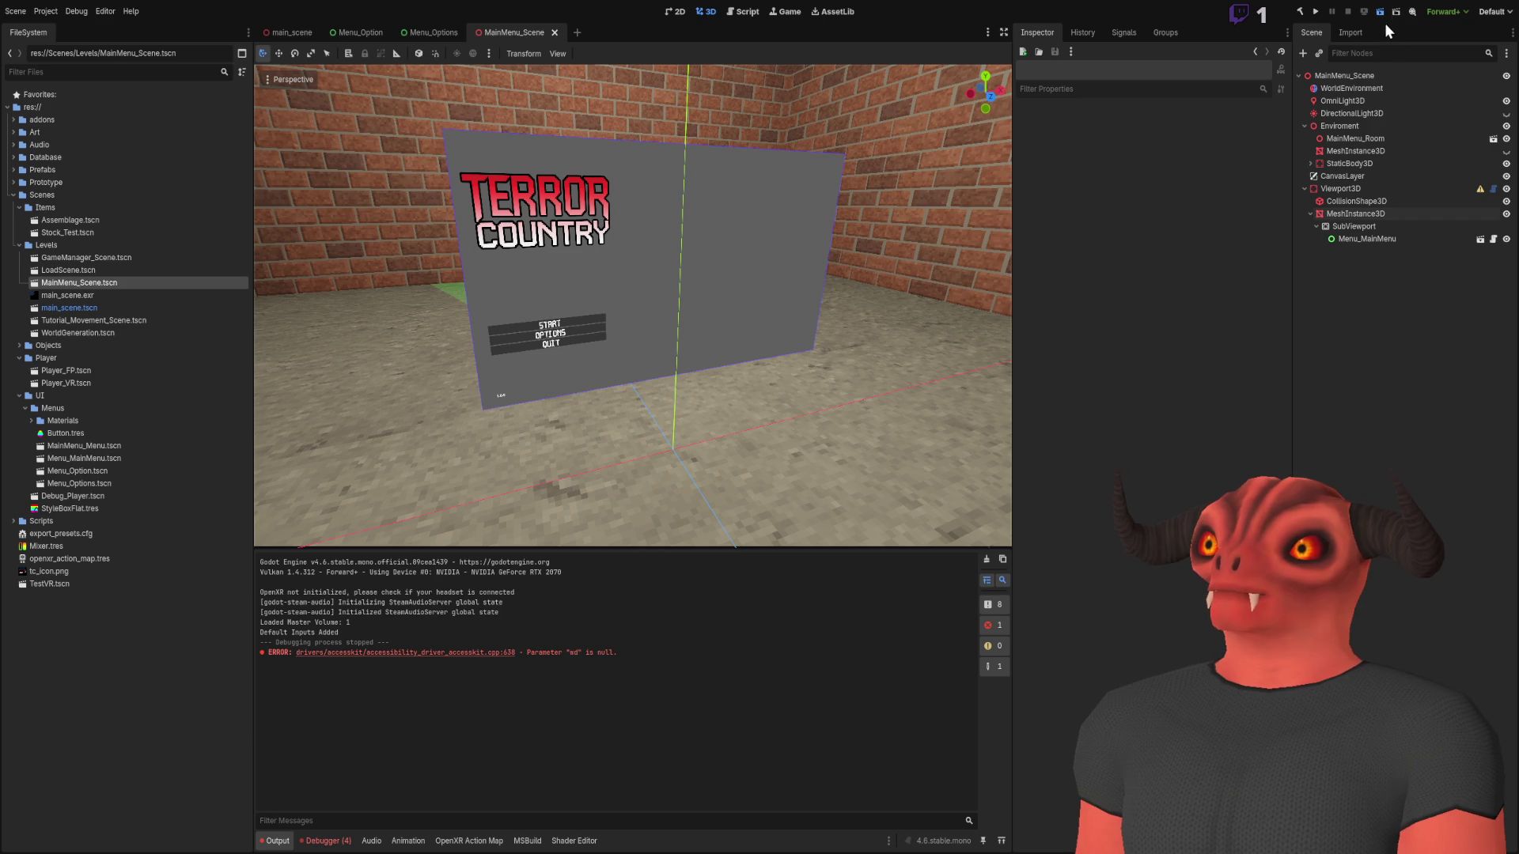
{"action": "left_click", "coordinate": [1381, 12]}
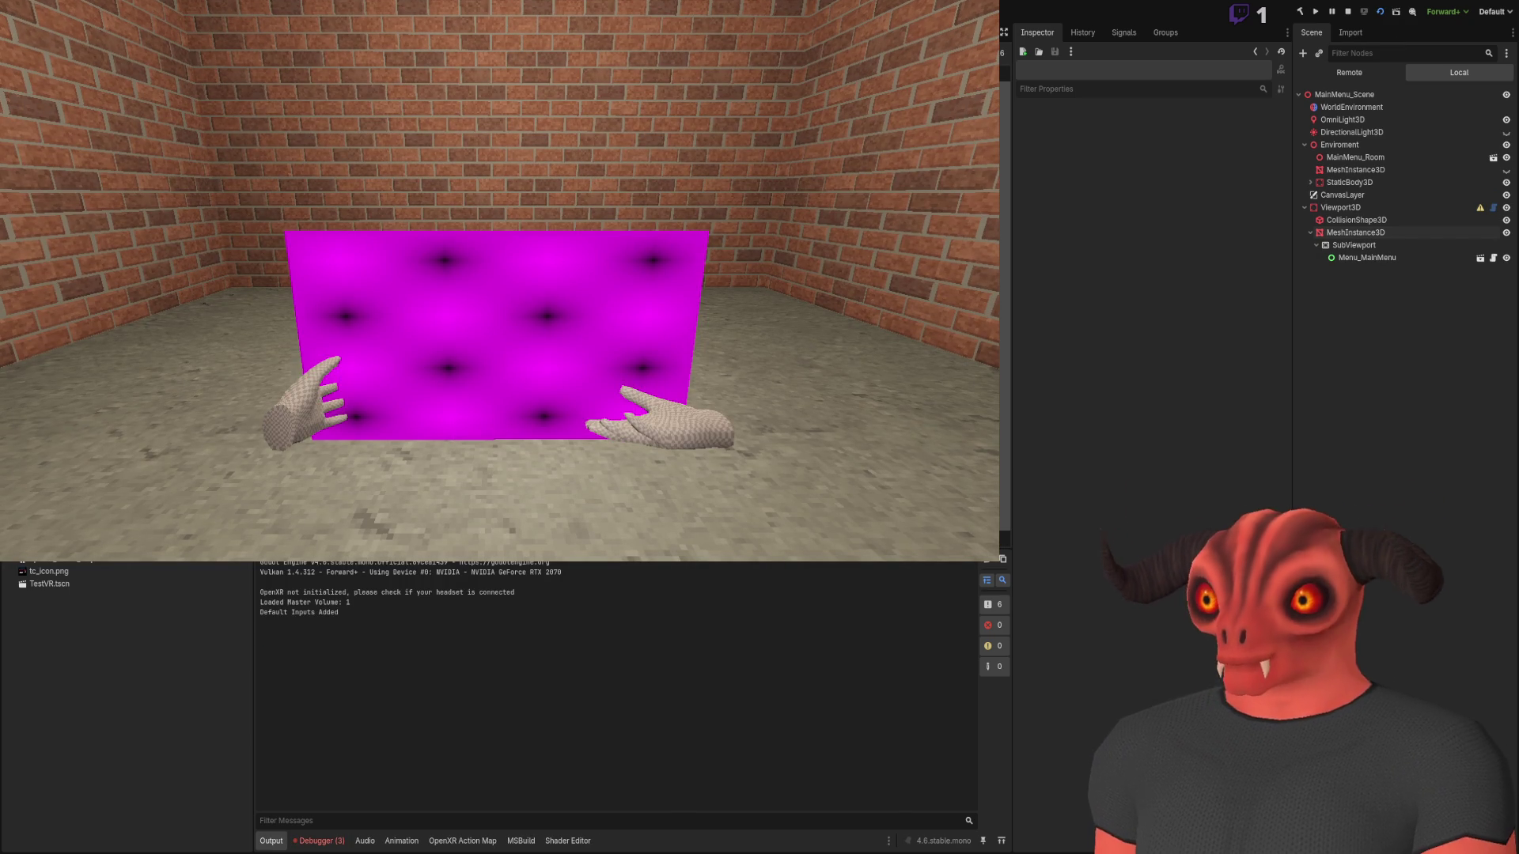
{"action": "key", "text": "w"}
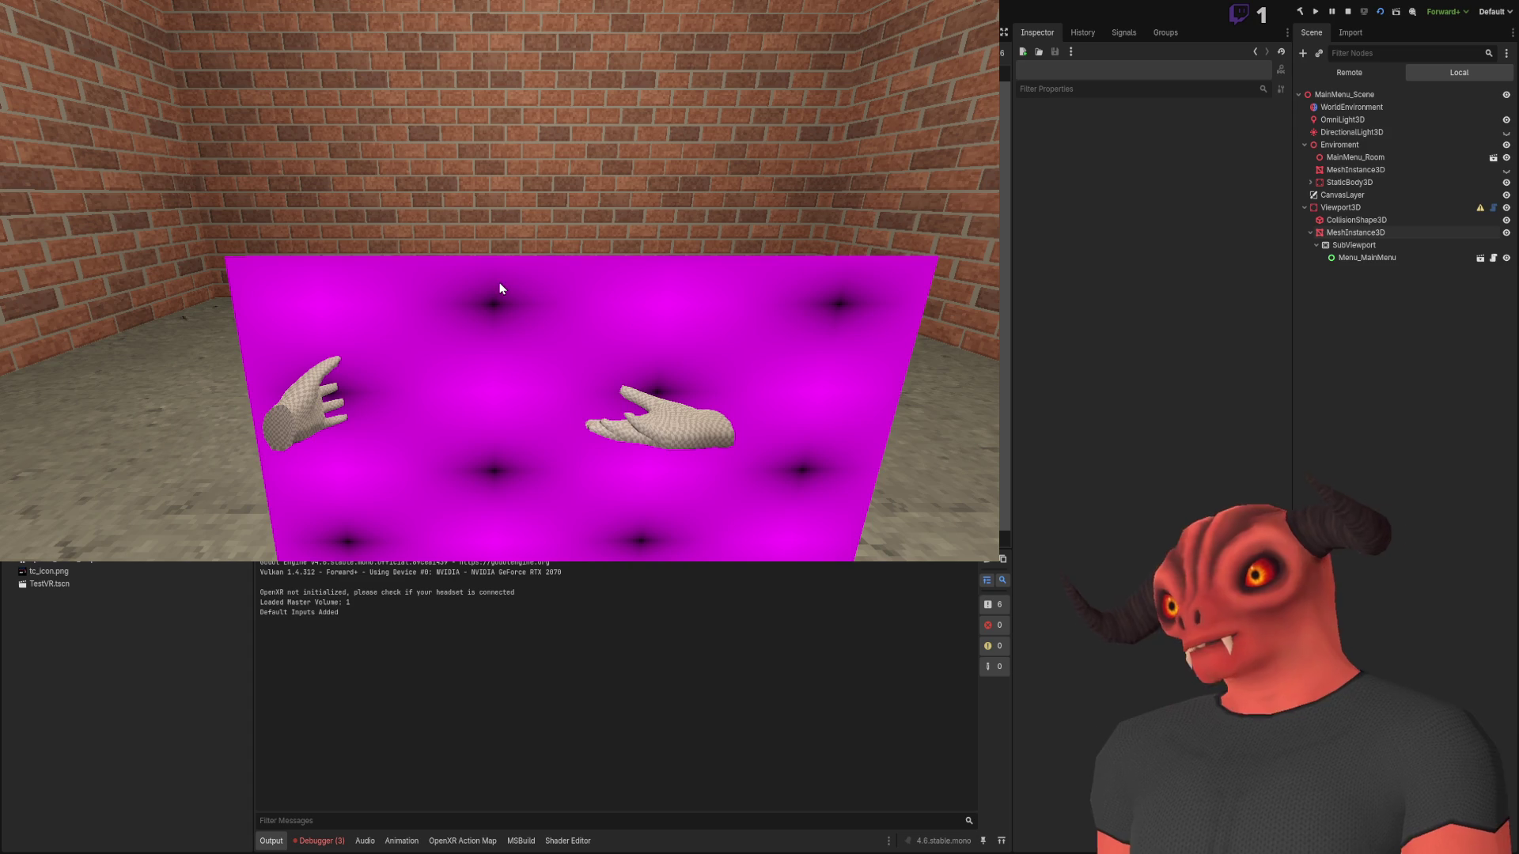
{"action": "key", "text": "F8"}
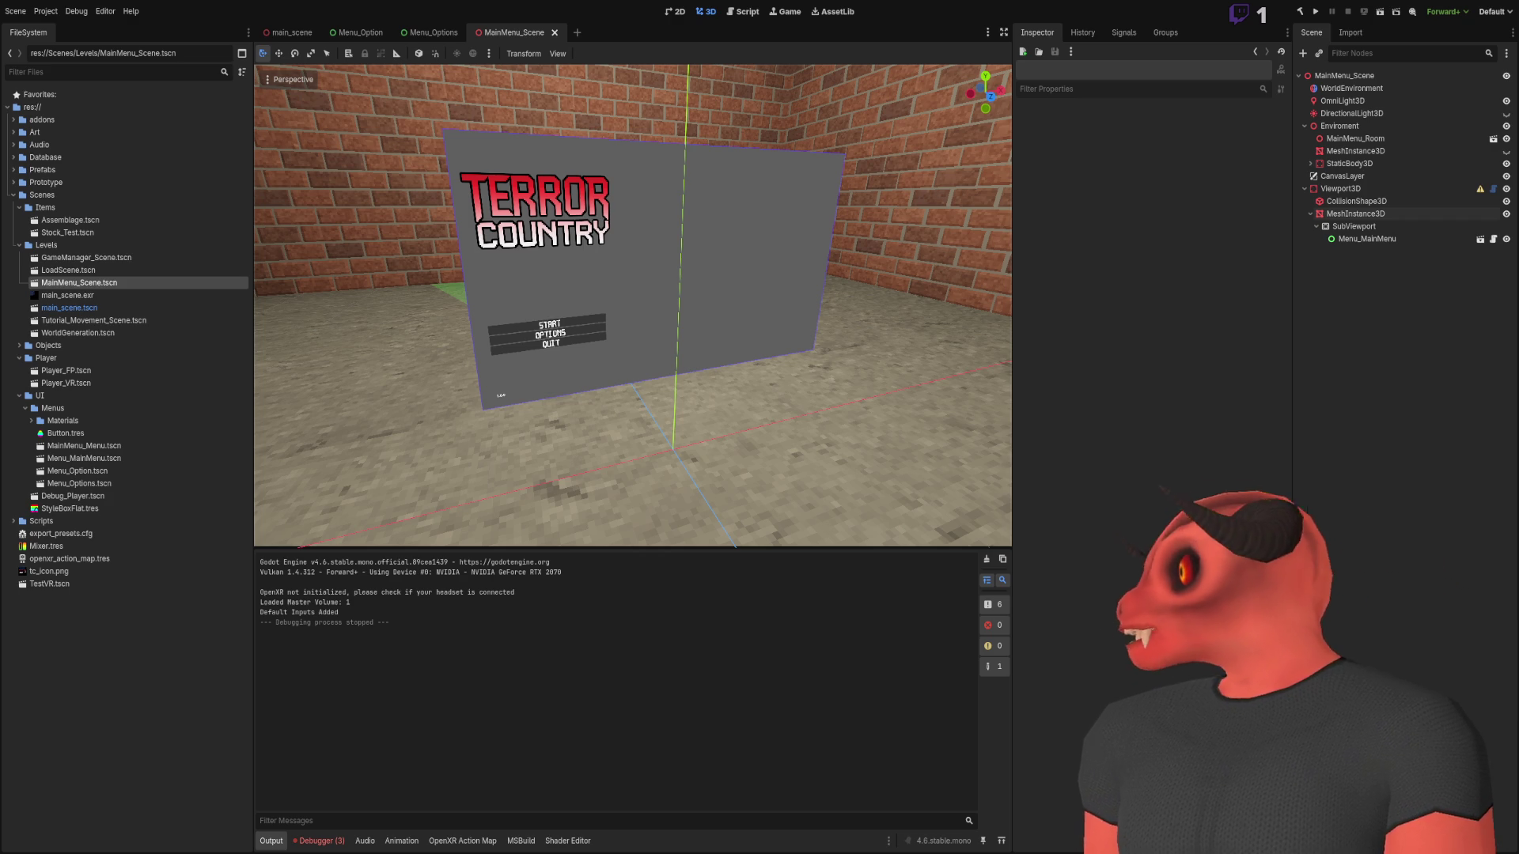
{"action": "left_click", "coordinate": [1355, 213]}
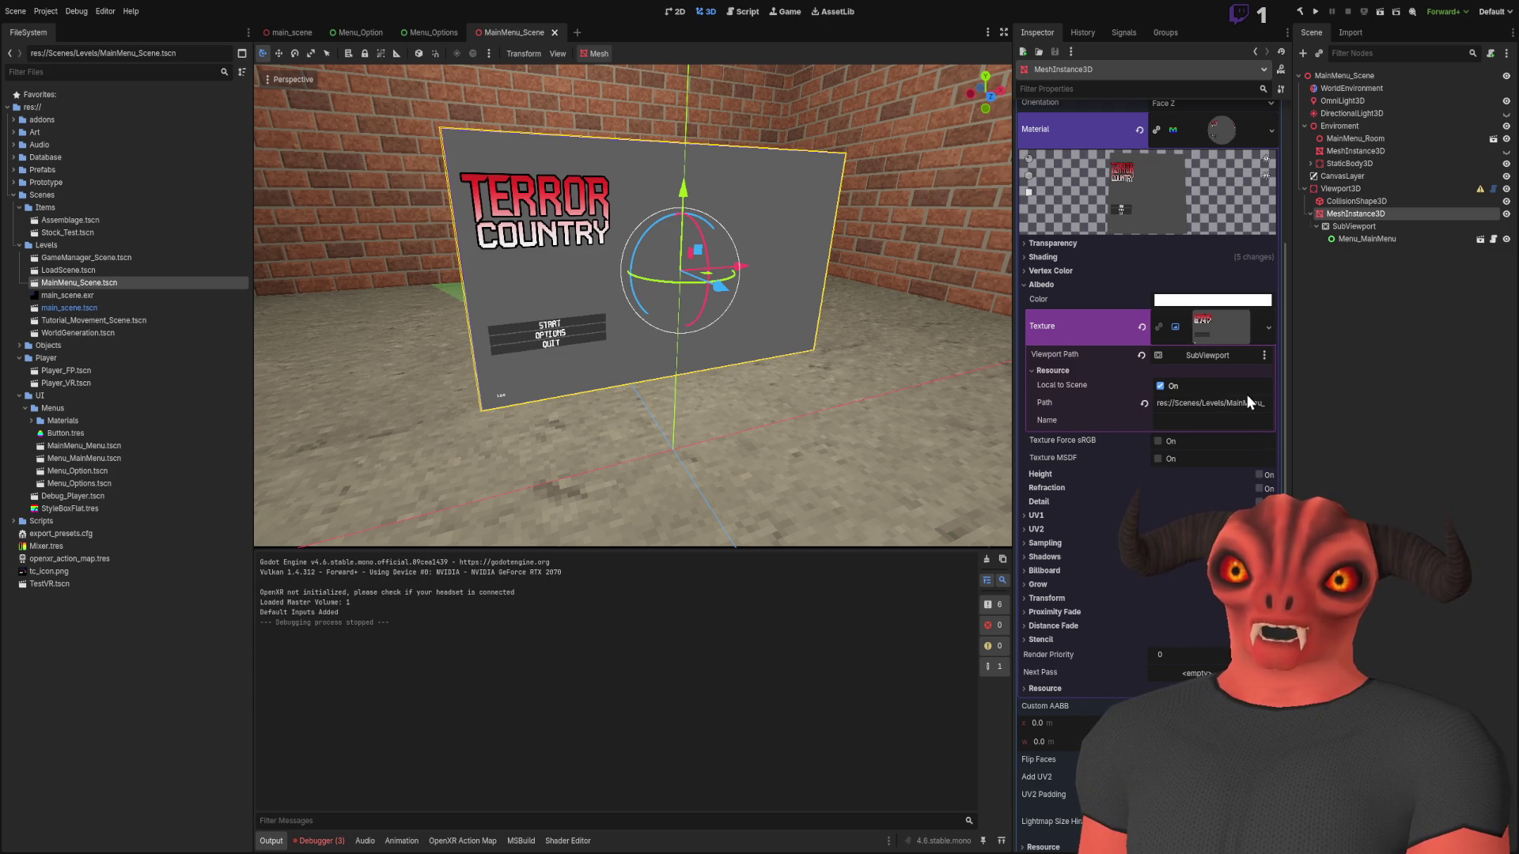
Turn on Local to Scene for the quad's albedo viewport texture
{"action": "left_click", "coordinate": [1052, 369]}
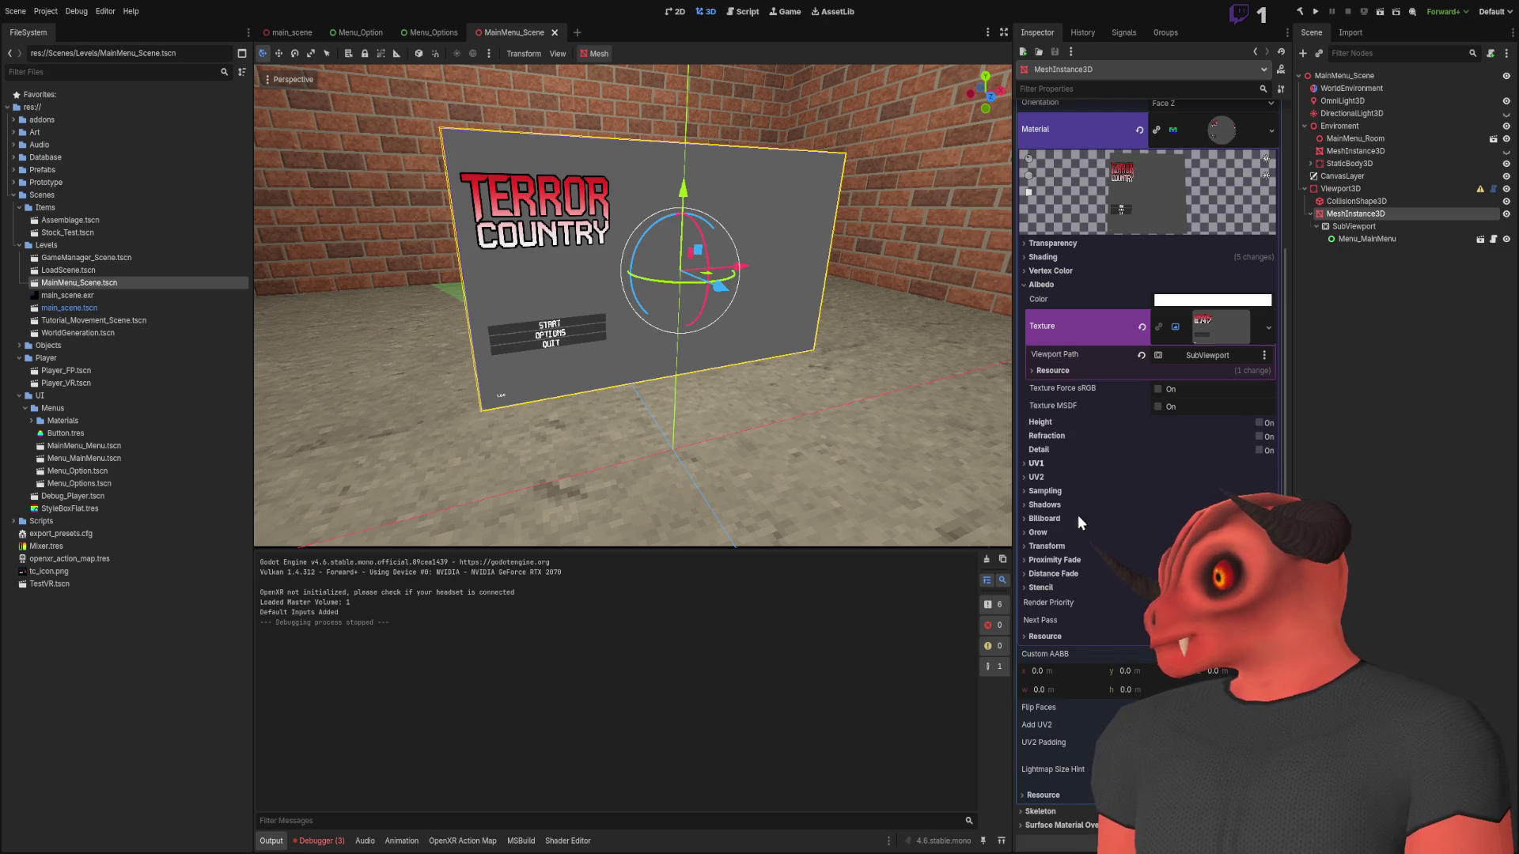
{"action": "left_click", "coordinate": [1055, 588]}
{"action": "left_click", "coordinate": [1055, 589]}
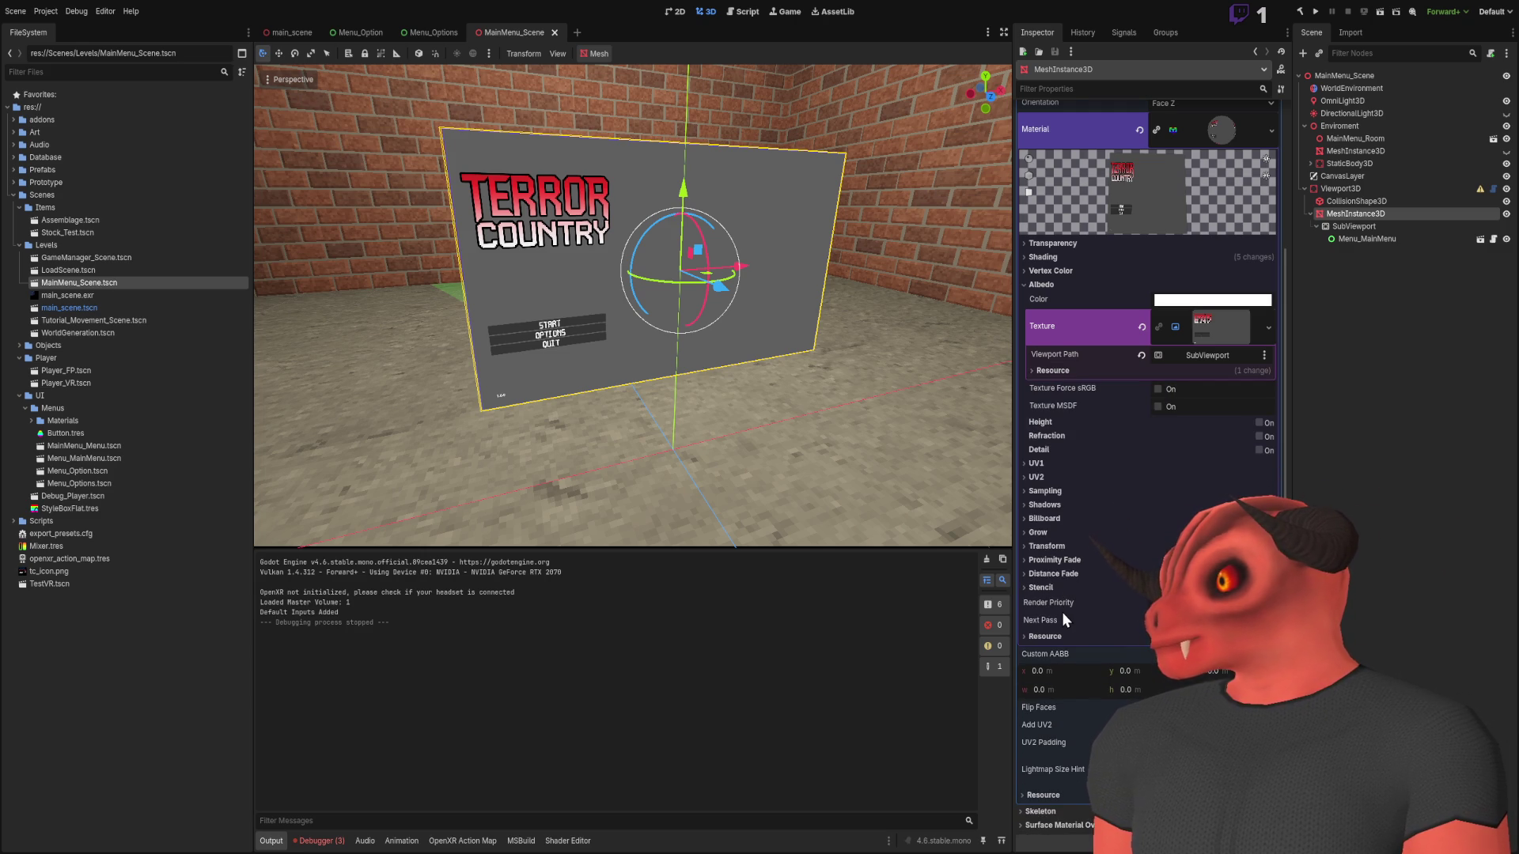
{"action": "left_click", "coordinate": [1045, 637]}
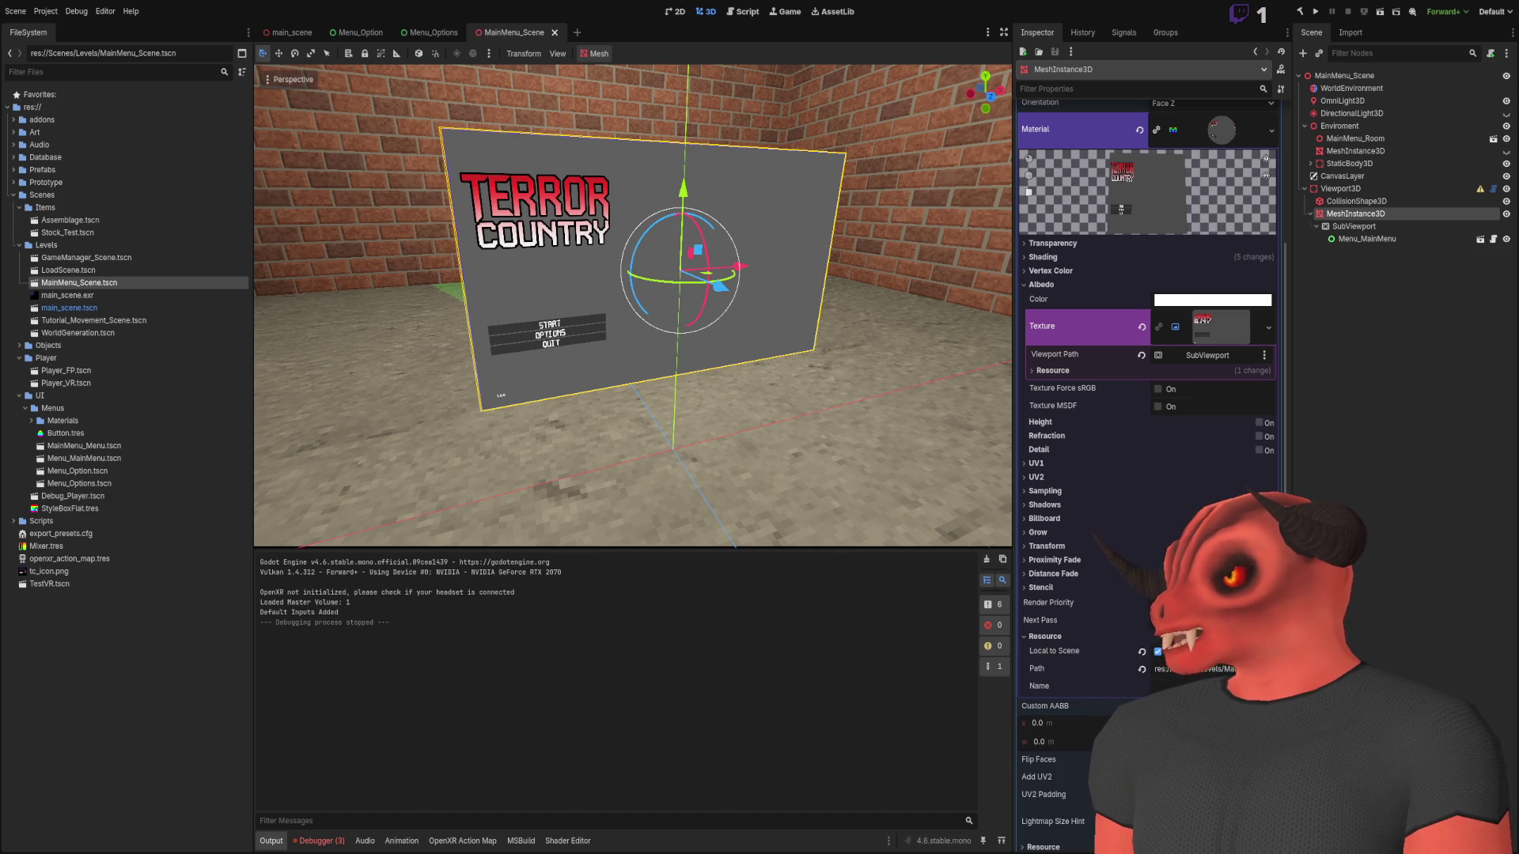
{"action": "left_click", "coordinate": [1101, 371]}
{"action": "left_click", "coordinate": [1160, 386]}
{"action": "left_click", "coordinate": [1161, 386]}
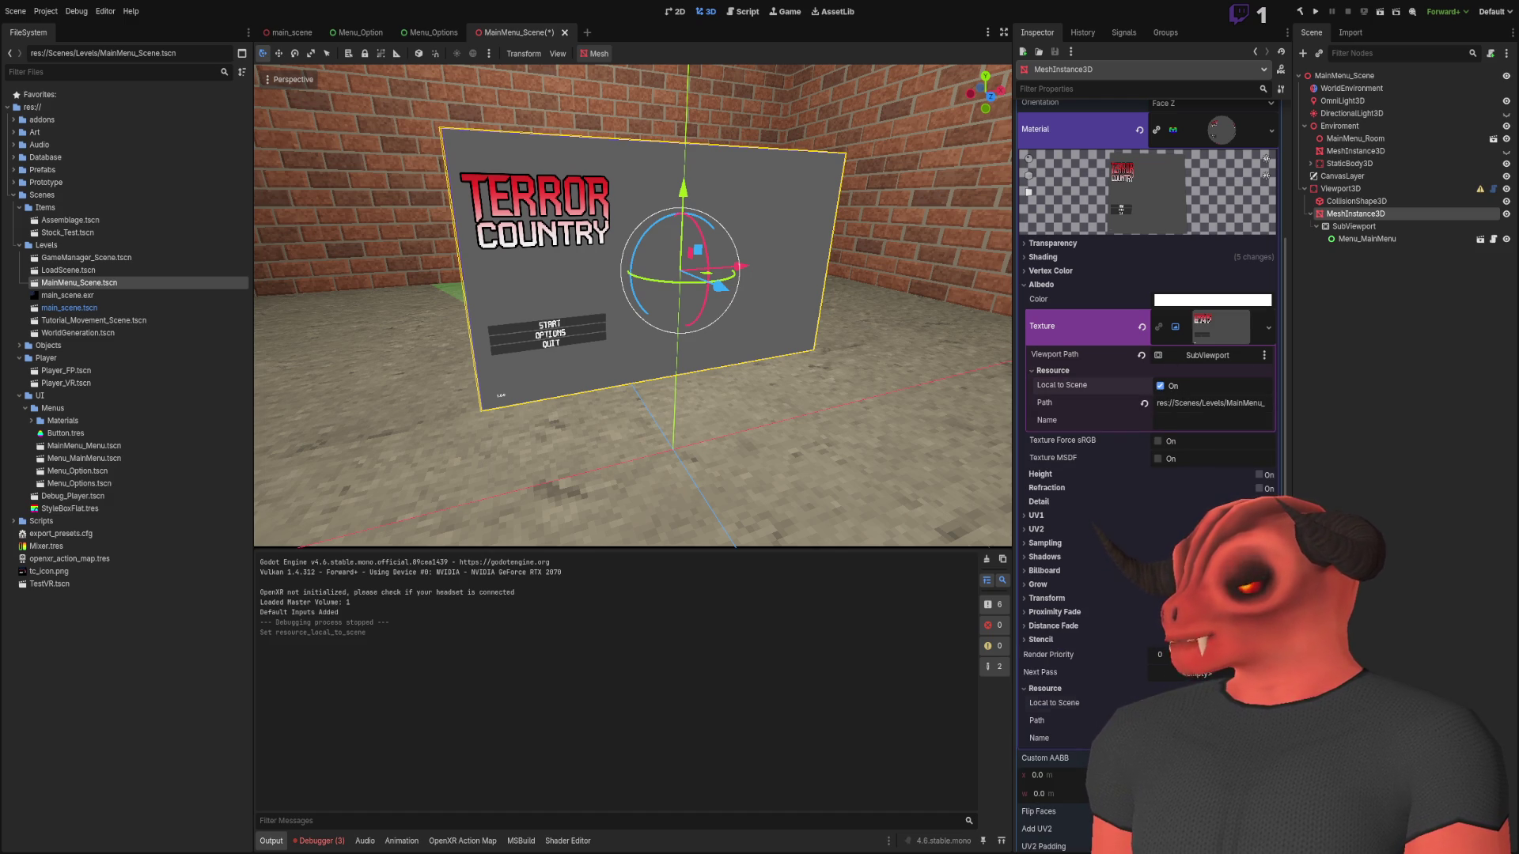
{"action": "left_click", "coordinate": [1161, 386]}
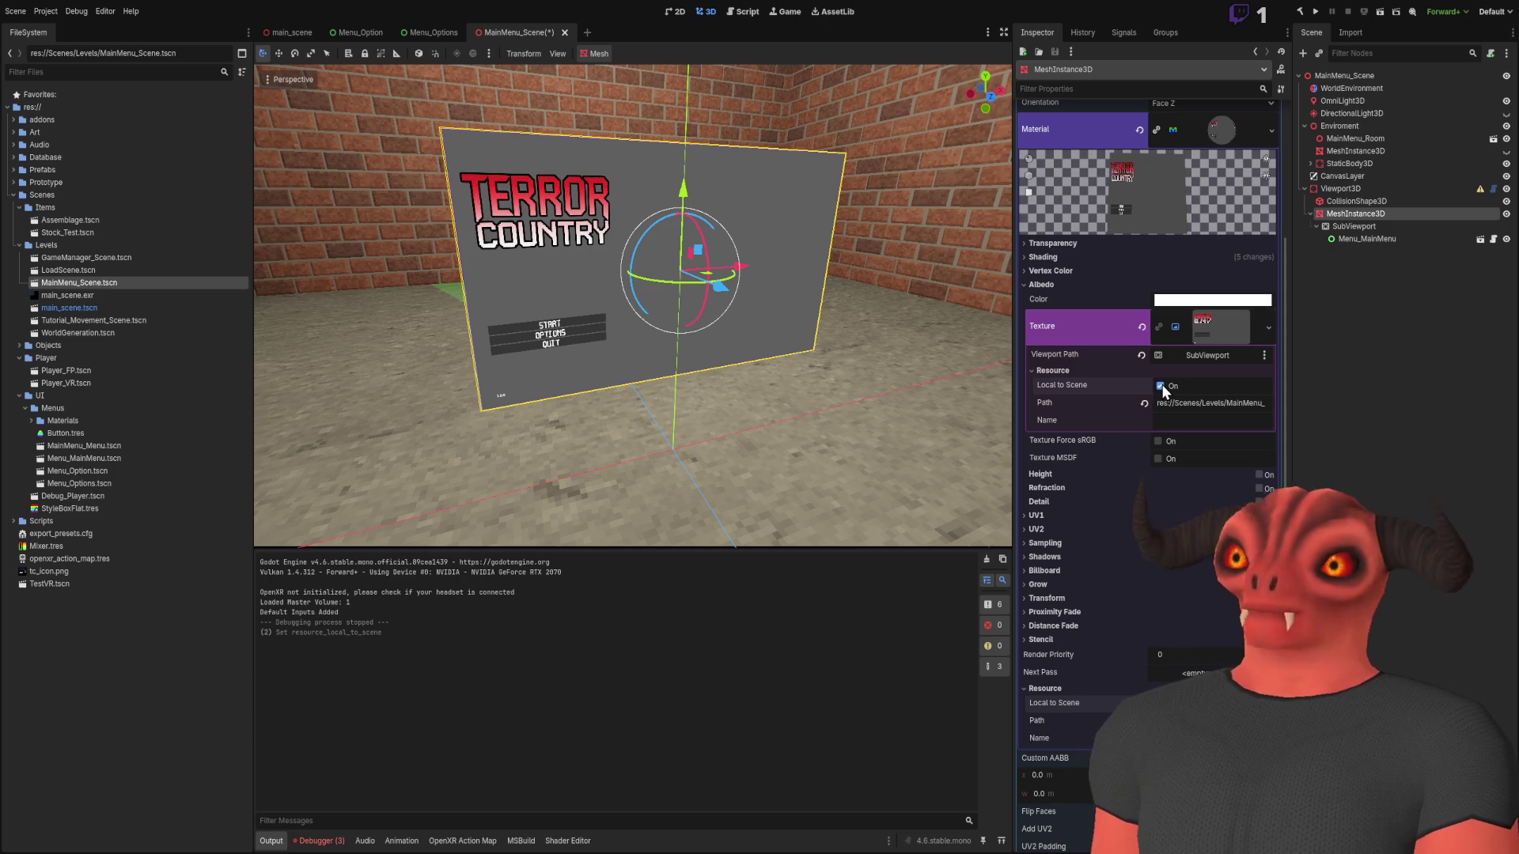
Test-run MainMenu_Scene briefly, stop it, and deselect the quad
{"action": "left_click", "coordinate": [1380, 13]}
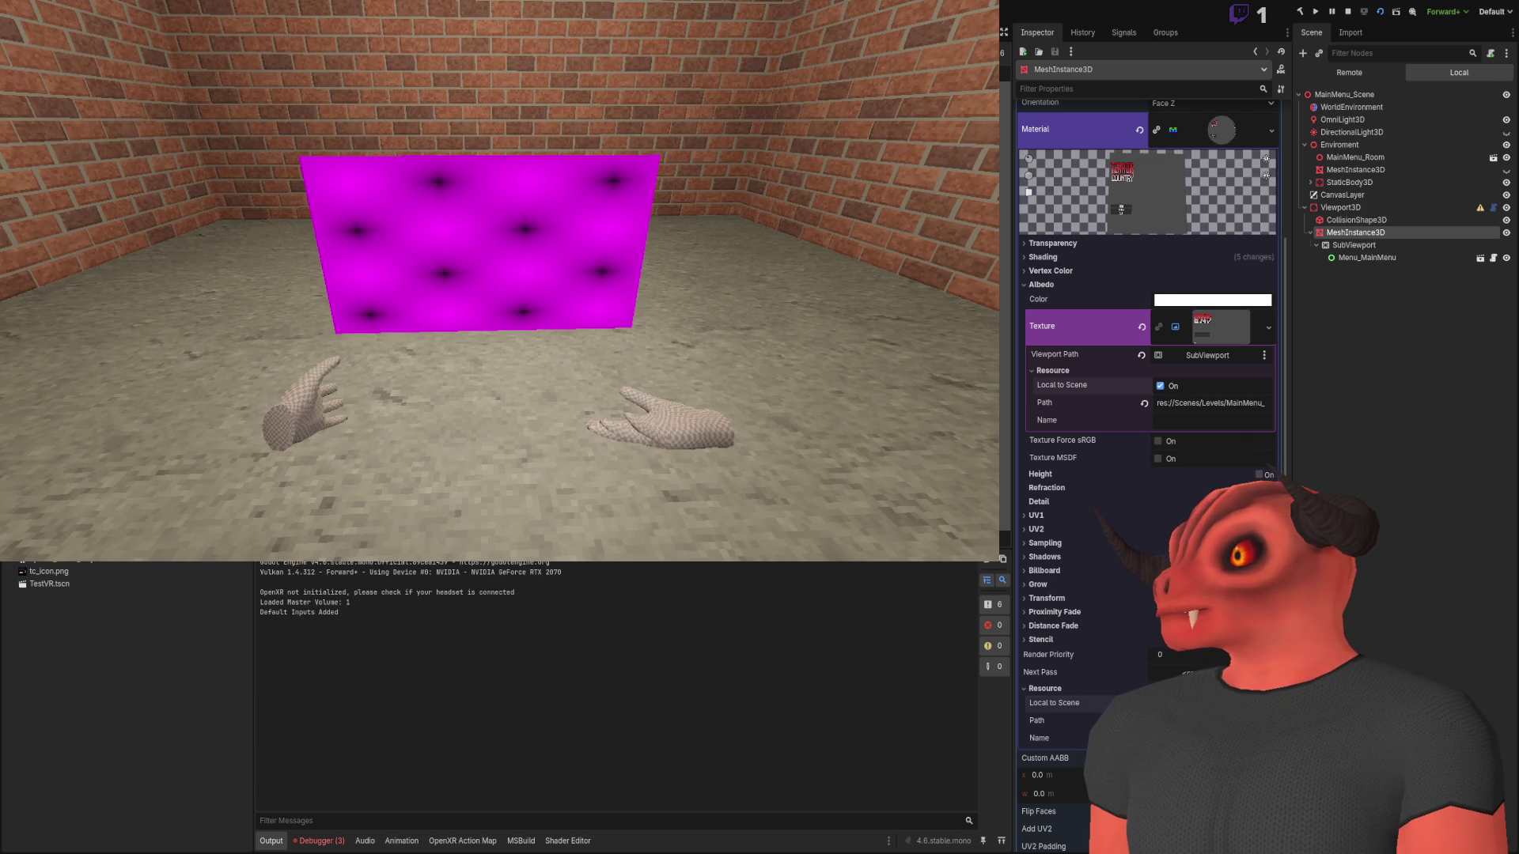
{"action": "left_click", "coordinate": [1348, 11]}
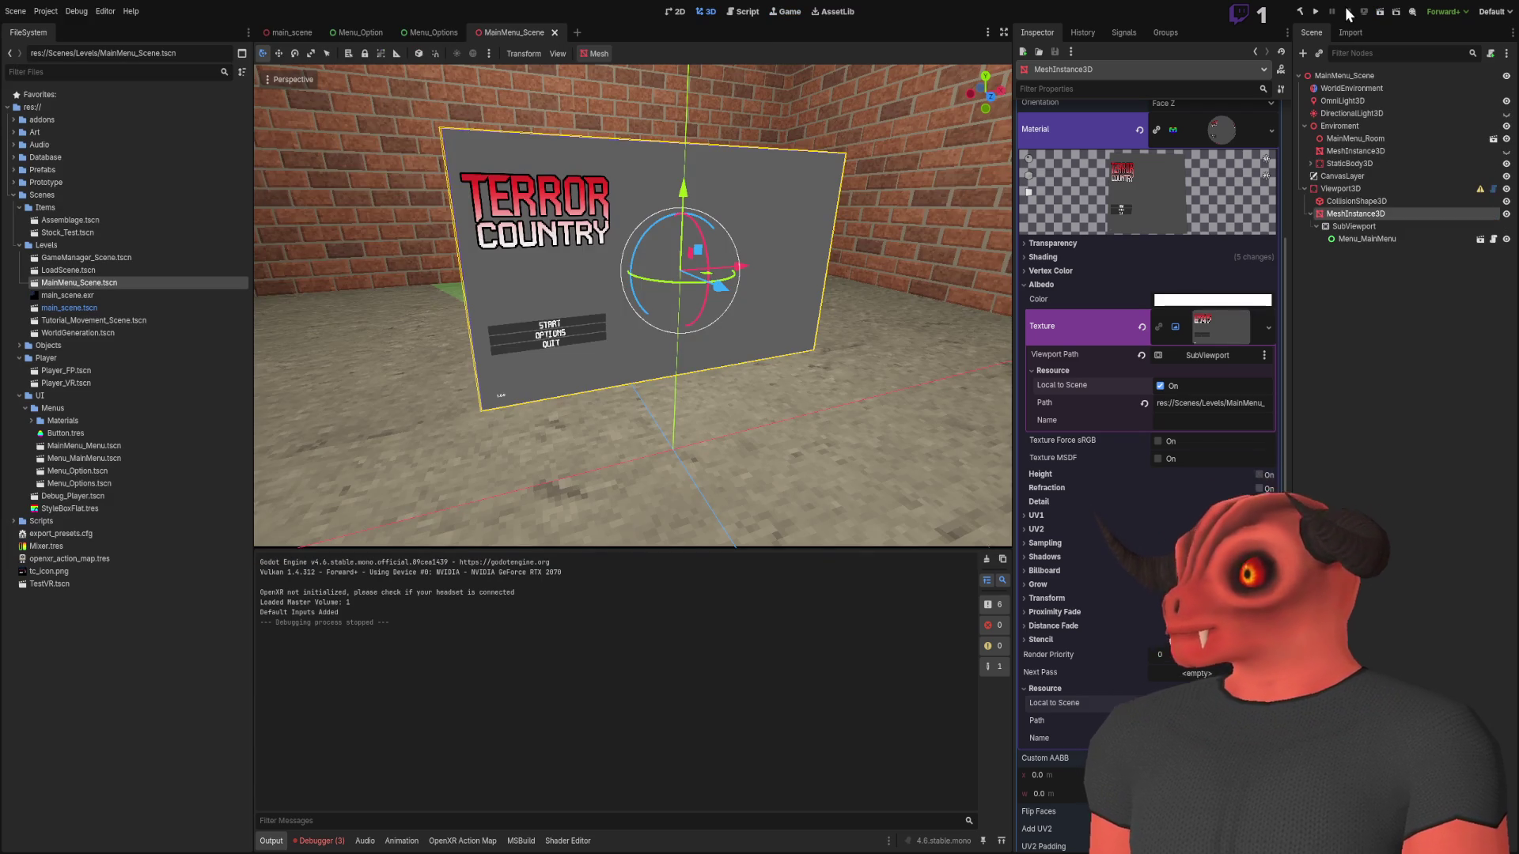
{"action": "left_click", "coordinate": [1343, 349]}
Replace the quad's material with a new unshaded StandardMaterial3D
{"action": "left_click", "coordinate": [1345, 215]}
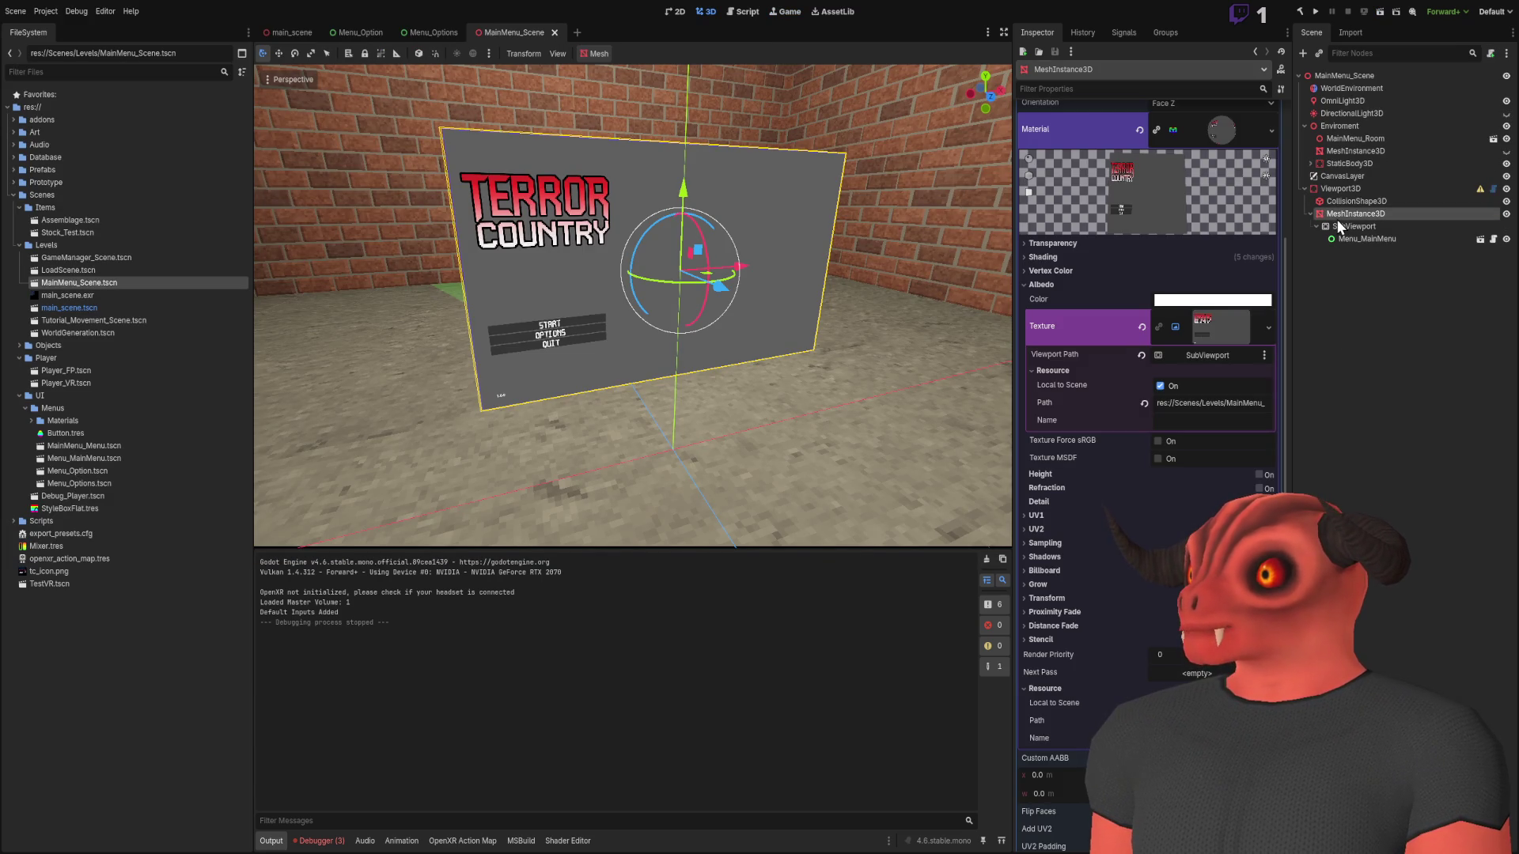
{"action": "scroll", "coordinate": [1283, 199], "scroll_direction": "up", "scroll_amount": 5}
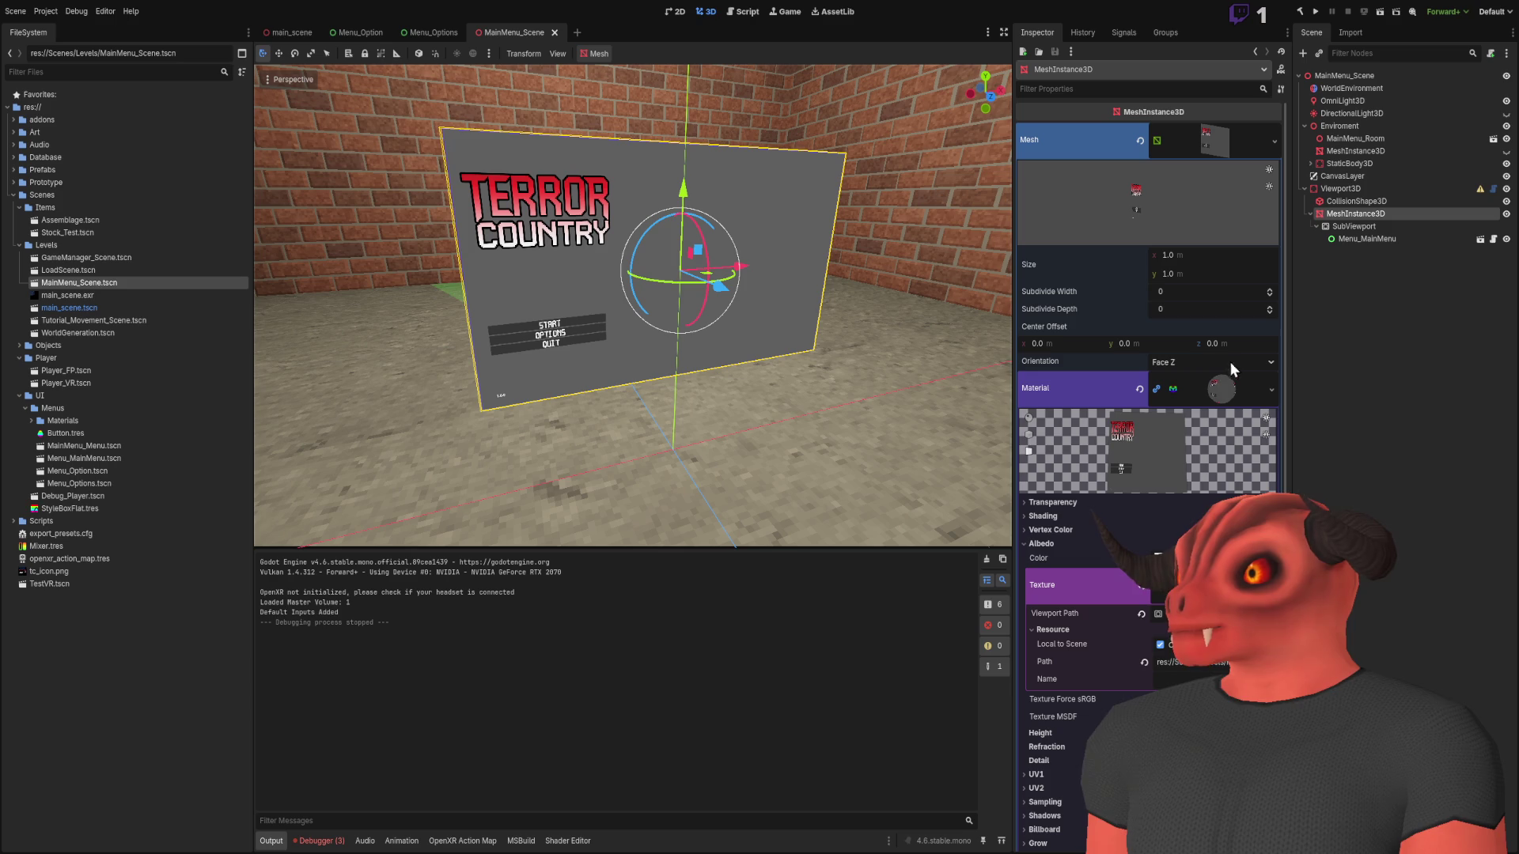
{"action": "left_click", "coordinate": [1272, 389]}
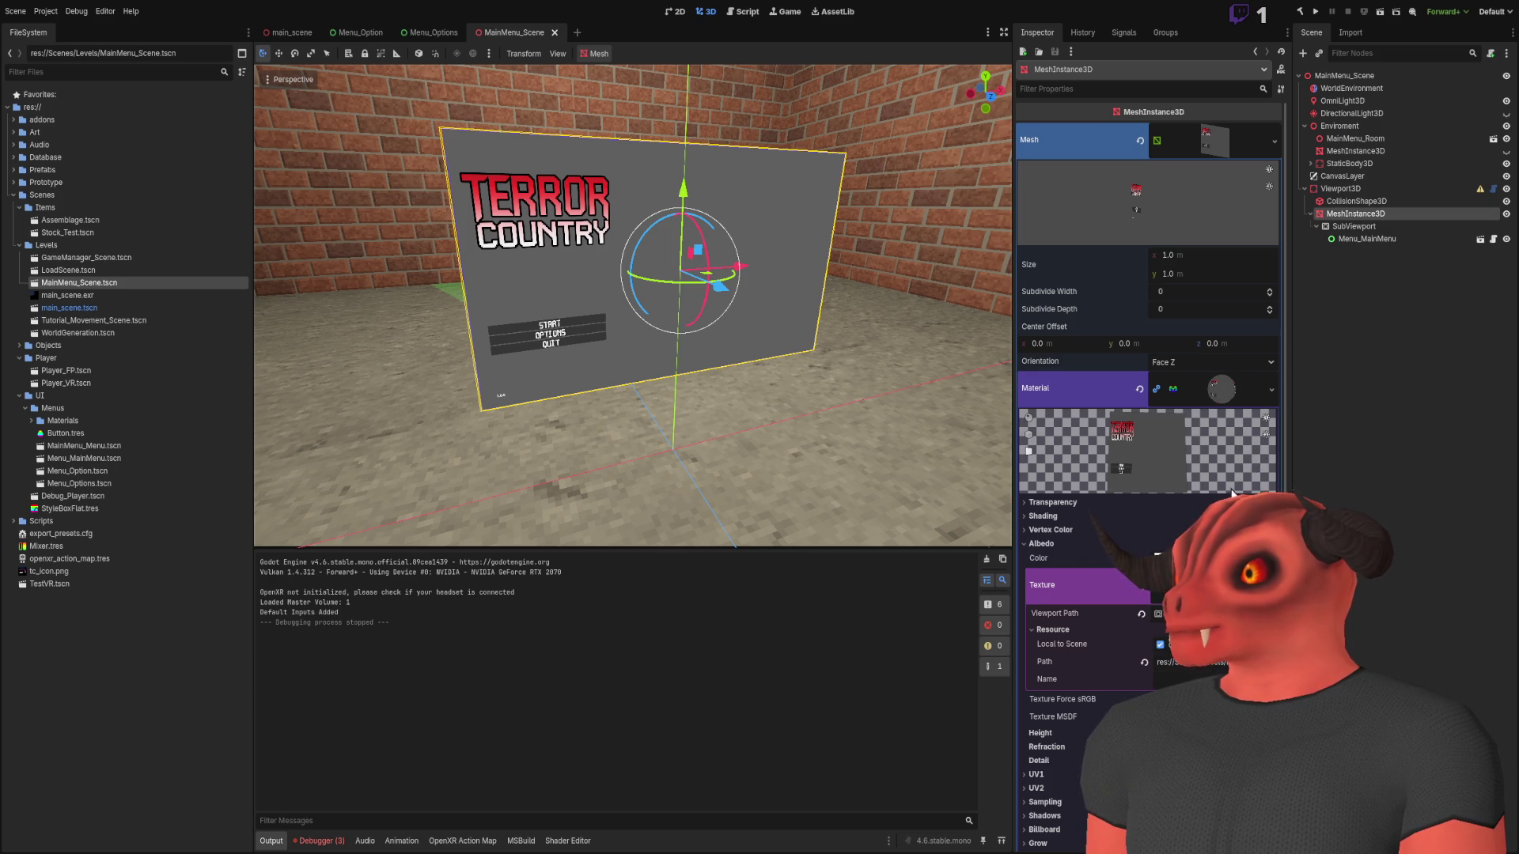
{"action": "left_click", "coordinate": [1251, 455]}
{"action": "left_click", "coordinate": [1196, 385]}
{"action": "left_click", "coordinate": [1218, 408]}
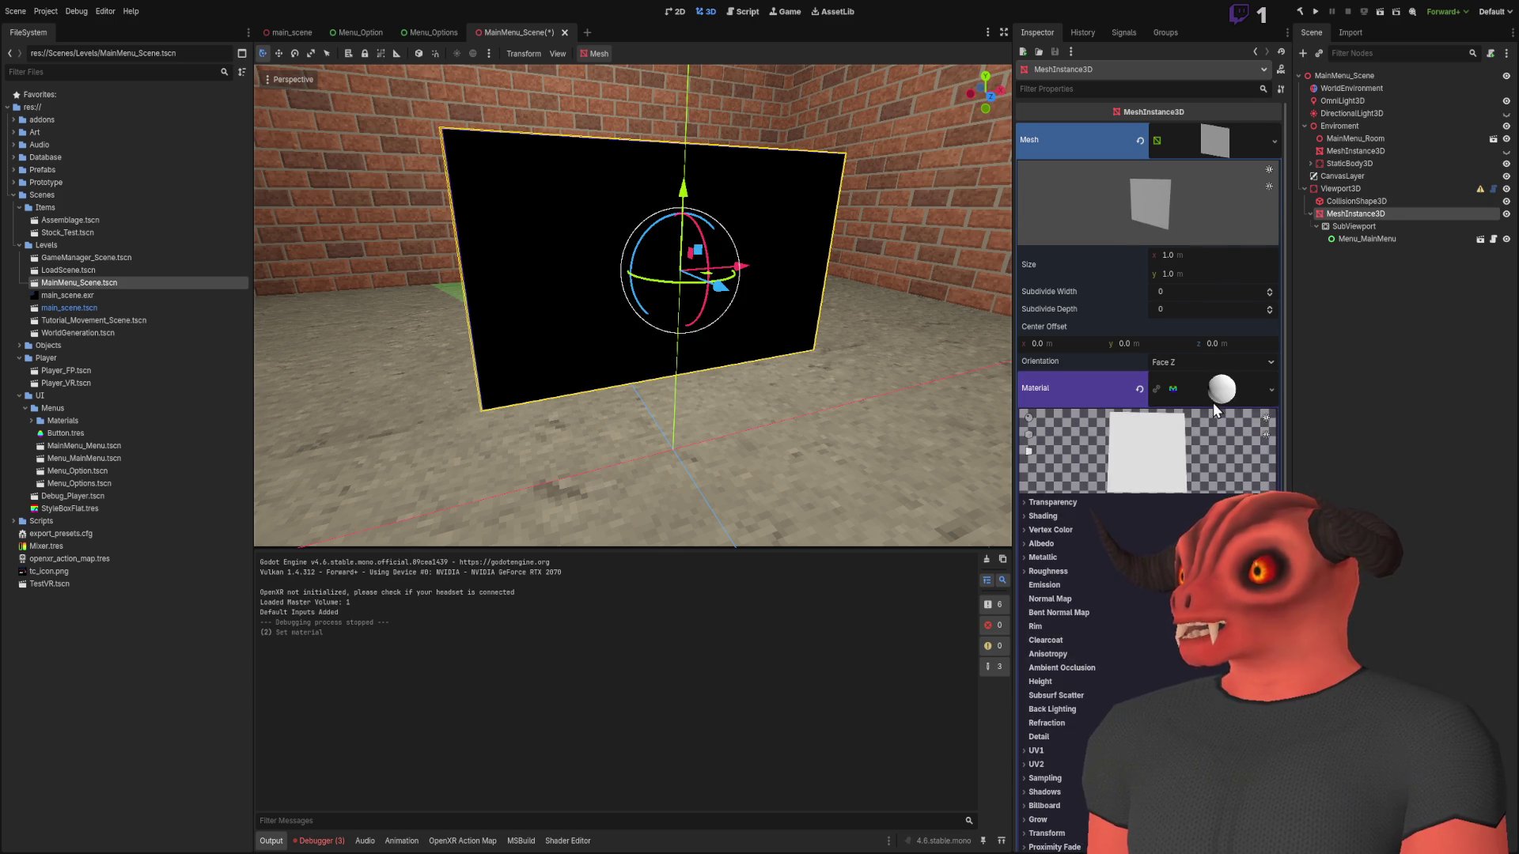
{"action": "scroll", "coordinate": [1213, 402], "scroll_direction": "down", "scroll_amount": 2}
{"action": "left_click", "coordinate": [1042, 421]}
{"action": "left_click", "coordinate": [1179, 439]}
{"action": "left_click", "coordinate": [1210, 465]}
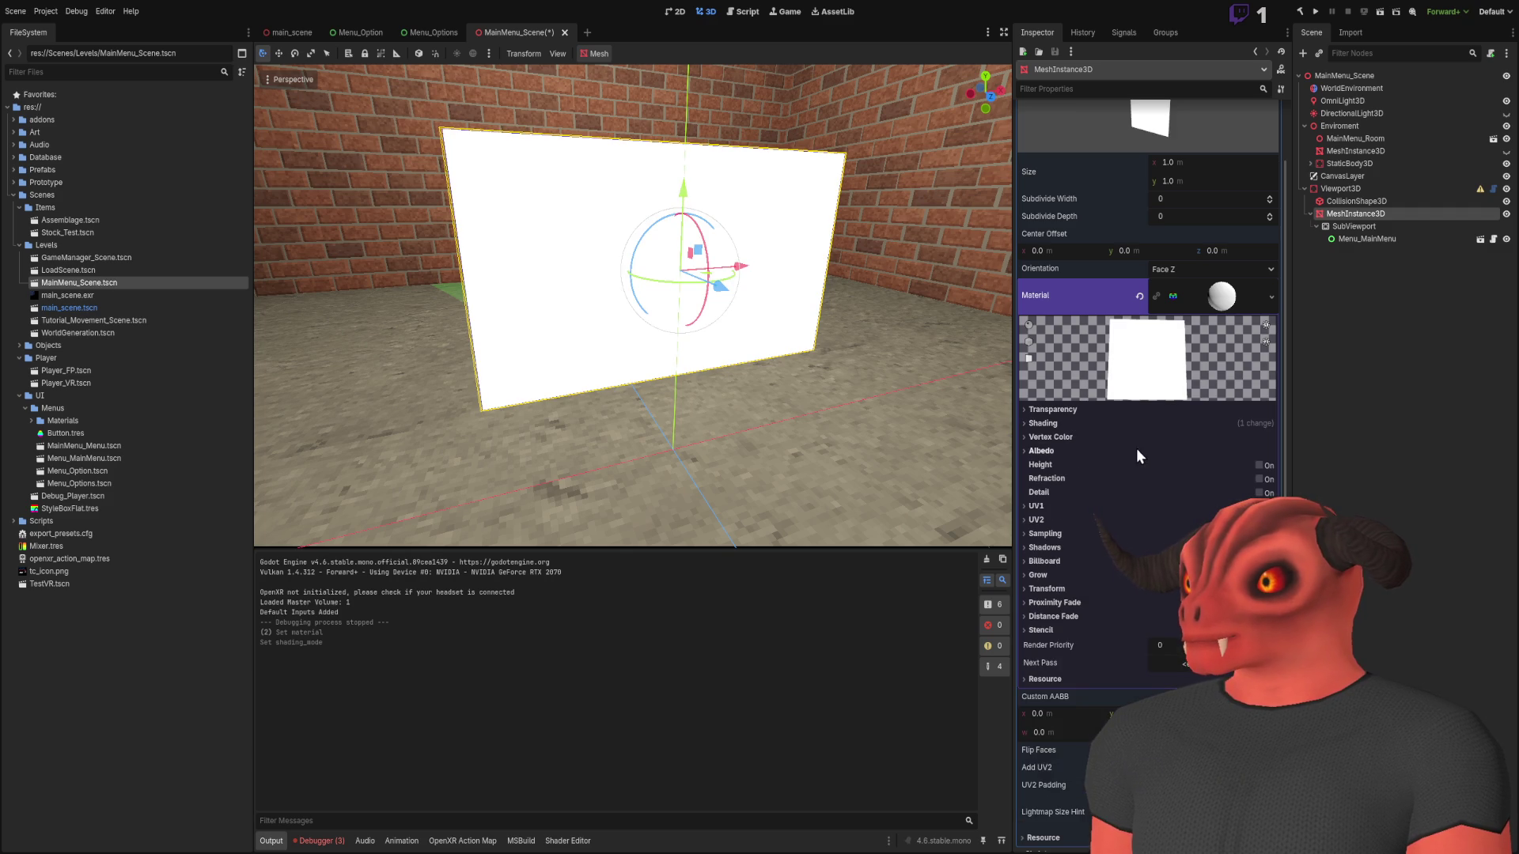
Give the albedo a new ViewportTexture pointing at SubViewport, then run the scene
{"action": "left_click", "coordinate": [1056, 450]}
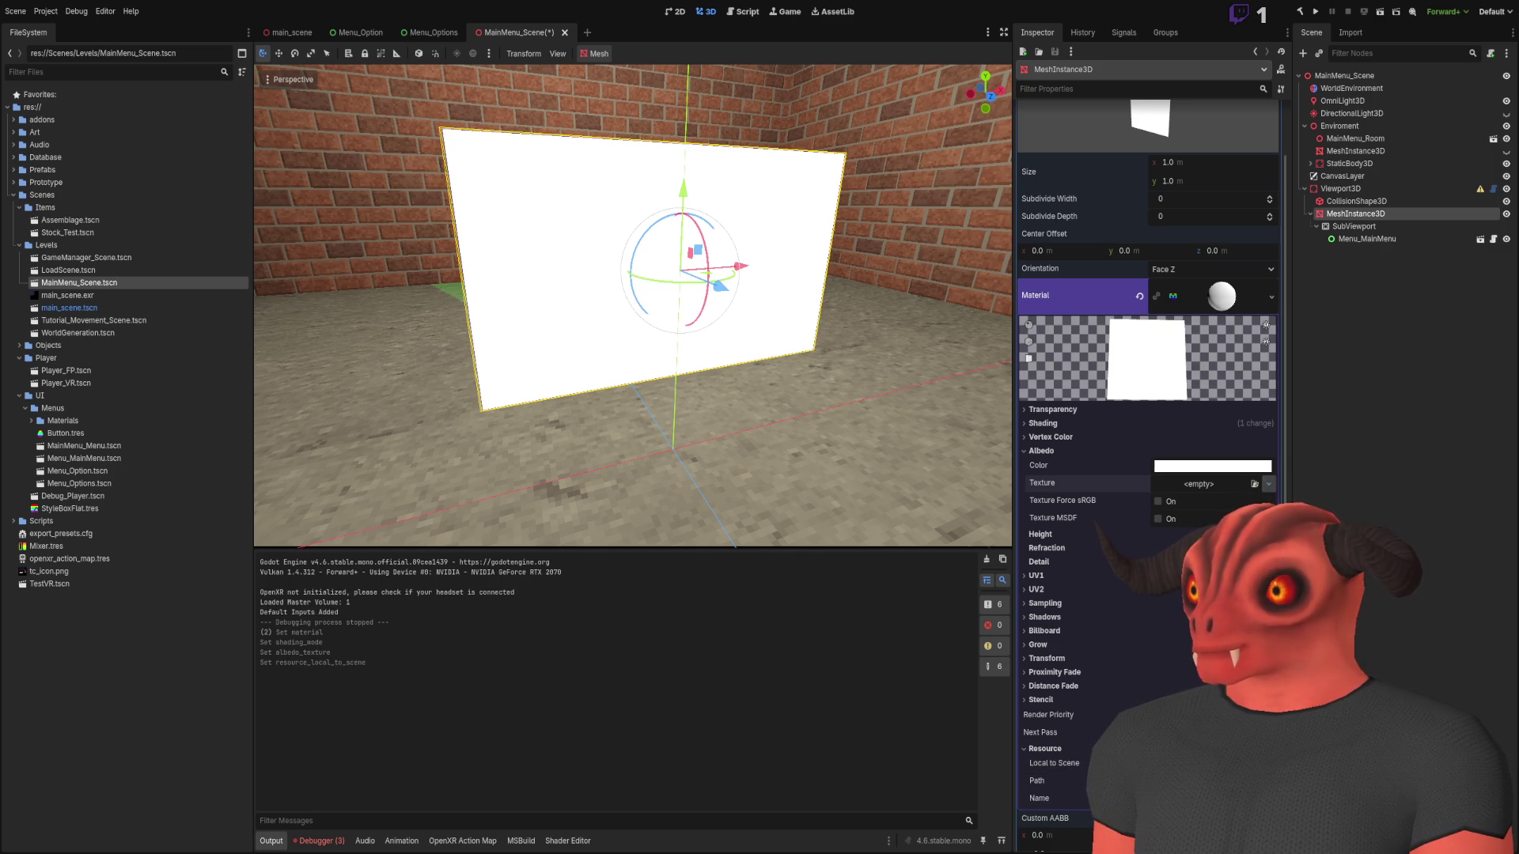
{"action": "left_click", "coordinate": [1167, 519]}
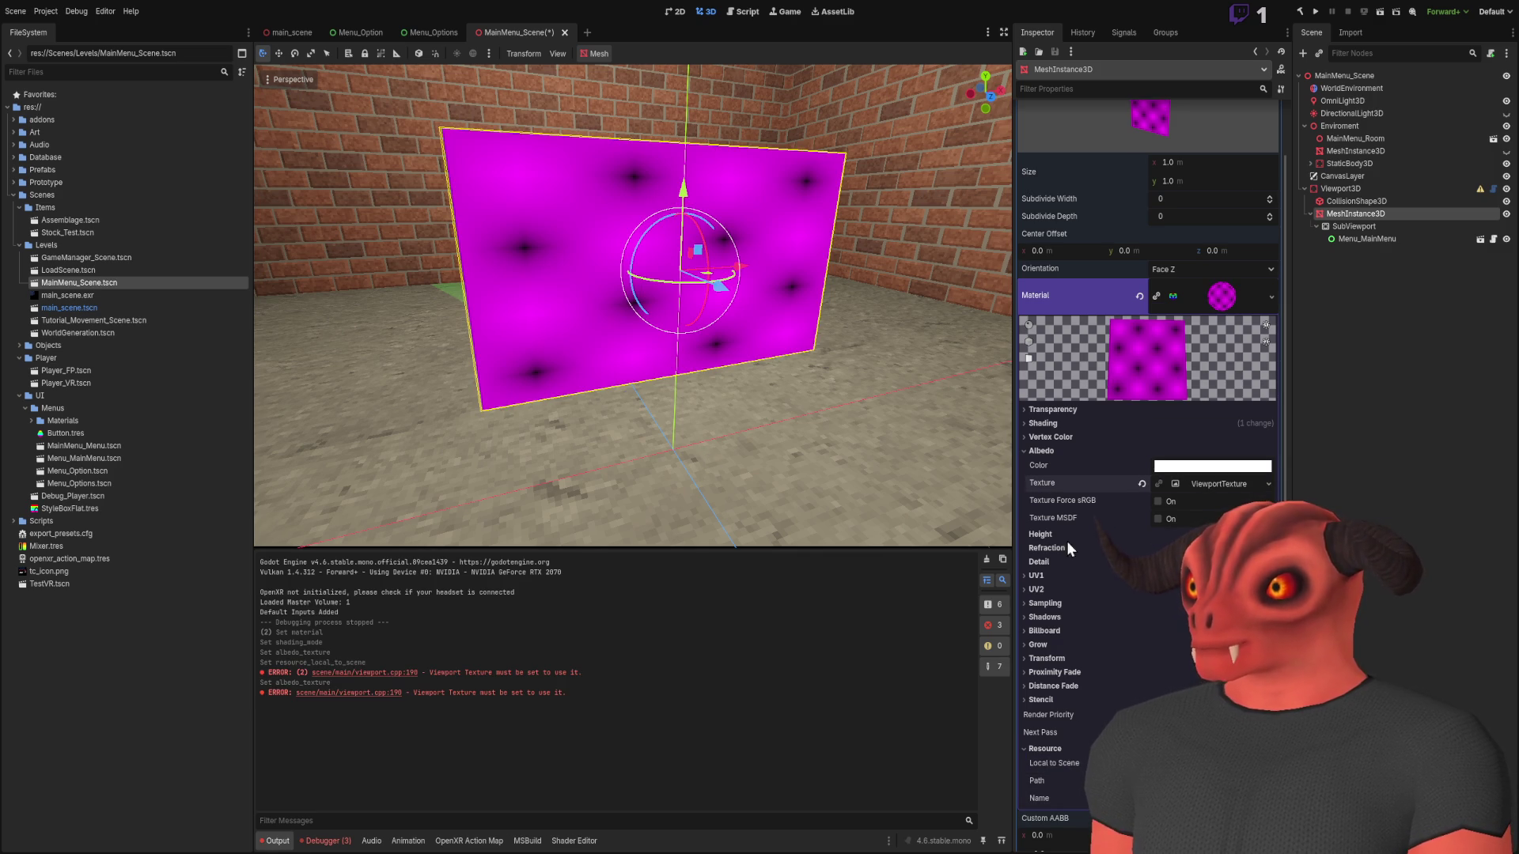
{"action": "left_click", "coordinate": [1177, 484]}
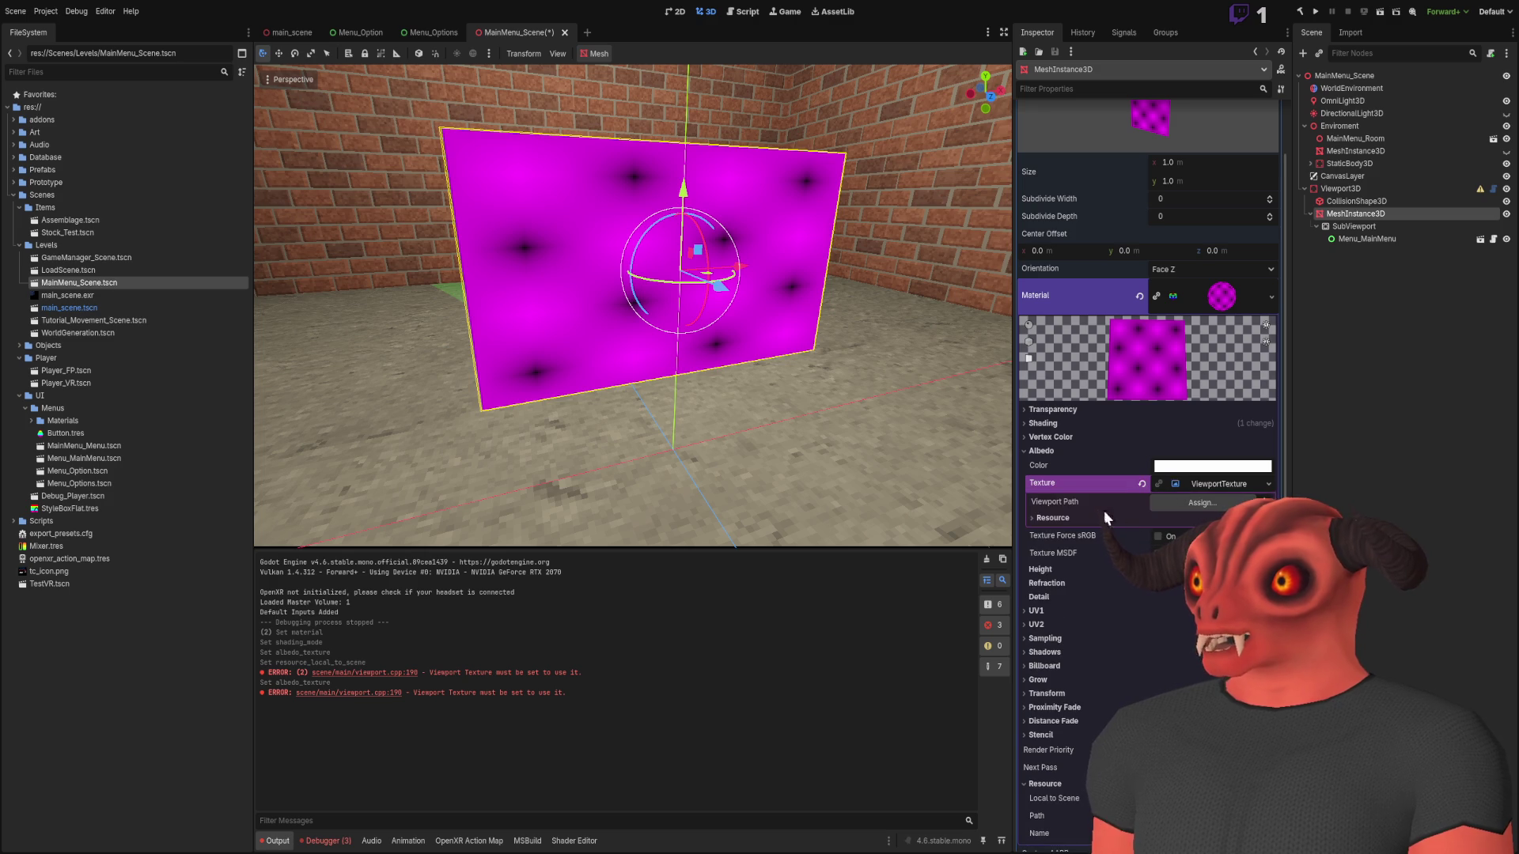
{"action": "left_click", "coordinate": [1056, 518]}
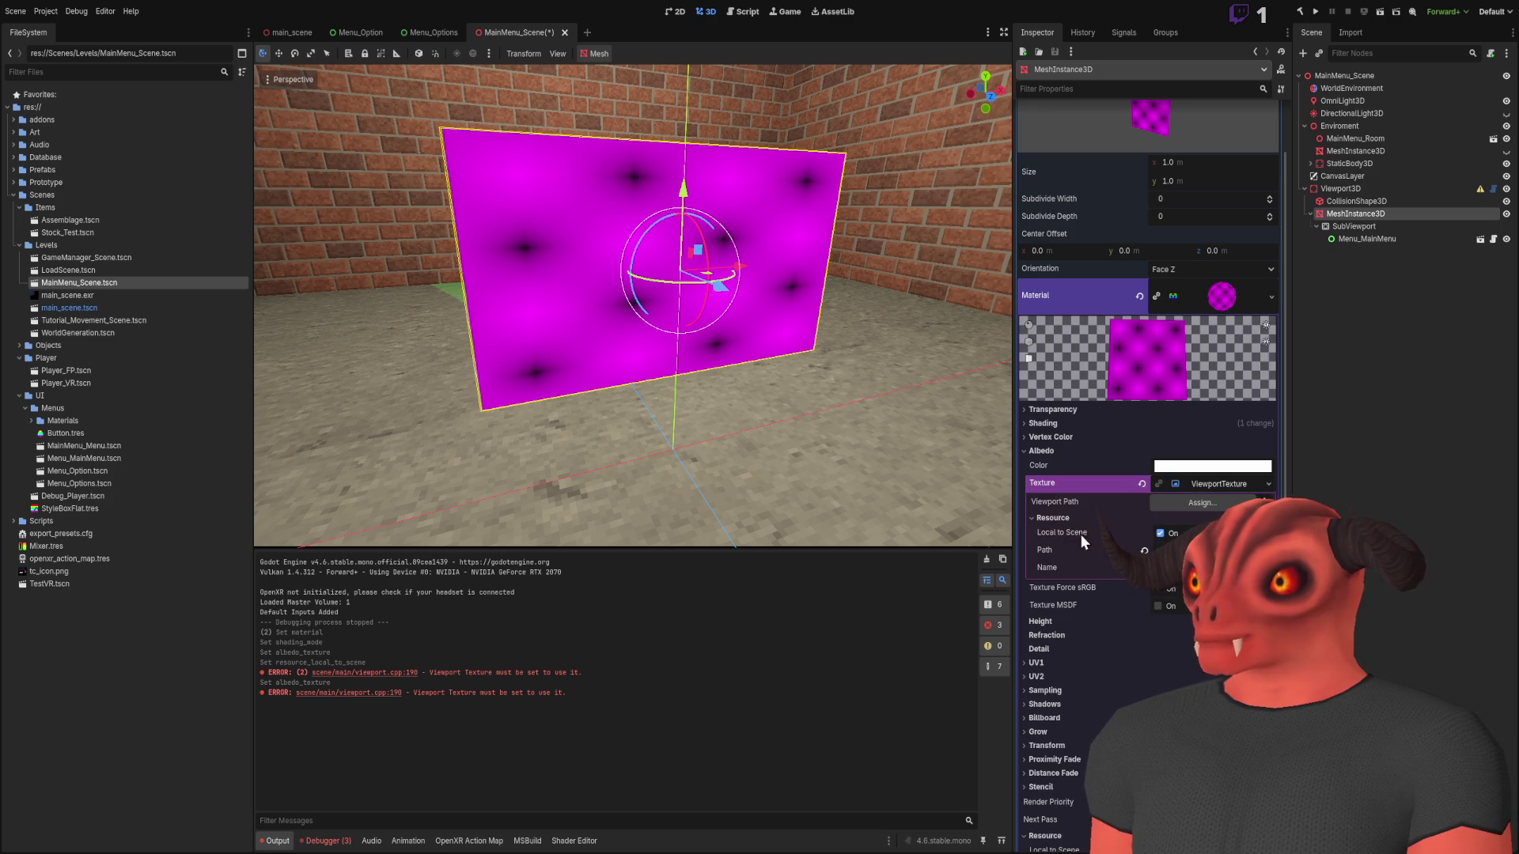
{"action": "left_click_drag", "start_coordinate": [1362, 226], "coordinate": [1227, 502]}
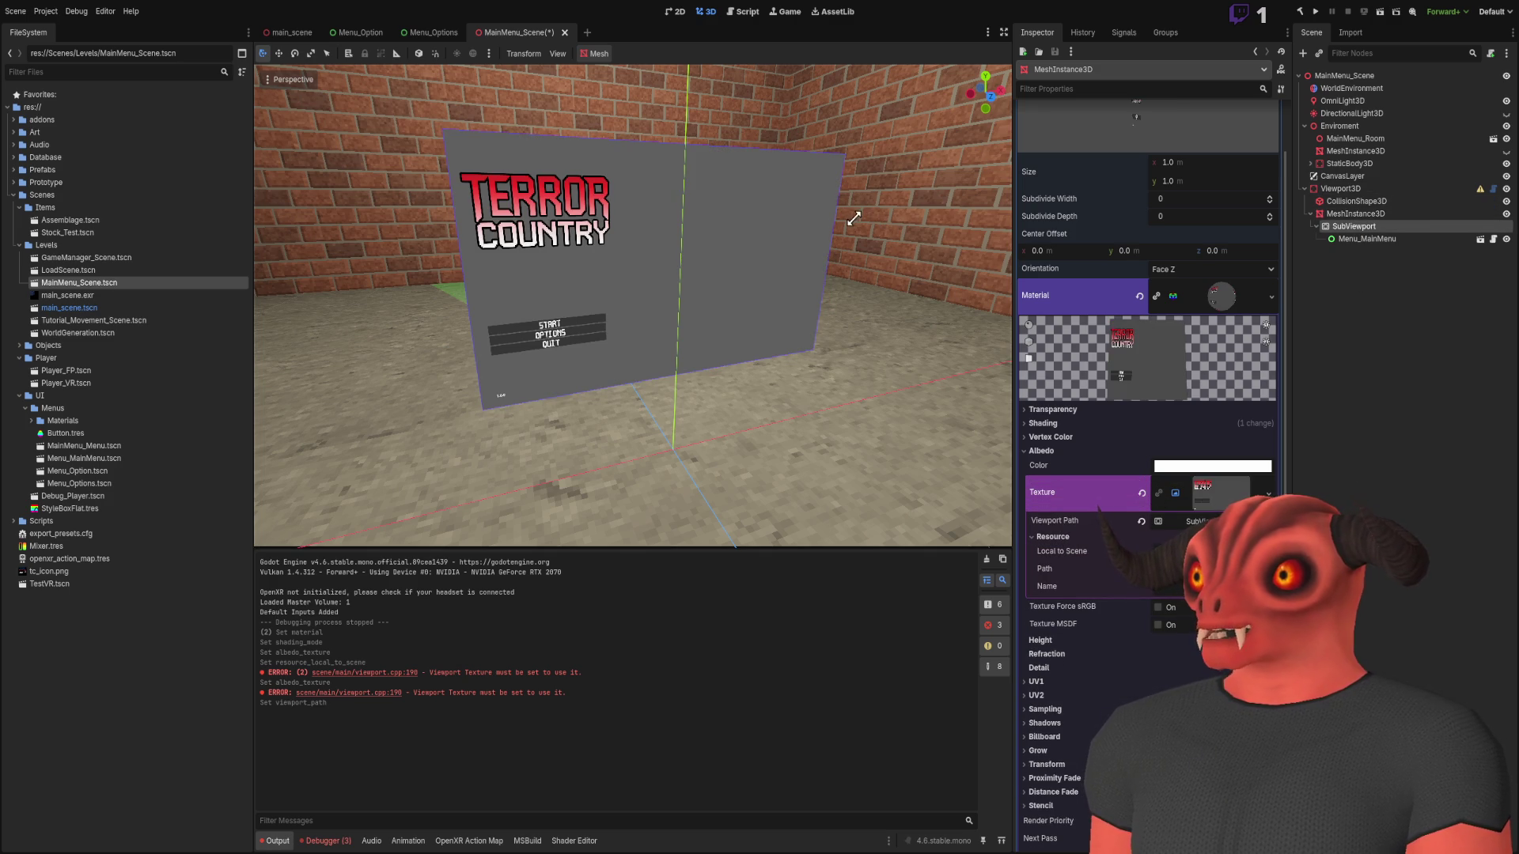
{"action": "left_click", "coordinate": [1380, 11]}
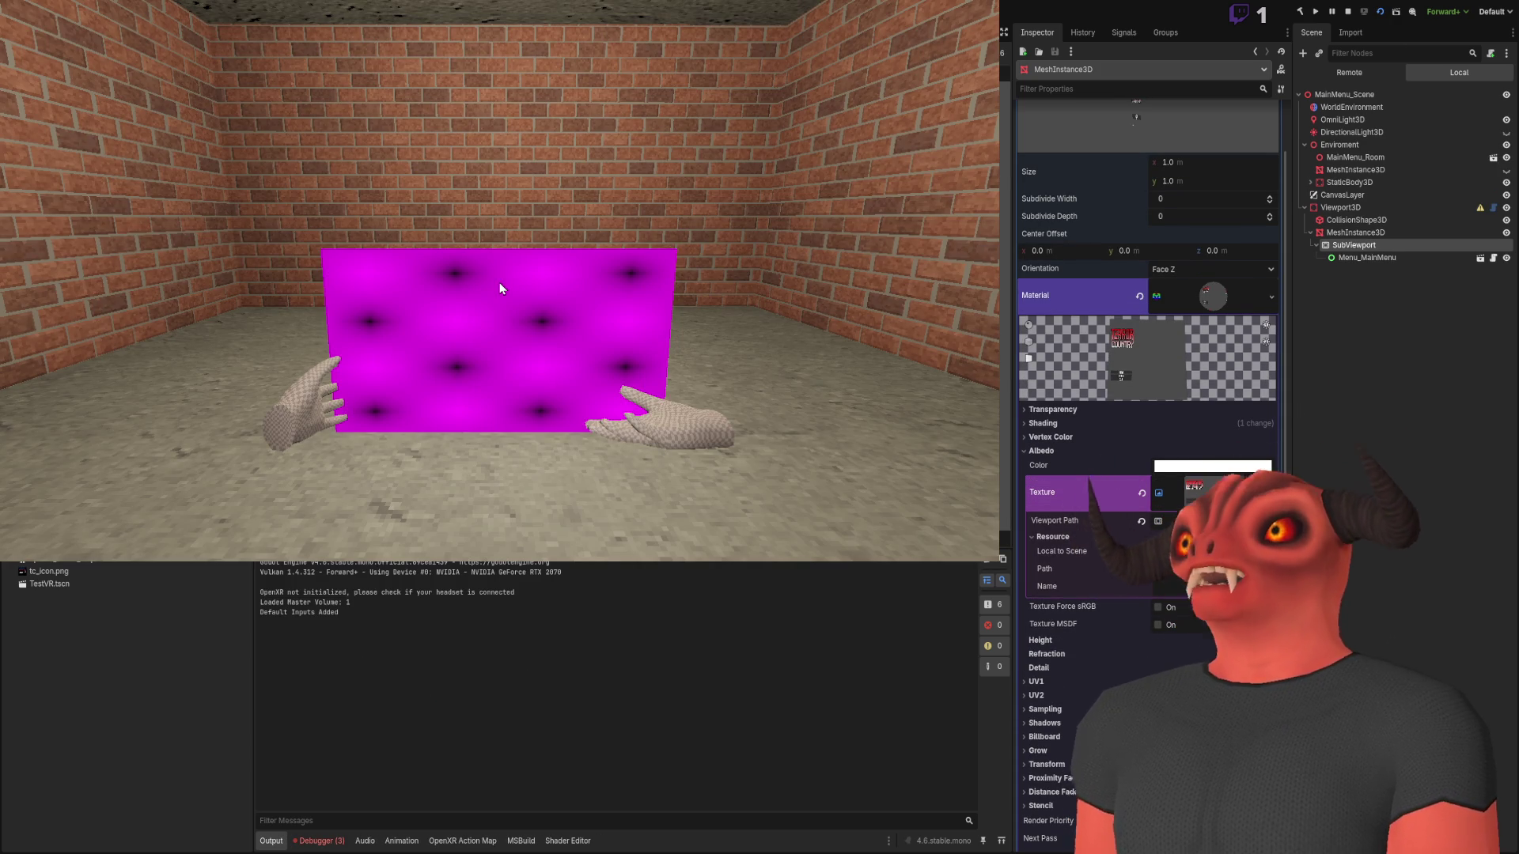
Set the SubViewport's Render Target Update Mode to Always, then stop and relaunch the scene
{"action": "left_click", "coordinate": [1380, 258]}
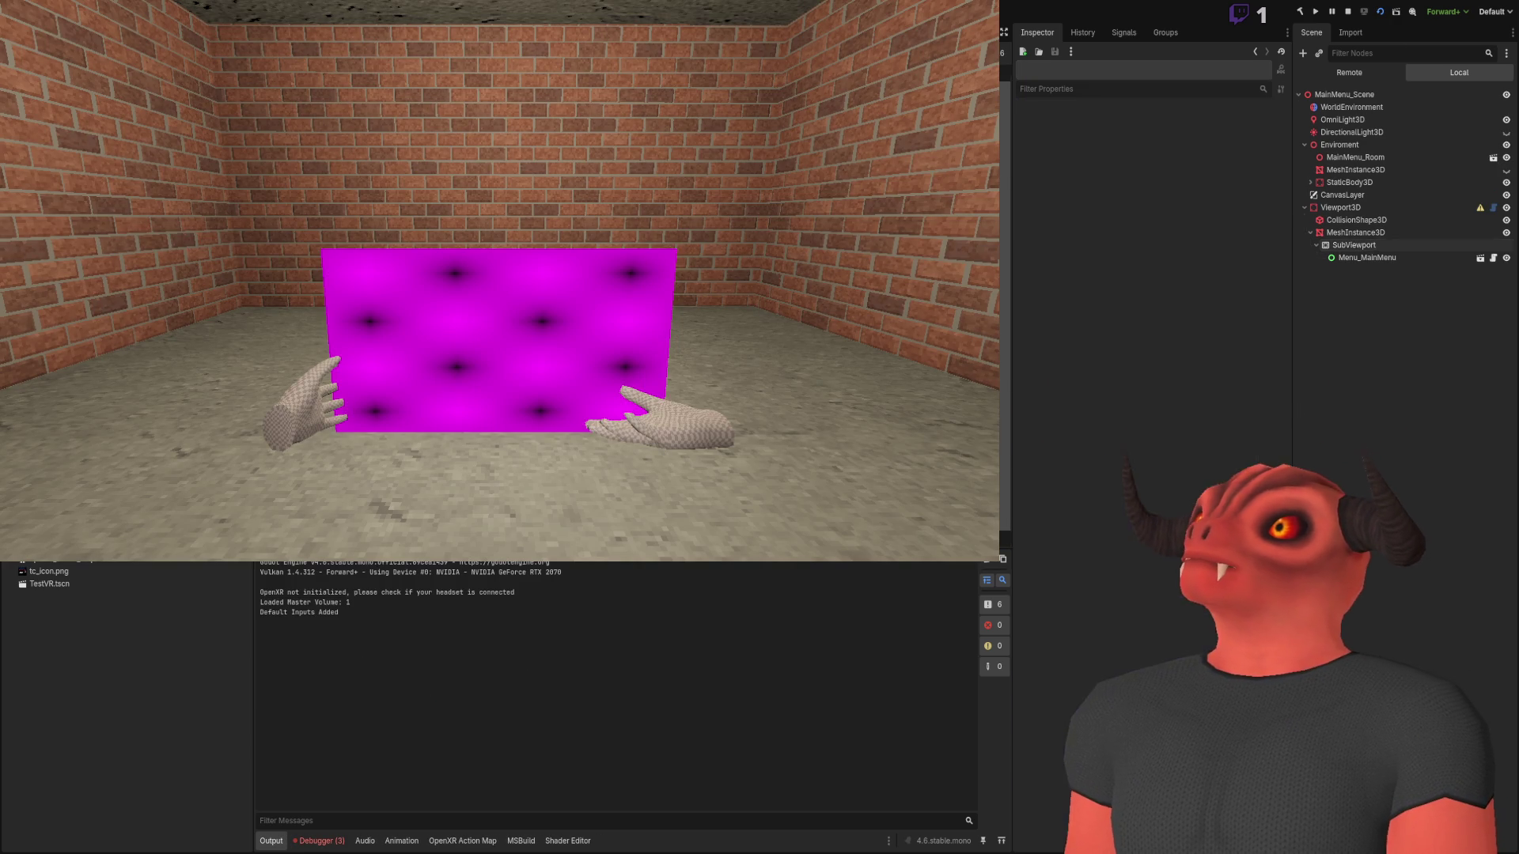
{"action": "left_click", "coordinate": [1375, 244]}
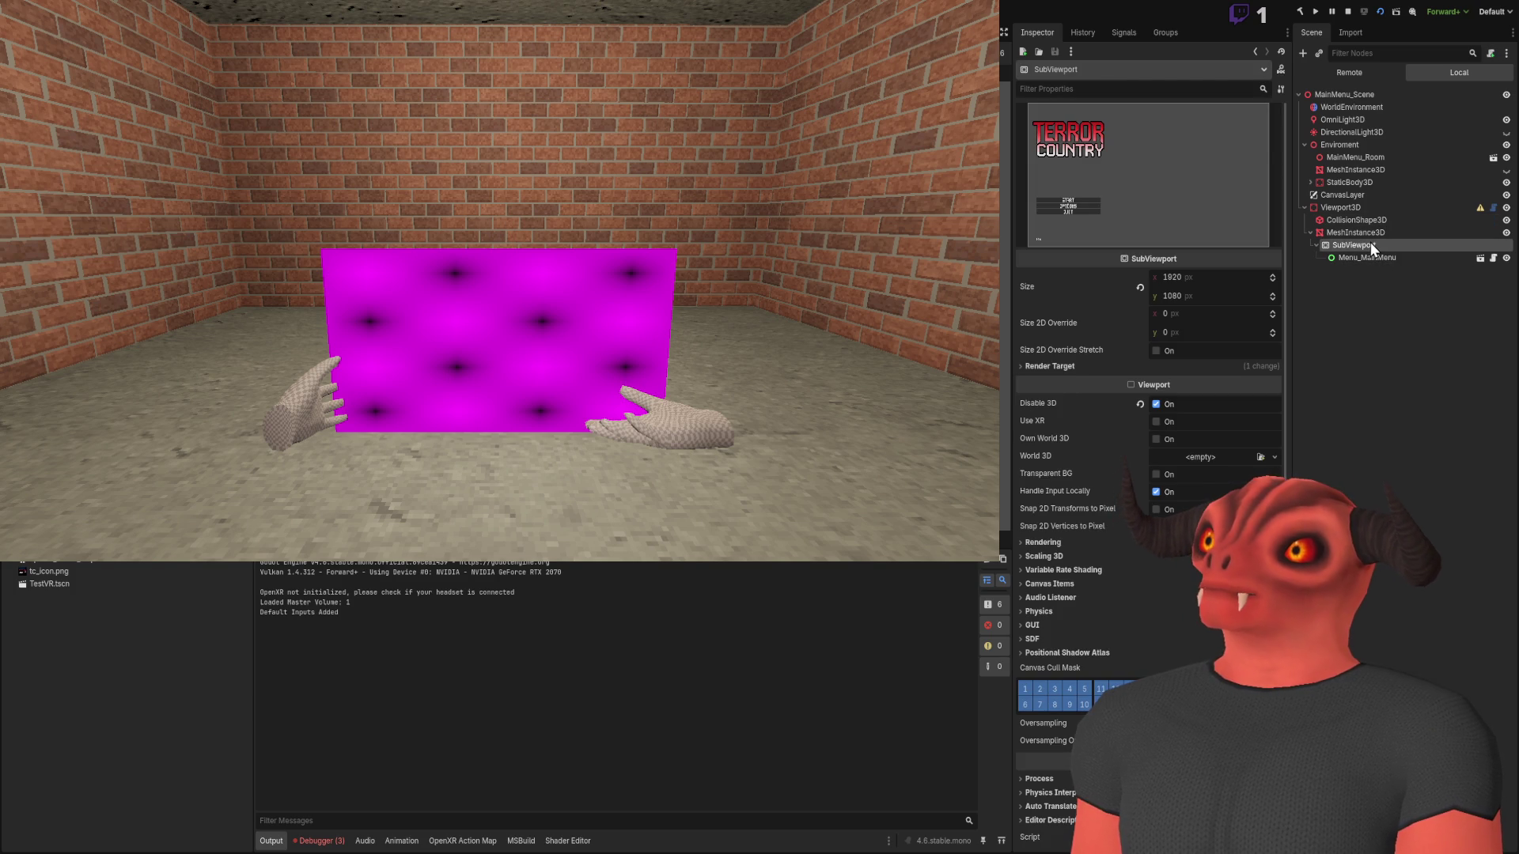
{"action": "left_click", "coordinate": [1046, 364]}
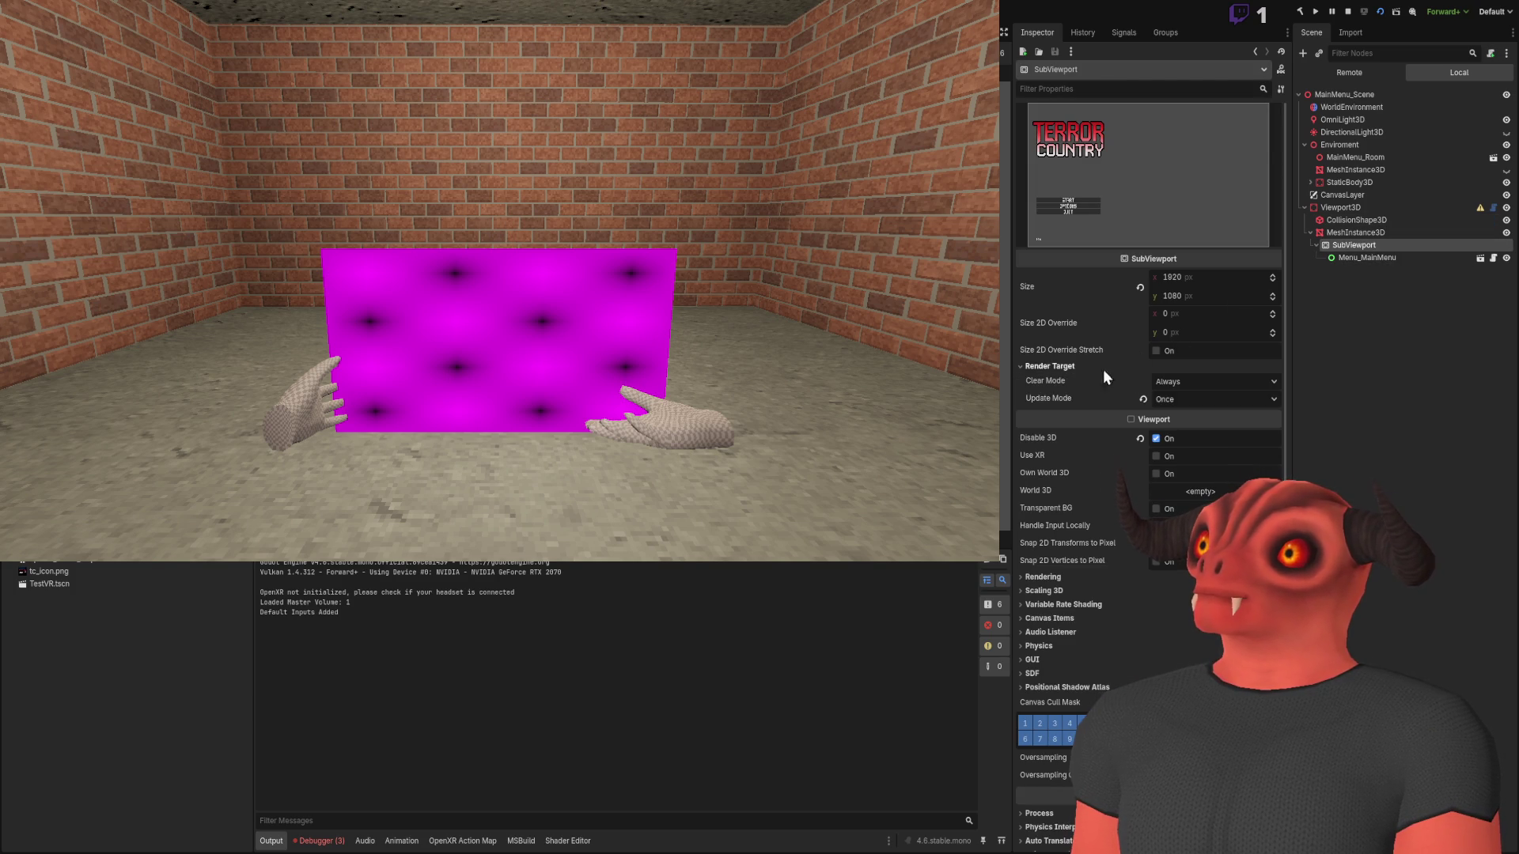
{"action": "left_click", "coordinate": [1215, 398]}
{"action": "left_click", "coordinate": [1187, 494]}
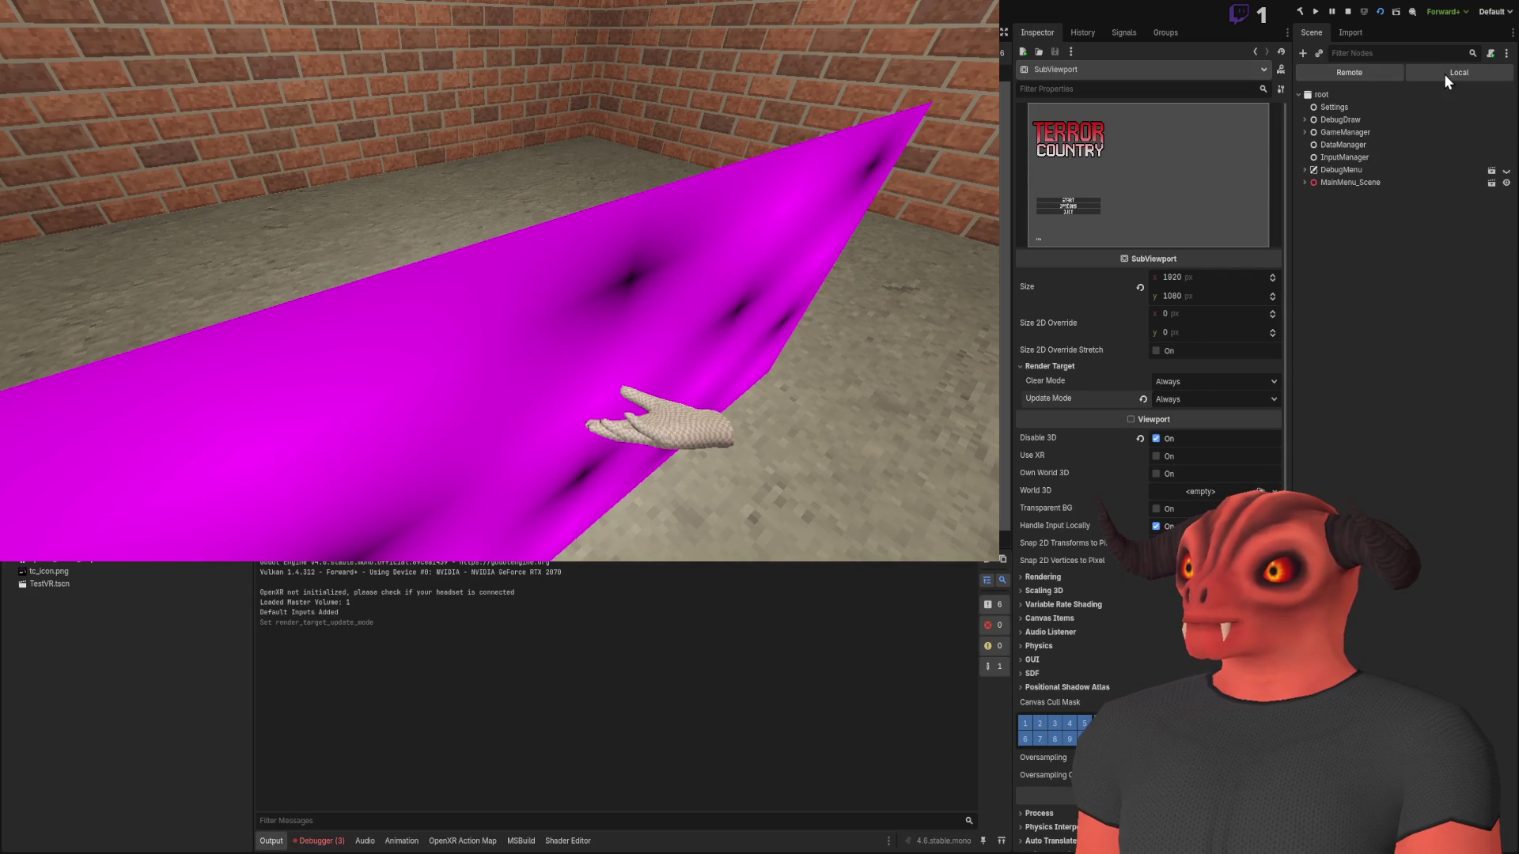
{"action": "left_click", "coordinate": [1347, 12]}
{"action": "left_click", "coordinate": [1383, 12]}
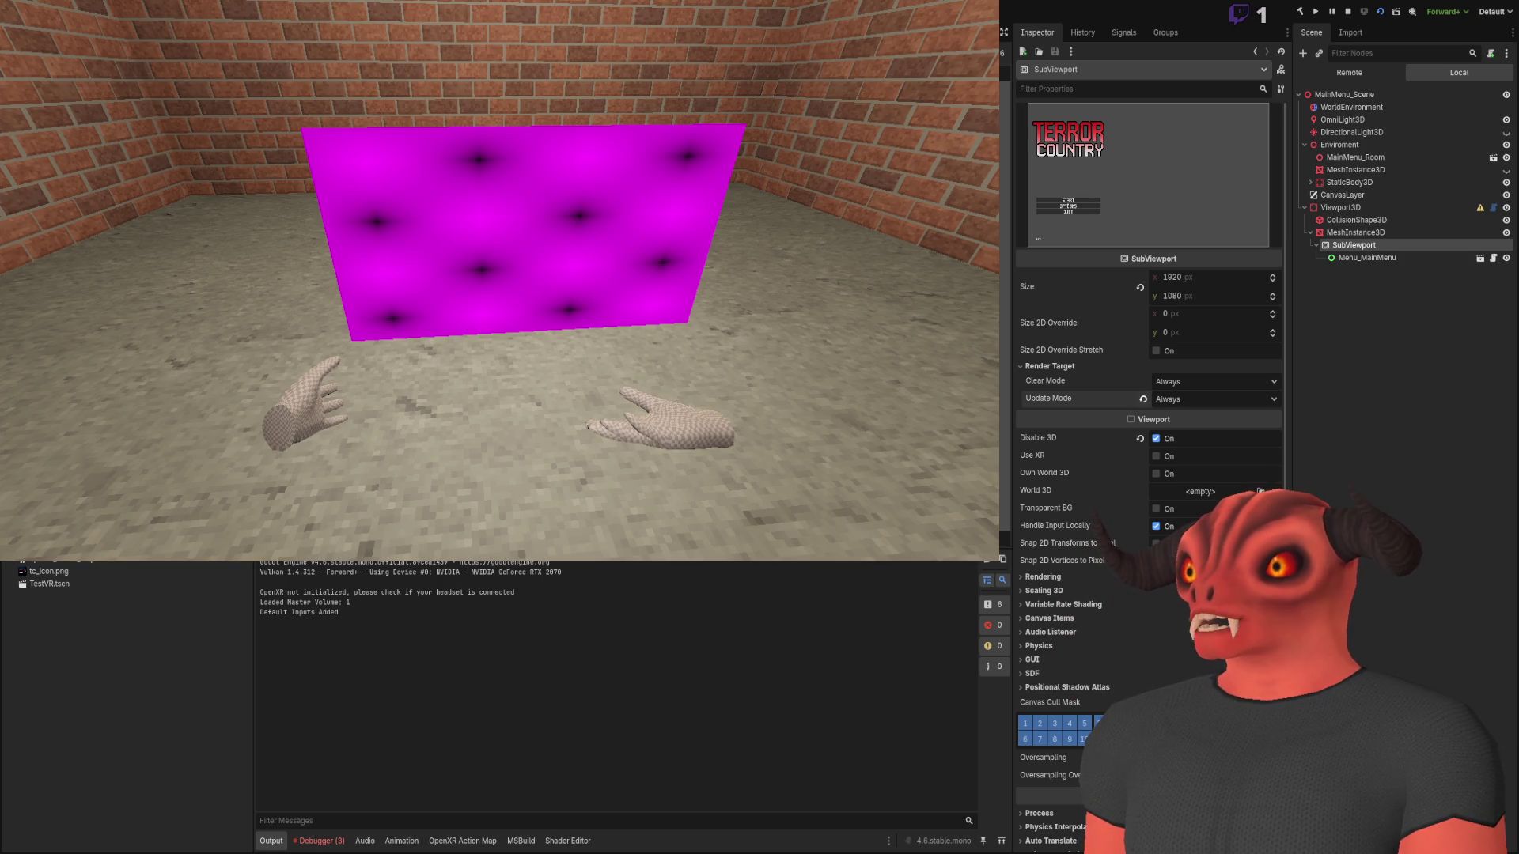
Revert the Viewport3D's Viewport Material to empty
{"action": "left_click", "coordinate": [1392, 224]}
{"action": "left_click", "coordinate": [1393, 205]}
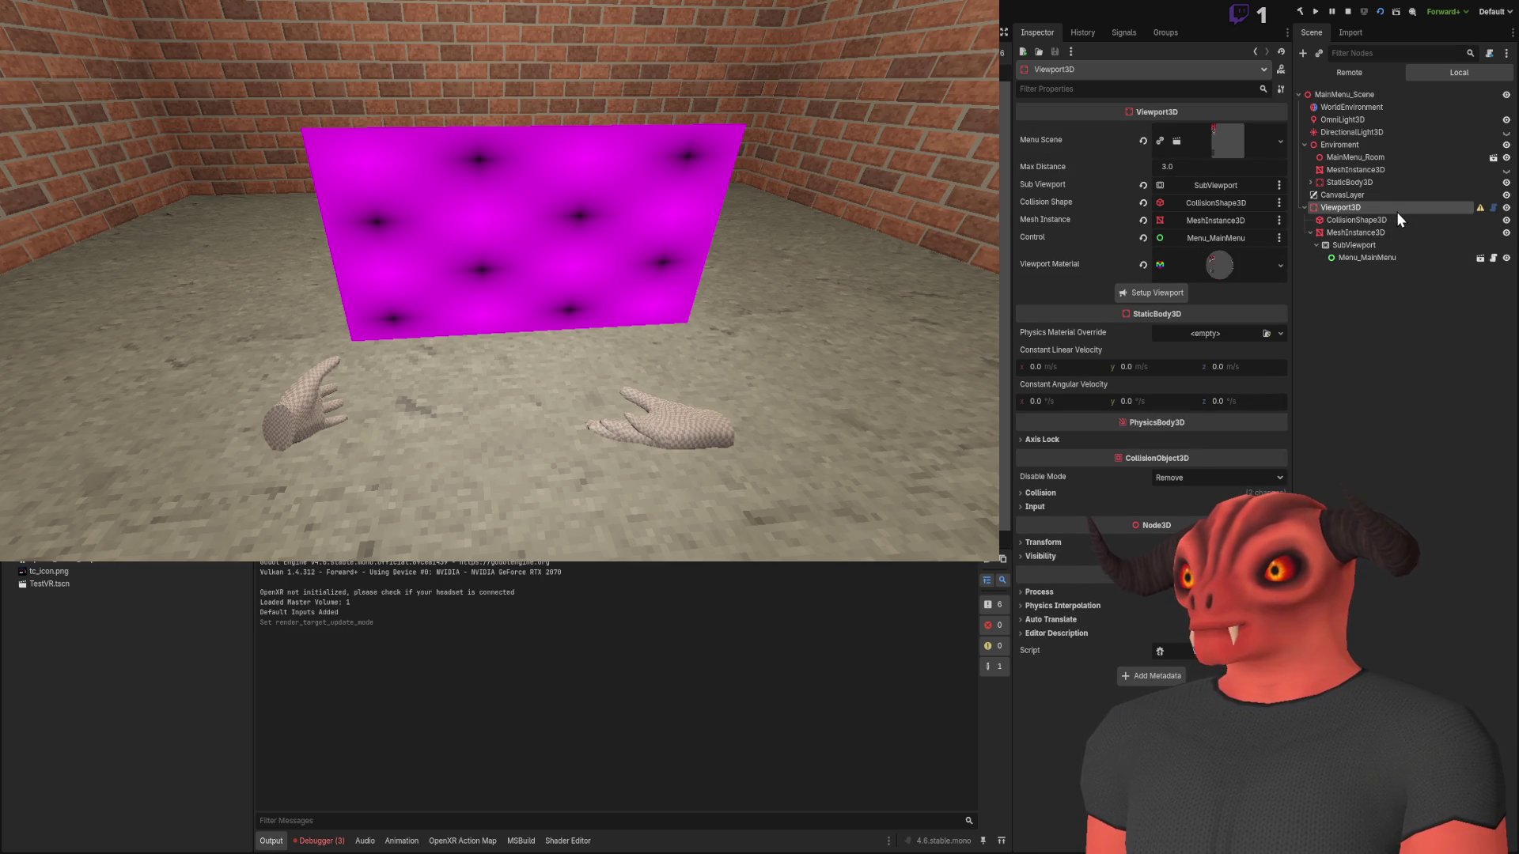
{"action": "left_click", "coordinate": [1230, 269]}
{"action": "left_click", "coordinate": [1227, 280]}
{"action": "left_click", "coordinate": [1226, 274]}
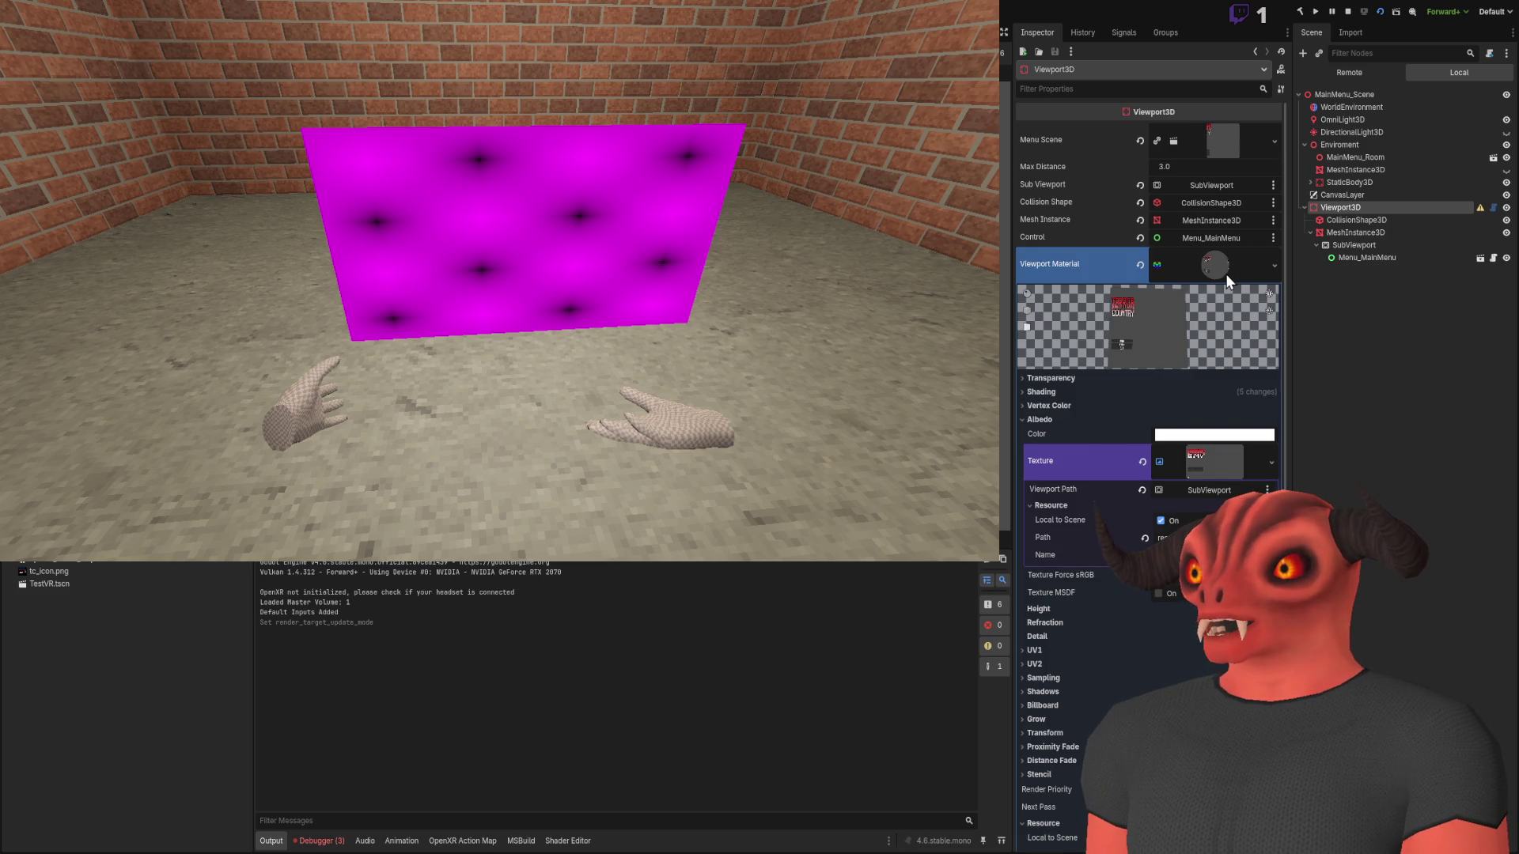
{"action": "left_click", "coordinate": [1138, 267]}
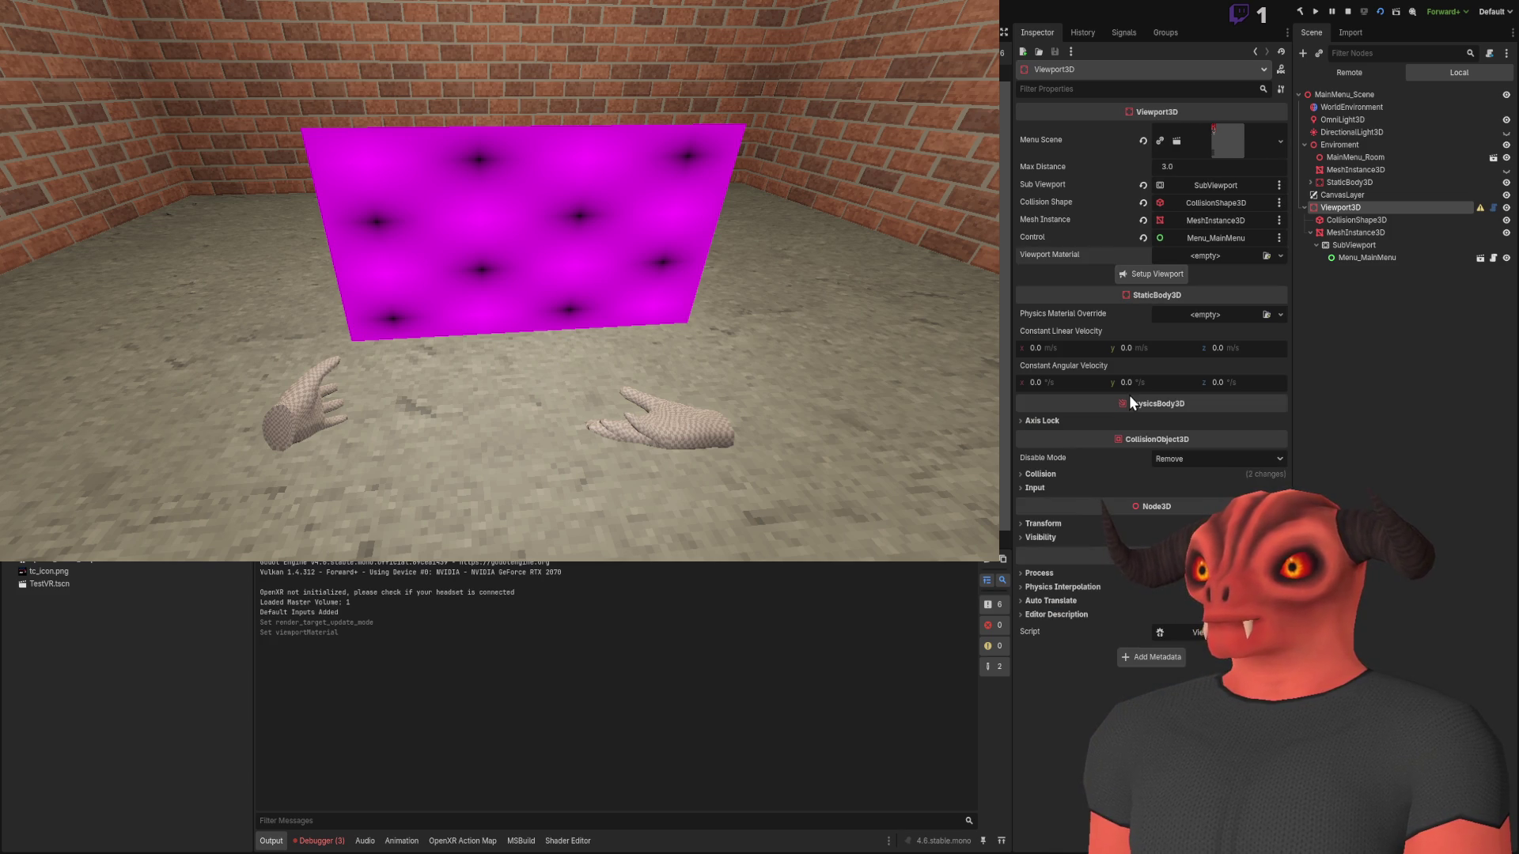
Check the SubViewport and quad material, then stop the game and relaunch the scene
{"action": "left_click", "coordinate": [1356, 246]}
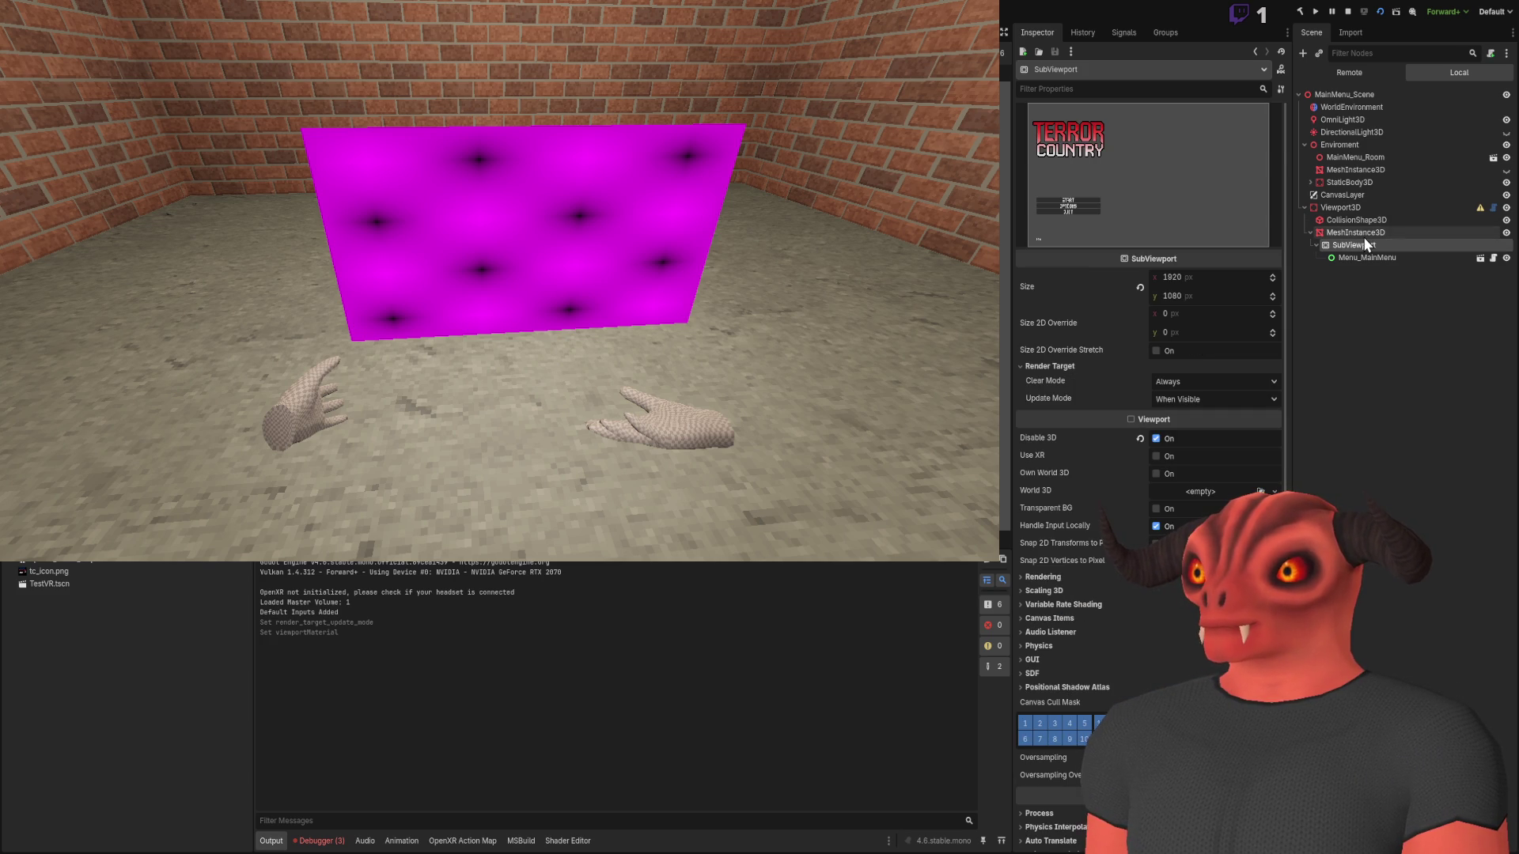
{"action": "left_click", "coordinate": [1364, 236]}
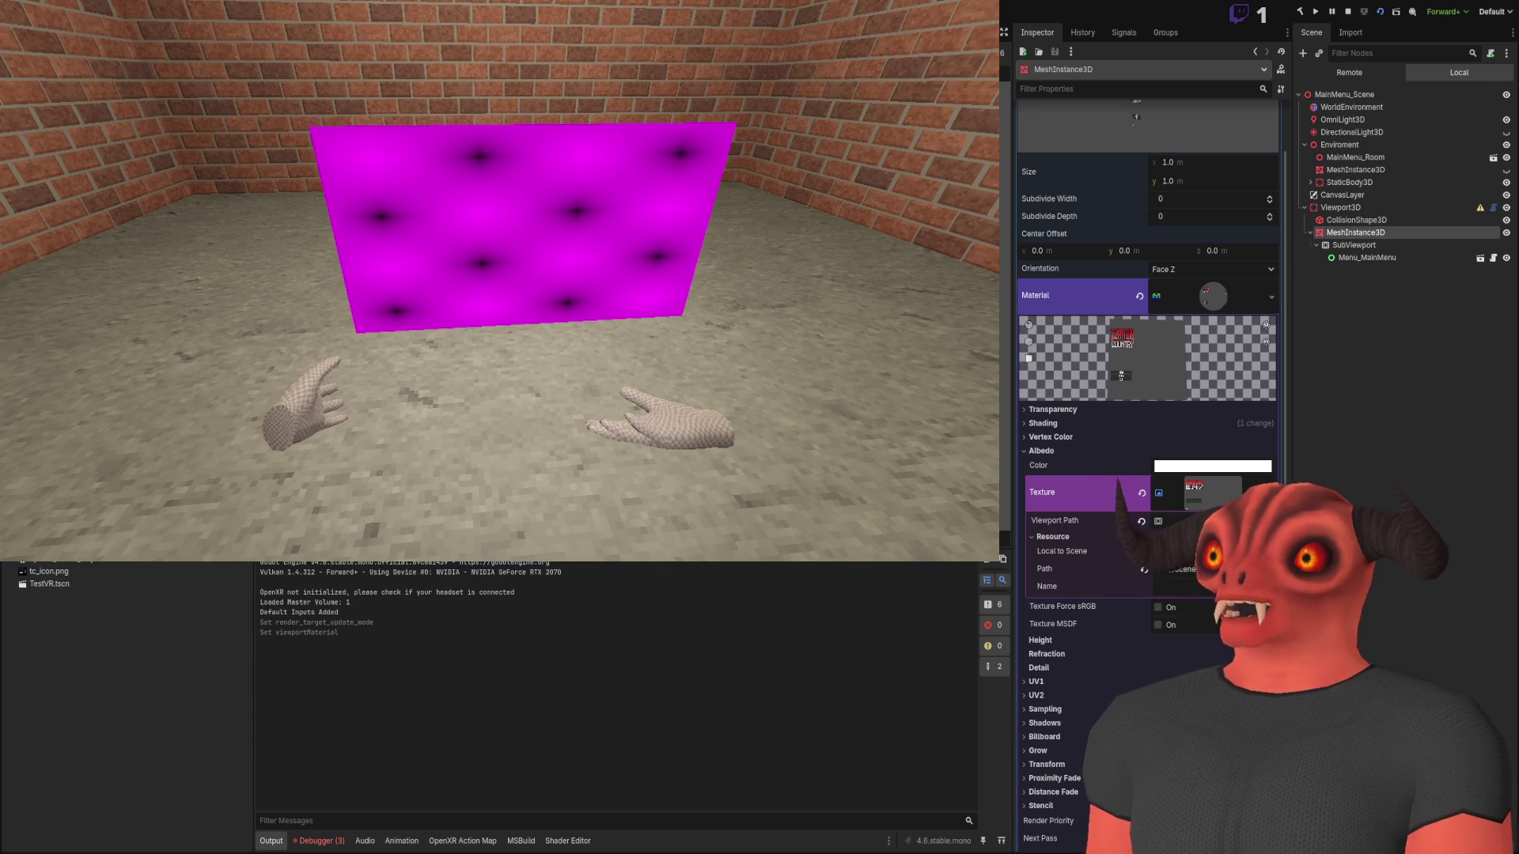
{"action": "left_click", "coordinate": [1348, 11]}
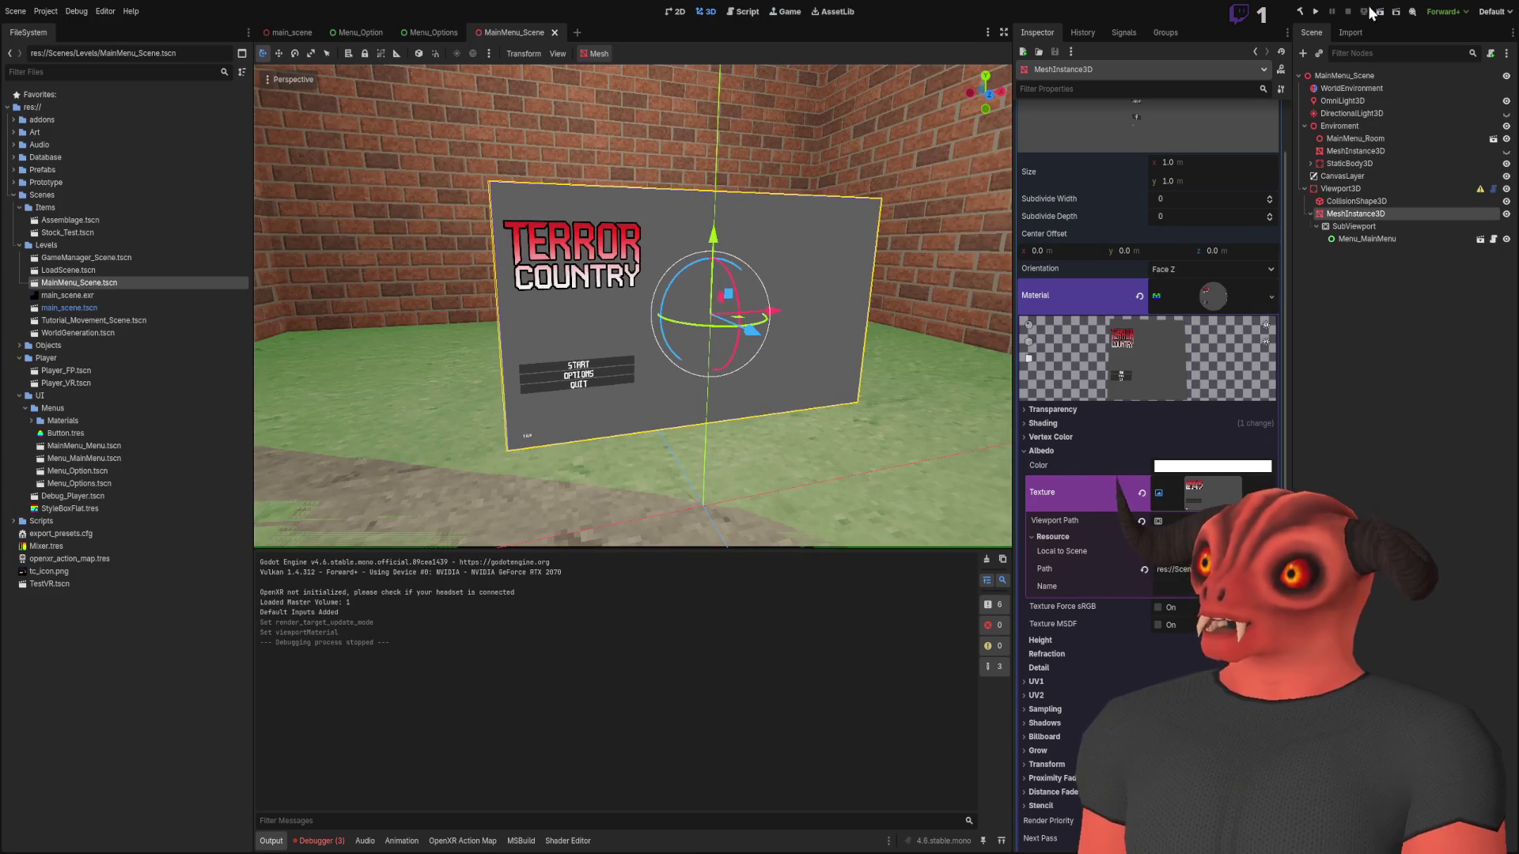
{"action": "left_click", "coordinate": [1388, 16]}
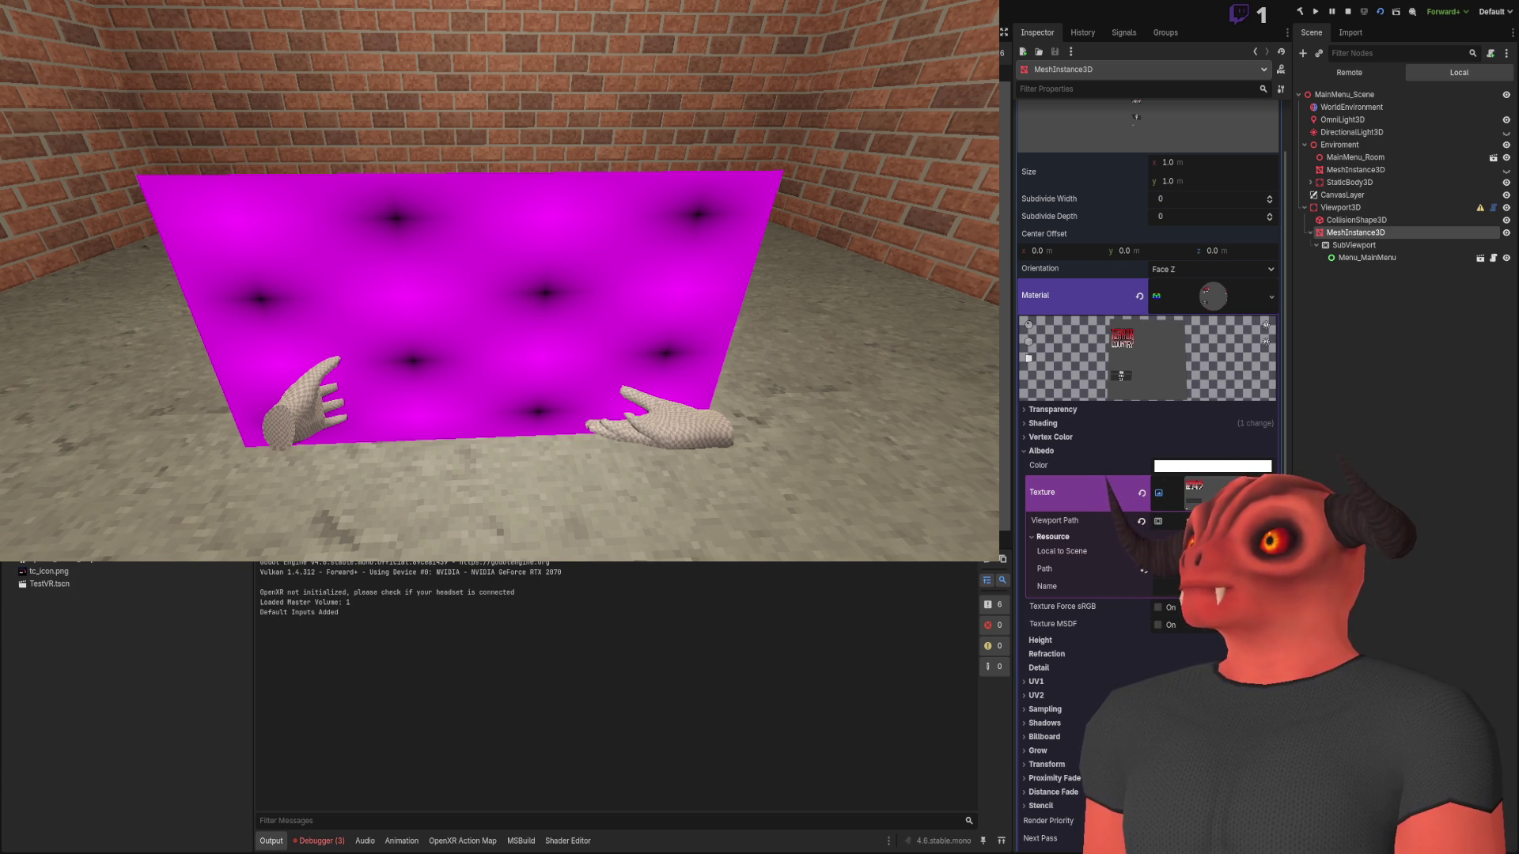
Revert the quad material's Shading Mode to Per-Pixel
{"action": "left_click", "coordinate": [1052, 536]}
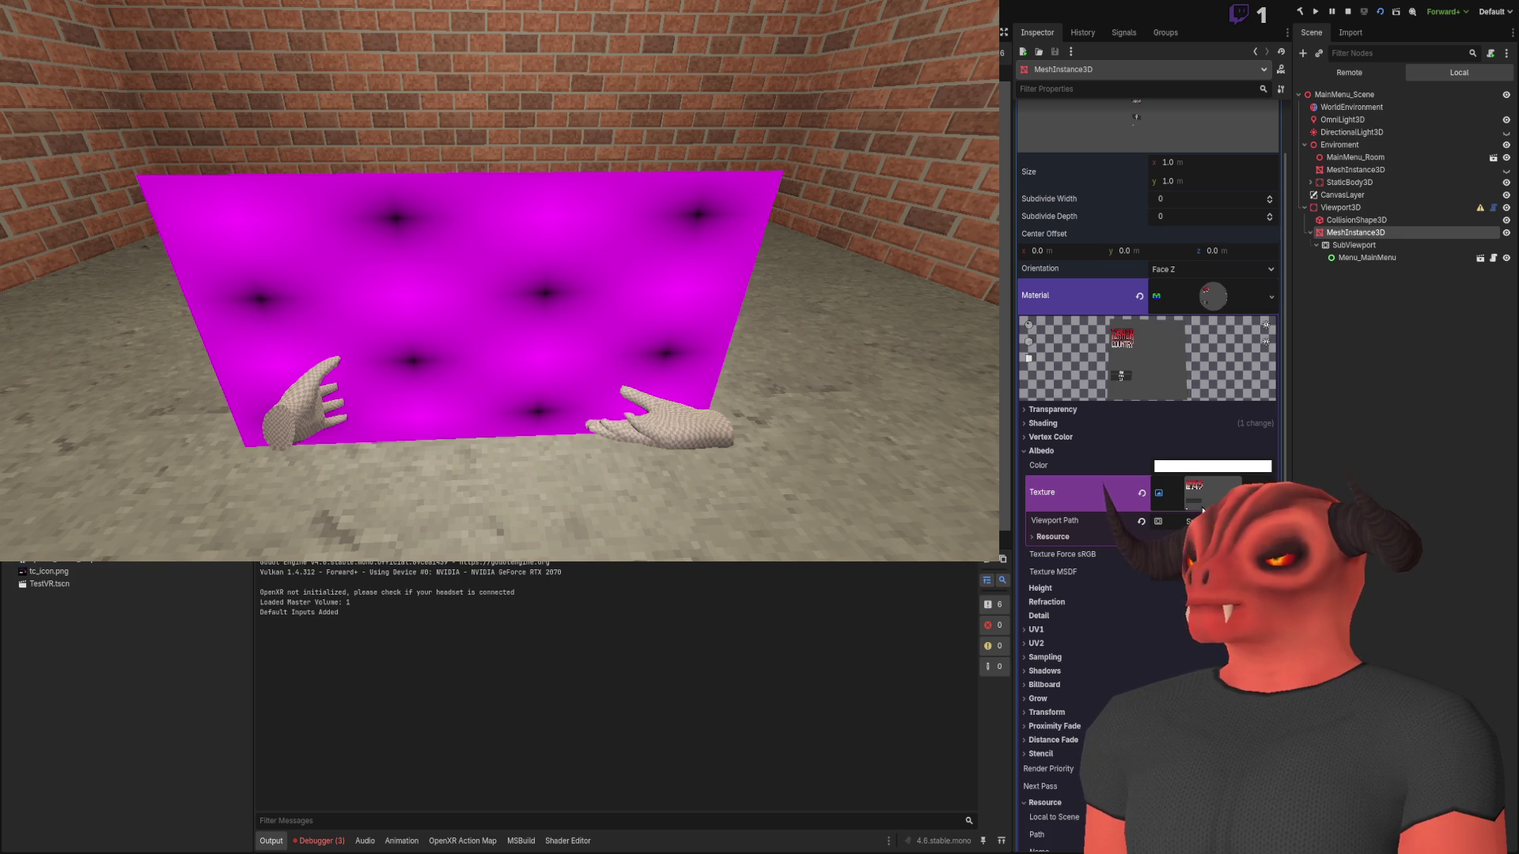
{"action": "left_click", "coordinate": [1083, 422]}
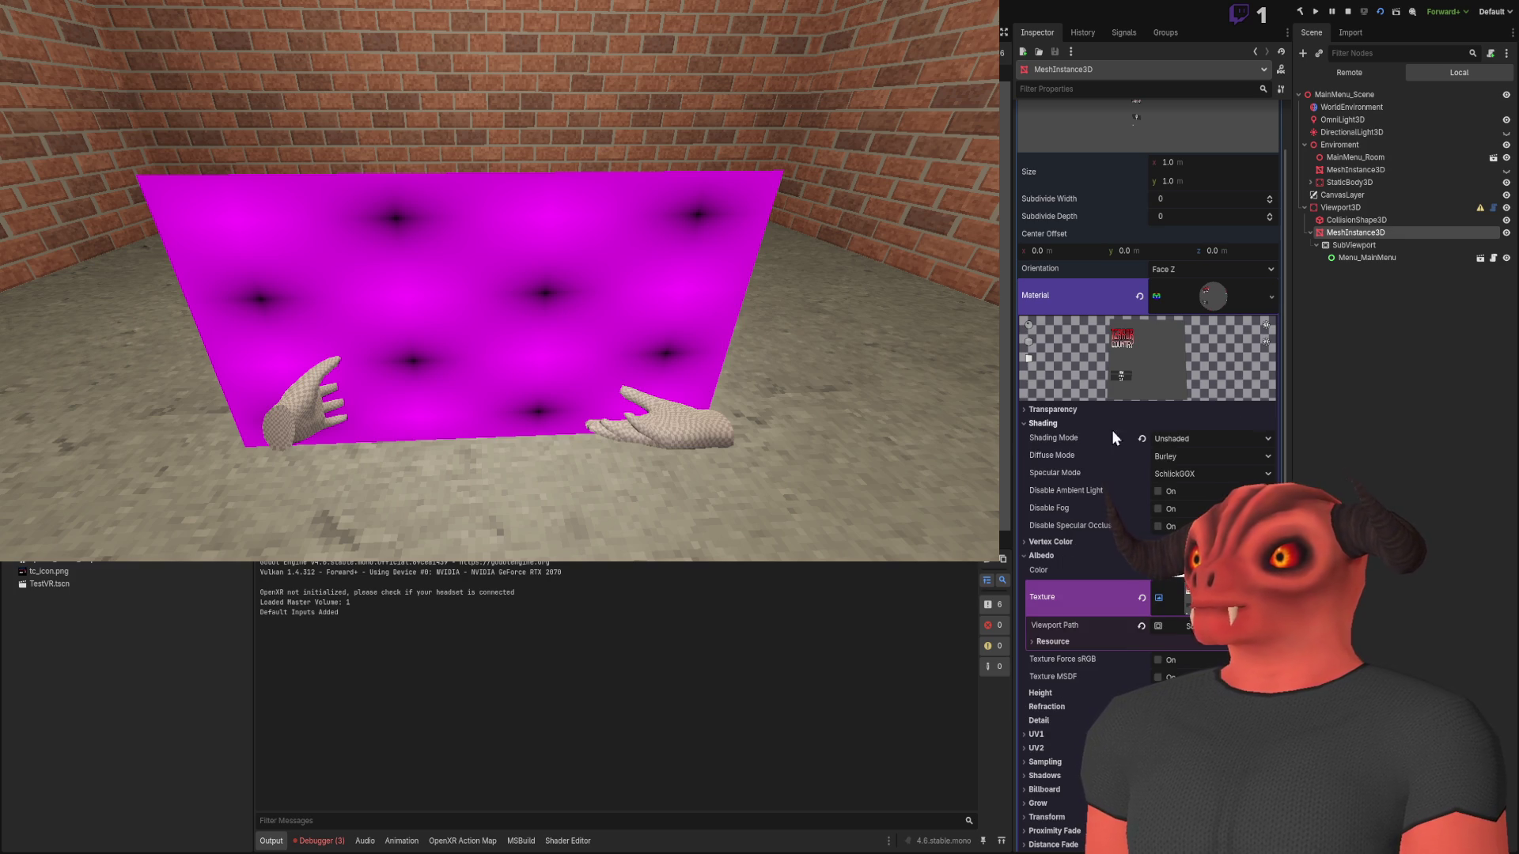
{"action": "left_click", "coordinate": [1142, 439]}
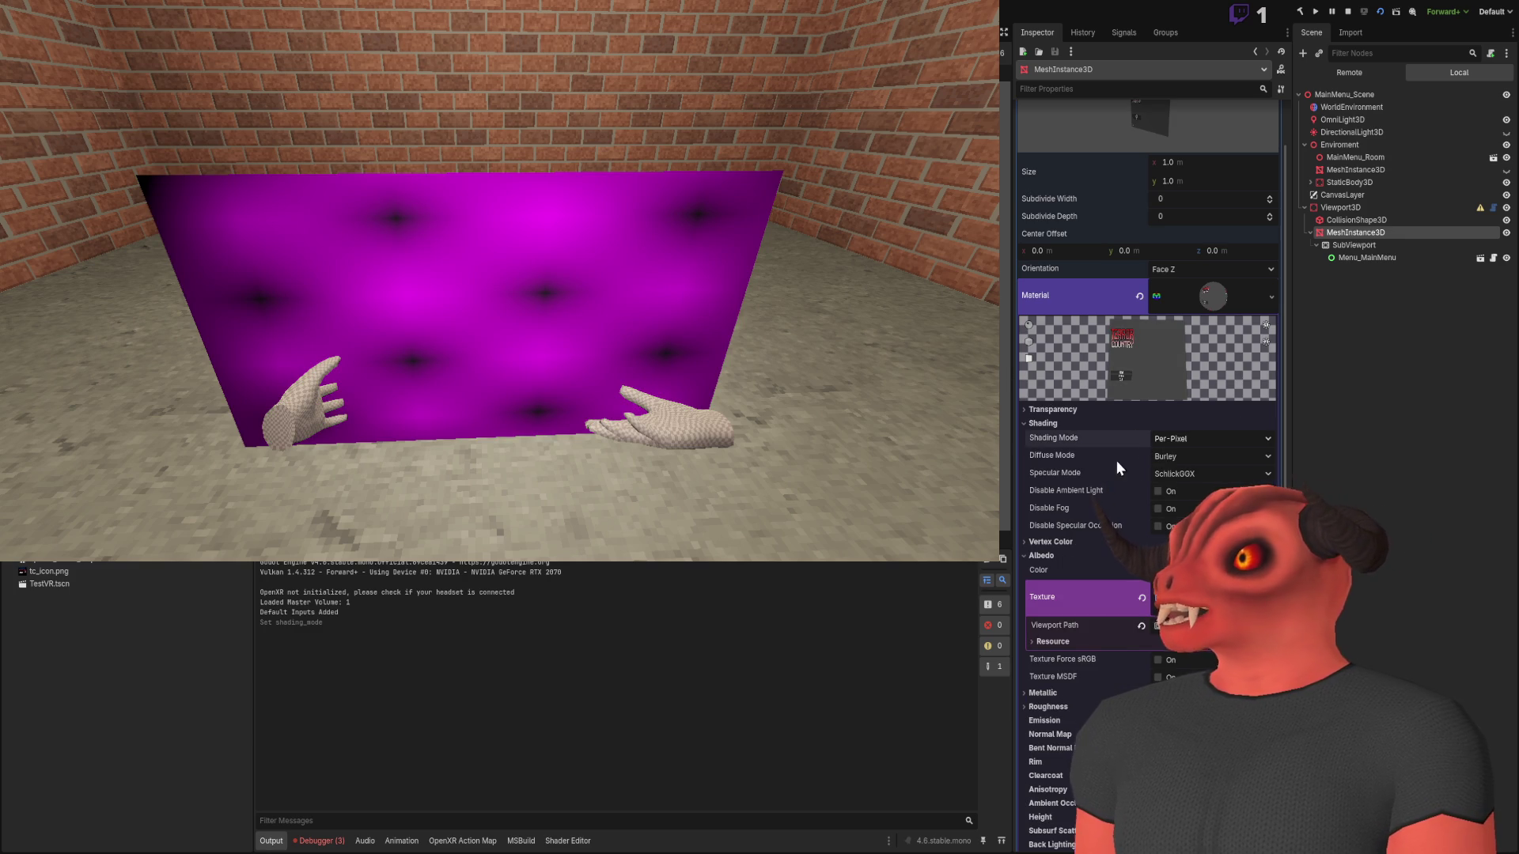
{"action": "key", "text": "ctrl+z"}
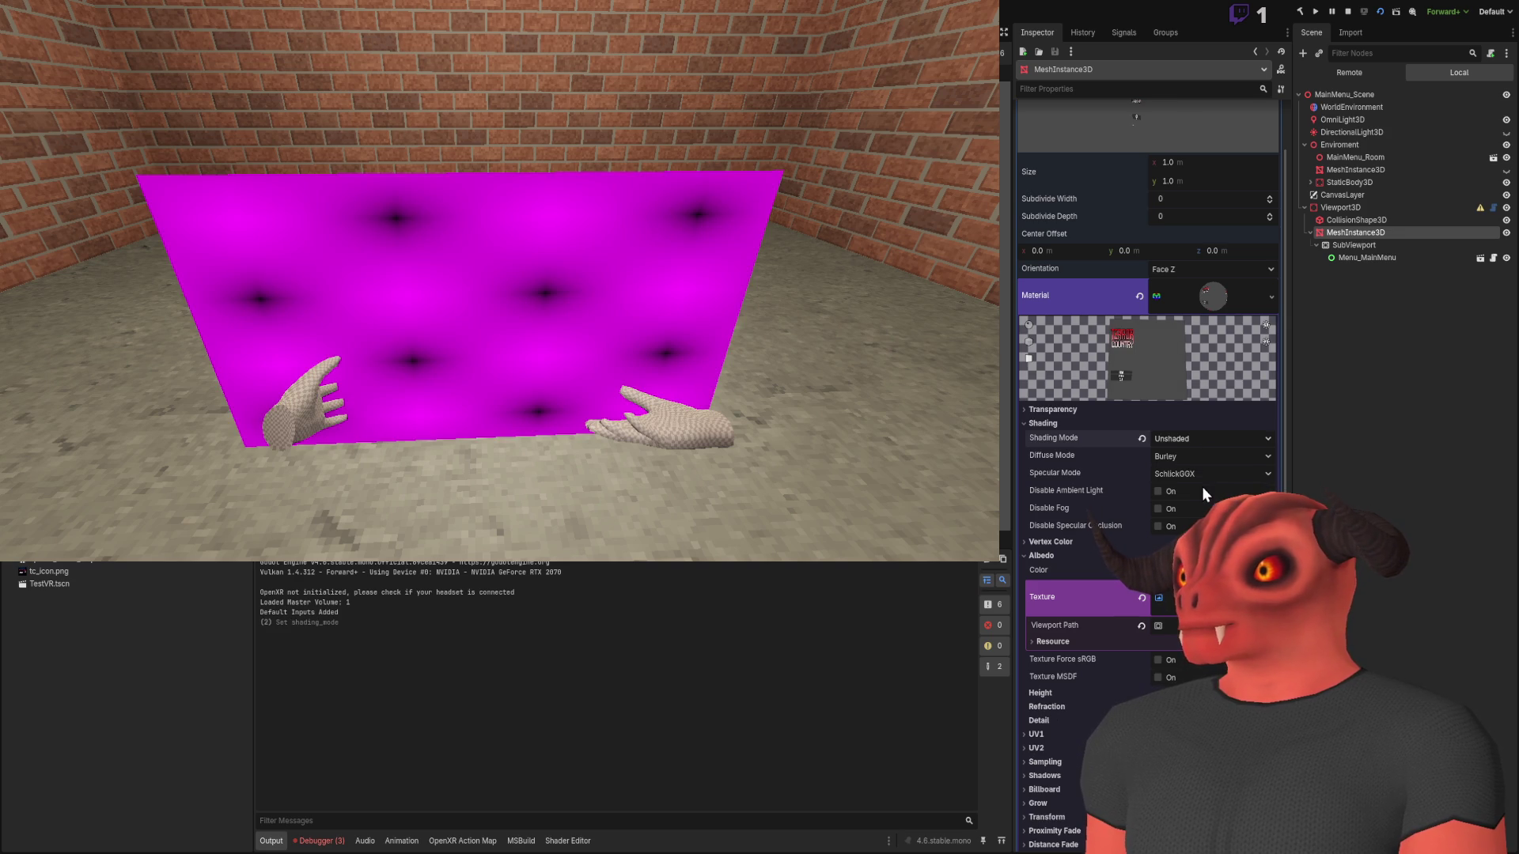
{"action": "key", "text": "ctrl+shift+z"}
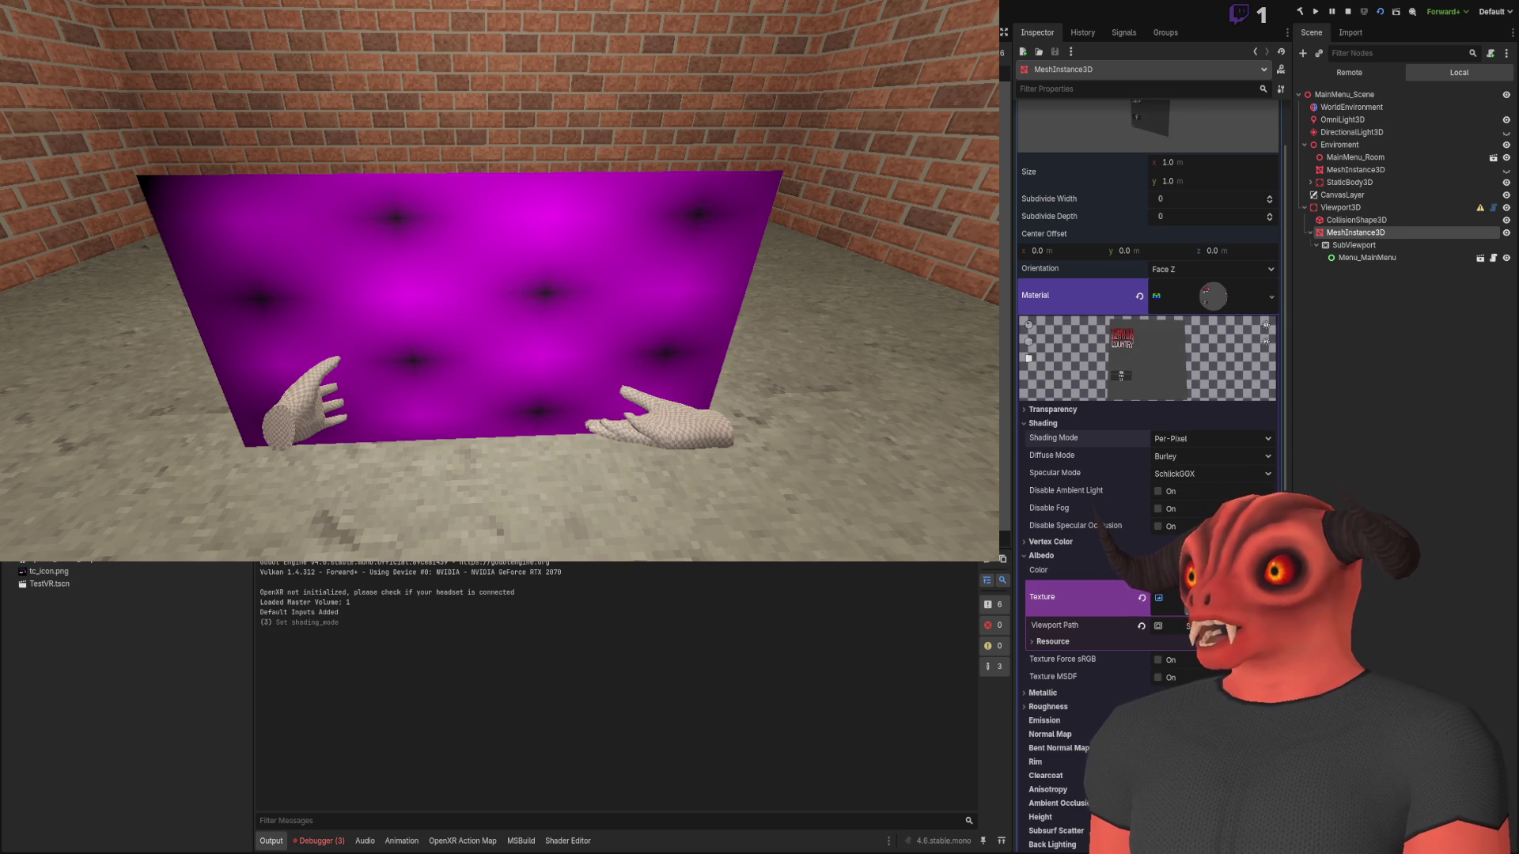
Reassign SubViewport as the texture's Viewport Path and toggle its Local to Scene setting
{"action": "left_click_drag", "start_coordinate": [1355, 246], "coordinate": [1125, 629]}
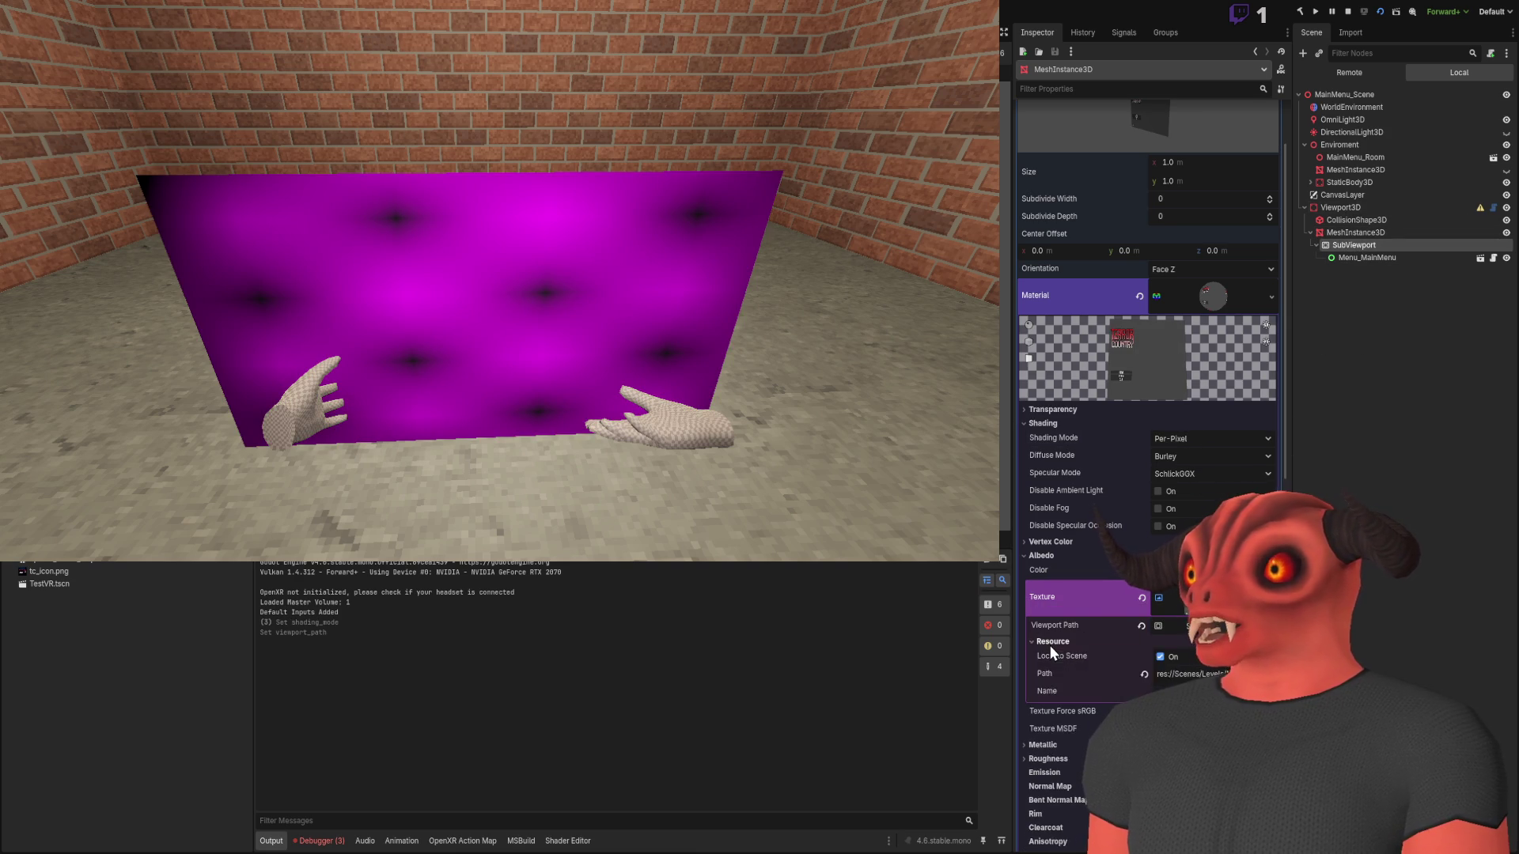
{"action": "left_click", "coordinate": [1117, 640]}
{"action": "left_click", "coordinate": [1176, 657]}
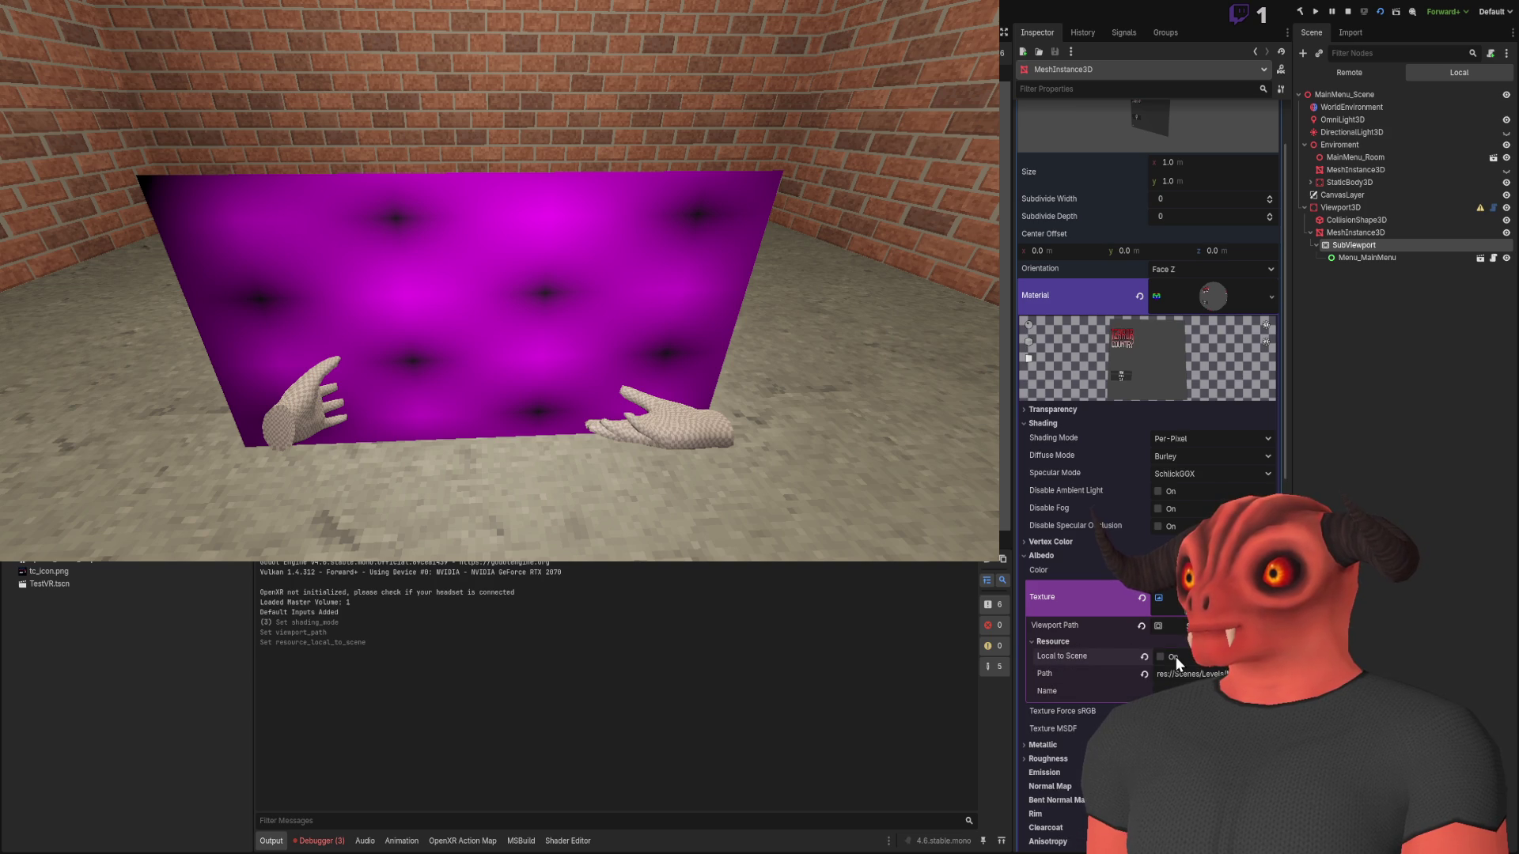
{"action": "left_click", "coordinate": [1061, 645]}
{"action": "scroll", "coordinate": [1071, 619], "scroll_direction": "down", "scroll_amount": 10}
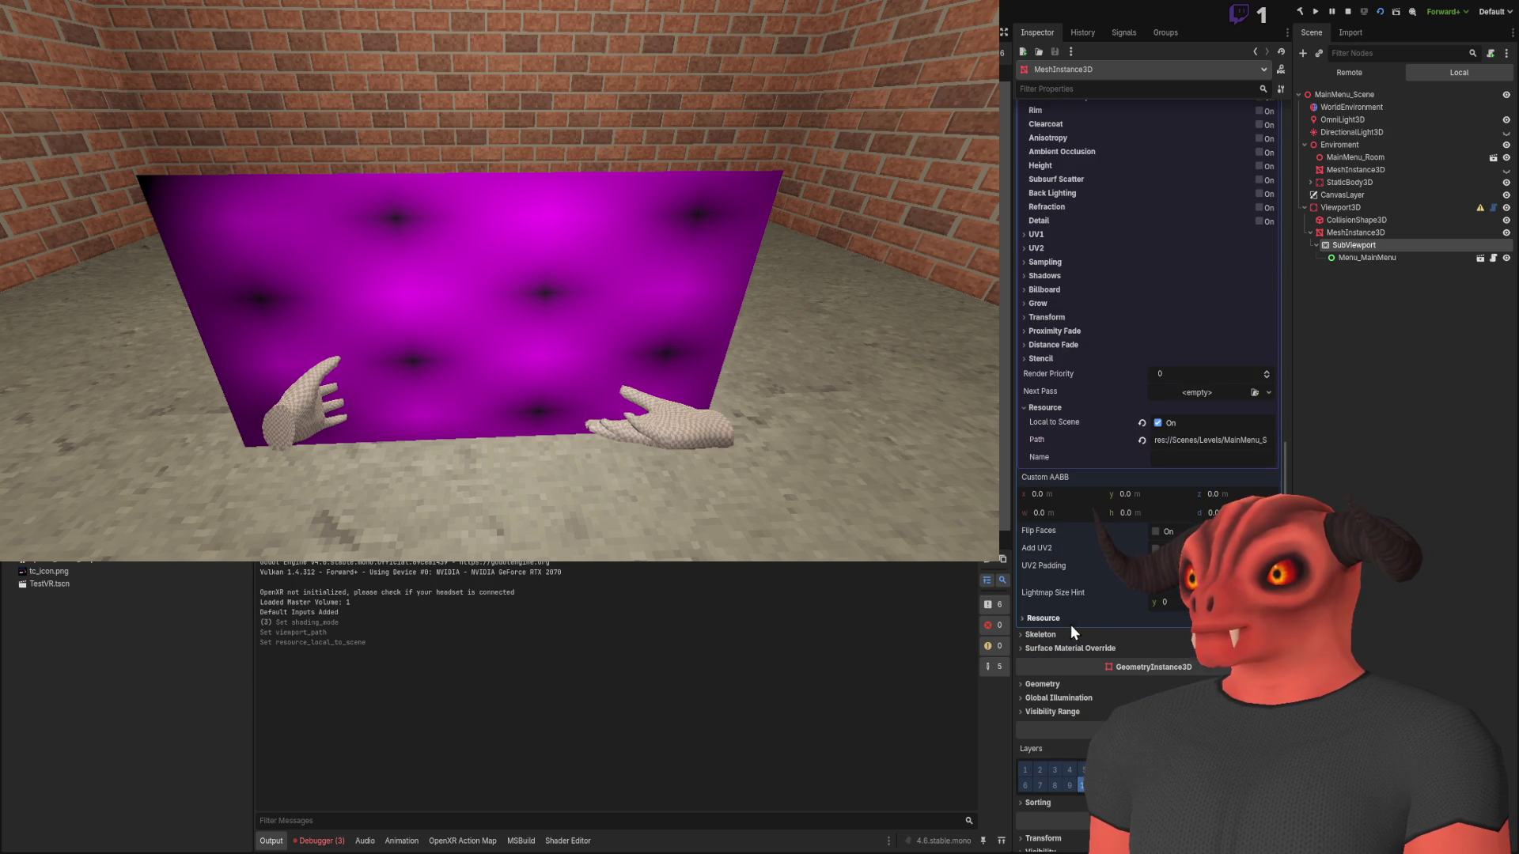
{"action": "left_click", "coordinate": [1041, 408]}
{"action": "scroll", "coordinate": [1108, 415], "scroll_direction": "up", "scroll_amount": 10}
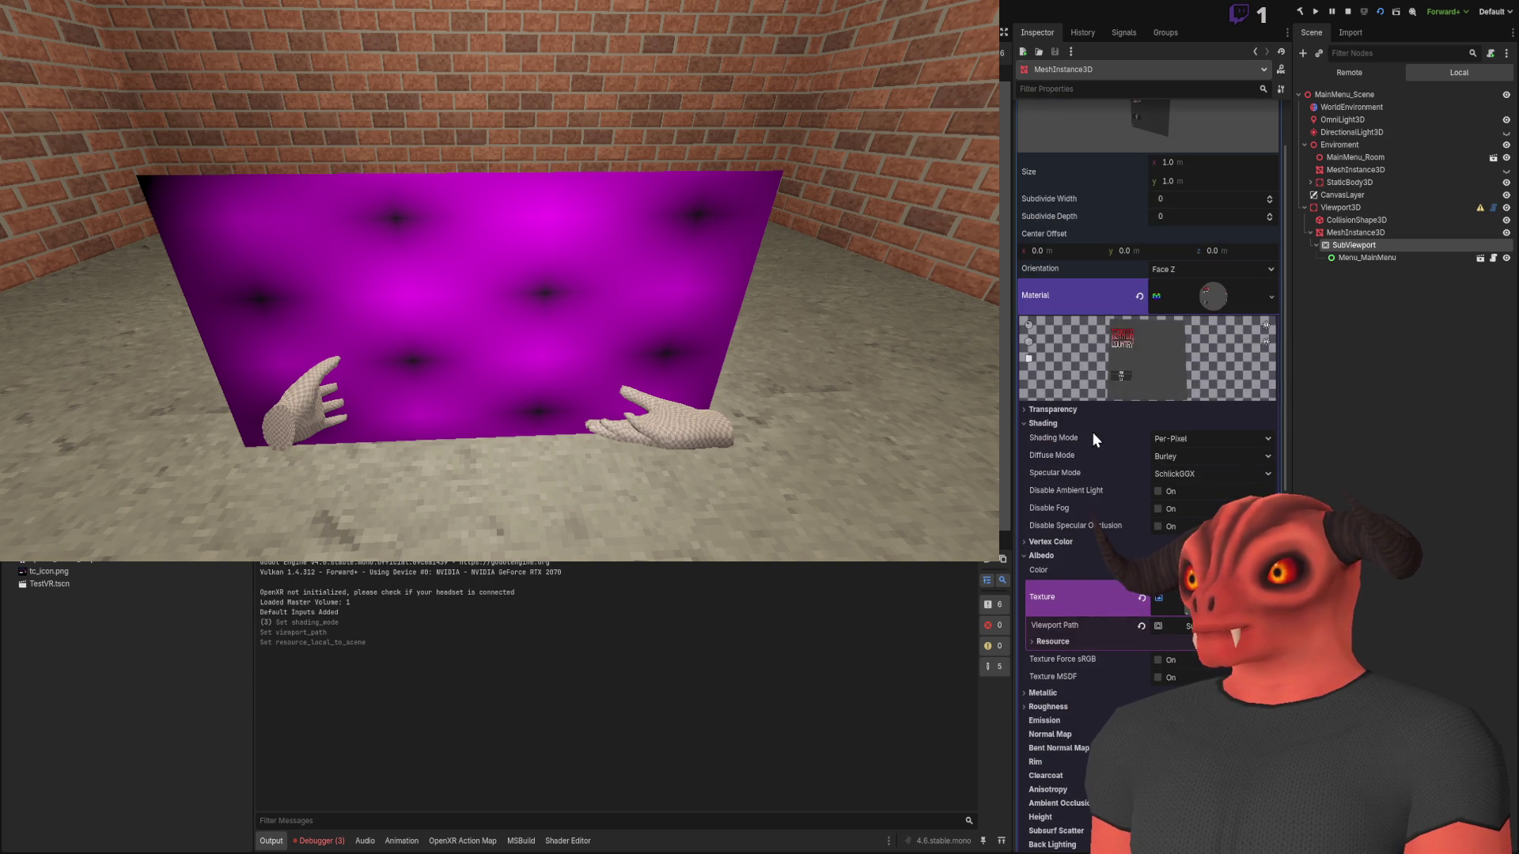
Select Menu_MainMenu and expand its Layout > Transform settings
{"action": "left_click", "coordinate": [1417, 257]}
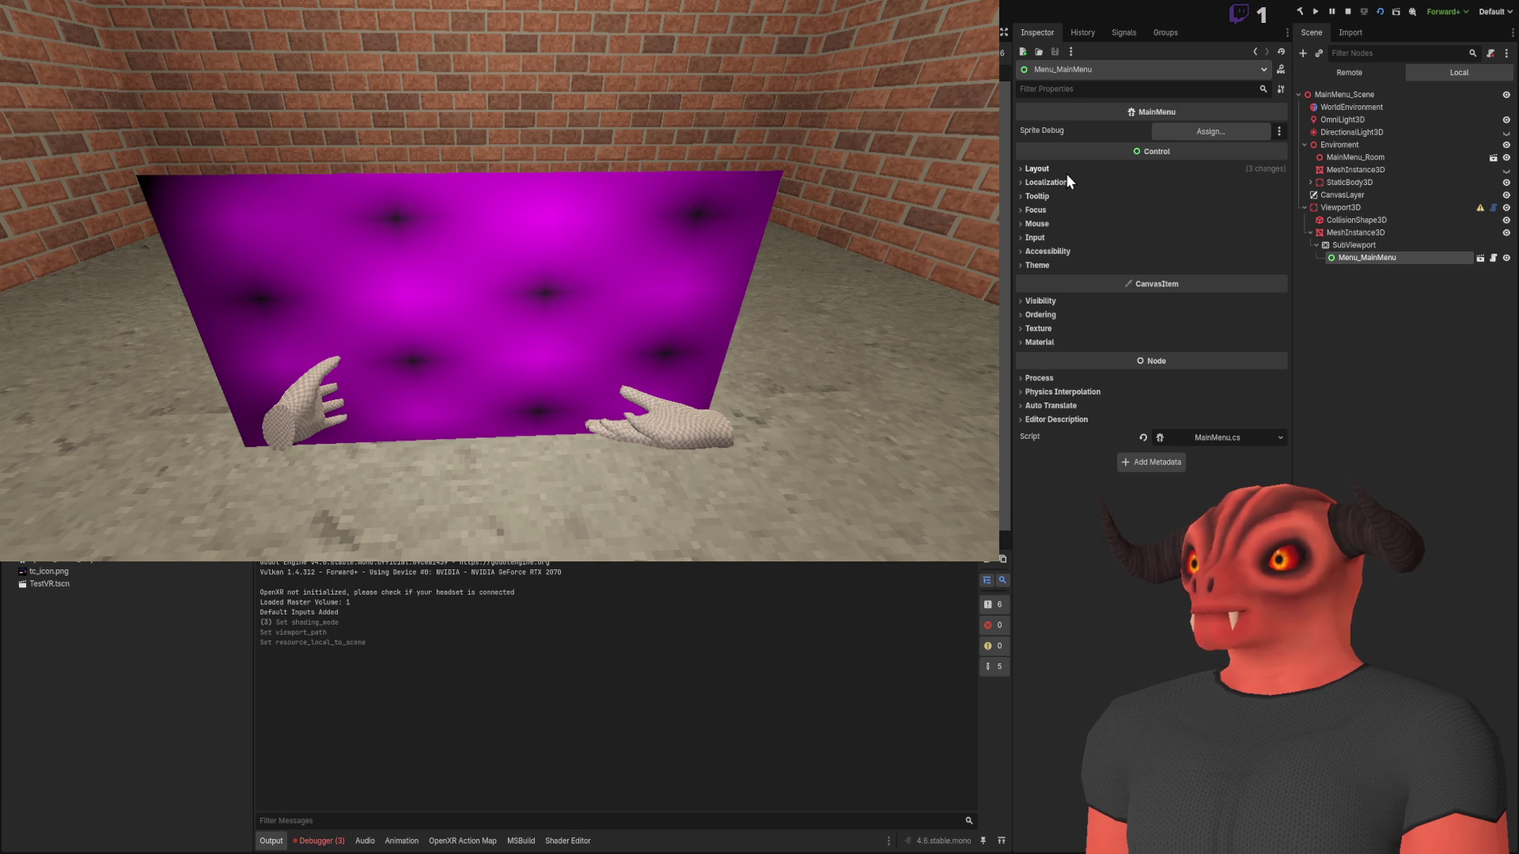
{"action": "left_click", "coordinate": [1038, 168]}
{"action": "left_click", "coordinate": [1045, 313]}
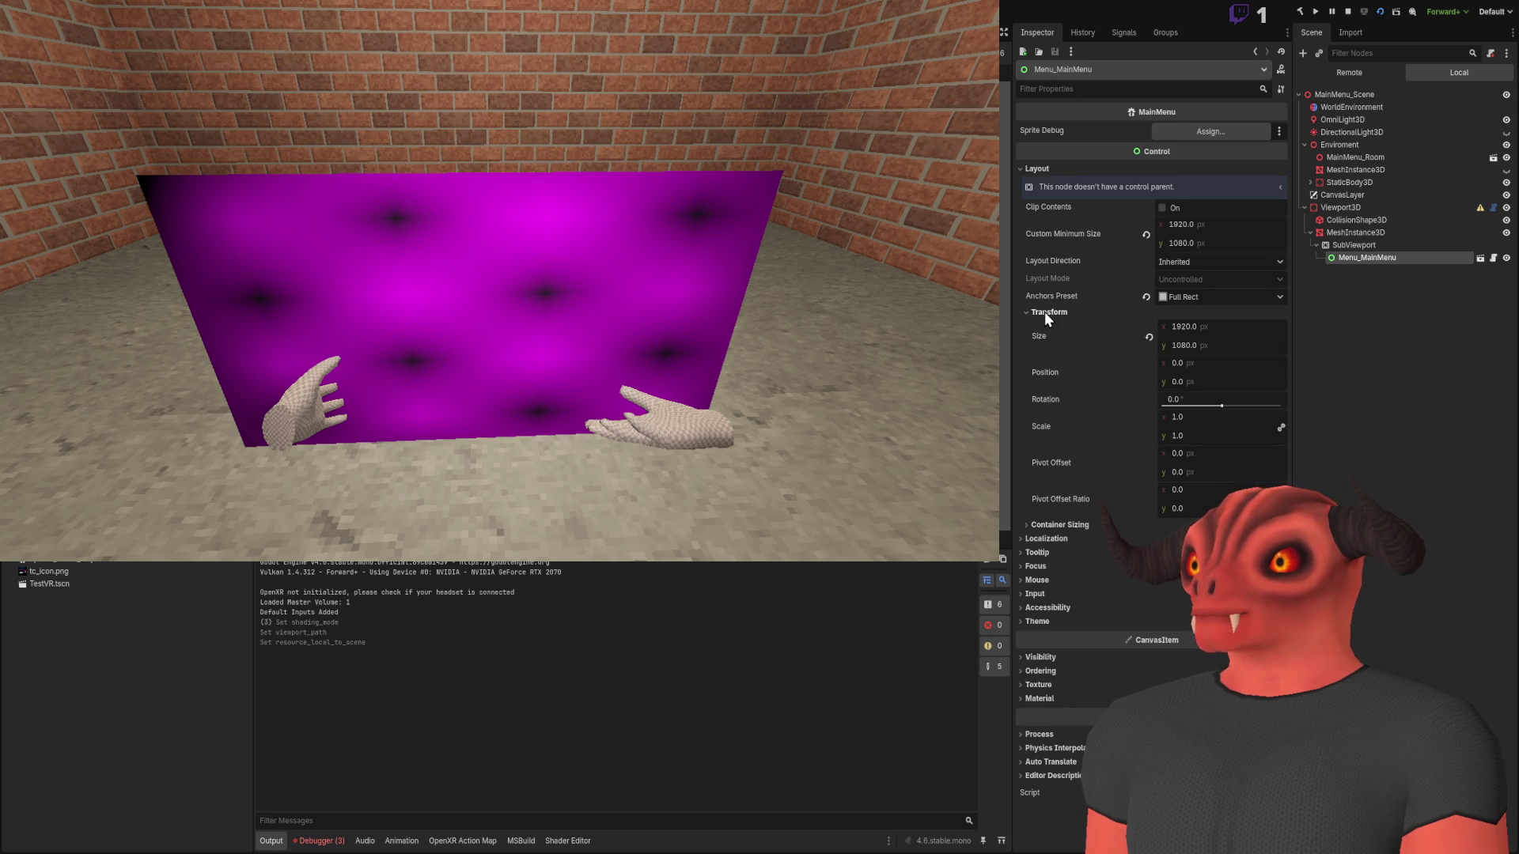
Stop the running game while looking at the DEBUG_MENU viewport setup
{"action": "left_click", "coordinate": [1429, 256], "text": "ctrl"}
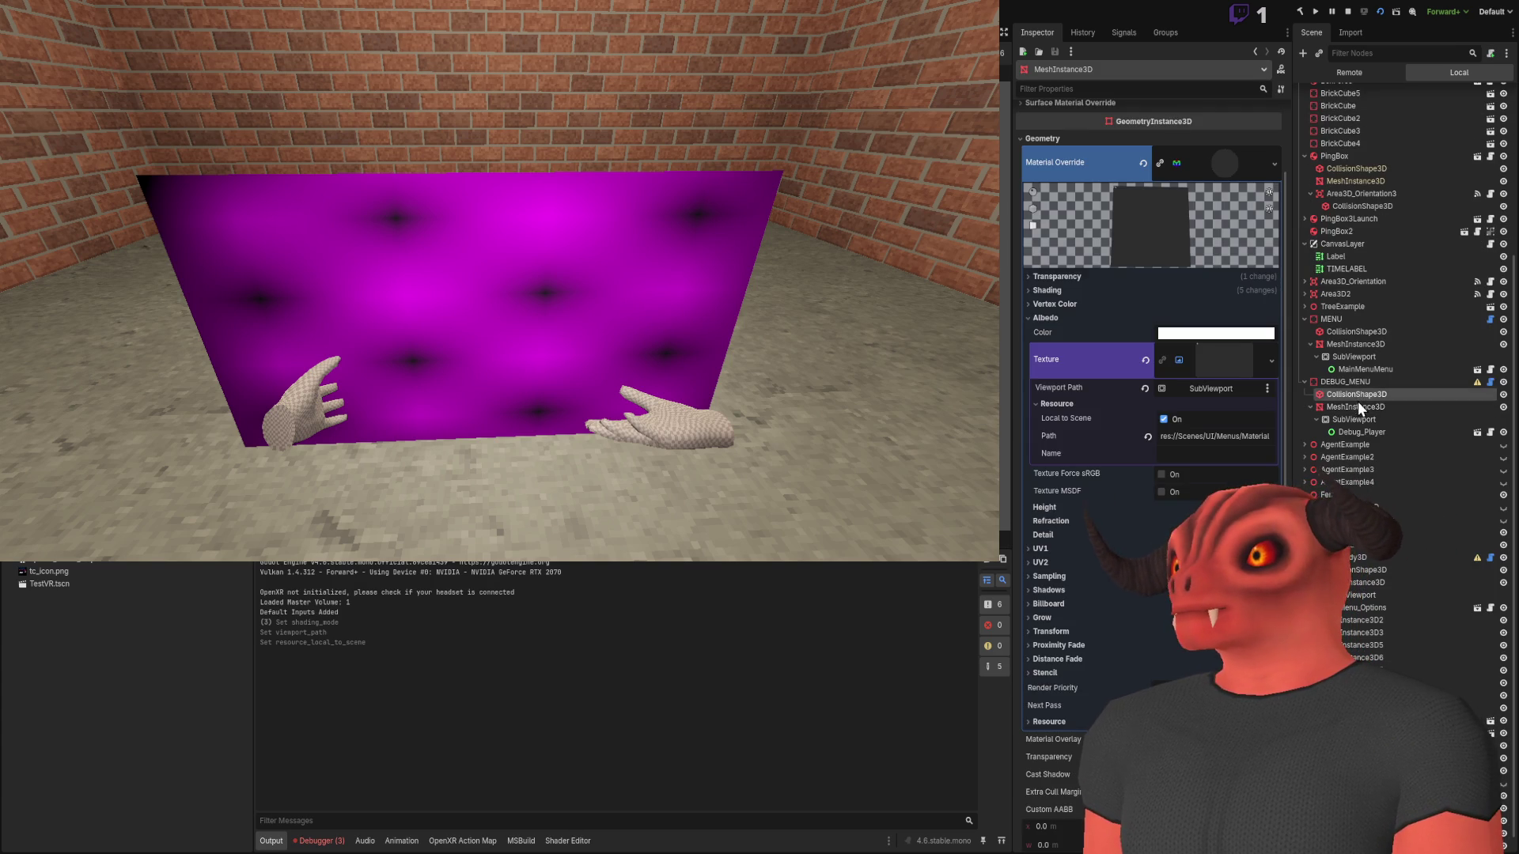
{"action": "left_click", "coordinate": [1354, 420]}
{"action": "left_click", "coordinate": [1347, 10]}
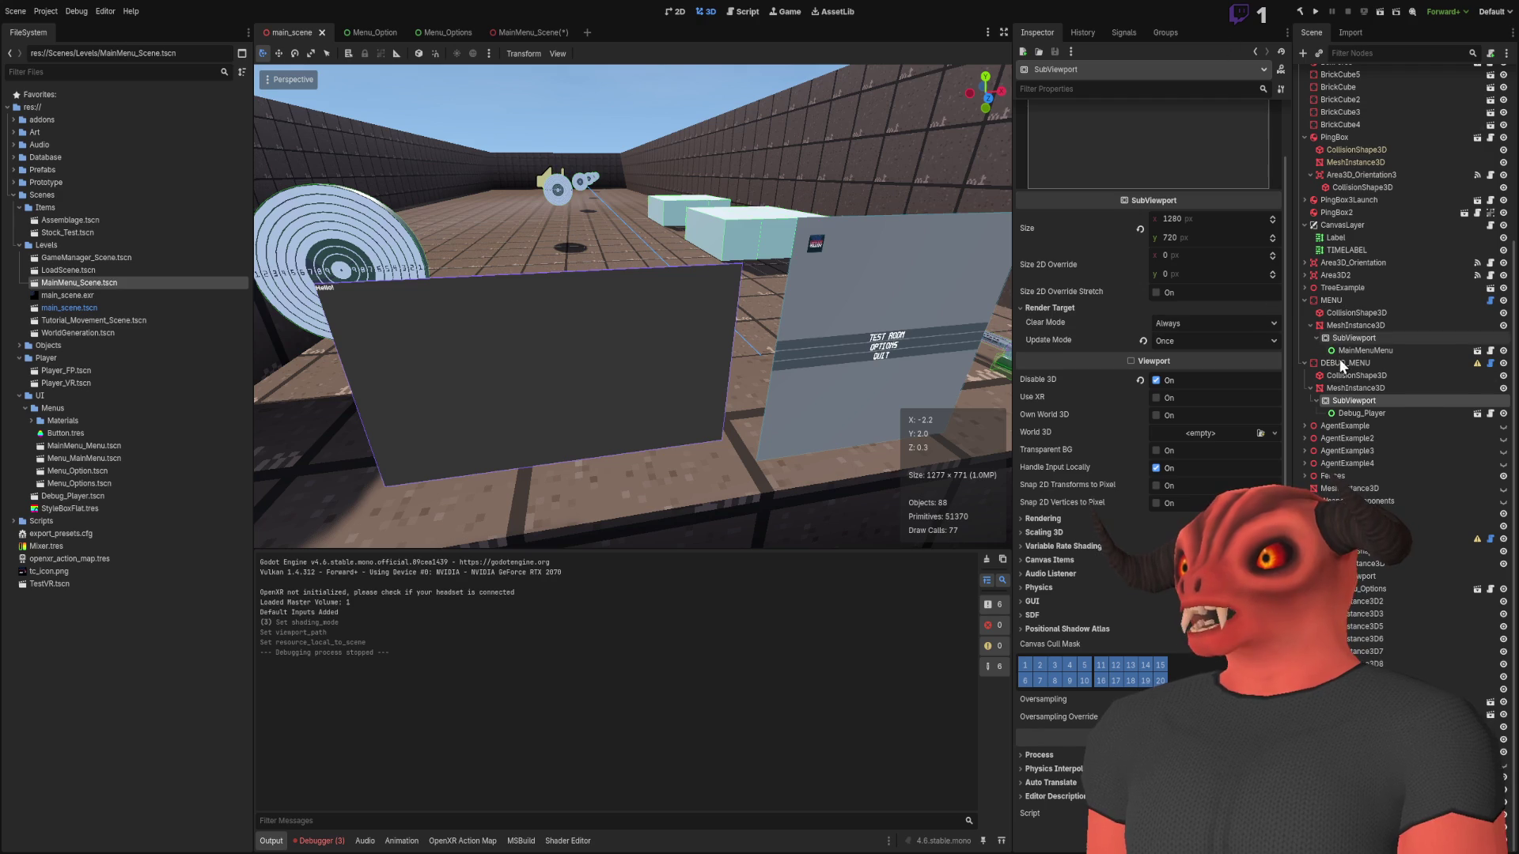
Review the DEBUG_MENU and MainMenuMenu nodes, then open MainMenu_Scene and select the old Viewport3D
{"action": "left_click", "coordinate": [1362, 413]}
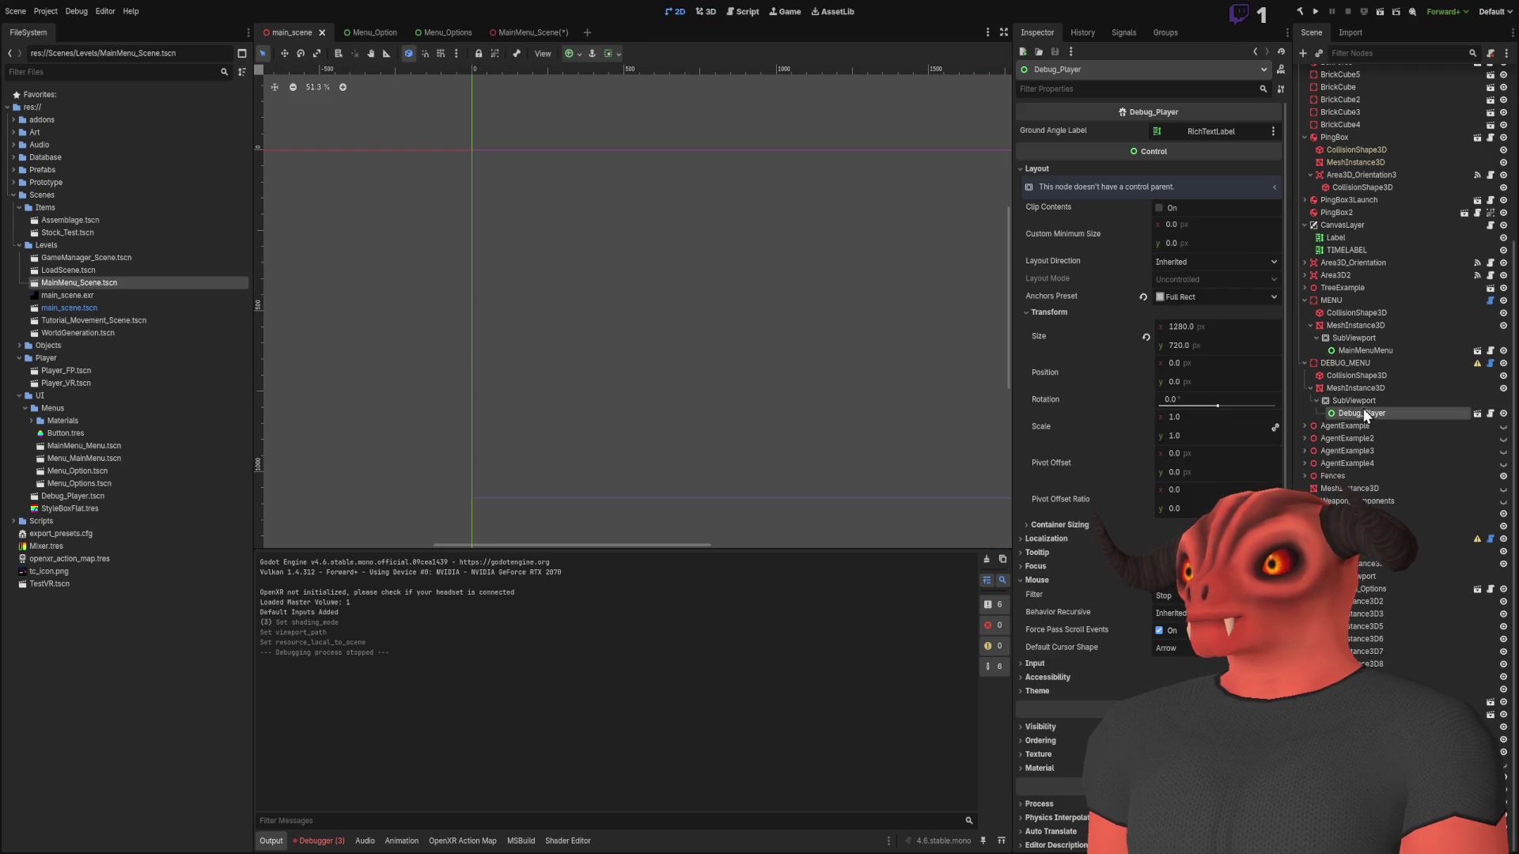
{"action": "left_click", "coordinate": [1363, 407]}
{"action": "left_click", "coordinate": [1360, 366]}
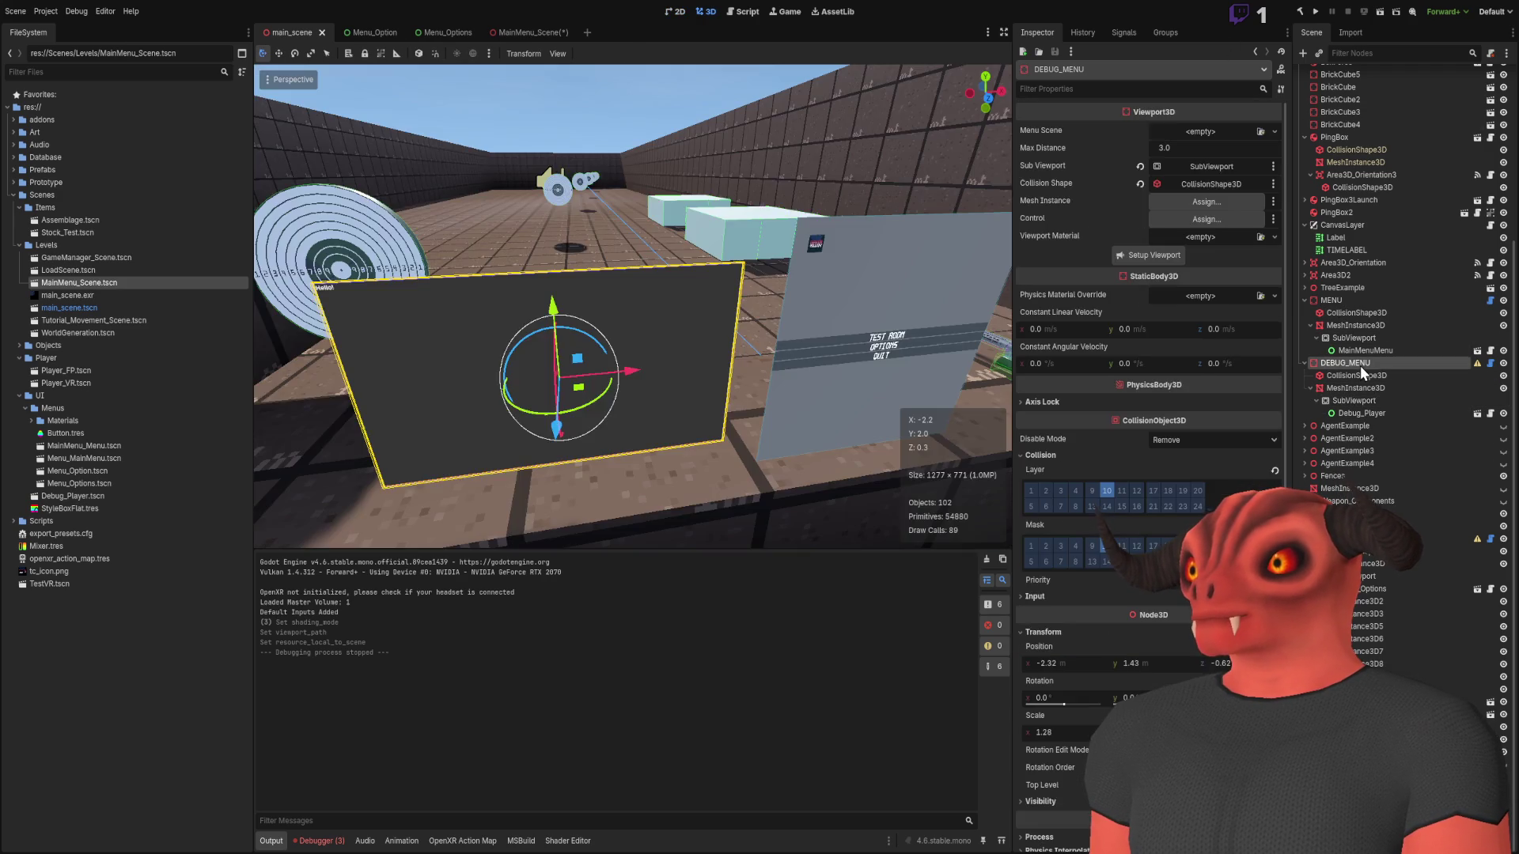
{"action": "left_click", "coordinate": [1362, 410]}
{"action": "left_click", "coordinate": [1357, 350]}
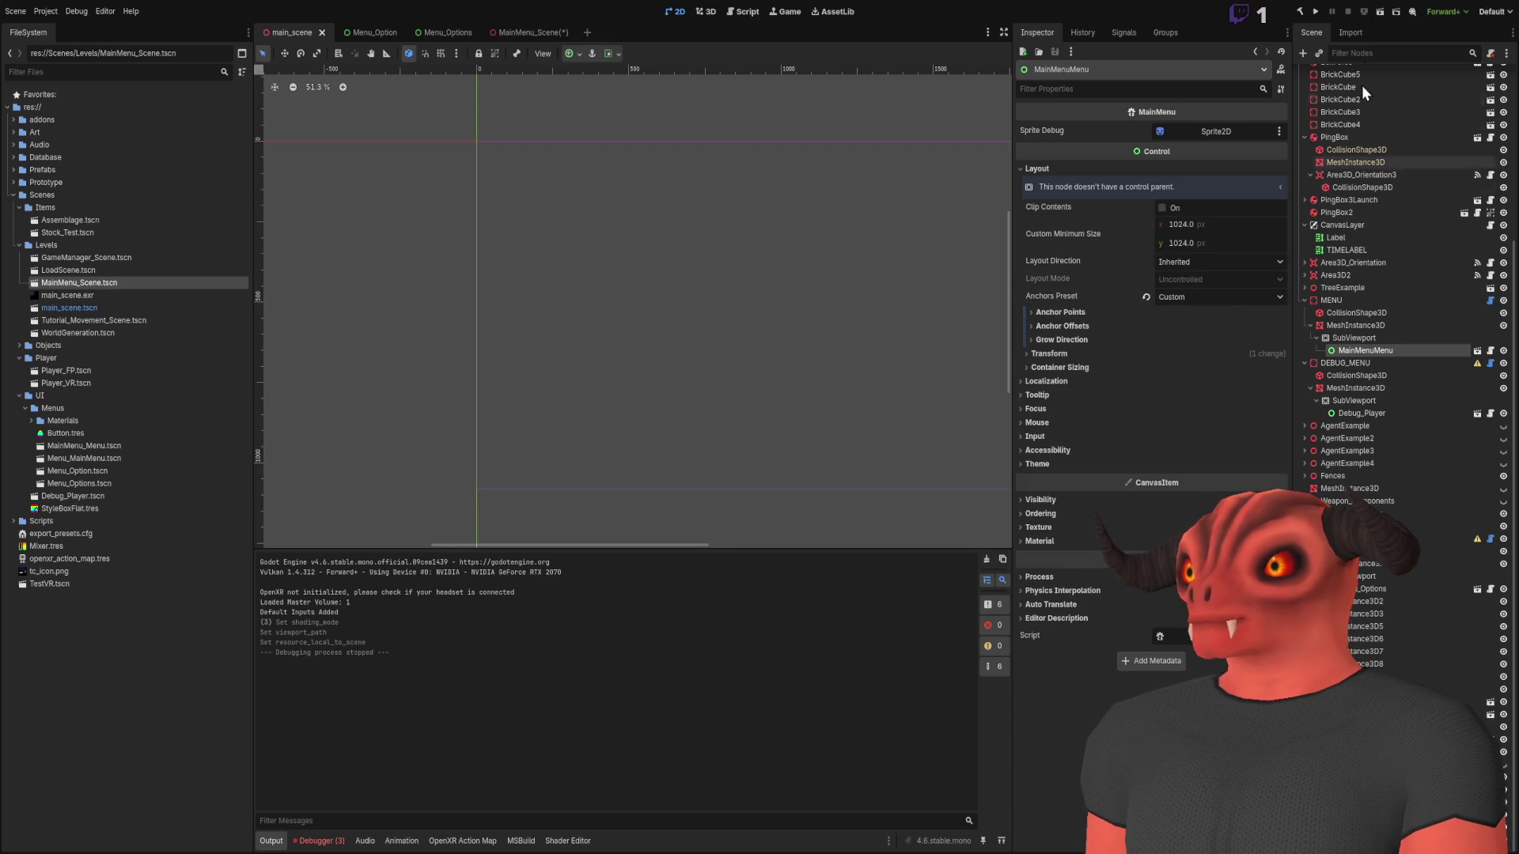
{"action": "left_click", "coordinate": [518, 32]}
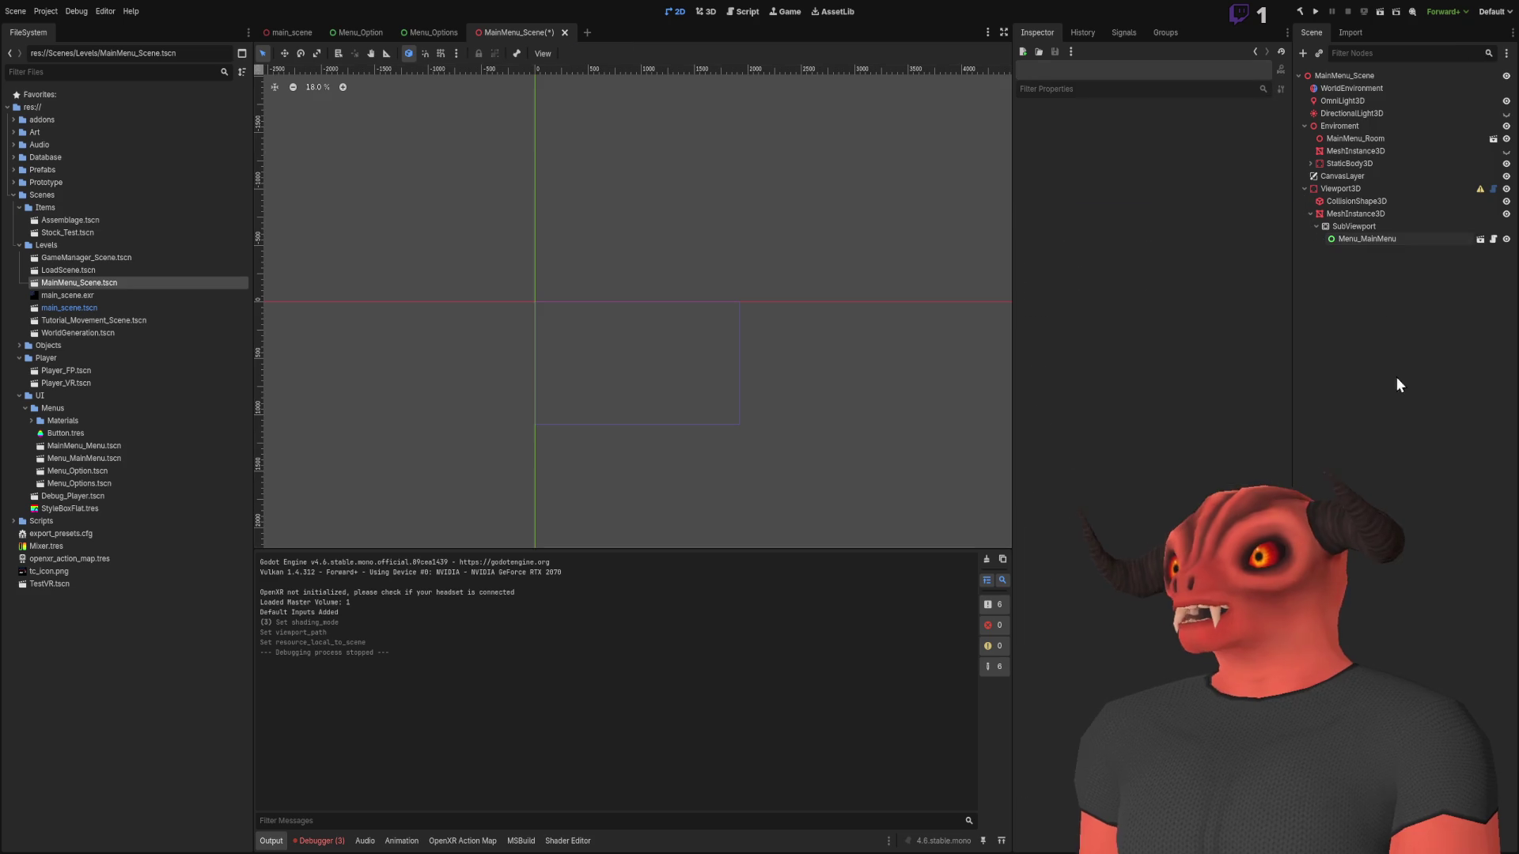
{"action": "left_click", "coordinate": [1355, 192]}
Replace the old Viewport3D with a new one holding a MeshInstance3D and a SubViewport child
{"action": "key", "text": "Delete"}
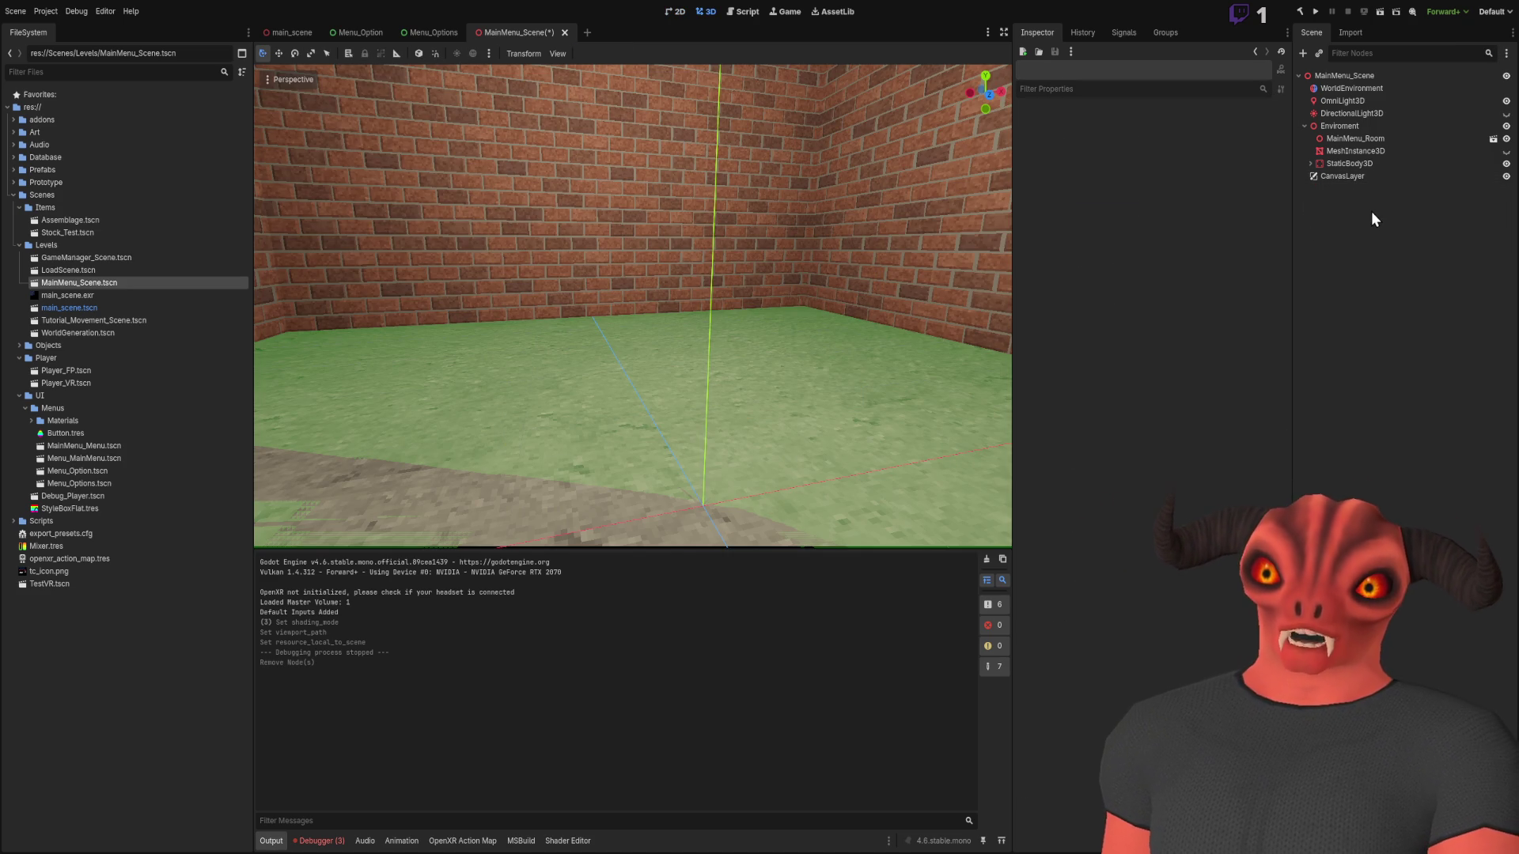
{"action": "key", "text": "ctrl+z"}
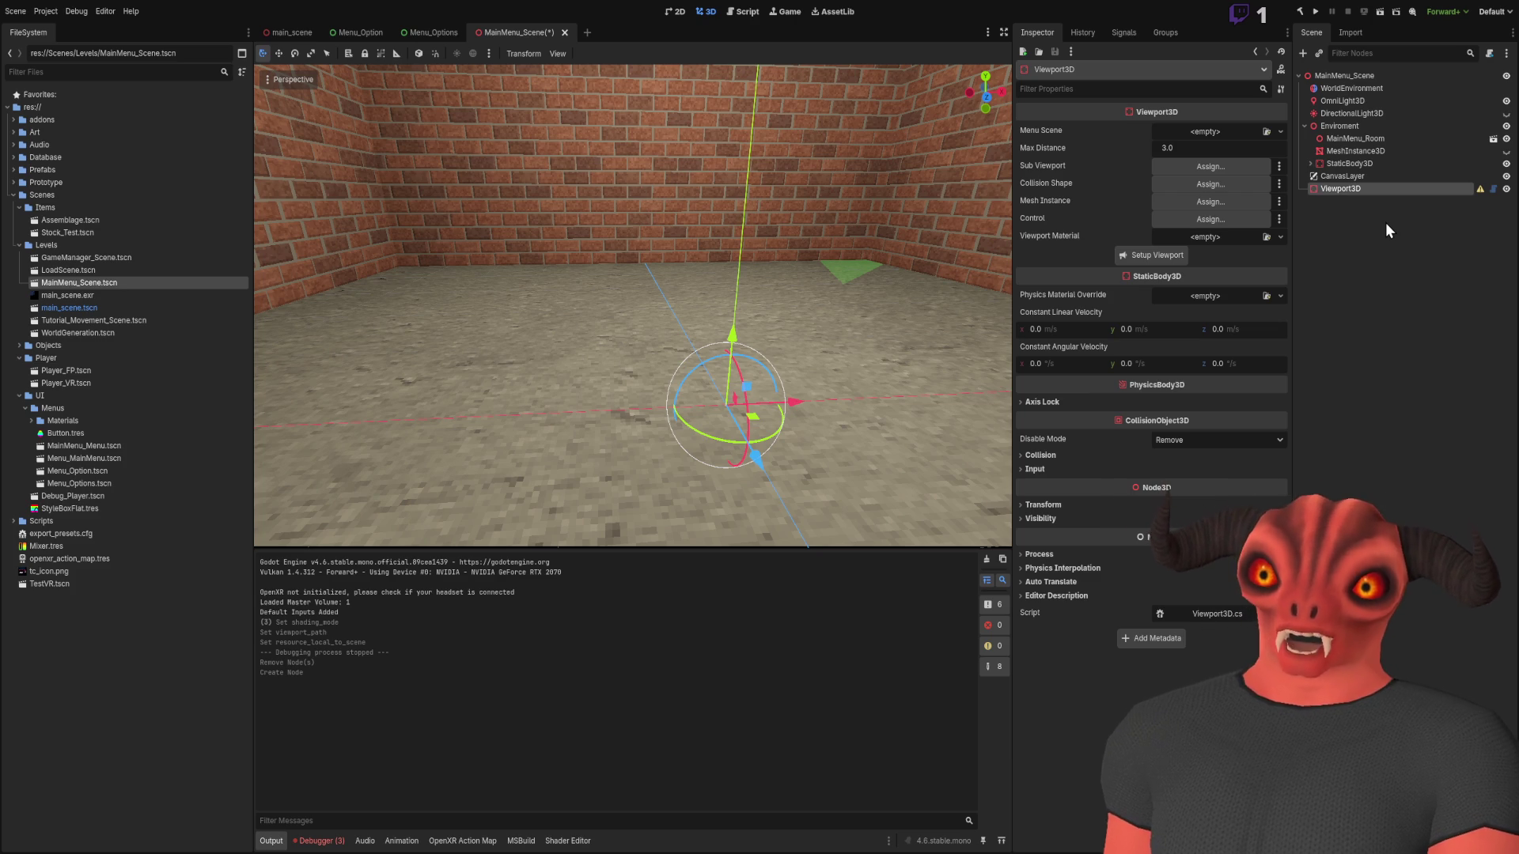
{"action": "key", "text": "ctrl+shift+z"}
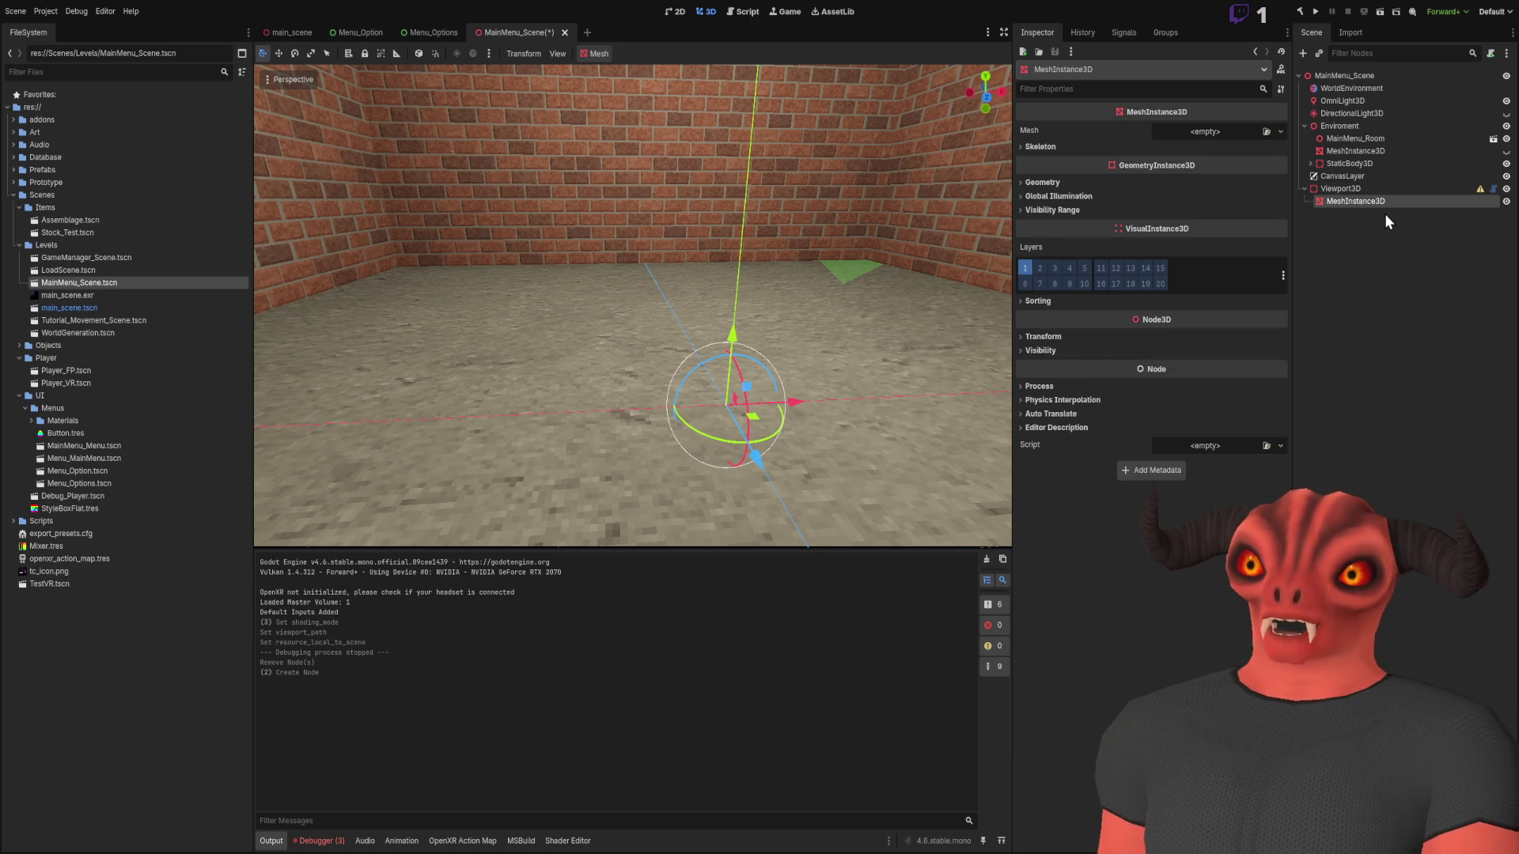
{"action": "key", "text": "ctrl+shift+z"}
Assign a new QuadMesh to the MeshInstance3D's Mesh
{"action": "left_click", "coordinate": [1185, 281]}
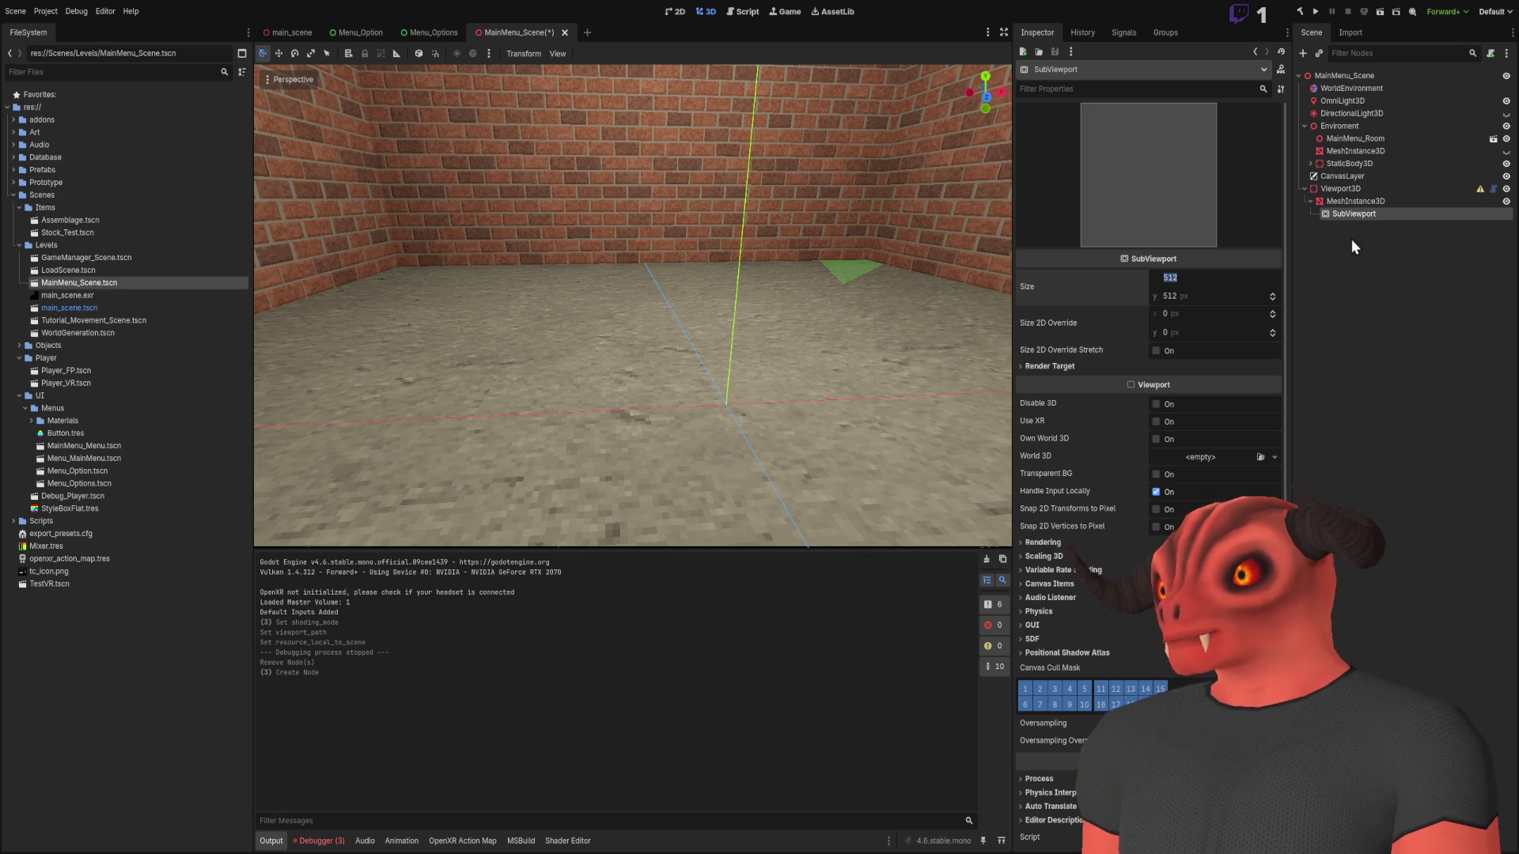
{"action": "left_click", "coordinate": [1360, 205]}
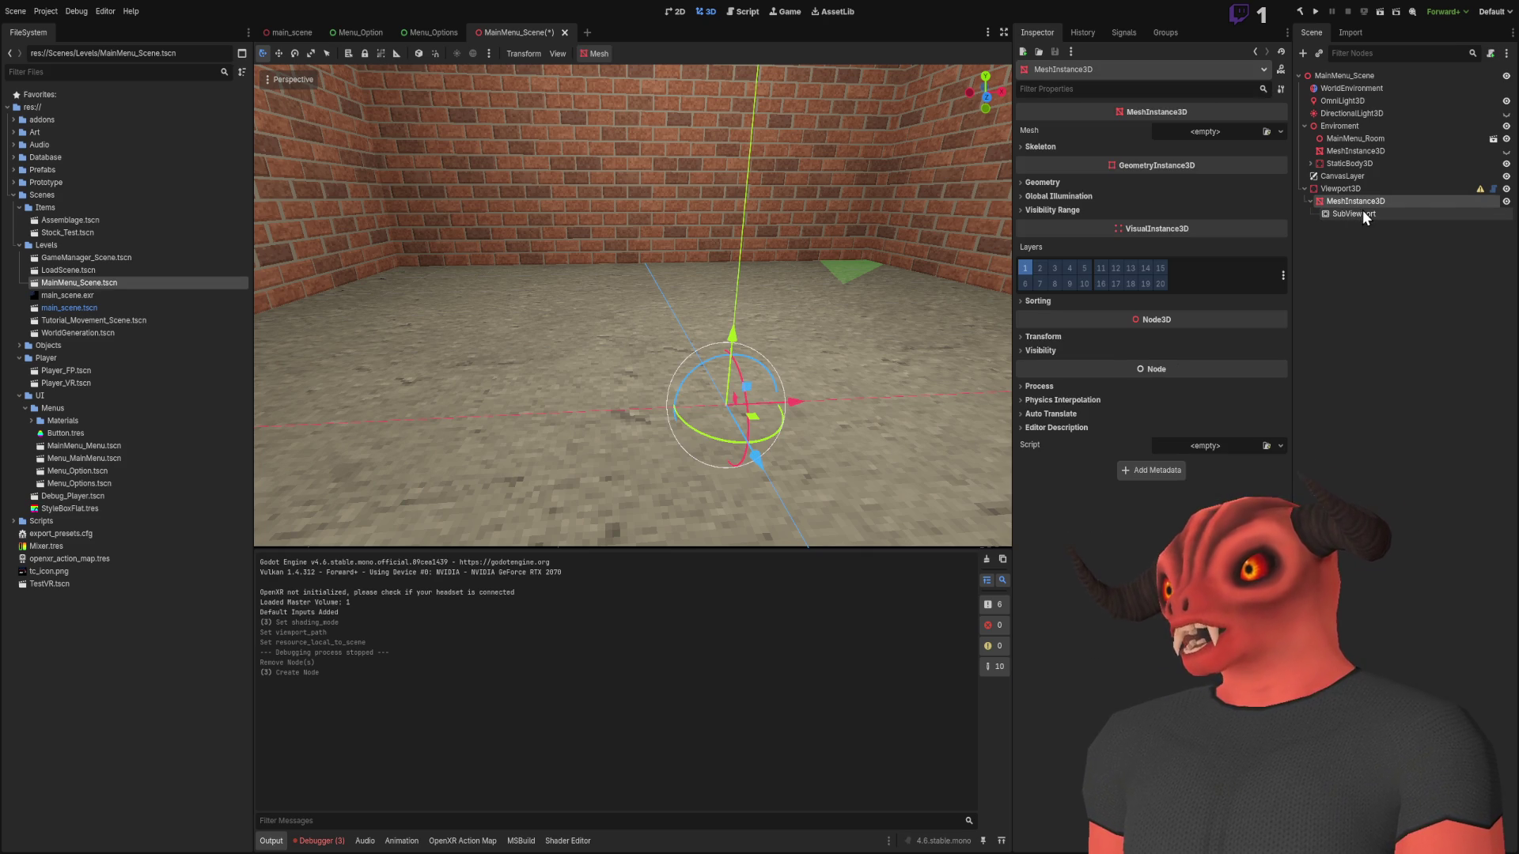
{"action": "left_click", "coordinate": [1362, 210]}
{"action": "left_click", "coordinate": [1363, 200]}
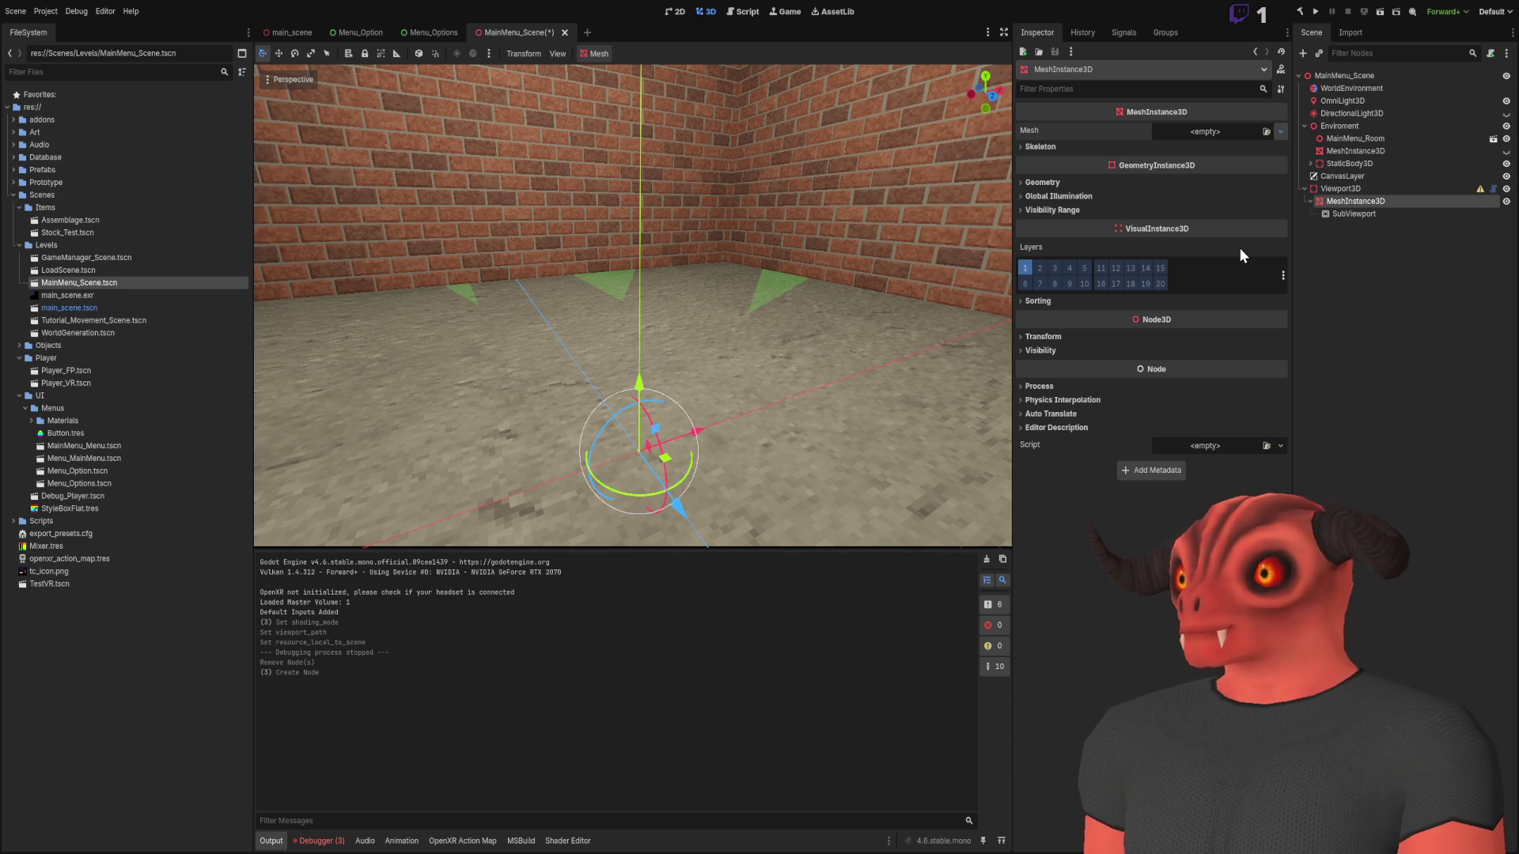
{"action": "key", "text": "ctrl+shift+z"}
Give the quad a new StandardMaterial3D and change its Shading Mode
{"action": "left_click", "coordinate": [1351, 213]}
{"action": "left_click", "coordinate": [1360, 202]}
{"action": "left_click", "coordinate": [1196, 151]}
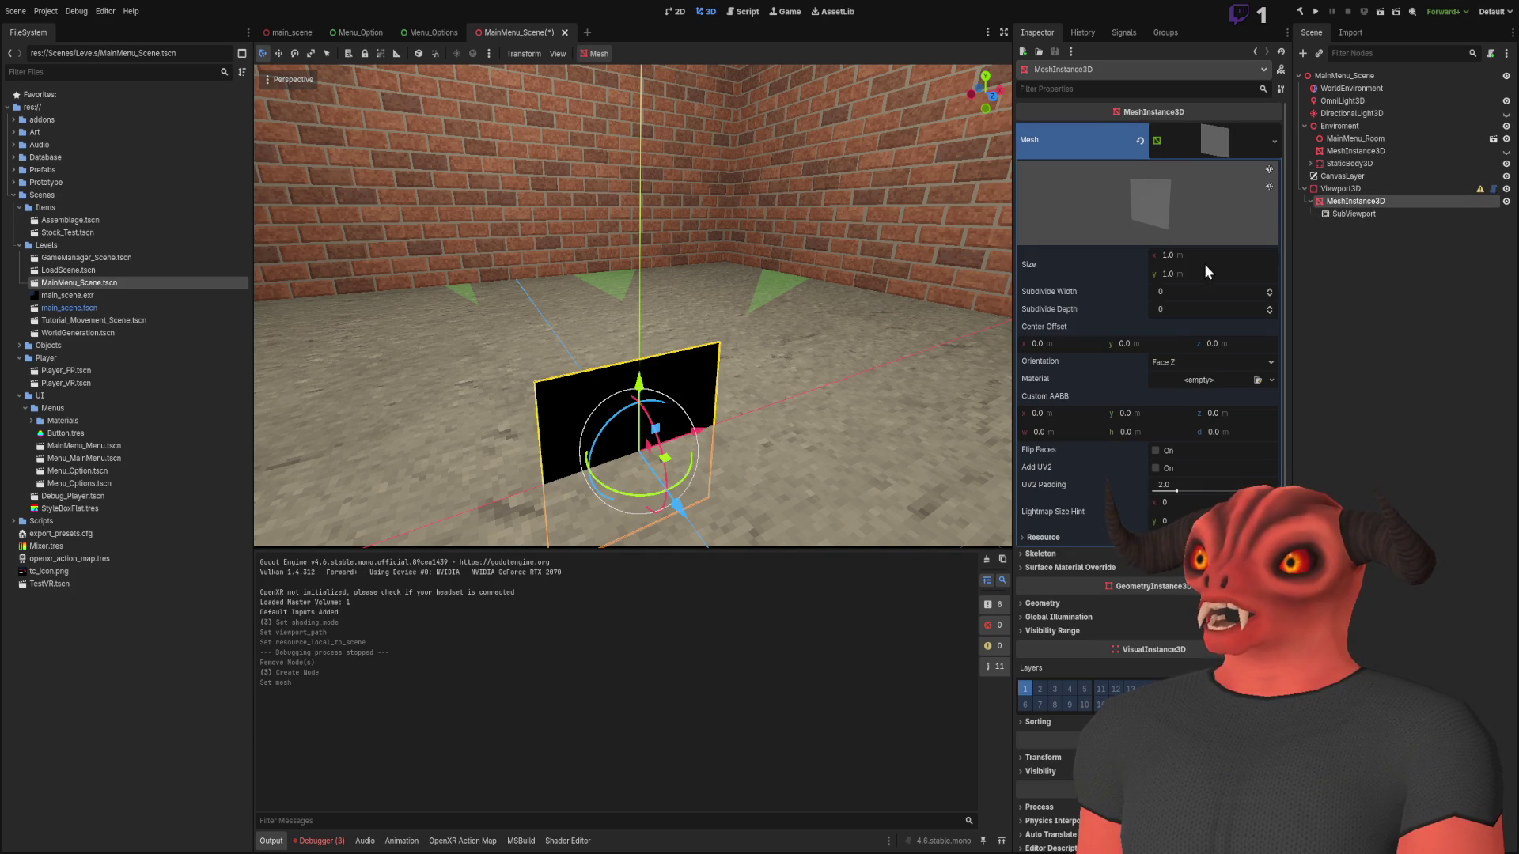
{"action": "left_click", "coordinate": [1203, 380]}
{"action": "left_click", "coordinate": [1223, 415]}
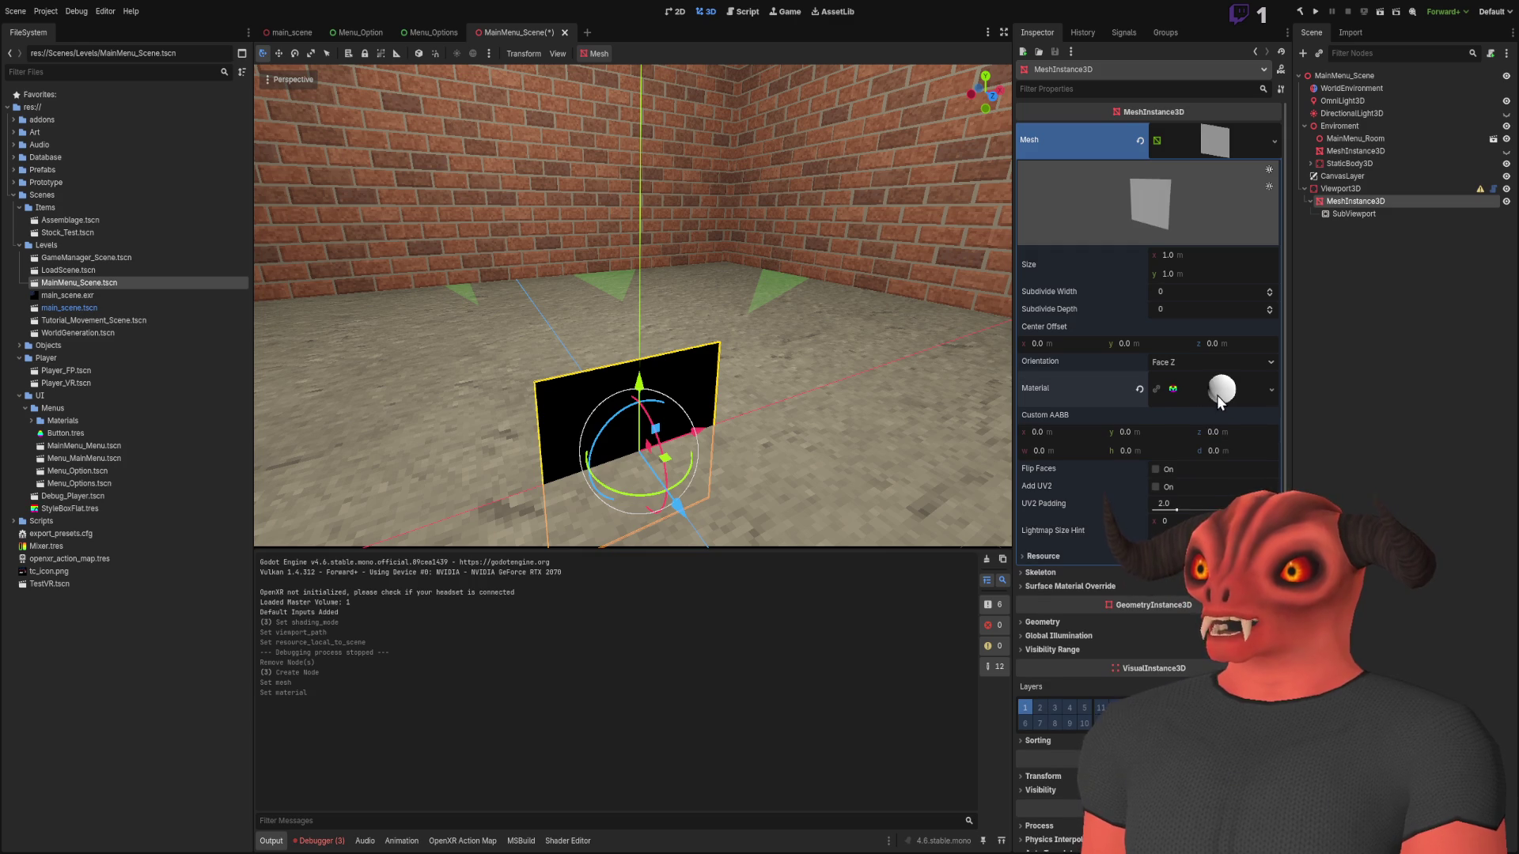
{"action": "left_click", "coordinate": [1217, 396]}
{"action": "left_click", "coordinate": [1048, 146]}
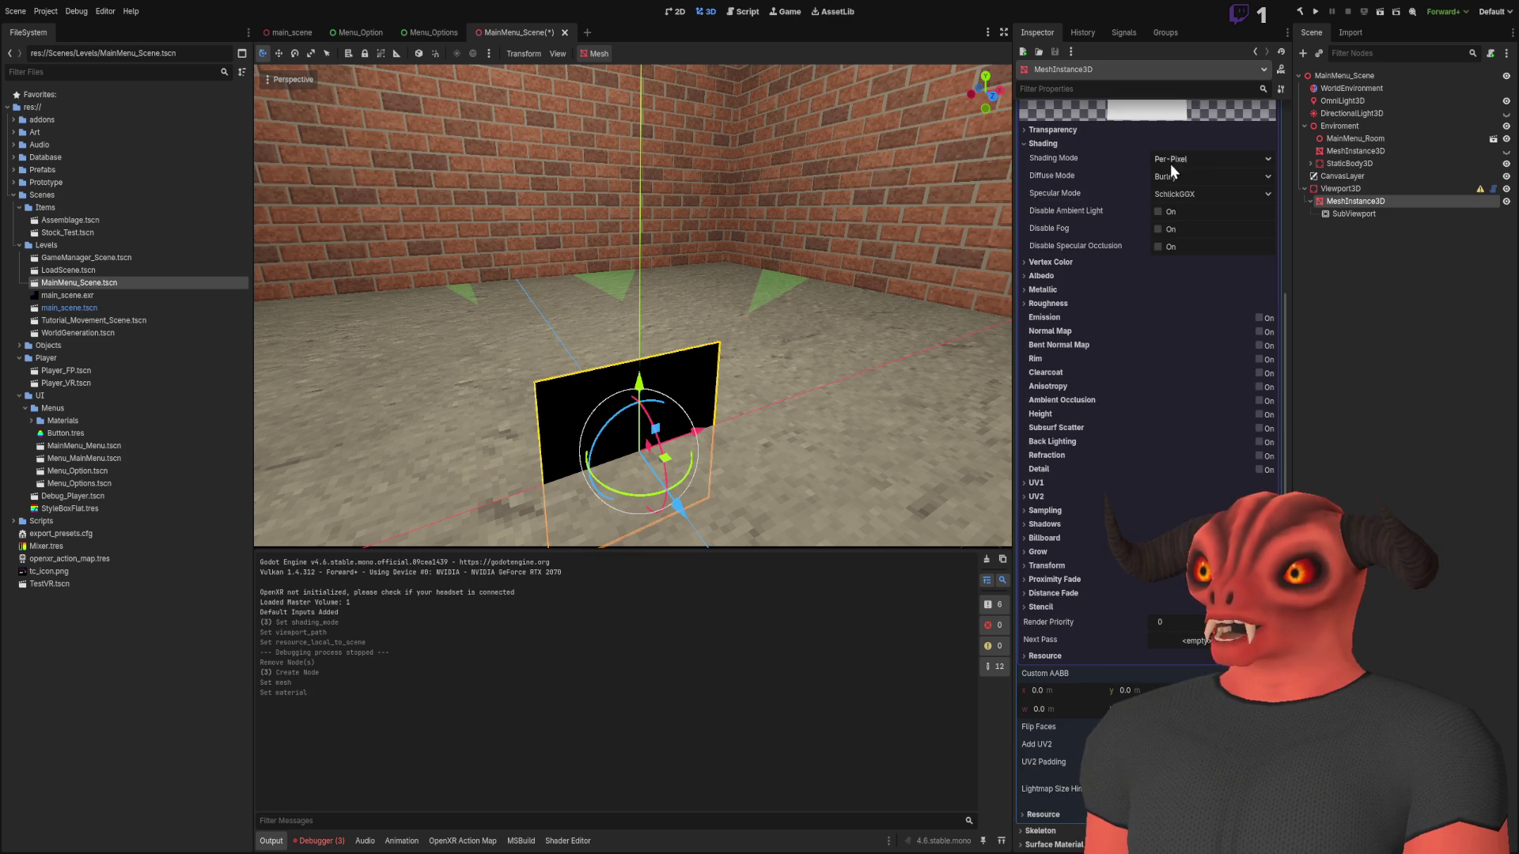
{"action": "left_click", "coordinate": [1189, 176]}
{"action": "left_click", "coordinate": [1071, 145]}
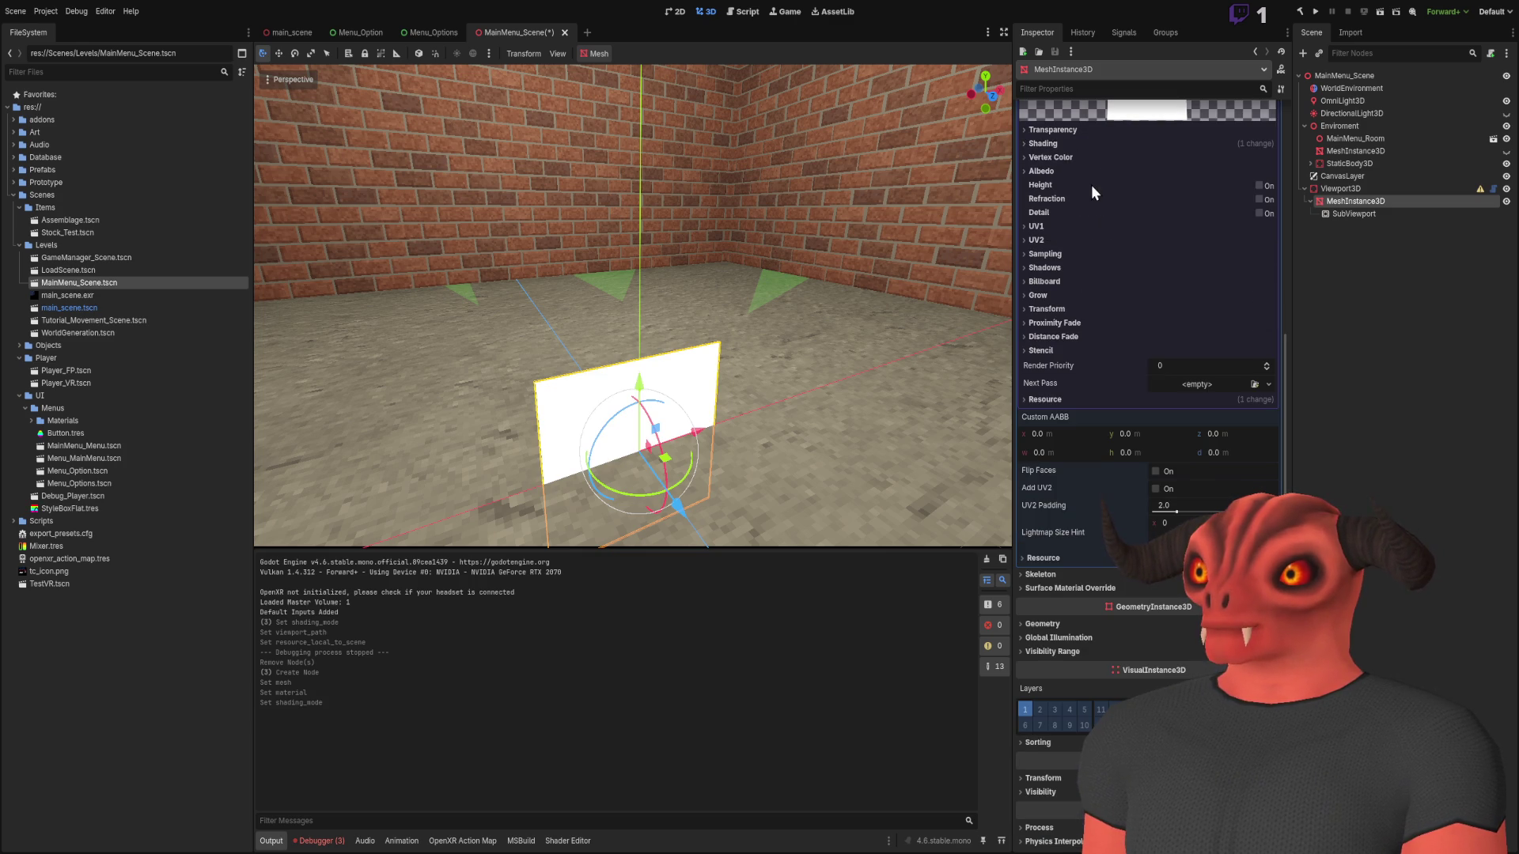
Tick Local to Scene in the new material's Resource settings
{"action": "left_click", "coordinate": [1052, 169]}
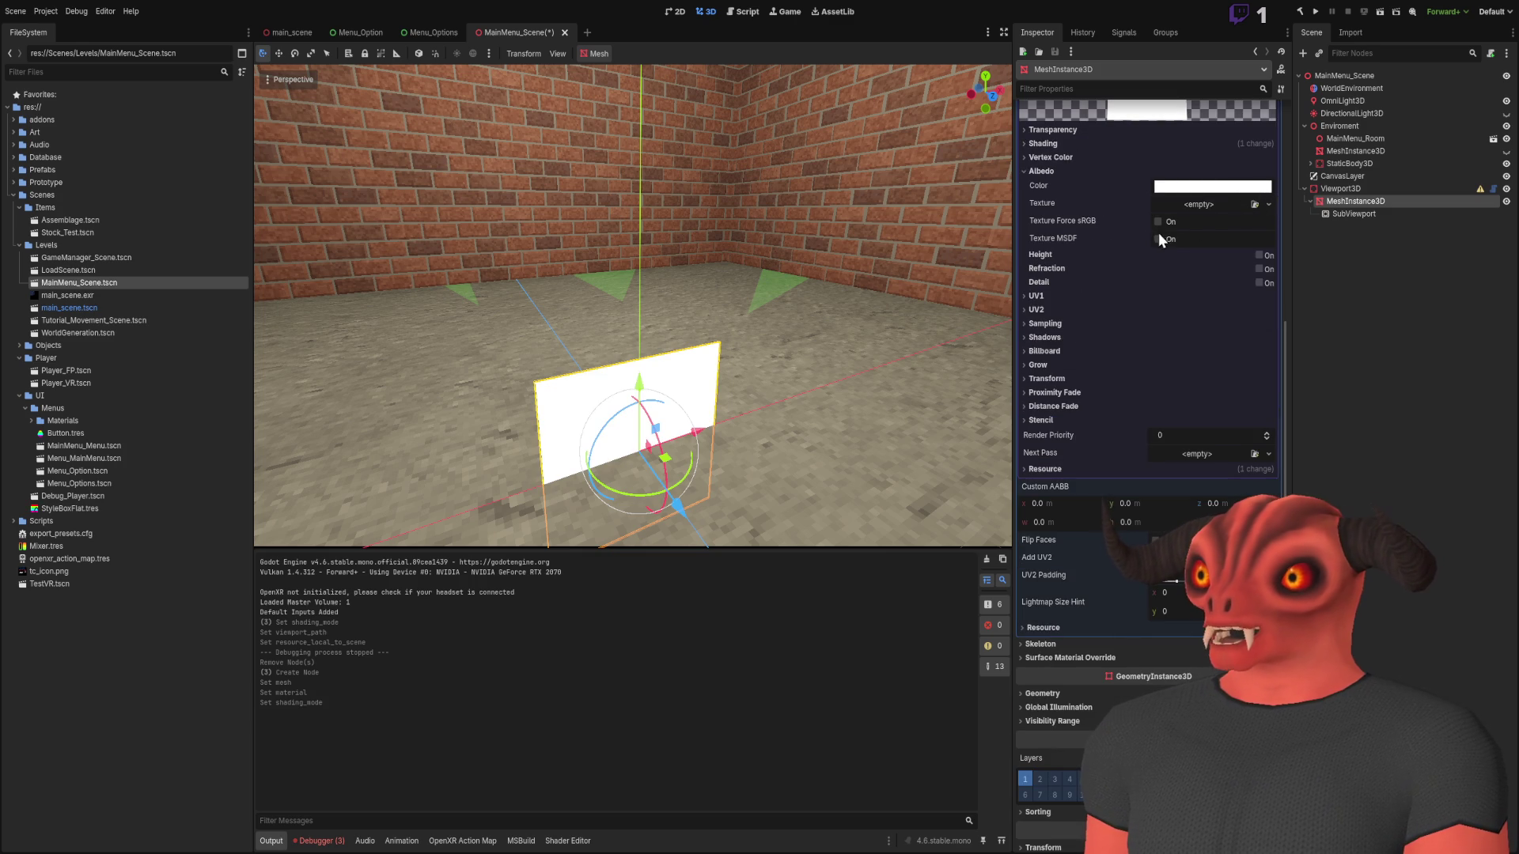
{"action": "left_click", "coordinate": [1052, 469]}
{"action": "left_click", "coordinate": [1168, 485]}
{"action": "left_click", "coordinate": [1043, 470]}
{"action": "scroll", "coordinate": [1261, 211], "scroll_direction": "up", "scroll_amount": 2}
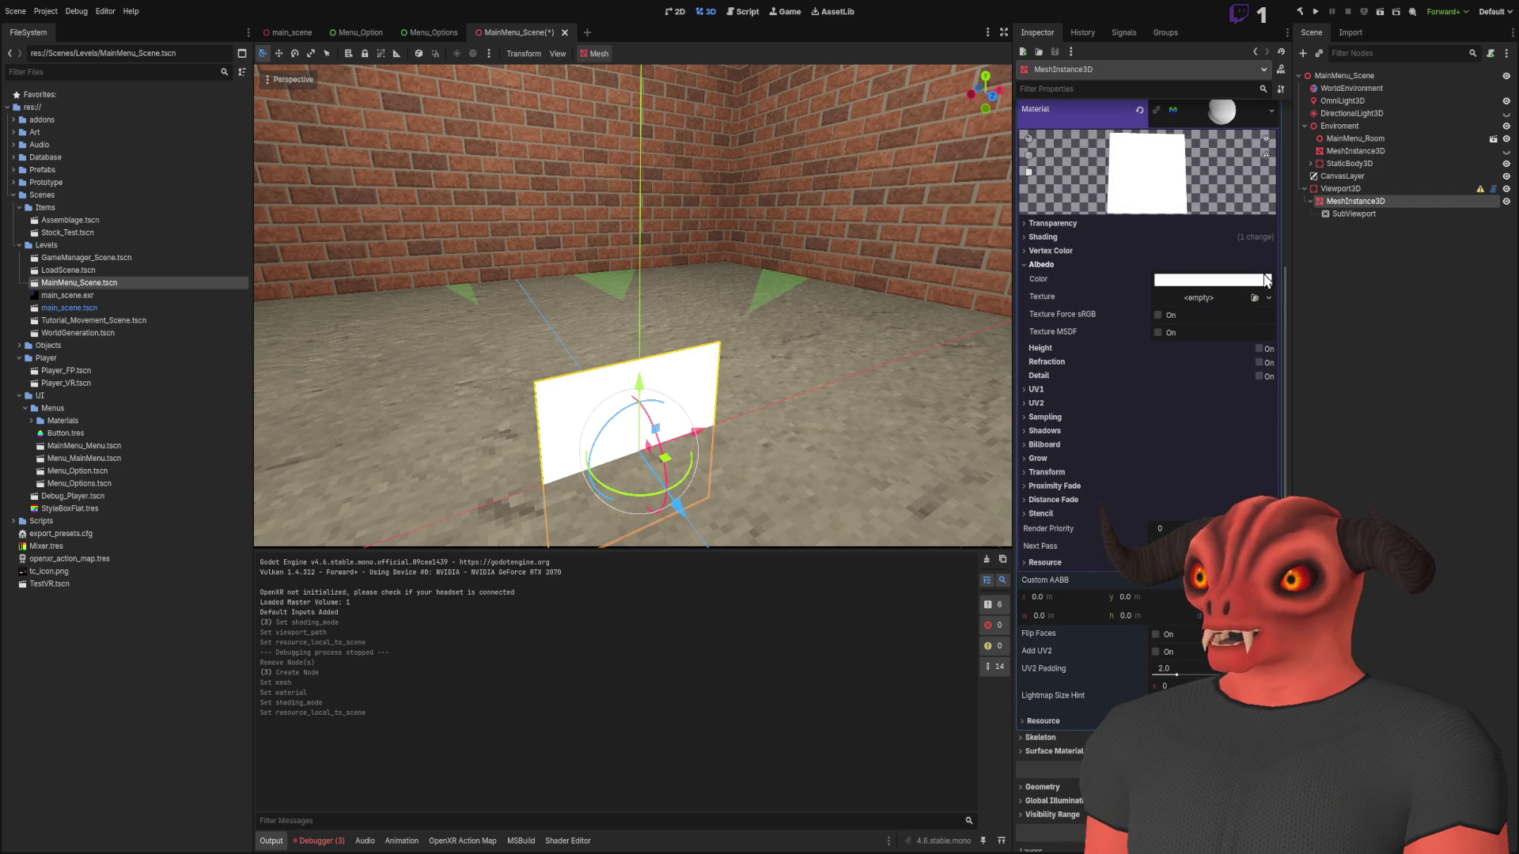
Set the albedo texture to a ViewportTexture of SubViewport and drop the Menu_MainMenu scene inside SubViewport
{"action": "left_click", "coordinate": [1227, 344]}
{"action": "left_click", "coordinate": [1209, 299]}
{"action": "left_click_drag", "start_coordinate": [1362, 212], "coordinate": [1199, 315]}
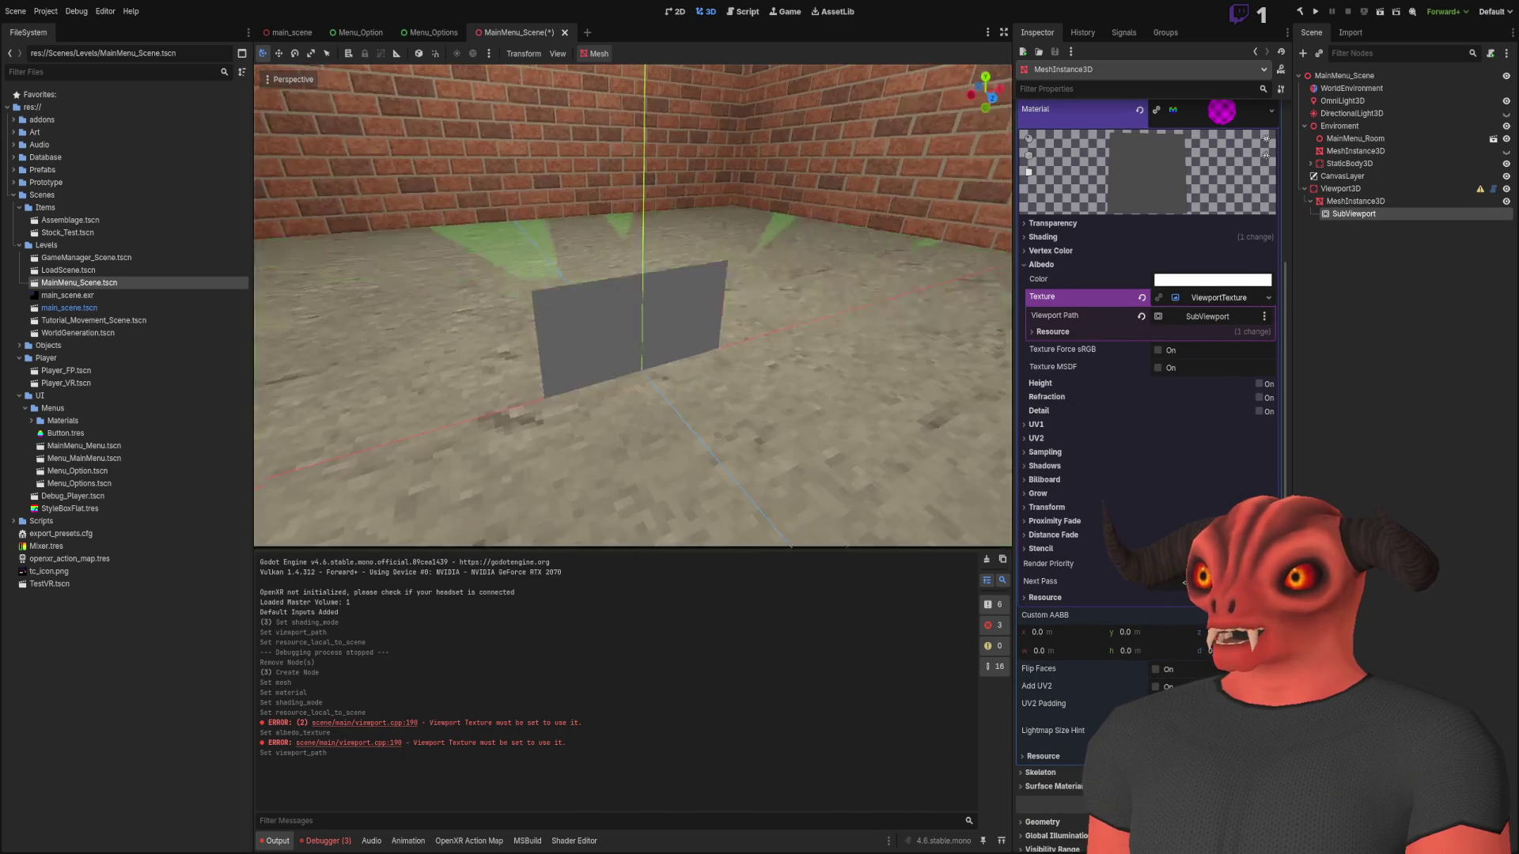
{"action": "left_click", "coordinate": [109, 282]}
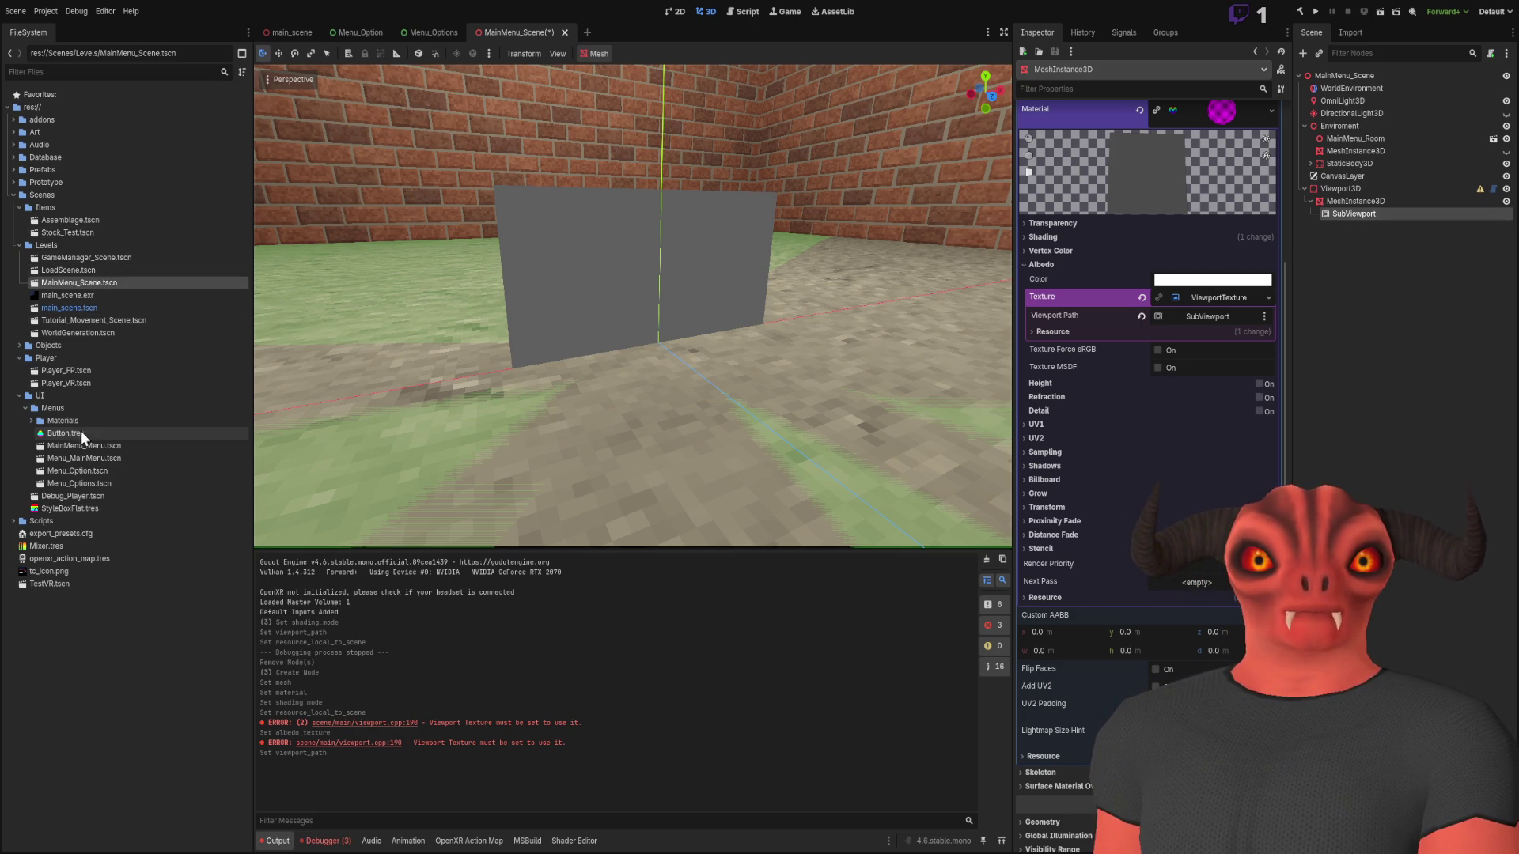
{"action": "mouse_move", "coordinate": [81, 458]}
{"action": "left_mouse_down"}
{"action": "mouse_move", "coordinate": [1022, 415]}
{"action": "mouse_move", "coordinate": [1354, 214]}
{"action": "left_mouse_up"}
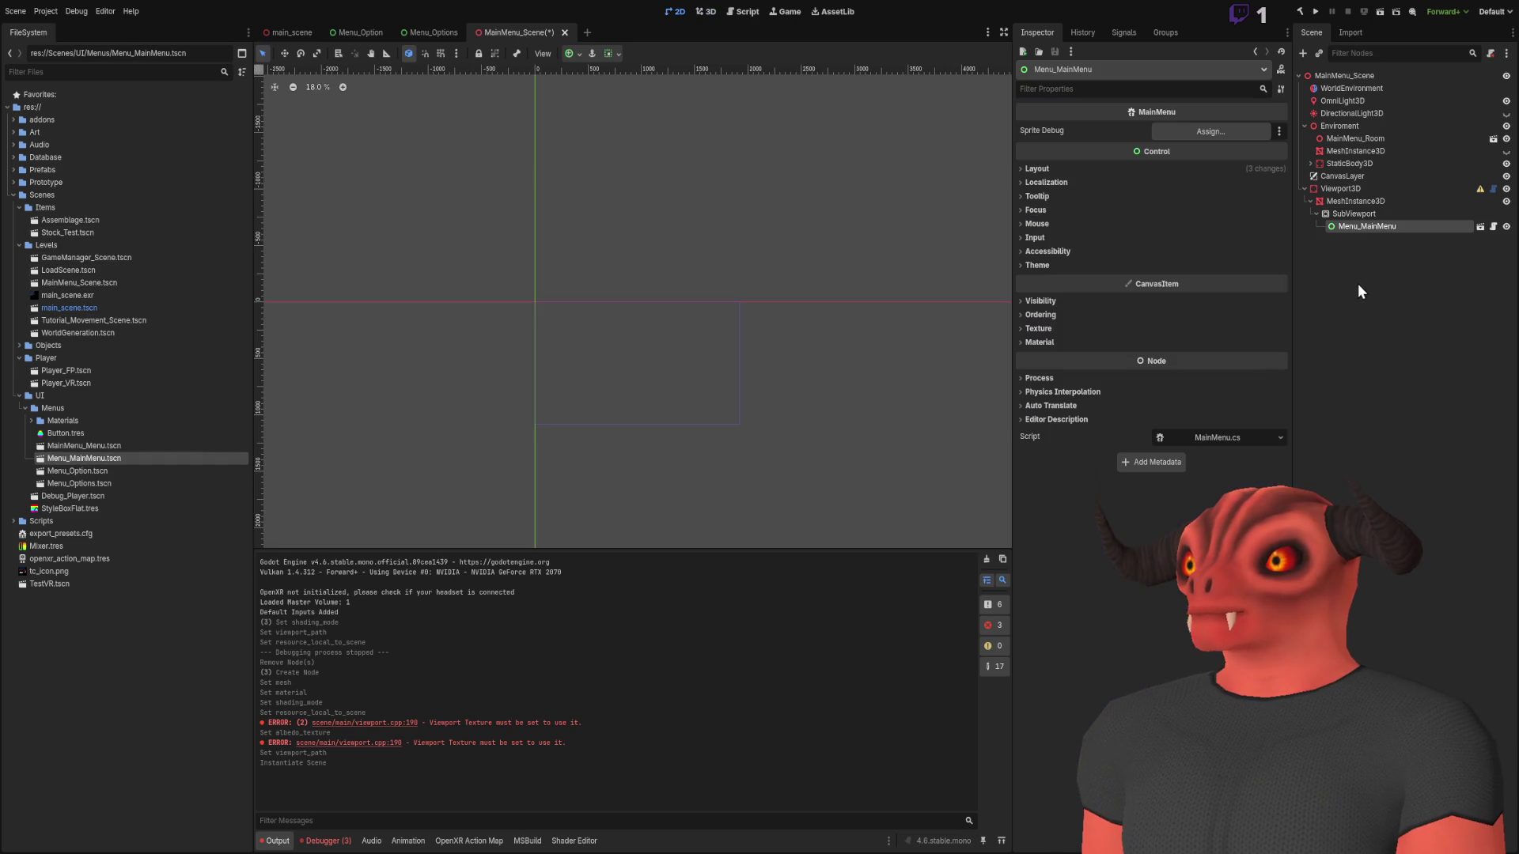
Check the new SubViewport and Viewport3D nodes in the scene tree
{"action": "left_click", "coordinate": [1358, 214]}
{"action": "left_click", "coordinate": [1359, 191]}
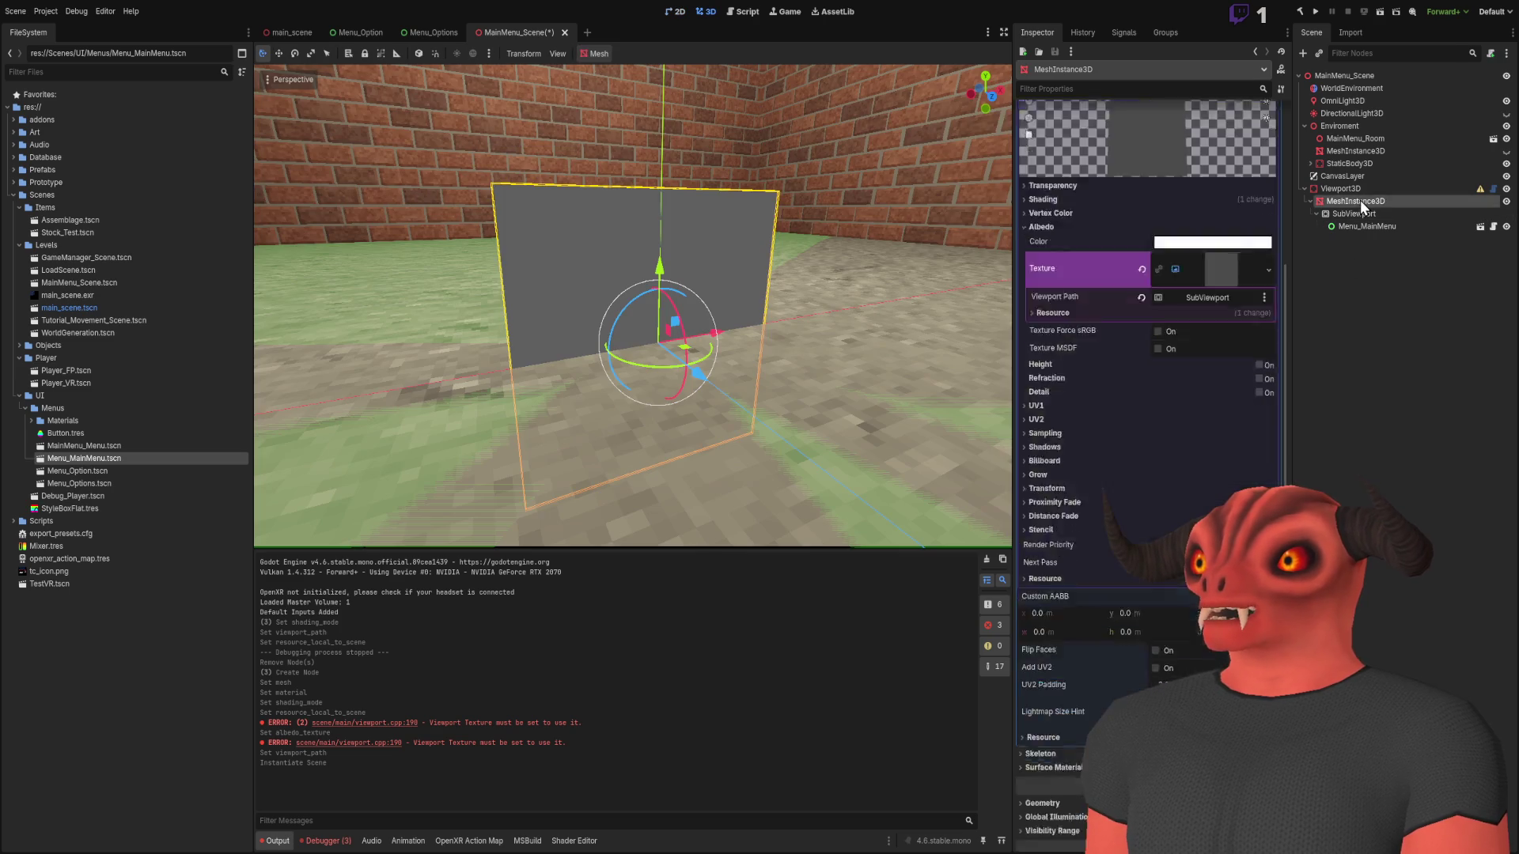
{"action": "left_click", "coordinate": [1360, 201]}
{"action": "left_click", "coordinate": [1361, 213]}
{"action": "left_click", "coordinate": [1362, 228]}
{"action": "left_click", "coordinate": [1361, 215]}
{"action": "left_click", "coordinate": [1361, 214]}
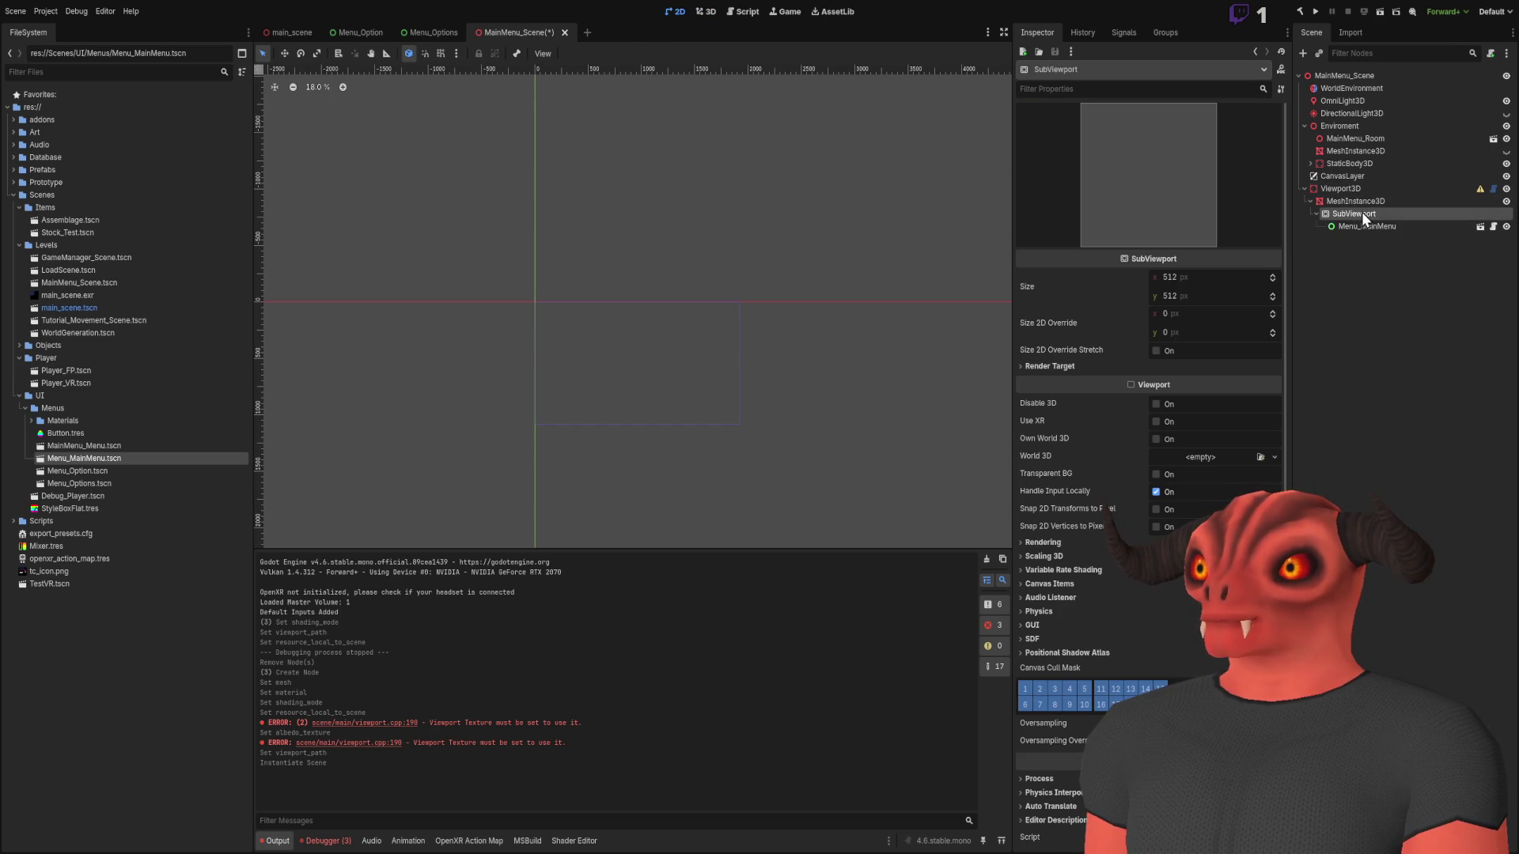
{"action": "left_click", "coordinate": [1366, 254]}
{"action": "left_click", "coordinate": [1364, 225]}
{"action": "left_click", "coordinate": [1363, 213]}
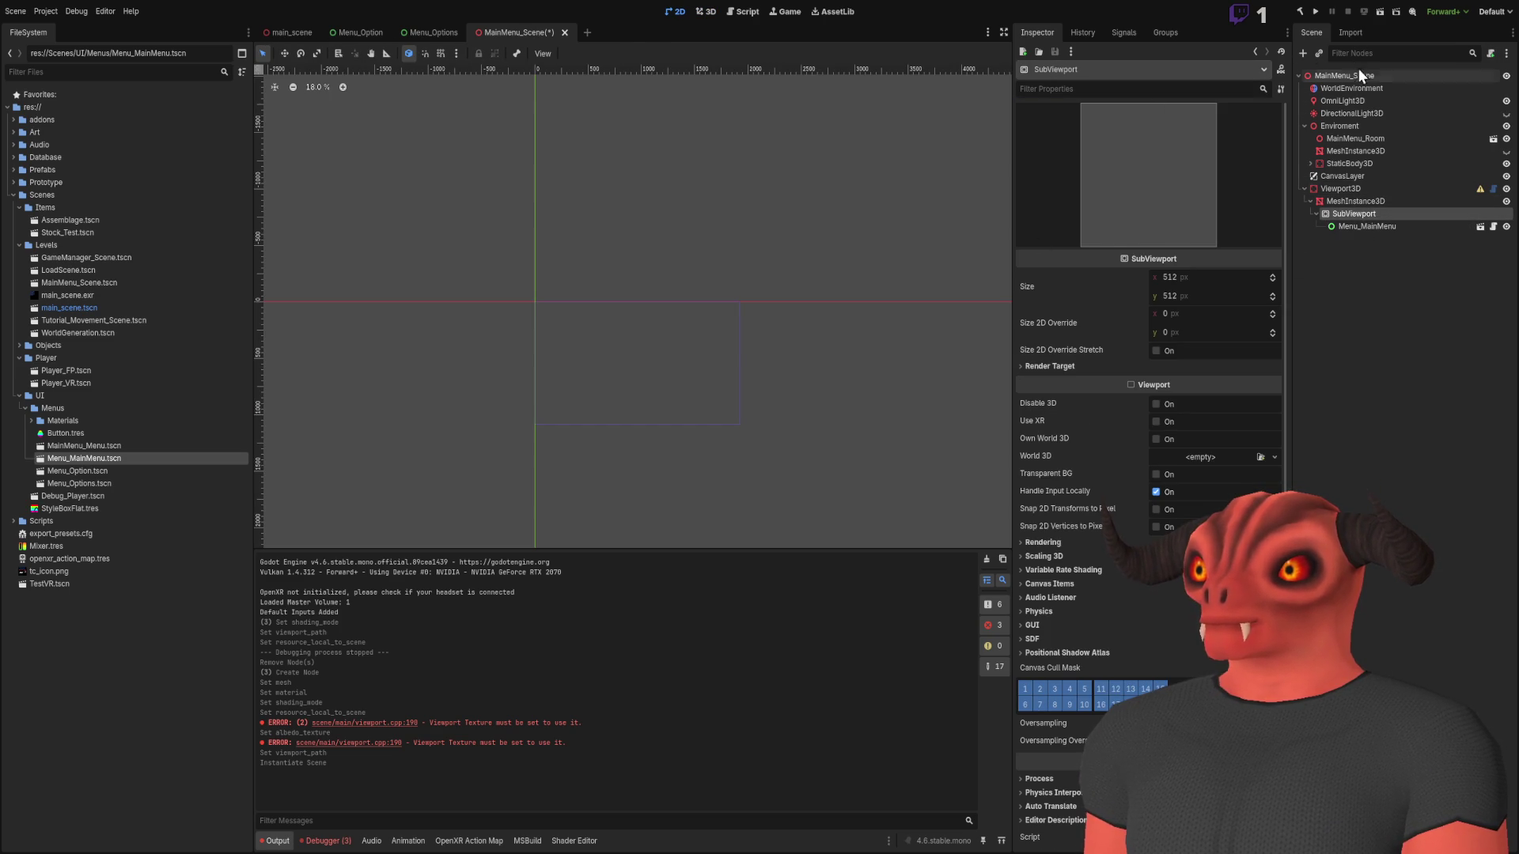
{"action": "left_click", "coordinate": [1355, 201]}
{"action": "left_click", "coordinate": [1353, 214]}
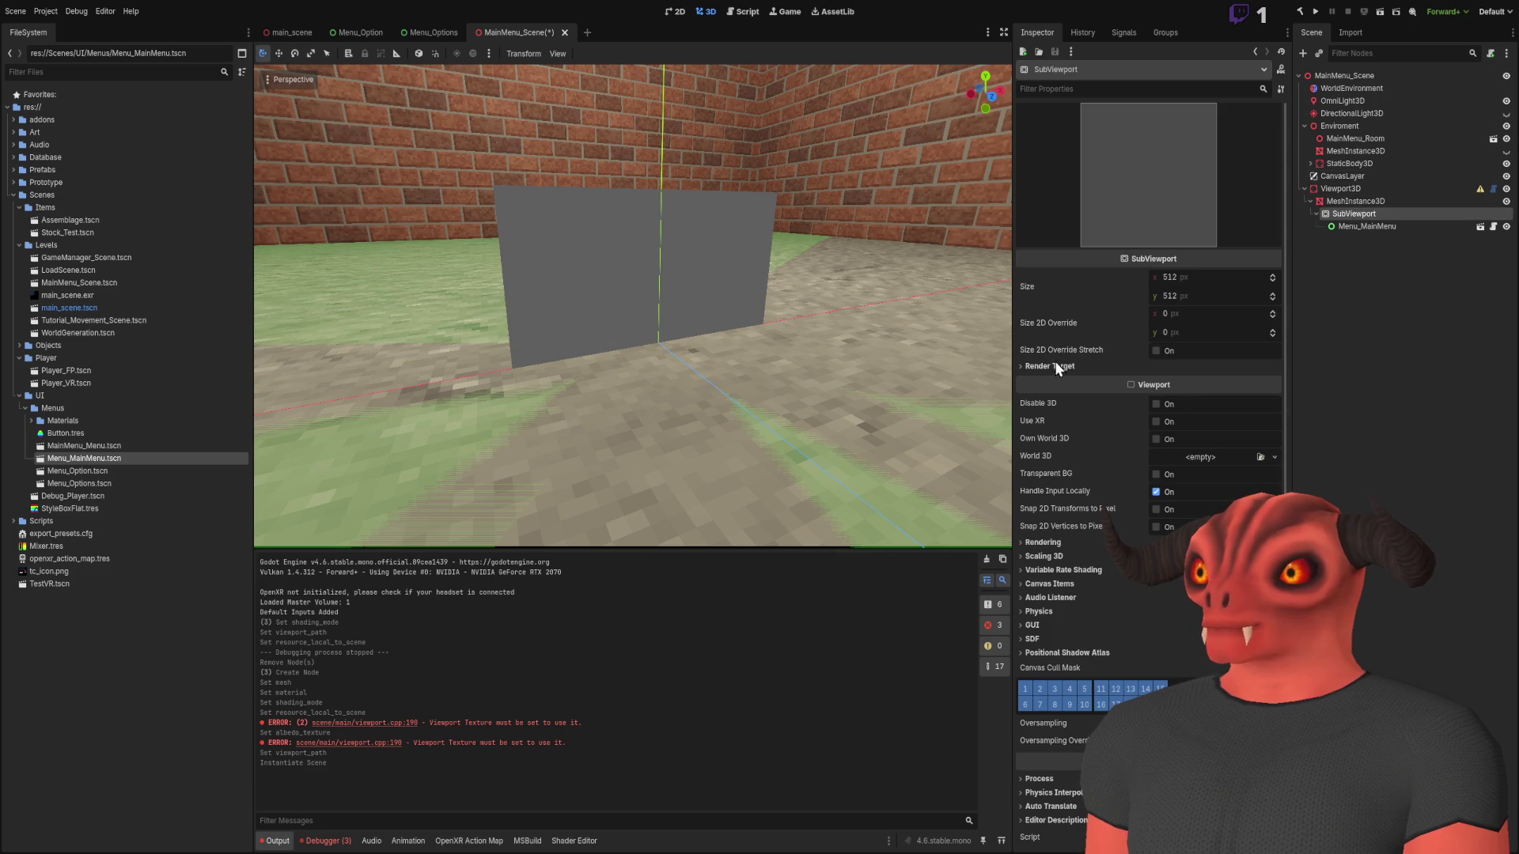
Set the SubViewport's Render Target Update Mode to Always
{"action": "left_click", "coordinate": [1054, 365]}
{"action": "left_click", "coordinate": [1228, 397]}
{"action": "left_click", "coordinate": [1223, 419]}
{"action": "left_click", "coordinate": [1218, 399]}
{"action": "left_click", "coordinate": [1187, 485]}
{"action": "left_click_drag", "start_coordinate": [737, 216], "coordinate": [815, 238]}
{"action": "left_click", "coordinate": [1144, 399]}
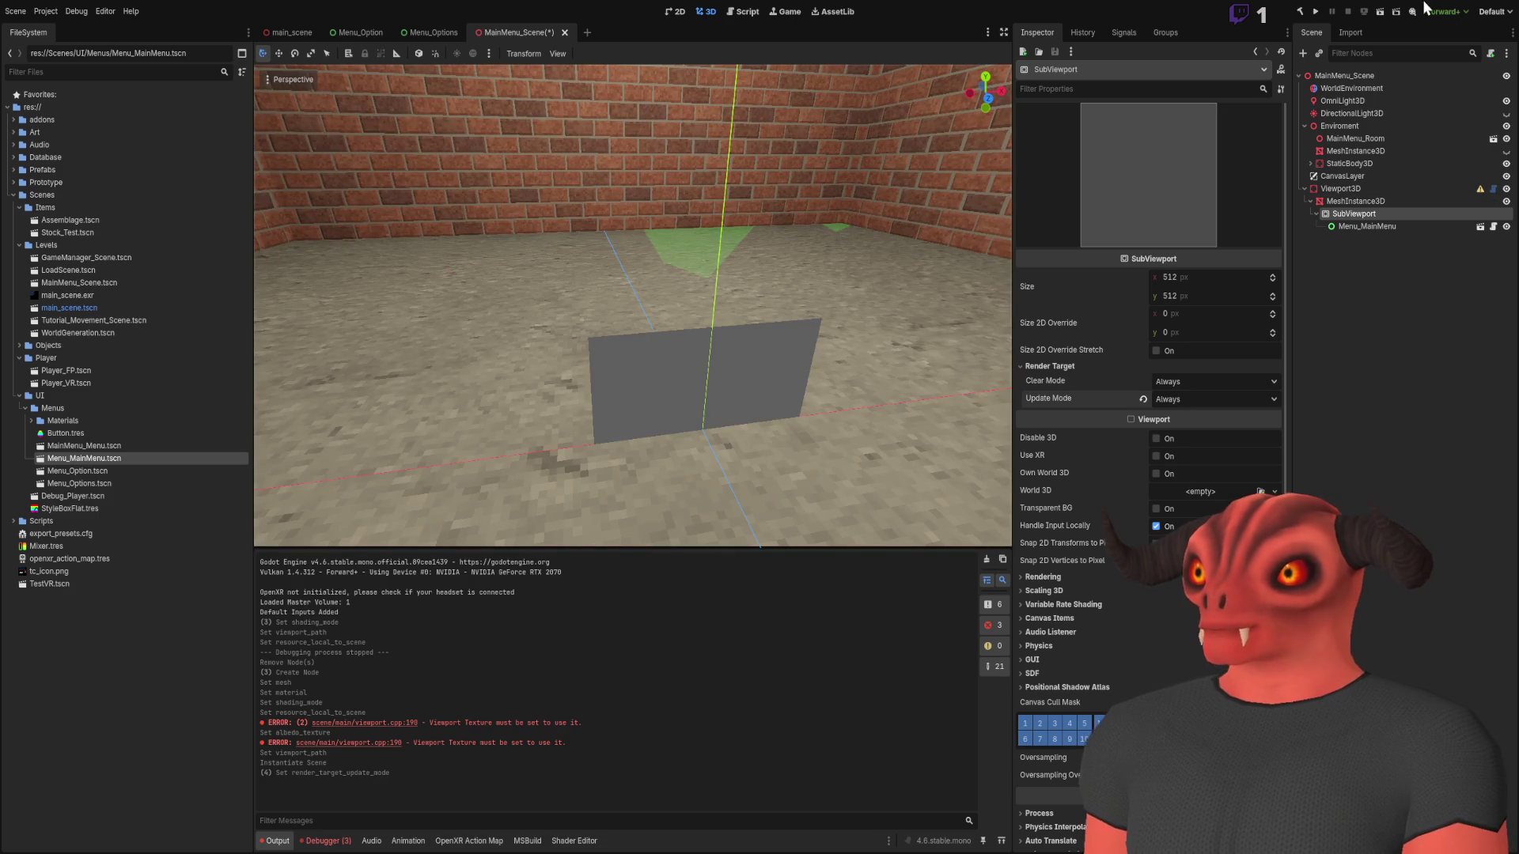
Save and test-run the current scene, then stop the game
{"action": "left_click", "coordinate": [1381, 11]}
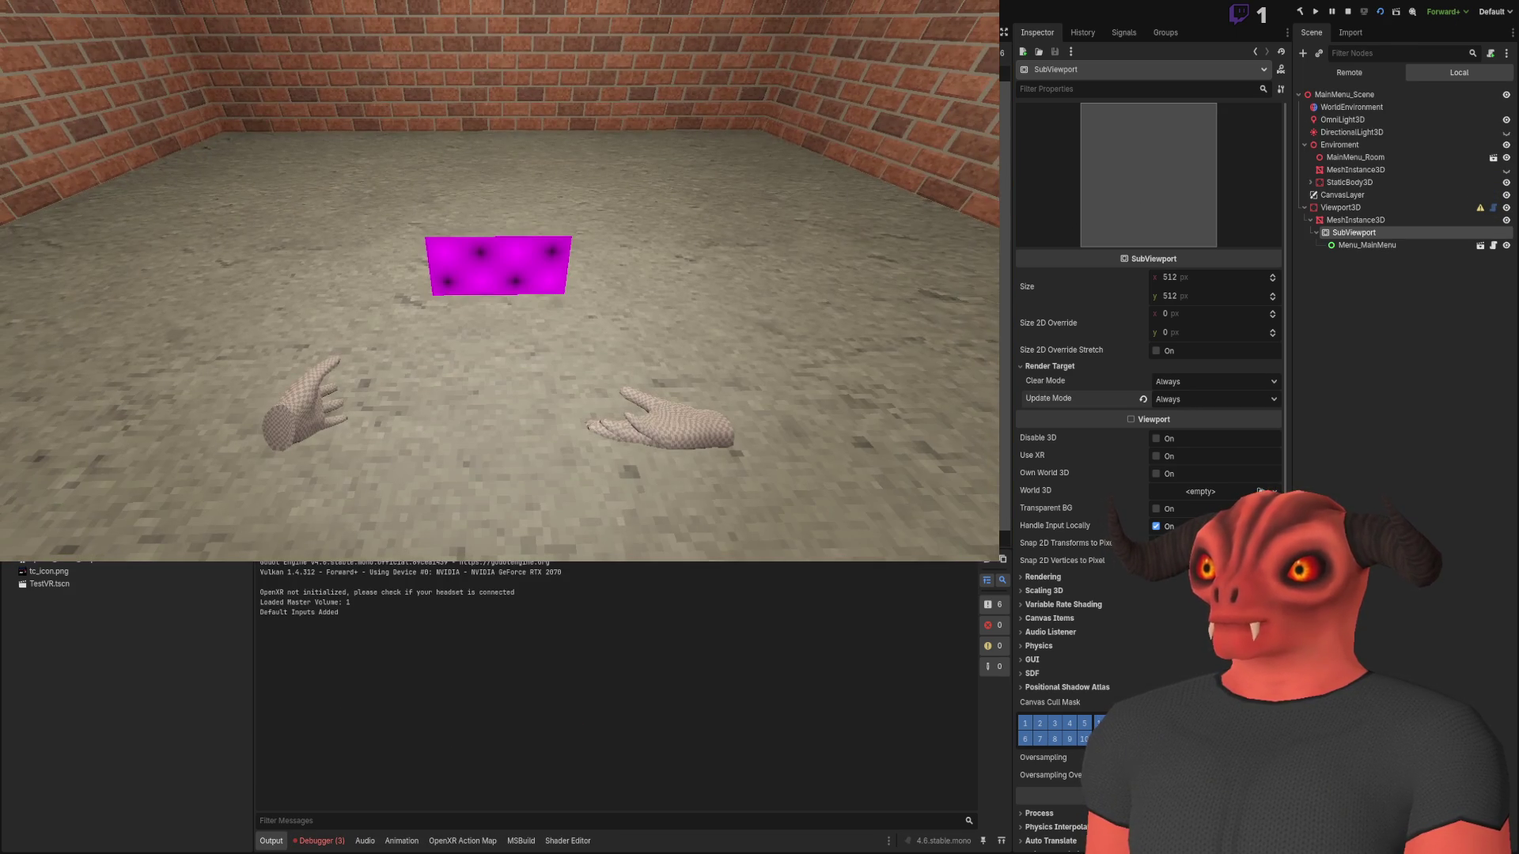
{"action": "key", "text": "F8"}
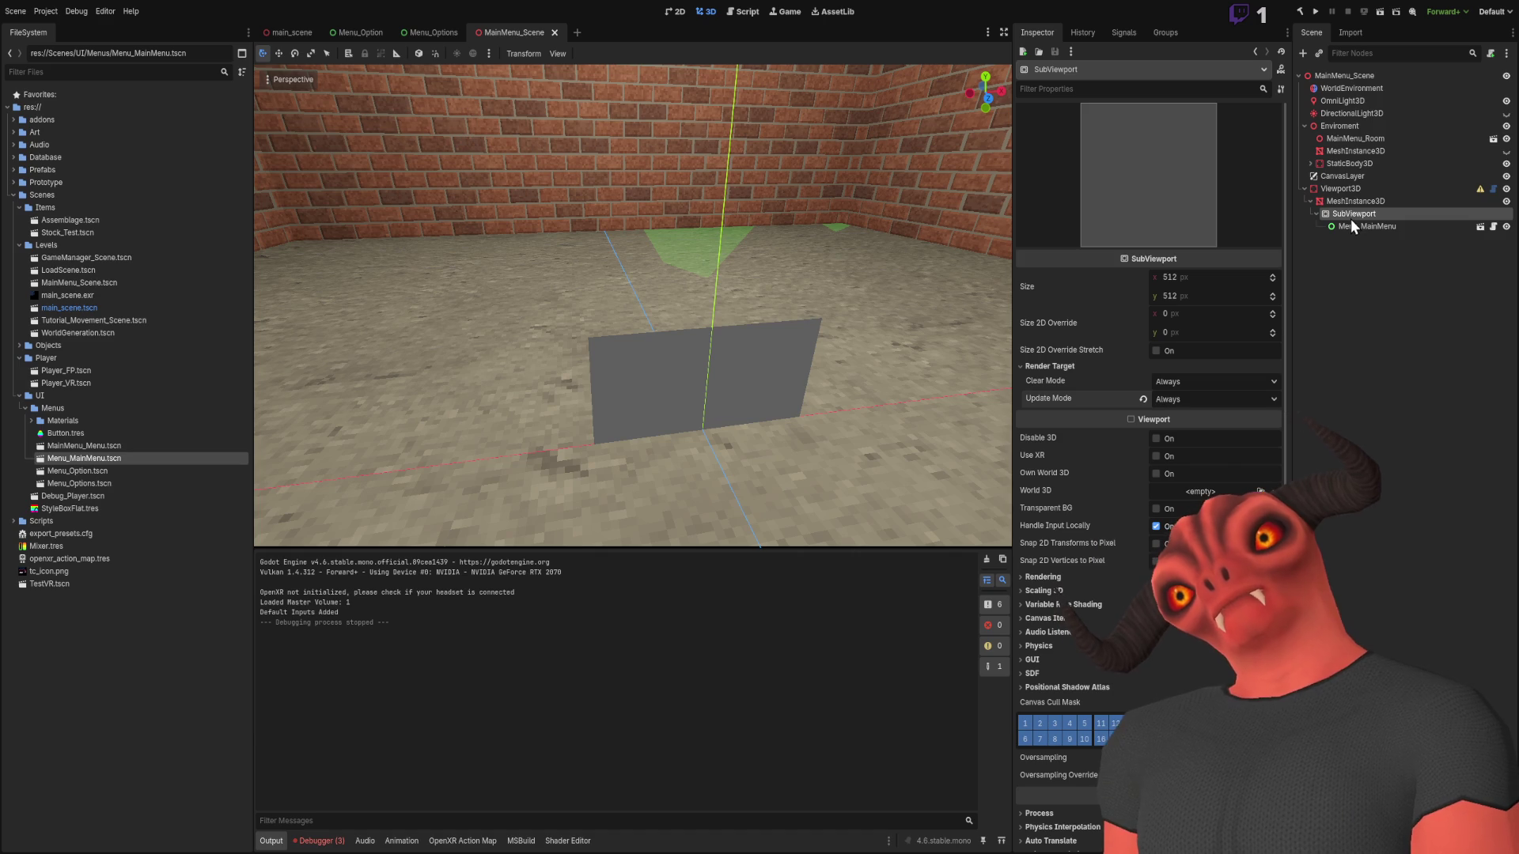
{"action": "left_click", "coordinate": [1353, 227]}
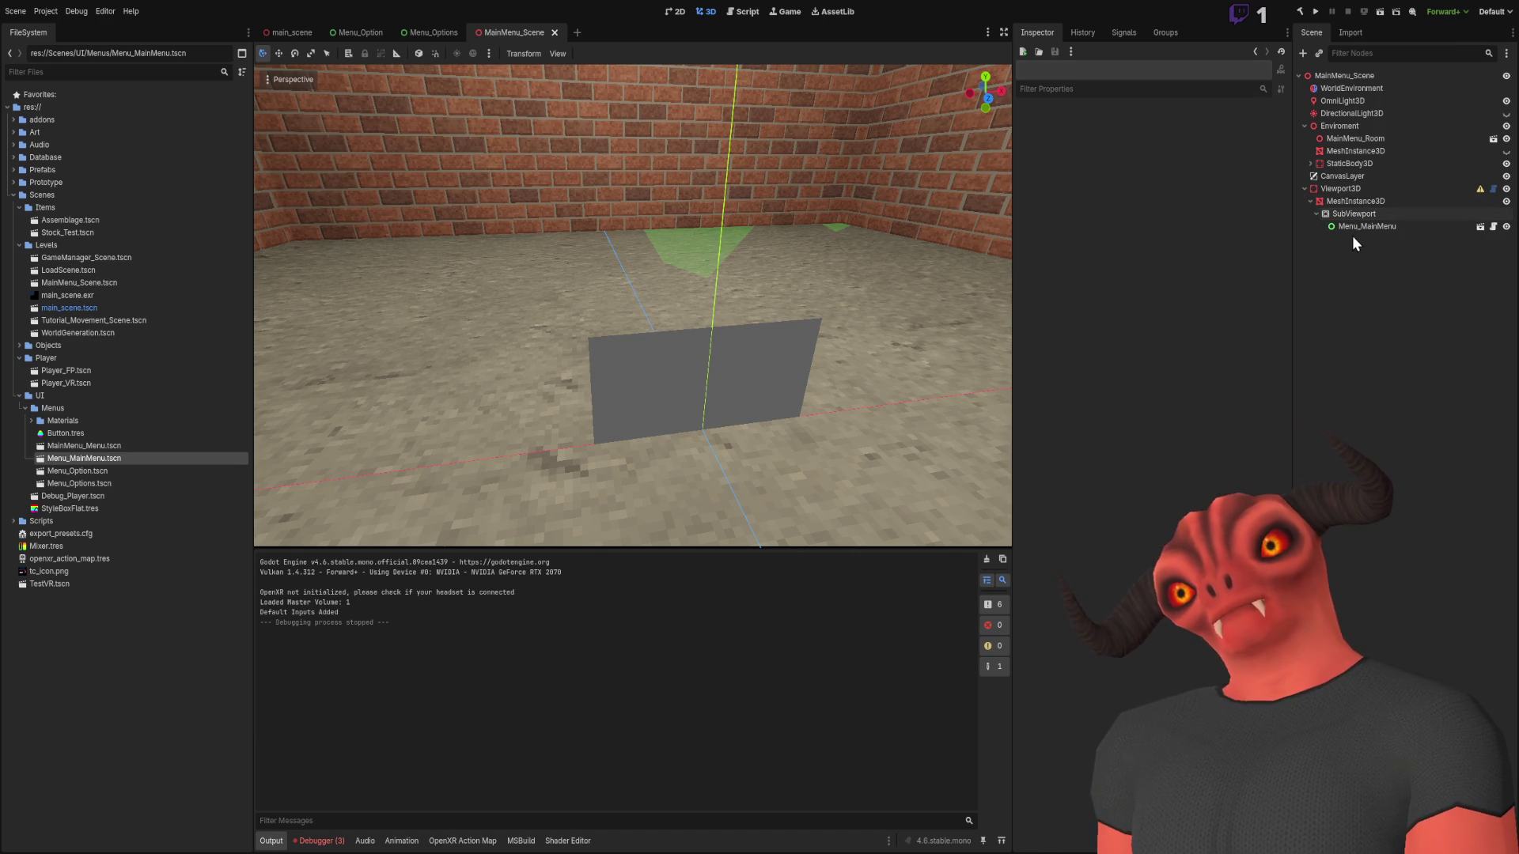
Tick Local to Scene on the MeshInstance3D's plane mesh resource
{"action": "left_click", "coordinate": [1361, 210]}
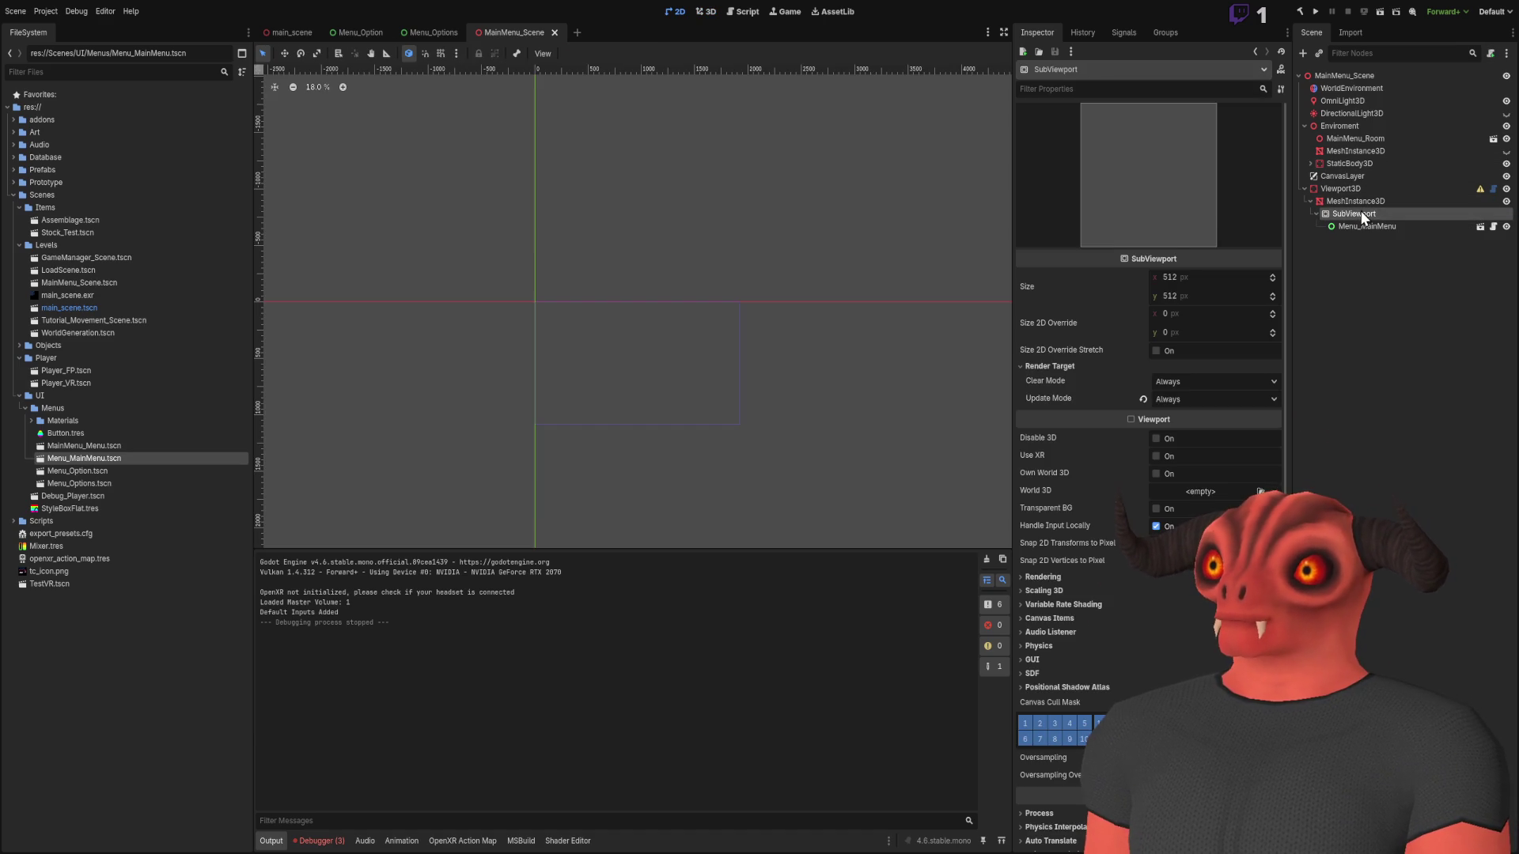
{"action": "left_click", "coordinate": [1363, 192]}
{"action": "left_click", "coordinate": [1361, 203]}
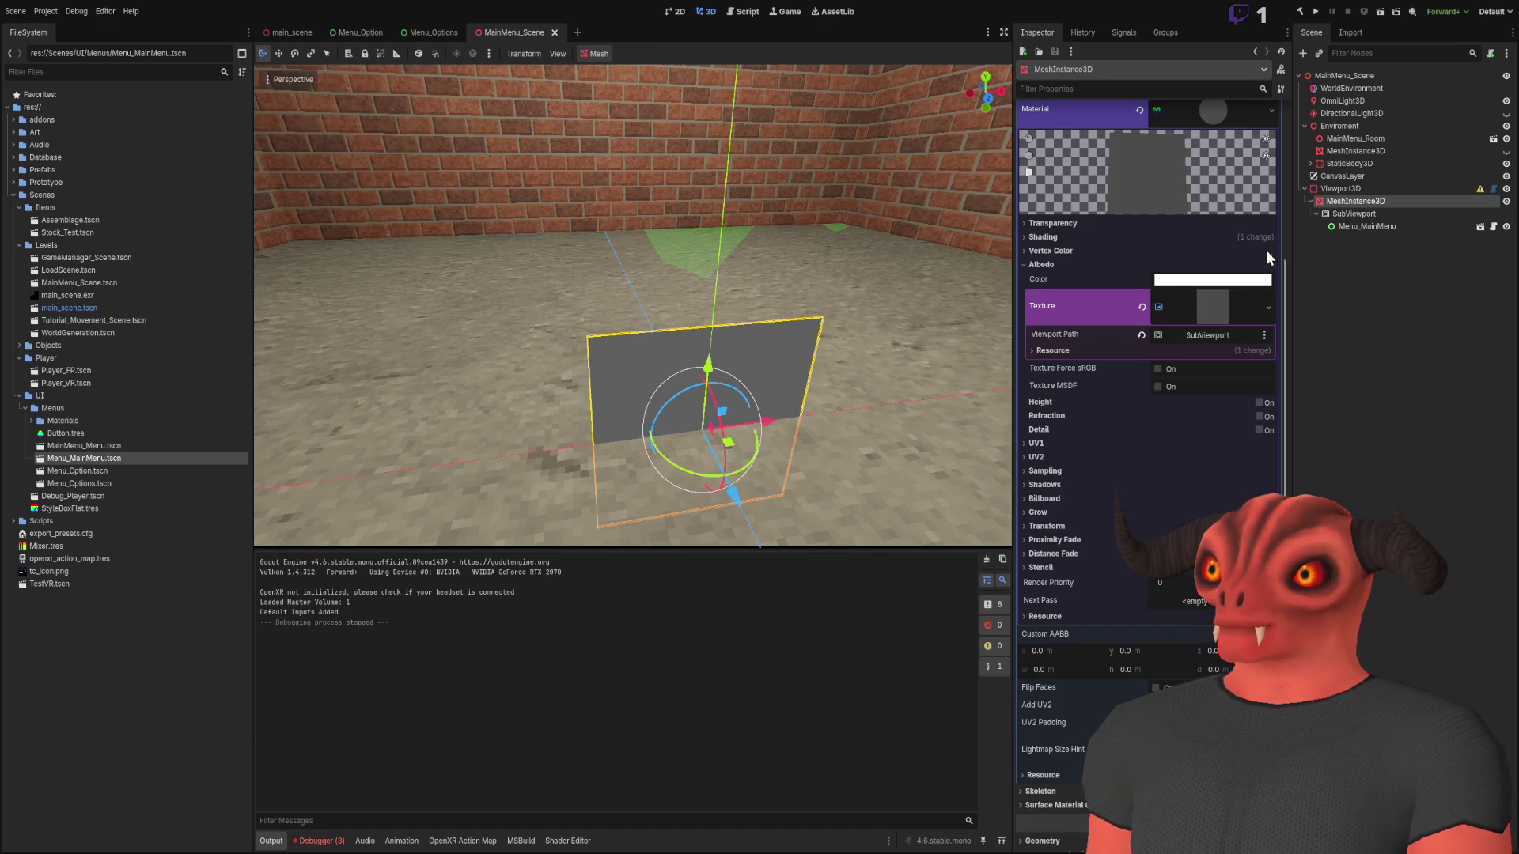
{"action": "left_click", "coordinate": [1209, 304]}
{"action": "left_click", "coordinate": [1209, 304]}
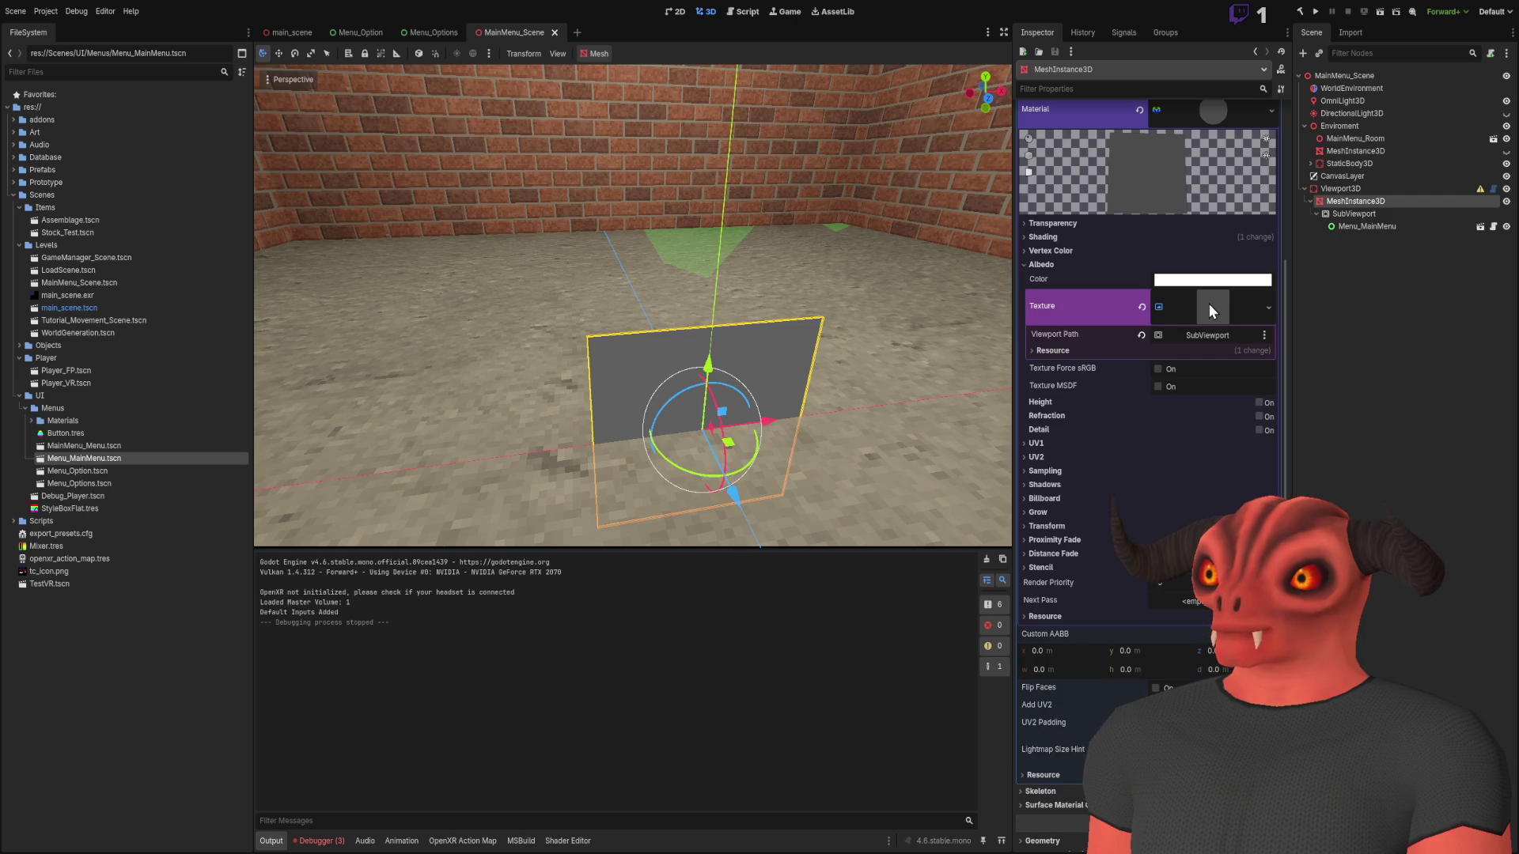
{"action": "left_click", "coordinate": [1086, 353]}
{"action": "scroll", "coordinate": [1080, 353], "scroll_direction": "down", "scroll_amount": 5}
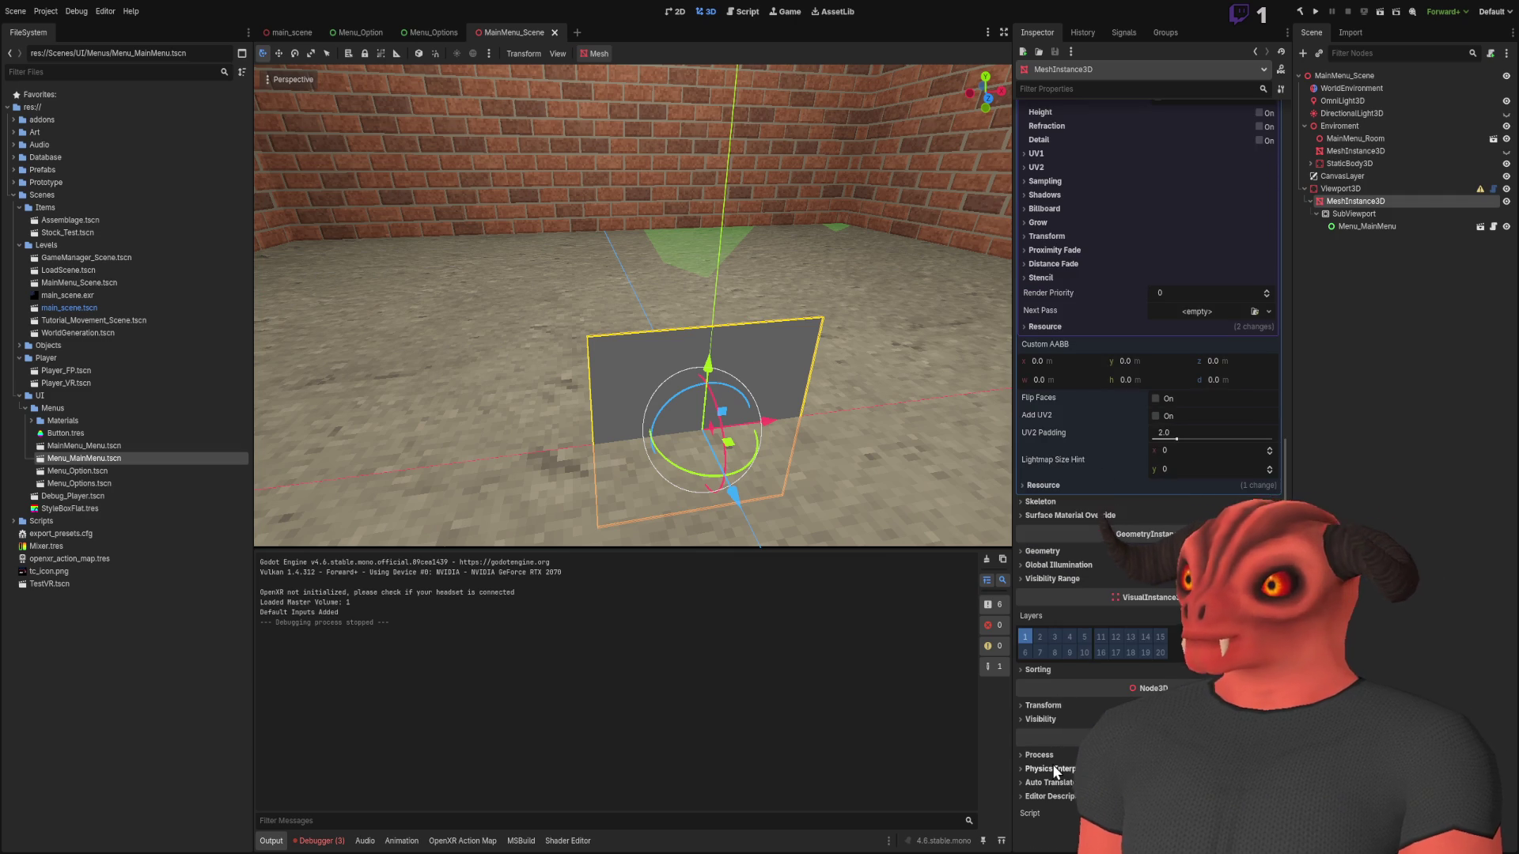
{"action": "left_click", "coordinate": [1082, 487]}
{"action": "left_click", "coordinate": [1157, 501]}
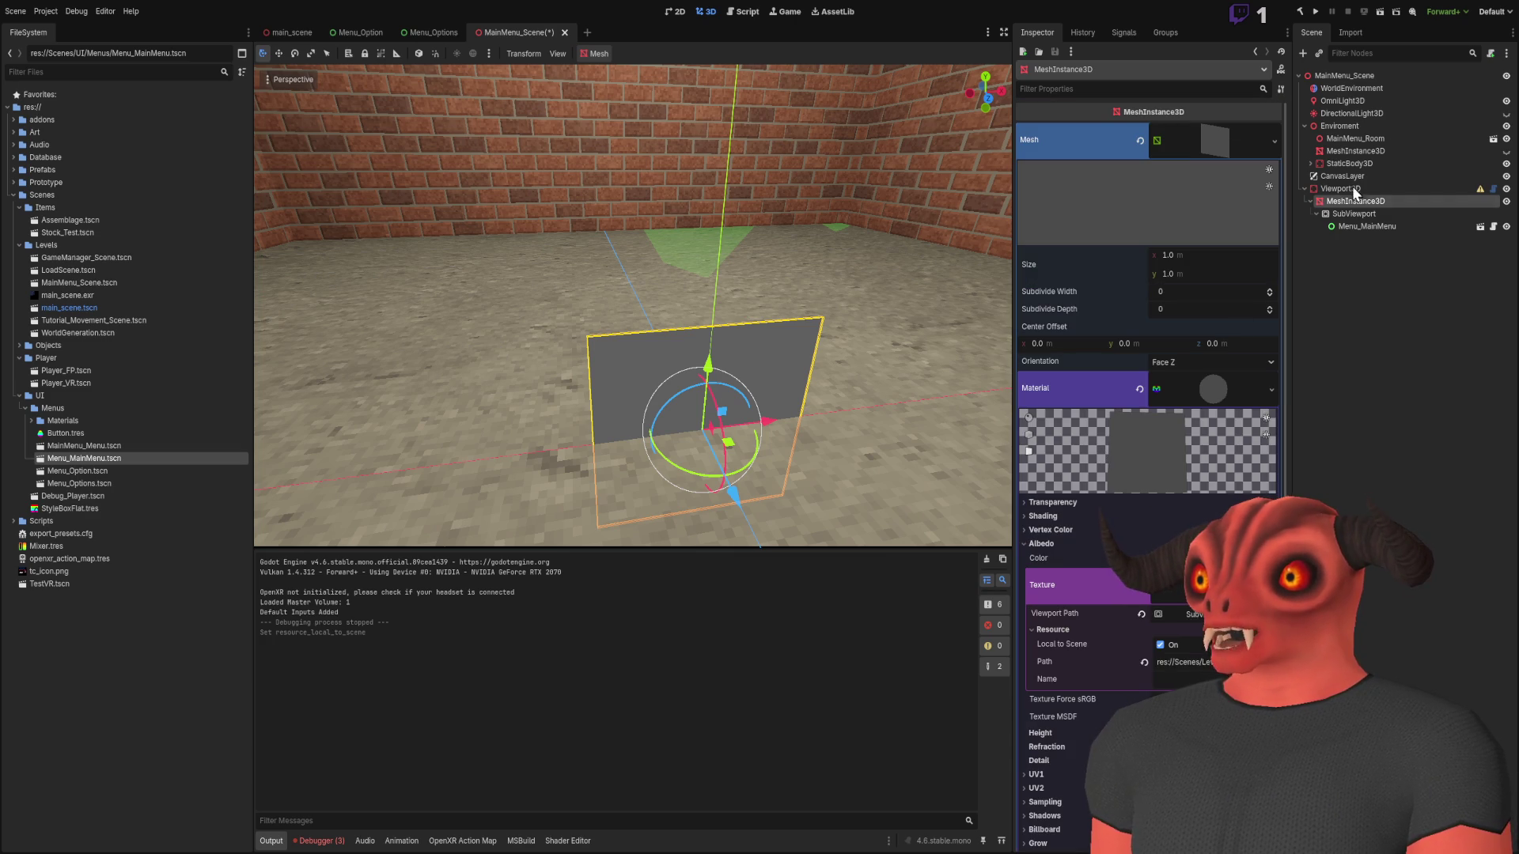
Test-run the scene, stop it, and keep the plane mesh's Local to Scene setting applied
{"action": "left_click", "coordinate": [1380, 11]}
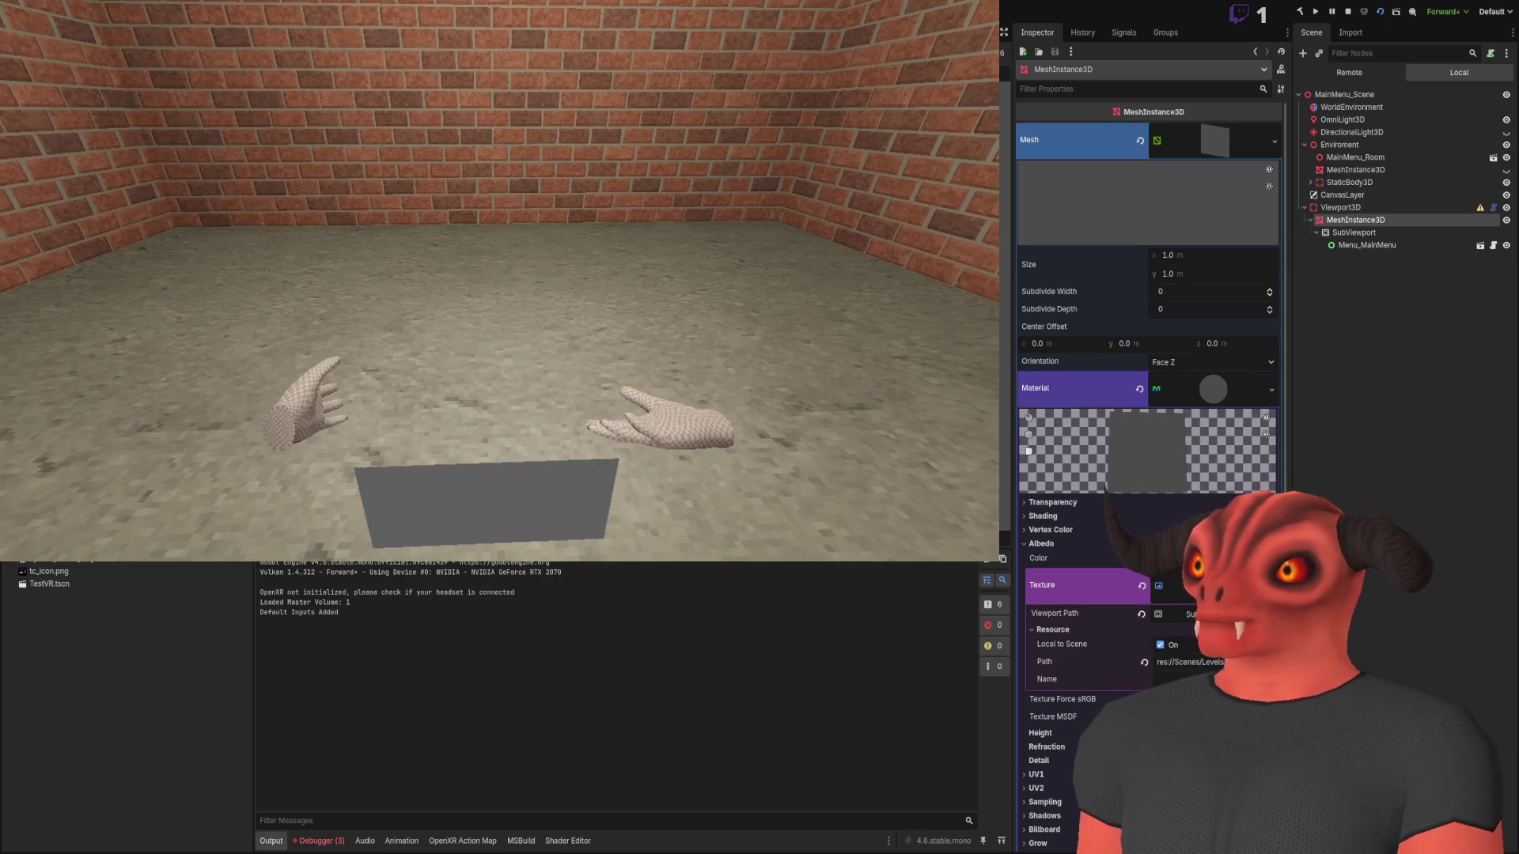
{"action": "key", "text": "F8"}
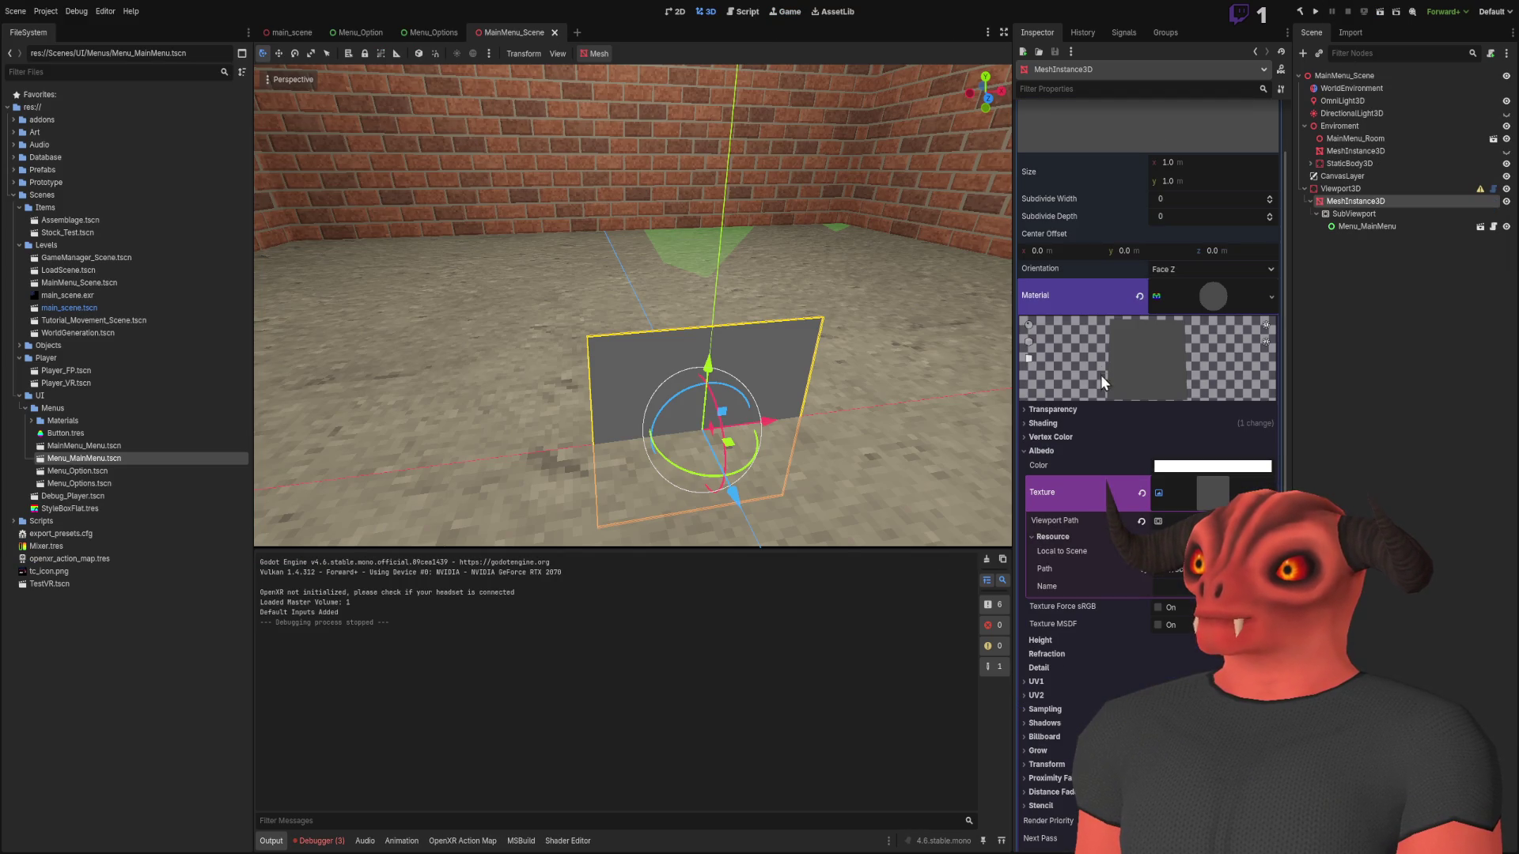
{"action": "scroll", "coordinate": [1099, 424], "scroll_direction": "down", "scroll_amount": 5}
{"action": "scroll", "coordinate": [1099, 424], "scroll_direction": "down", "scroll_amount": 1}
{"action": "key", "text": "ctrl+shift+z"}
{"action": "key", "text": "ctrl+z"}
{"action": "key", "text": "ctrl+shift+z"}
{"action": "scroll", "coordinate": [1142, 318], "scroll_direction": "up", "scroll_amount": 5}
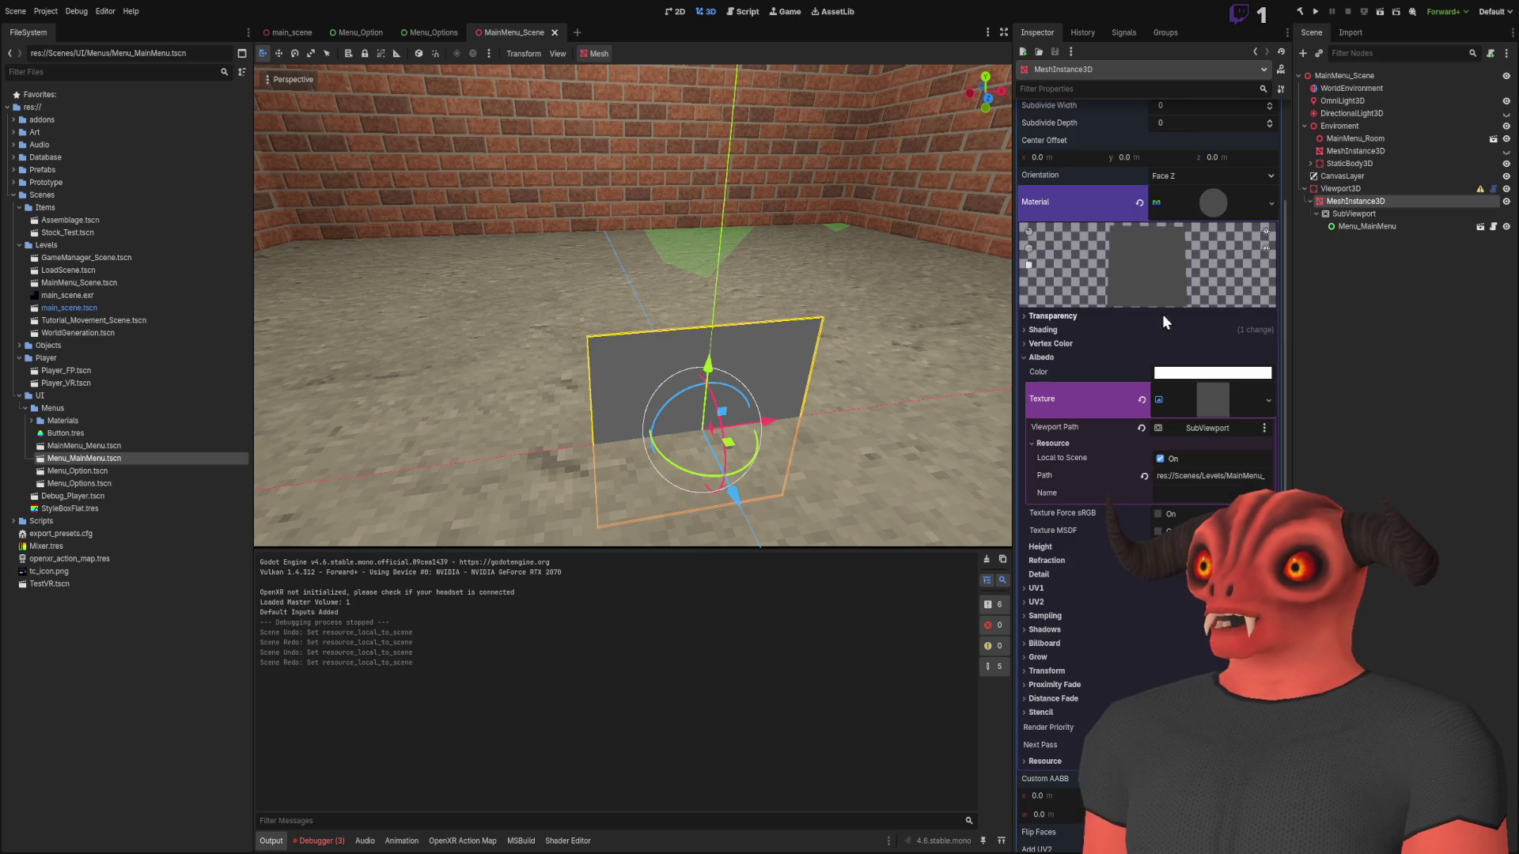
{"action": "left_click", "coordinate": [1214, 205]}
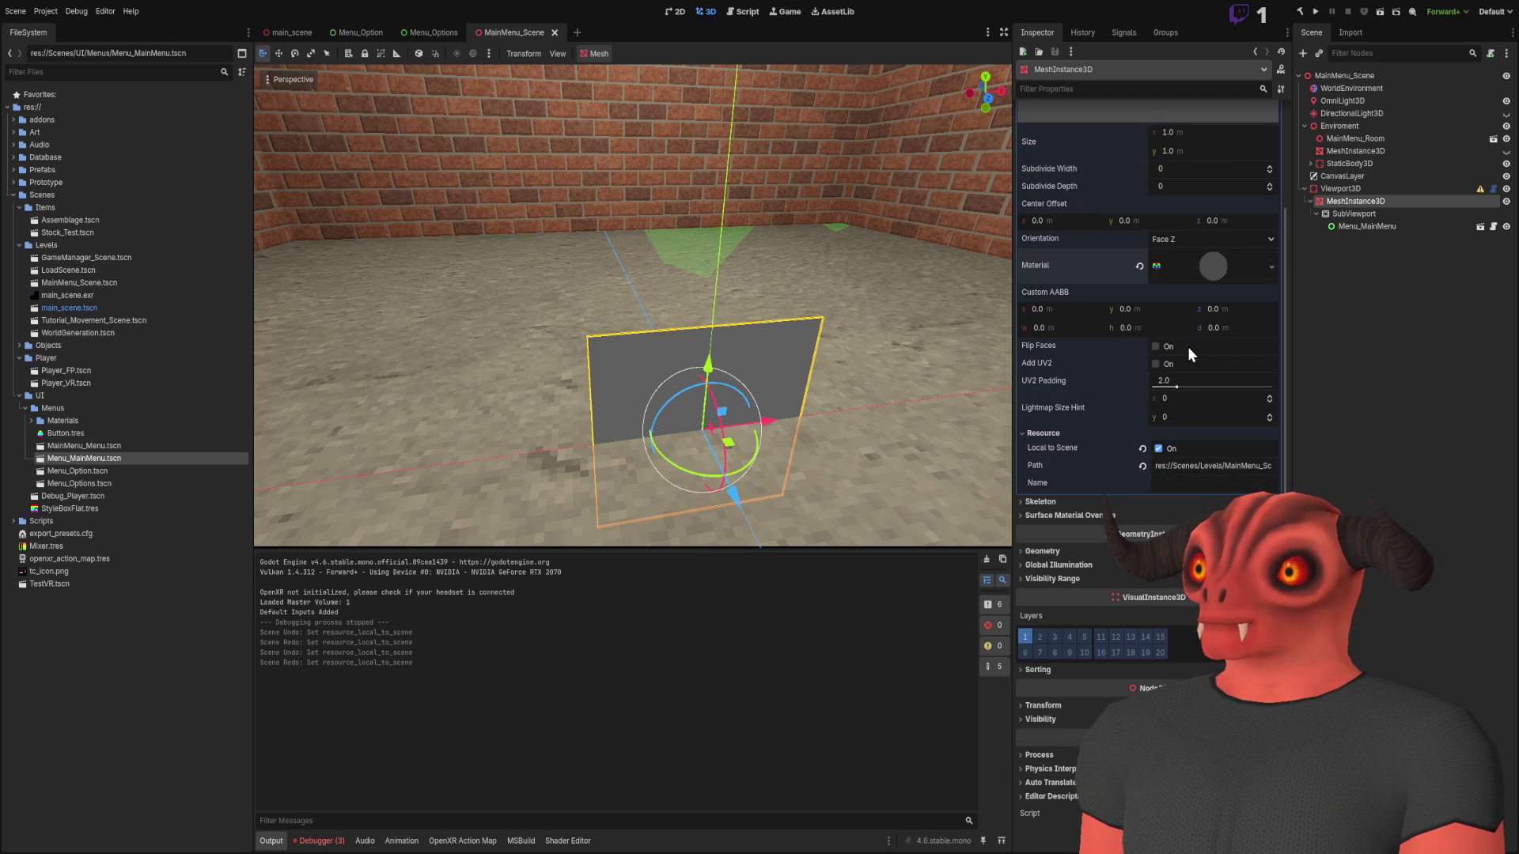
{"action": "scroll", "coordinate": [1144, 317], "scroll_direction": "up", "scroll_amount": 2}
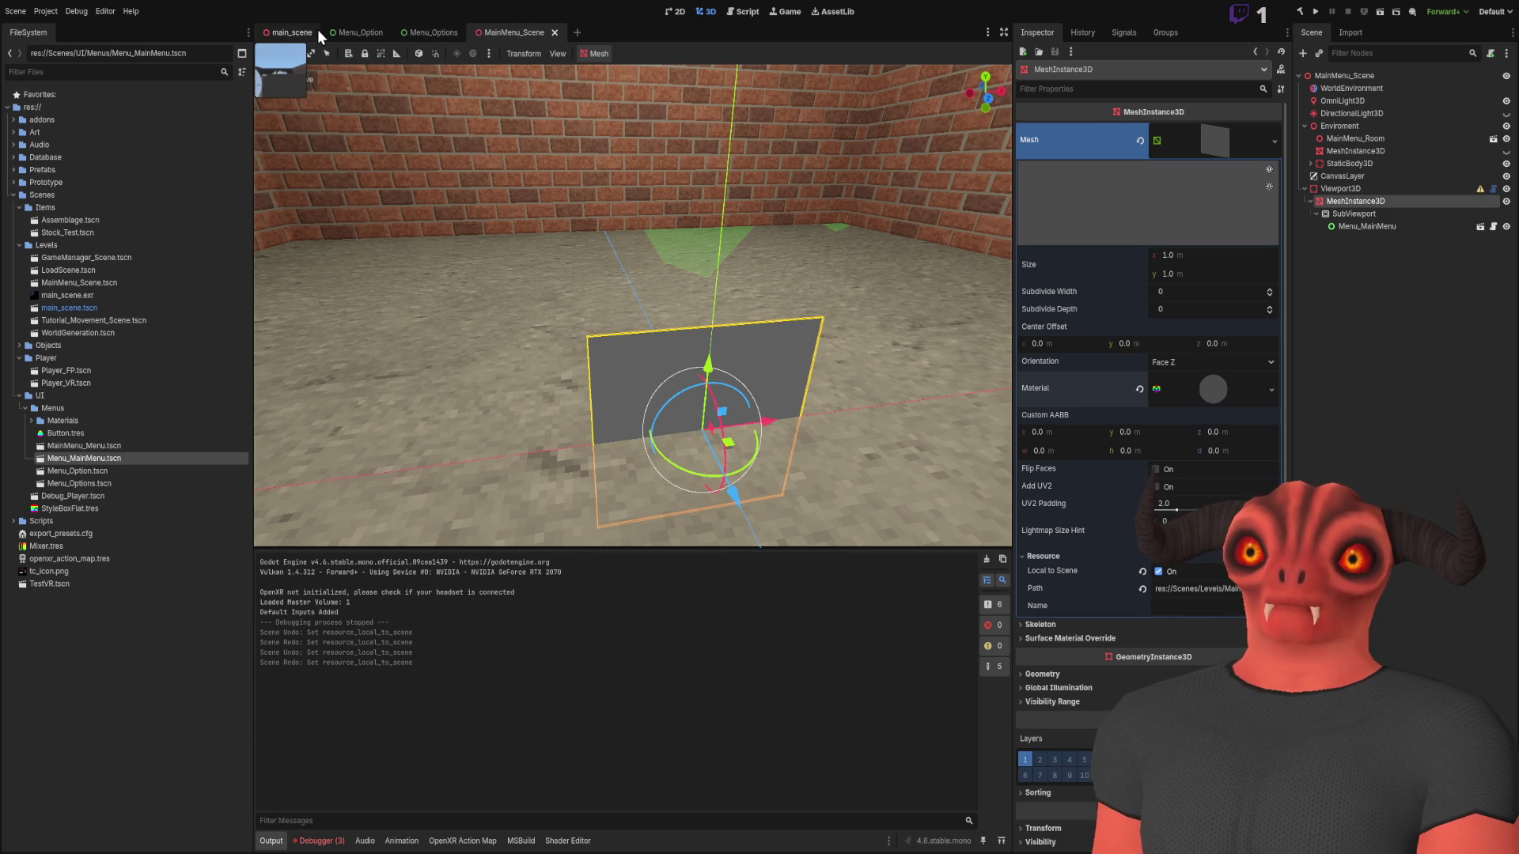
Add quadMesh.ResourceLocalToScene = true; right after new QuadMesh() in Viewport3D.cs and save
{"action": "key", "text": "alt+Tab"}
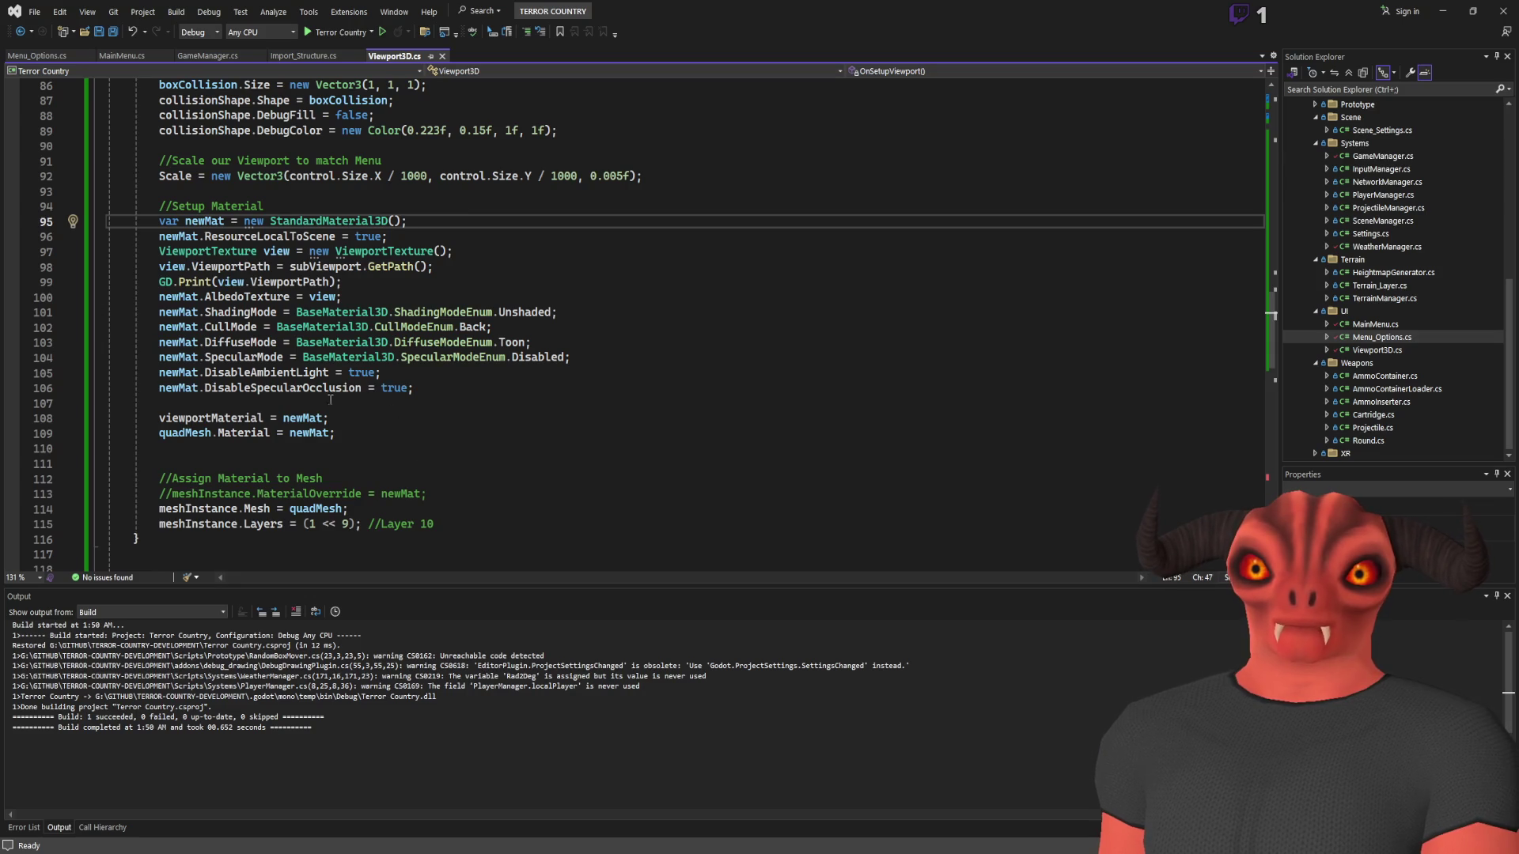
{"action": "scroll", "coordinate": [187, 341], "scroll_direction": "up", "scroll_amount": 6}
{"action": "left_click", "coordinate": [437, 252]}
{"action": "key", "text": "Return"}
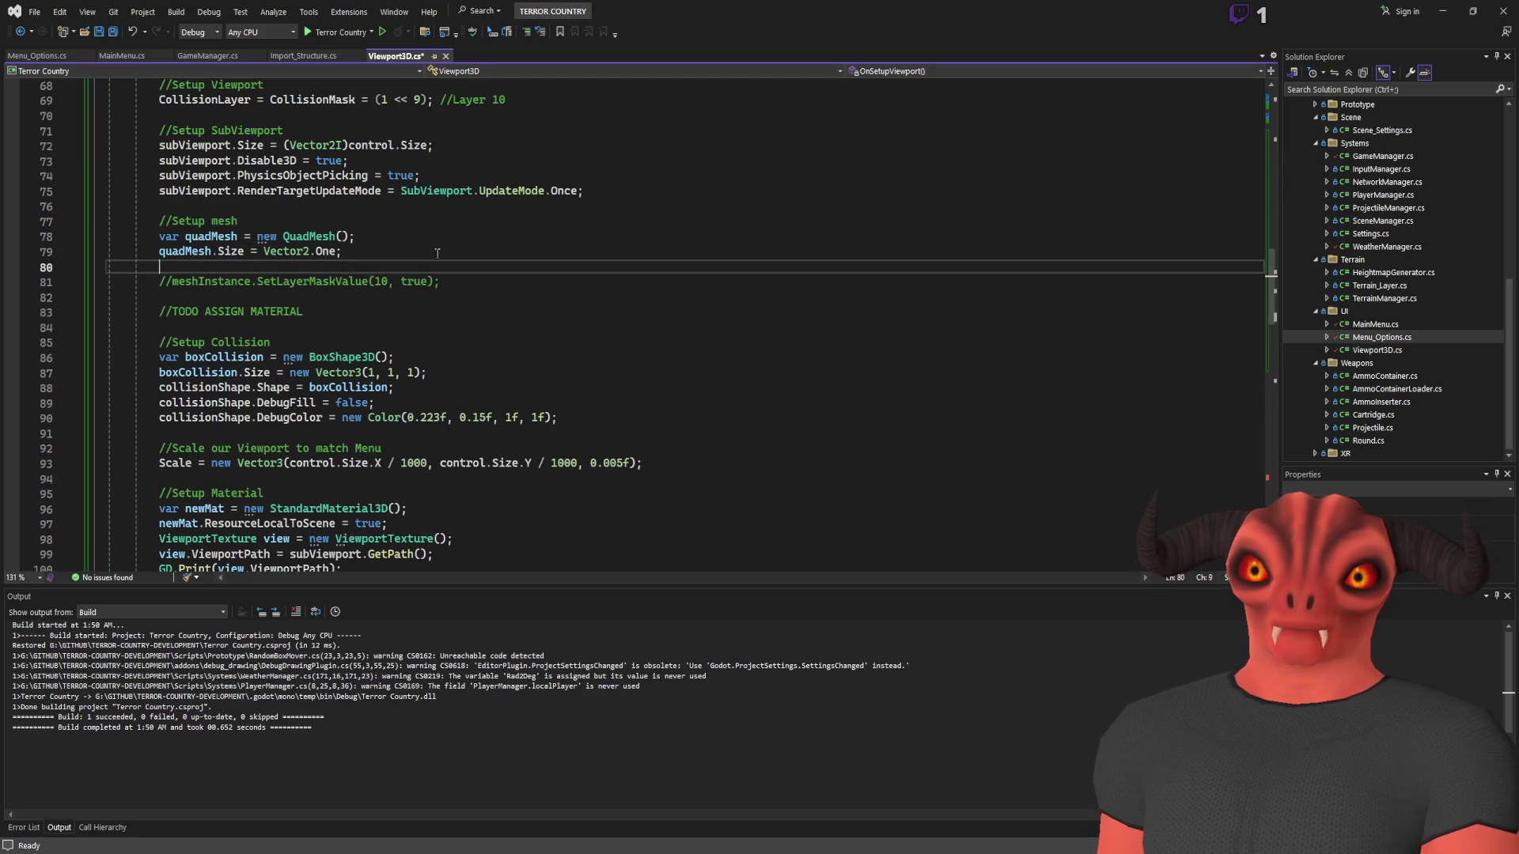
{"action": "type", "text": "squadMesh.ResourceLocalToScene = true"}
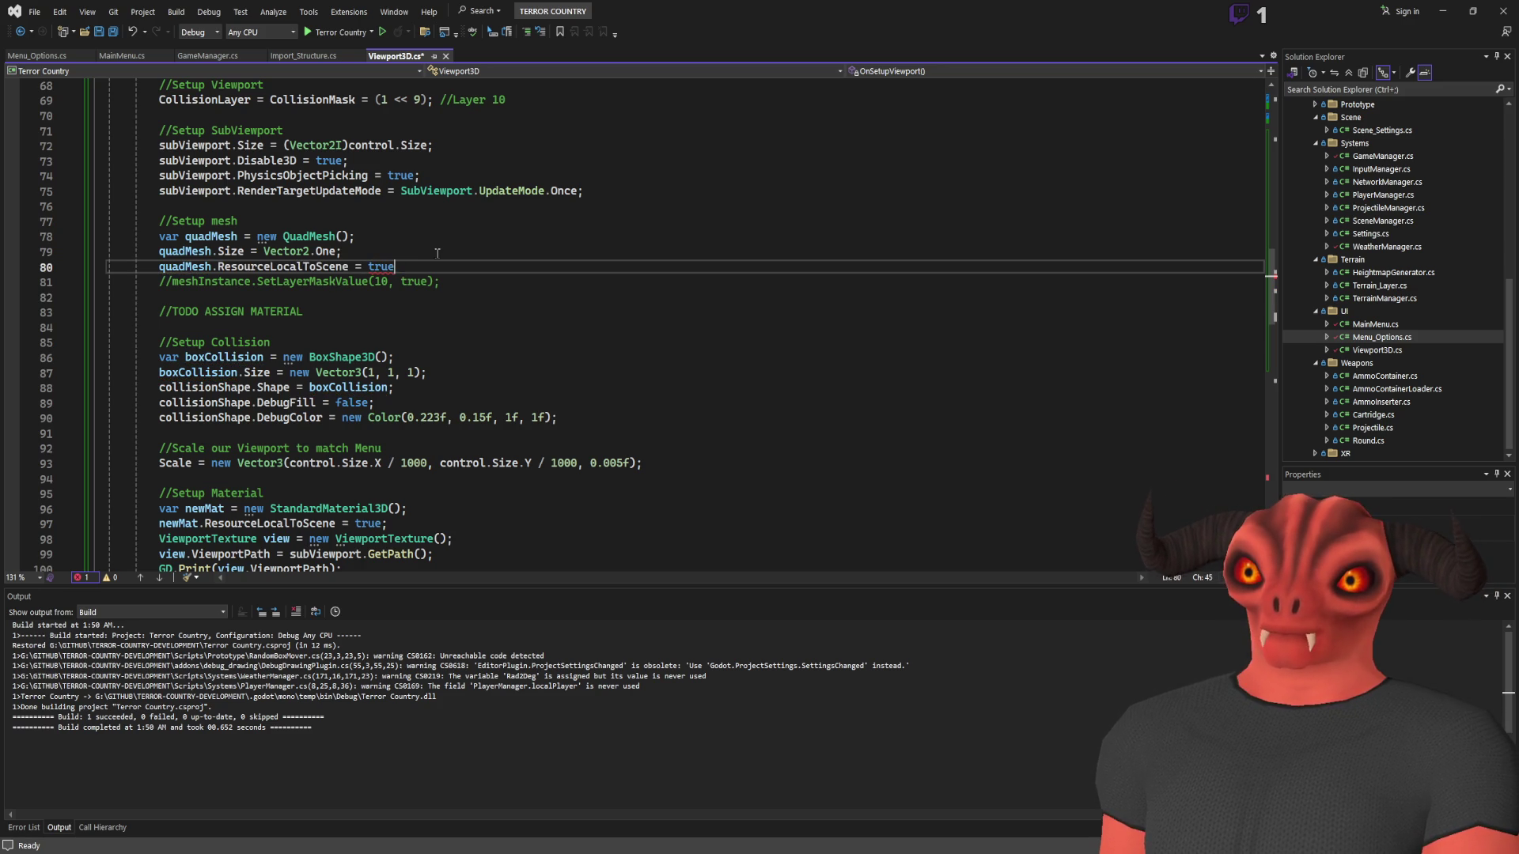
{"action": "key", "text": "alt+Up"}
{"action": "key", "text": "ctrl+s"}
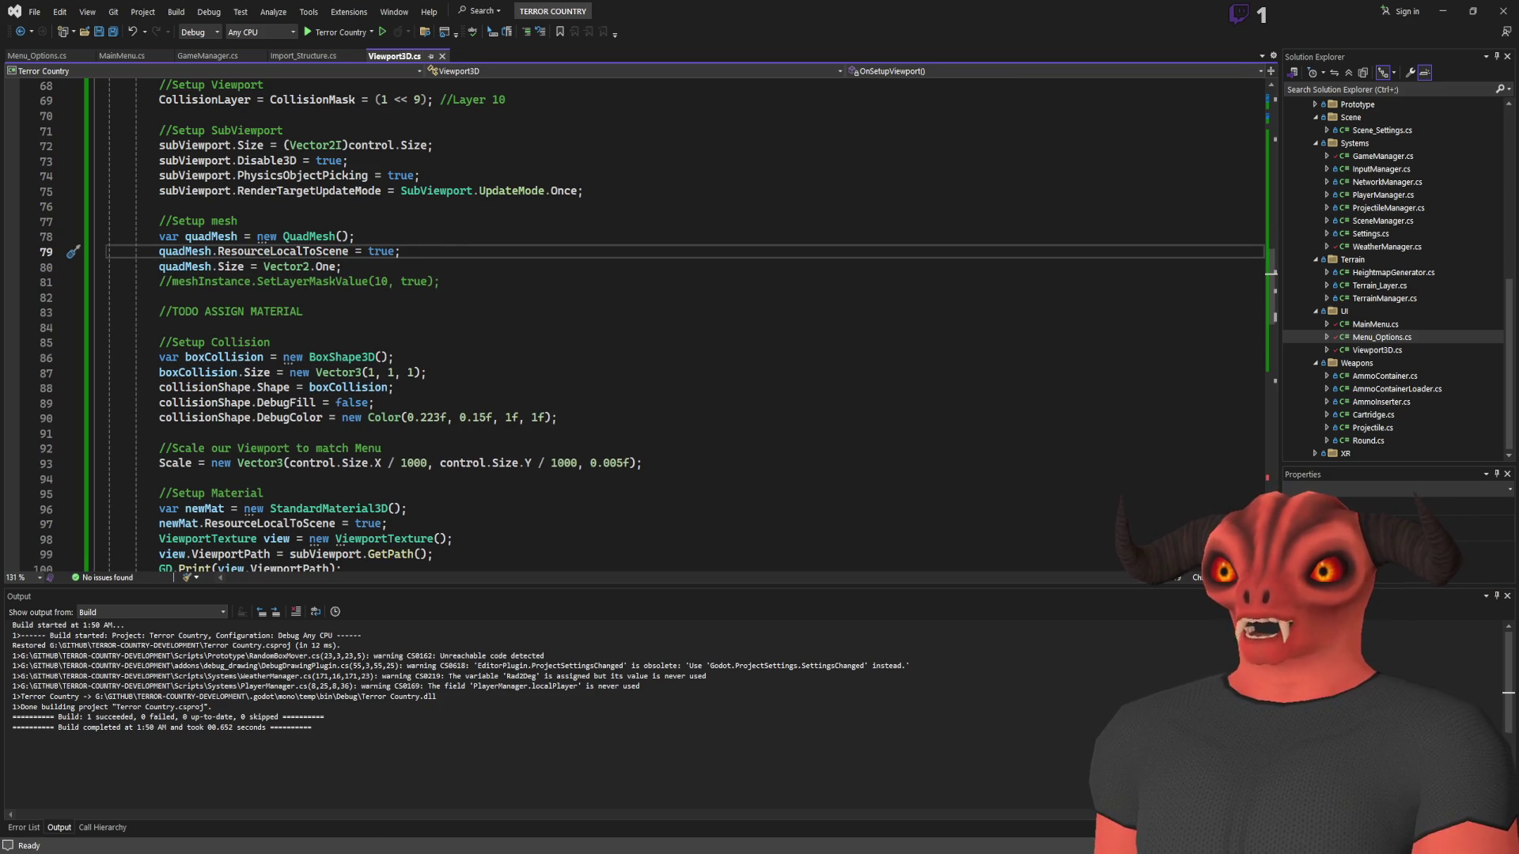
Delete the old Viewport3D node in Godot
{"action": "key", "text": "alt+Tab"}
{"action": "left_click", "coordinate": [1397, 187]}
{"action": "key", "text": "Delete"}
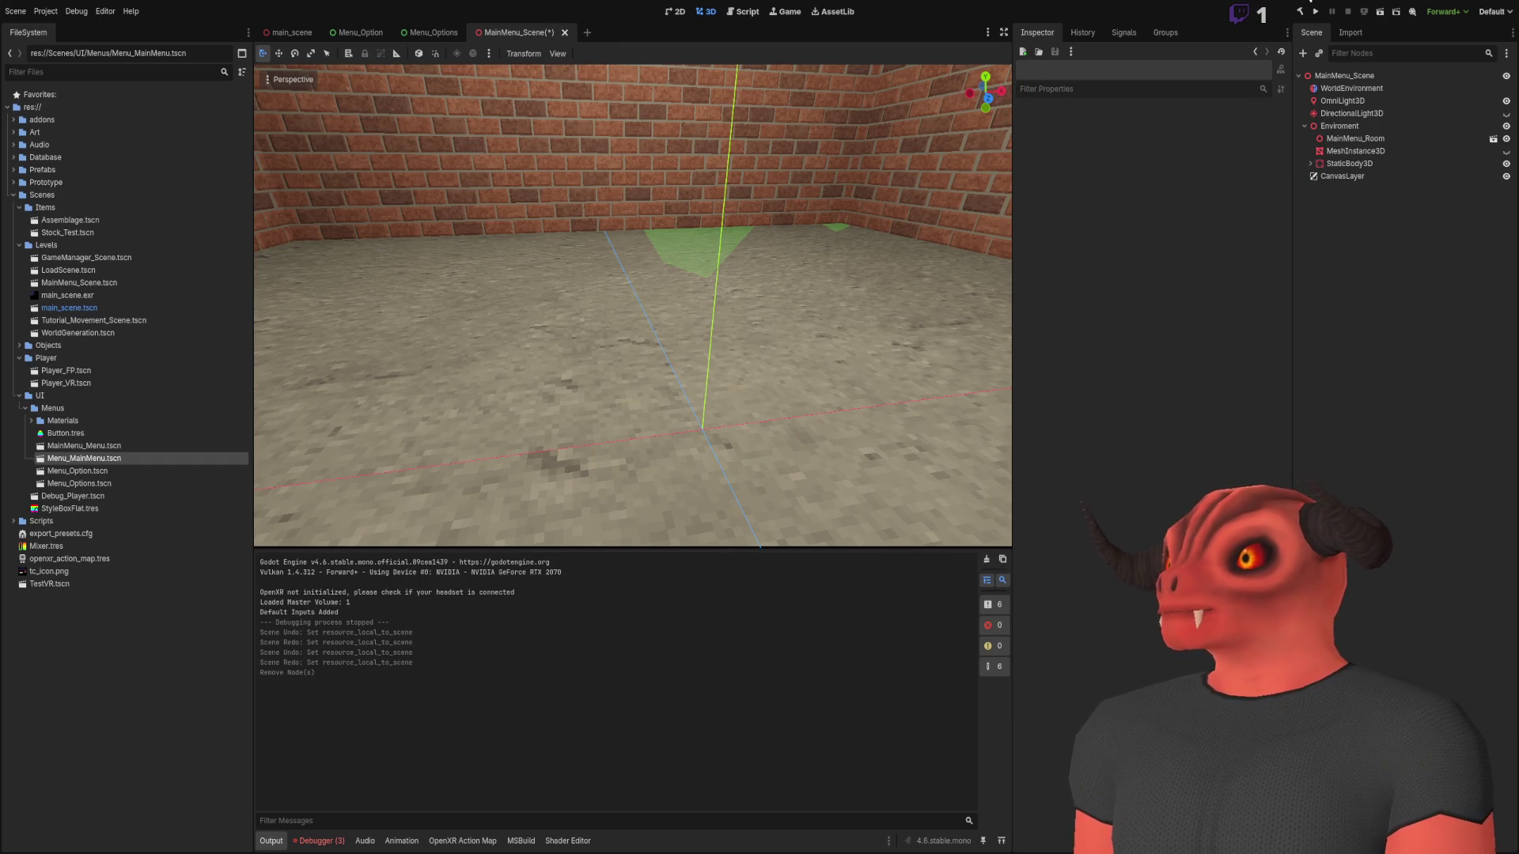
Rebuild the C# project and add a fresh Viewport3D node
{"action": "left_click", "coordinate": [1299, 12]}
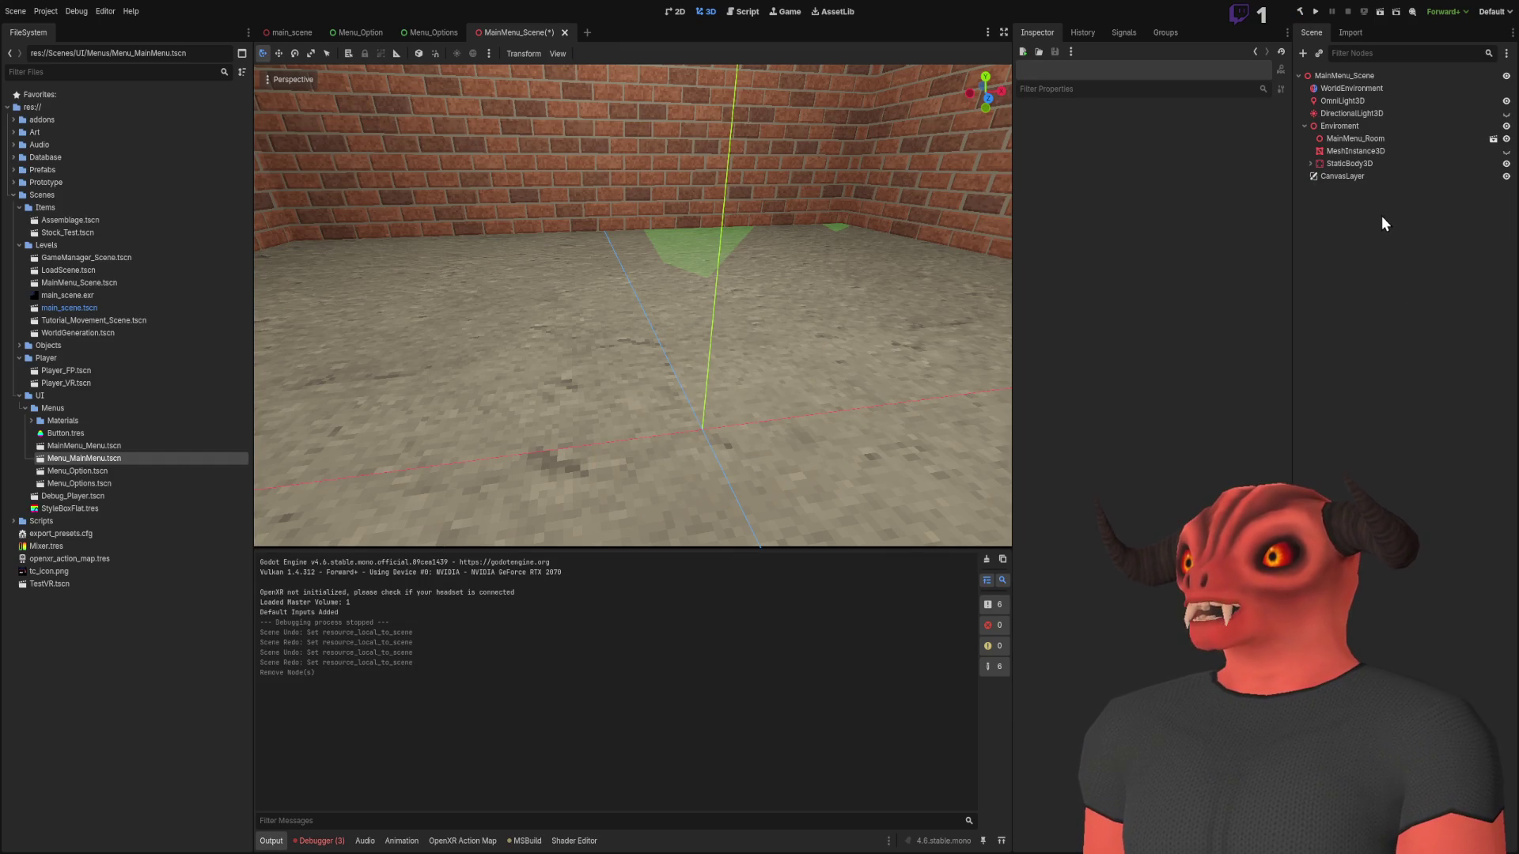
{"action": "key", "text": "ctrl+a"}
{"action": "key", "text": "Return"}
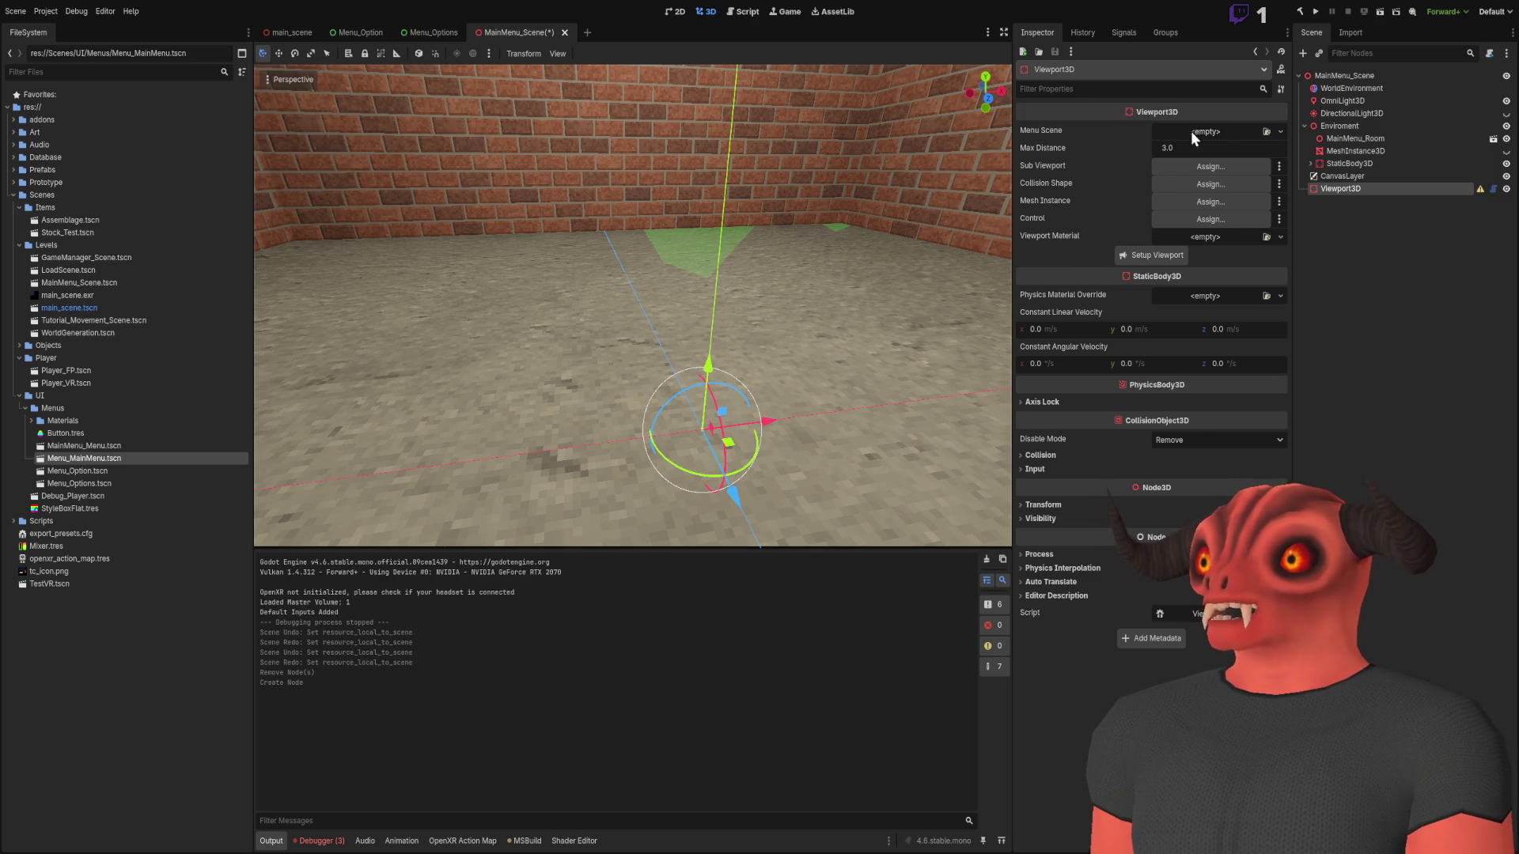
{"action": "left_click", "coordinate": [1252, 131]}
{"action": "left_click", "coordinate": [1137, 210]}
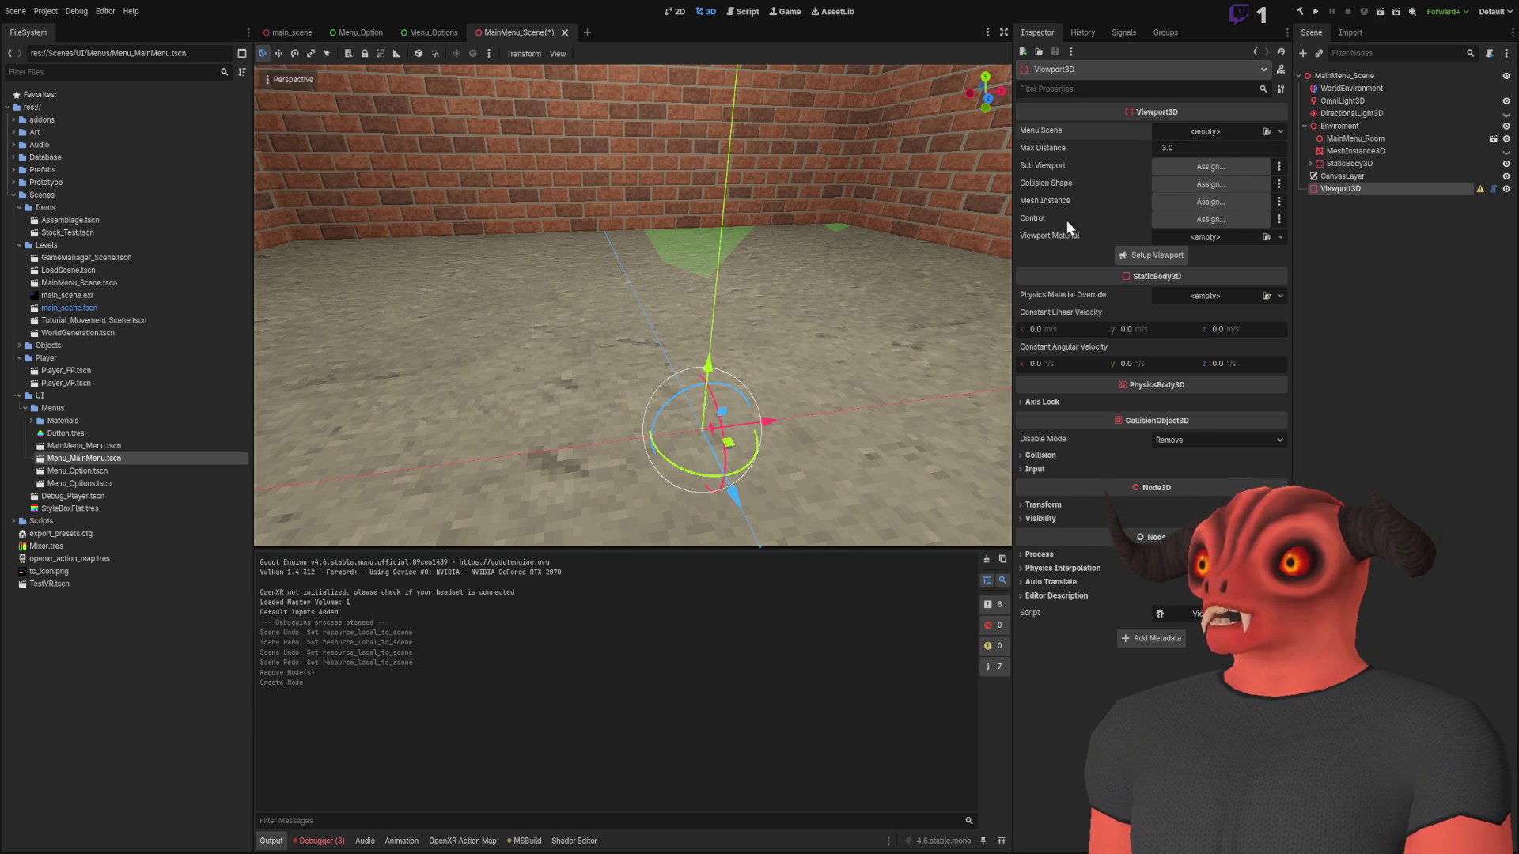
Assign Menu_MainMenu.tscn as Menu Scene and generate the quad with Setup Viewport
{"action": "left_click_drag", "start_coordinate": [637, 305], "coordinate": [1211, 131]}
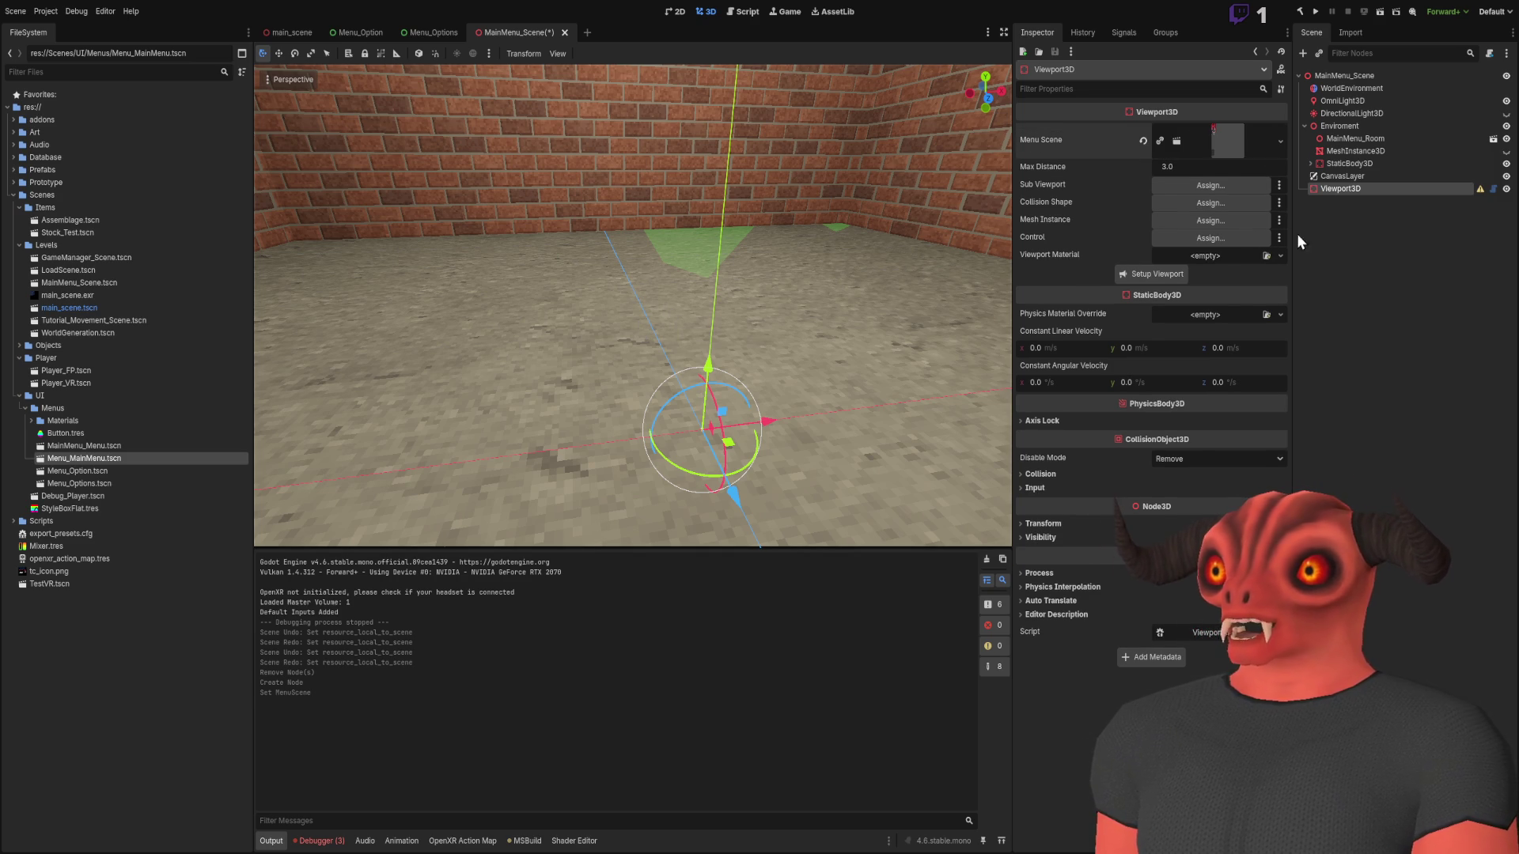
{"action": "left_click", "coordinate": [1170, 277]}
{"action": "scroll", "coordinate": [681, 349], "scroll_direction": "up", "scroll_amount": 5}
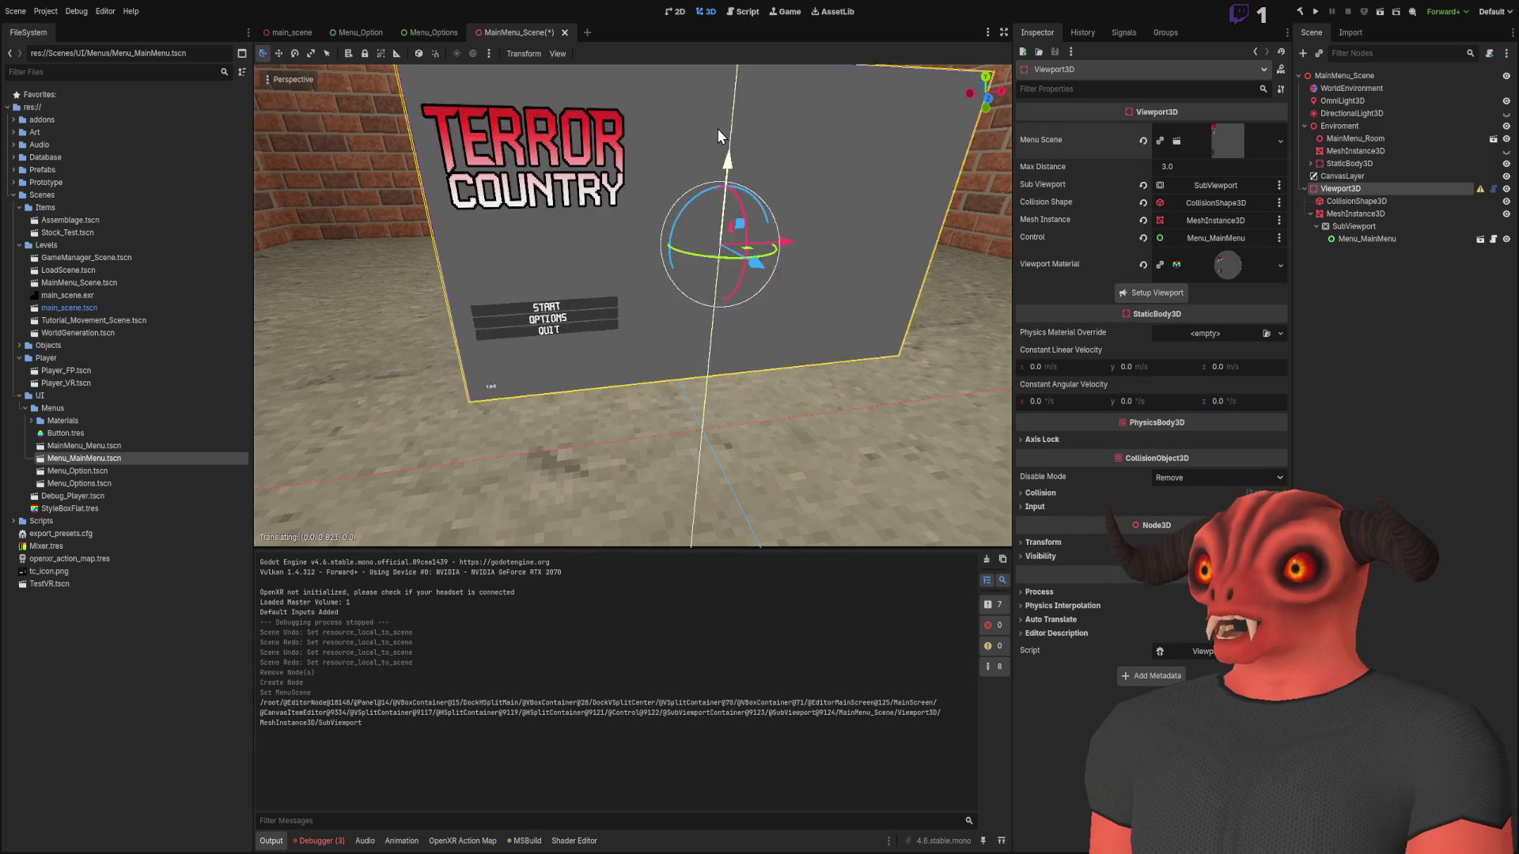
{"action": "scroll", "coordinate": [633, 308], "scroll_direction": "down", "scroll_amount": 3}
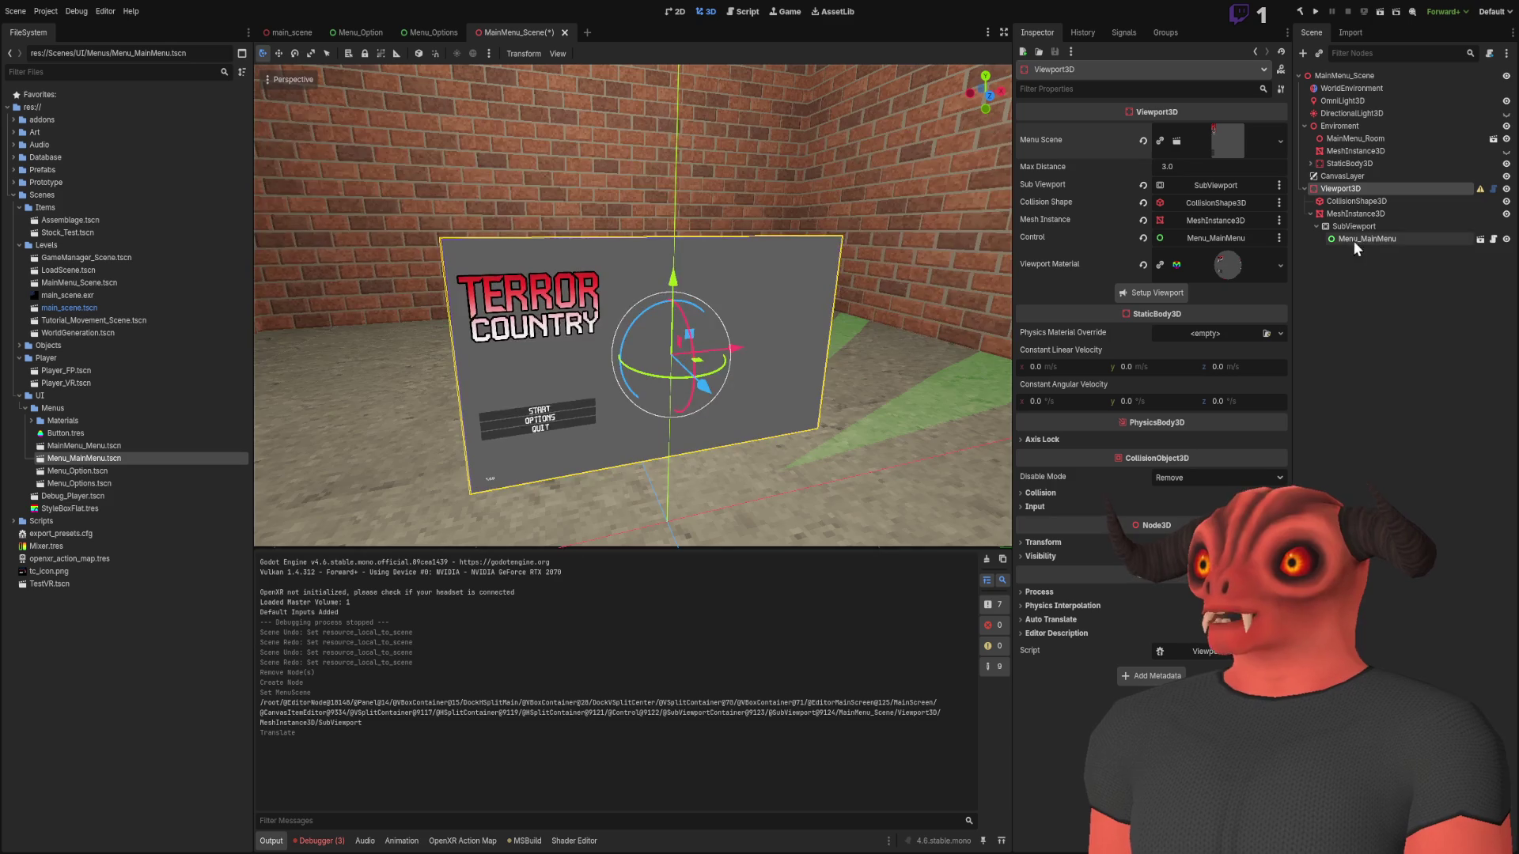
Test-run the scene, stop it, and inspect the generated quad mesh node
{"action": "left_click", "coordinate": [1380, 13]}
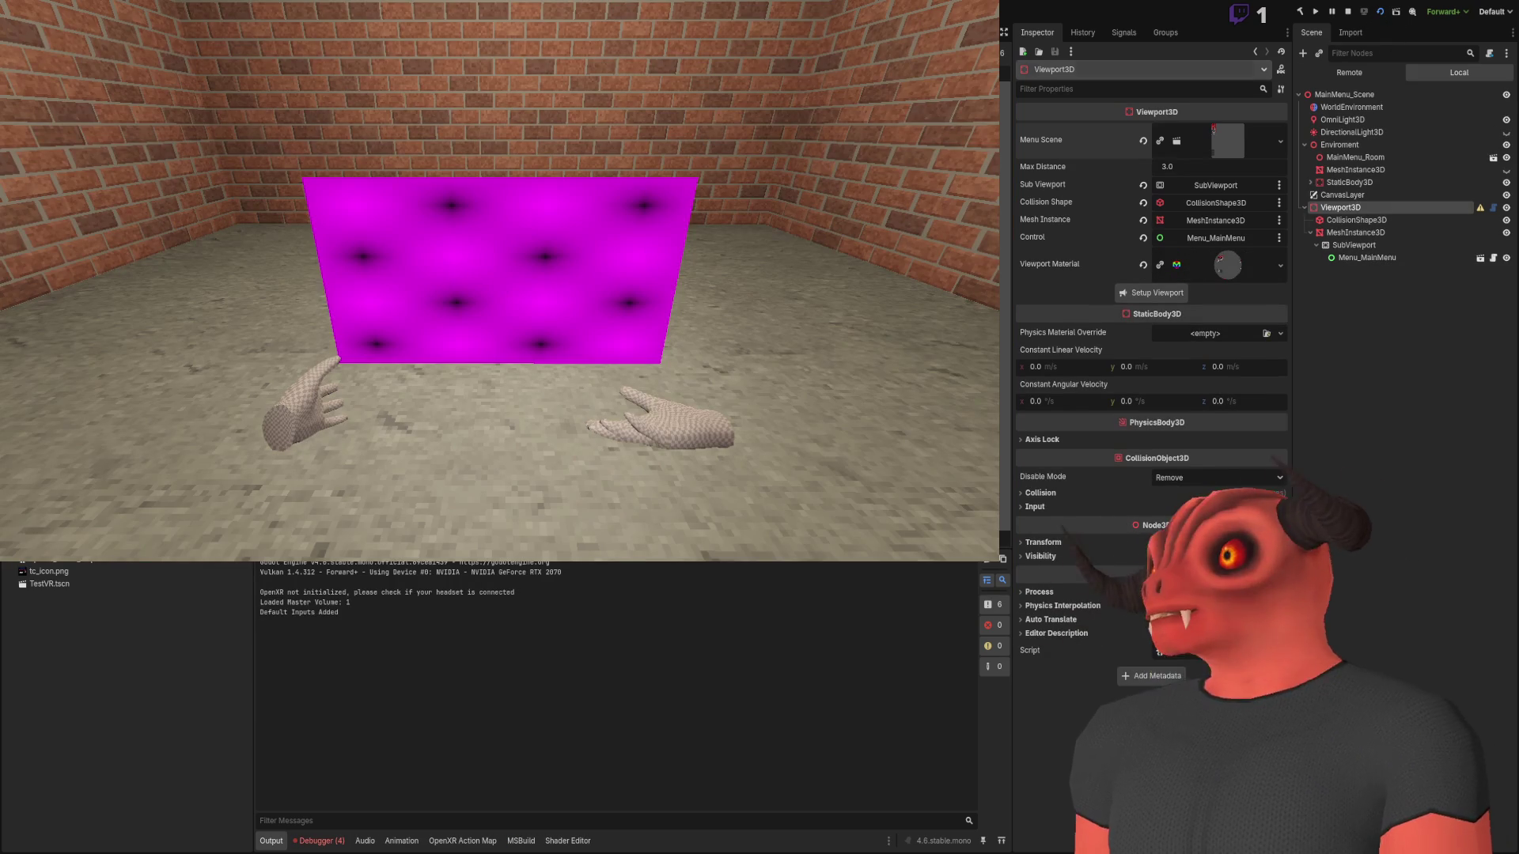
{"action": "key", "text": "F8"}
{"action": "left_click", "coordinate": [1366, 213]}
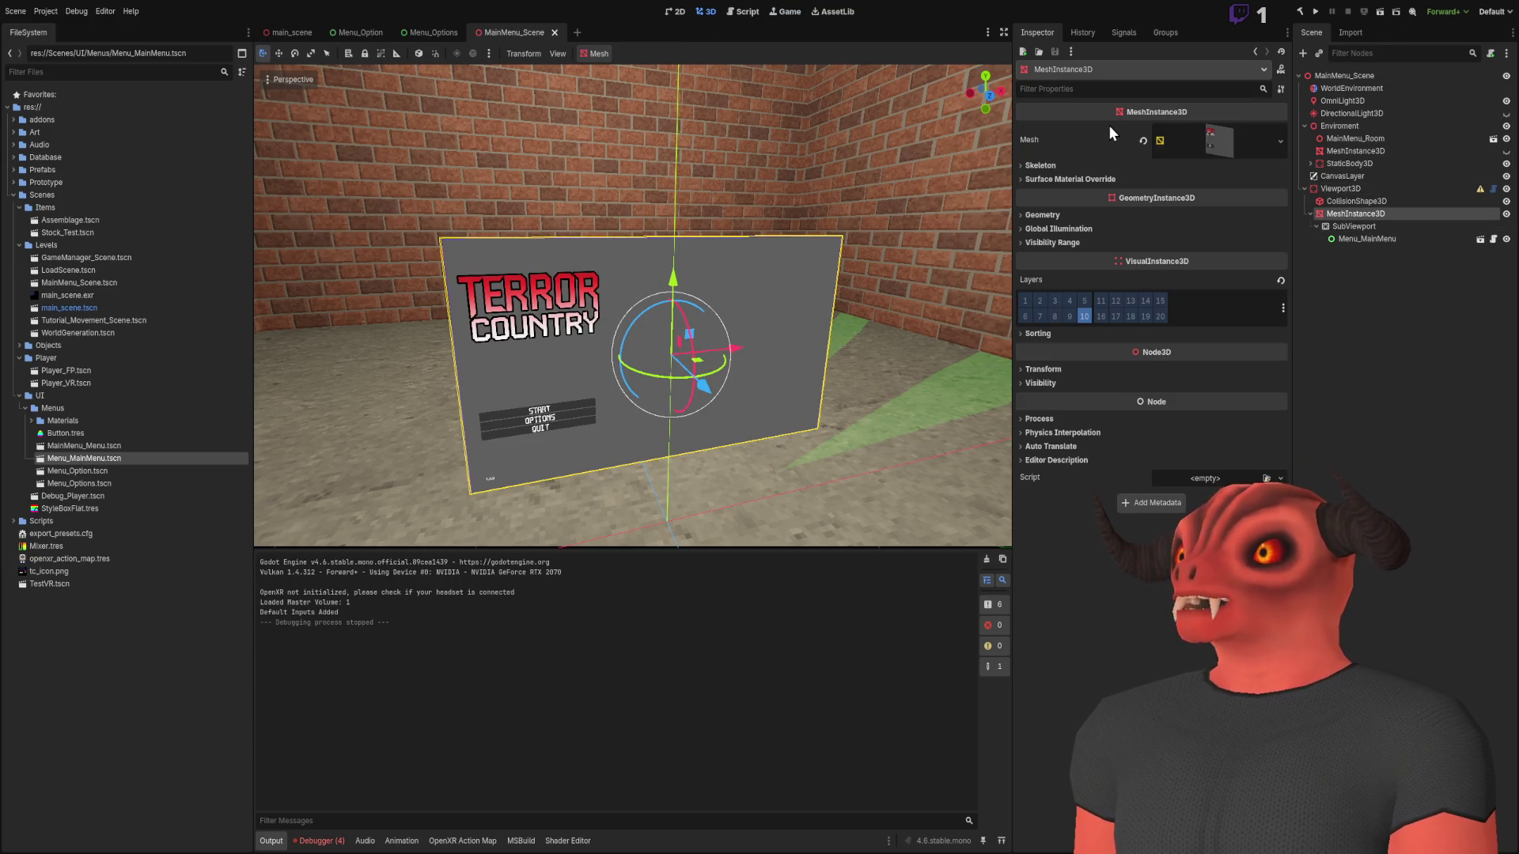
Expand the quad's Mesh, Material and Albedo ViewportTexture resources to verify Local to Scene
{"action": "left_click", "coordinate": [1211, 141]}
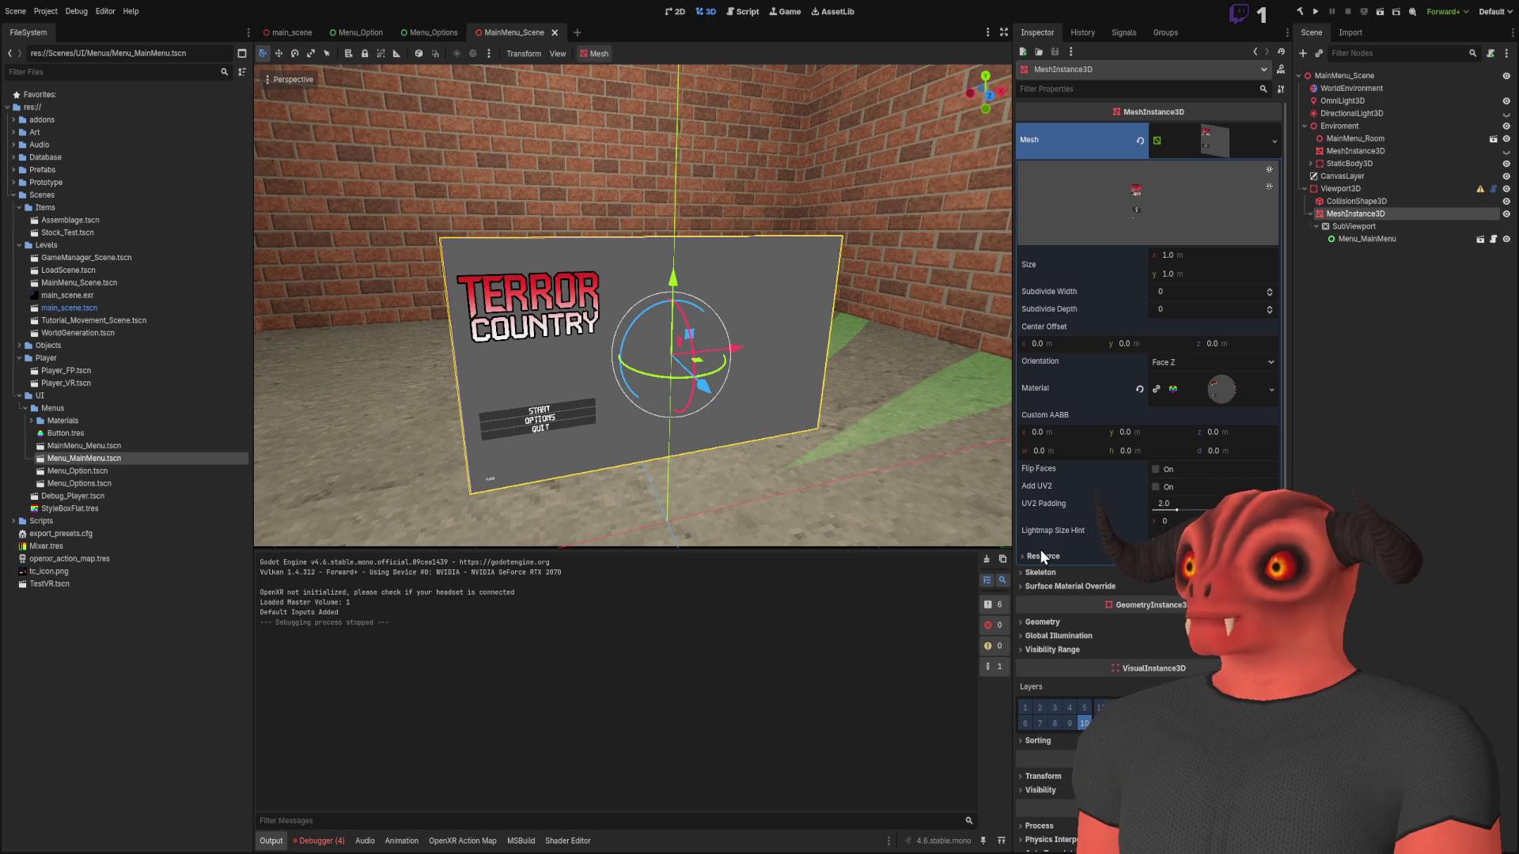
{"action": "left_click", "coordinate": [1060, 557]}
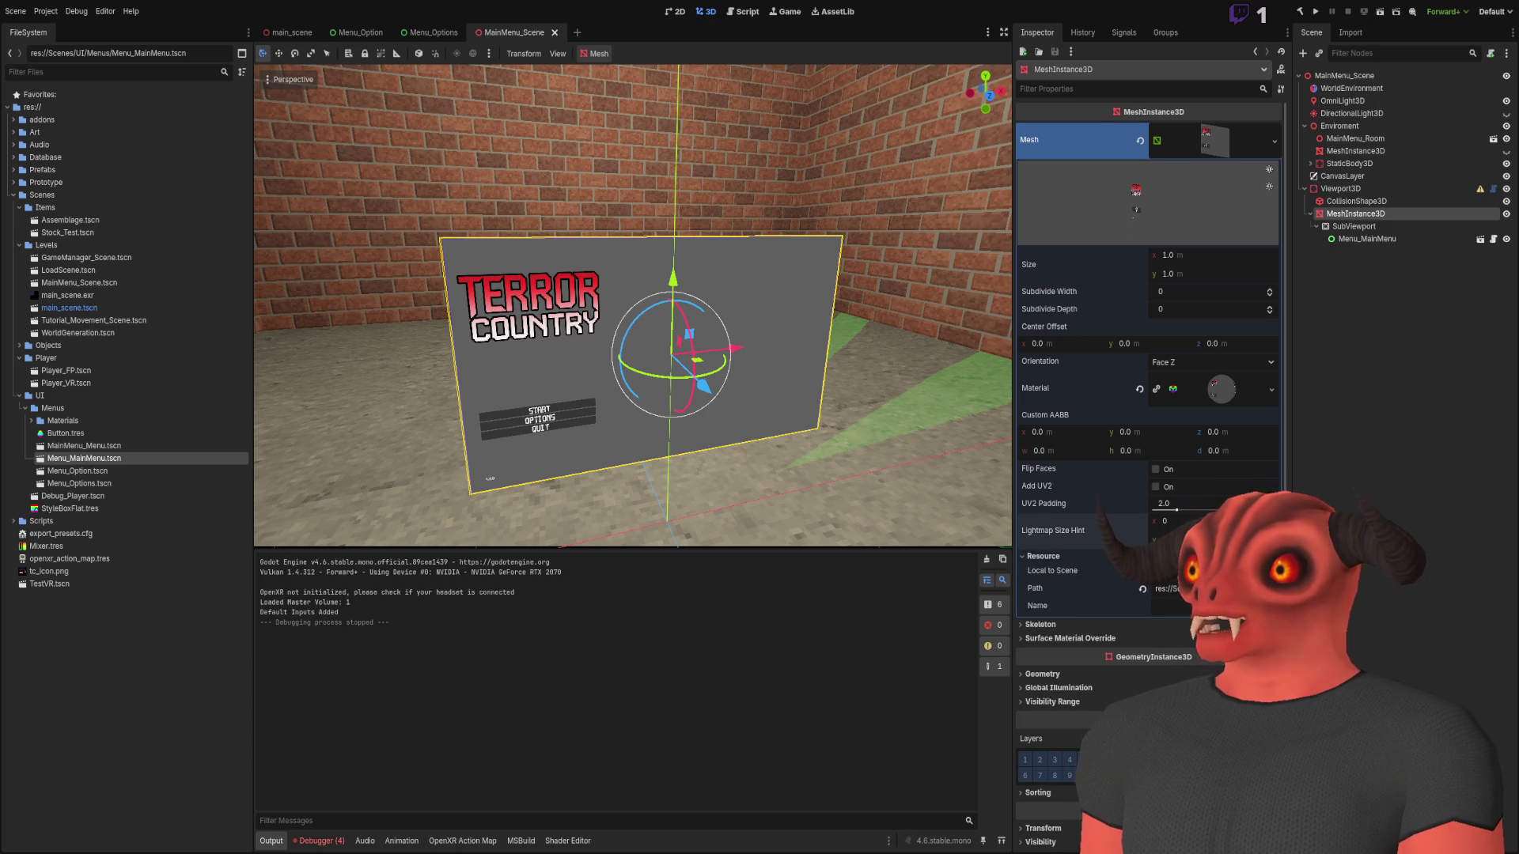
{"action": "left_click", "coordinate": [1220, 389]}
{"action": "scroll", "coordinate": [1217, 415], "scroll_direction": "down", "scroll_amount": 5}
{"action": "left_click", "coordinate": [1043, 493]}
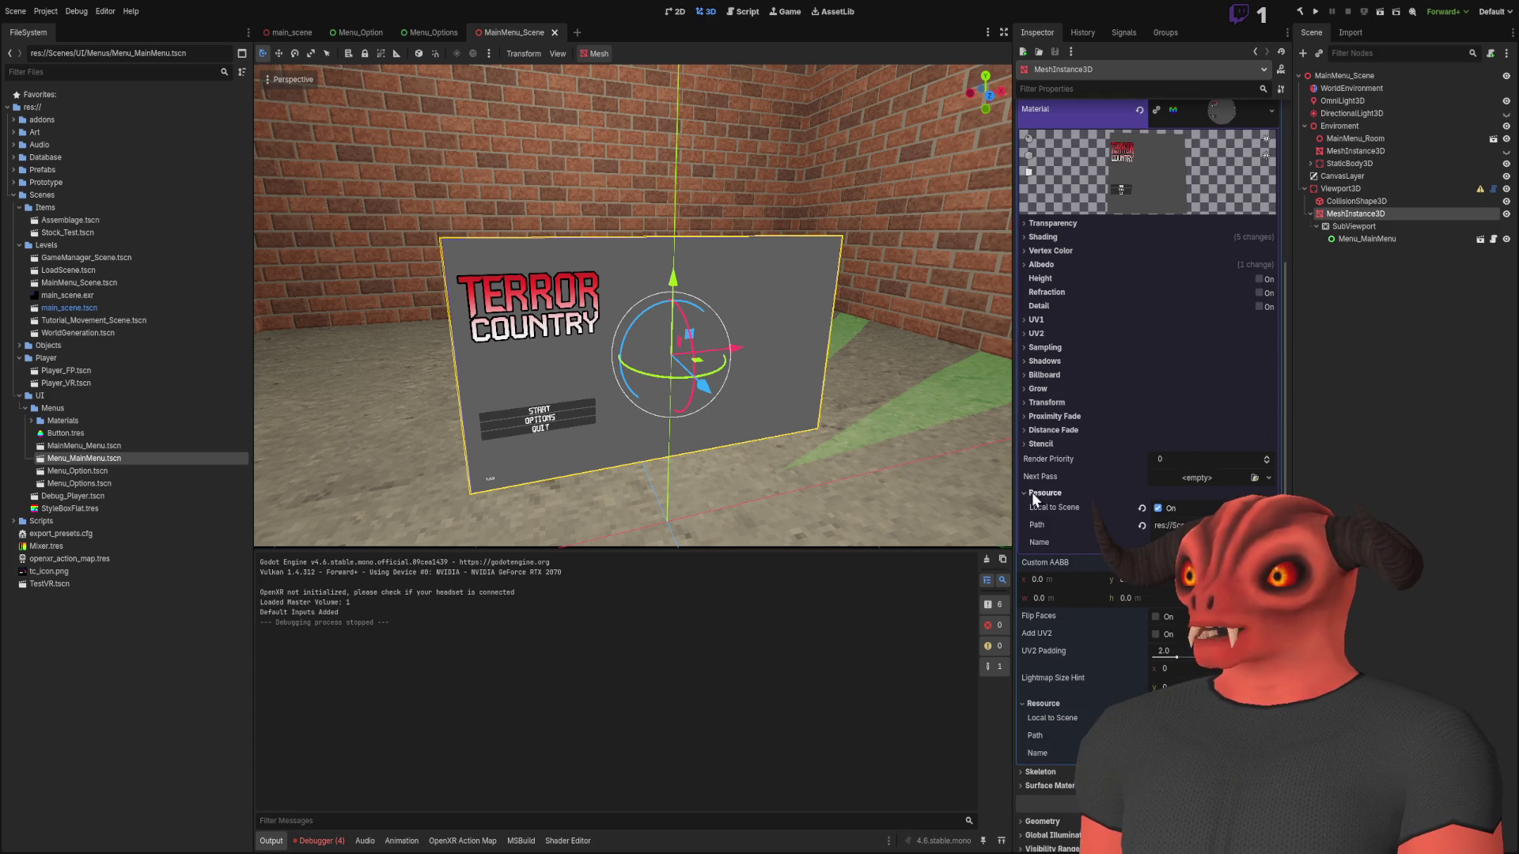
{"action": "left_click", "coordinate": [1042, 264]}
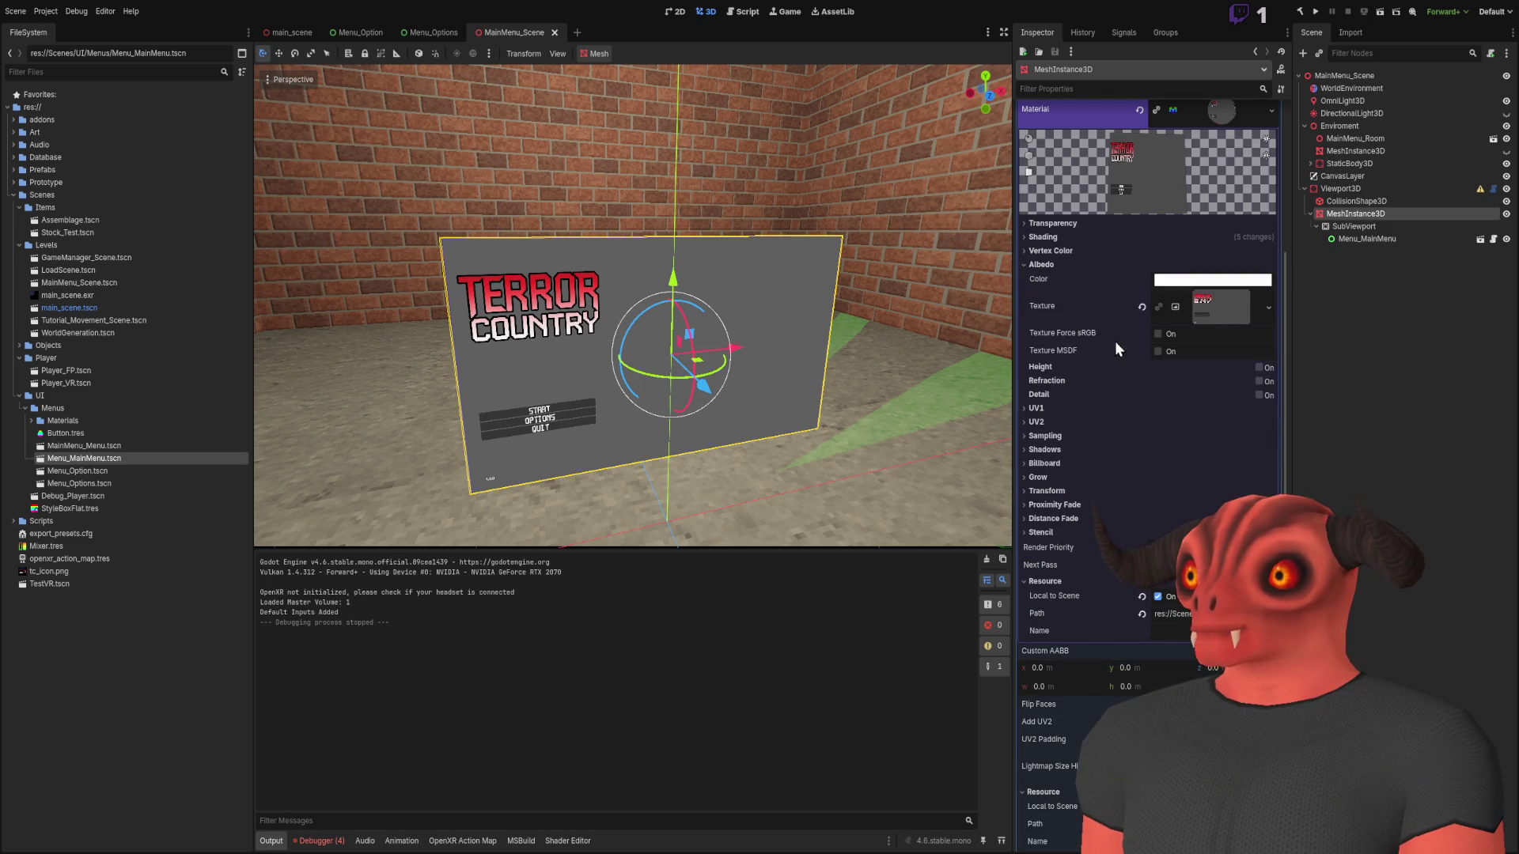
{"action": "left_click", "coordinate": [1209, 305]}
{"action": "left_click", "coordinate": [1051, 349]}
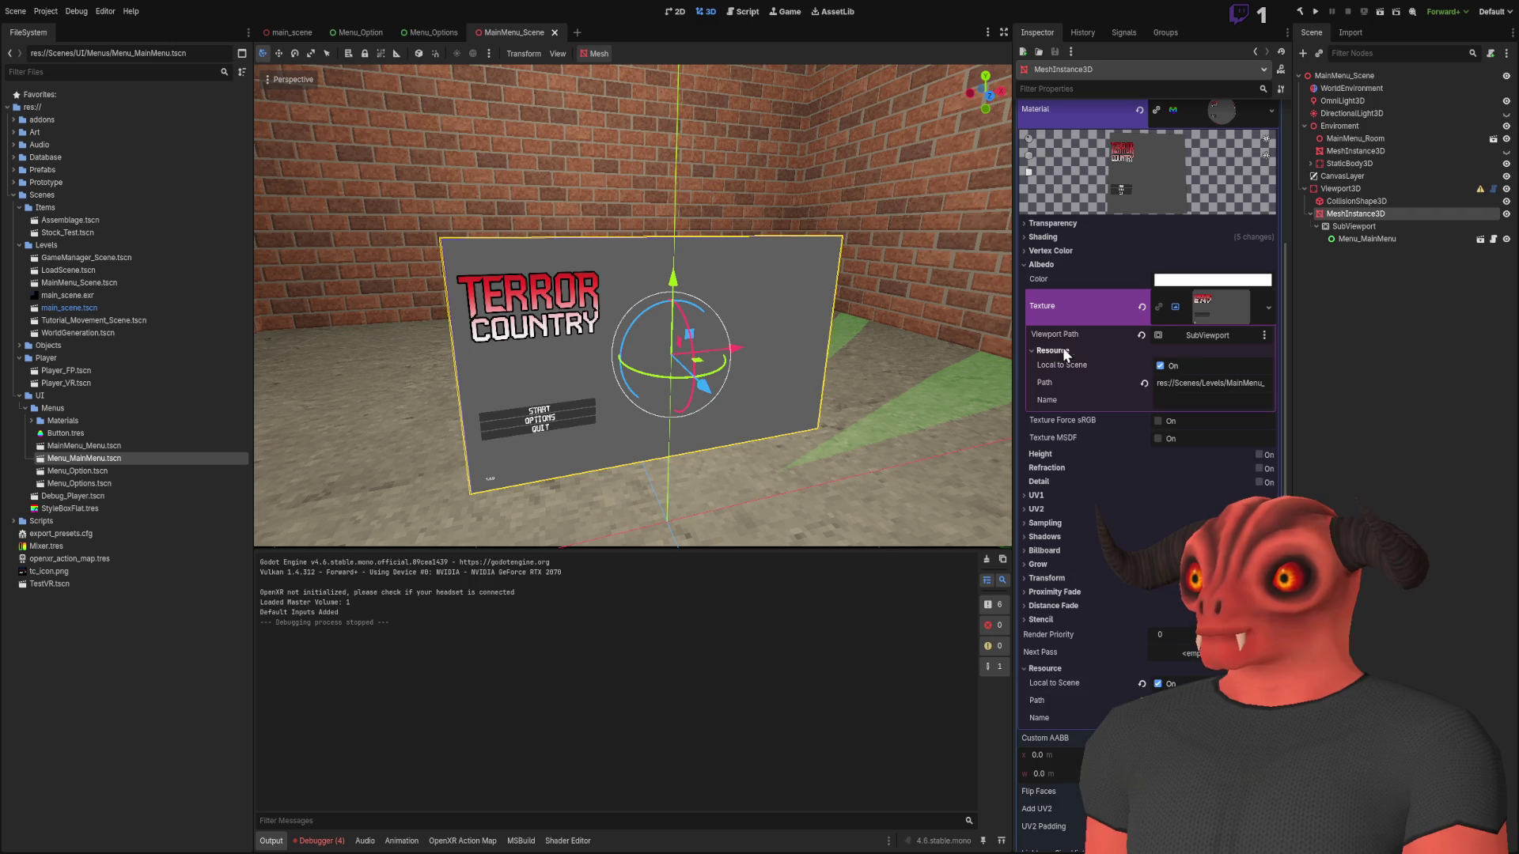
{"action": "scroll", "coordinate": [1160, 396], "scroll_direction": "down", "scroll_amount": 5}
{"action": "scroll", "coordinate": [1165, 392], "scroll_direction": "up", "scroll_amount": 5}
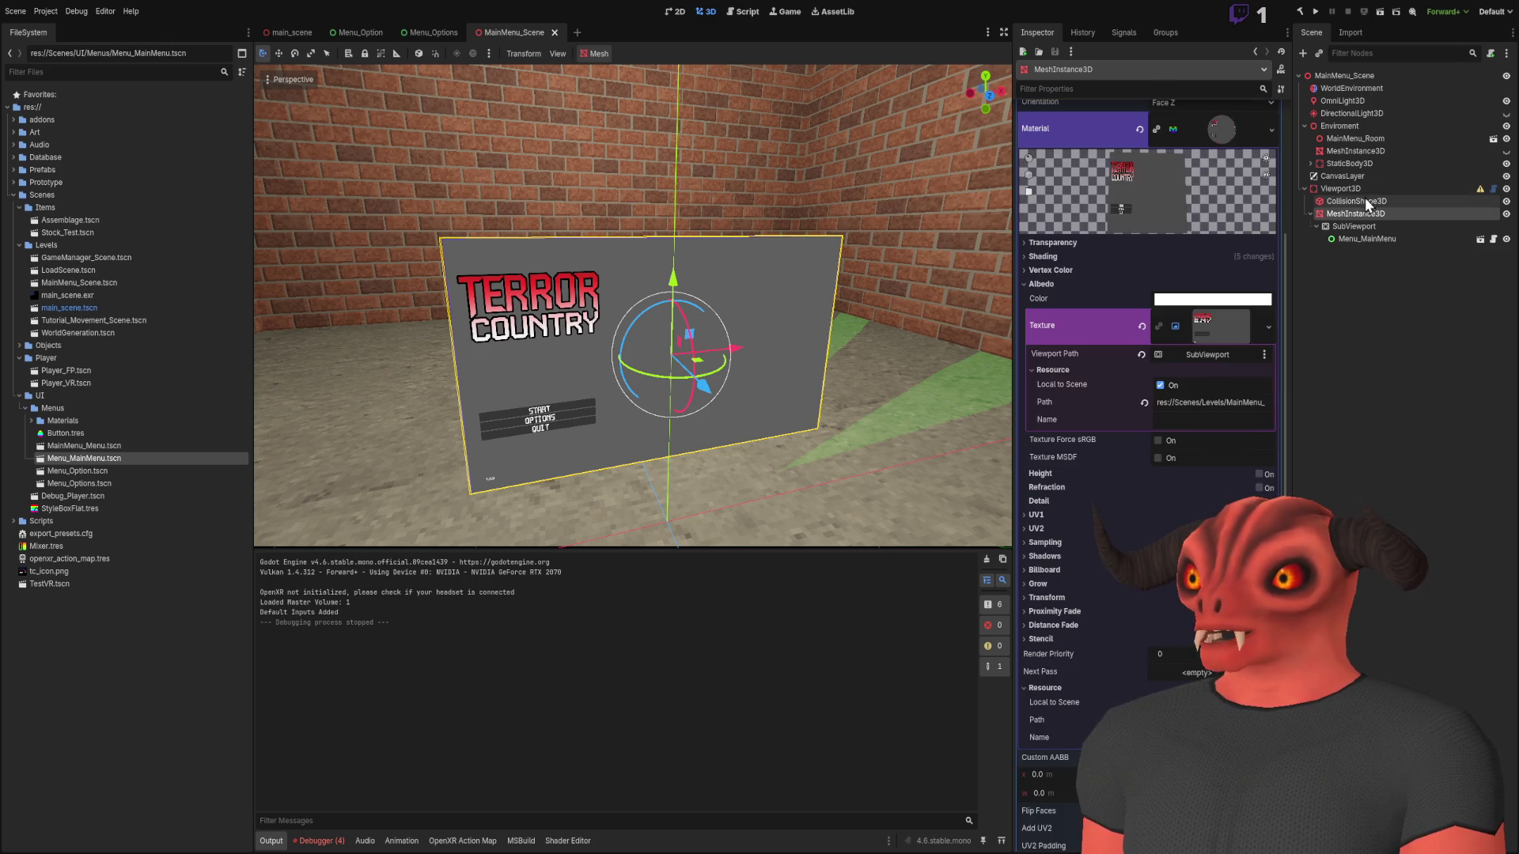
Look over the Viewport3D and collision shape nodes, collapse the quad's sections, and select Menu_MainMenu
{"action": "left_click", "coordinate": [1364, 191]}
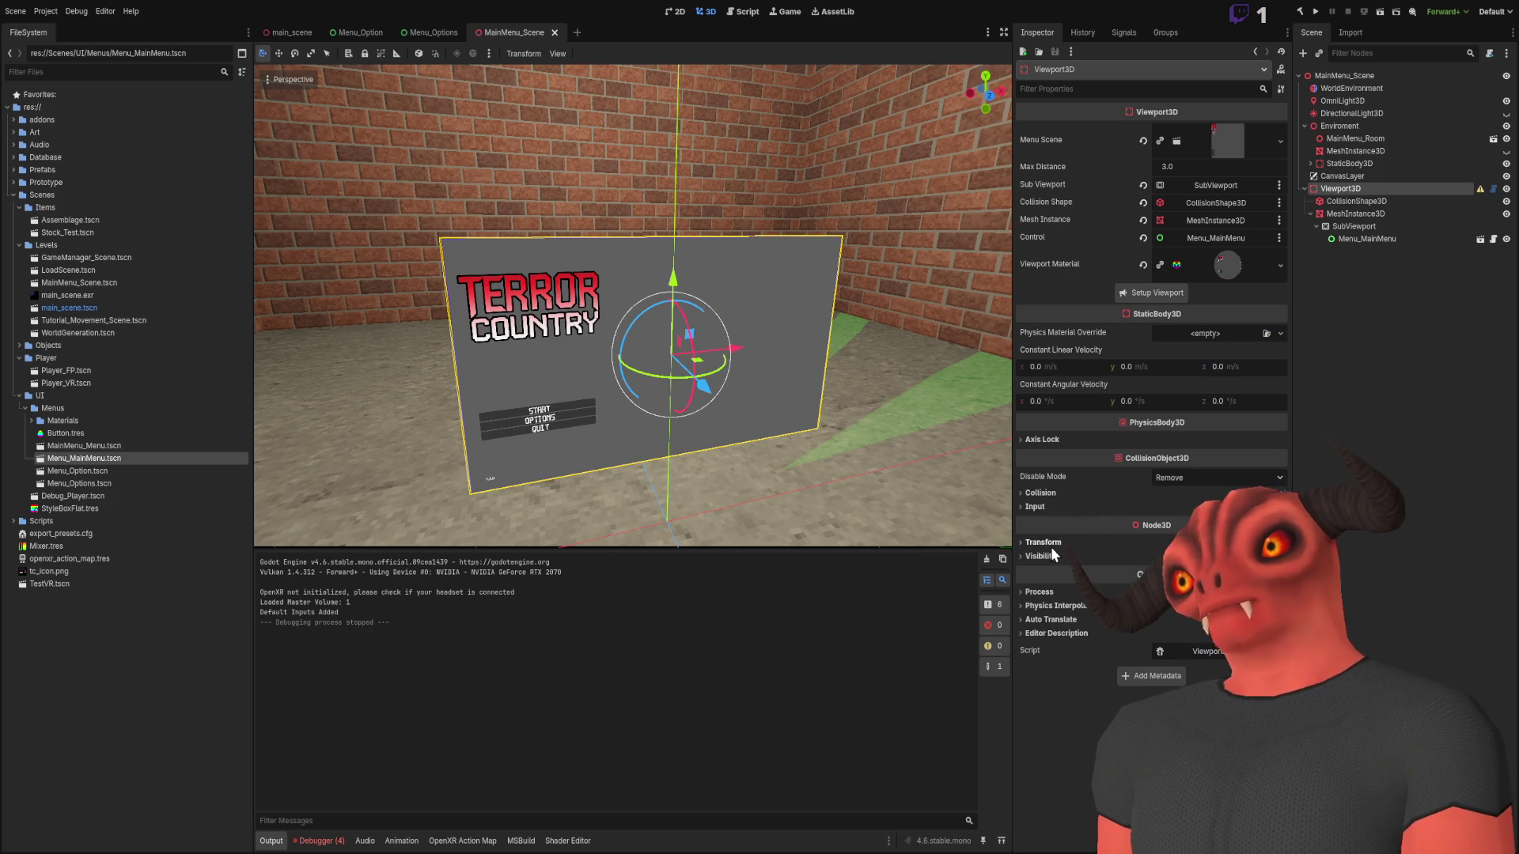
{"action": "left_click", "coordinate": [1356, 201]}
{"action": "left_click", "coordinate": [1364, 214]}
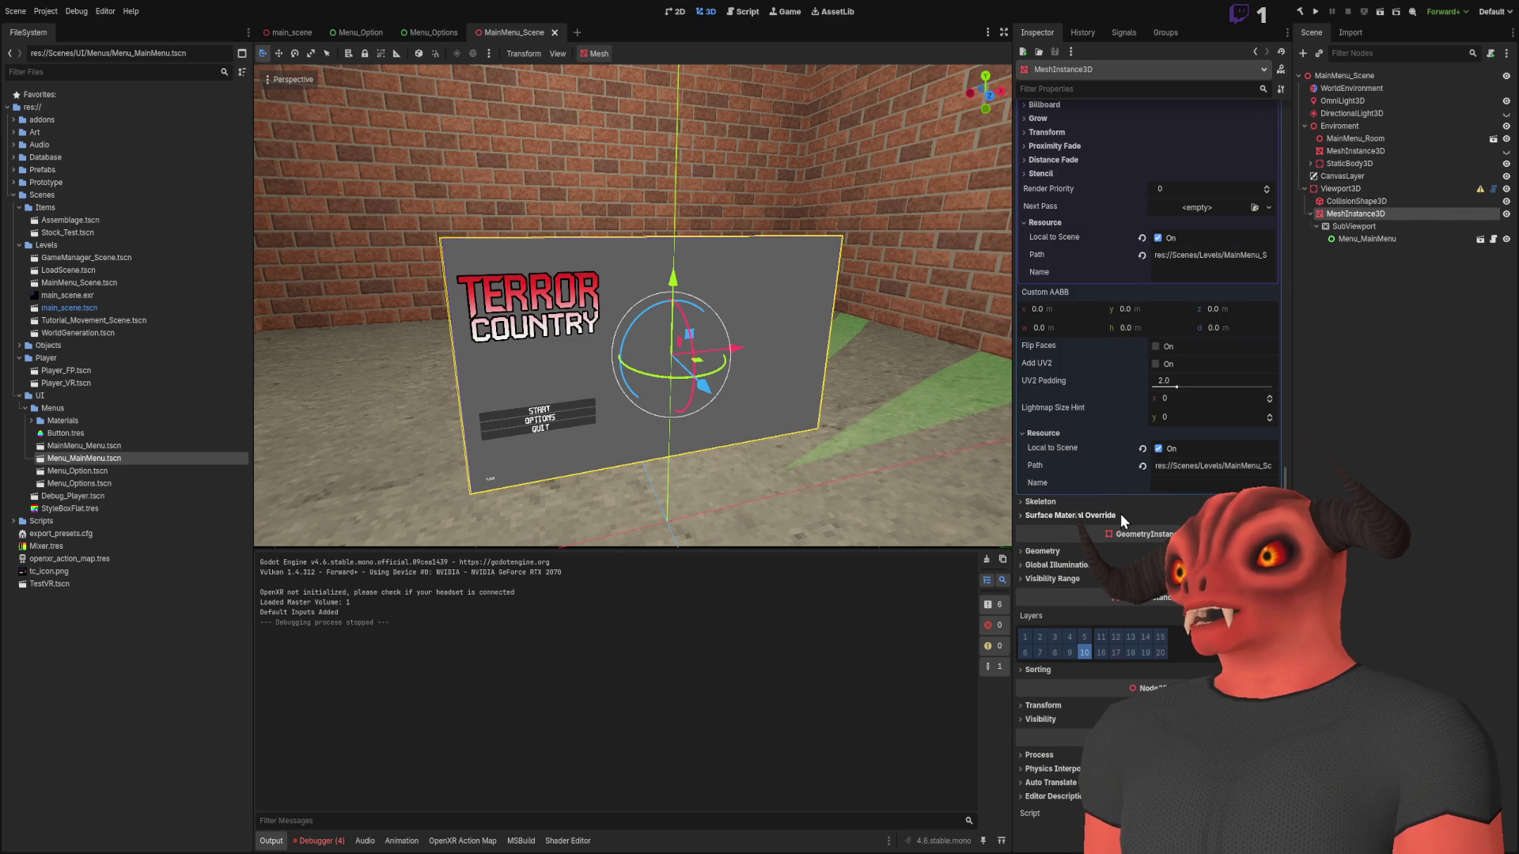
{"action": "scroll", "coordinate": [1144, 430], "scroll_direction": "up", "scroll_amount": 10}
{"action": "left_click", "coordinate": [1201, 400]}
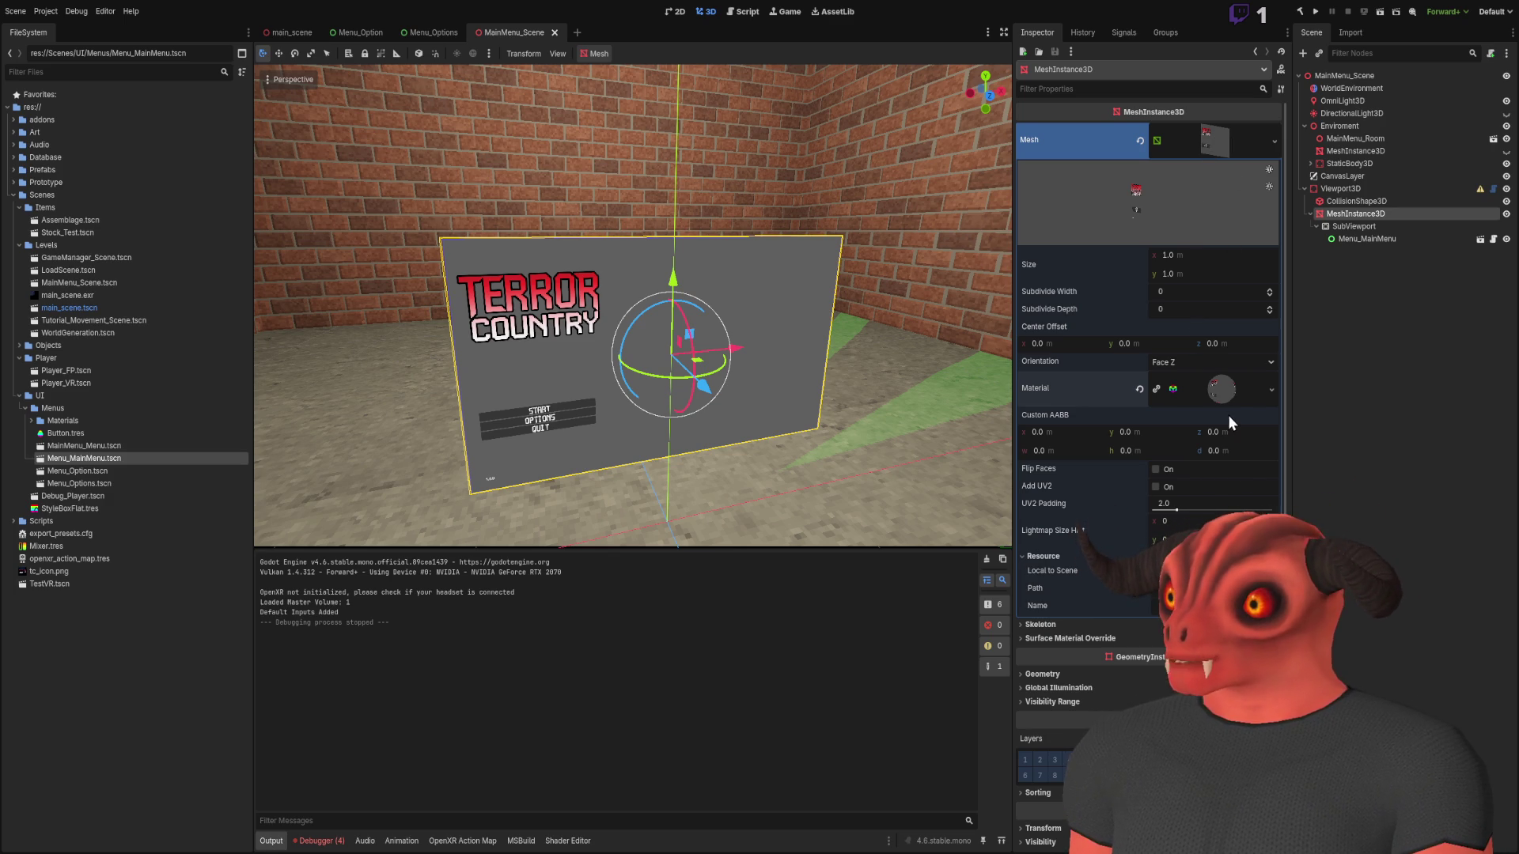
{"action": "left_click", "coordinate": [1228, 388]}
{"action": "left_click", "coordinate": [1228, 388]}
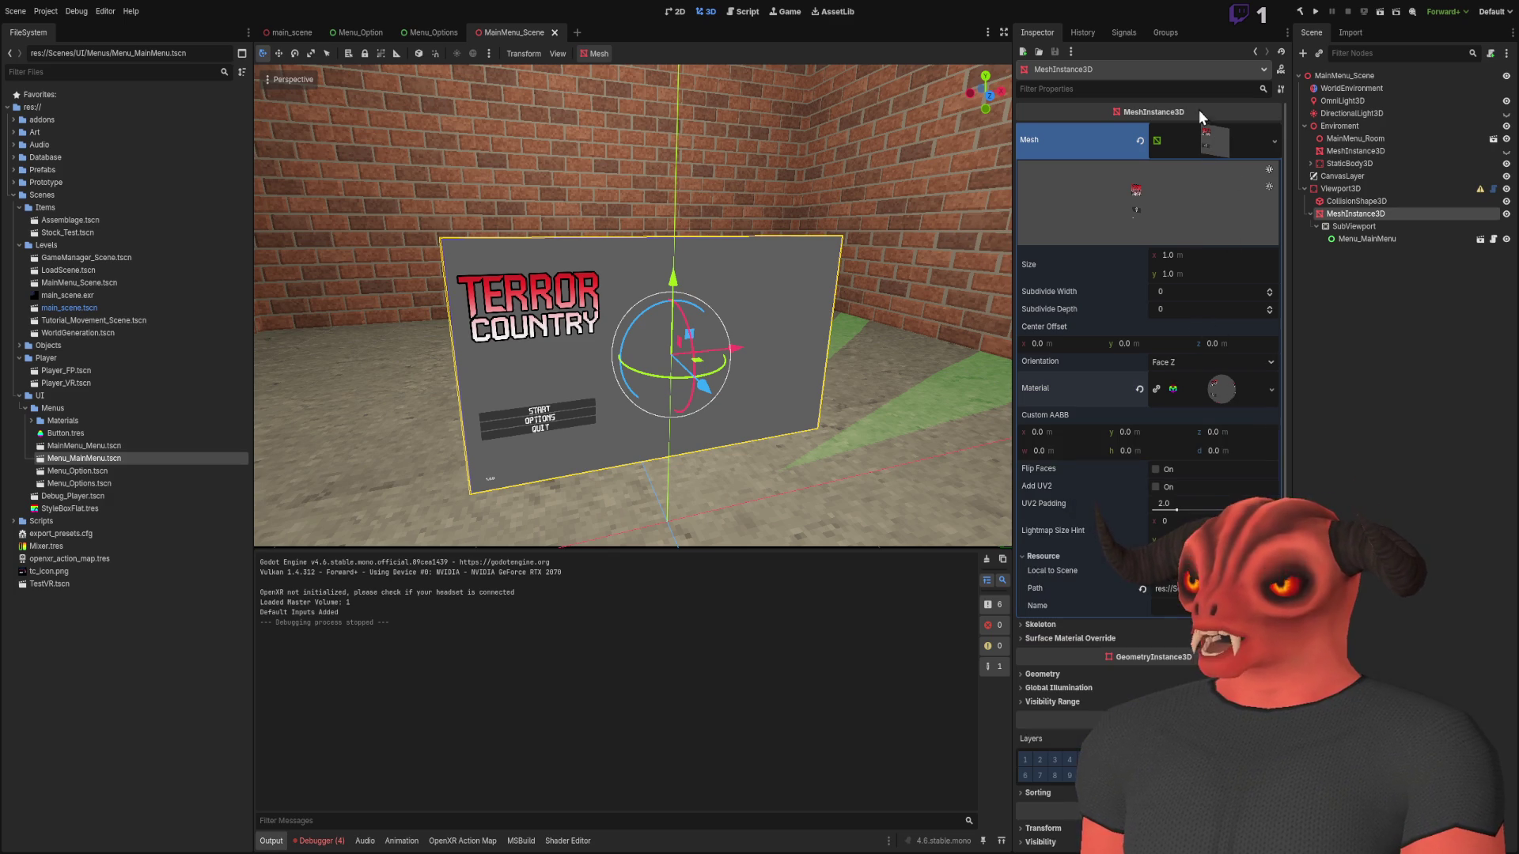
{"action": "left_click", "coordinate": [1214, 135]}
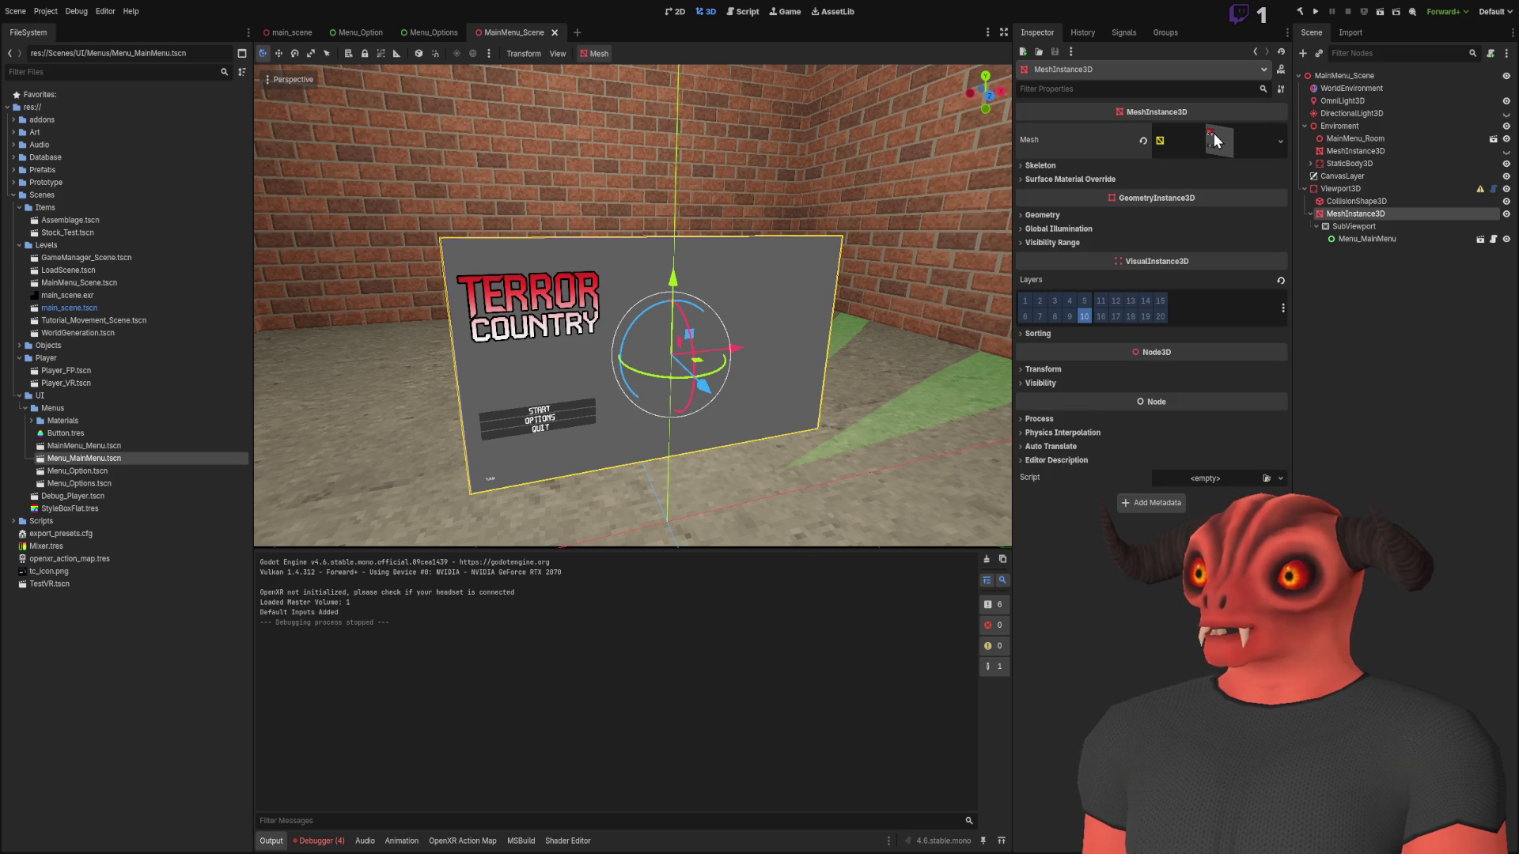
{"action": "left_click", "coordinate": [1367, 237]}
{"action": "left_click", "coordinate": [1369, 225]}
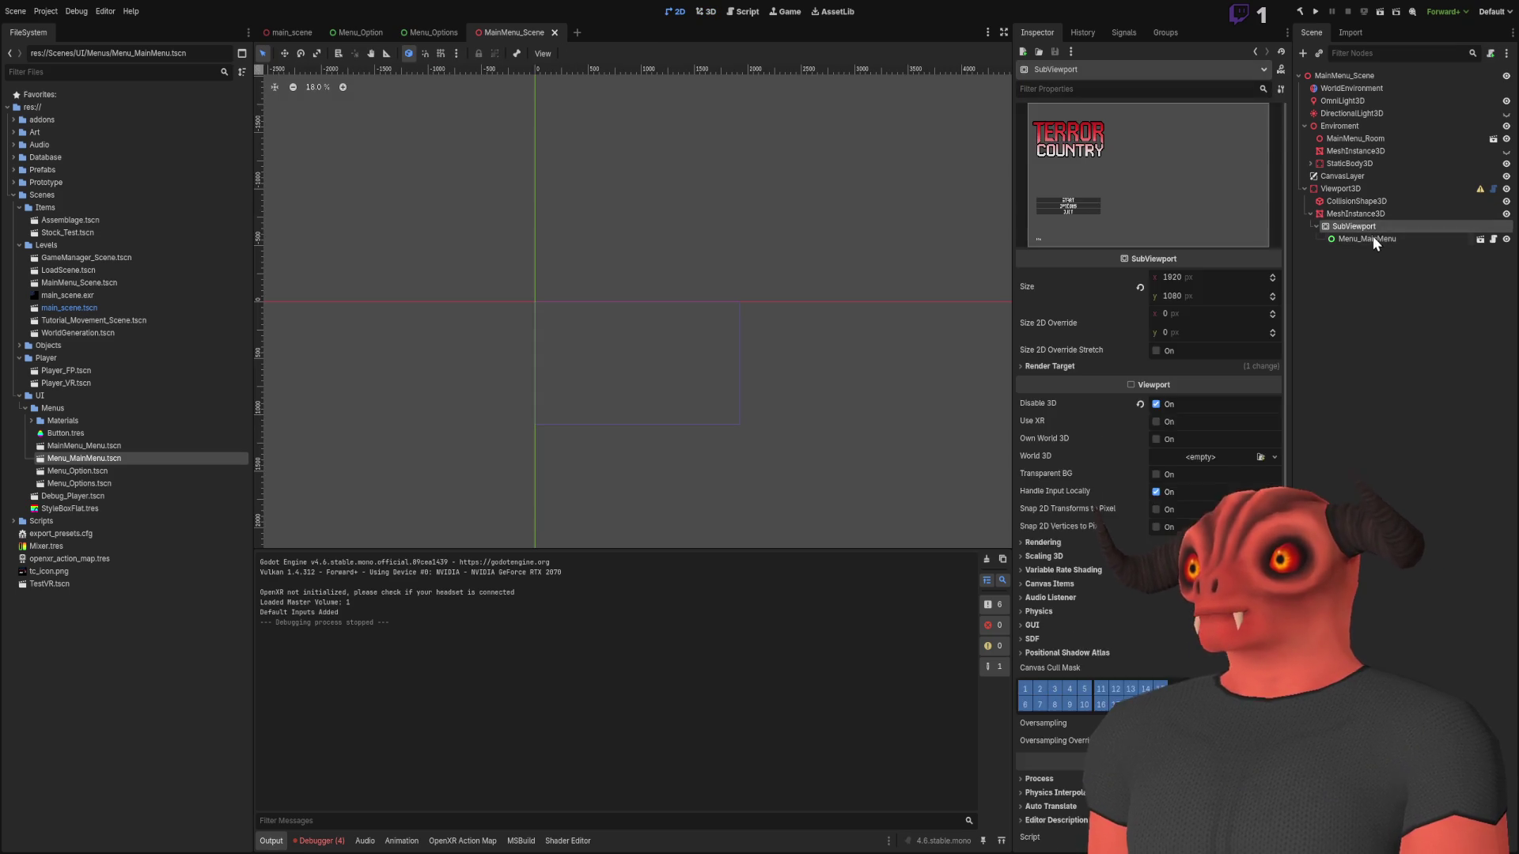
Delete the Menu_MainMenu instance and set the SubViewport's Update Mode to Once
{"action": "left_click", "coordinate": [1375, 241]}
{"action": "key", "text": "Delete"}
{"action": "left_click", "coordinate": [1370, 212]}
{"action": "left_click", "coordinate": [1370, 190]}
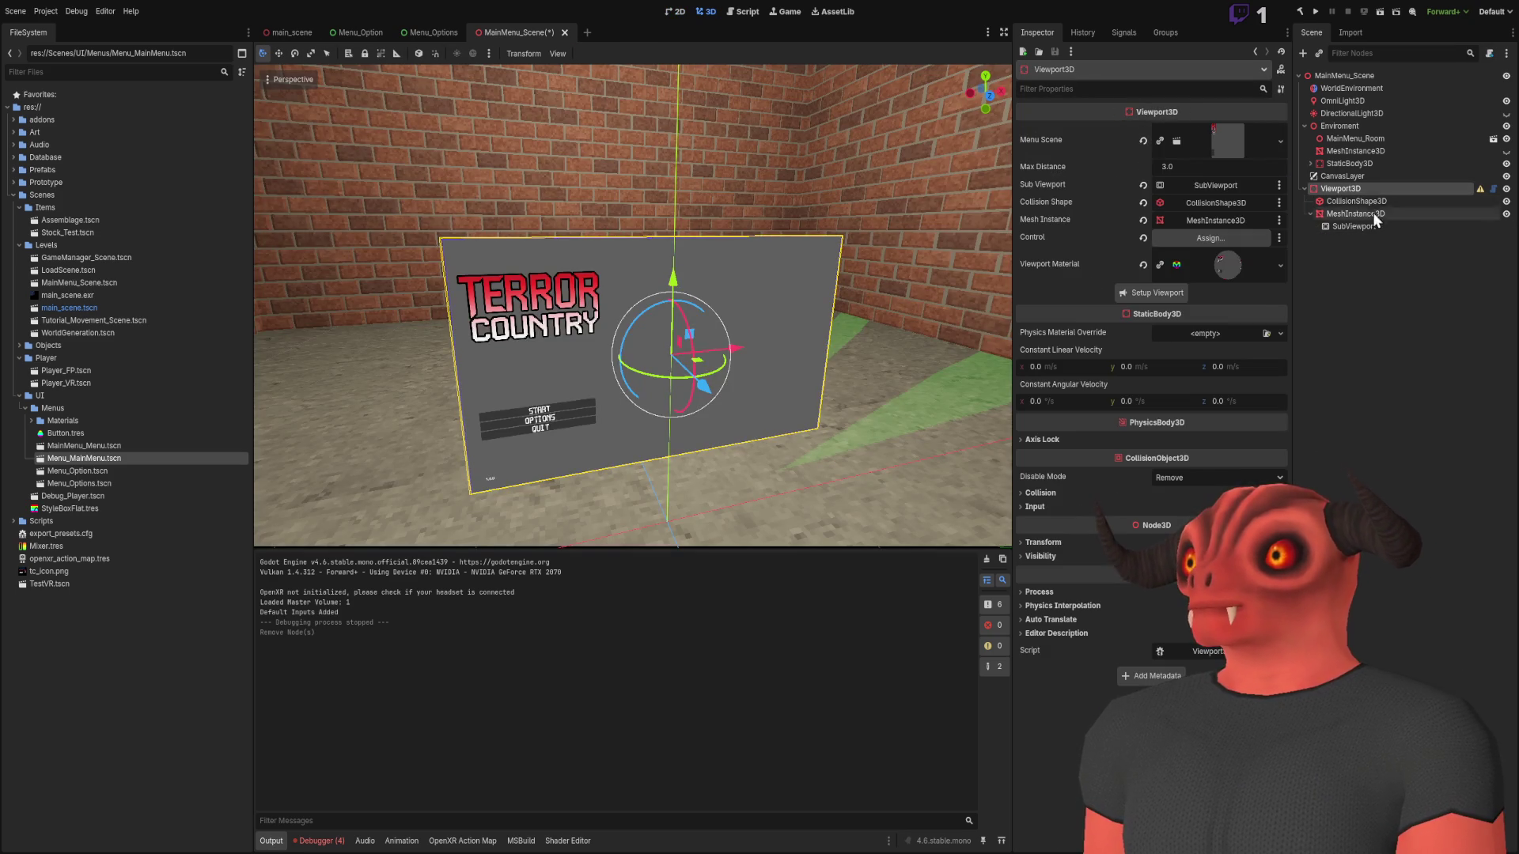
{"action": "left_click", "coordinate": [1356, 226]}
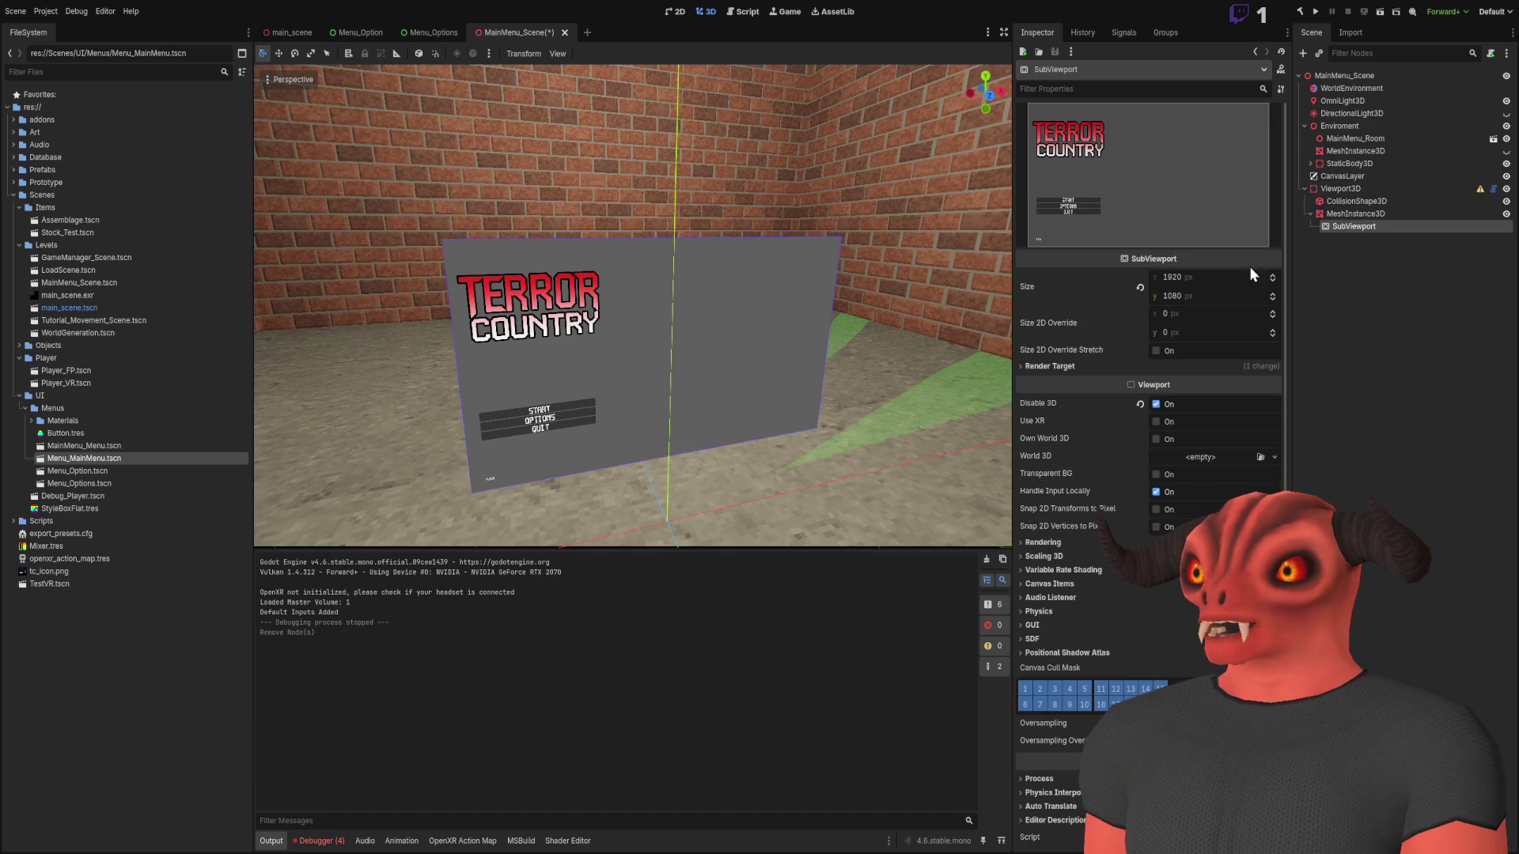
{"action": "left_click", "coordinate": [1137, 365]}
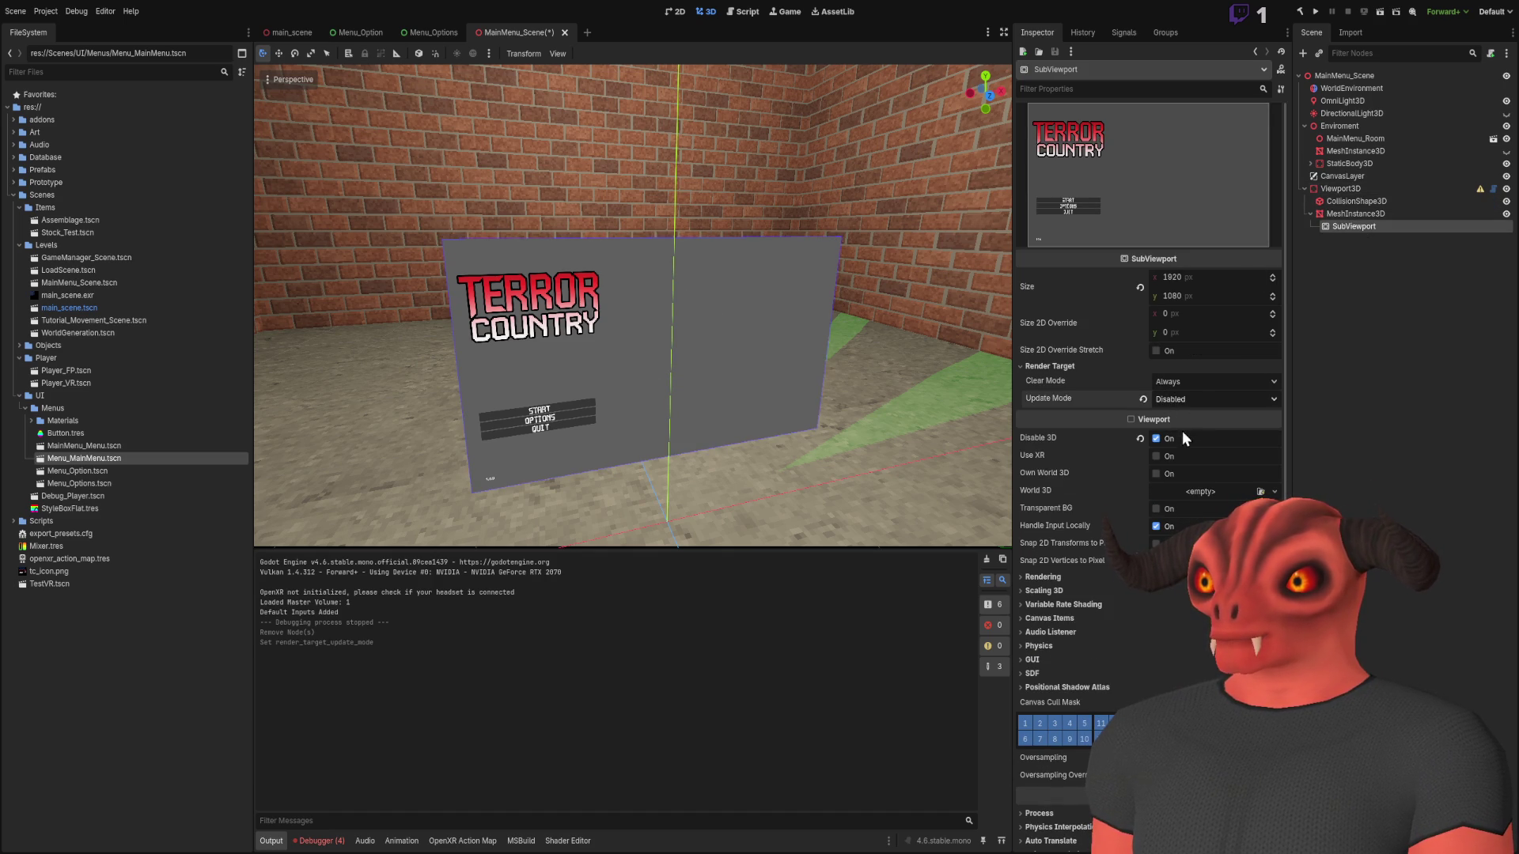
{"action": "left_click", "coordinate": [1182, 435]}
{"action": "left_click", "coordinate": [1187, 406]}
{"action": "left_click", "coordinate": [1196, 477]}
{"action": "left_click", "coordinate": [1182, 401]}
{"action": "left_click", "coordinate": [1189, 430]}
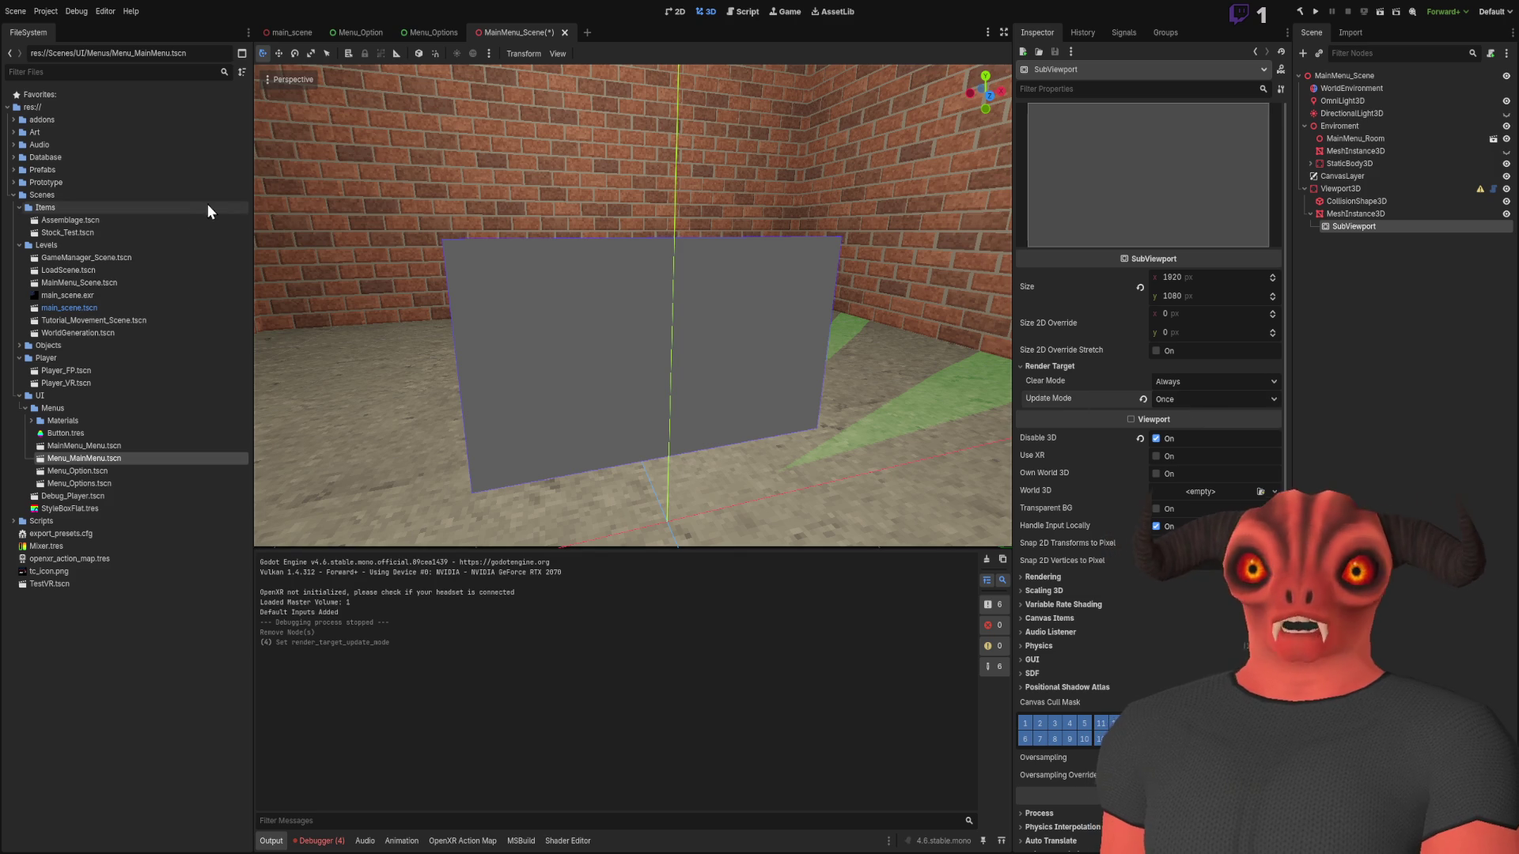
Instance Menu_MainMenu.tscn under the SubViewport and reapply Update Mode Once
{"action": "left_click_drag", "start_coordinate": [84, 459], "coordinate": [1392, 239]}
{"action": "left_click", "coordinate": [1386, 226]}
{"action": "left_click", "coordinate": [1190, 400]}
{"action": "left_click", "coordinate": [1189, 472]}
{"action": "left_click", "coordinate": [1185, 402]}
{"action": "left_click", "coordinate": [1188, 431]}
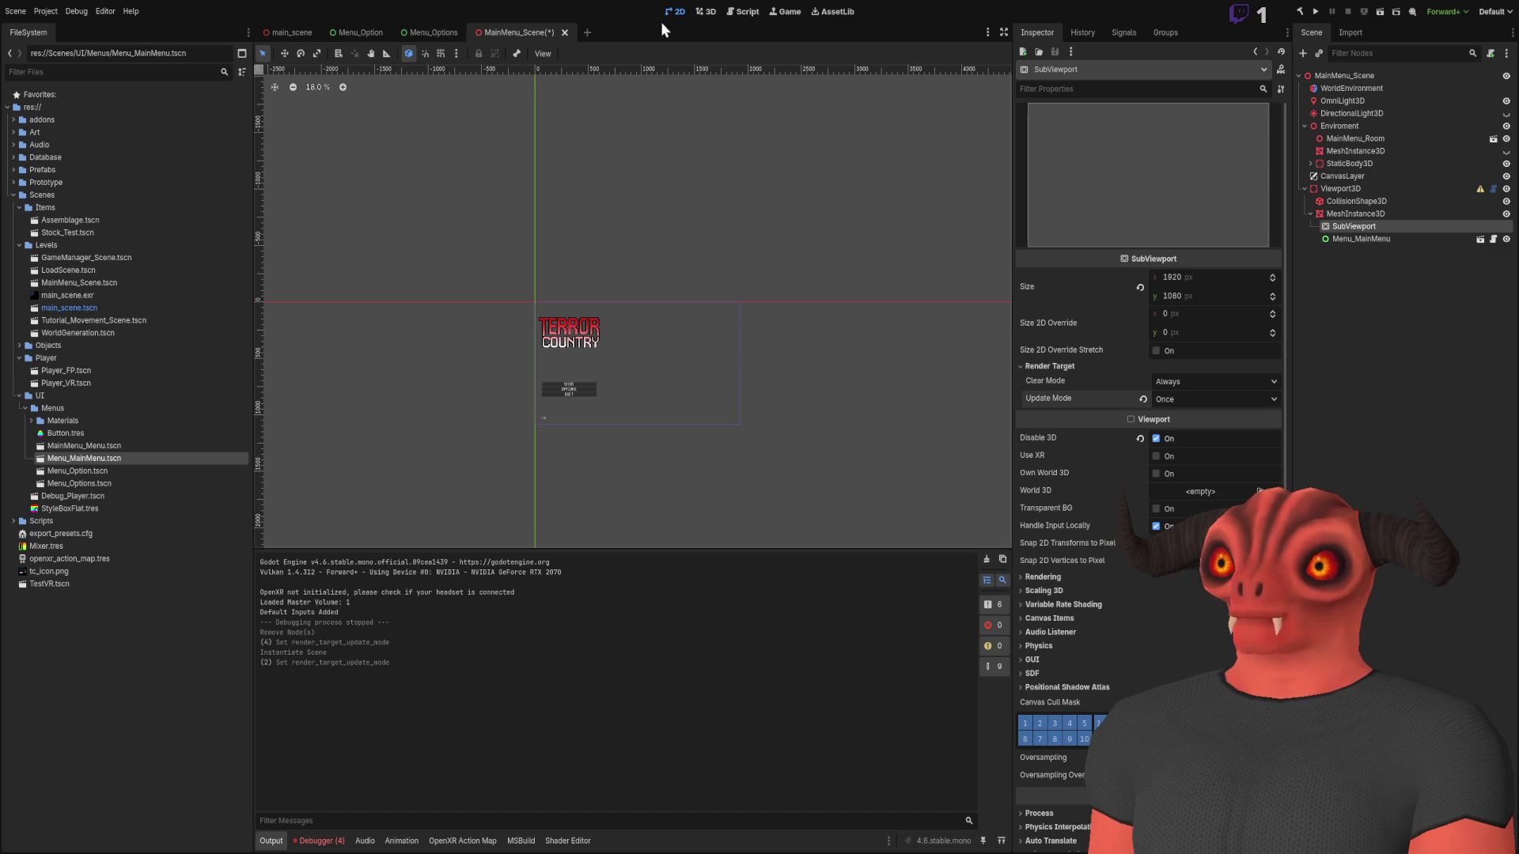
Move Menu_MainMenu under the SubViewport, keep Update Mode at Once, and run the current scene
{"action": "left_click", "coordinate": [710, 12]}
{"action": "left_click_drag", "start_coordinate": [1351, 234], "coordinate": [1358, 227]}
{"action": "left_click", "coordinate": [1360, 228]}
{"action": "left_click", "coordinate": [1359, 215]}
{"action": "left_click", "coordinate": [1356, 226]}
{"action": "left_click", "coordinate": [1184, 399]}
{"action": "left_click", "coordinate": [1187, 452]}
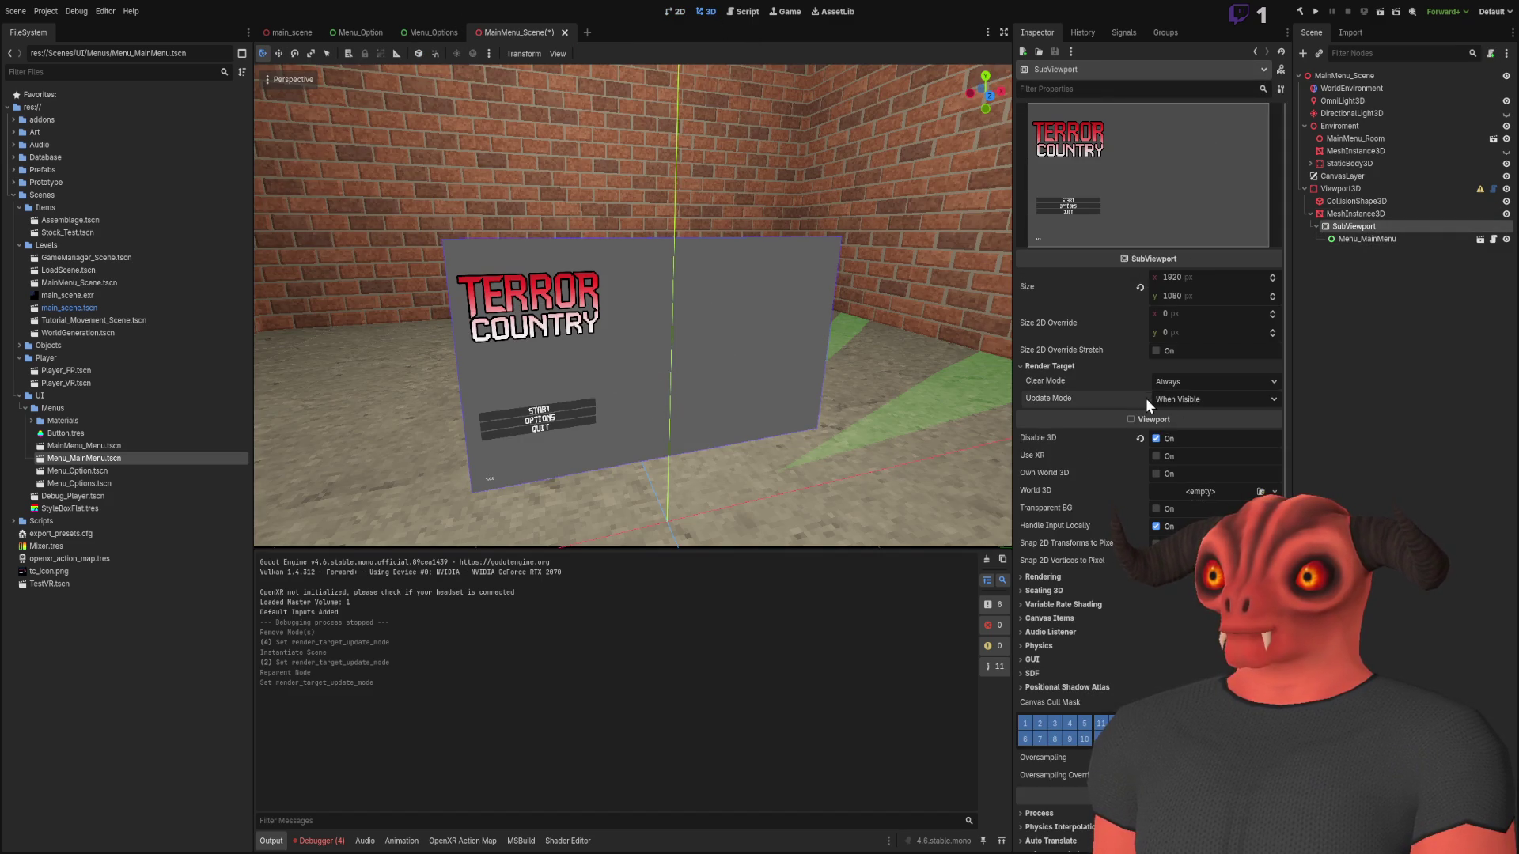
{"action": "left_click", "coordinate": [1201, 399]}
{"action": "left_click", "coordinate": [1201, 434]}
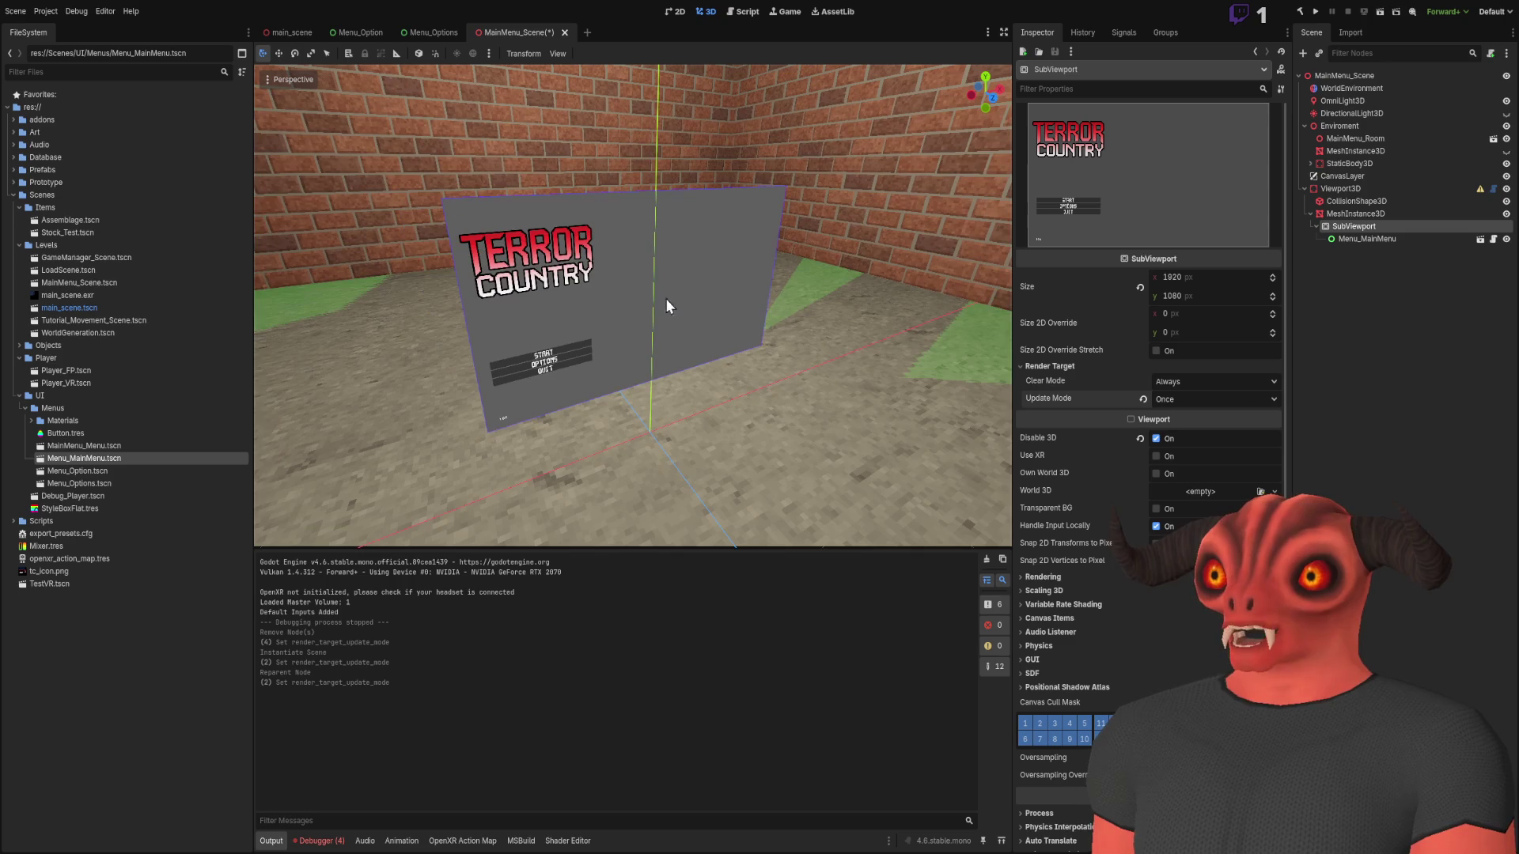
{"action": "left_click", "coordinate": [1380, 12]}
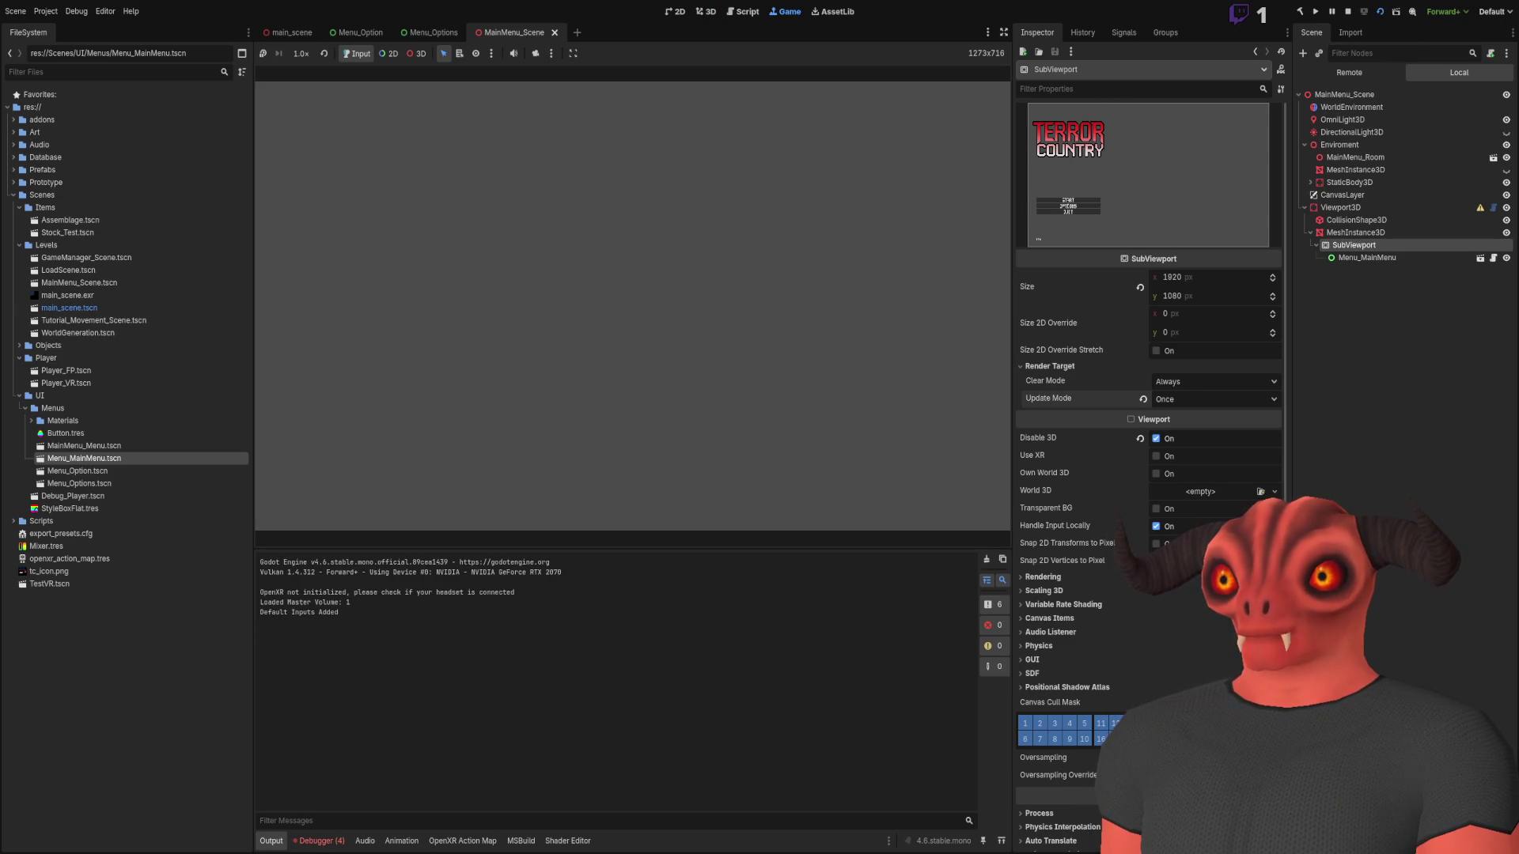
Stop the game with F8 and uncheck Disable 3D on the SubViewport in the Inspector
{"action": "key", "text": "F8"}
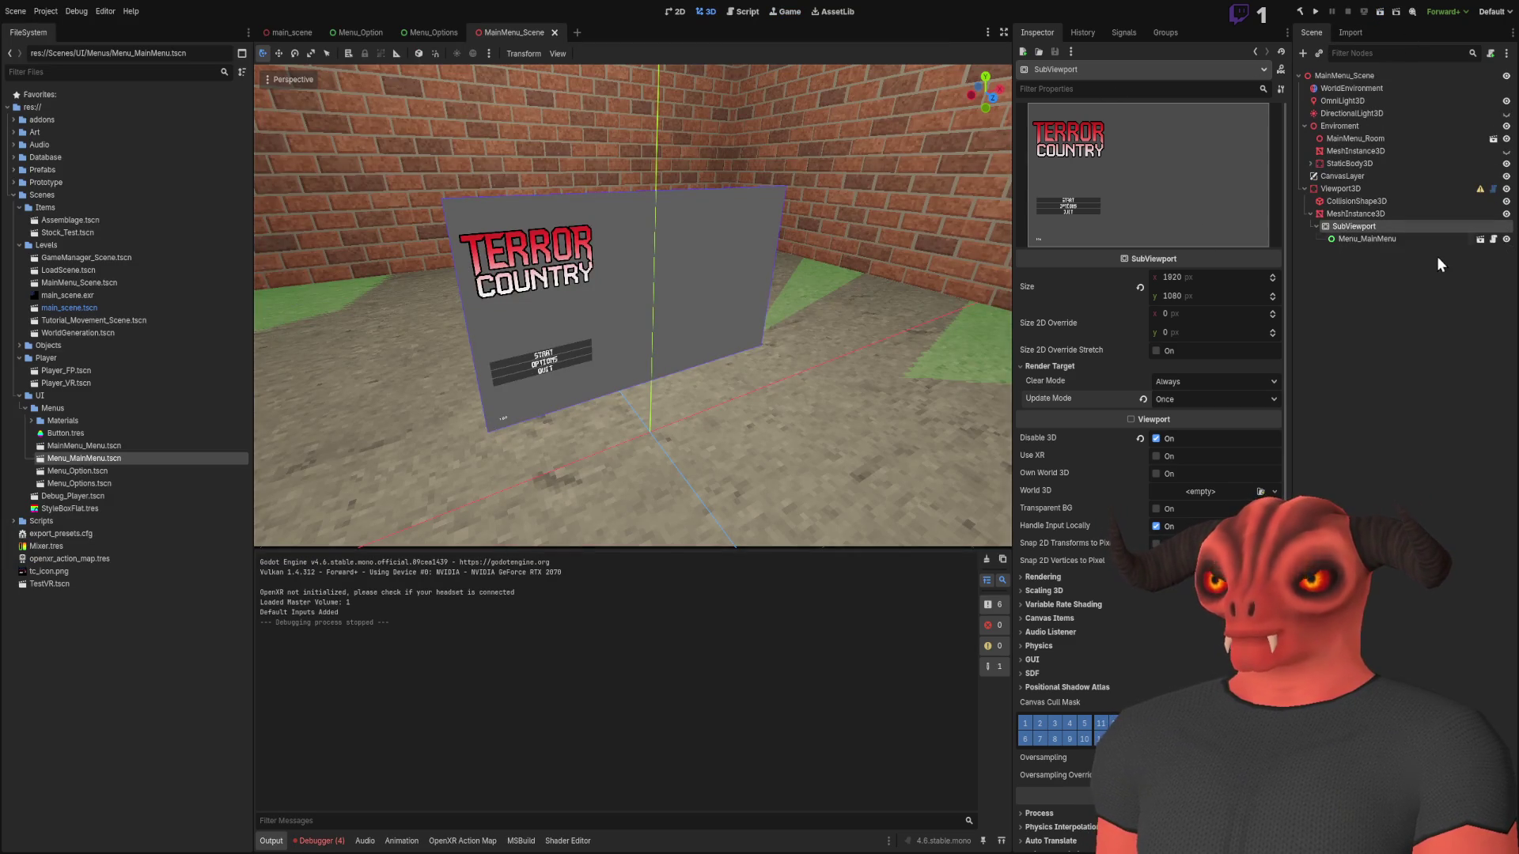
{"action": "left_click", "coordinate": [1422, 228]}
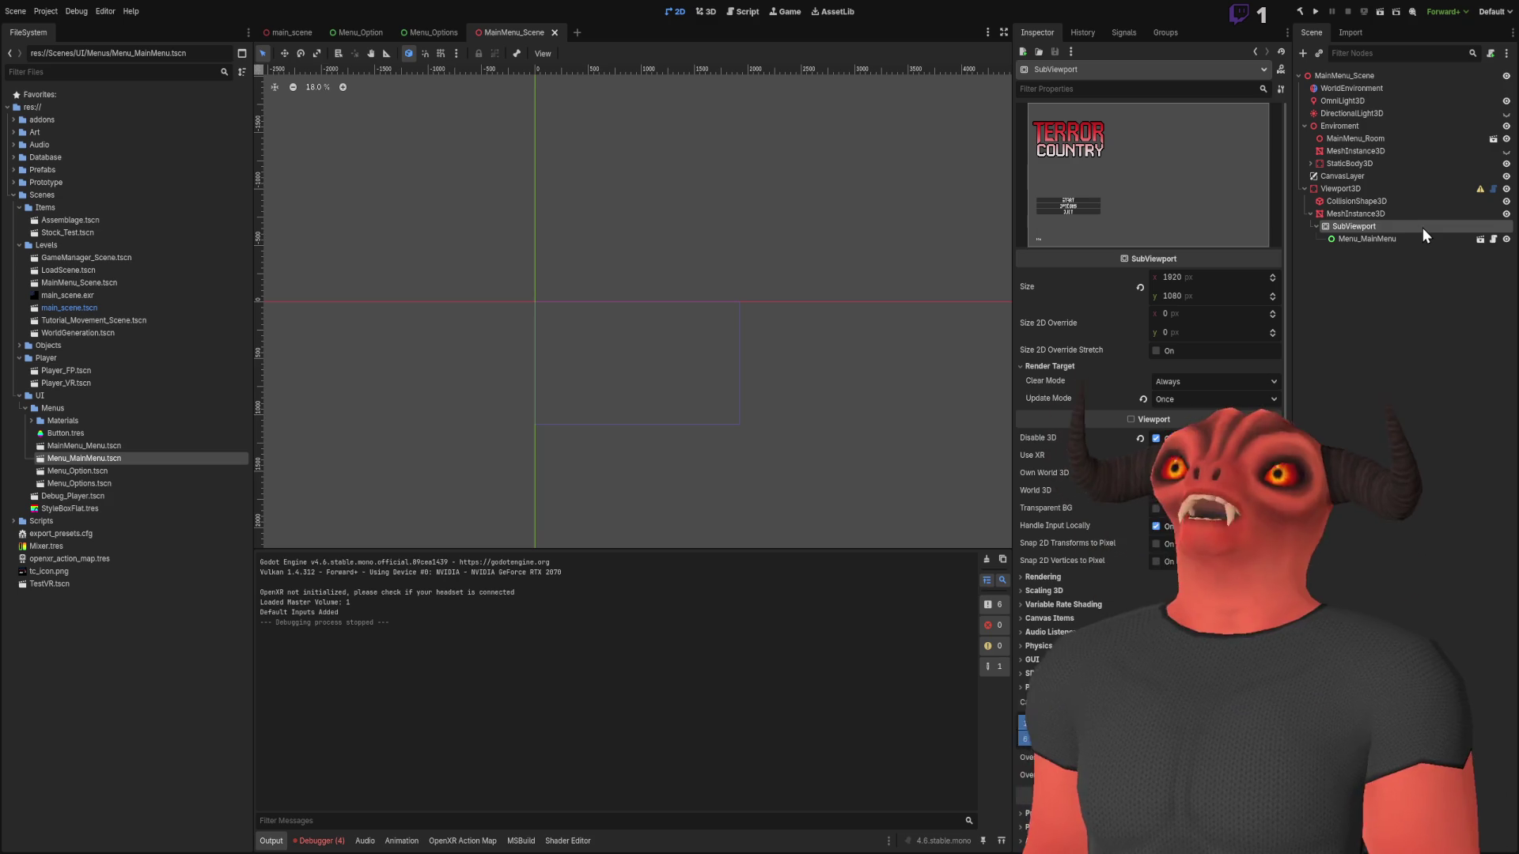
{"action": "scroll", "coordinate": [1147, 475], "scroll_direction": "down", "scroll_amount": 2}
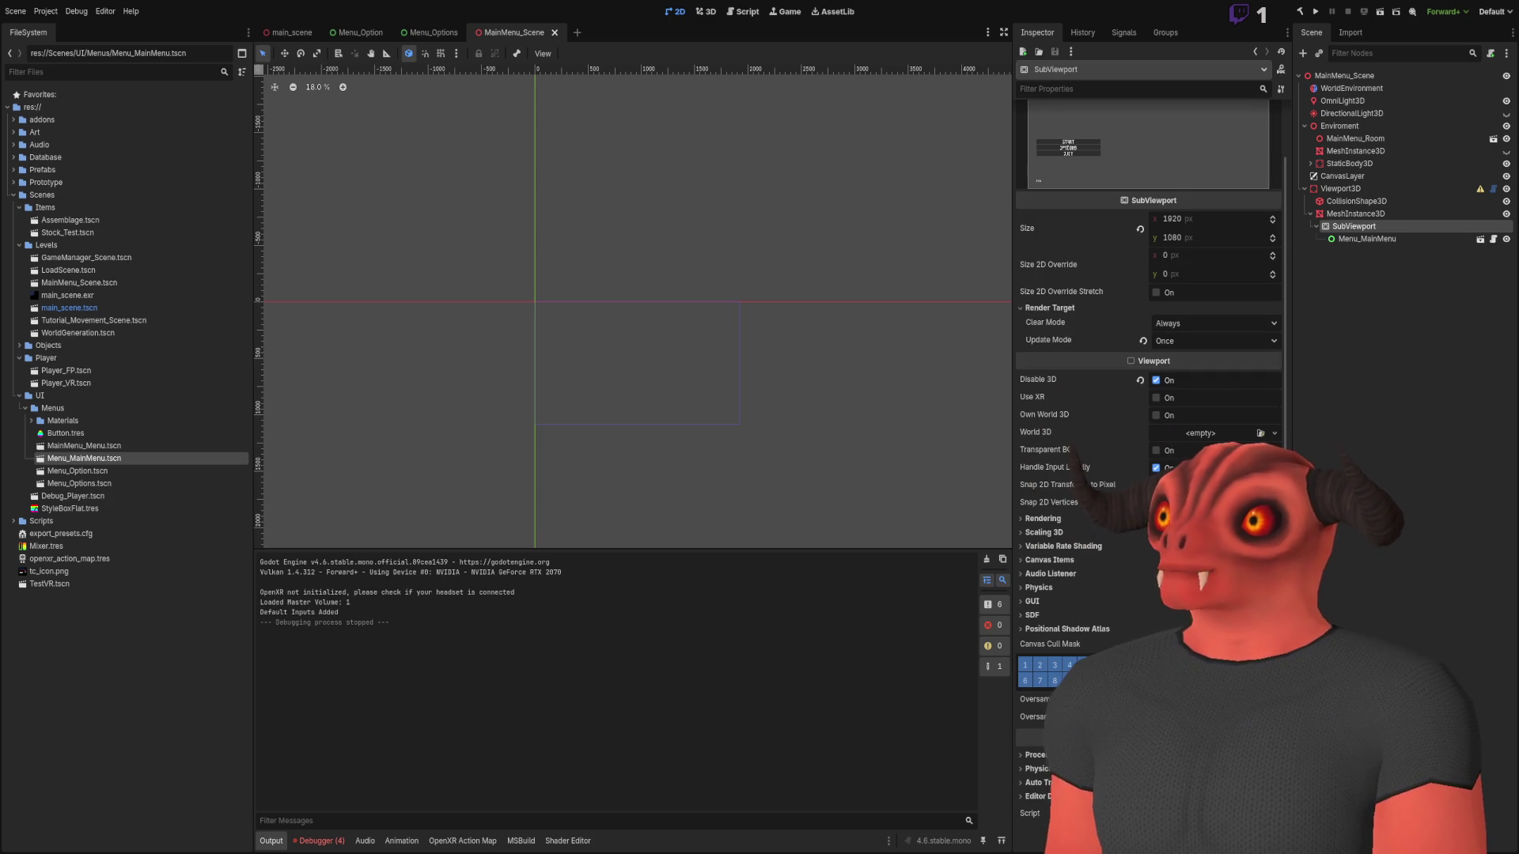
{"action": "scroll", "coordinate": [1088, 561], "scroll_direction": "up", "scroll_amount": 2}
{"action": "scroll", "coordinate": [1089, 560], "scroll_direction": "down", "scroll_amount": 2}
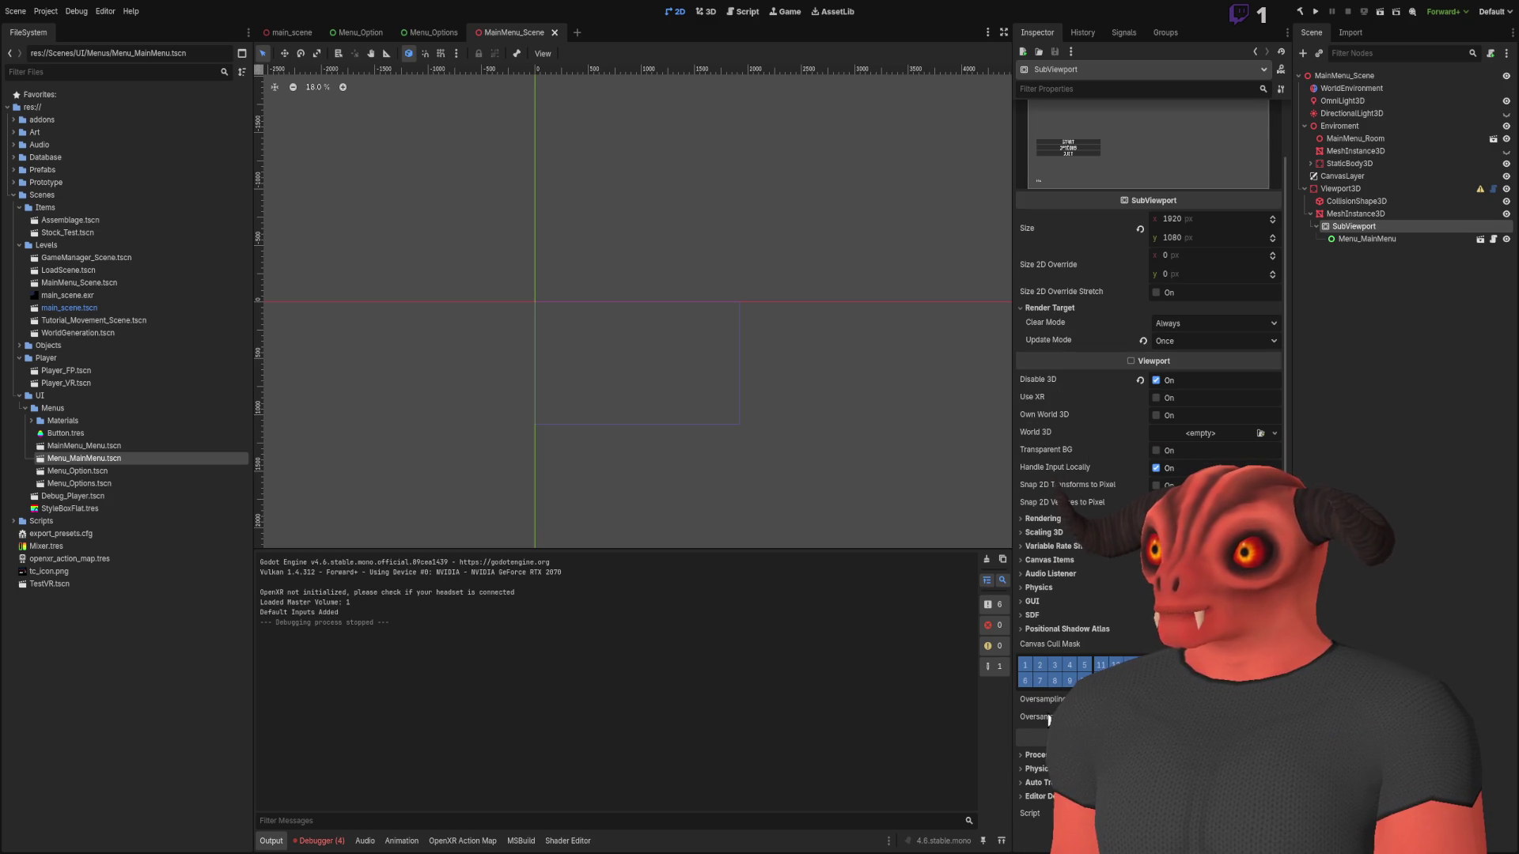
{"action": "left_click", "coordinate": [720, 11]}
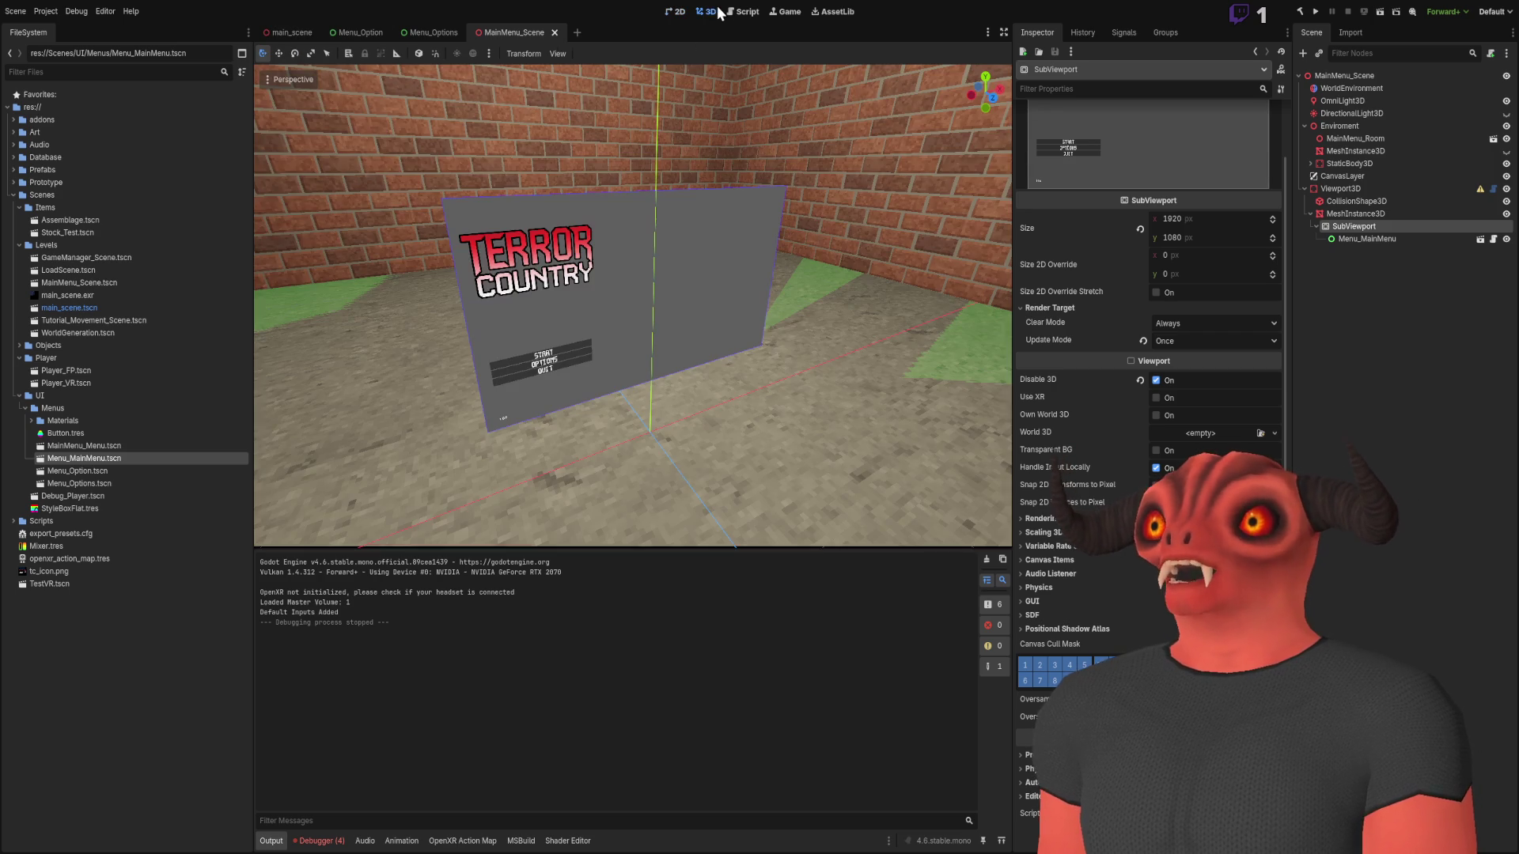
{"action": "left_click", "coordinate": [1366, 215]}
{"action": "left_click", "coordinate": [1367, 229]}
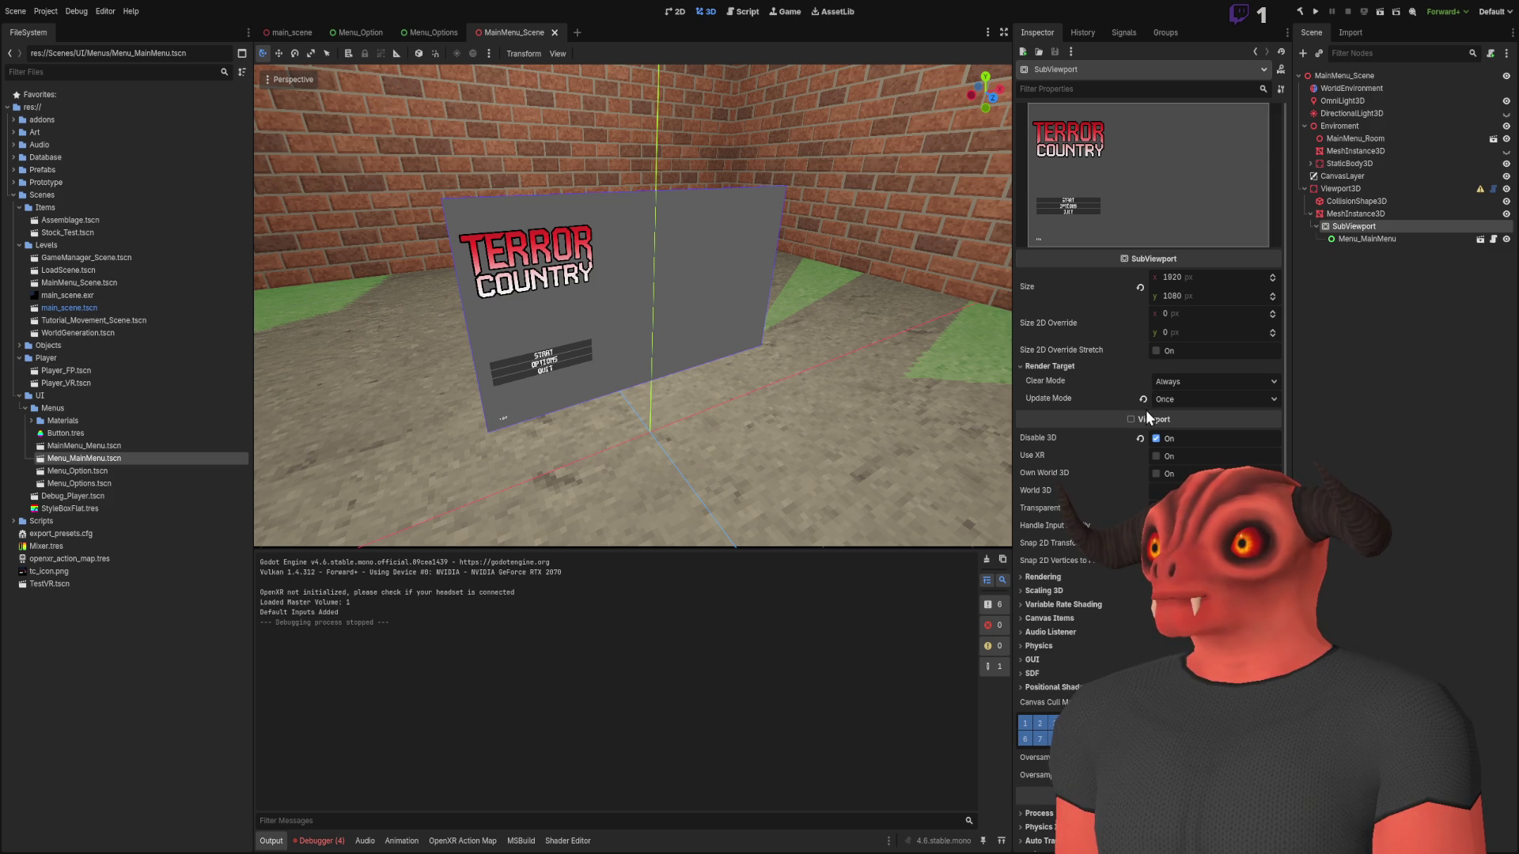
{"action": "left_click", "coordinate": [1143, 439]}
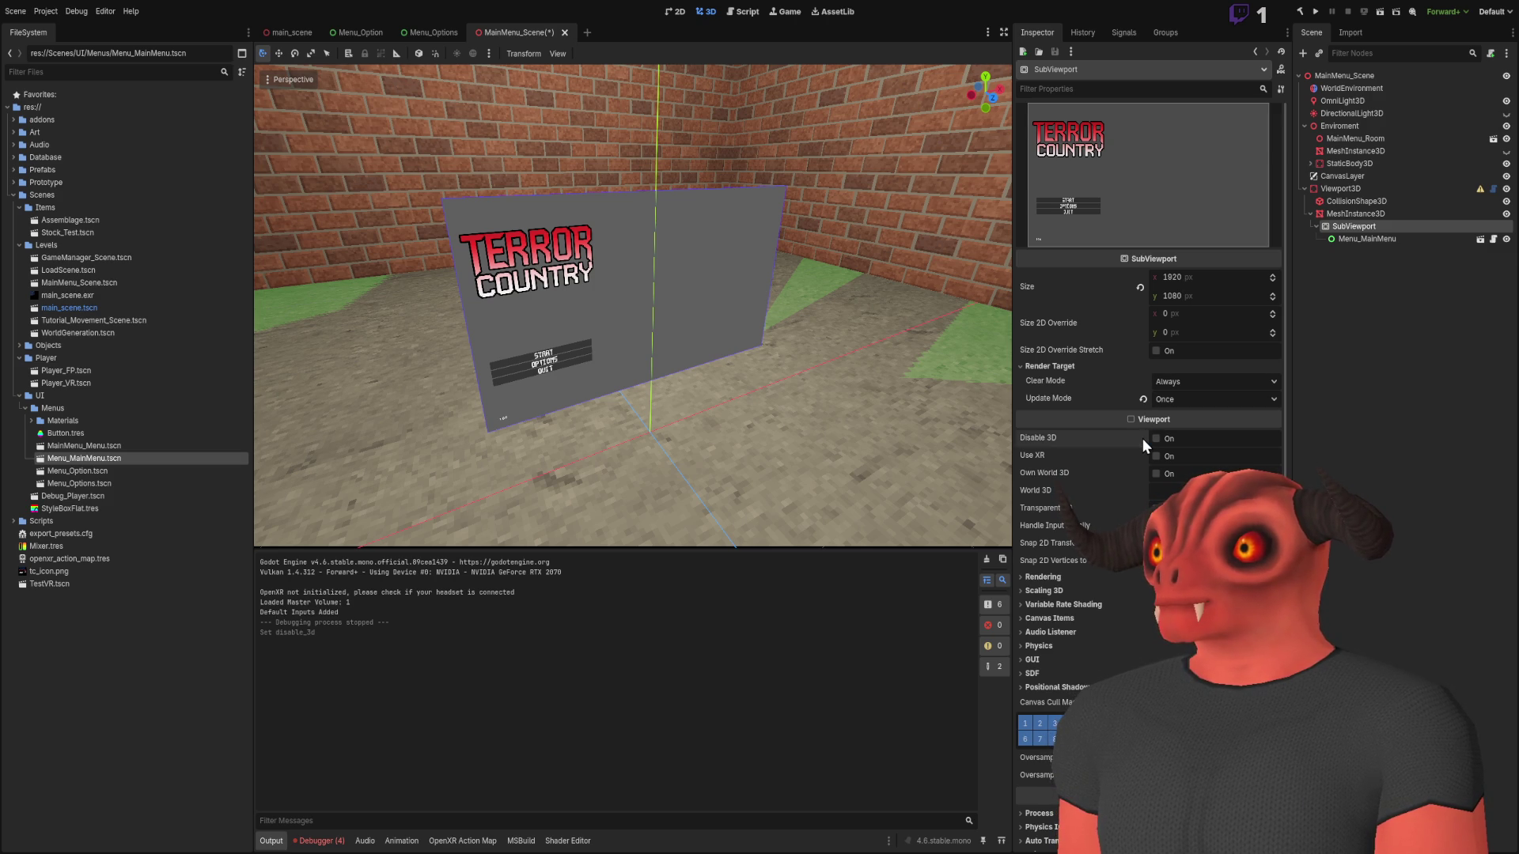
Save and run MainMenu_Scene, stop it, review the SubViewport's Rendering section, then select MeshInstance3D
{"action": "left_click", "coordinate": [1395, 11]}
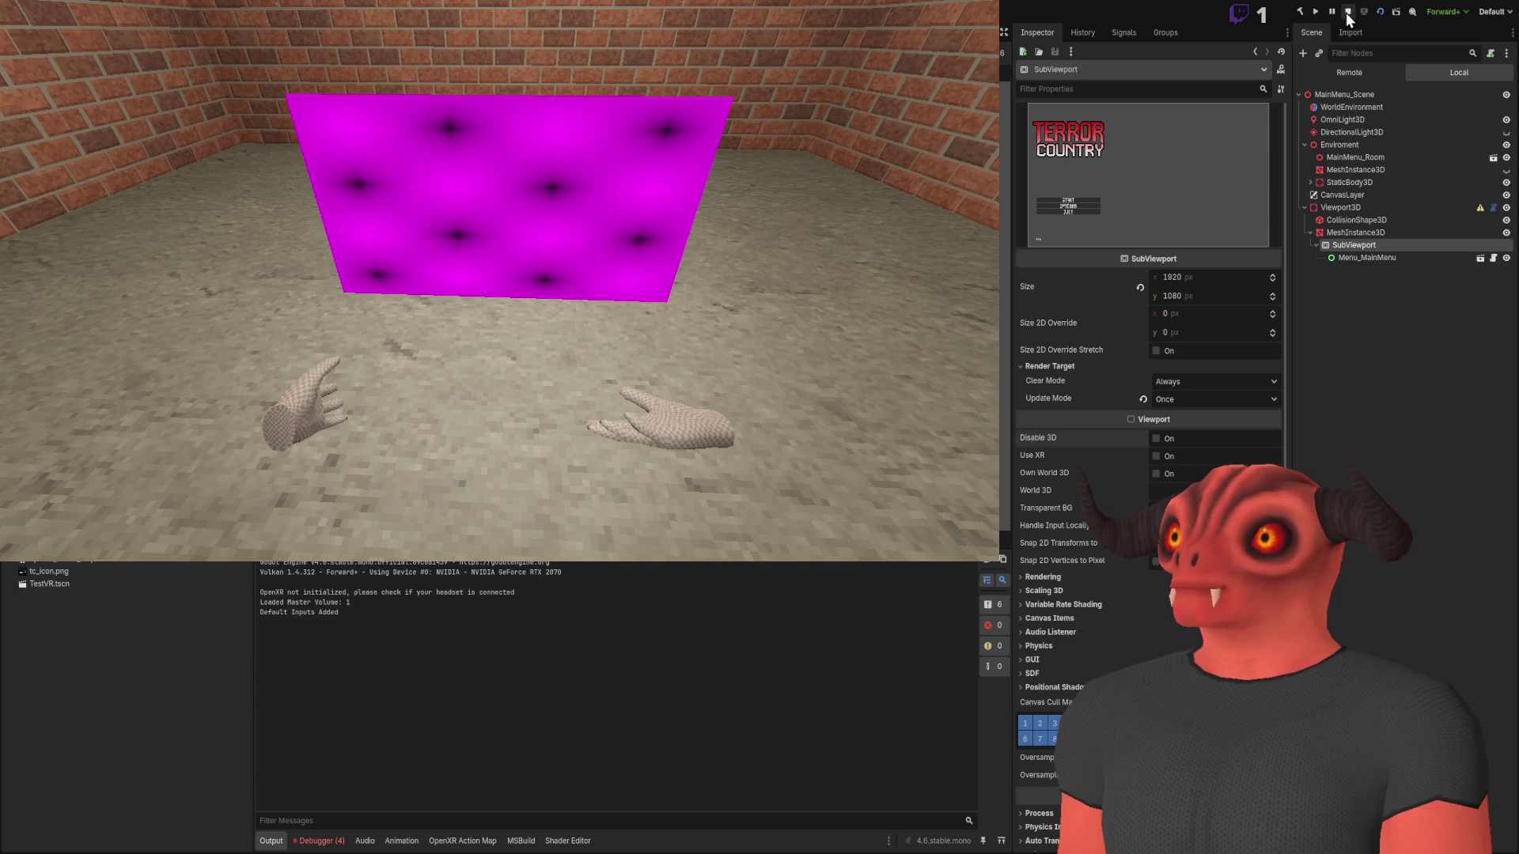
{"action": "left_click", "coordinate": [1348, 11]}
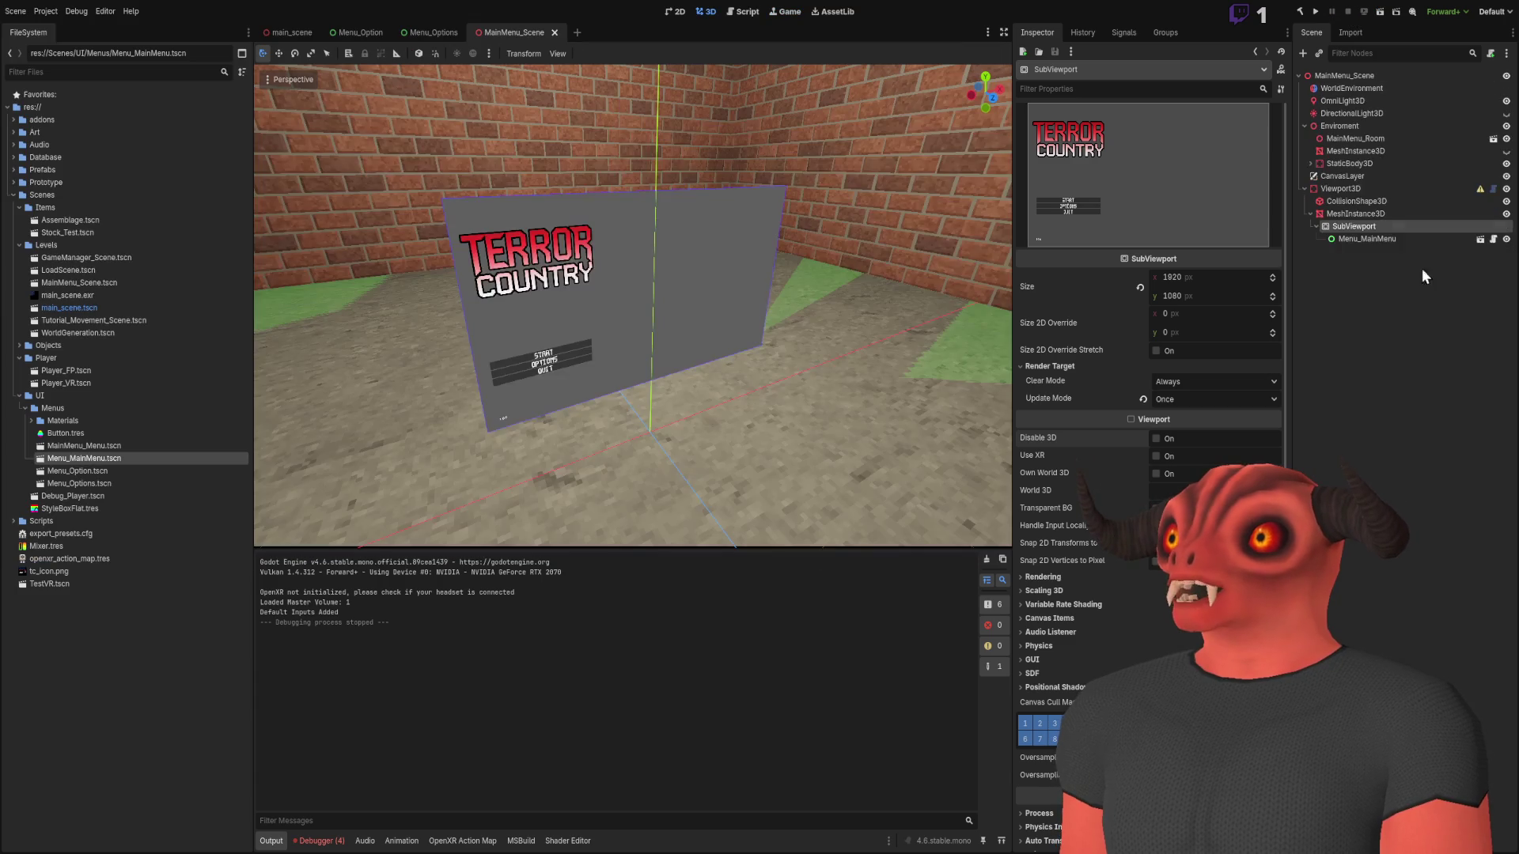
{"action": "left_click", "coordinate": [1390, 213]}
{"action": "left_click", "coordinate": [1391, 222]}
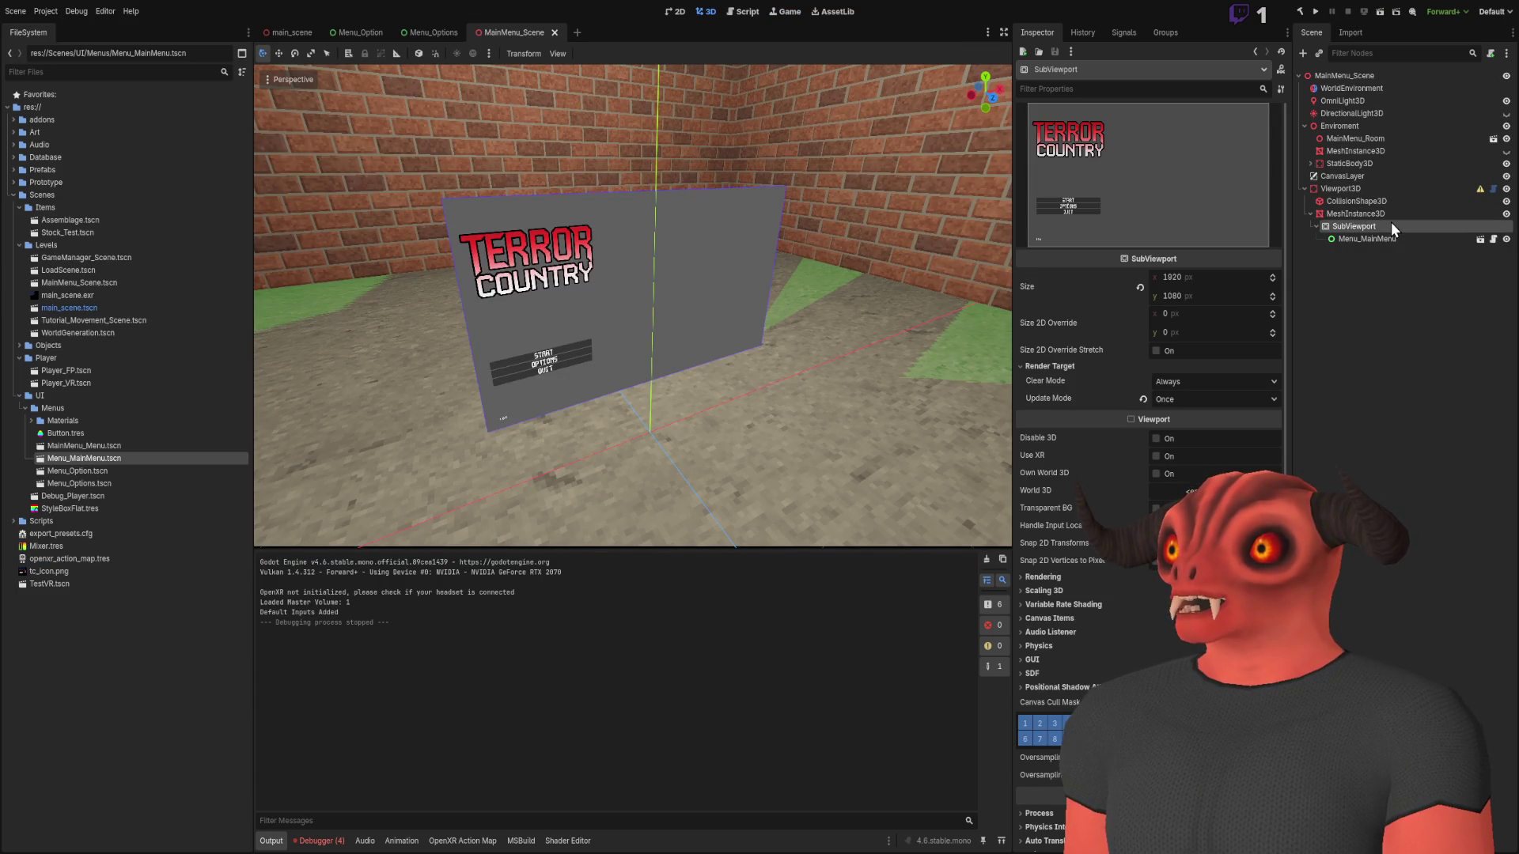
{"action": "scroll", "coordinate": [1183, 388], "scroll_direction": "down", "scroll_amount": 1}
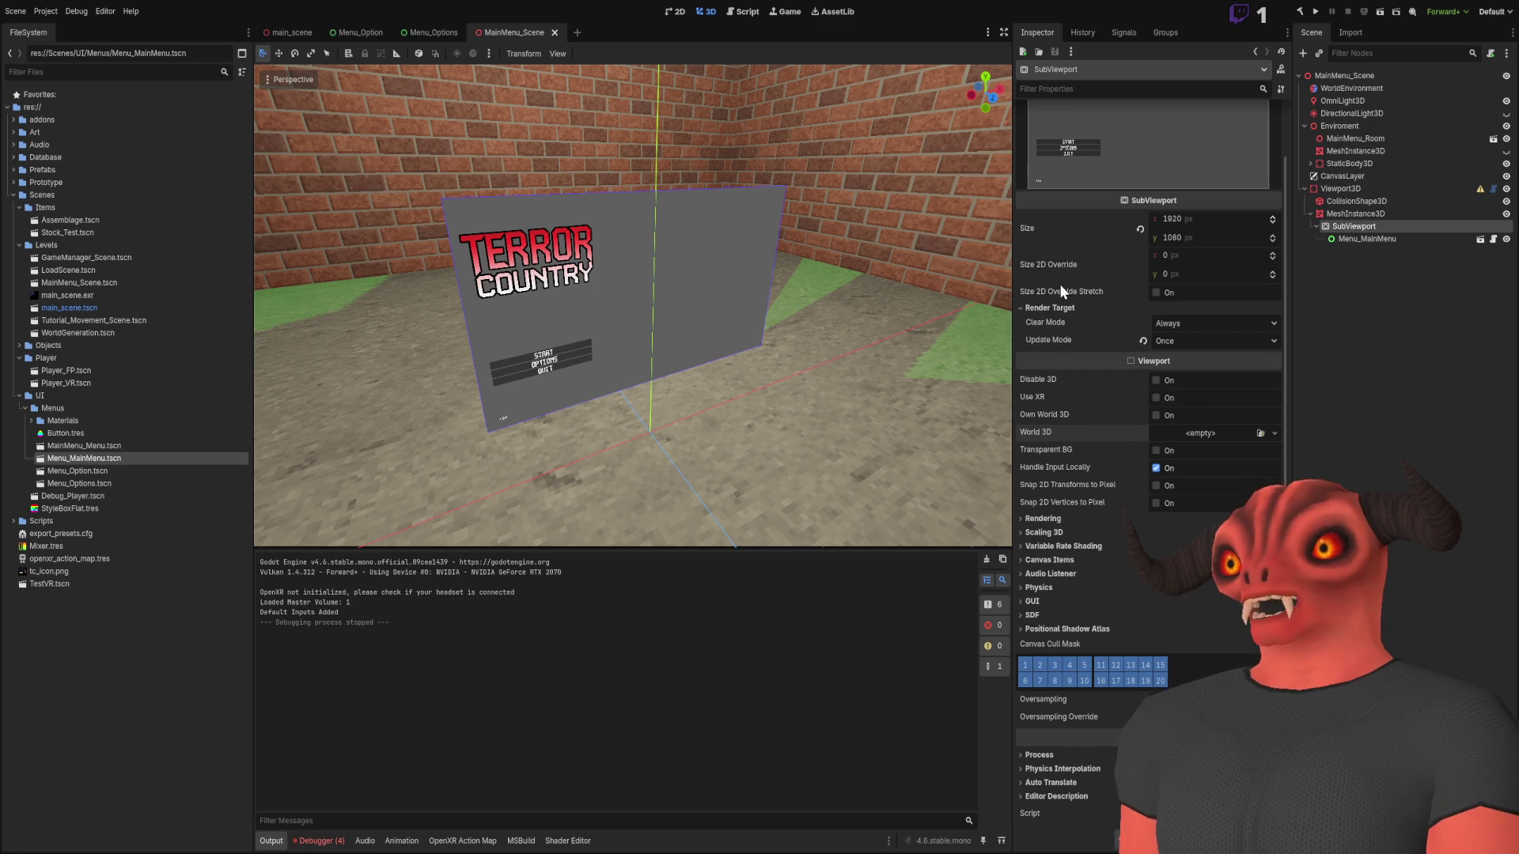
{"action": "left_click", "coordinate": [1066, 519]}
{"action": "left_click", "coordinate": [1066, 519]}
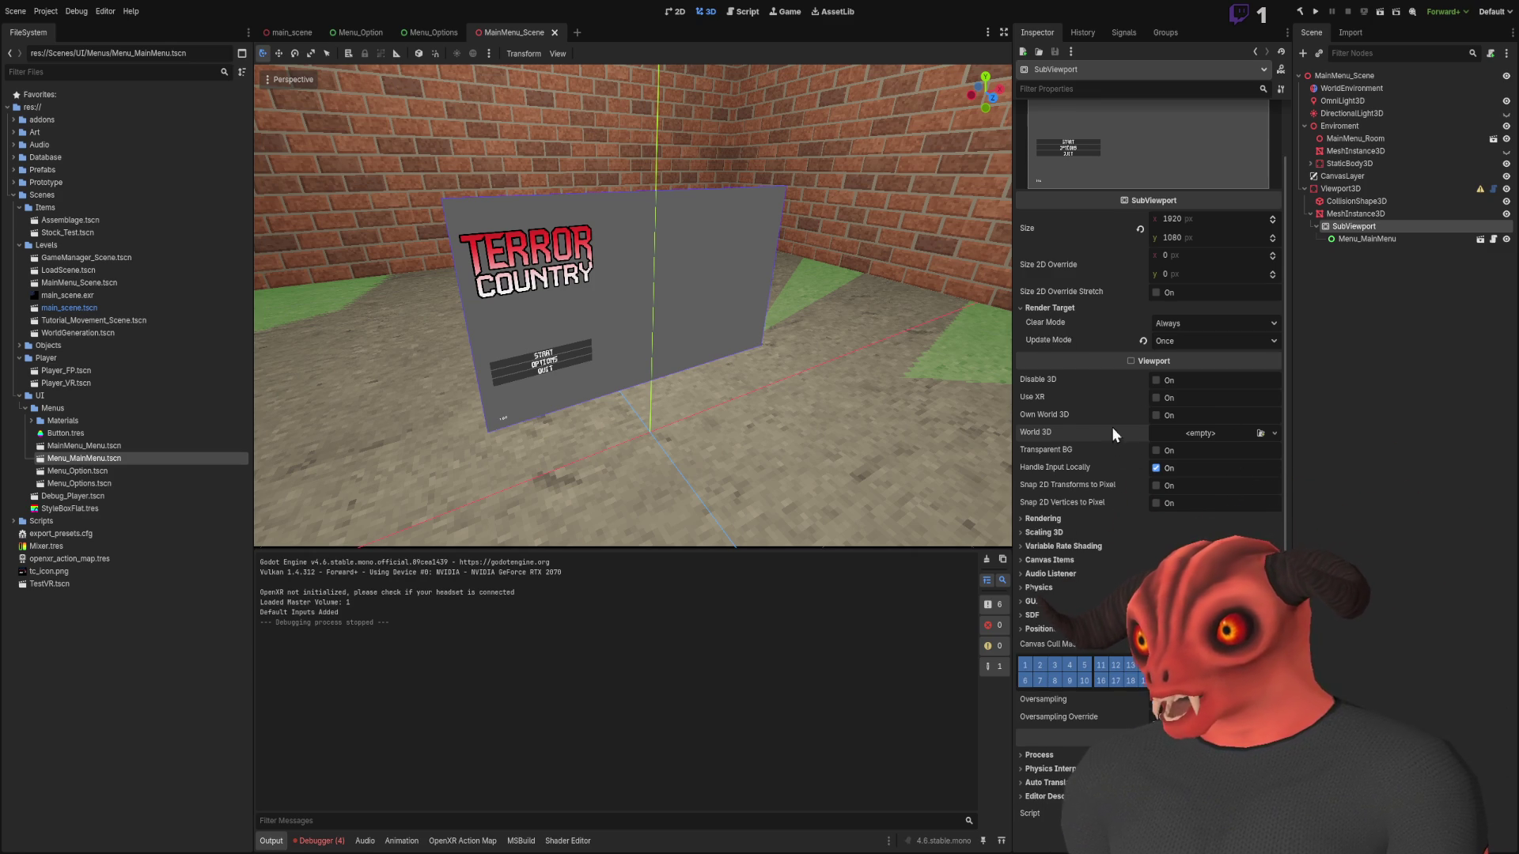
{"action": "left_click", "coordinate": [1369, 213]}
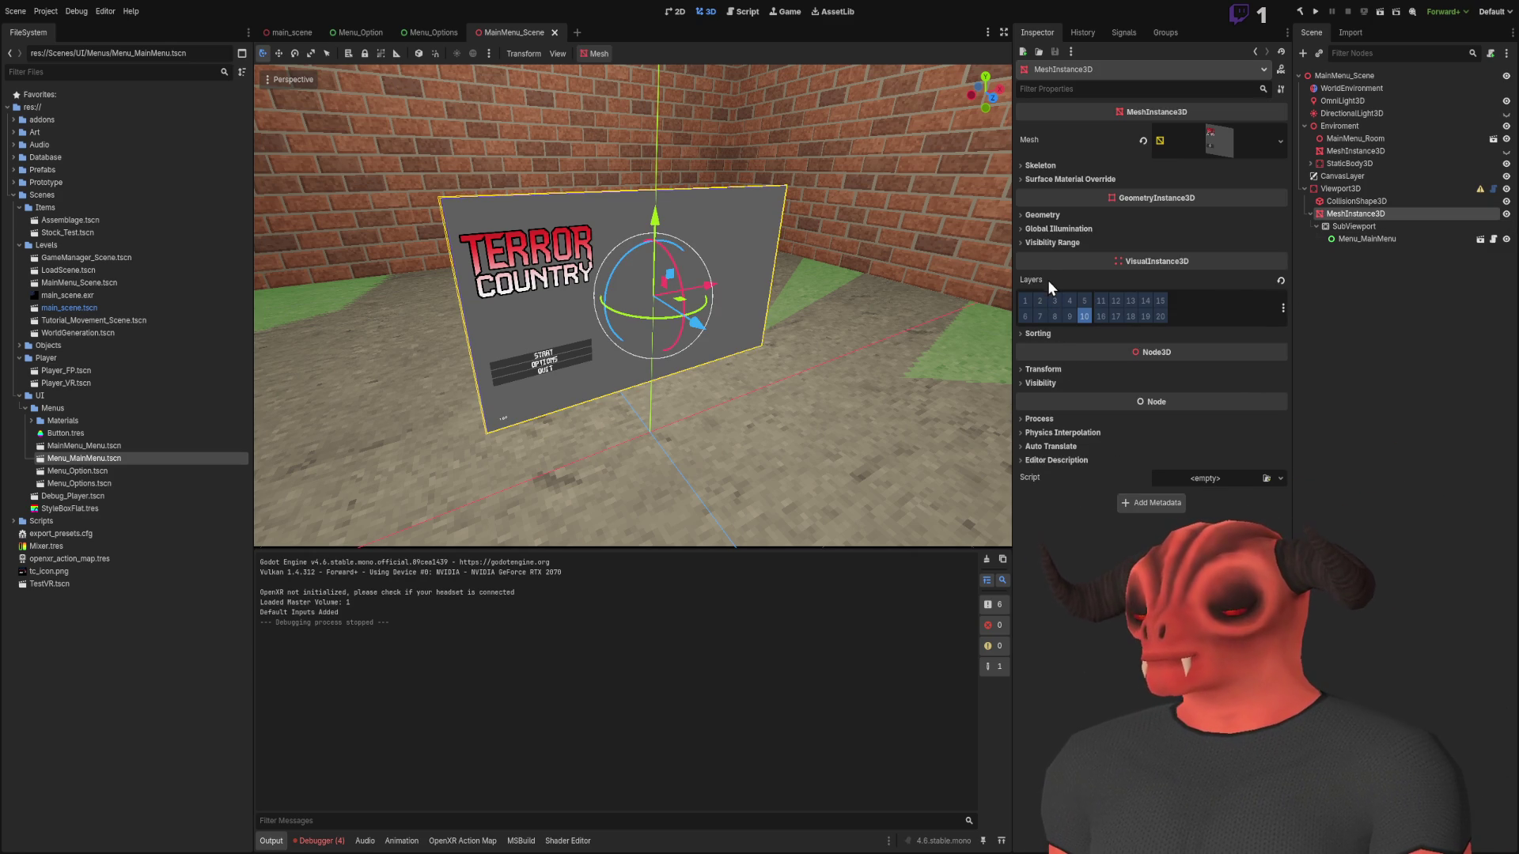
Inspect the MeshInstance3D's Sorting, Skeleton and Mesh sections, then swap Viewport3D for a fresh empty one
{"action": "left_click", "coordinate": [1043, 333]}
{"action": "left_click", "coordinate": [1043, 331]}
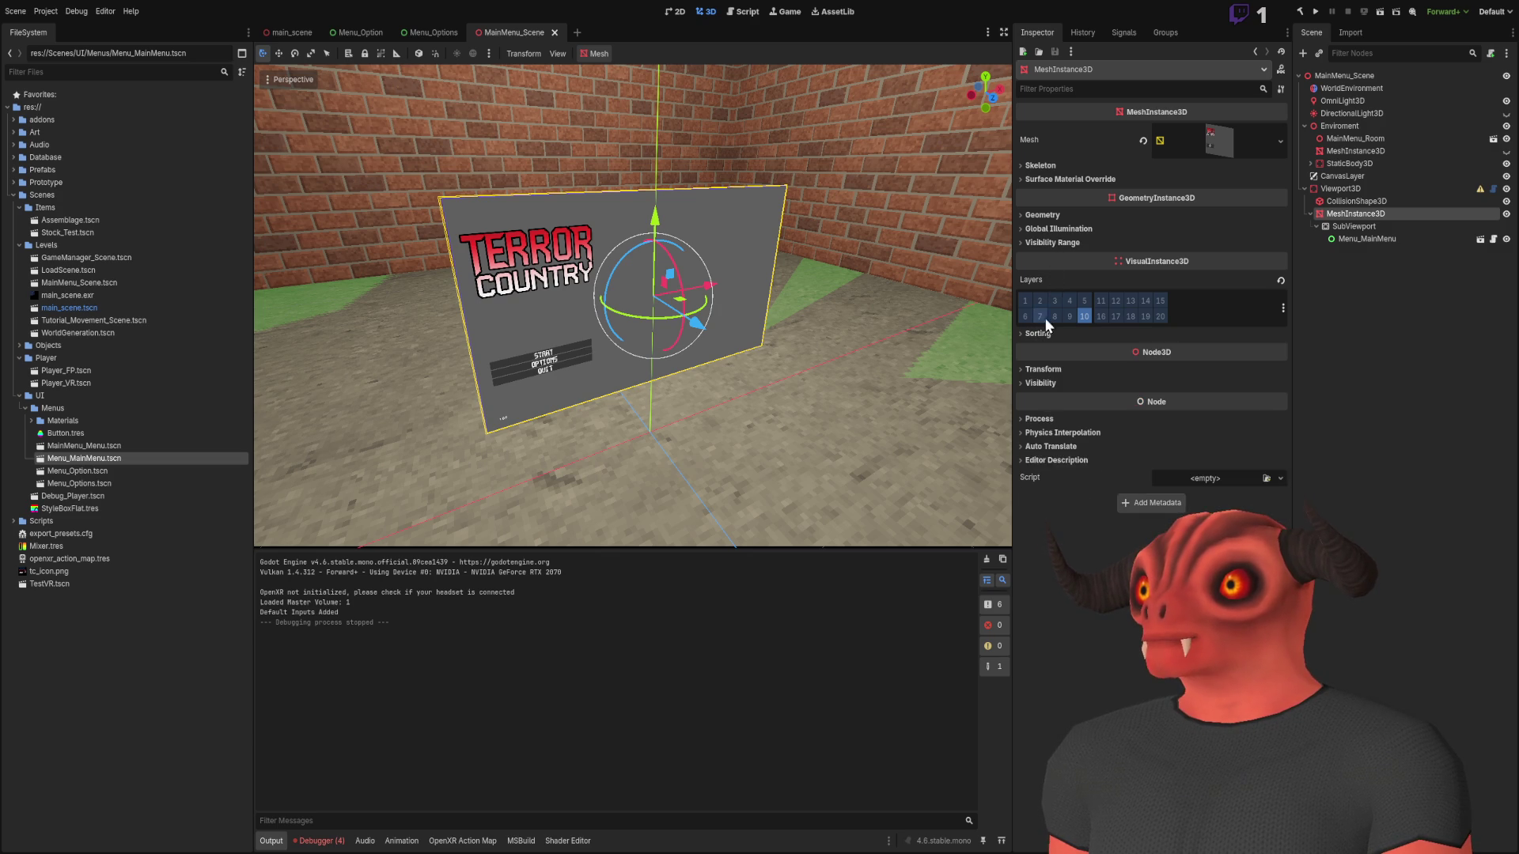
{"action": "left_click", "coordinate": [1050, 169]}
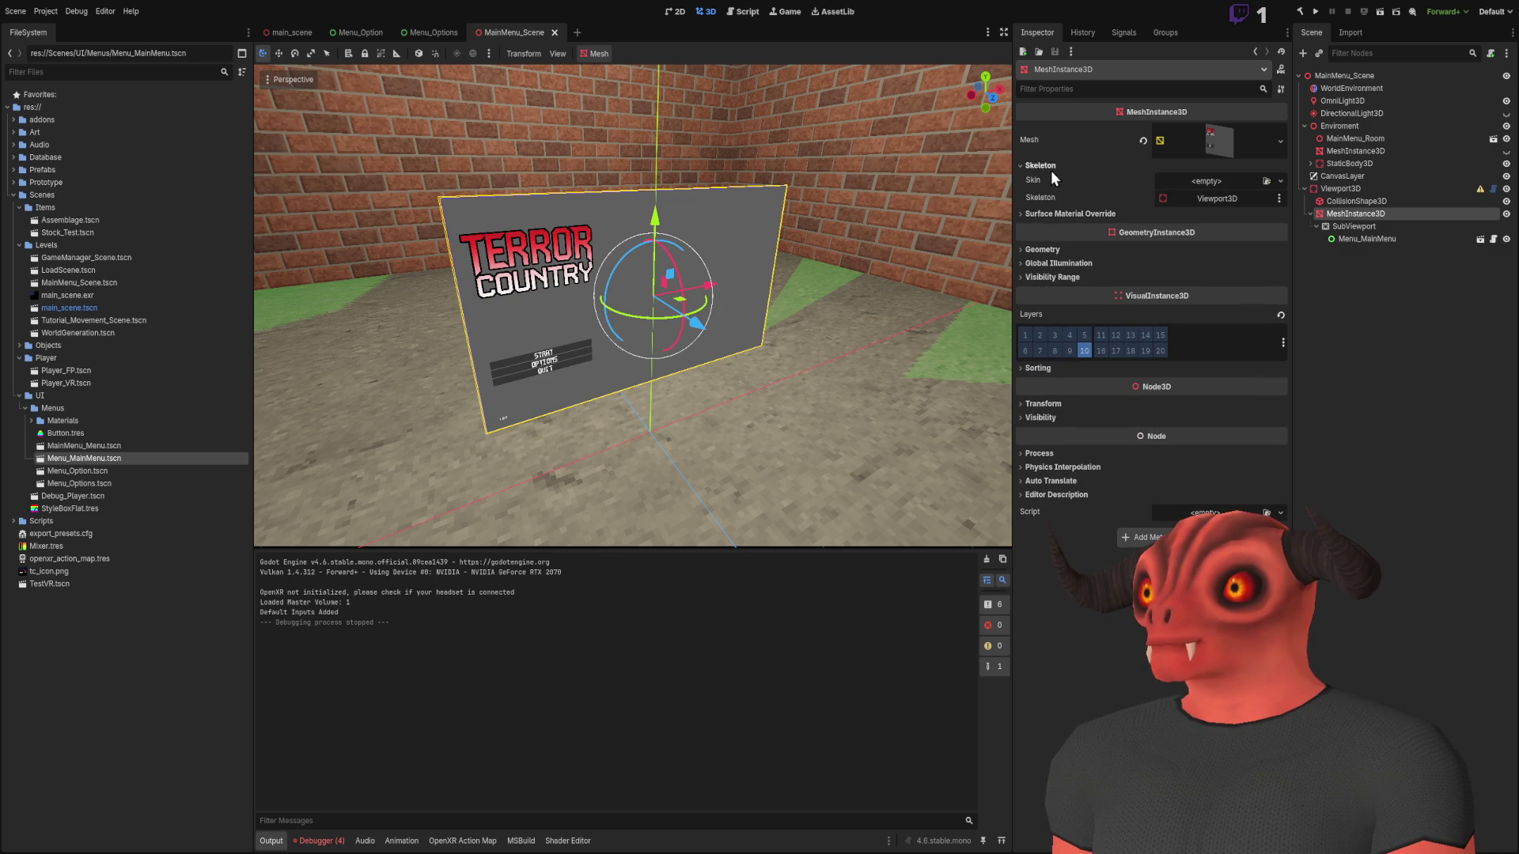
{"action": "left_click", "coordinate": [1223, 150]}
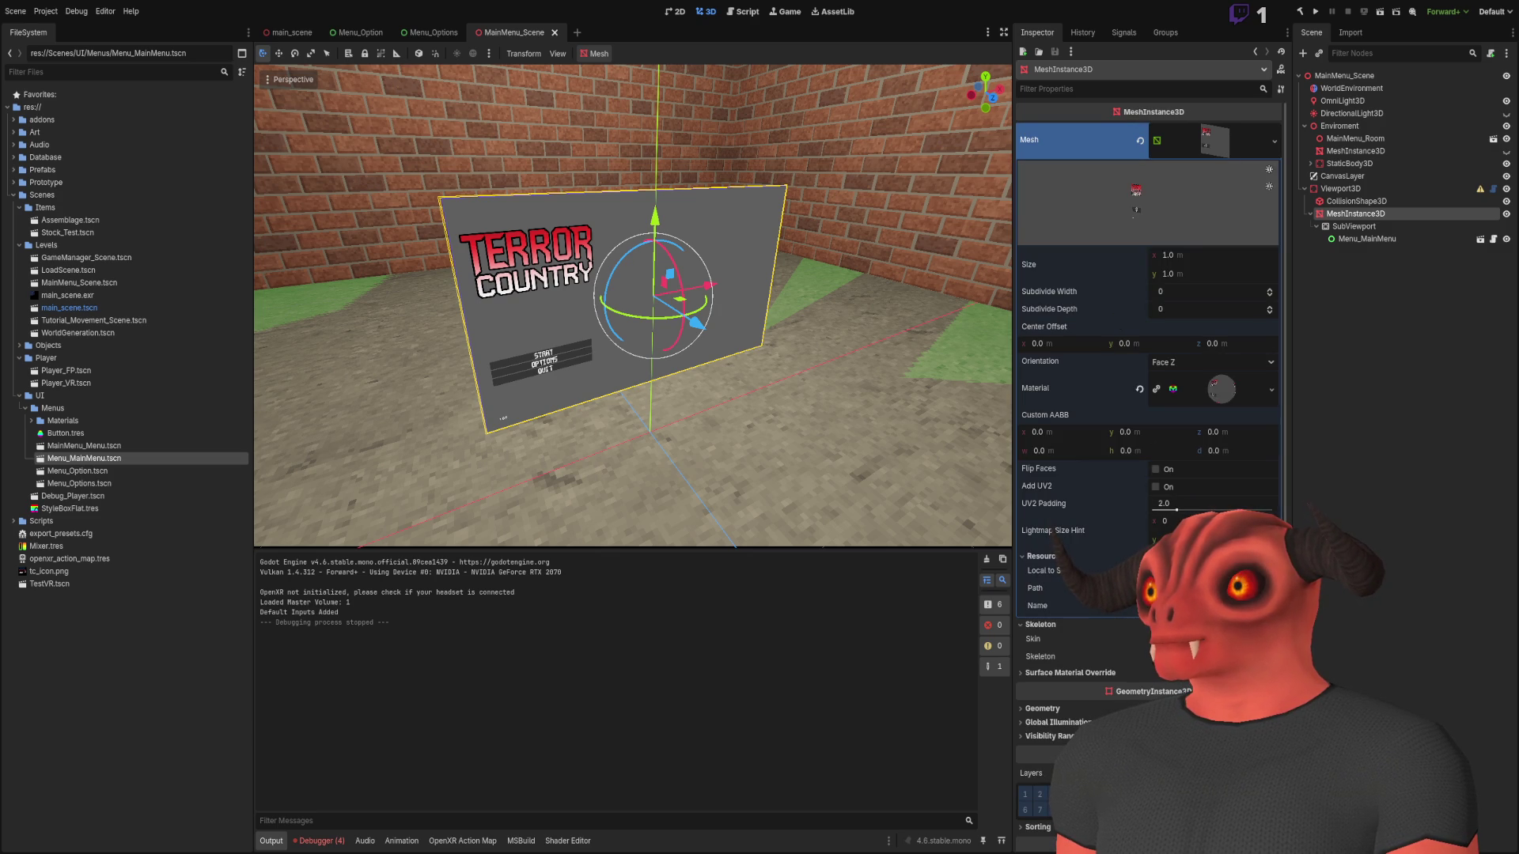
{"action": "left_click", "coordinate": [1369, 178]}
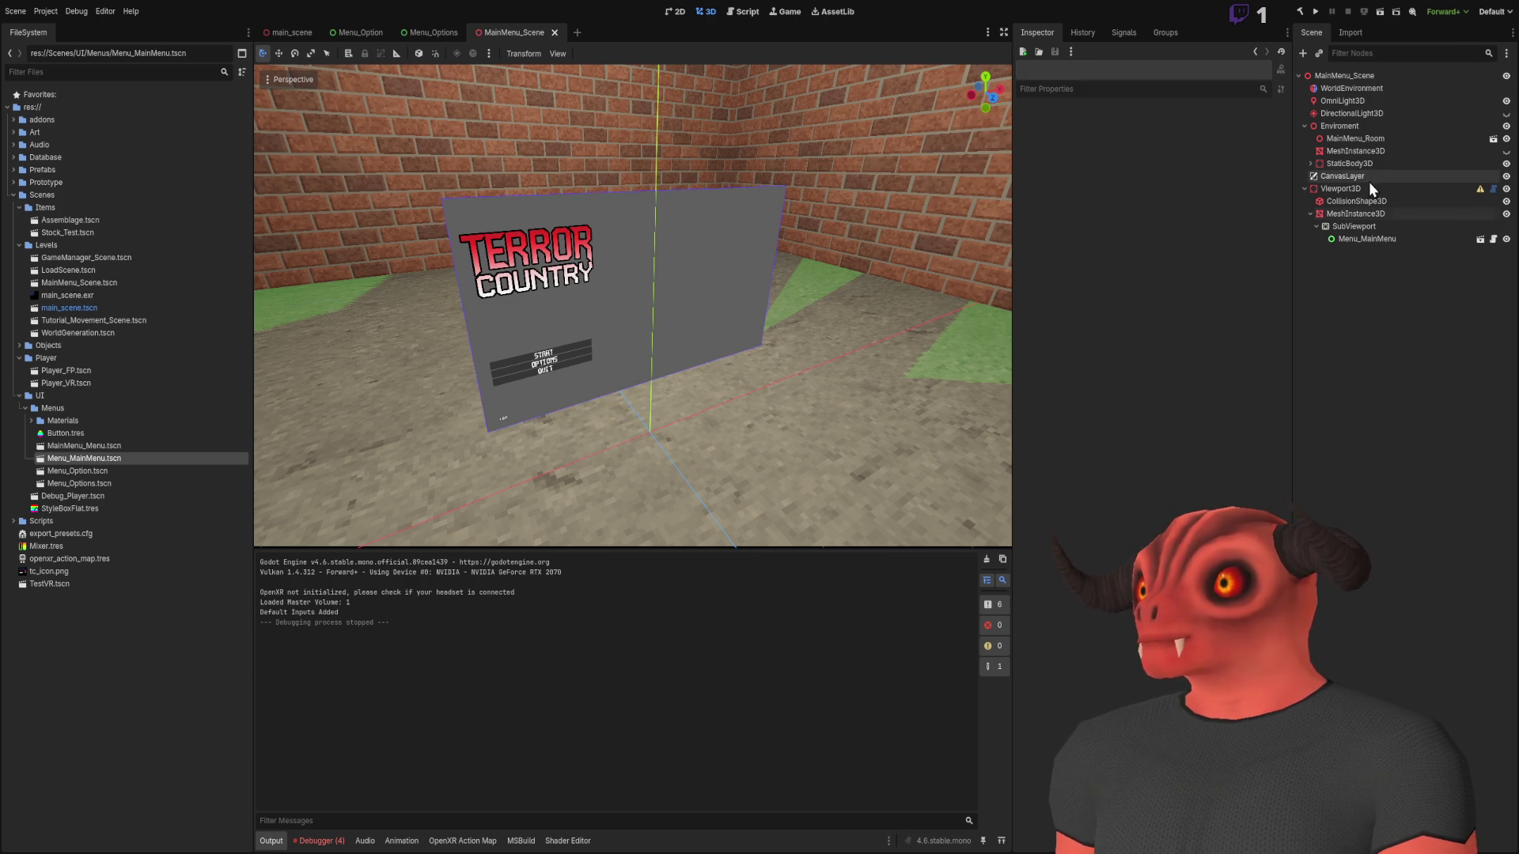
{"action": "left_click", "coordinate": [1380, 192]}
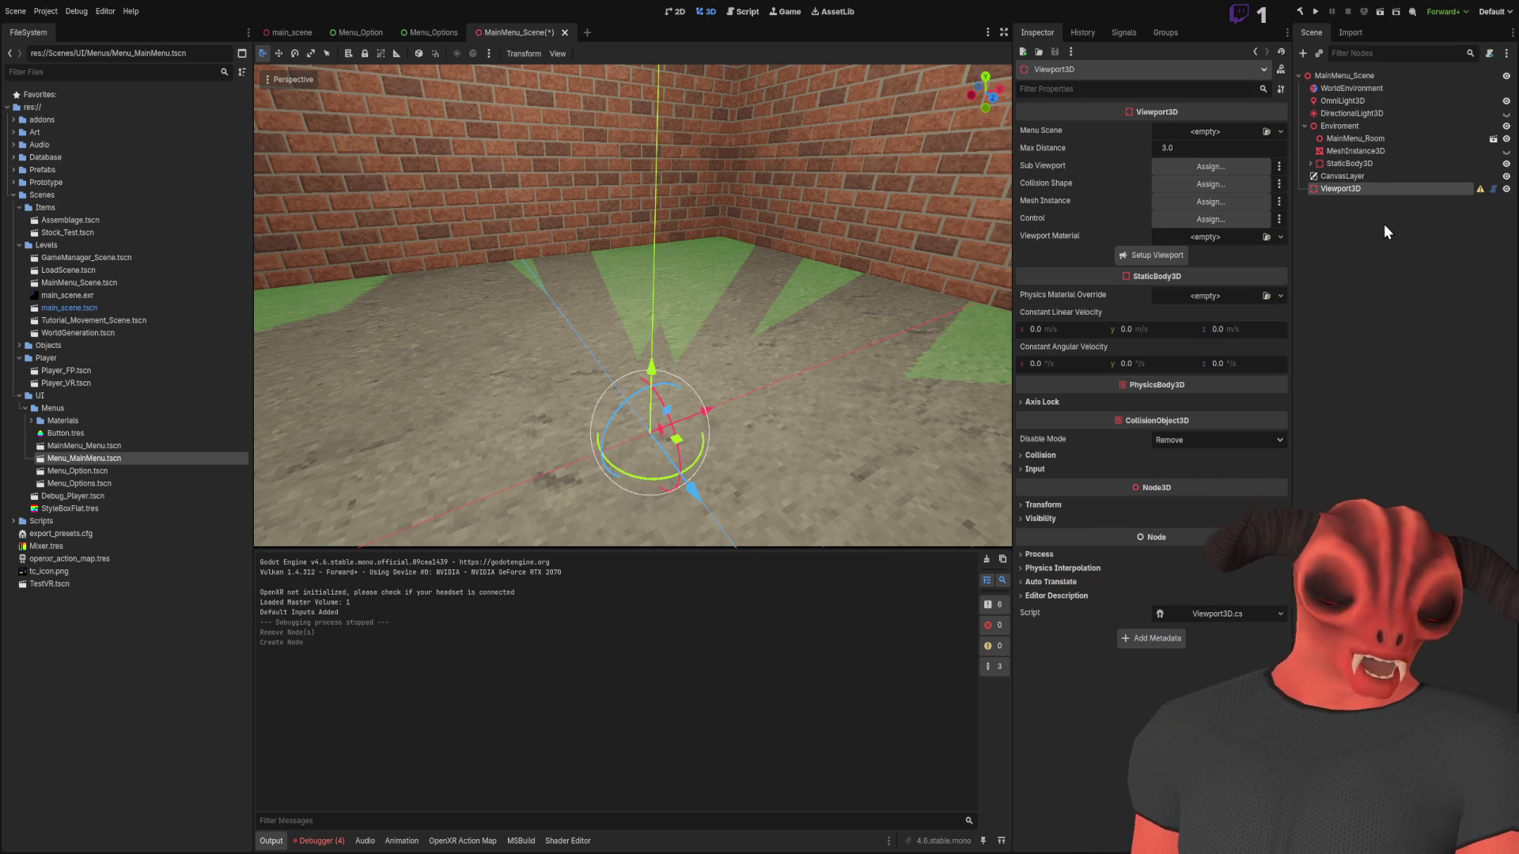
Add a MeshInstance3D under Viewport3D with a new QuadMesh set Local to Scene
{"action": "key", "text": "ctrl+a"}
{"action": "key", "text": "Return"}
{"action": "left_click", "coordinate": [1190, 133]}
{"action": "left_click", "coordinate": [1233, 268]}
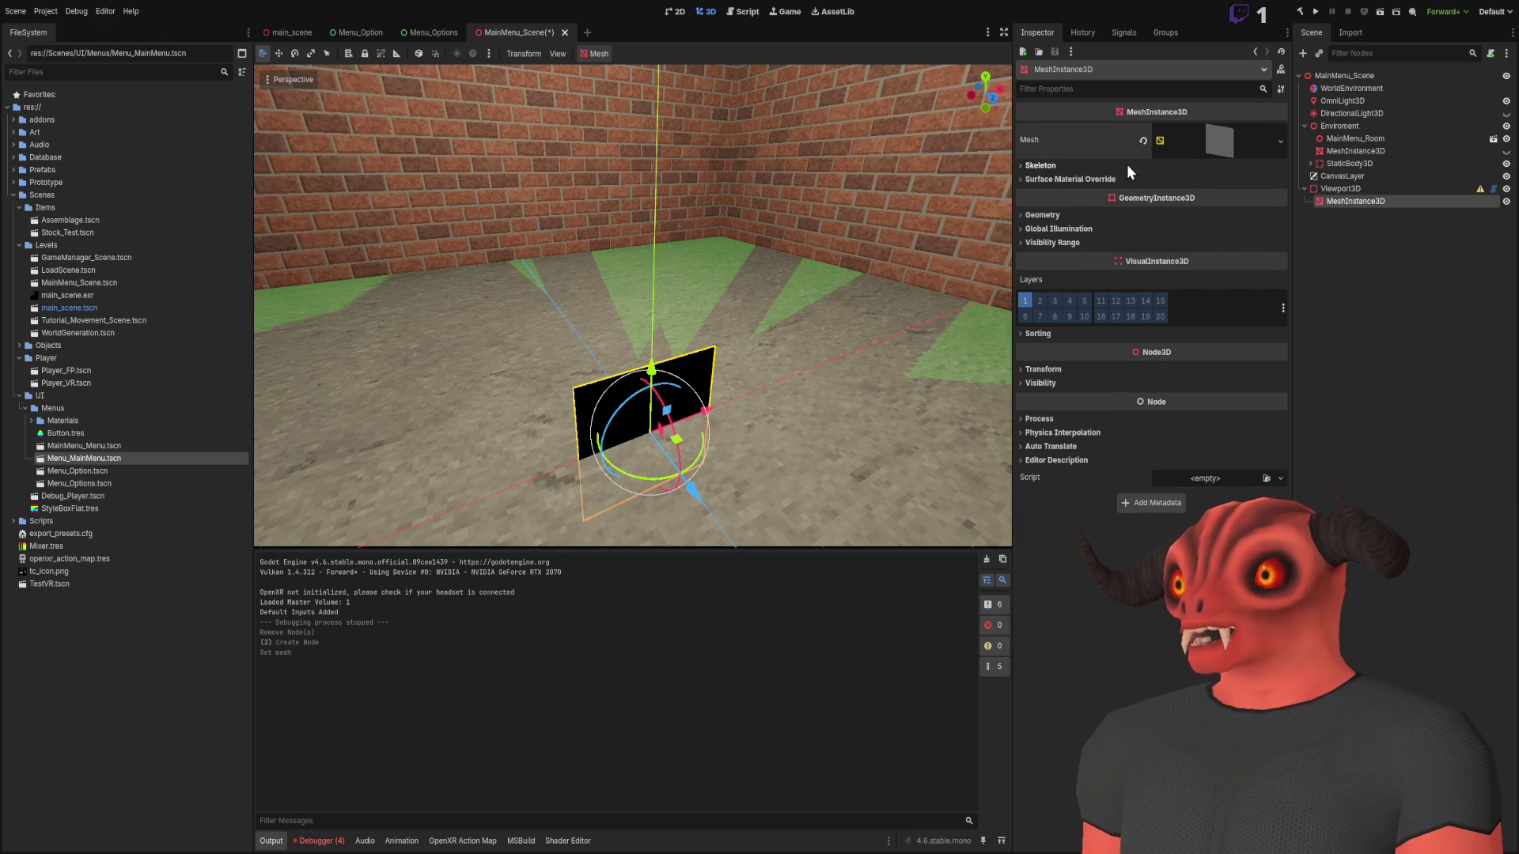
{"action": "left_click", "coordinate": [1218, 141]}
{"action": "scroll", "coordinate": [1235, 217], "scroll_direction": "down", "scroll_amount": 2}
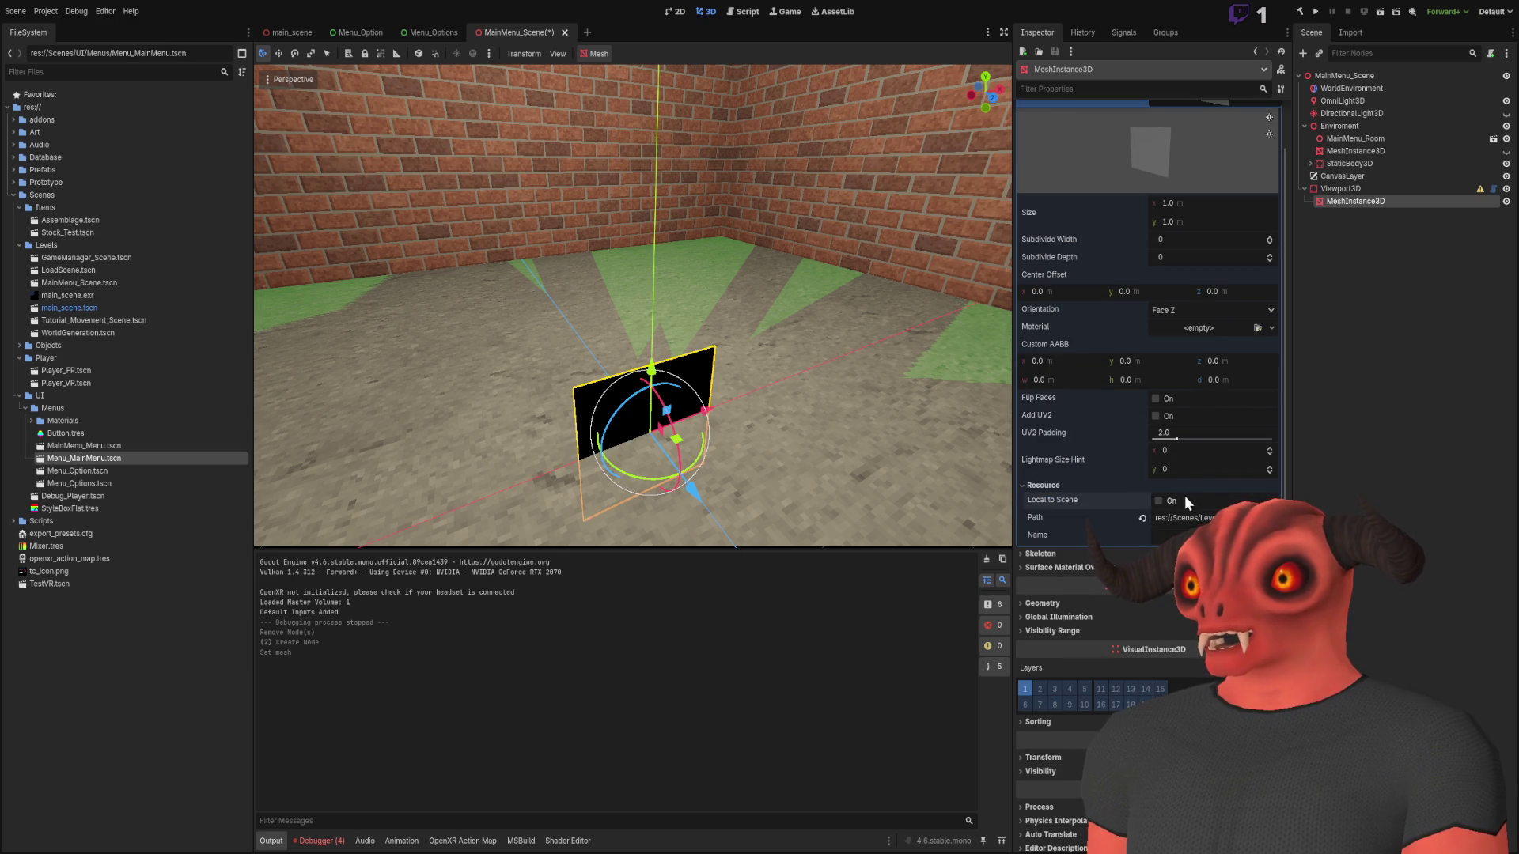
{"action": "scroll", "coordinate": [1147, 472], "scroll_direction": "up", "scroll_amount": 2}
{"action": "left_click", "coordinate": [1375, 208]}
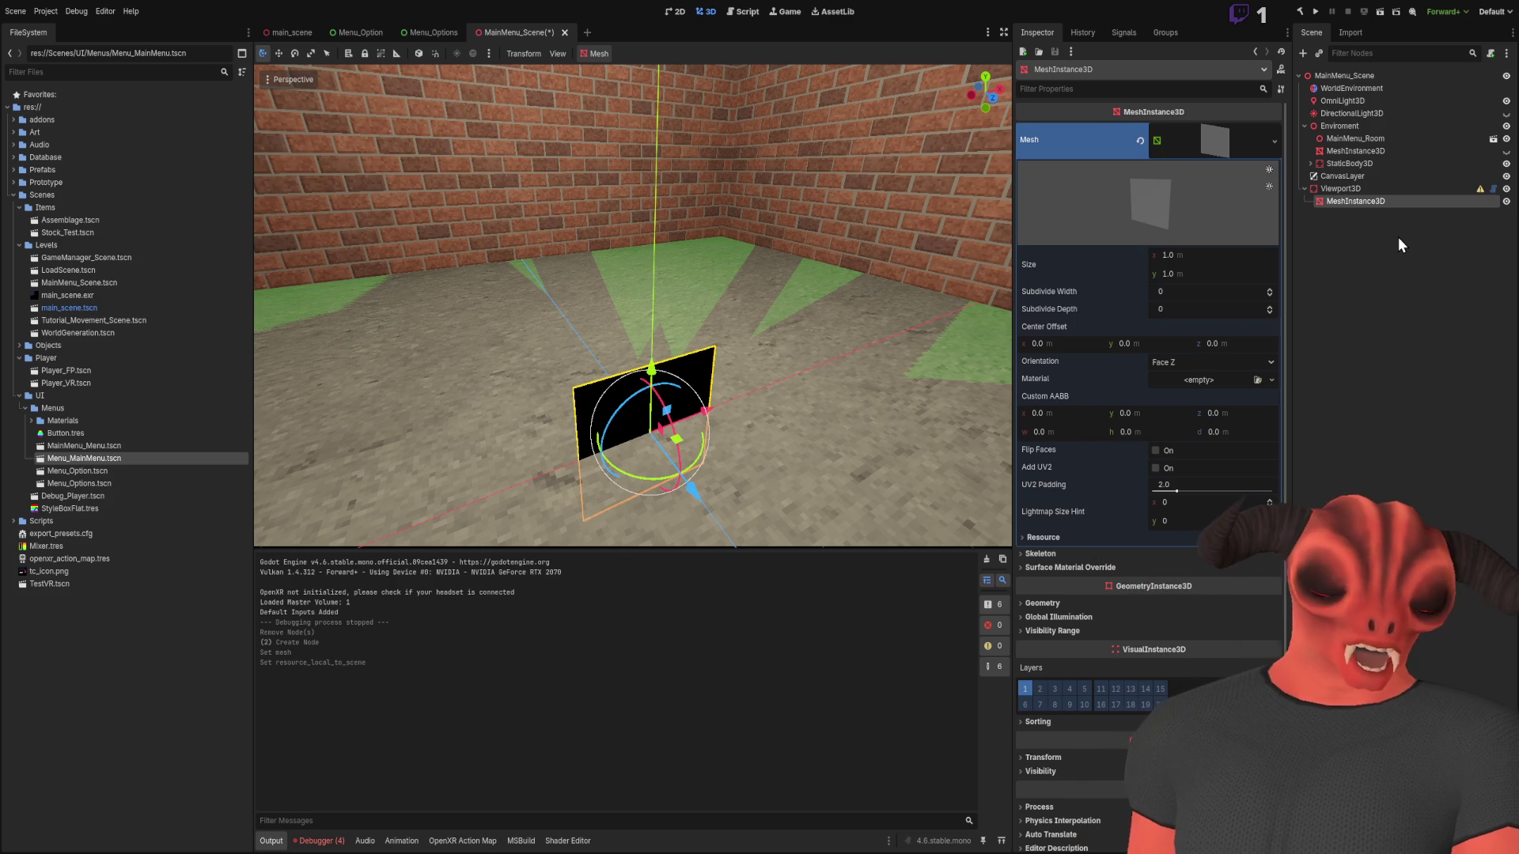
Add a SubViewport under MeshInstance3D and instance Menu_MainMenu.tscn inside it
{"action": "key", "text": "ctrl+a"}
{"action": "key", "text": "Return"}
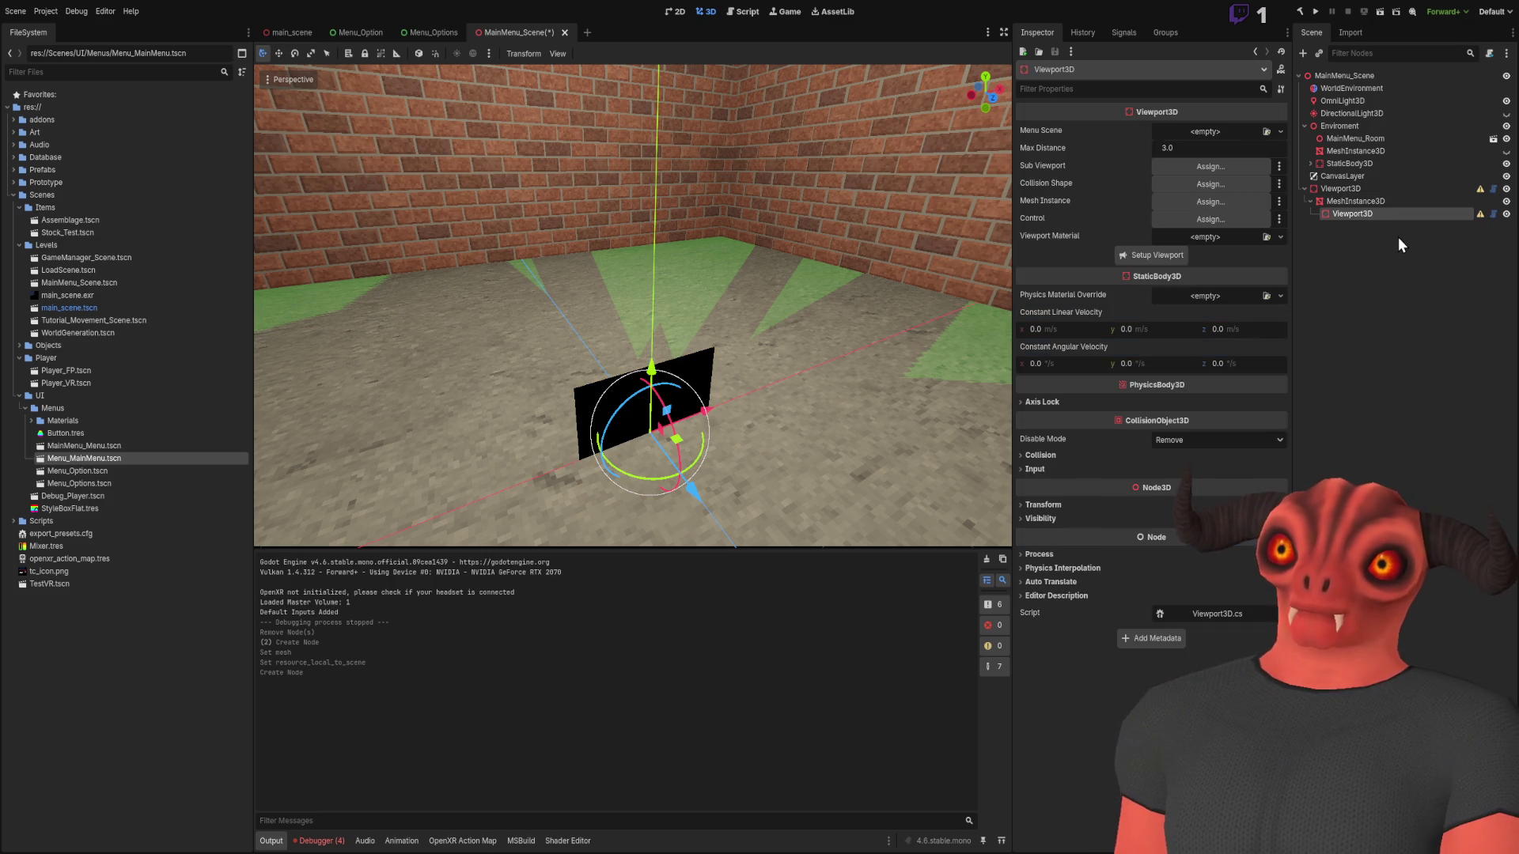
{"action": "key", "text": "ctrl+z"}
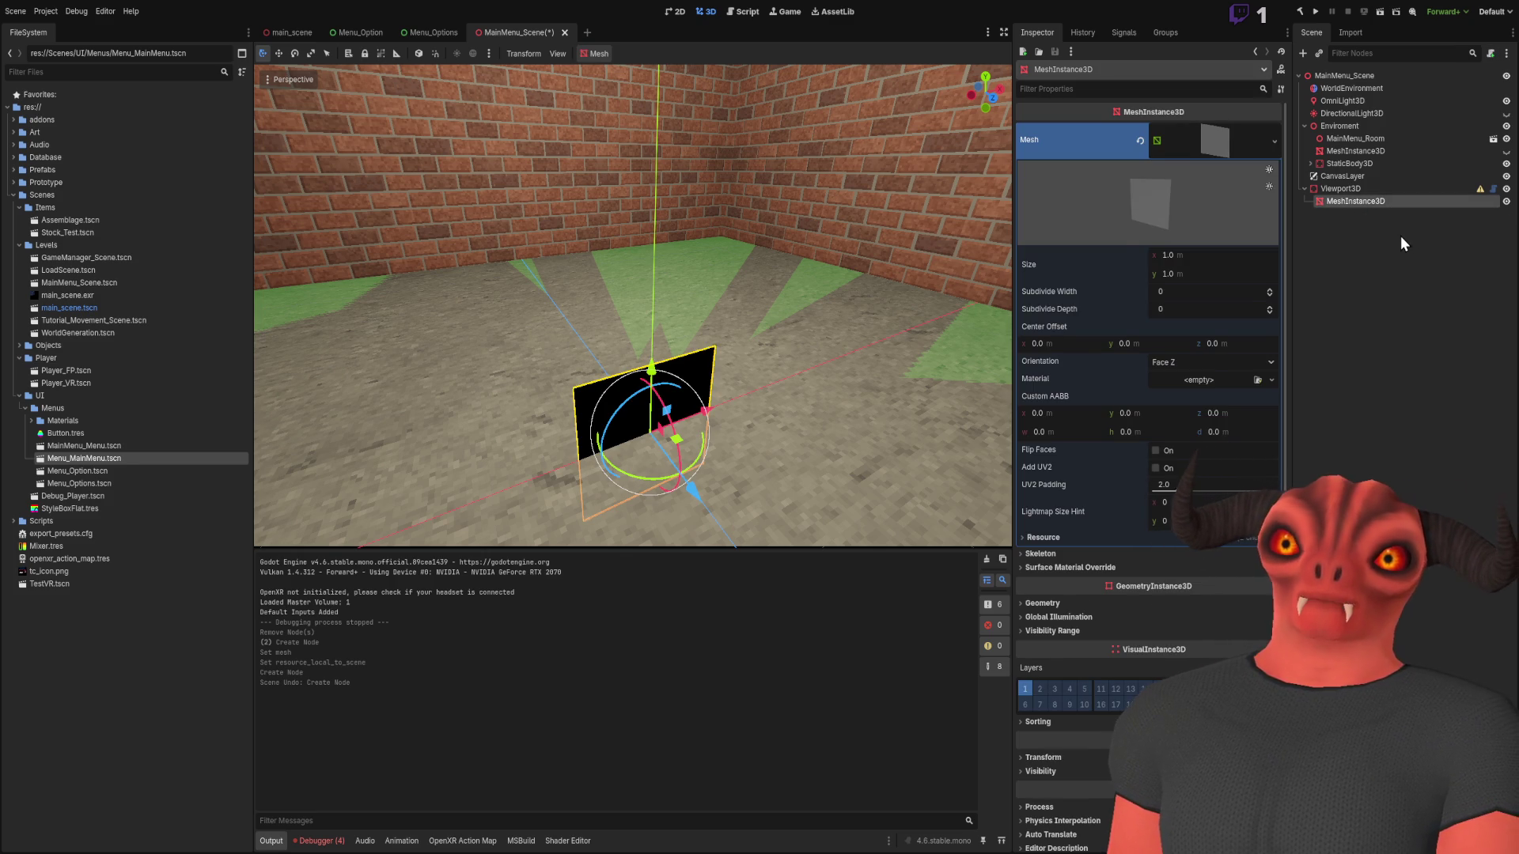
{"action": "key", "text": "ctrl+a"}
{"action": "key", "text": "Return"}
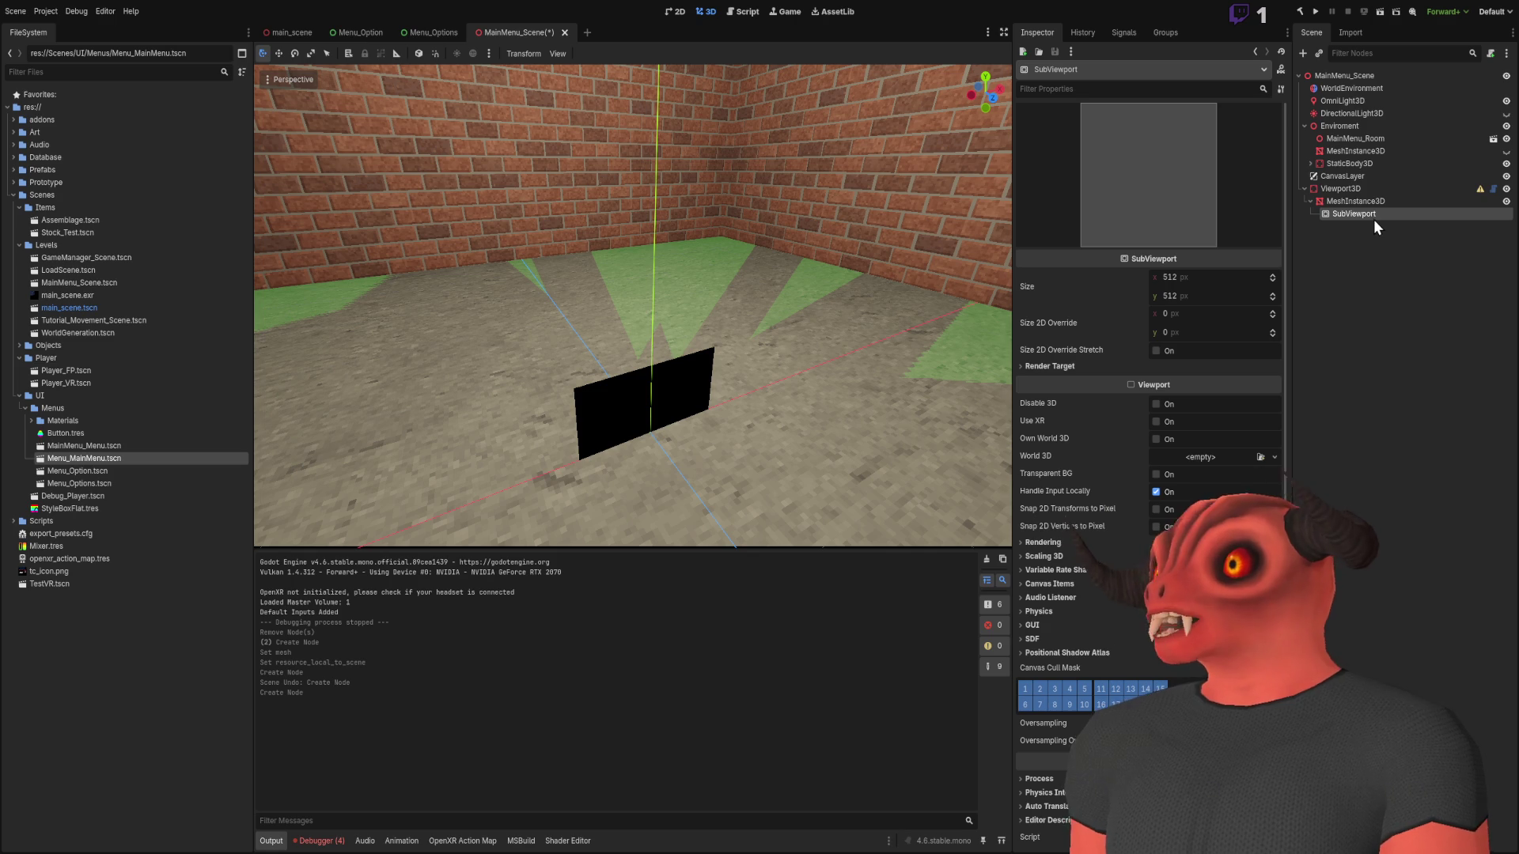
{"action": "mouse_move", "coordinate": [106, 459]}
{"action": "left_mouse_down"}
{"action": "mouse_move", "coordinate": [1344, 192]}
{"action": "mouse_move", "coordinate": [1346, 217]}
{"action": "left_mouse_up"}
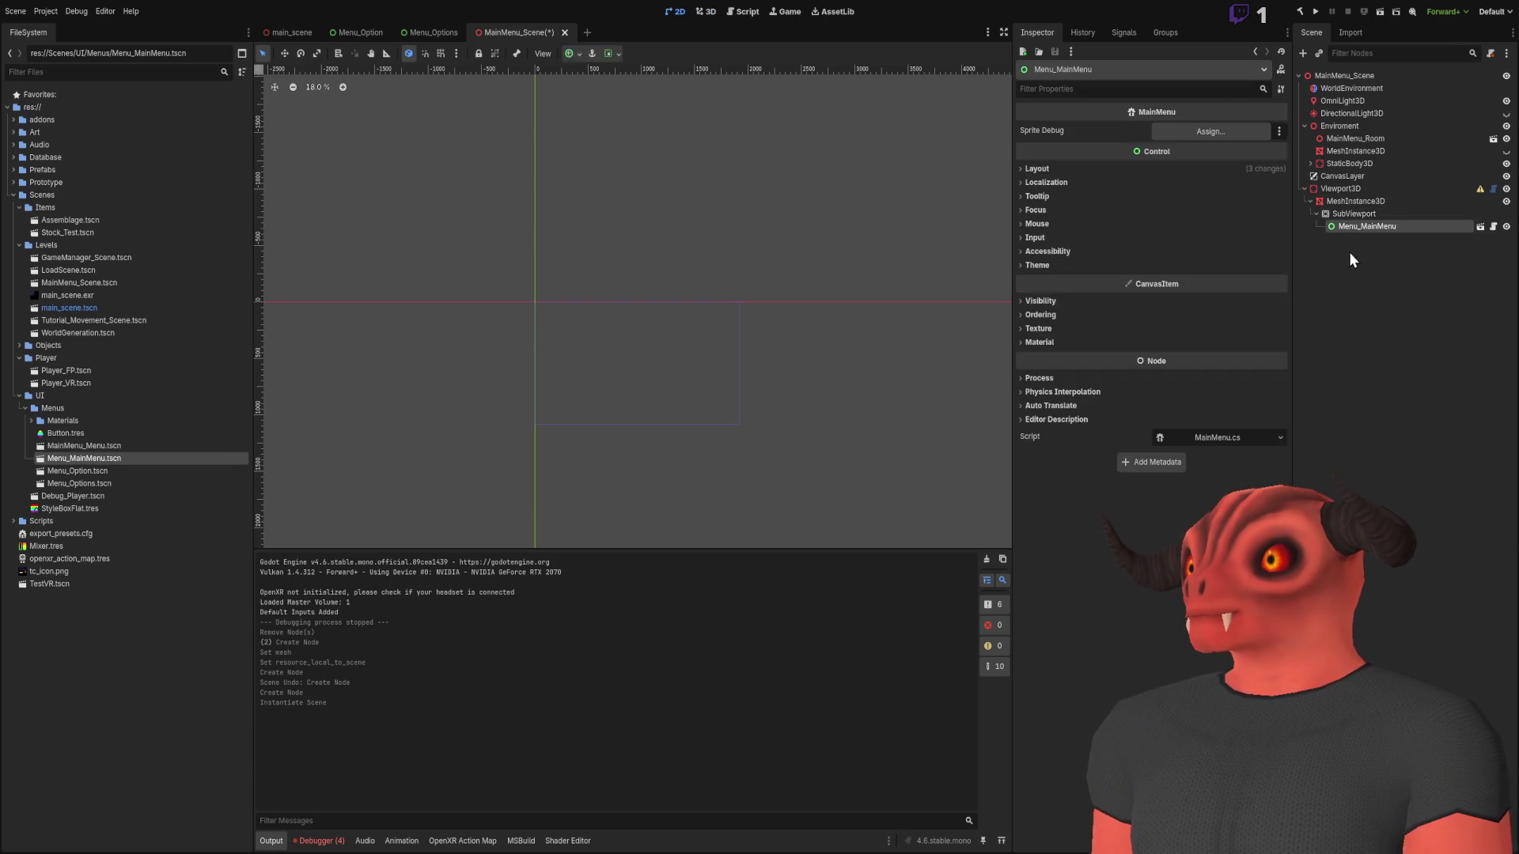
{"action": "left_click", "coordinate": [1358, 201]}
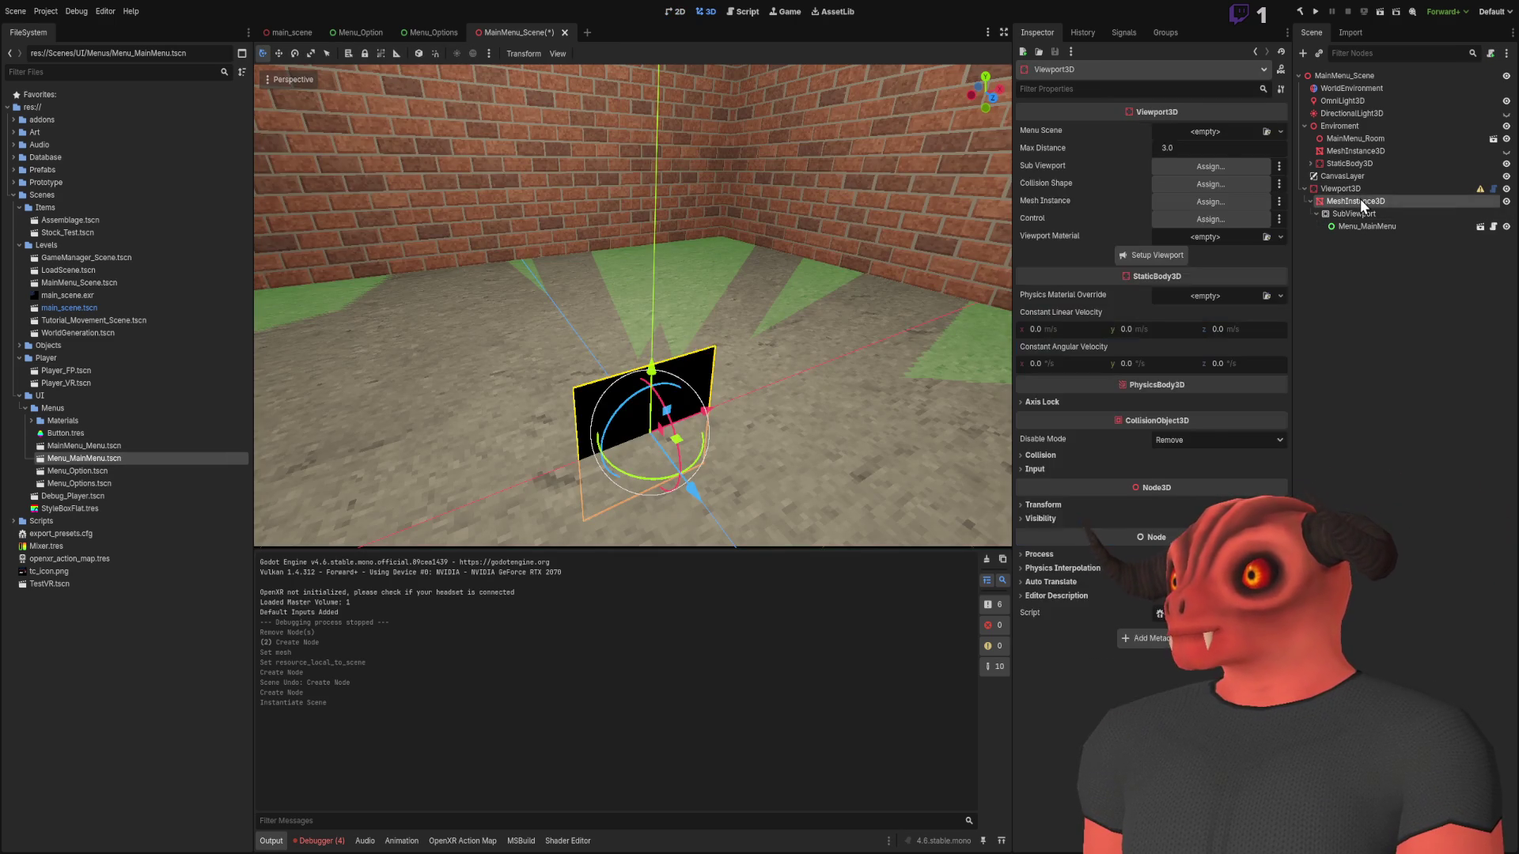
{"action": "left_click", "coordinate": [1361, 212]}
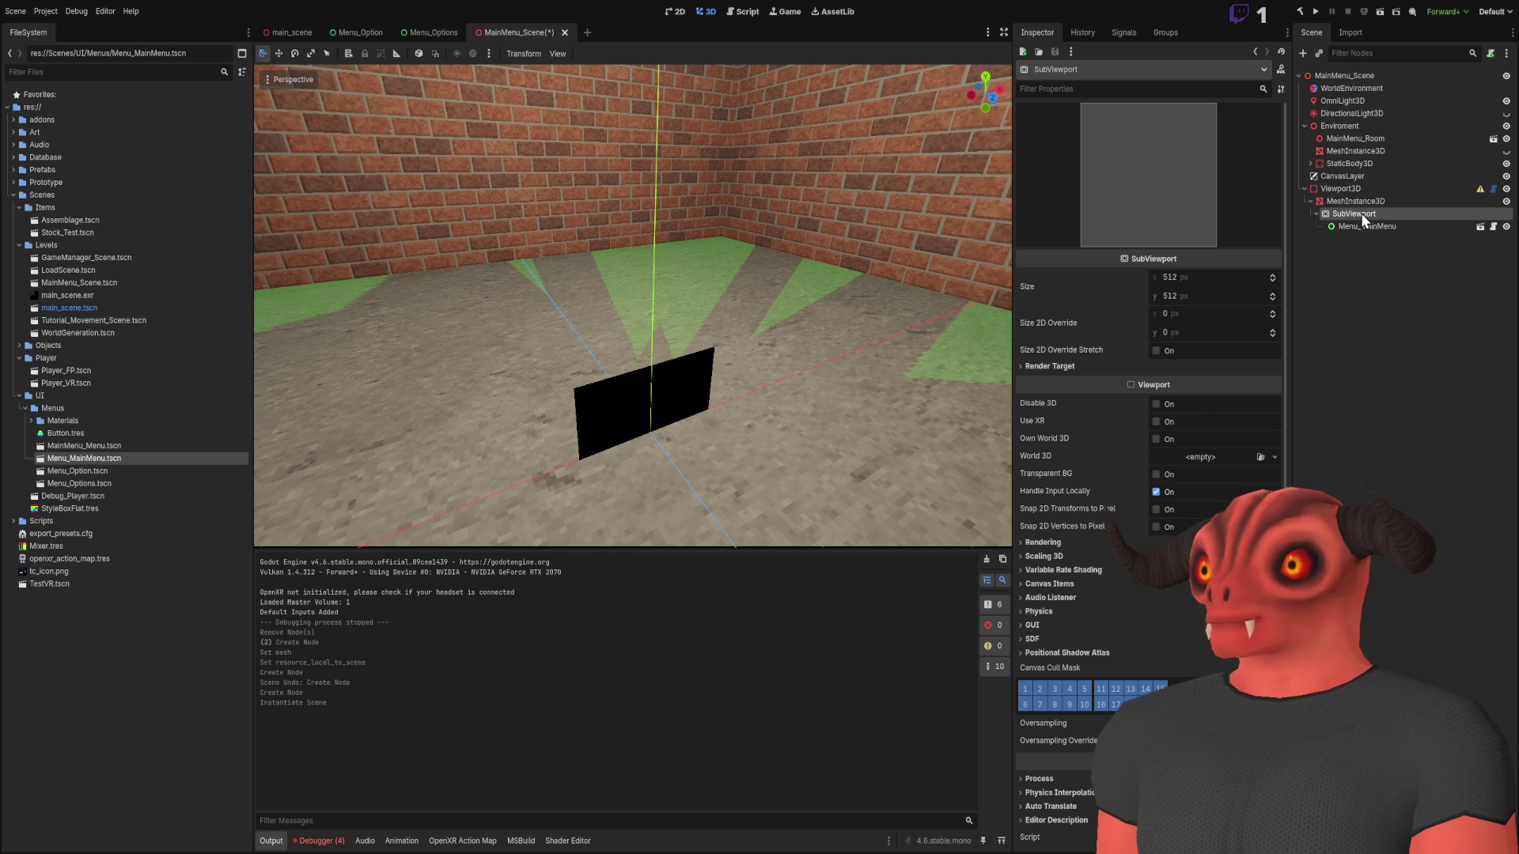
{"action": "left_click", "coordinate": [1383, 201]}
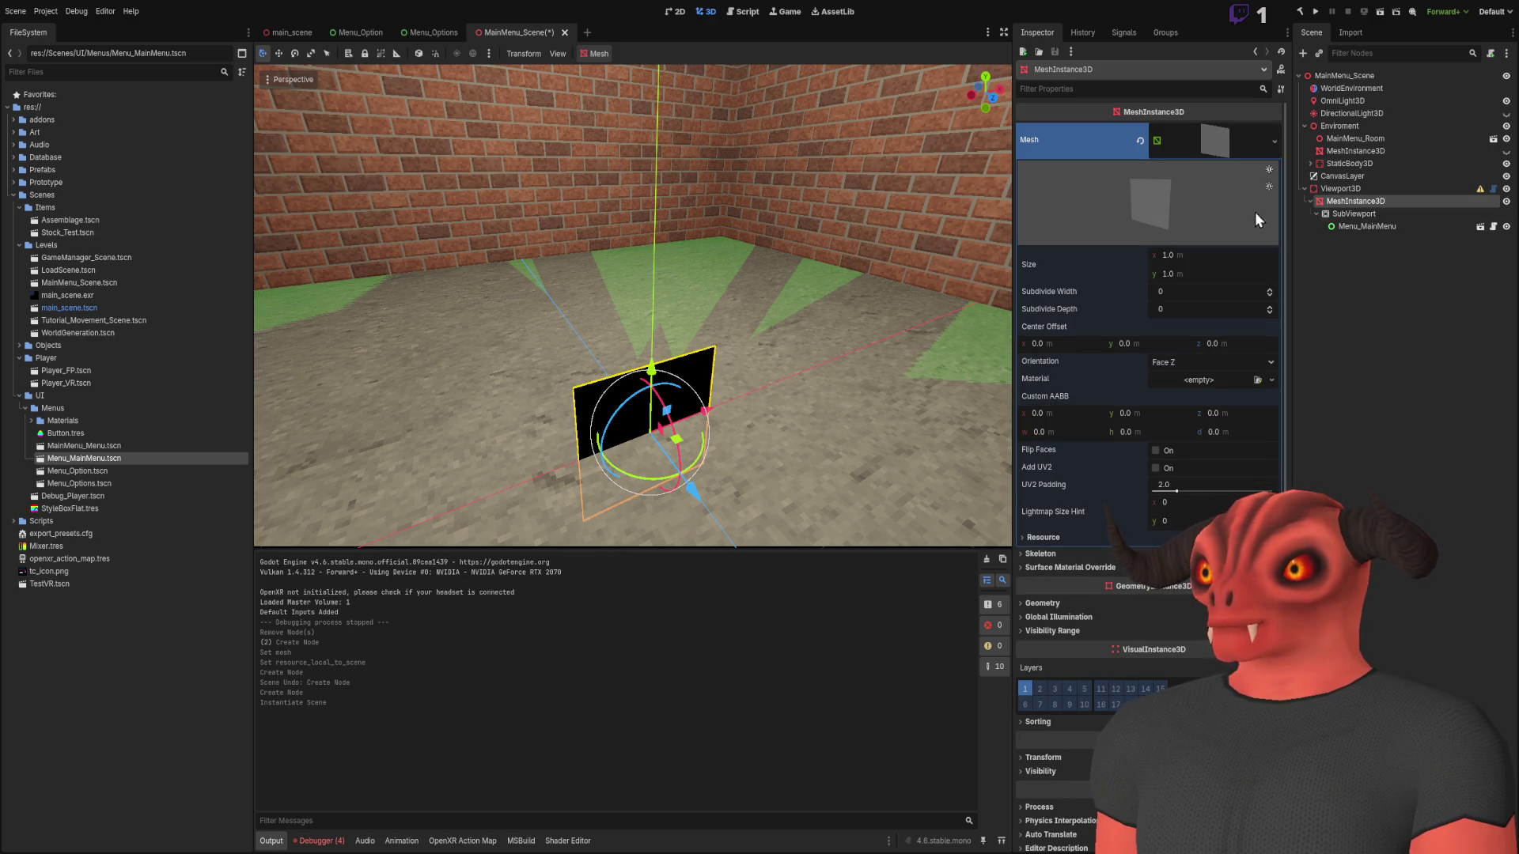
Give the quad a new StandardMaterial3D with Shading Mode set to Unshaded
{"action": "left_click", "coordinate": [1272, 379]}
{"action": "left_click", "coordinate": [1247, 416]}
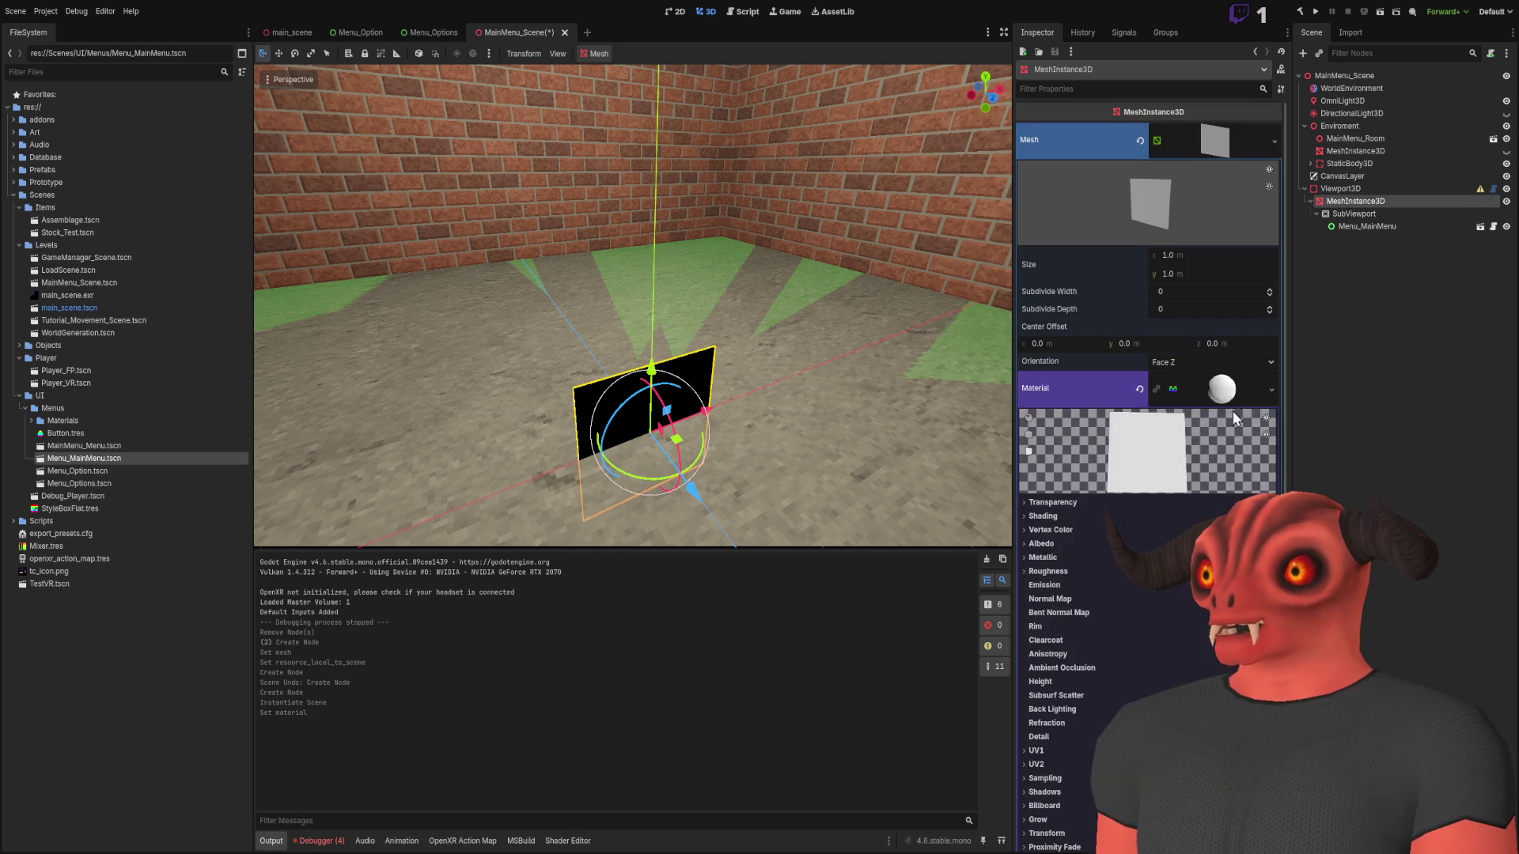
{"action": "scroll", "coordinate": [1171, 401], "scroll_direction": "down", "scroll_amount": 3}
{"action": "left_click", "coordinate": [1046, 227]}
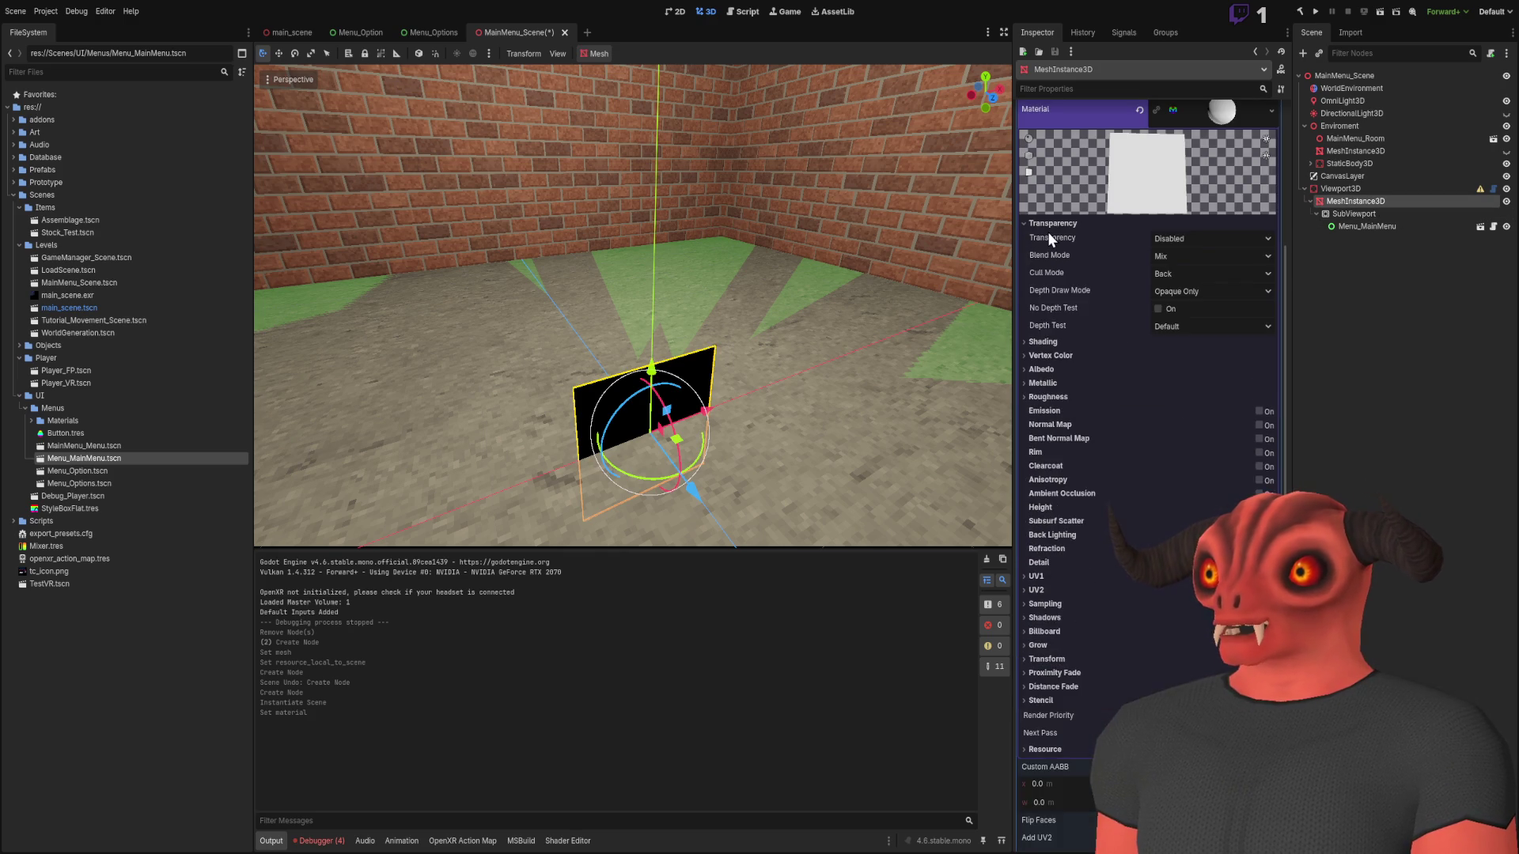
{"action": "left_click", "coordinate": [1085, 224]}
{"action": "left_click", "coordinate": [1108, 236]}
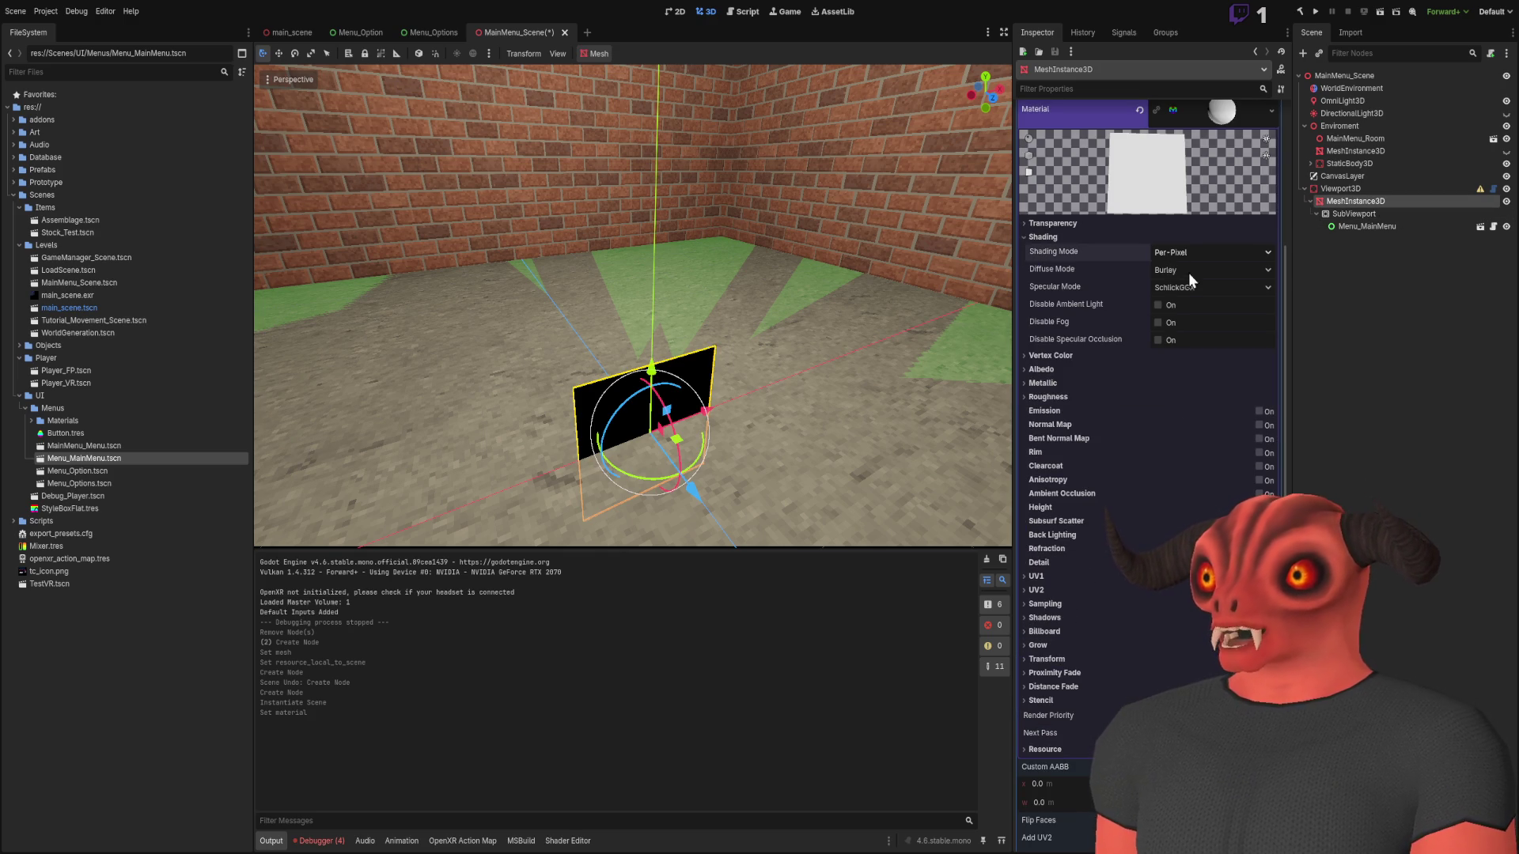
{"action": "left_click", "coordinate": [1211, 252]}
{"action": "left_click", "coordinate": [1187, 270]}
Set the material's Albedo Texture to a new ViewportTexture whose path points at the SubViewport
{"action": "left_click", "coordinate": [1080, 265]}
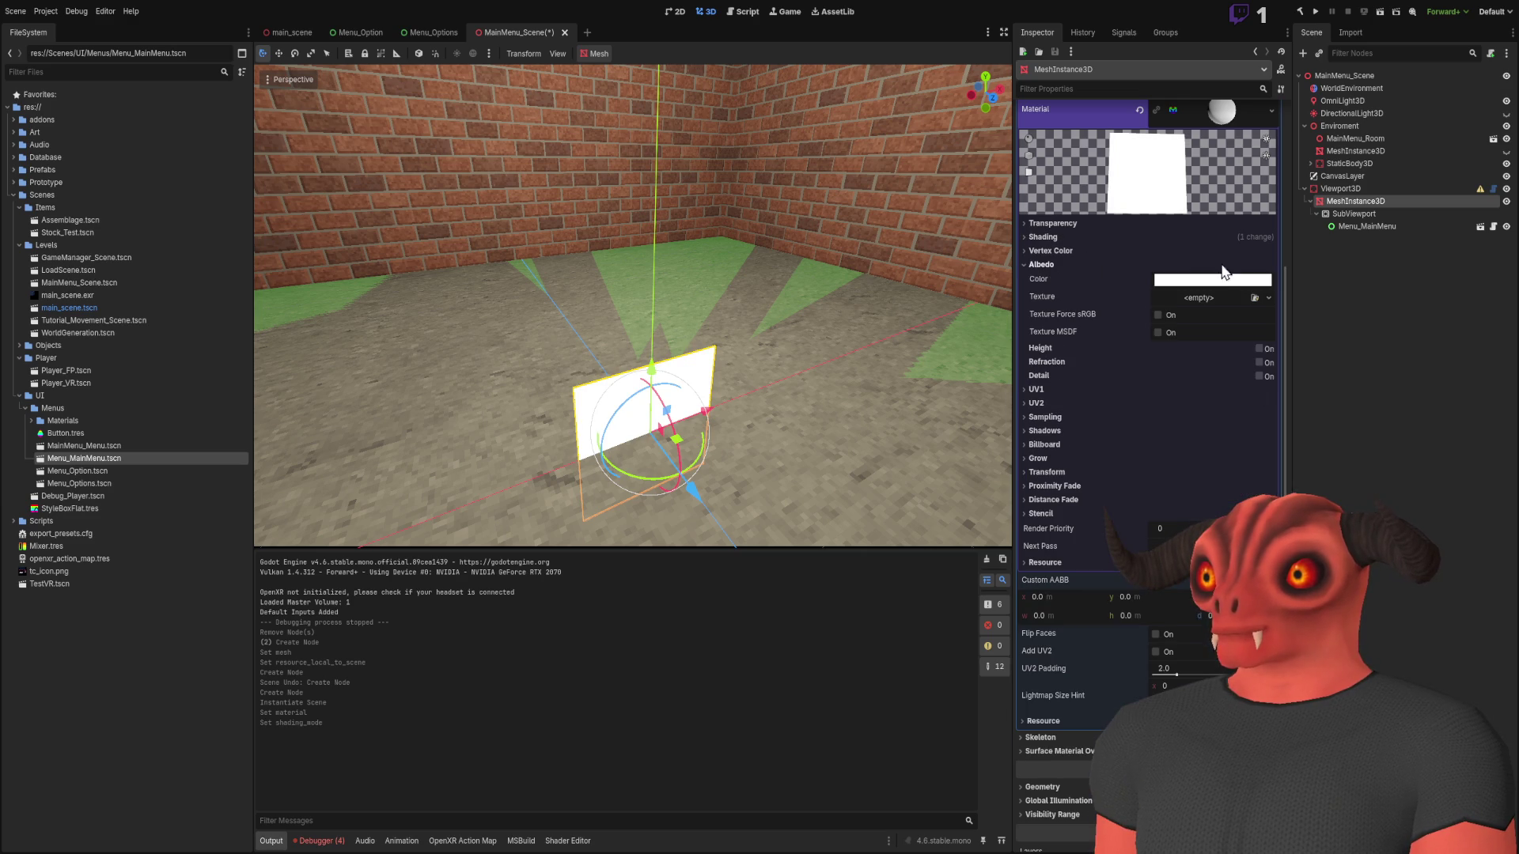
{"action": "left_click", "coordinate": [1269, 298]}
{"action": "left_click", "coordinate": [1256, 329]}
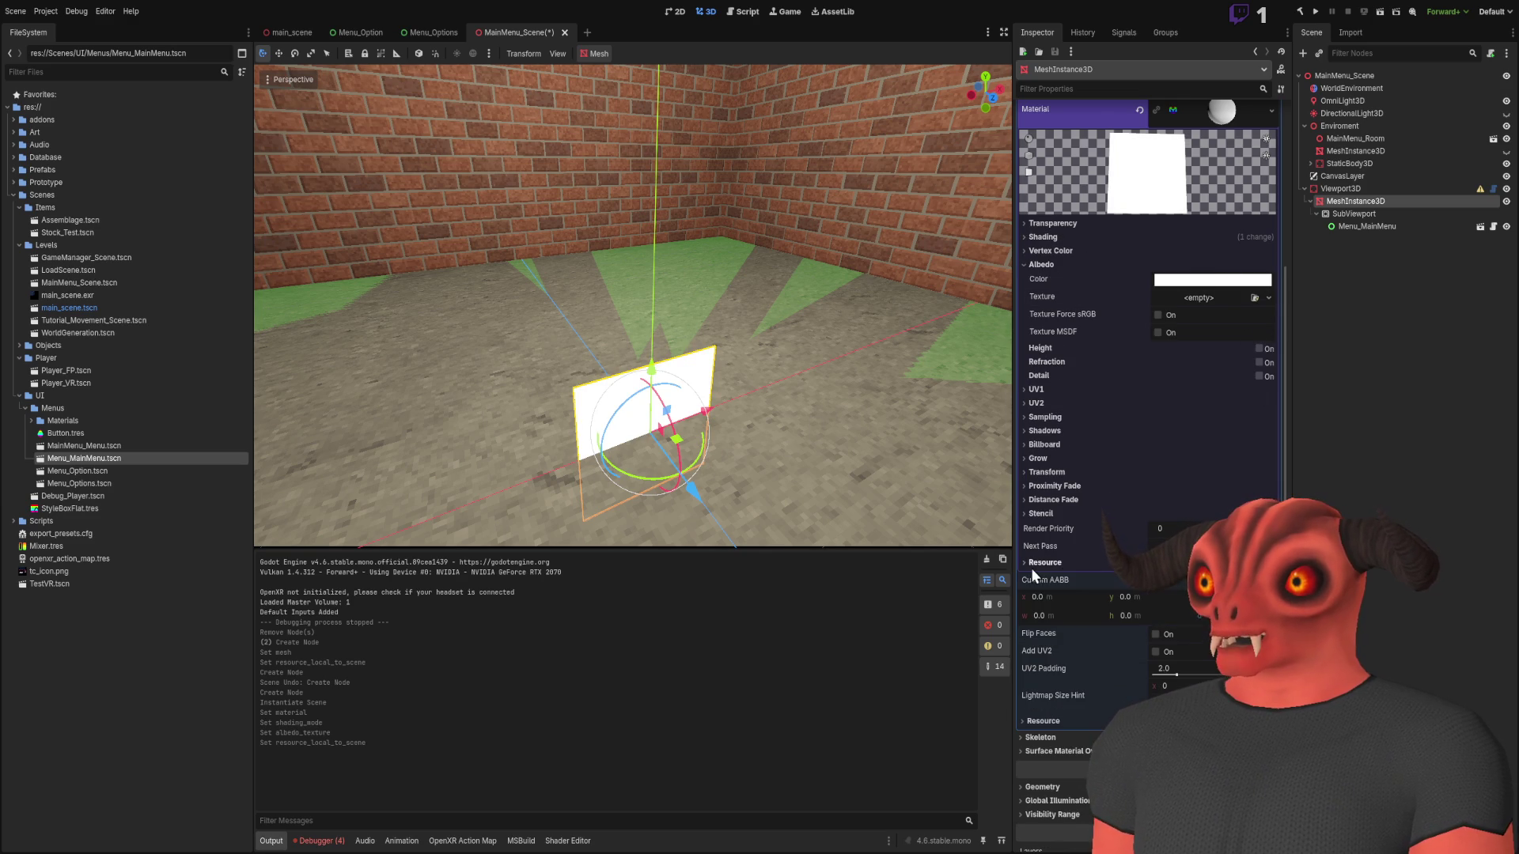
{"action": "left_click", "coordinate": [1261, 298]}
{"action": "left_click", "coordinate": [1244, 330]}
{"action": "left_click_drag", "start_coordinate": [1365, 210], "coordinate": [1203, 316]}
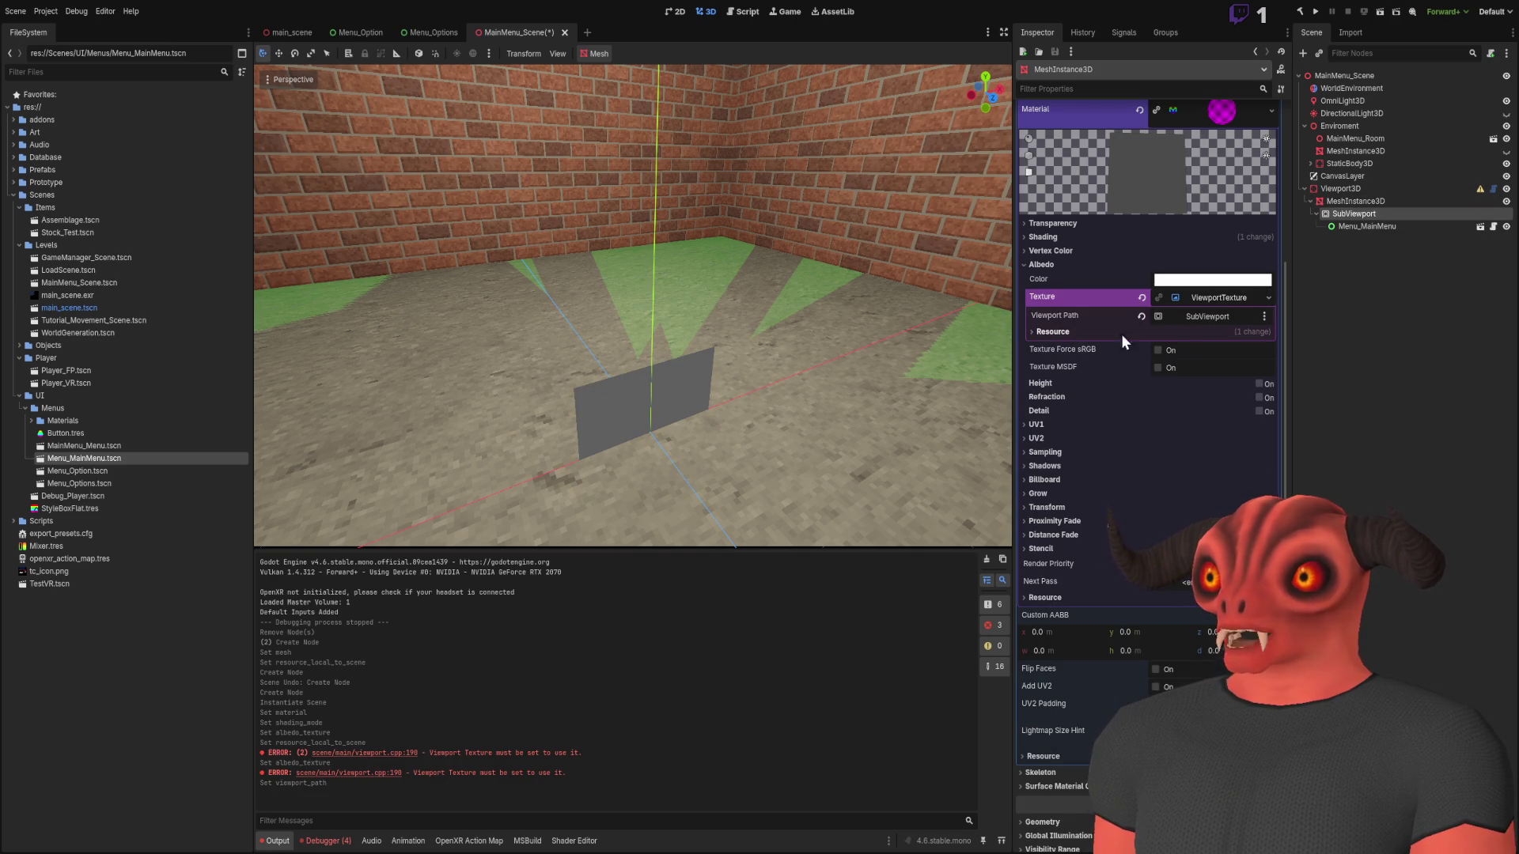
{"action": "scroll", "coordinate": [1080, 282], "scroll_direction": "up", "scroll_amount": 4}
{"action": "left_click", "coordinate": [1188, 147]}
{"action": "left_click", "coordinate": [1372, 203]}
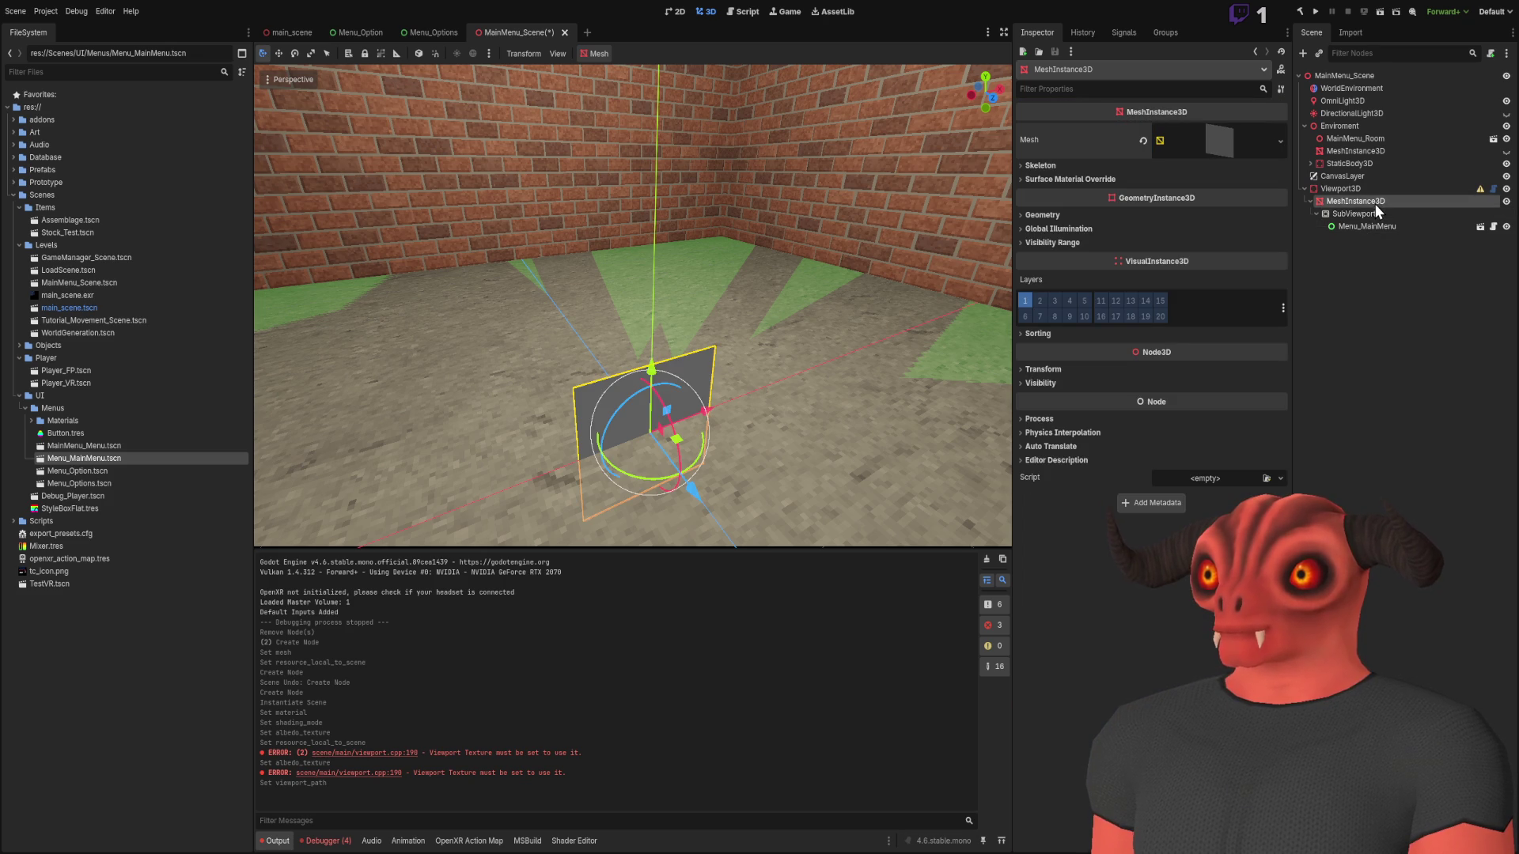
Set the SubViewport's Render Target Update Mode to Once
{"action": "left_click", "coordinate": [1367, 212]}
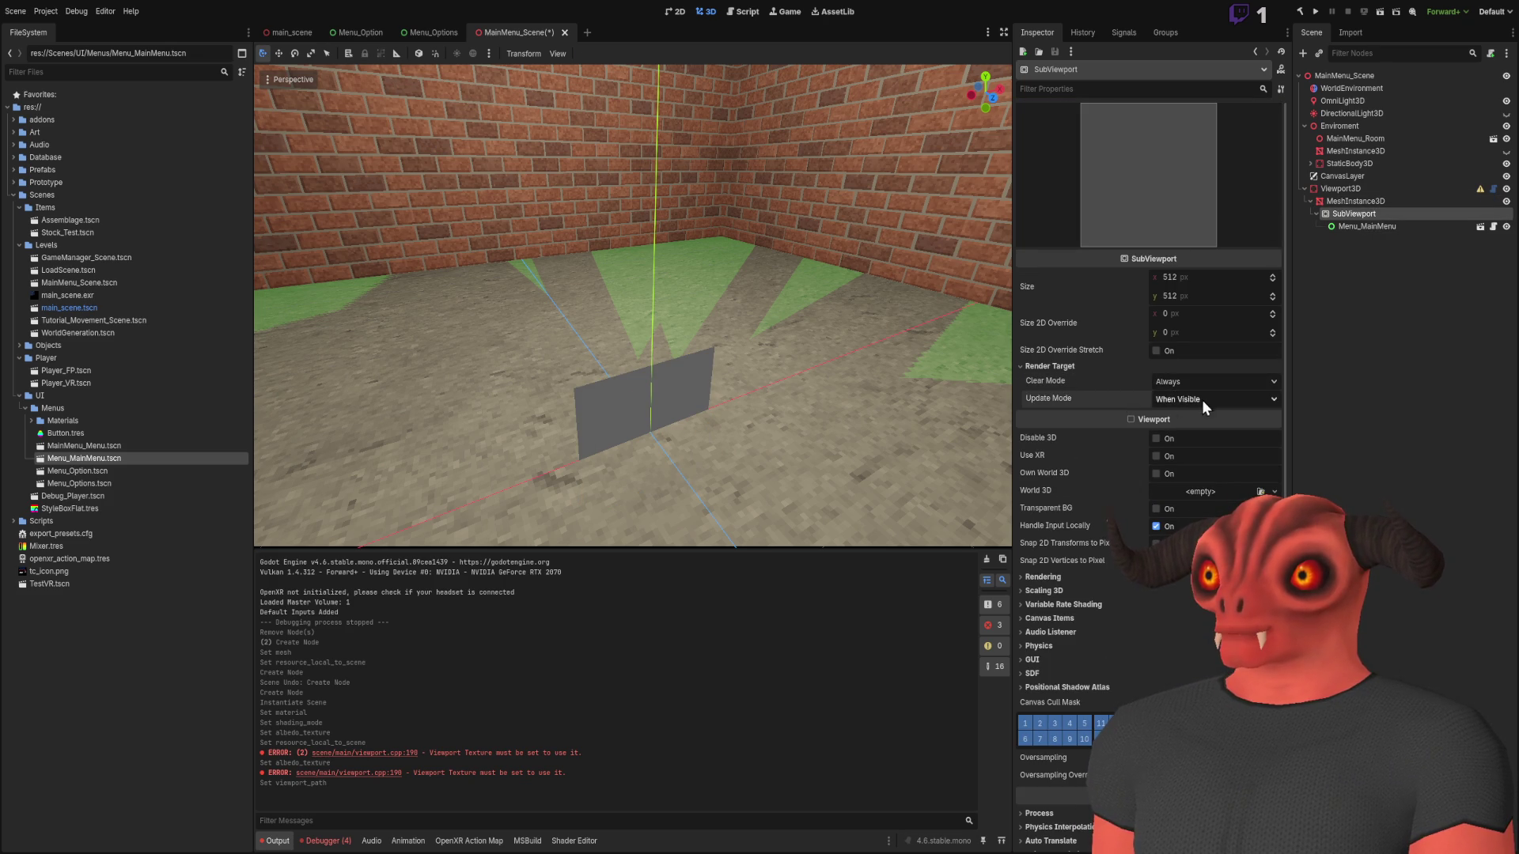
{"action": "left_click", "coordinate": [1186, 401]}
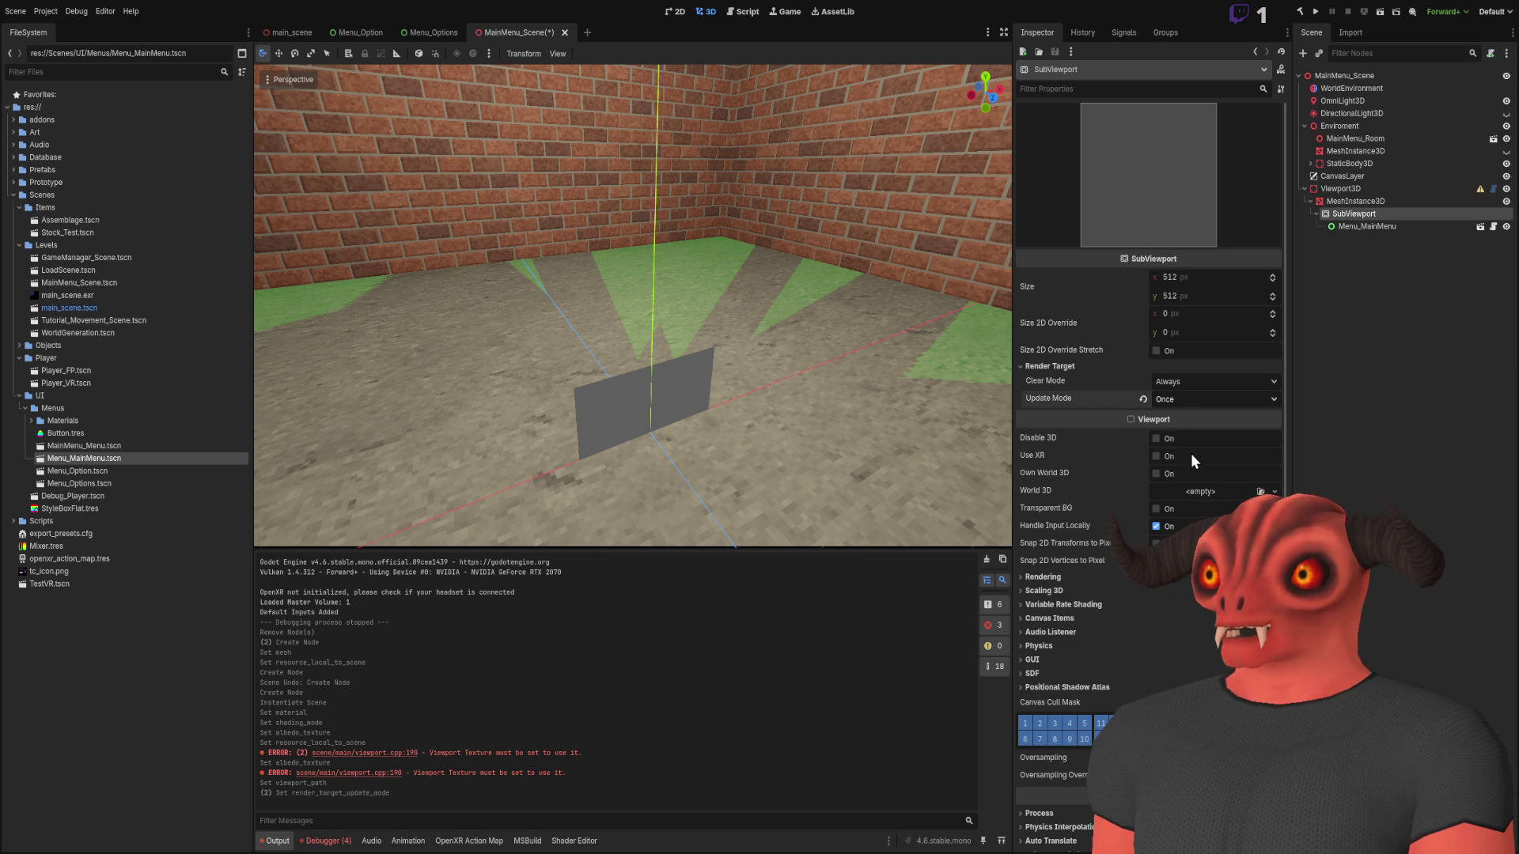
{"action": "left_click", "coordinate": [1184, 467]}
{"action": "left_click", "coordinate": [1184, 402]}
{"action": "left_click", "coordinate": [1184, 435]}
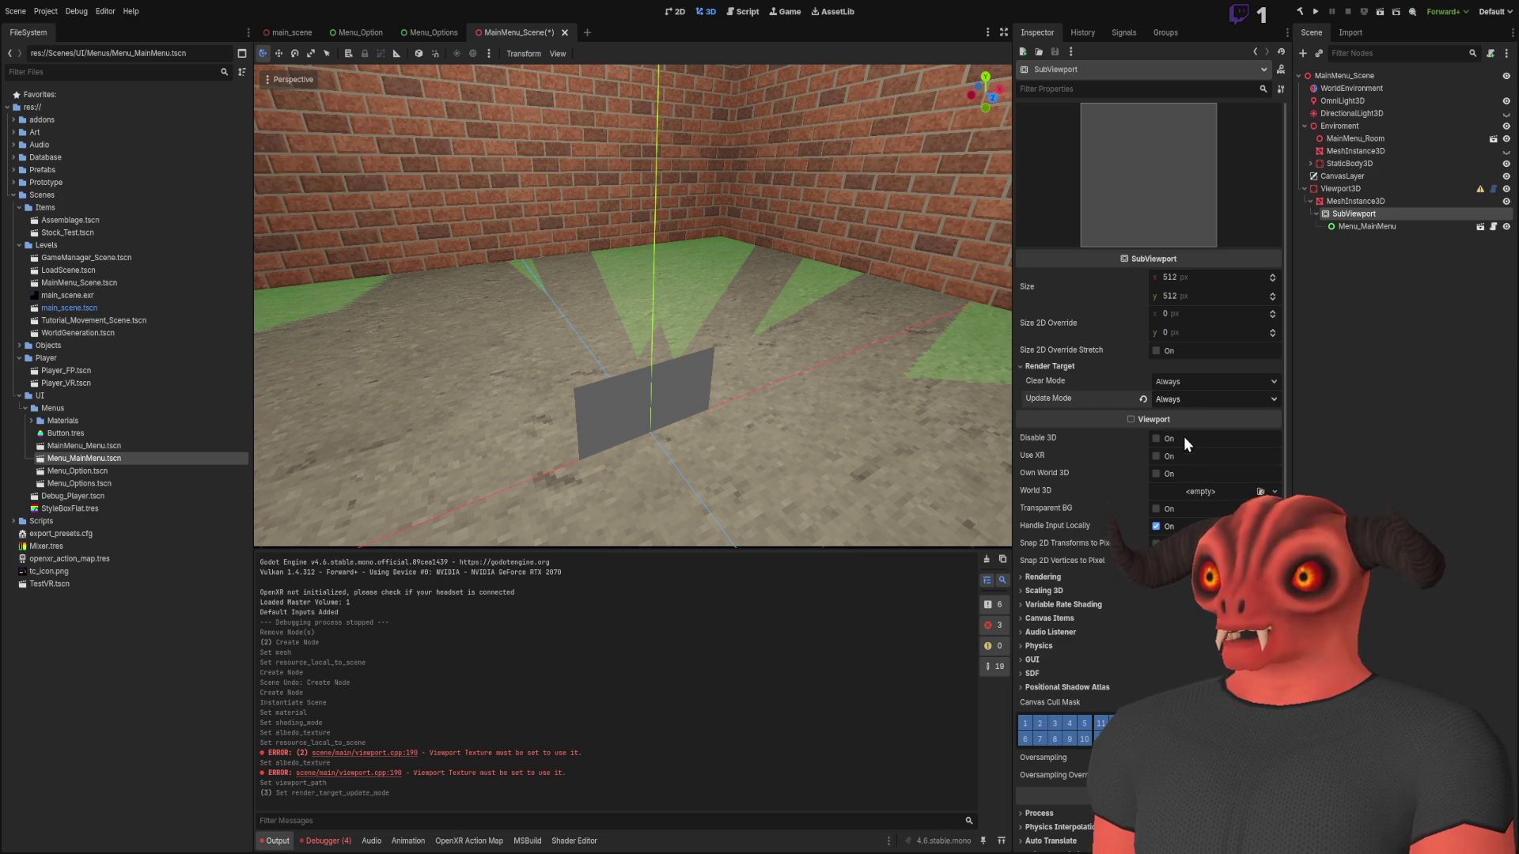
Select Viewport3D and run the current scene to test it
{"action": "left_click", "coordinate": [1369, 201]}
{"action": "left_click", "coordinate": [1370, 216]}
{"action": "left_click", "coordinate": [1369, 203]}
{"action": "left_click", "coordinate": [1369, 190]}
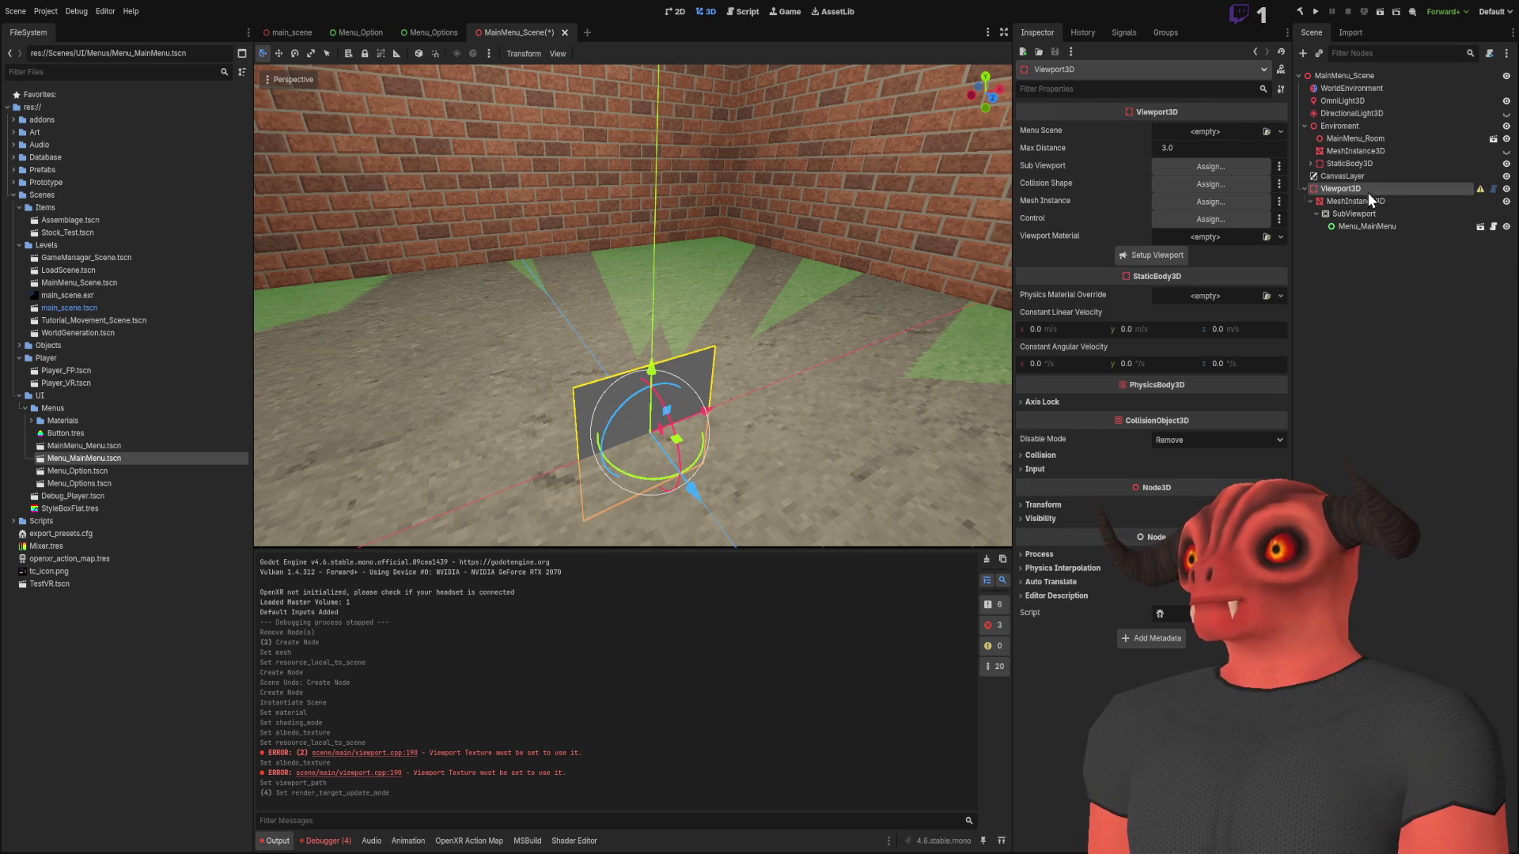
{"action": "left_click", "coordinate": [1381, 11]}
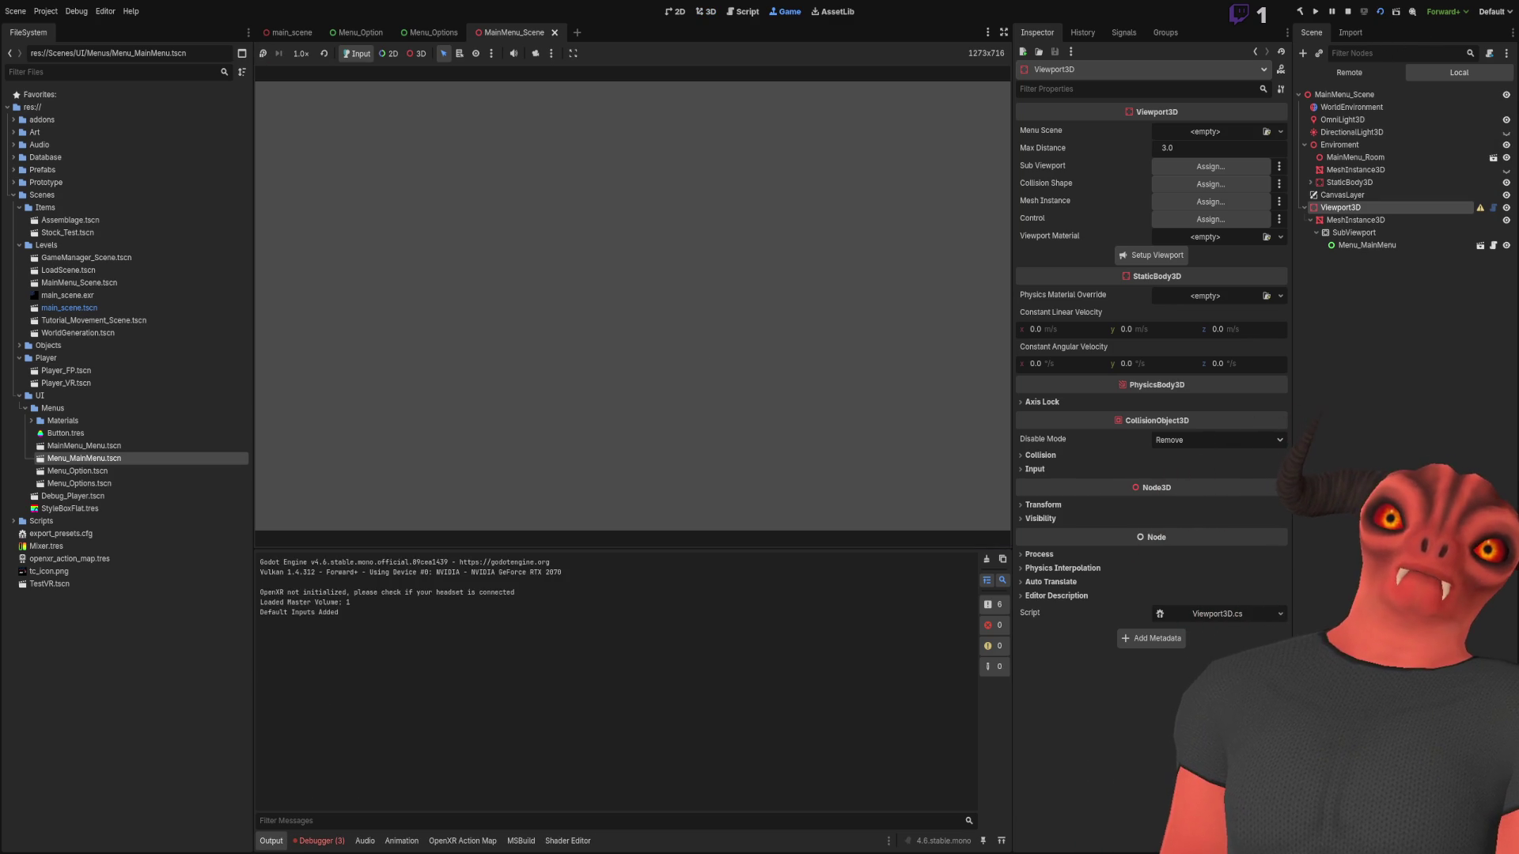
Stop the game, frame the grey quad with F, and toggle the SubViewport's Disable 3D
{"action": "key", "text": "F8"}
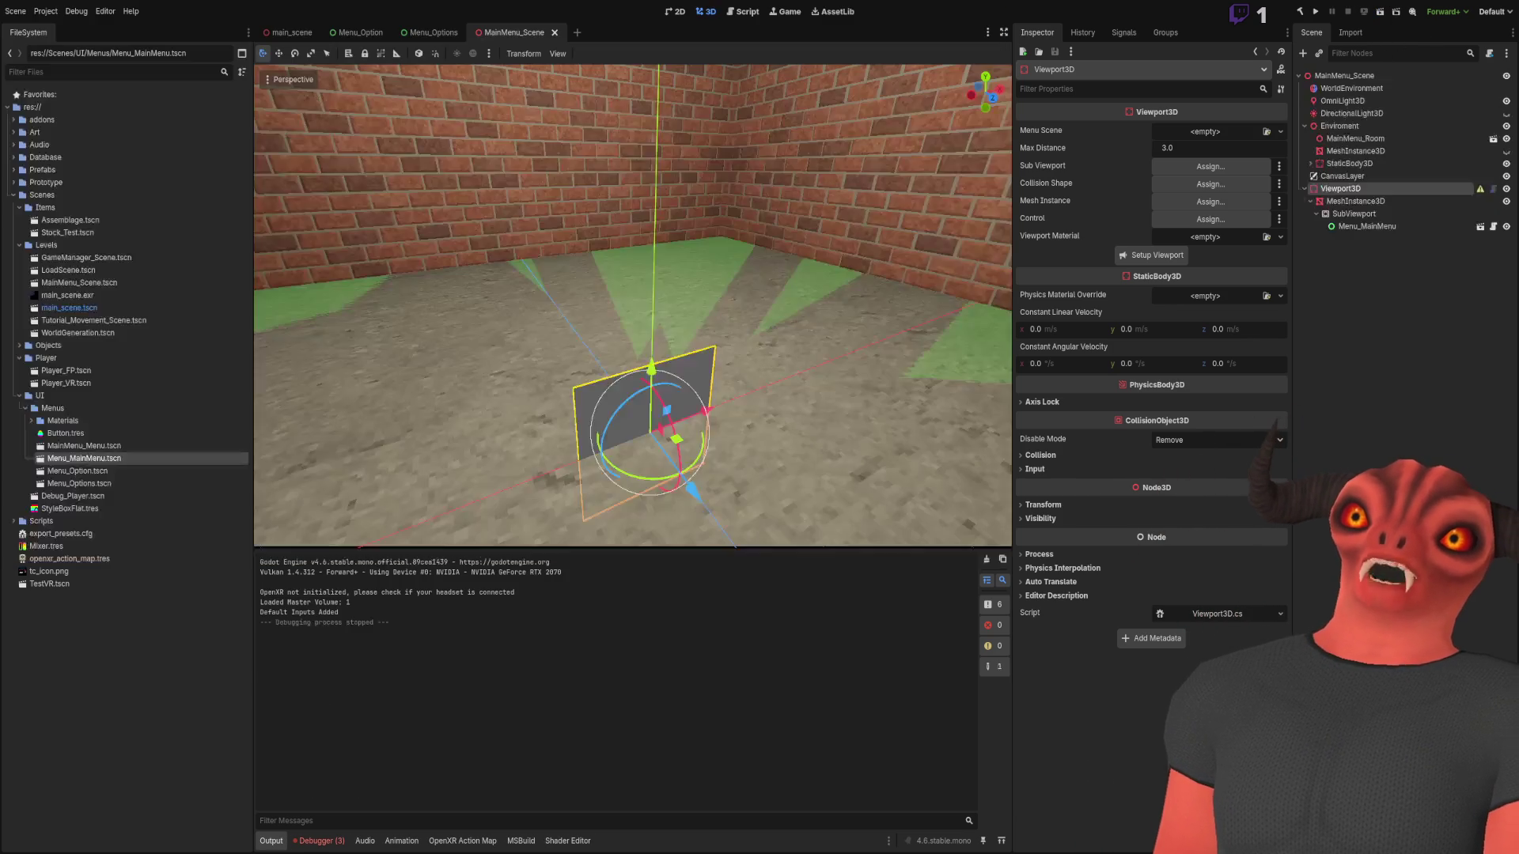
{"action": "left_click", "coordinate": [1359, 225]}
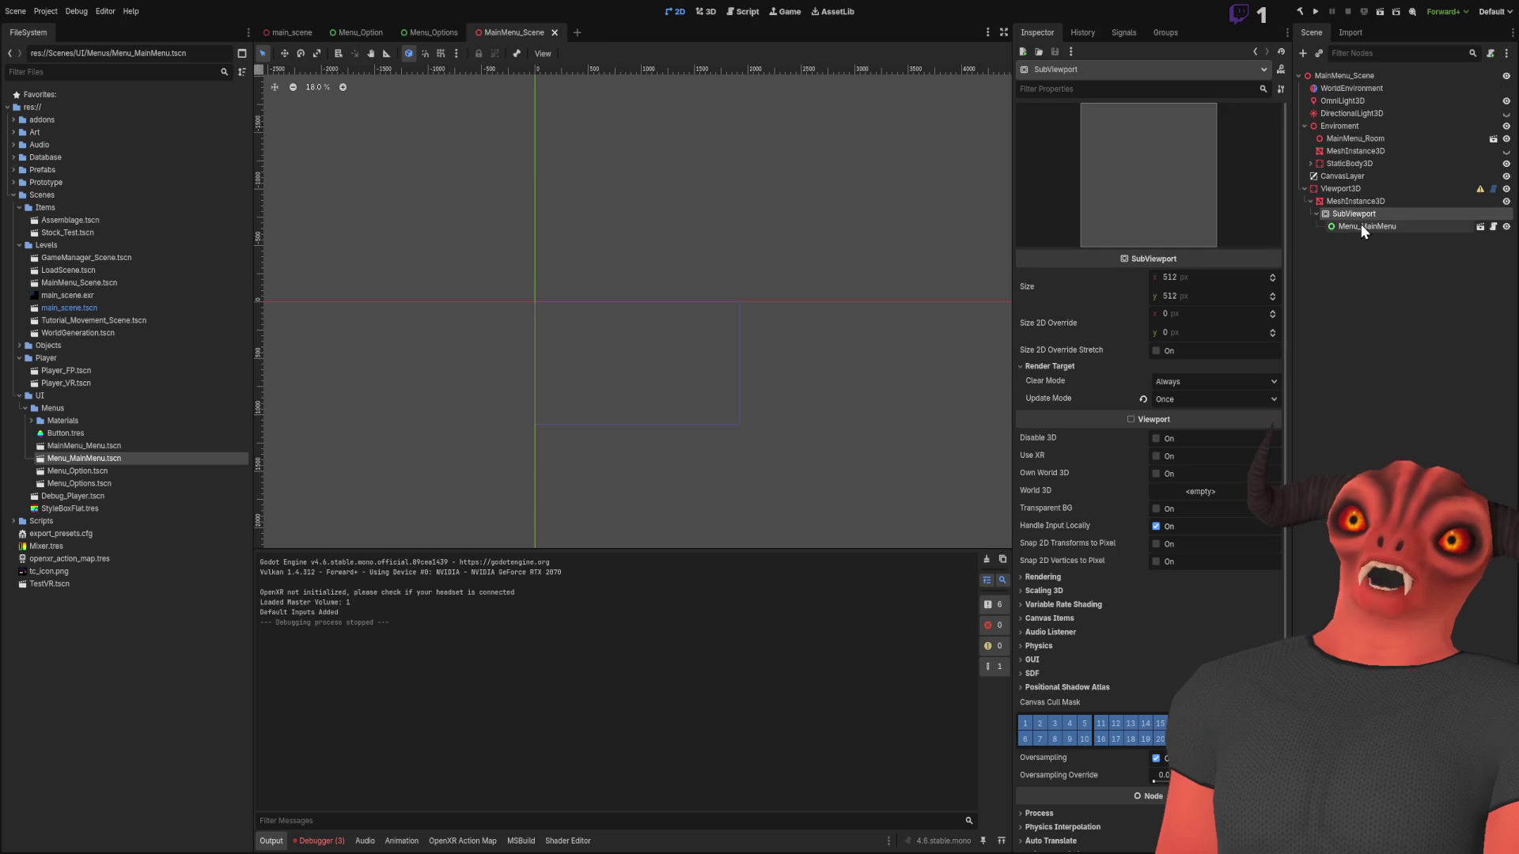
{"action": "left_click", "coordinate": [1361, 201]}
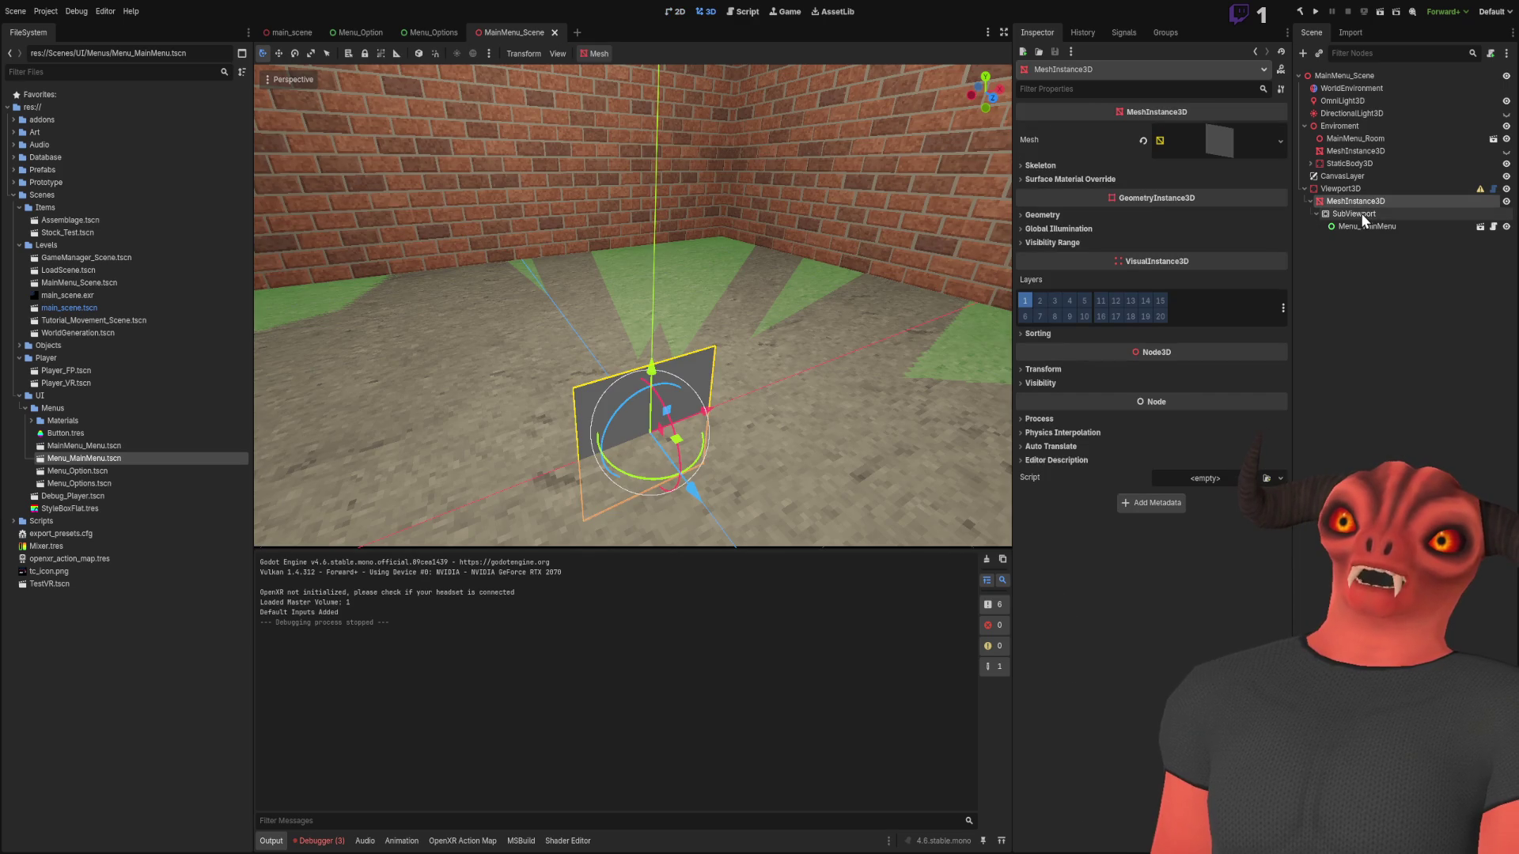
{"action": "left_click", "coordinate": [1361, 214]}
{"action": "key", "text": "f"}
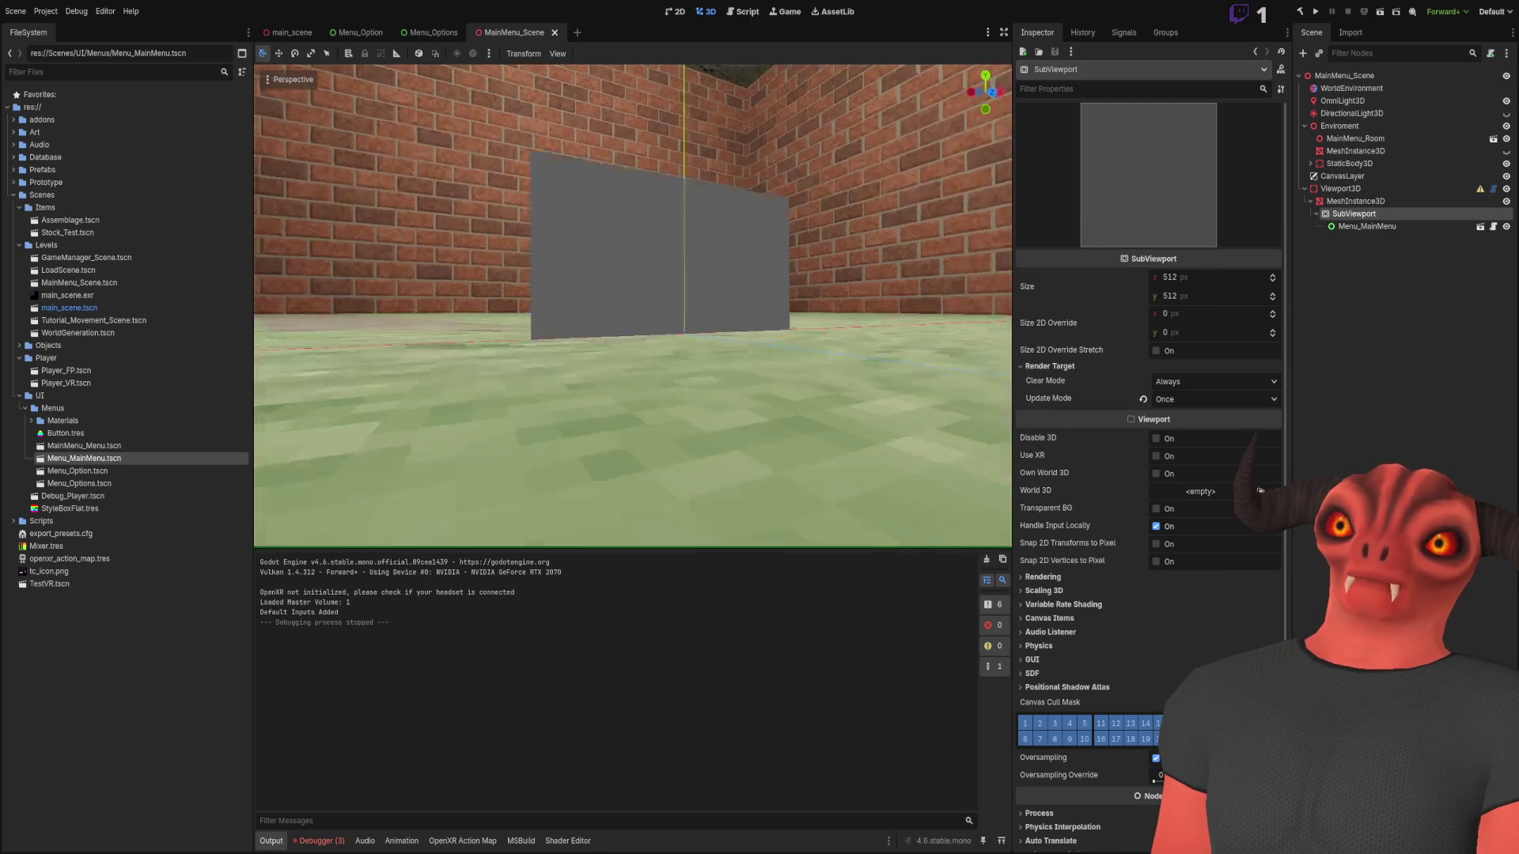
{"action": "scroll", "coordinate": [633, 309], "scroll_direction": "down", "scroll_amount": 3}
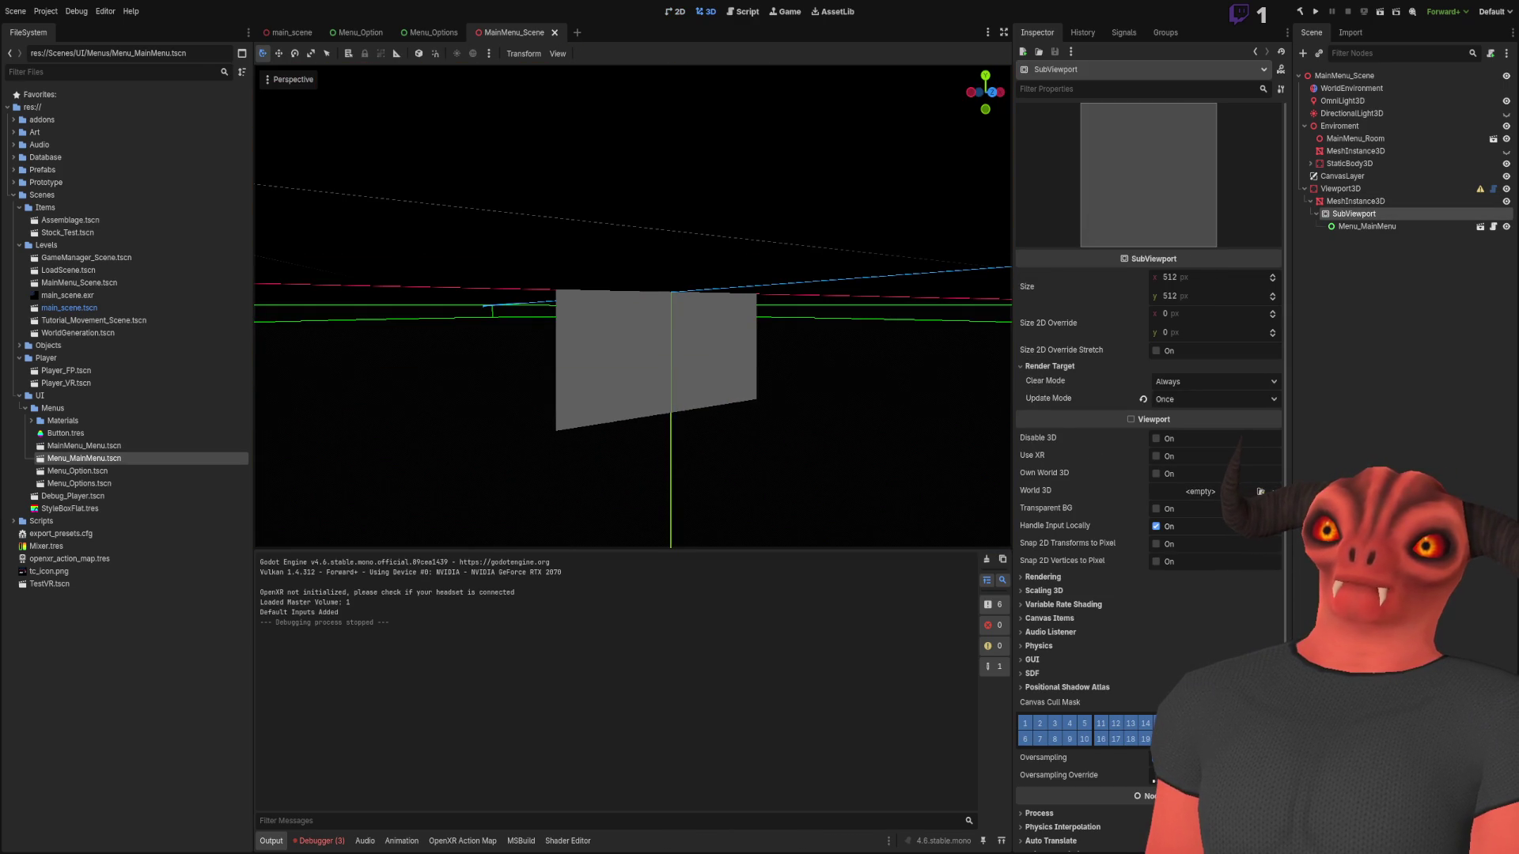
{"action": "left_click", "coordinate": [1156, 439]}
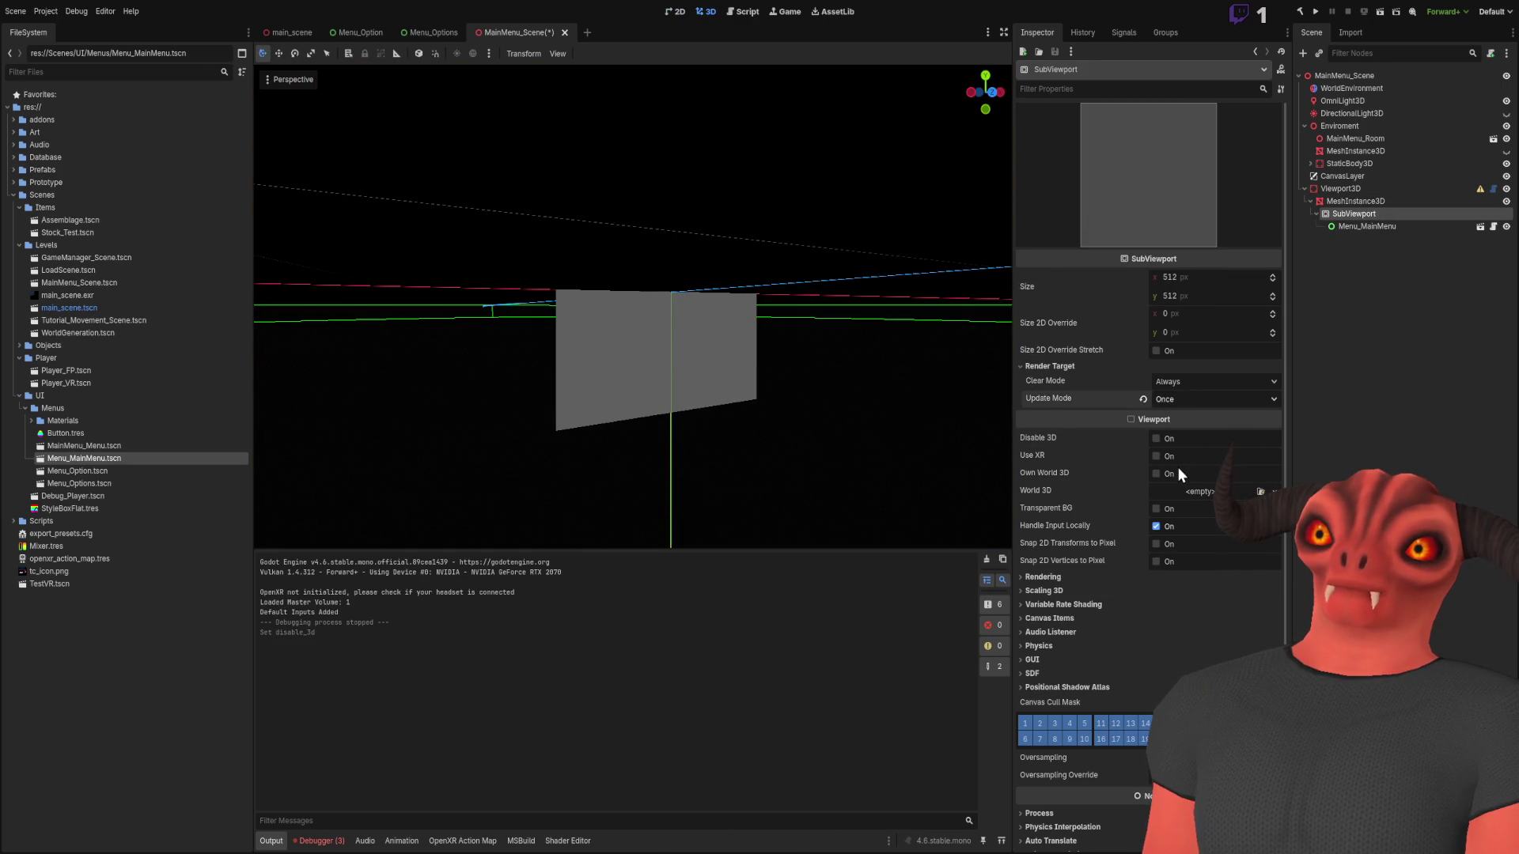
Assign the SubViewport node to Viewport3D's Sub Viewport property
{"action": "left_click", "coordinate": [1371, 226]}
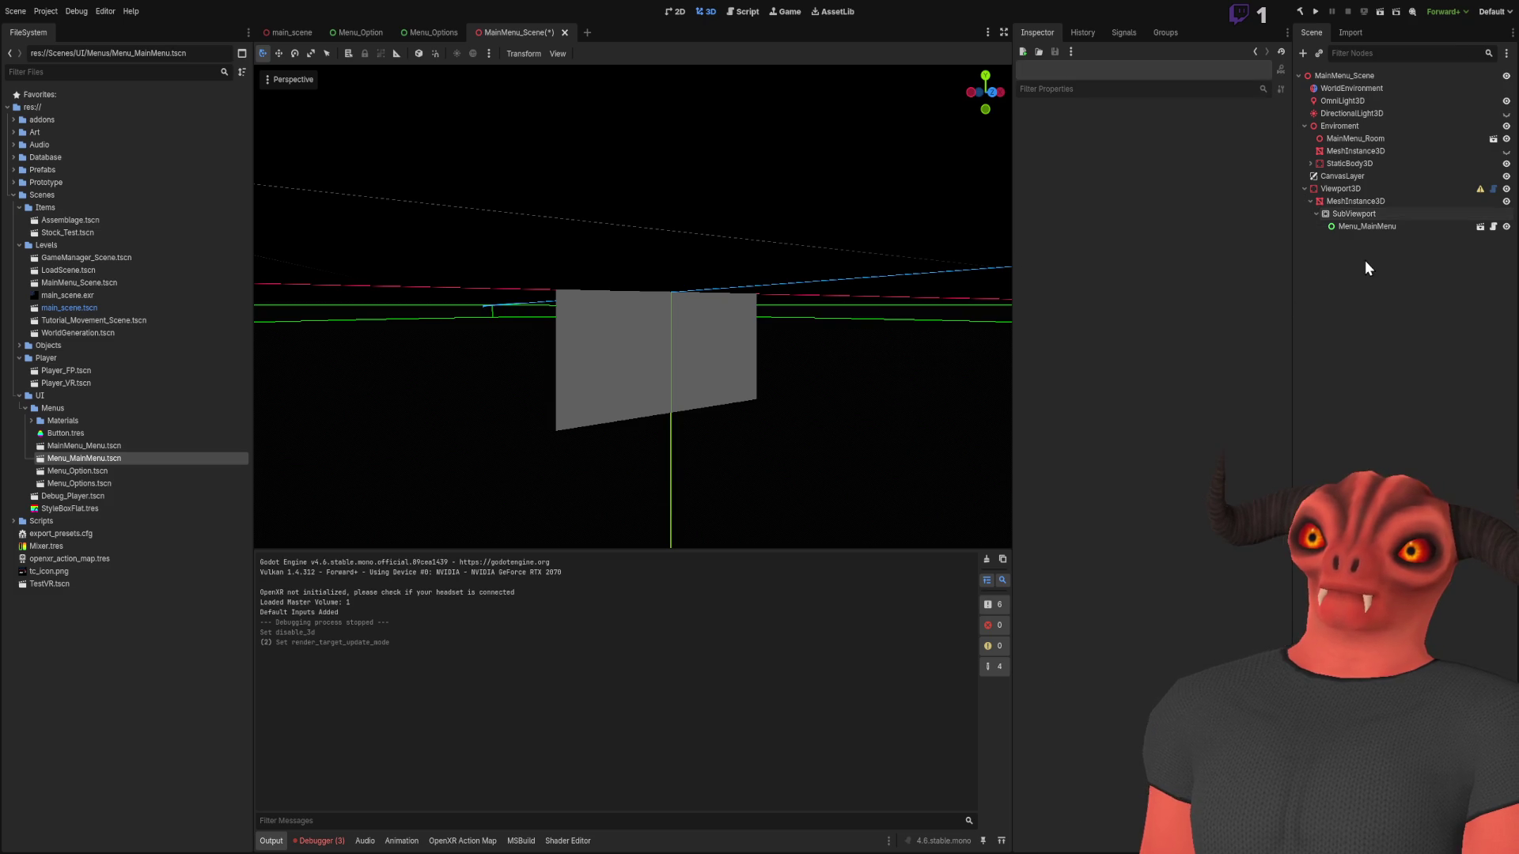
{"action": "left_click", "coordinate": [1370, 215]}
{"action": "left_click", "coordinate": [1369, 190]}
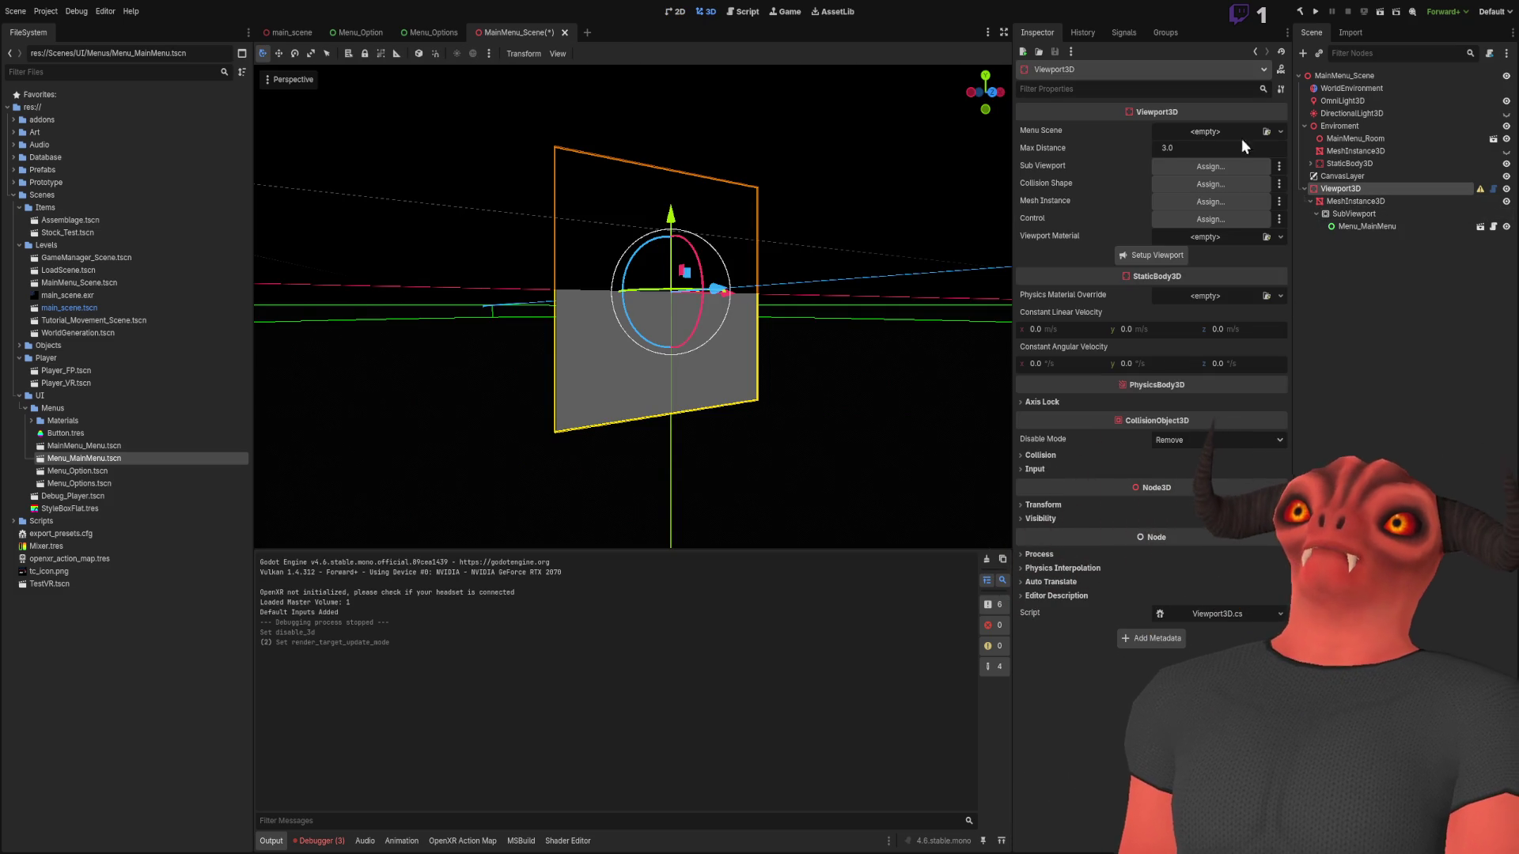
{"action": "left_click_drag", "start_coordinate": [1349, 213], "coordinate": [1201, 164]}
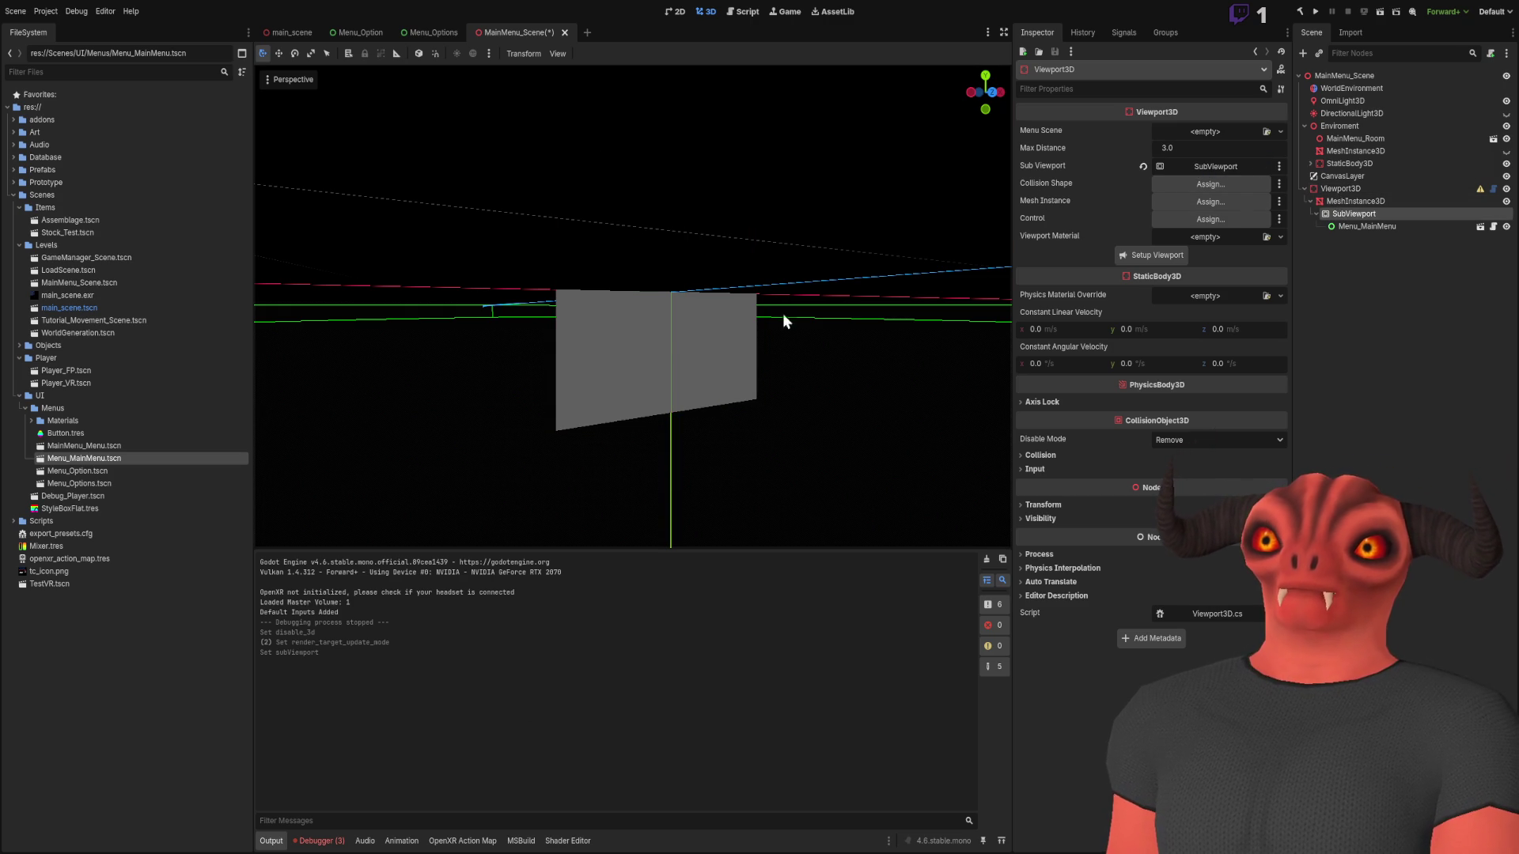
Review the quad's mesh and material shading settings in the Inspector
{"action": "left_click", "coordinate": [1389, 203]}
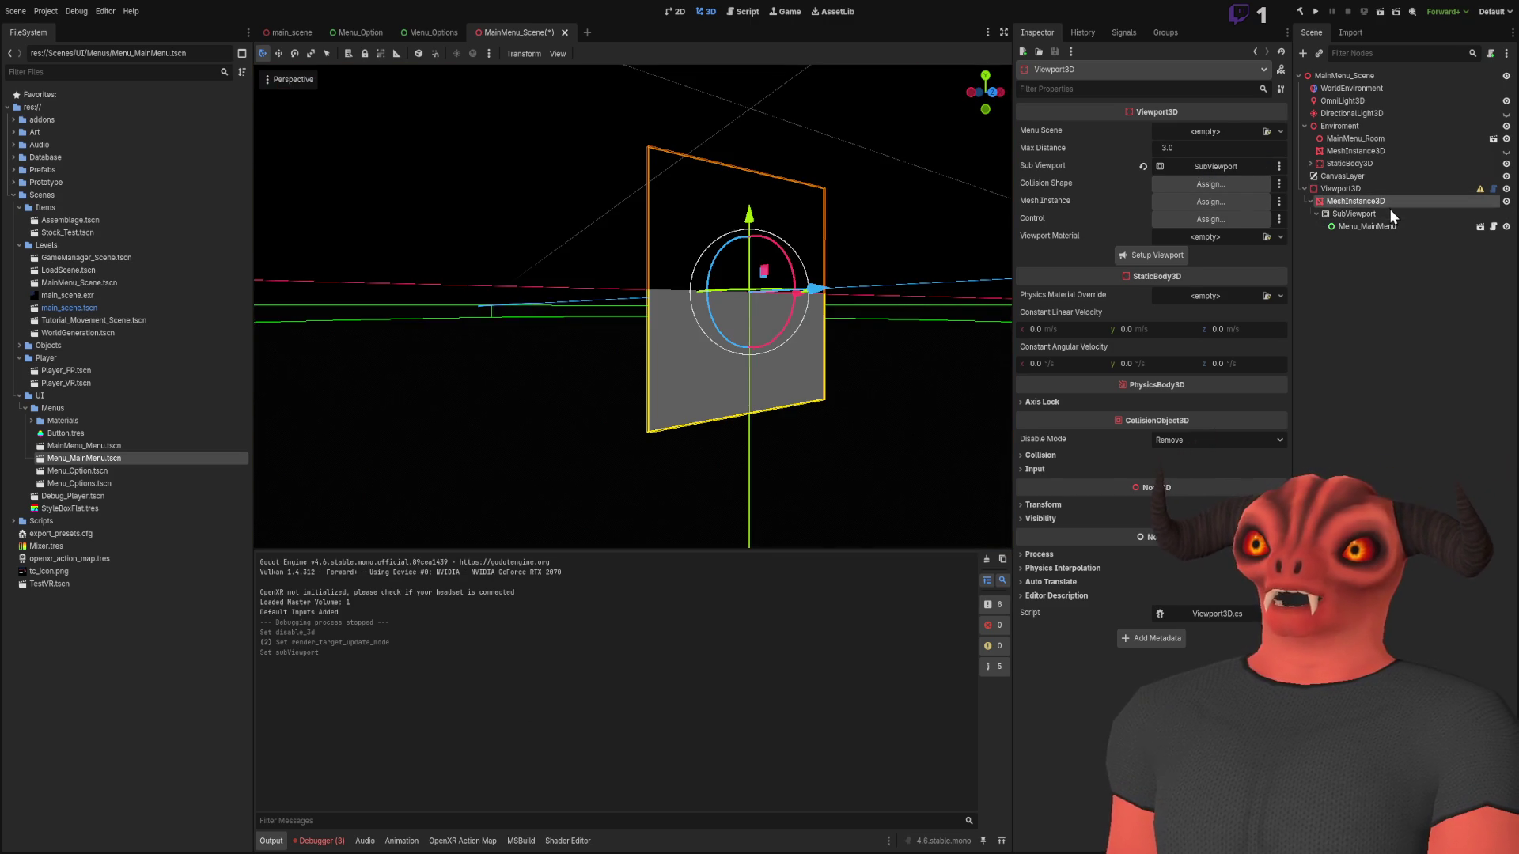
{"action": "left_click", "coordinate": [1213, 144]}
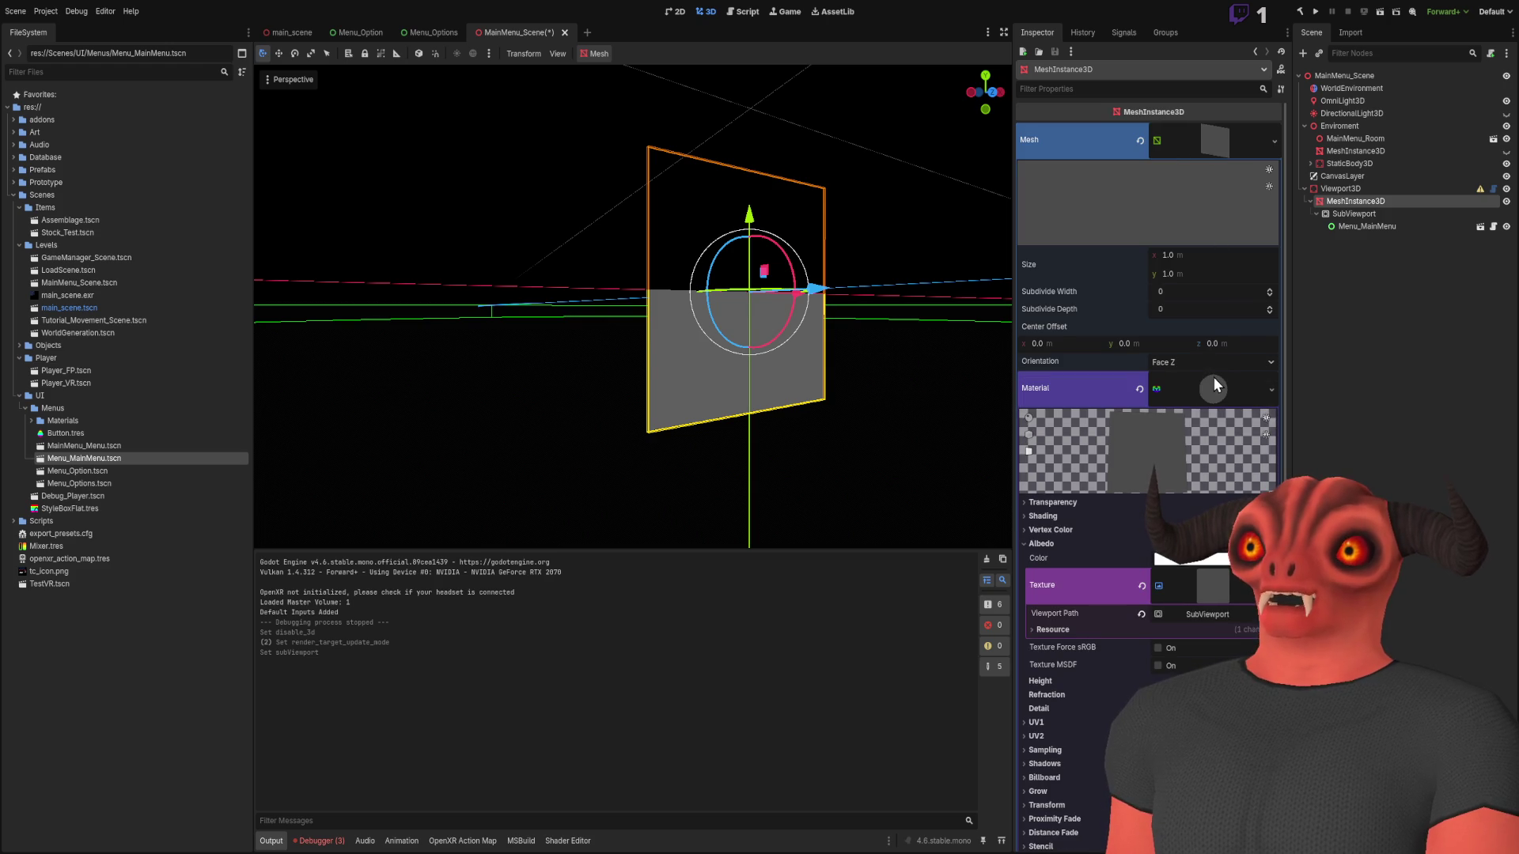
{"action": "scroll", "coordinate": [1215, 378], "scroll_direction": "down", "scroll_amount": 3}
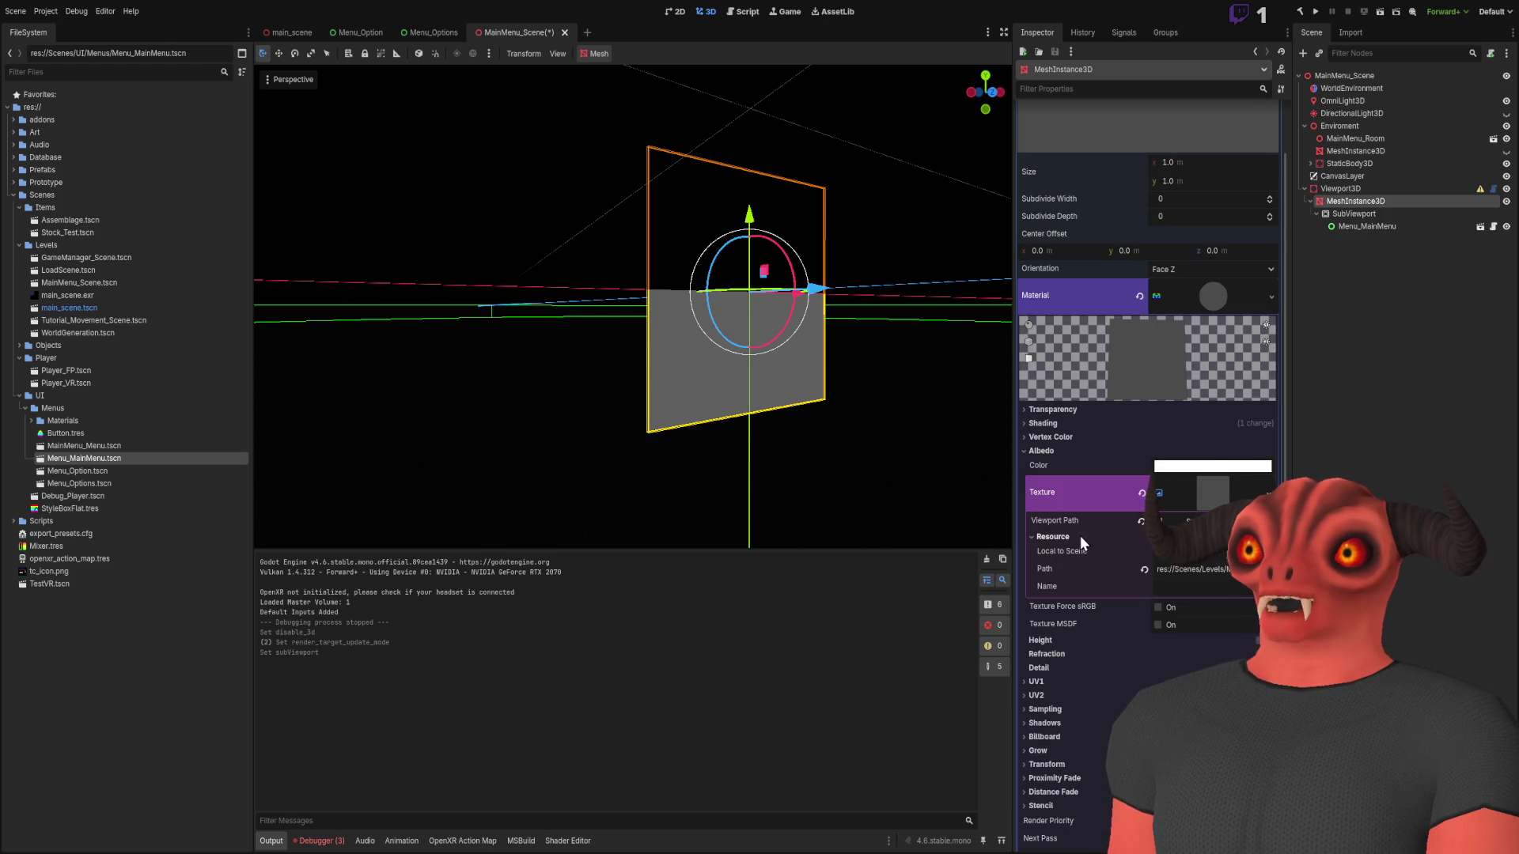
{"action": "left_click", "coordinate": [1096, 454]}
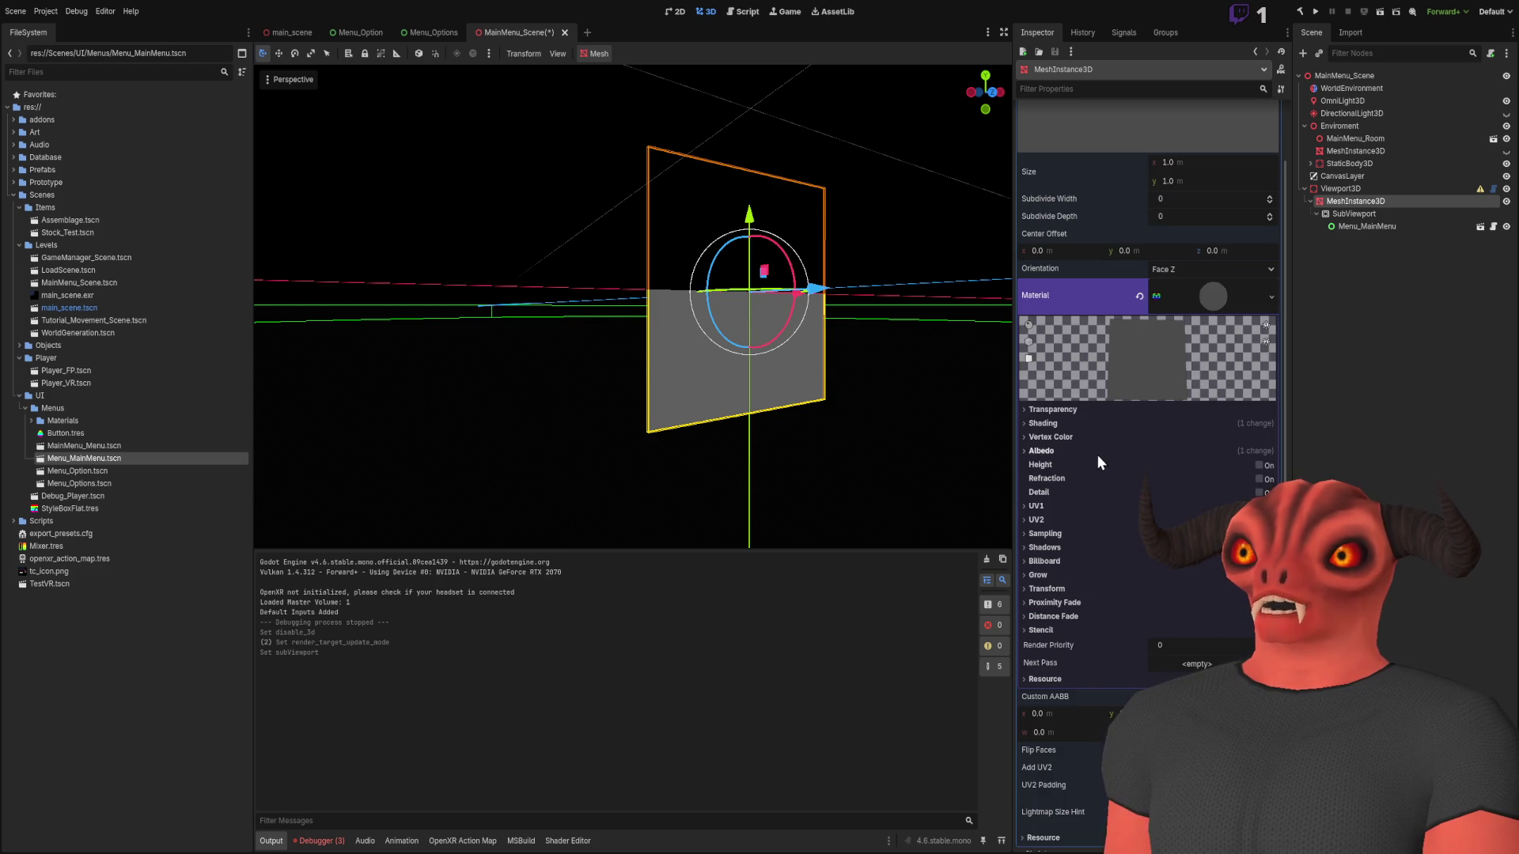
{"action": "left_click", "coordinate": [1076, 427]}
{"action": "left_click", "coordinate": [1078, 425]}
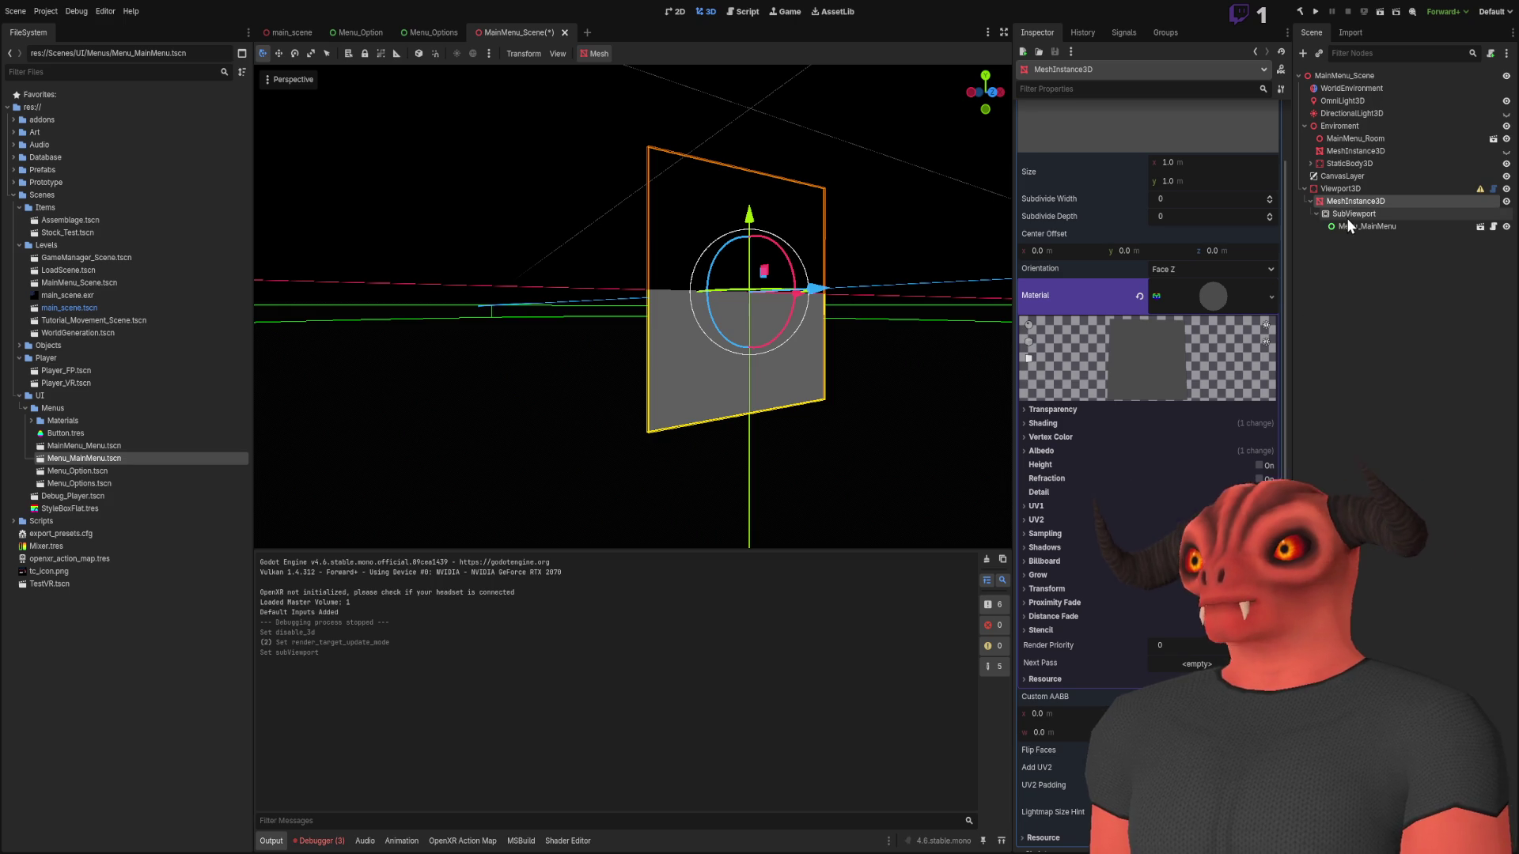
Switch the SubViewport's Update Mode from Once to Always
{"action": "left_click", "coordinate": [1354, 213]}
{"action": "left_click", "coordinate": [1211, 399]}
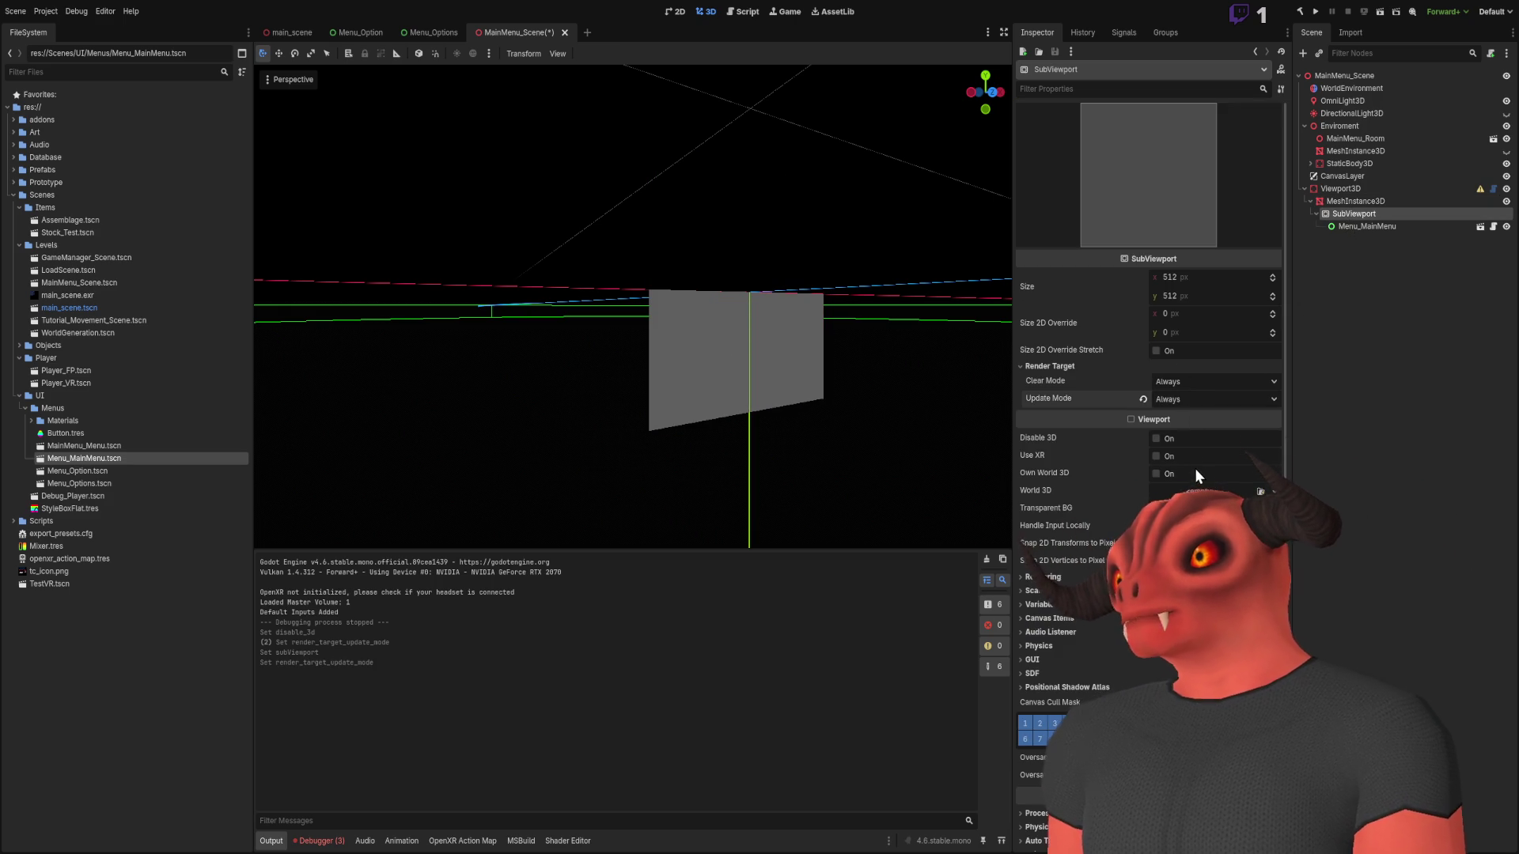
{"action": "left_click", "coordinate": [1194, 469]}
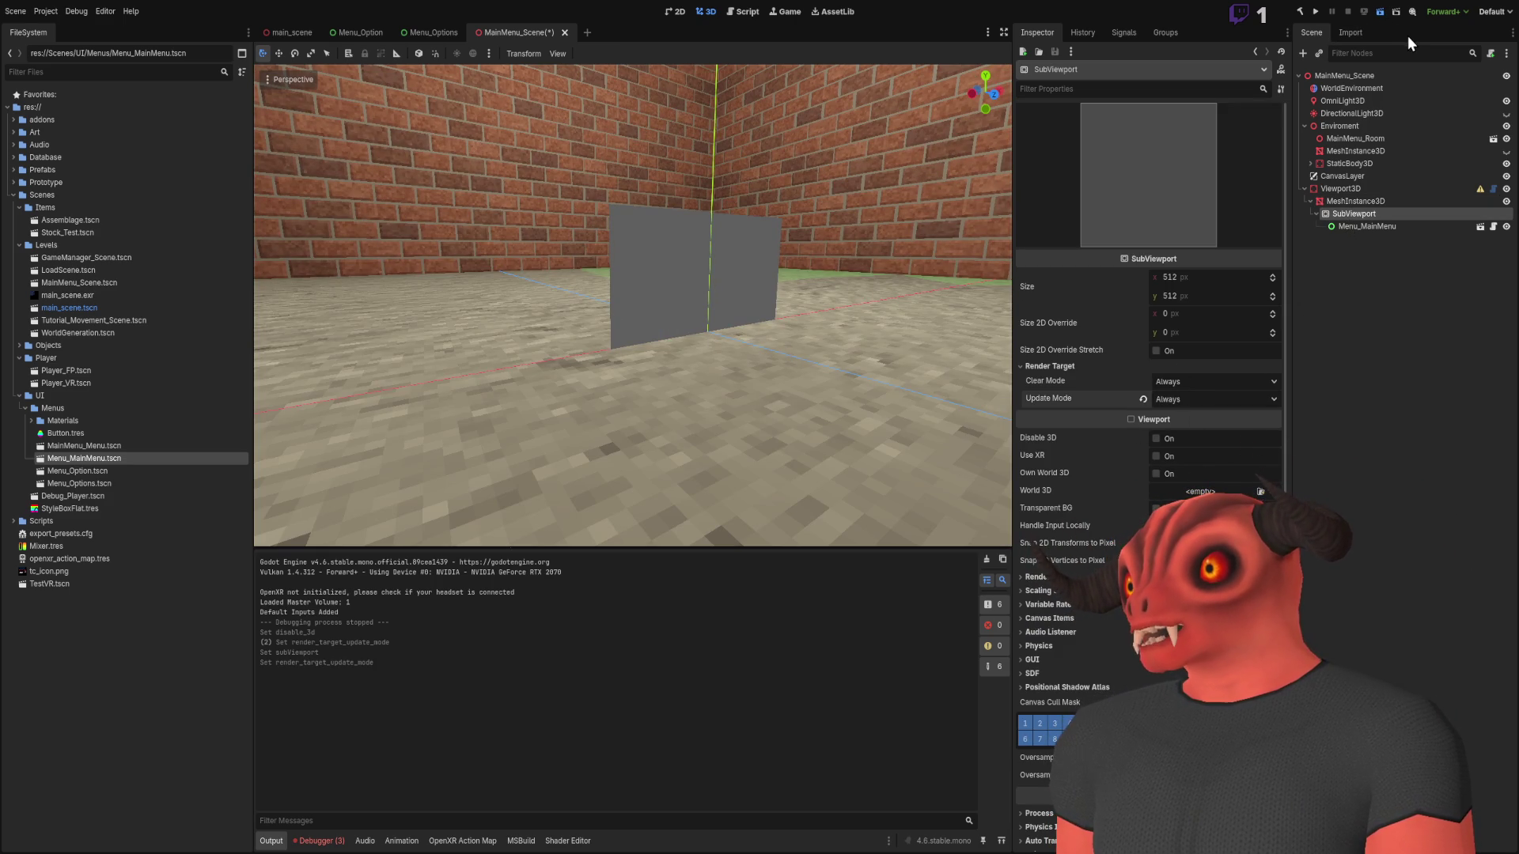
Save and test-run the menu scene (panel renders plain gray), stop it, then return to main_scene
{"action": "key", "text": "F6"}
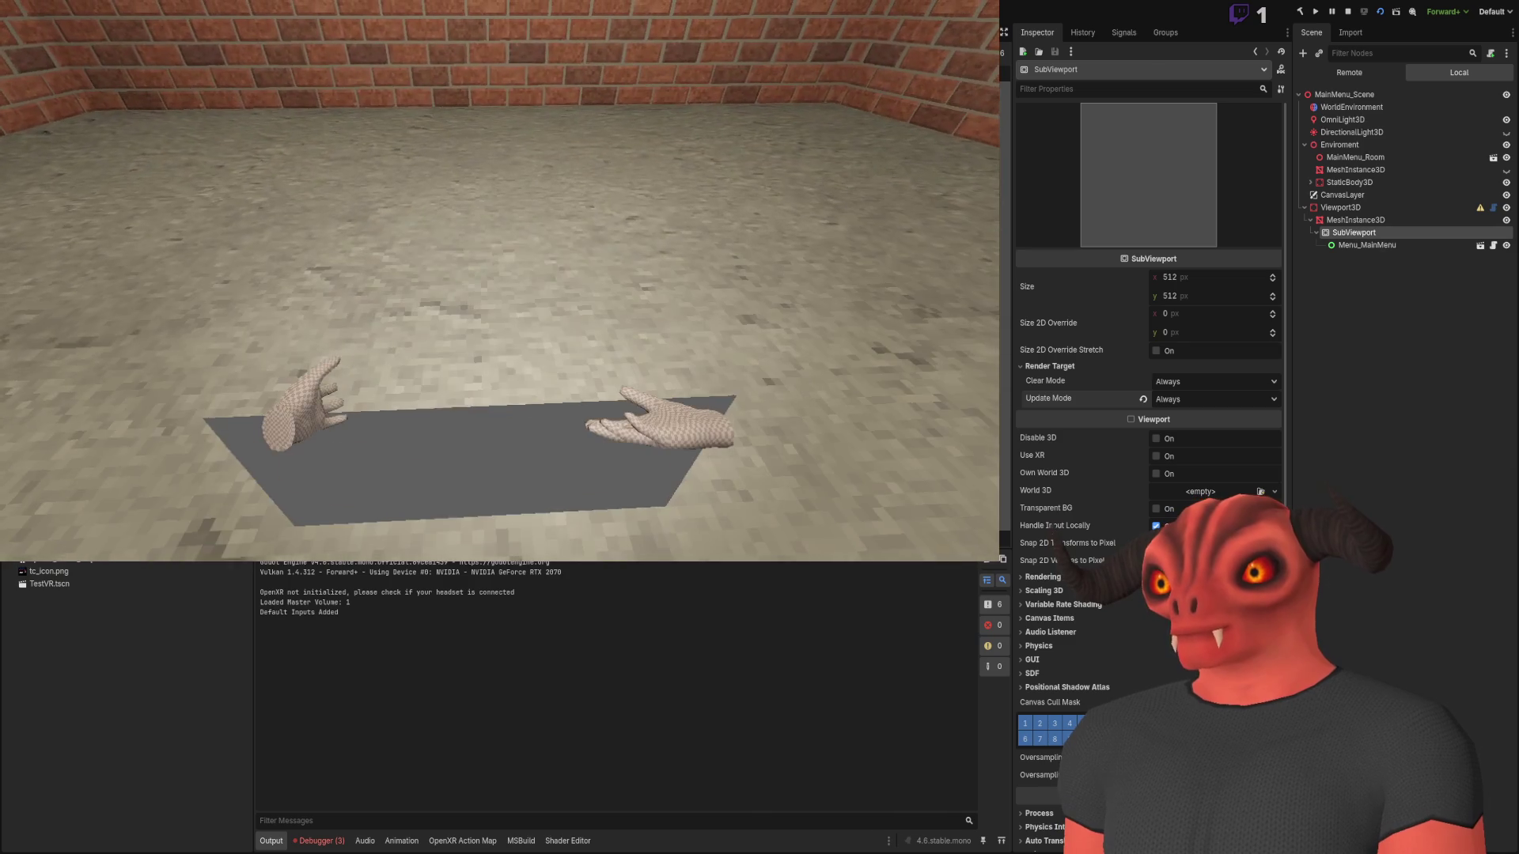
{"action": "key", "text": "F8"}
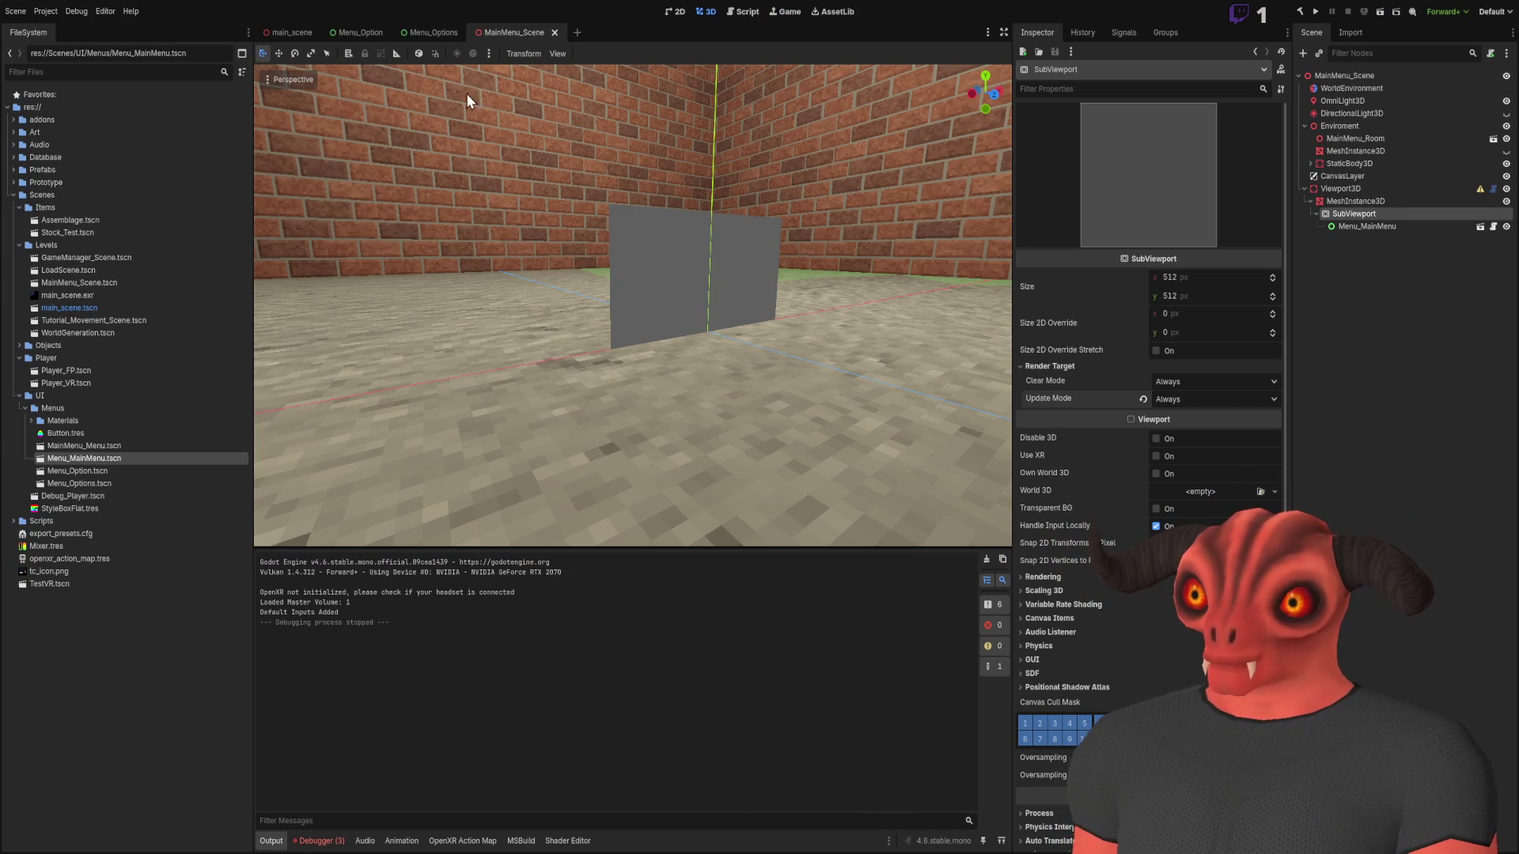
{"action": "left_click", "coordinate": [289, 33]}
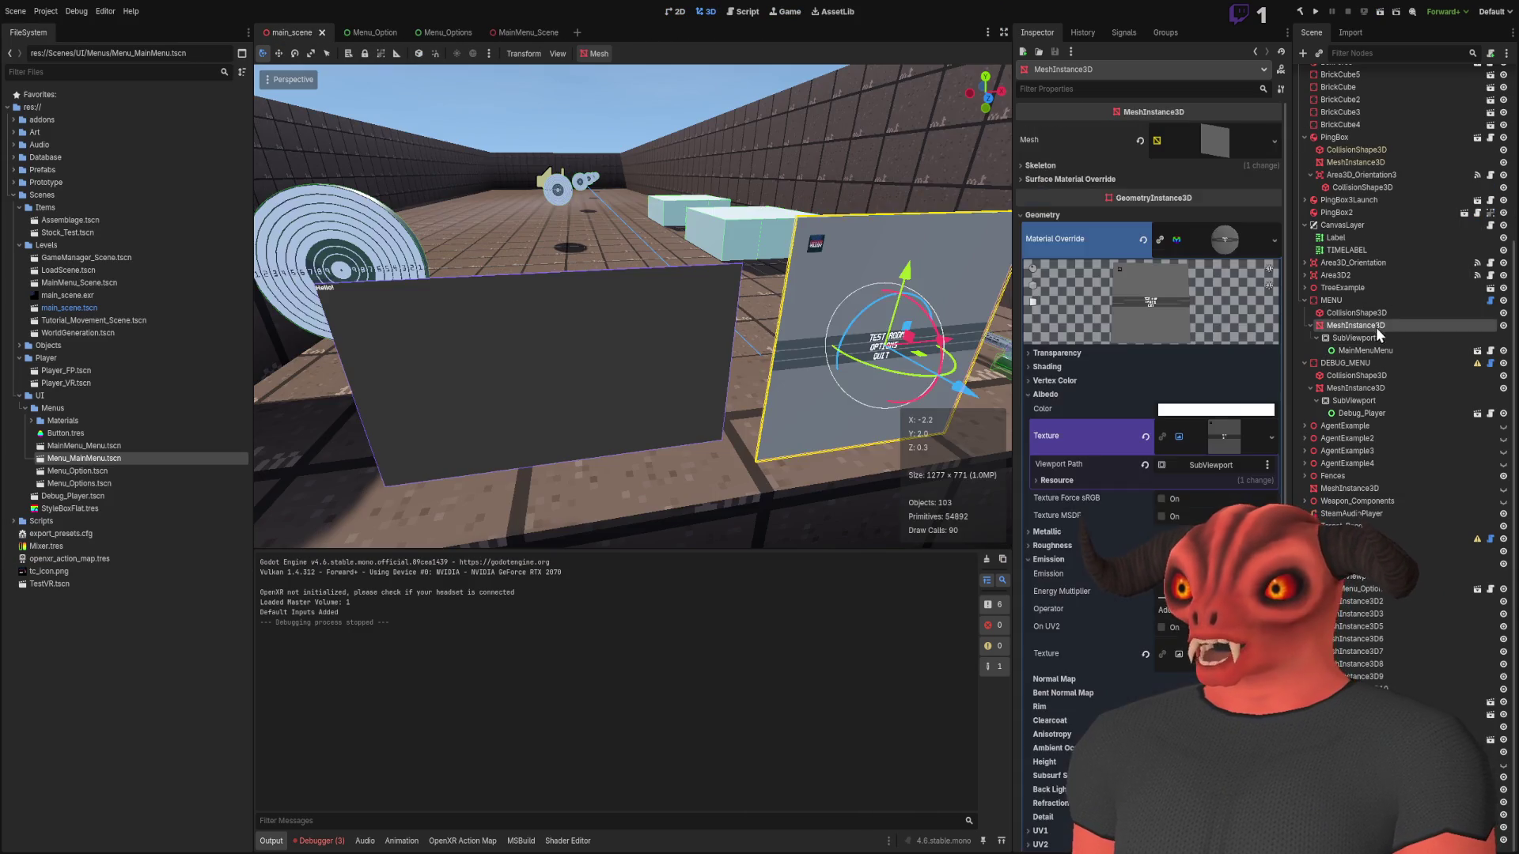
{"action": "left_click", "coordinate": [1372, 338]}
{"action": "left_click", "coordinate": [1079, 364]}
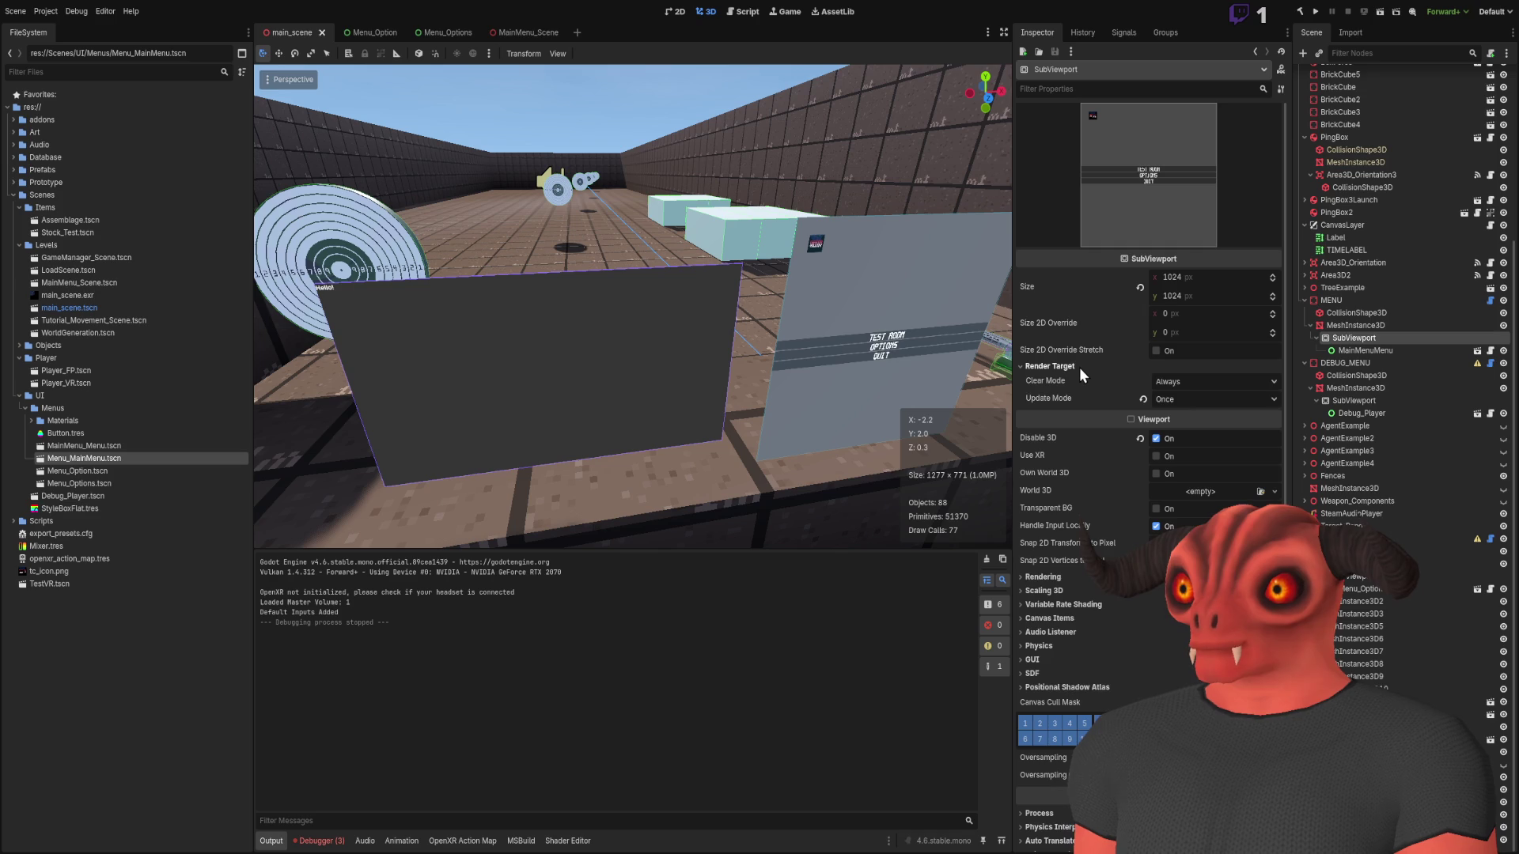
{"action": "scroll", "coordinate": [1079, 367], "scroll_direction": "down", "scroll_amount": 2}
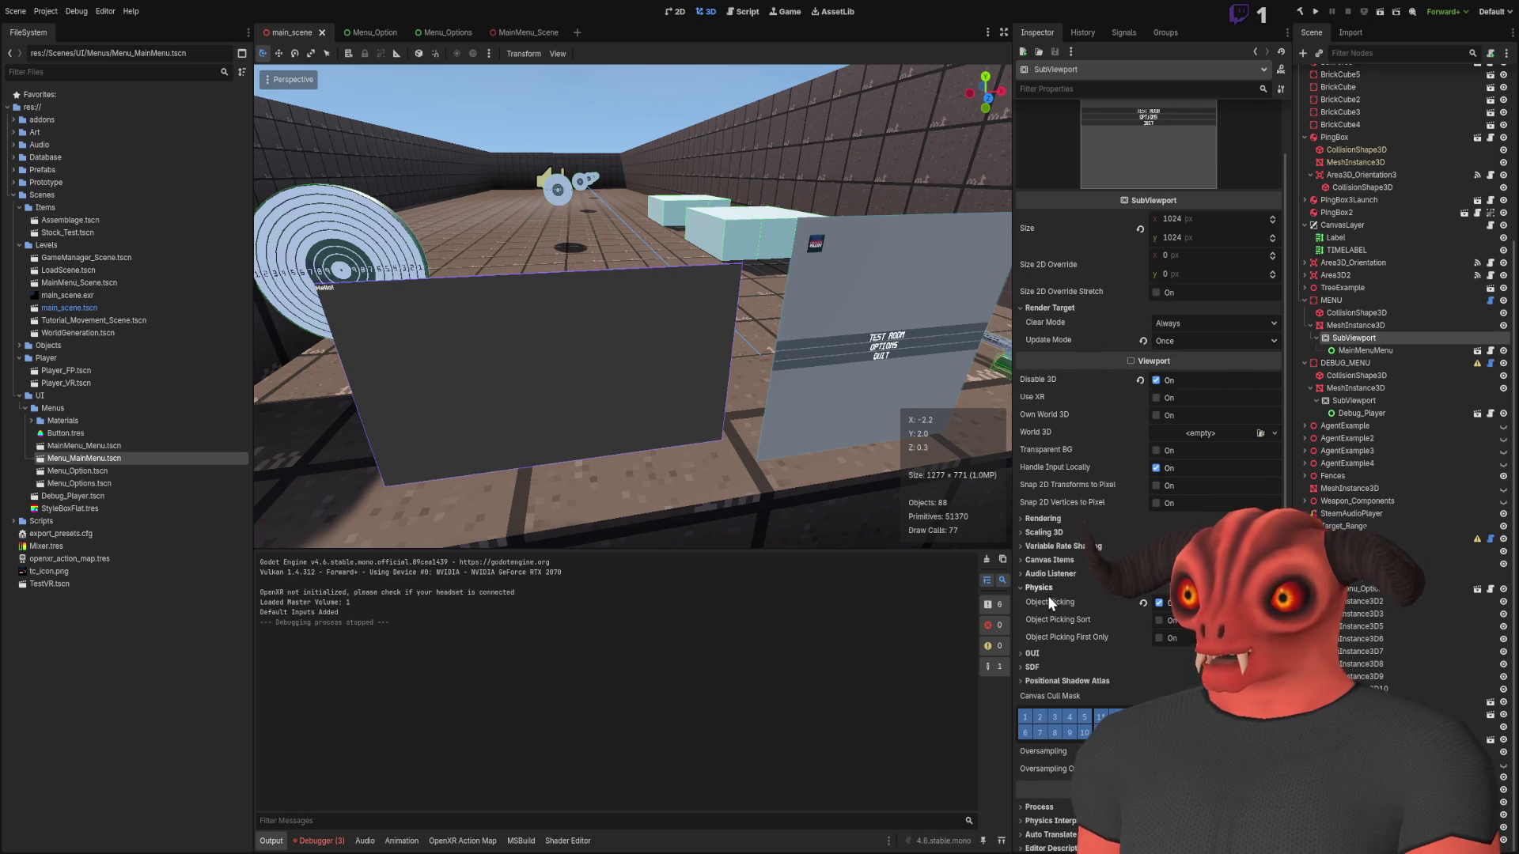
{"action": "left_click", "coordinate": [1366, 330]}
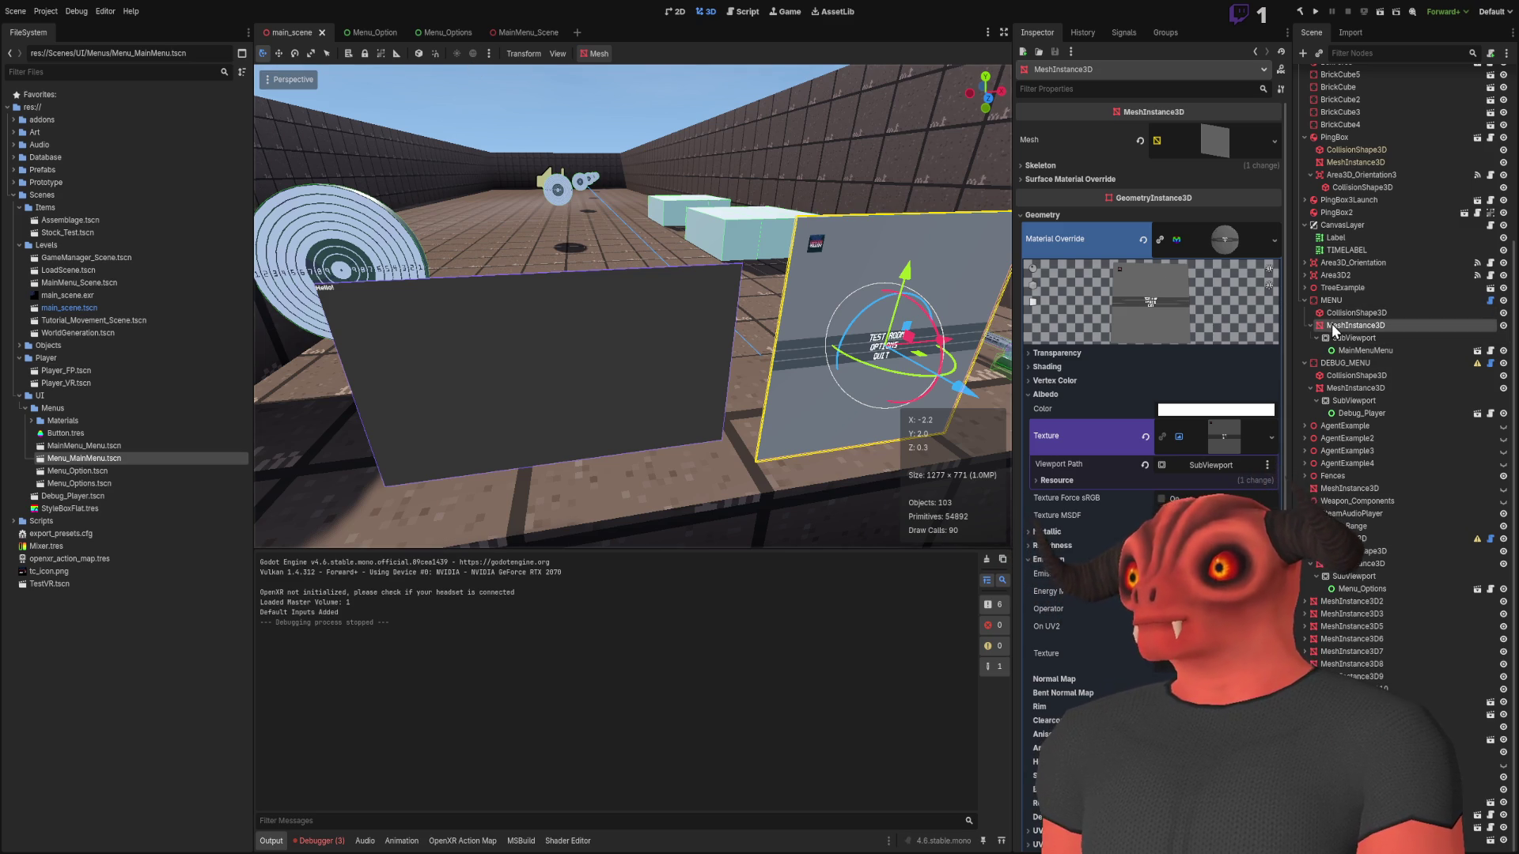
{"action": "left_click", "coordinate": [1081, 394]}
{"action": "left_click", "coordinate": [1225, 239]}
{"action": "left_click", "coordinate": [1209, 142]}
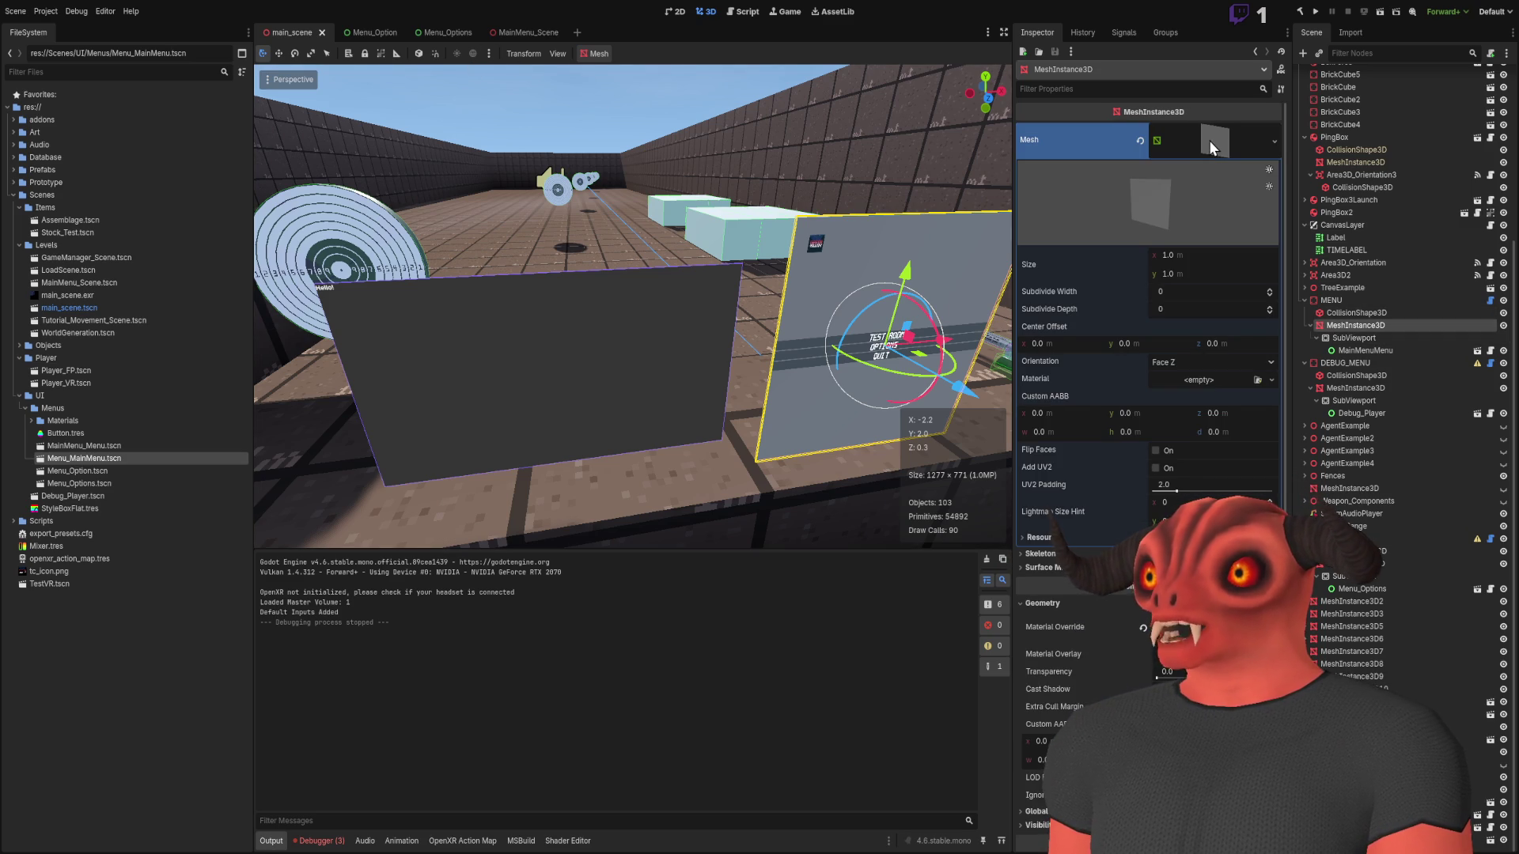
{"action": "left_click", "coordinate": [1209, 140]}
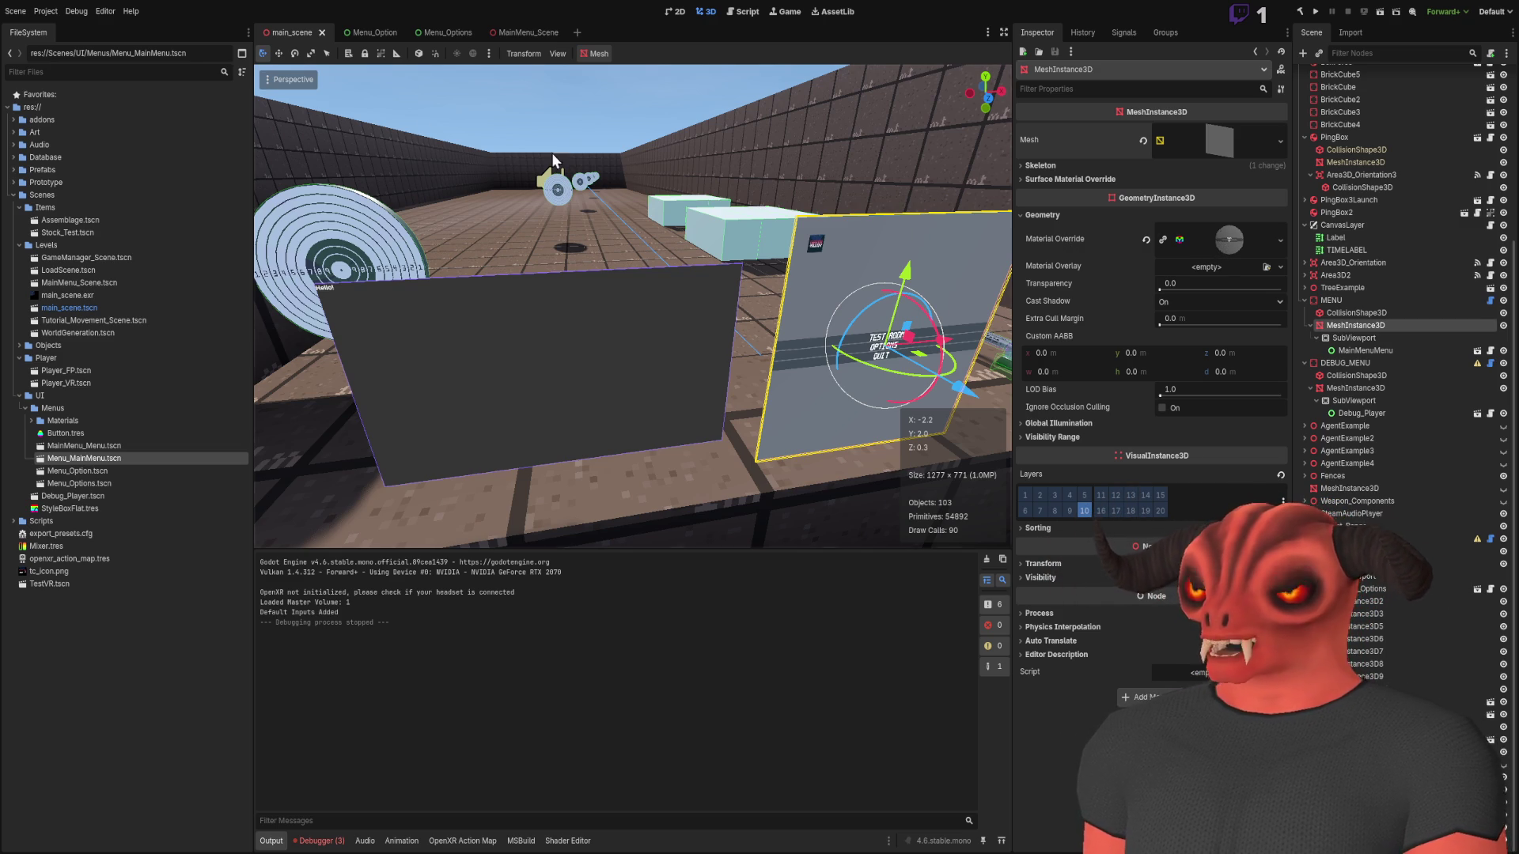
{"action": "left_click", "coordinate": [519, 27]}
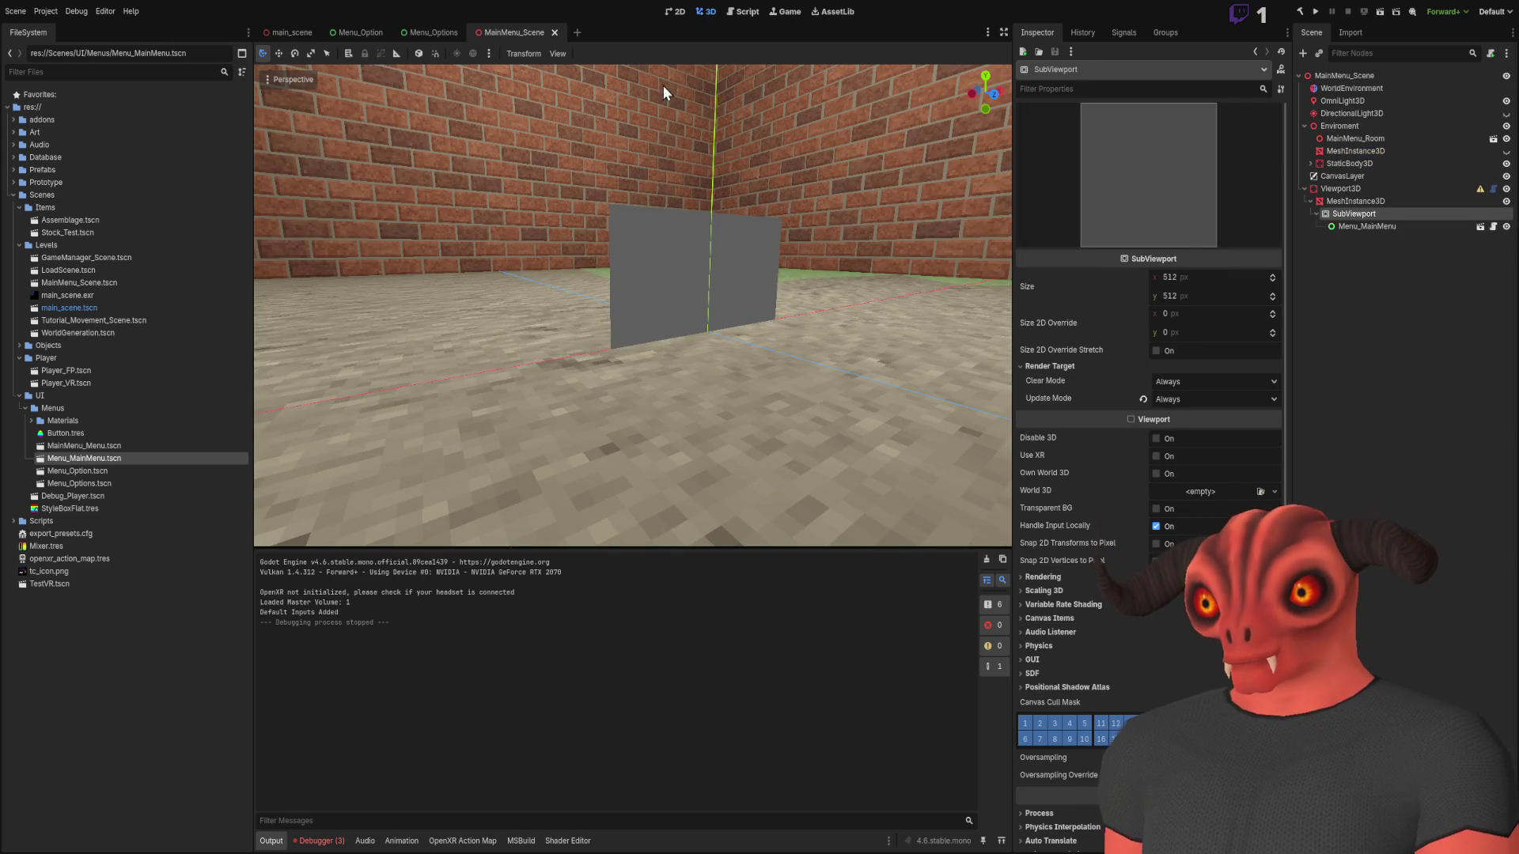
Move the quad's mesh material into Geometry > Material Override and clear the mesh's own material slot
{"action": "left_click", "coordinate": [1356, 203]}
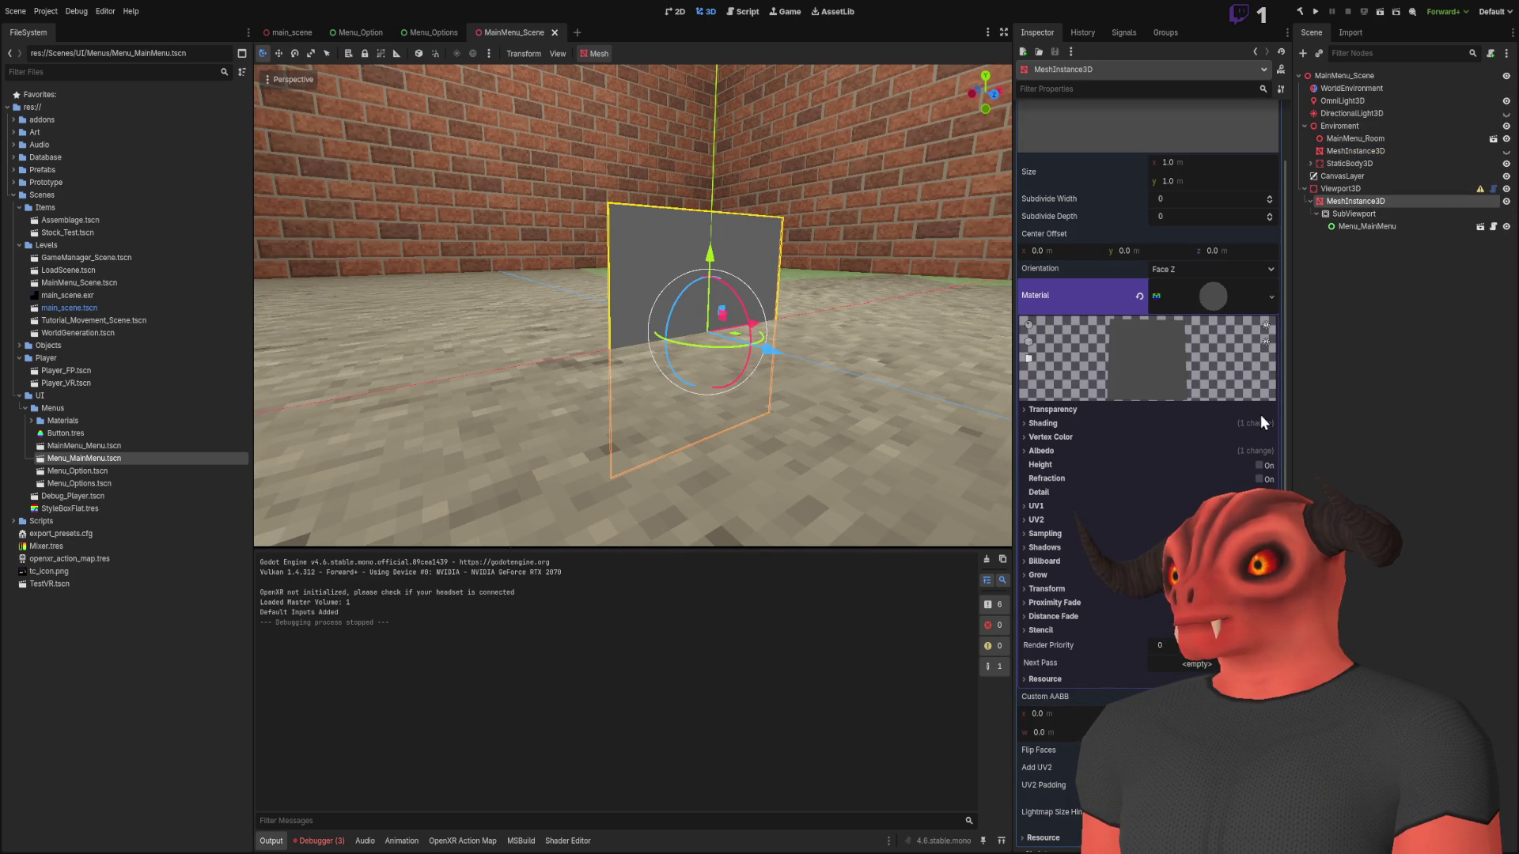
{"action": "scroll", "coordinate": [1130, 306], "scroll_direction": "down", "scroll_amount": 5}
{"action": "scroll", "coordinate": [1128, 298], "scroll_direction": "up", "scroll_amount": 7}
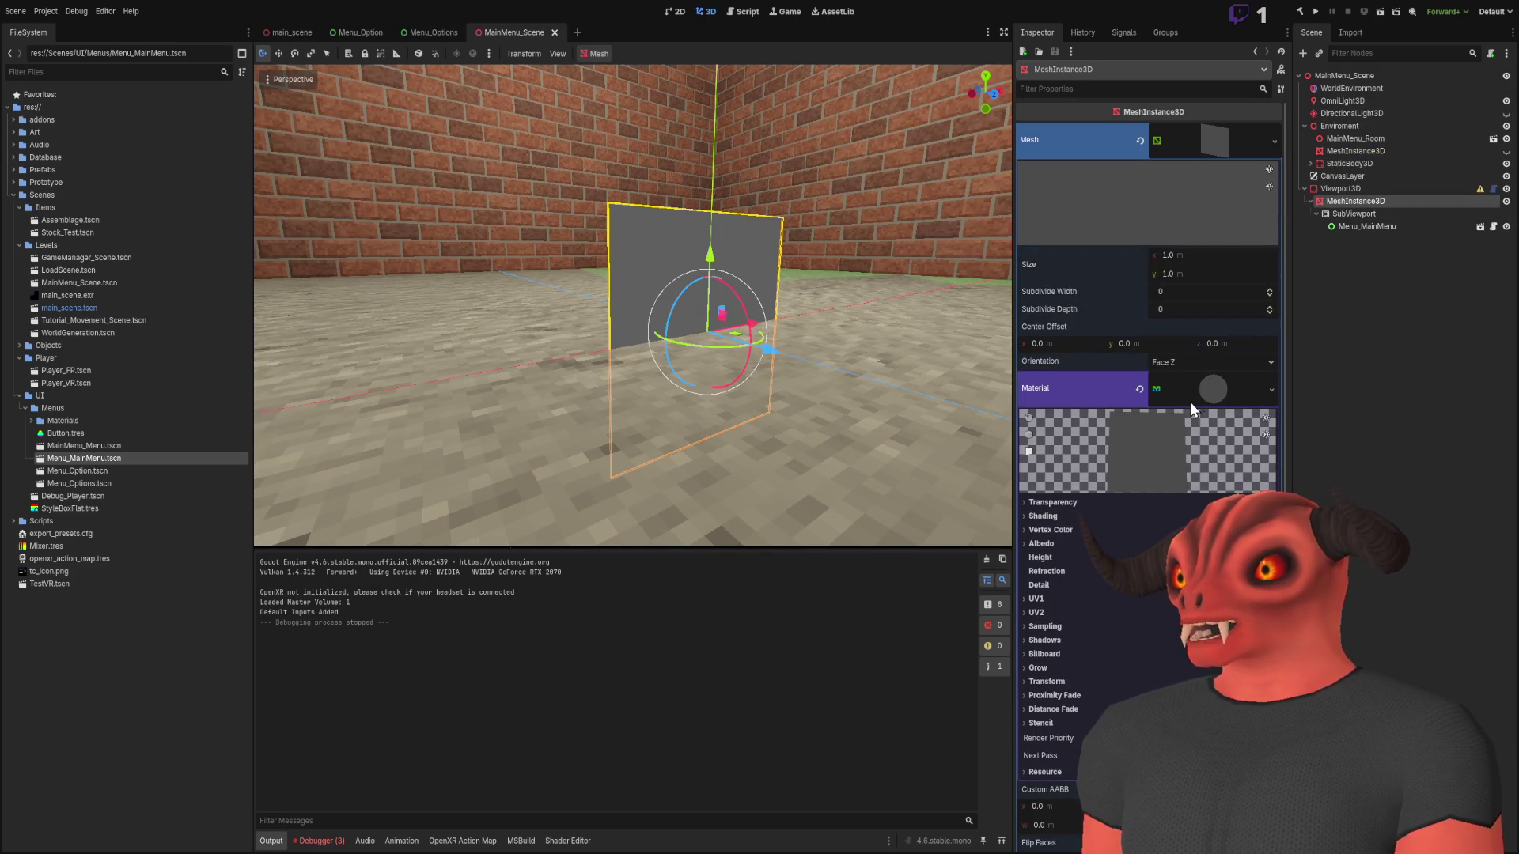
{"action": "left_click", "coordinate": [1210, 393]}
{"action": "left_click", "coordinate": [1053, 622]}
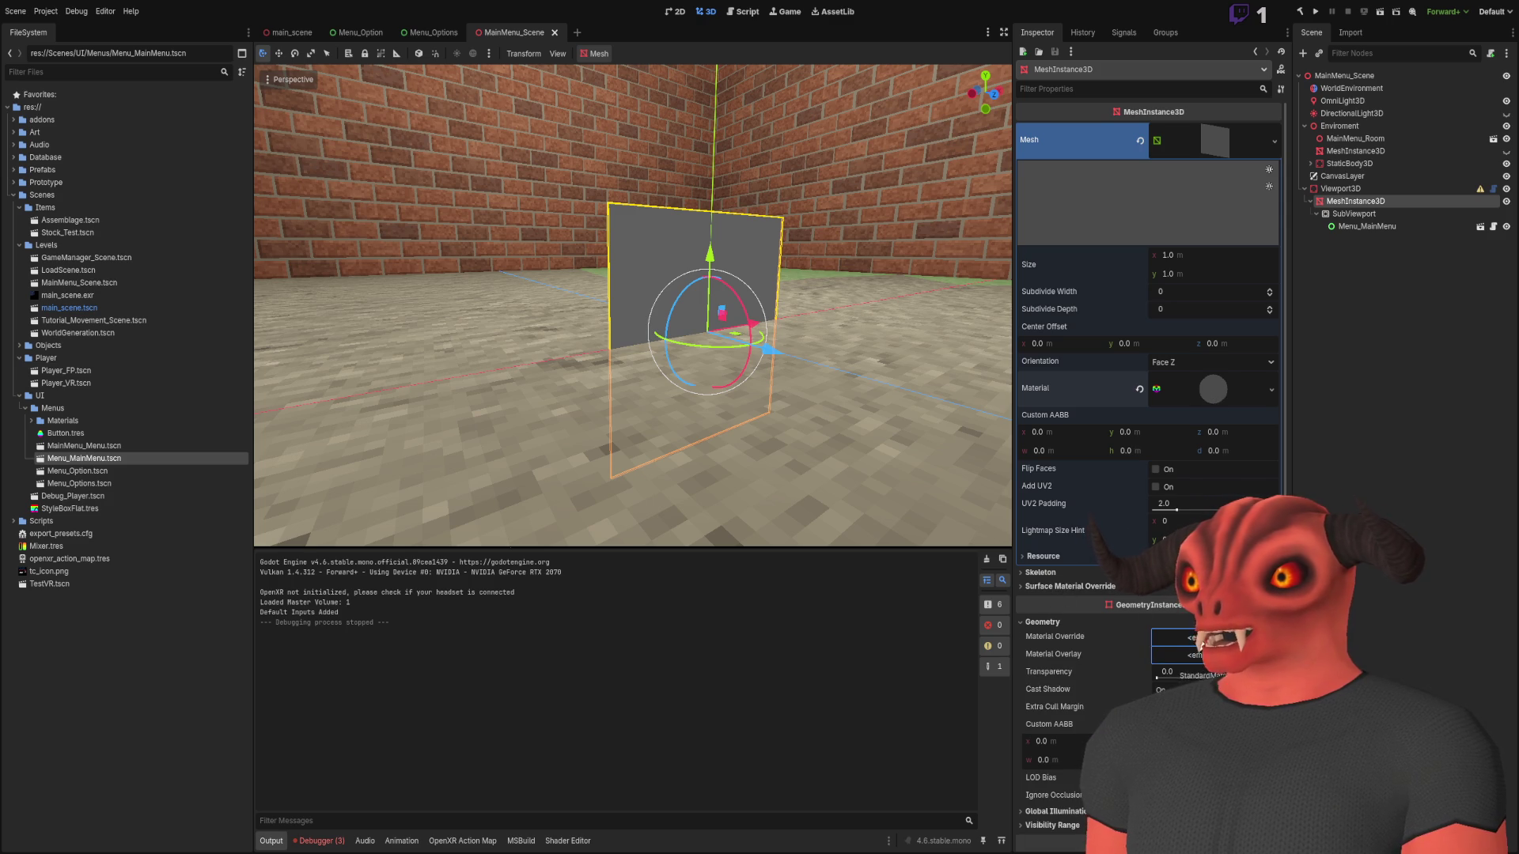
{"action": "left_click_drag", "start_coordinate": [1213, 388], "coordinate": [1199, 640]}
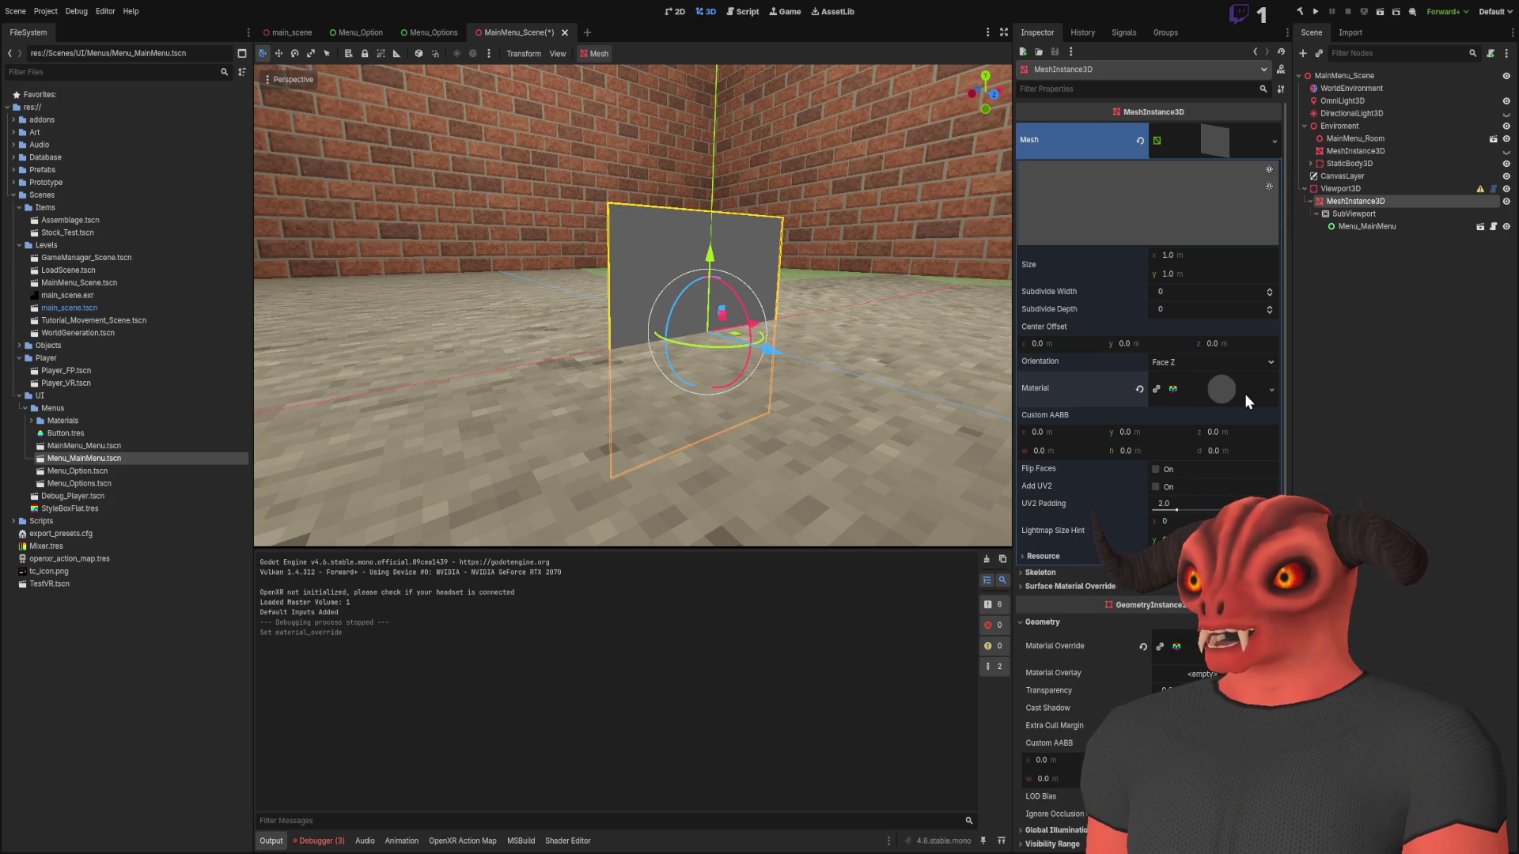
{"action": "left_click", "coordinate": [1140, 388]}
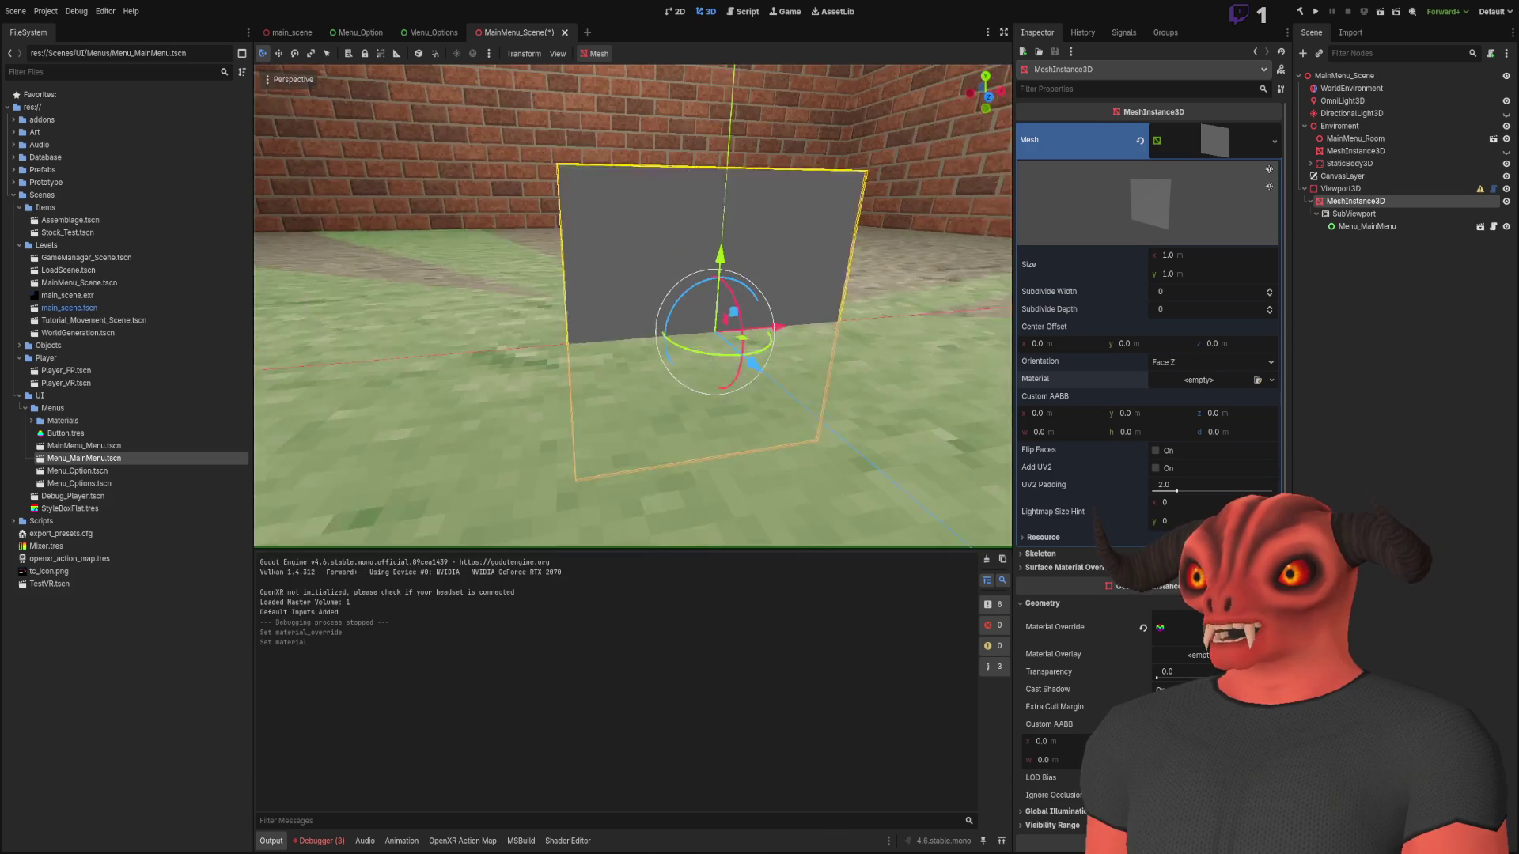
Check that the override material's Albedo texture comes from the SubViewport
{"action": "left_click", "coordinate": [1251, 626]}
{"action": "scroll", "coordinate": [1246, 605], "scroll_direction": "down", "scroll_amount": 5}
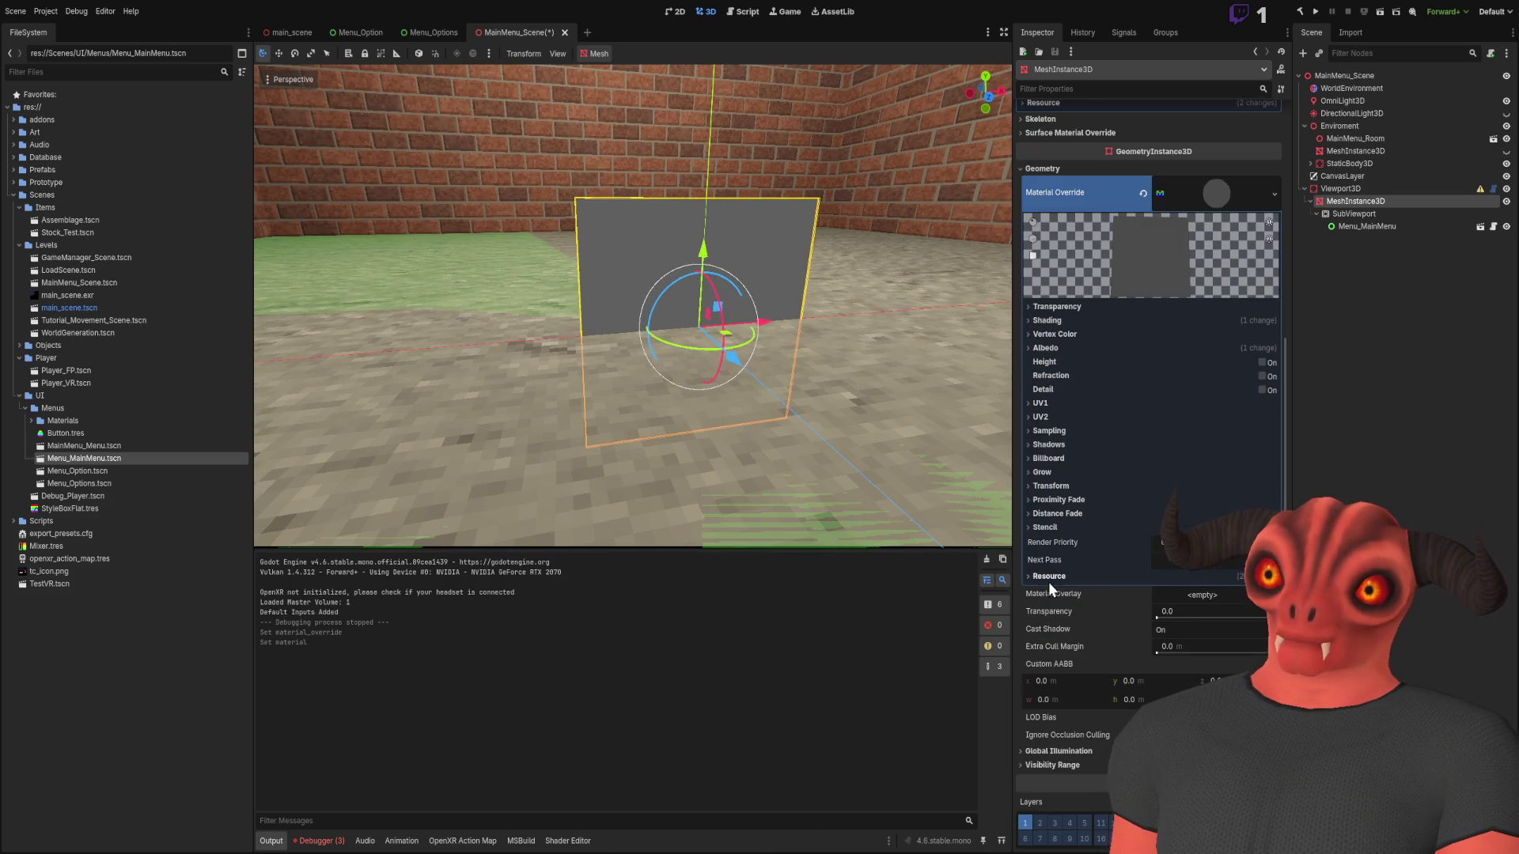
{"action": "left_click", "coordinate": [1051, 349]}
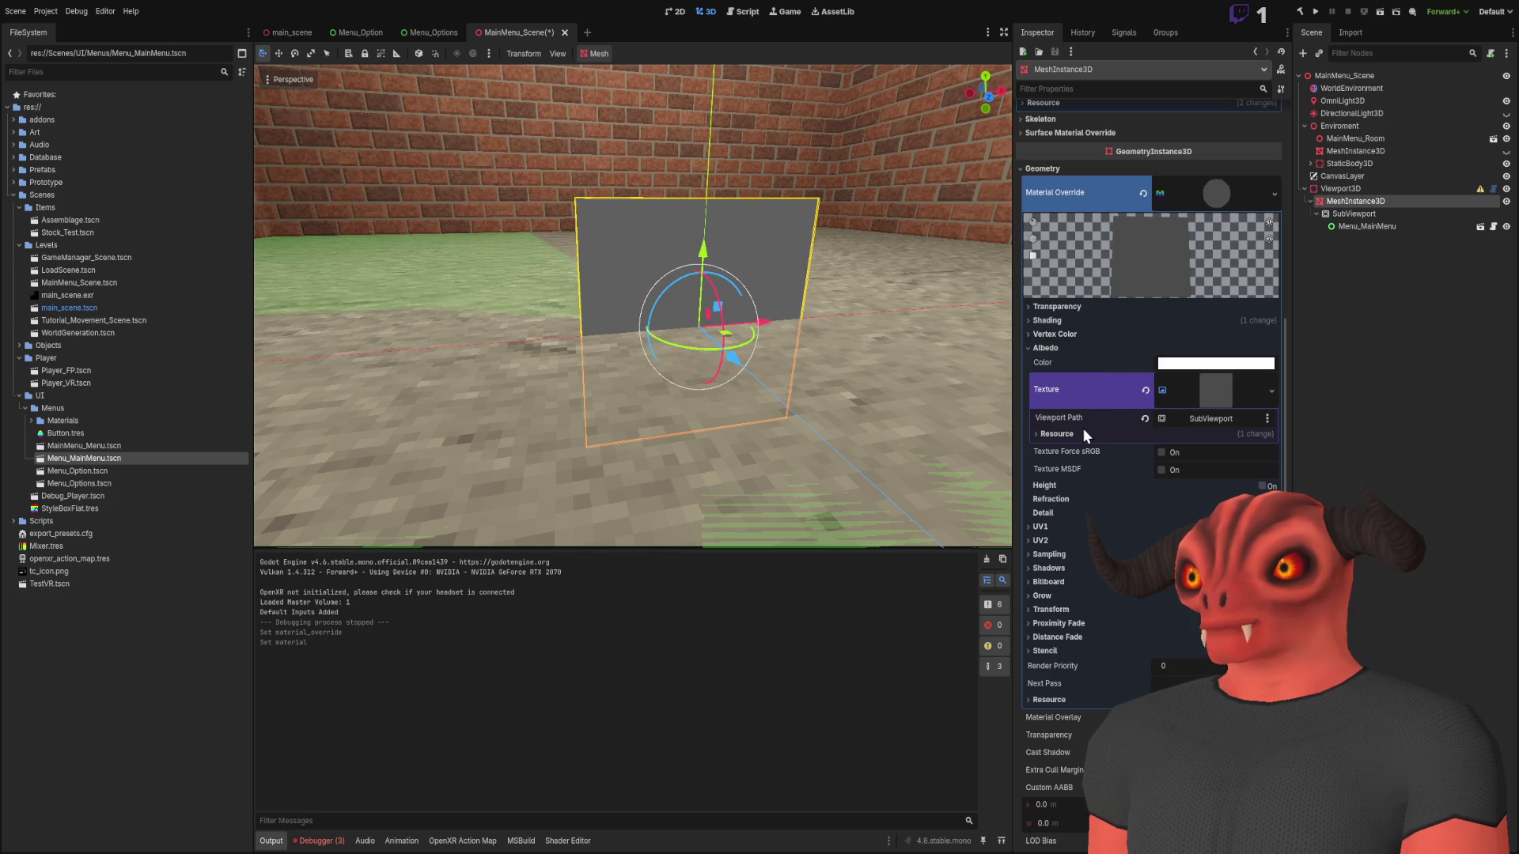
{"action": "left_click", "coordinate": [1366, 215]}
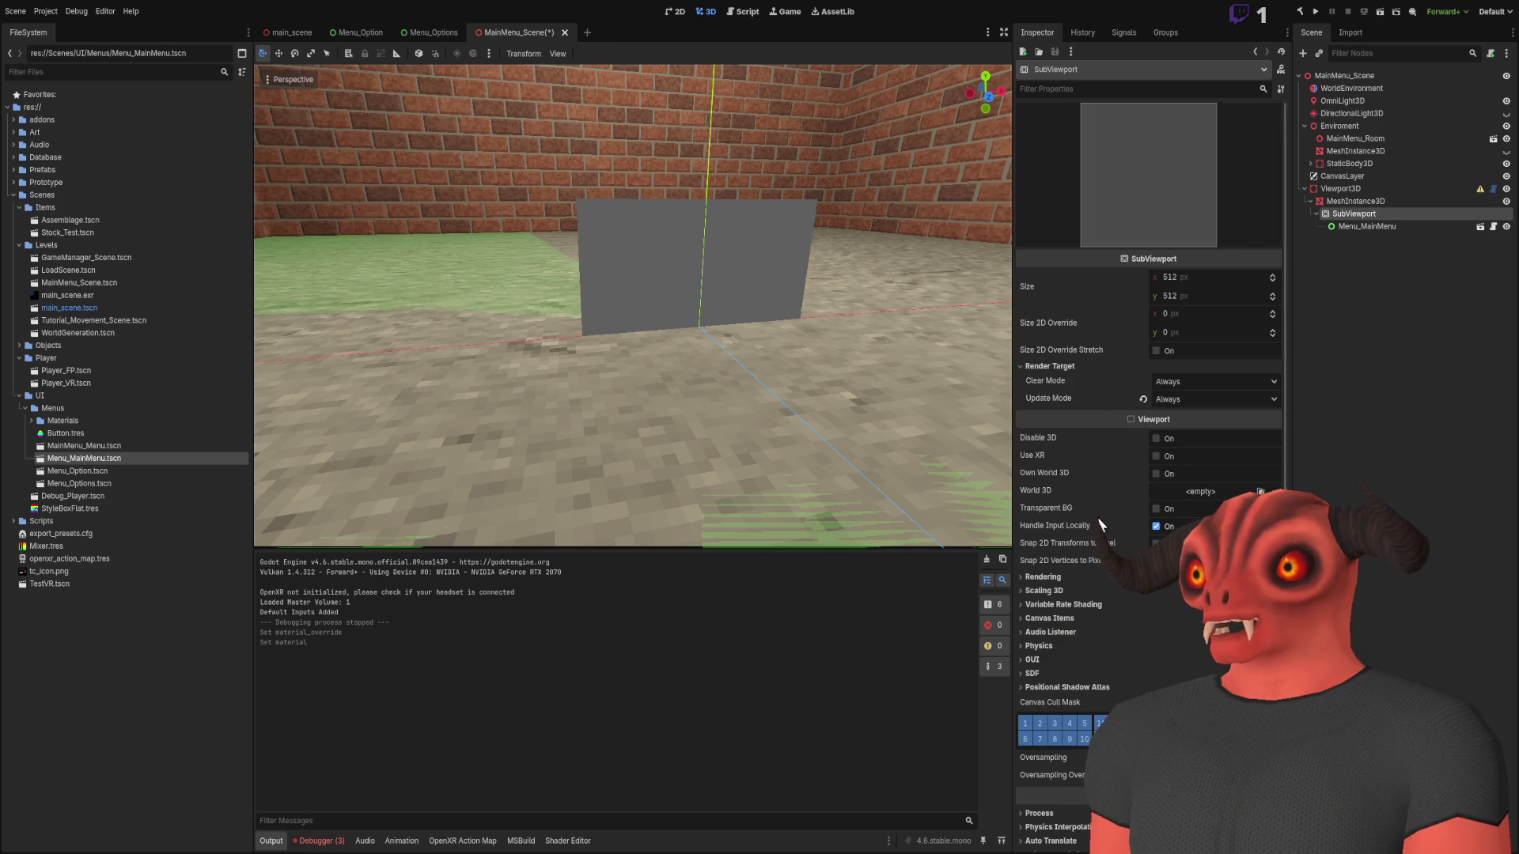
Toggle 2D override stretch on the SubViewport
{"action": "left_click", "coordinate": [1155, 351]}
{"action": "scroll", "coordinate": [1174, 386], "scroll_direction": "down", "scroll_amount": 2}
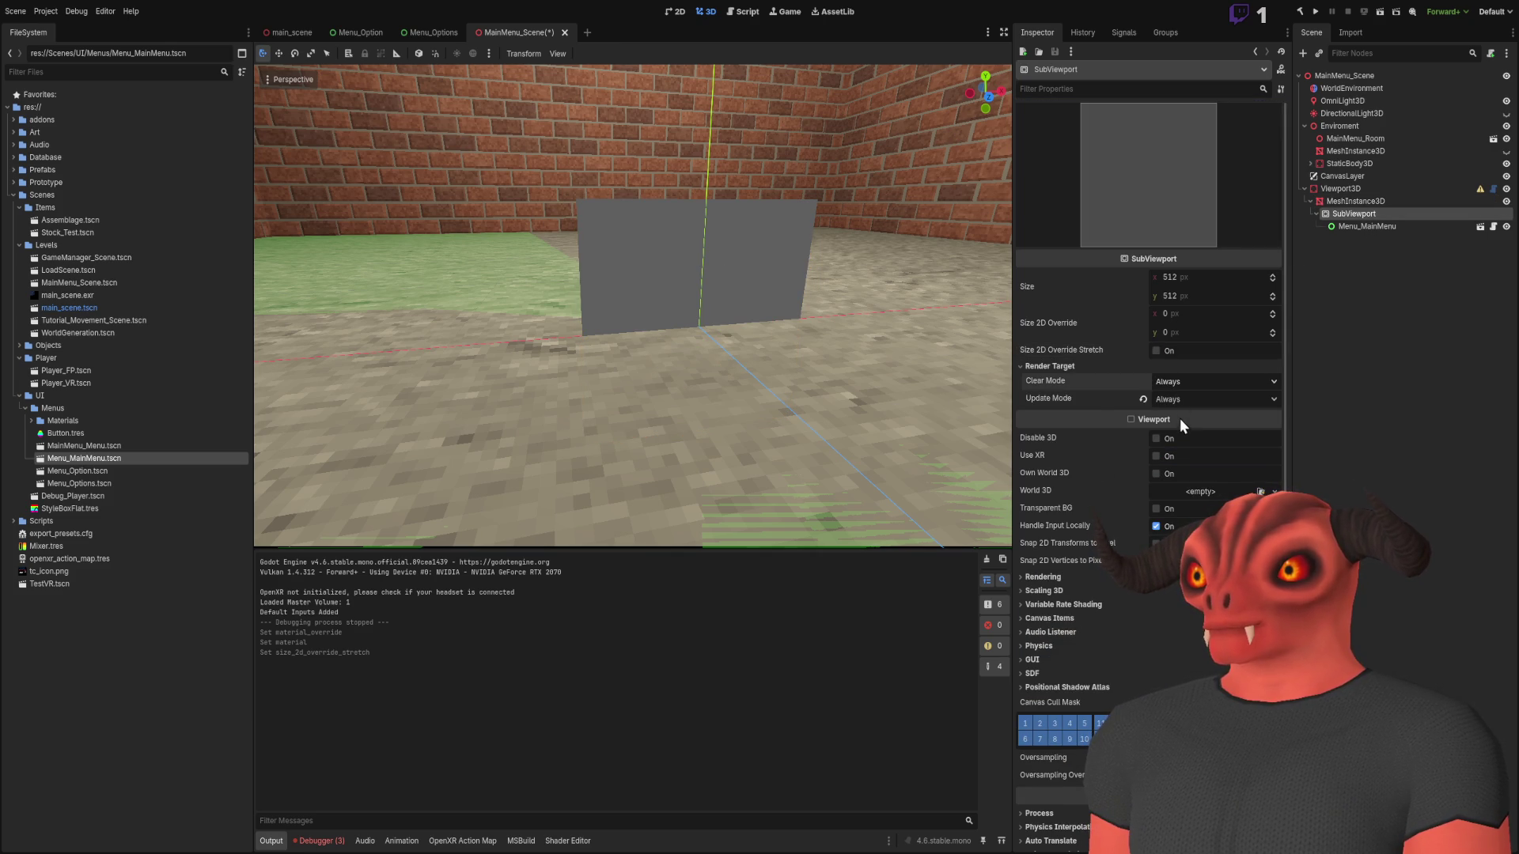
{"action": "scroll", "coordinate": [1184, 386], "scroll_direction": "up", "scroll_amount": 1}
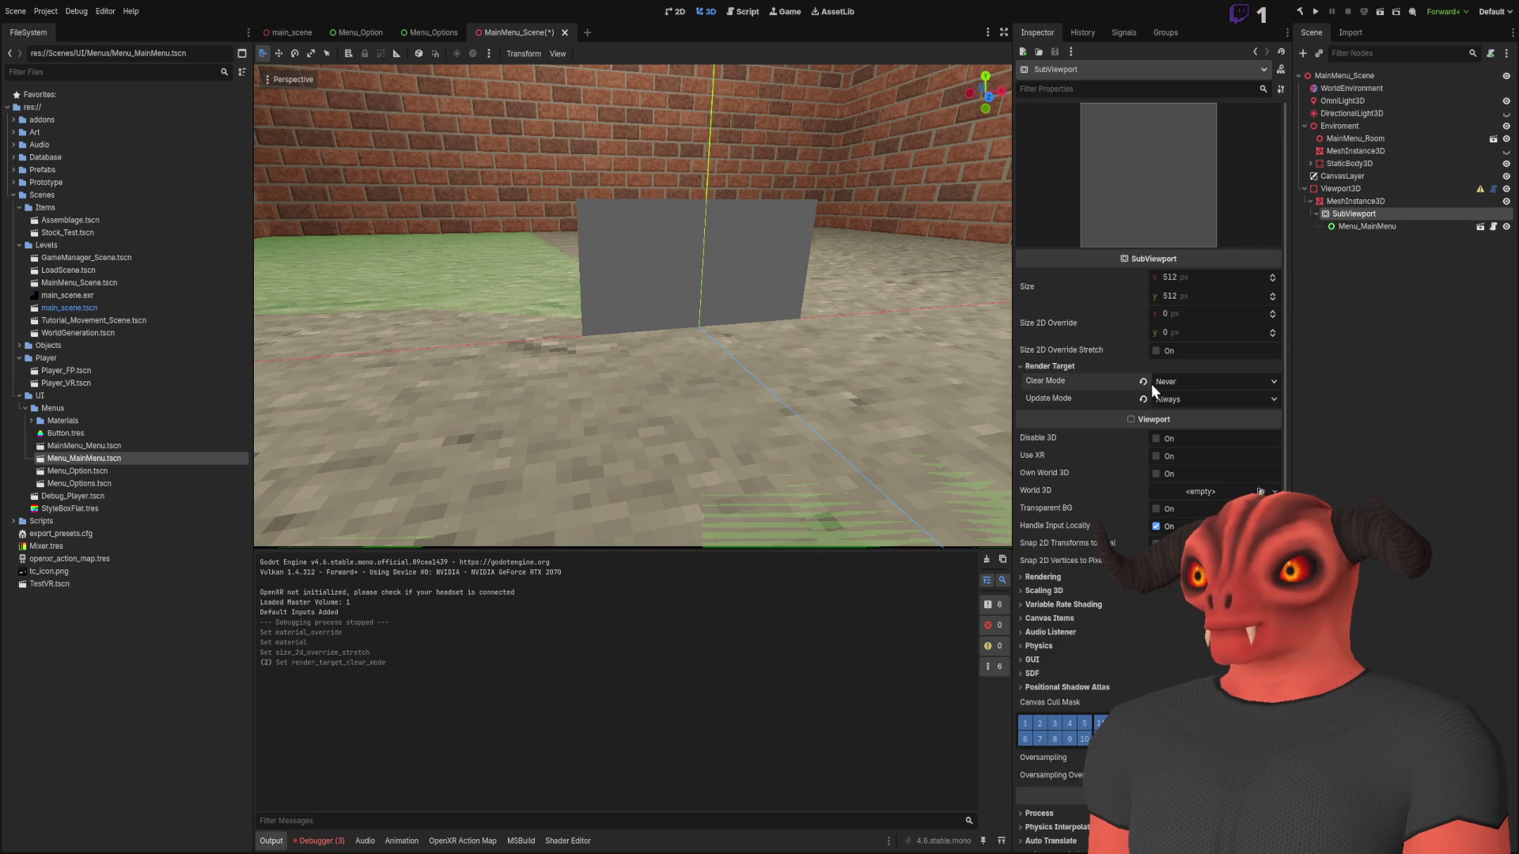
{"action": "scroll", "coordinate": [1154, 398], "scroll_direction": "up", "scroll_amount": 2}
{"action": "scroll", "coordinate": [1202, 401], "scroll_direction": "down", "scroll_amount": 2}
Frame the Viewport3D panel and drag it higher up in the brick room
{"action": "left_click_drag", "start_coordinate": [633, 309], "coordinate": [851, 302]}
{"action": "scroll", "coordinate": [851, 301], "scroll_direction": "up", "scroll_amount": 3}
{"action": "scroll", "coordinate": [633, 306], "scroll_direction": "up", "scroll_amount": 2}
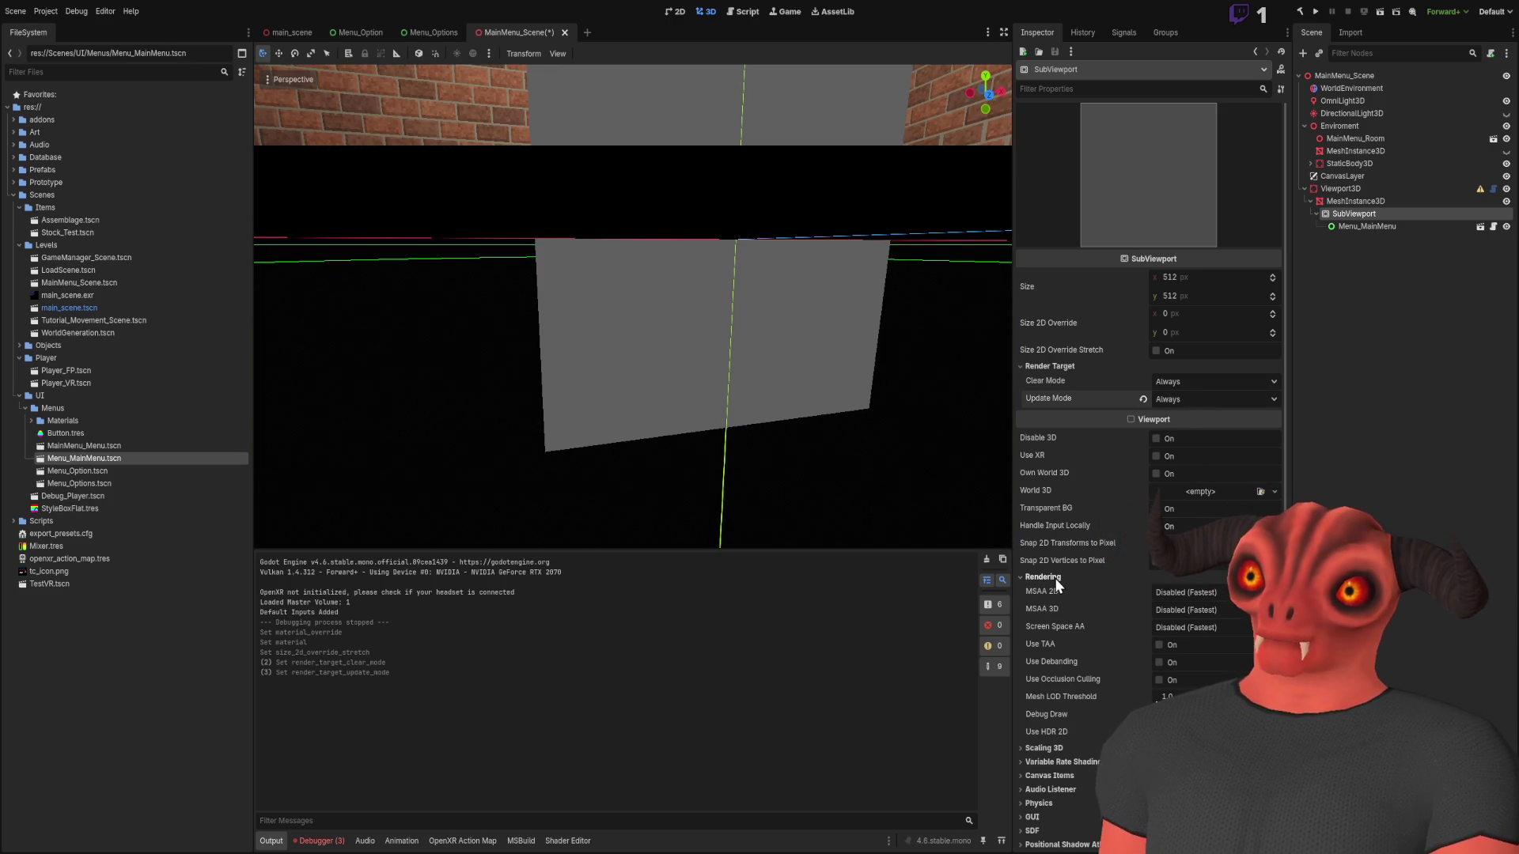
{"action": "scroll", "coordinate": [1054, 649], "scroll_direction": "down", "scroll_amount": 2}
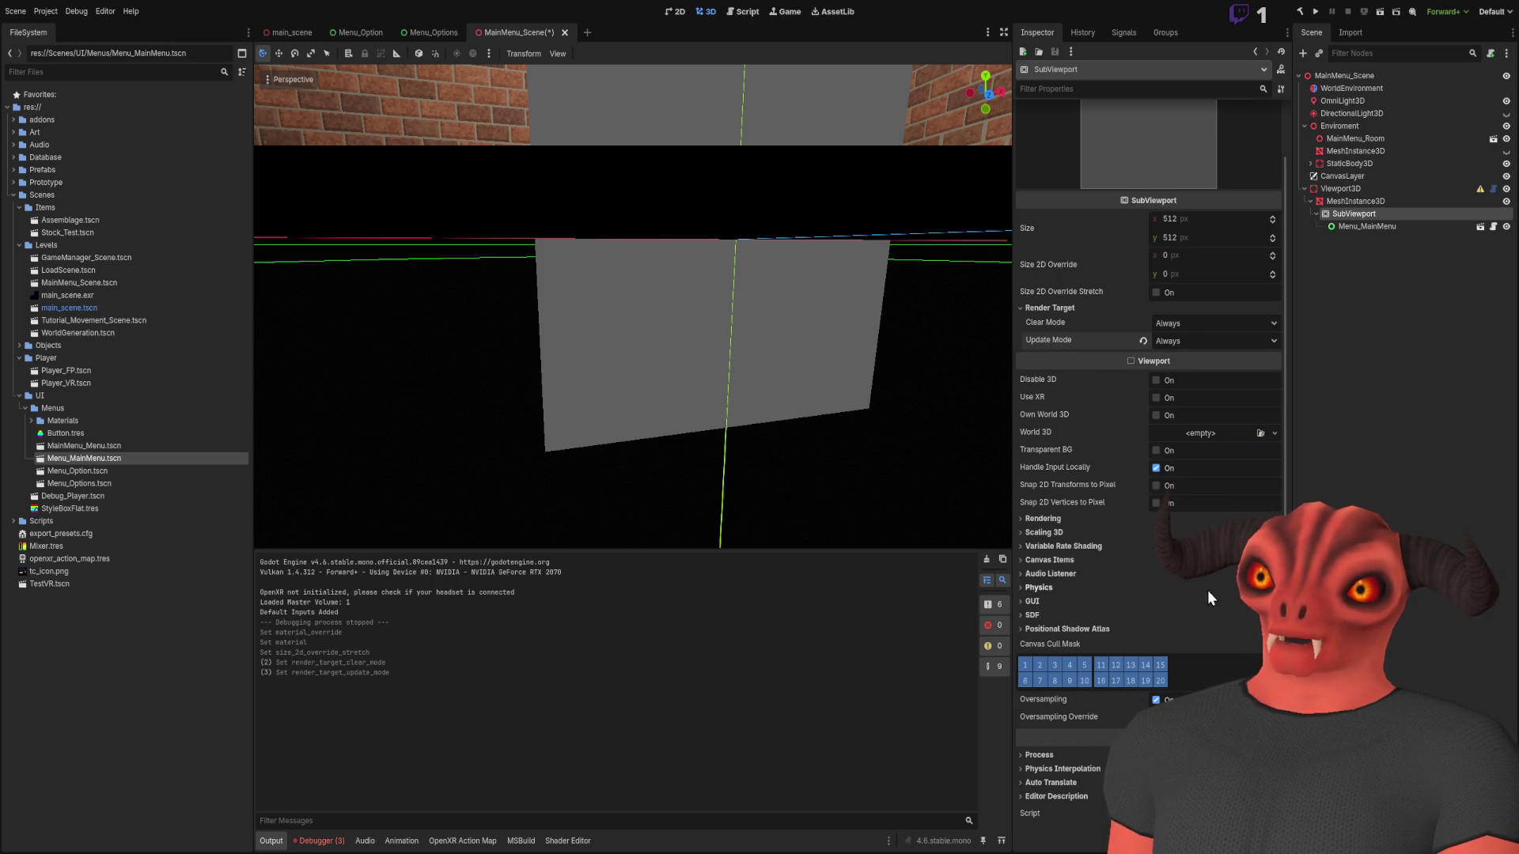
{"action": "scroll", "coordinate": [1126, 547], "scroll_direction": "up", "scroll_amount": 2}
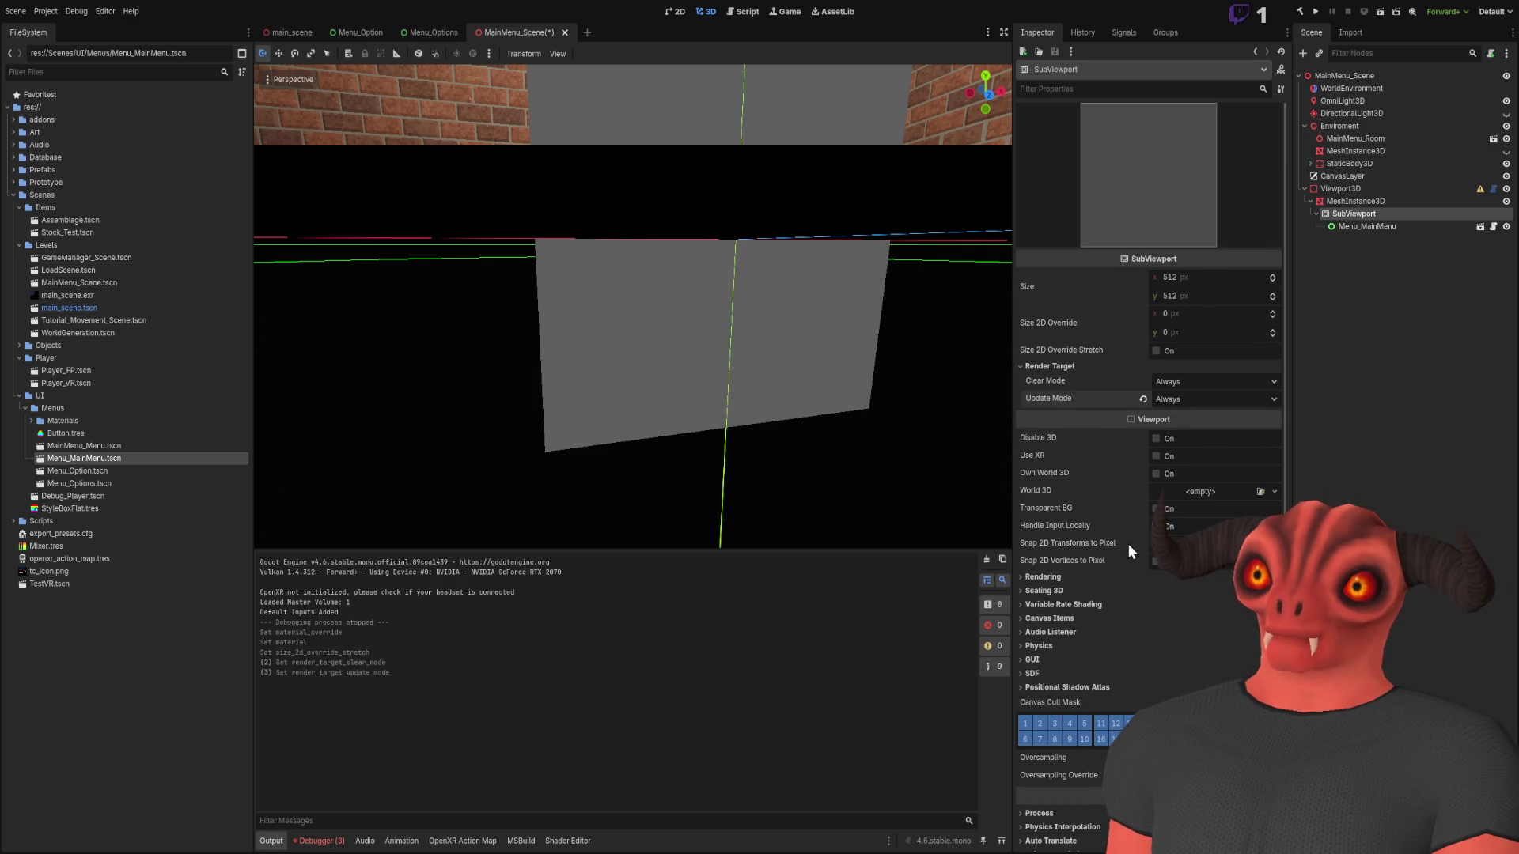
{"action": "left_click", "coordinate": [1343, 188]}
{"action": "double_click", "coordinate": [1344, 188]}
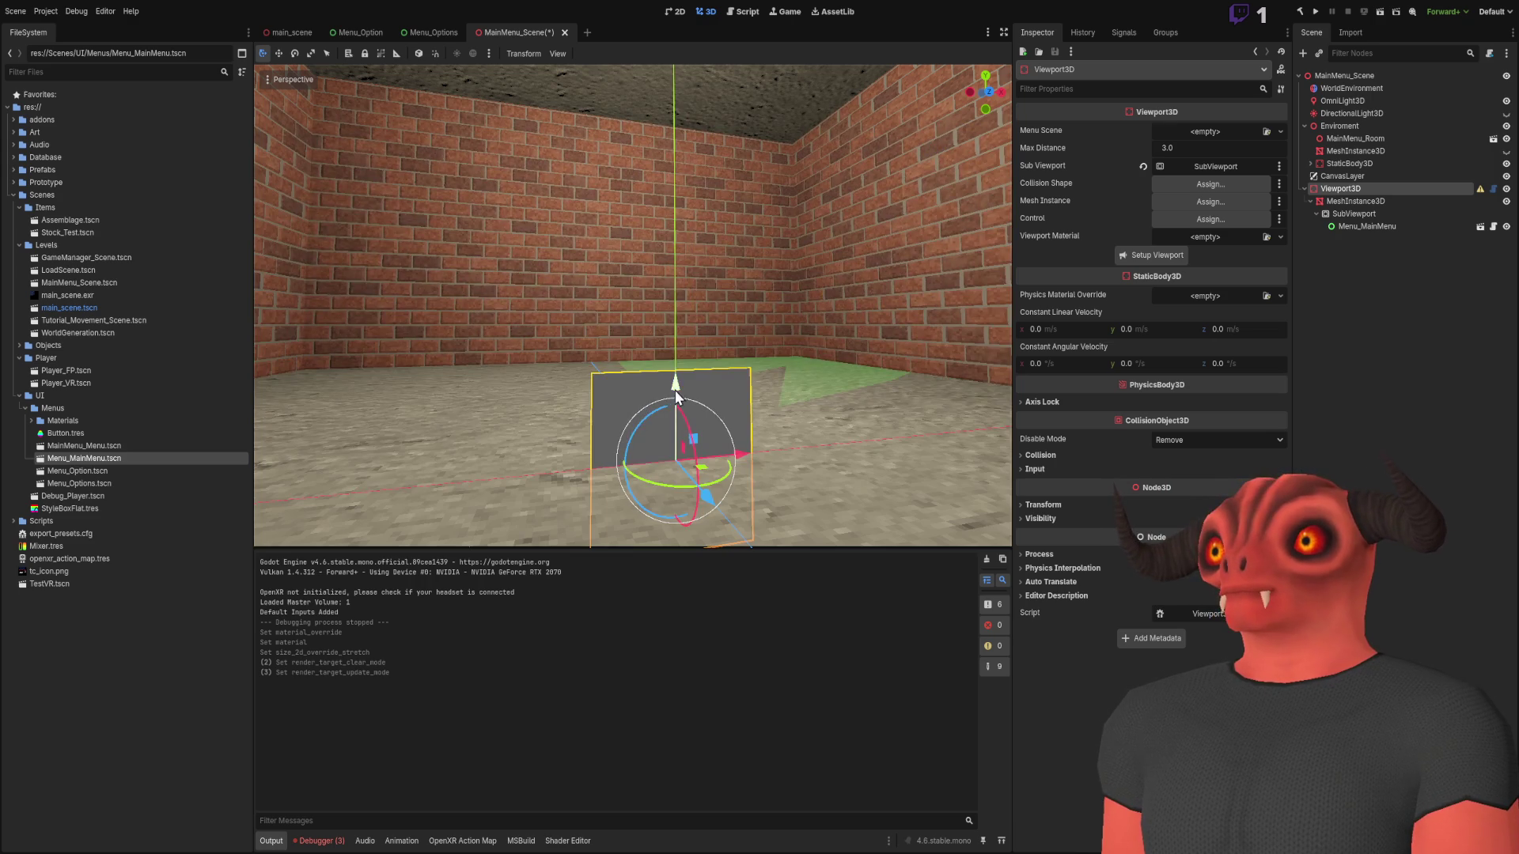
{"action": "left_click_drag", "start_coordinate": [676, 387], "coordinate": [692, 217]}
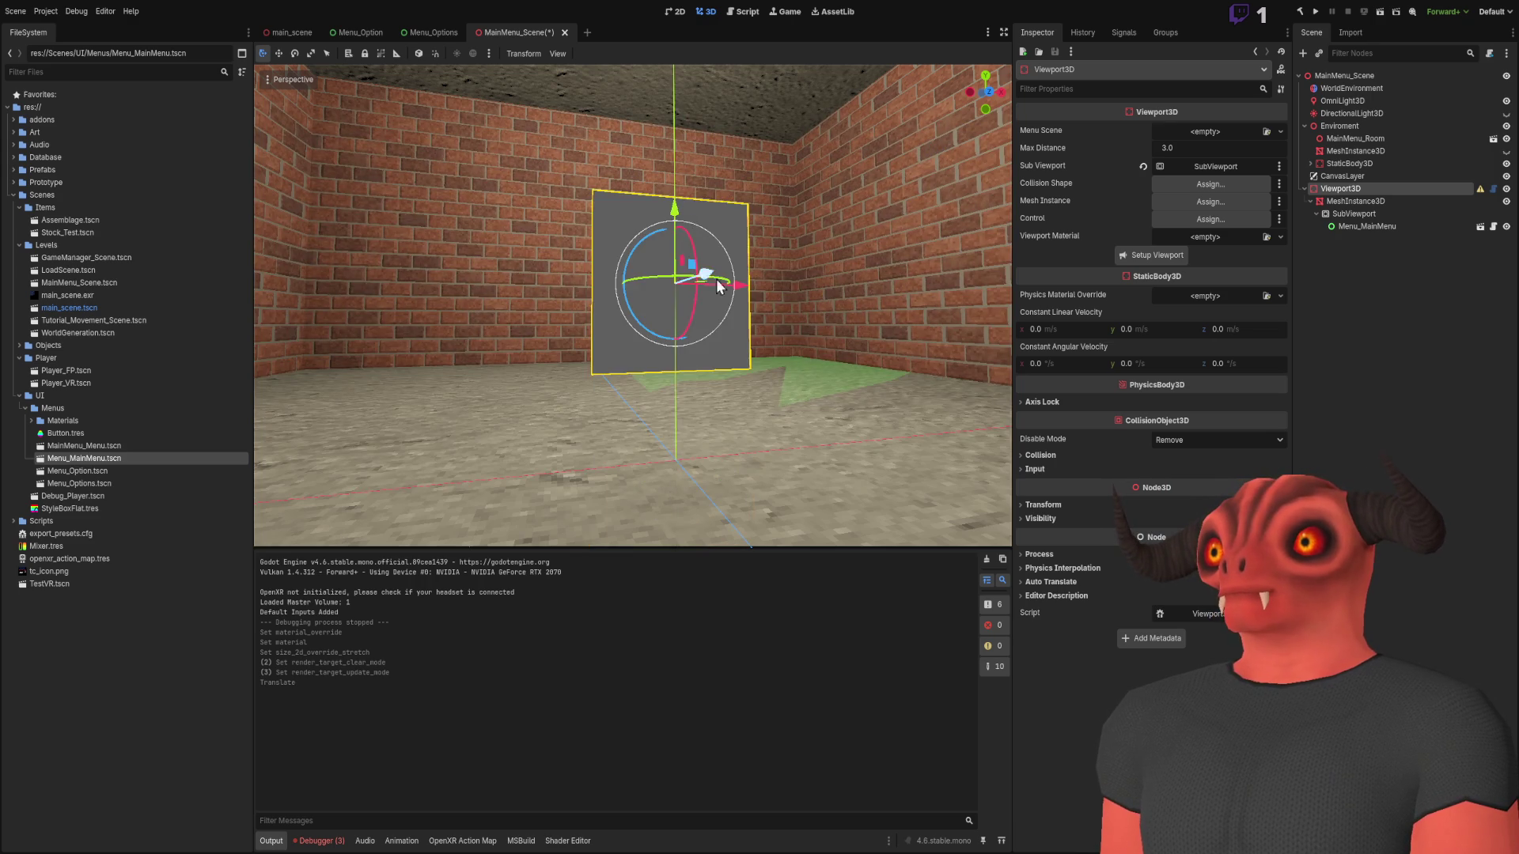
{"action": "left_click", "coordinate": [1375, 214]}
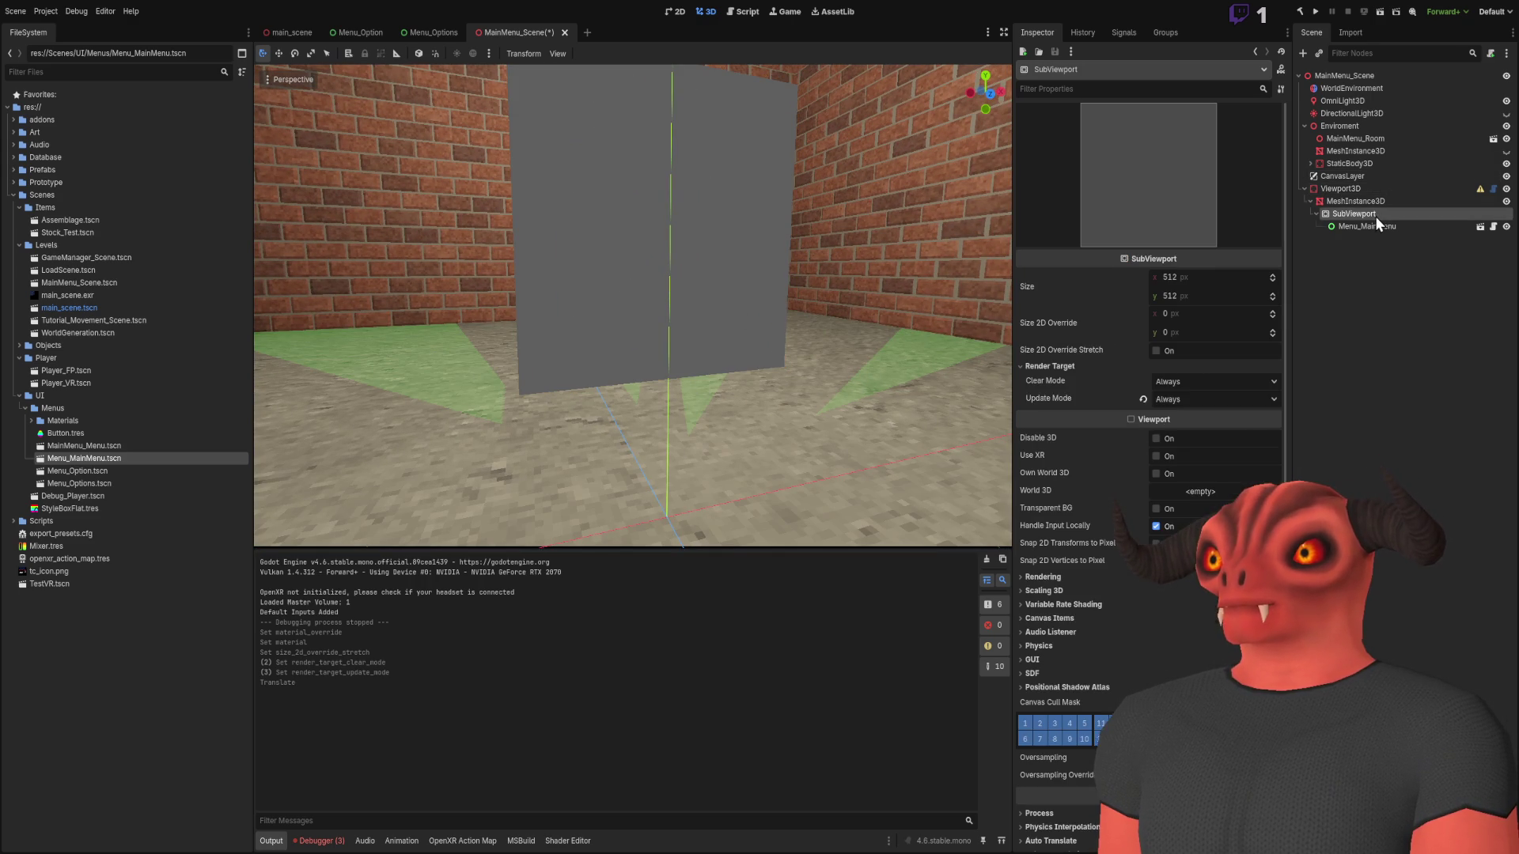
Set the SubViewport width to 1920 and recentre the view on the menu panel
{"action": "left_click", "coordinate": [1190, 278]}
{"action": "type", "text": "1920"}
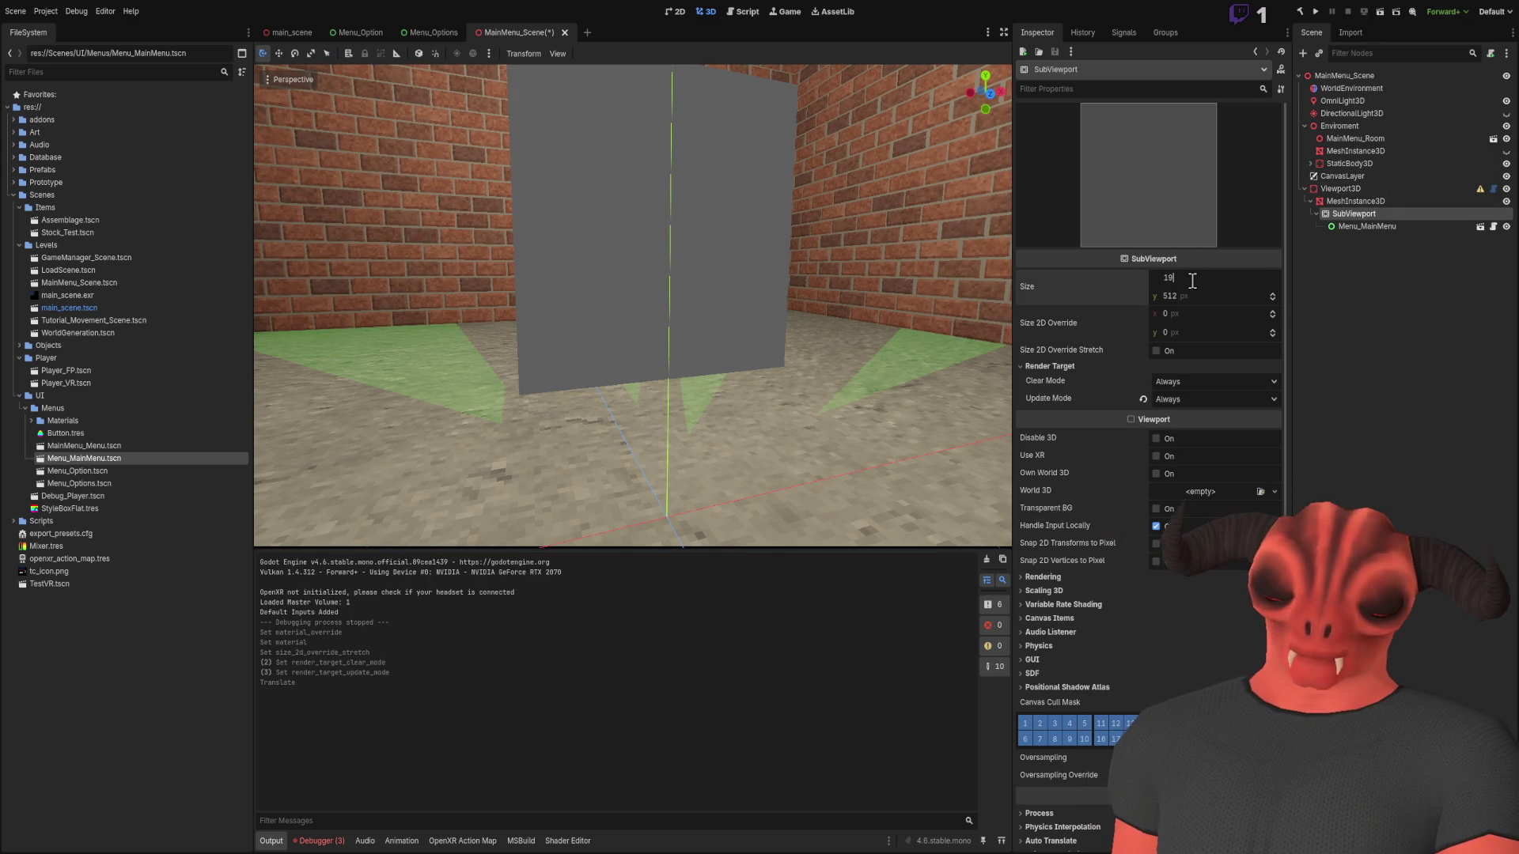
{"action": "key", "text": "Return"}
{"action": "key", "text": "s"}
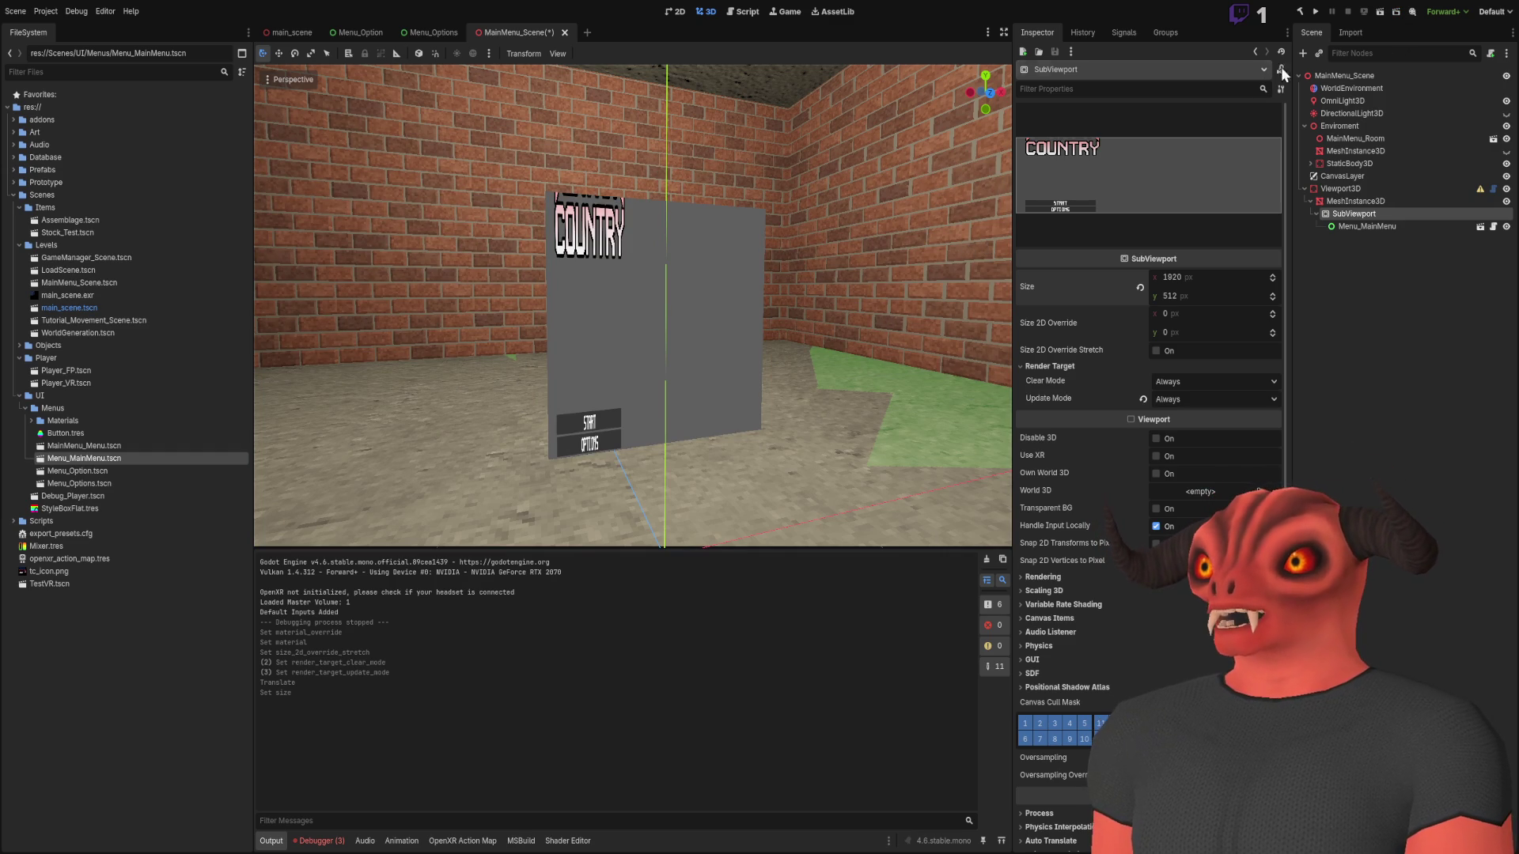
Save and test-run the scene showing the COUNTRY menu text, then stop the game
{"action": "left_click", "coordinate": [1383, 22]}
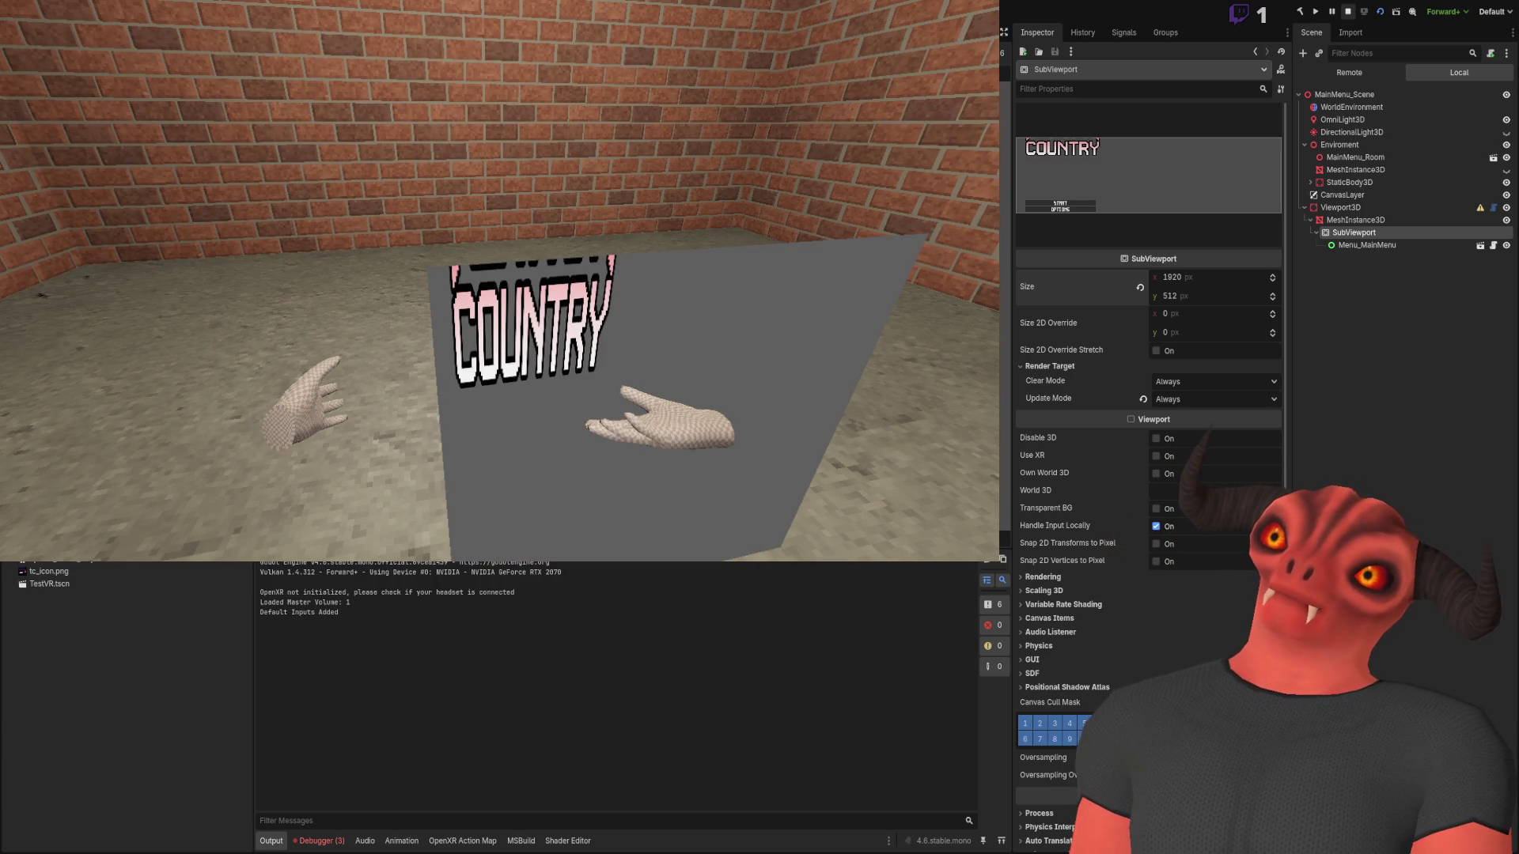
{"action": "left_click", "coordinate": [1349, 11]}
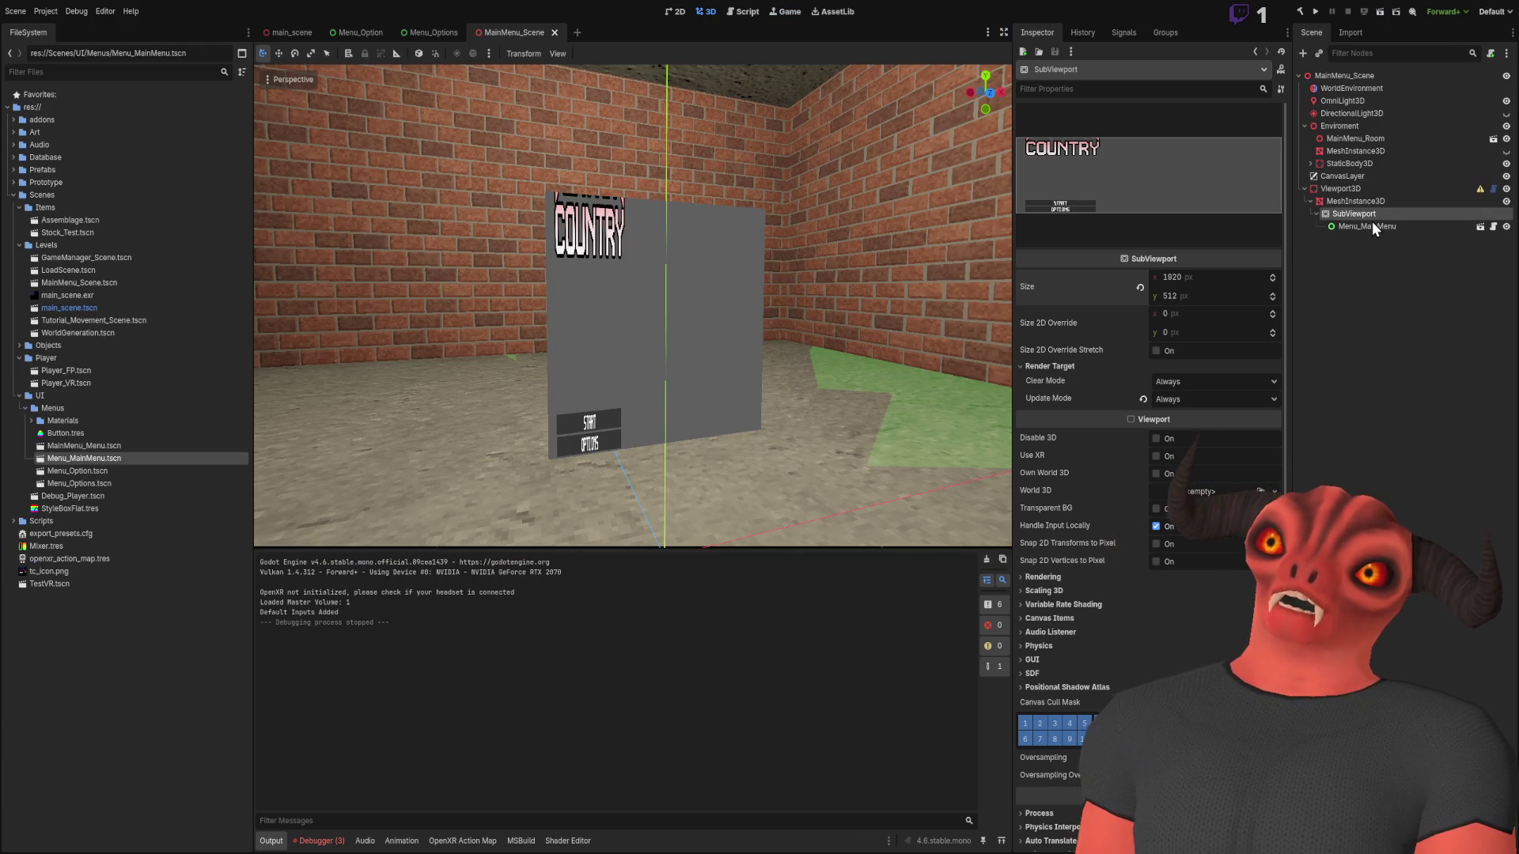
{"action": "left_click", "coordinate": [1370, 254]}
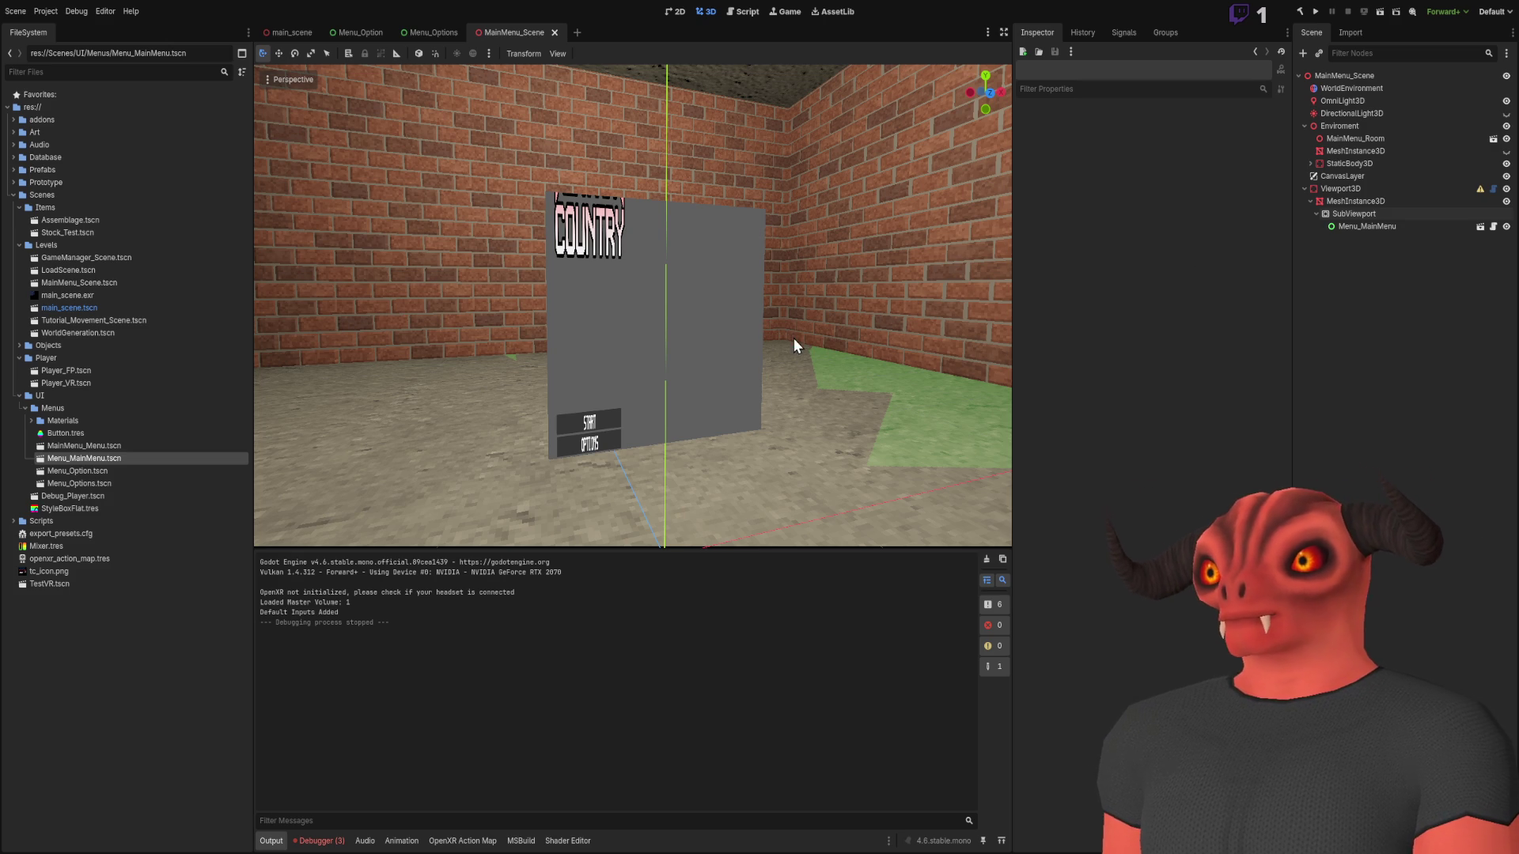
Add a new Viewport3D node, auto-generate its SubViewport, mesh and collision, and inspect the collision shape
{"action": "key", "text": "ctrl+shift+z"}
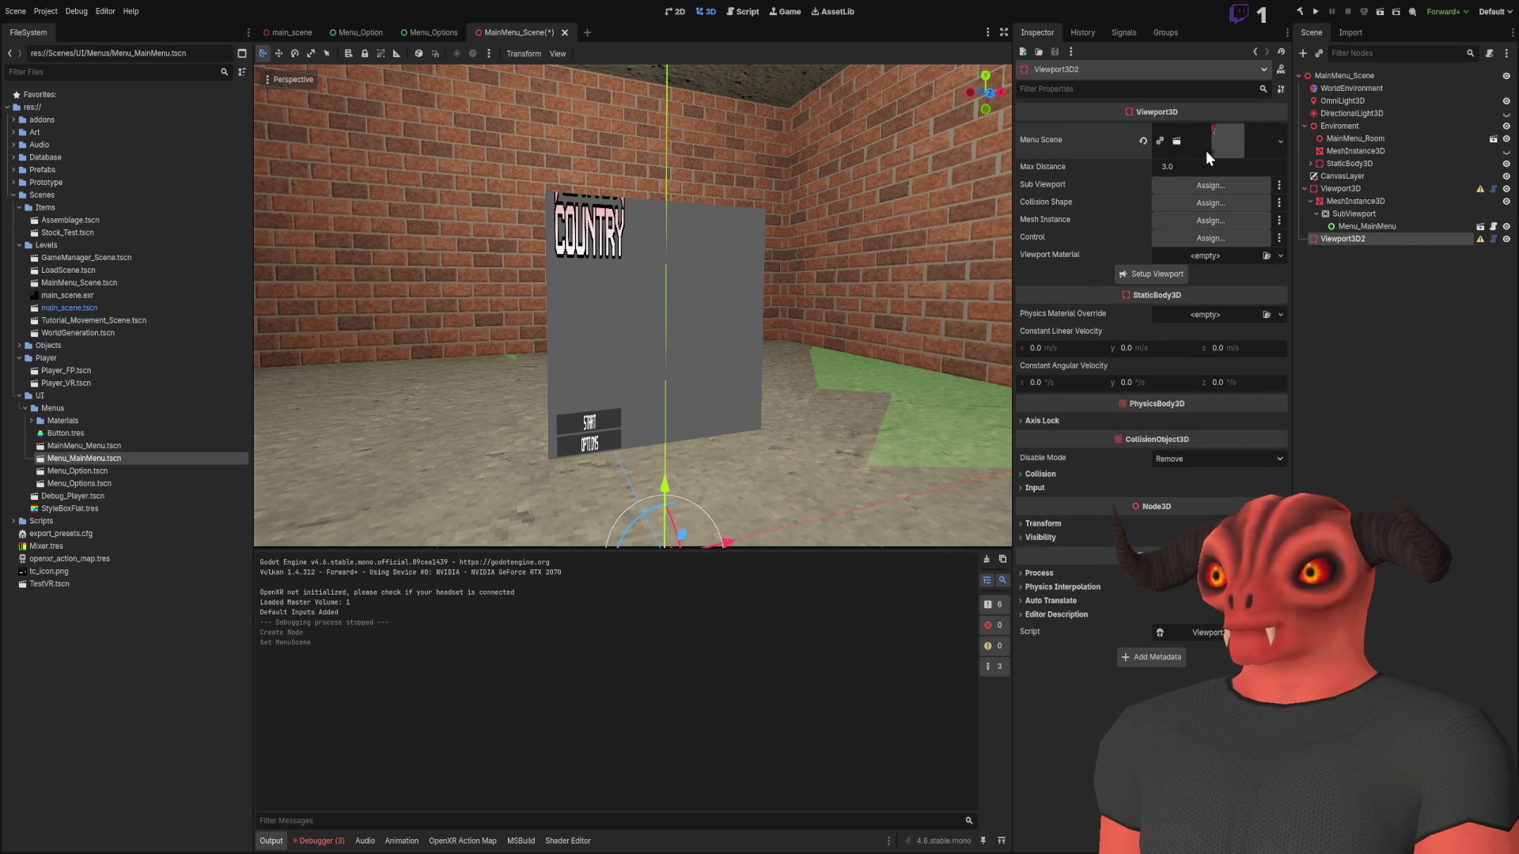
{"action": "left_click", "coordinate": [1166, 272]}
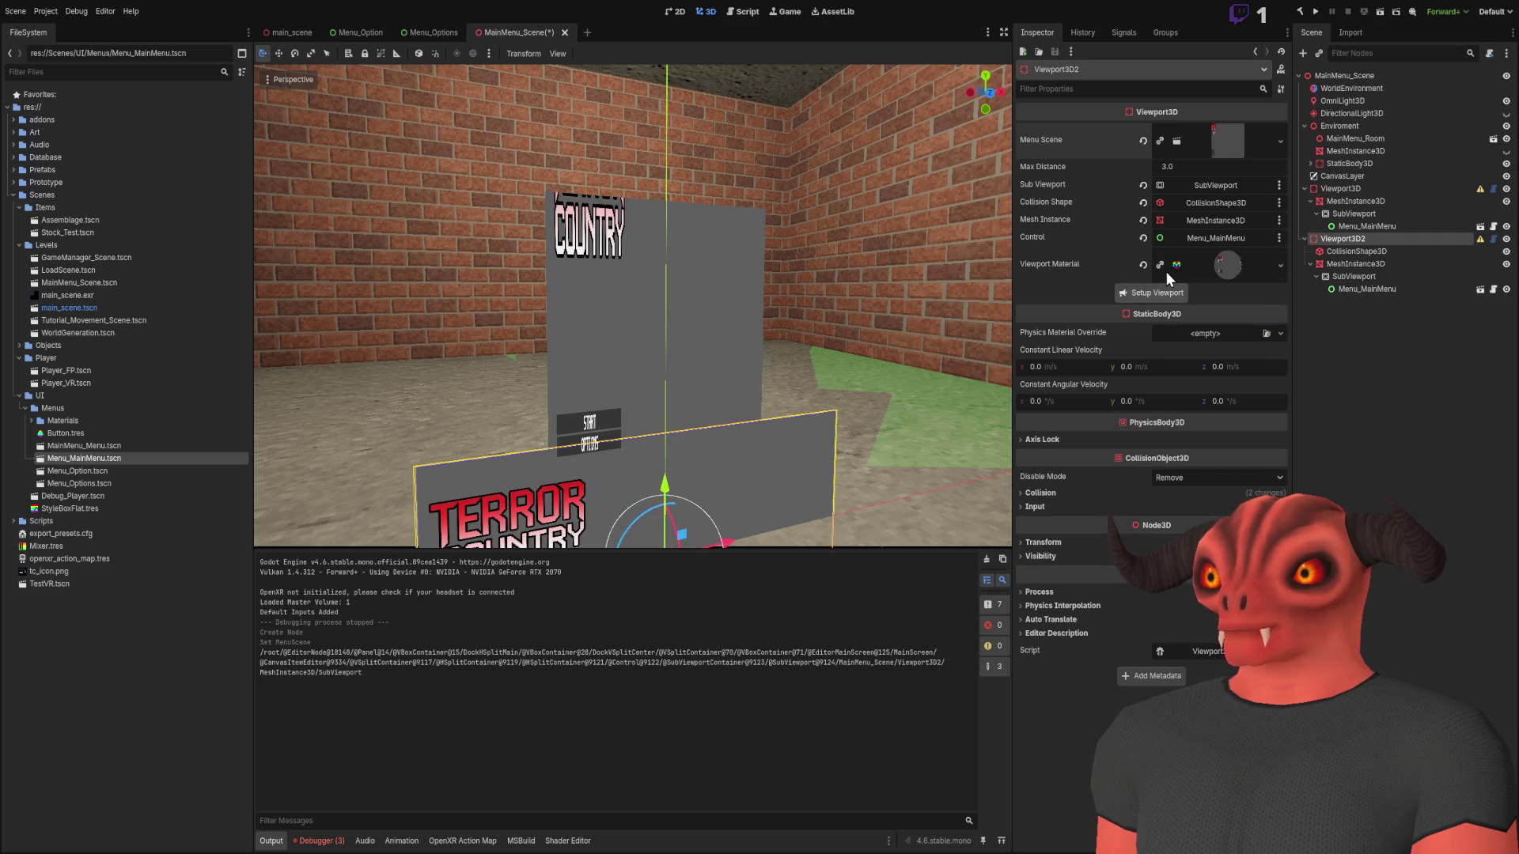
{"action": "left_click", "coordinate": [1384, 255]}
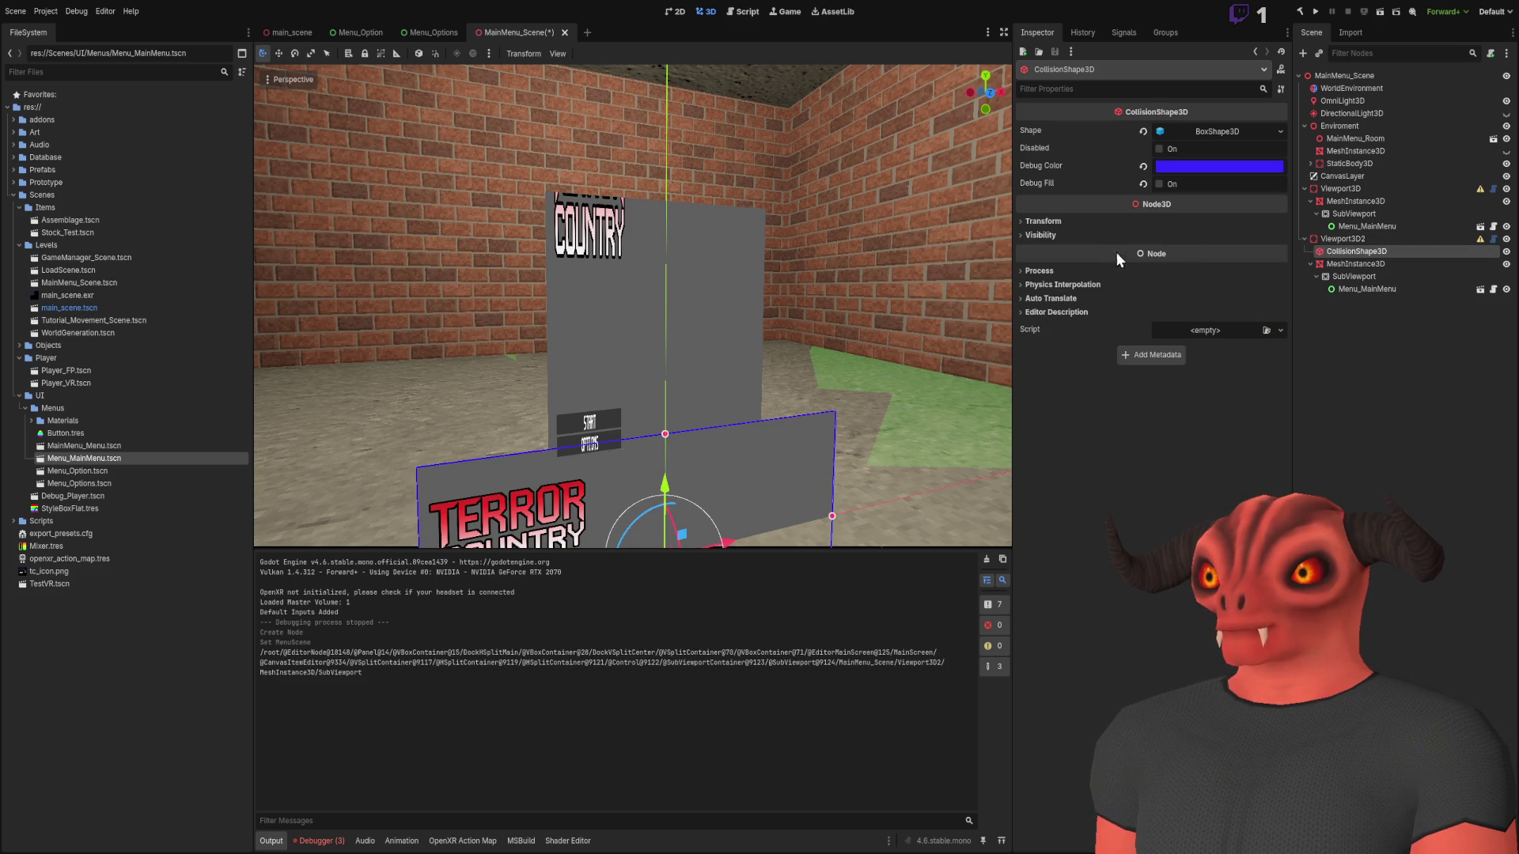
{"action": "left_click", "coordinate": [1054, 301]}
{"action": "left_click", "coordinate": [1055, 301]}
{"action": "left_click", "coordinate": [1057, 288]}
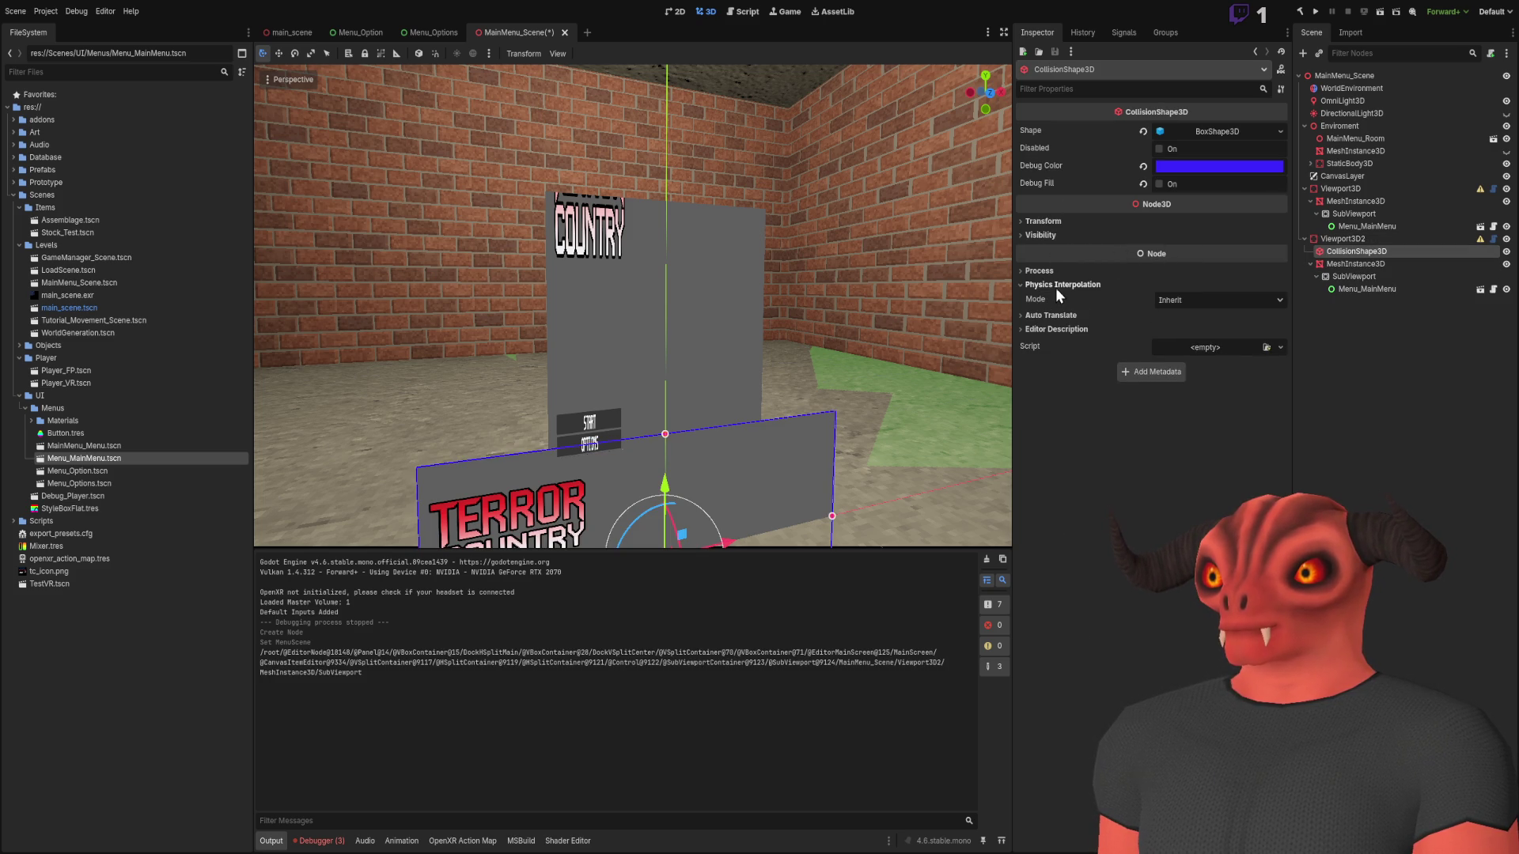
{"action": "left_click", "coordinate": [1051, 271]}
{"action": "left_click", "coordinate": [1051, 271]}
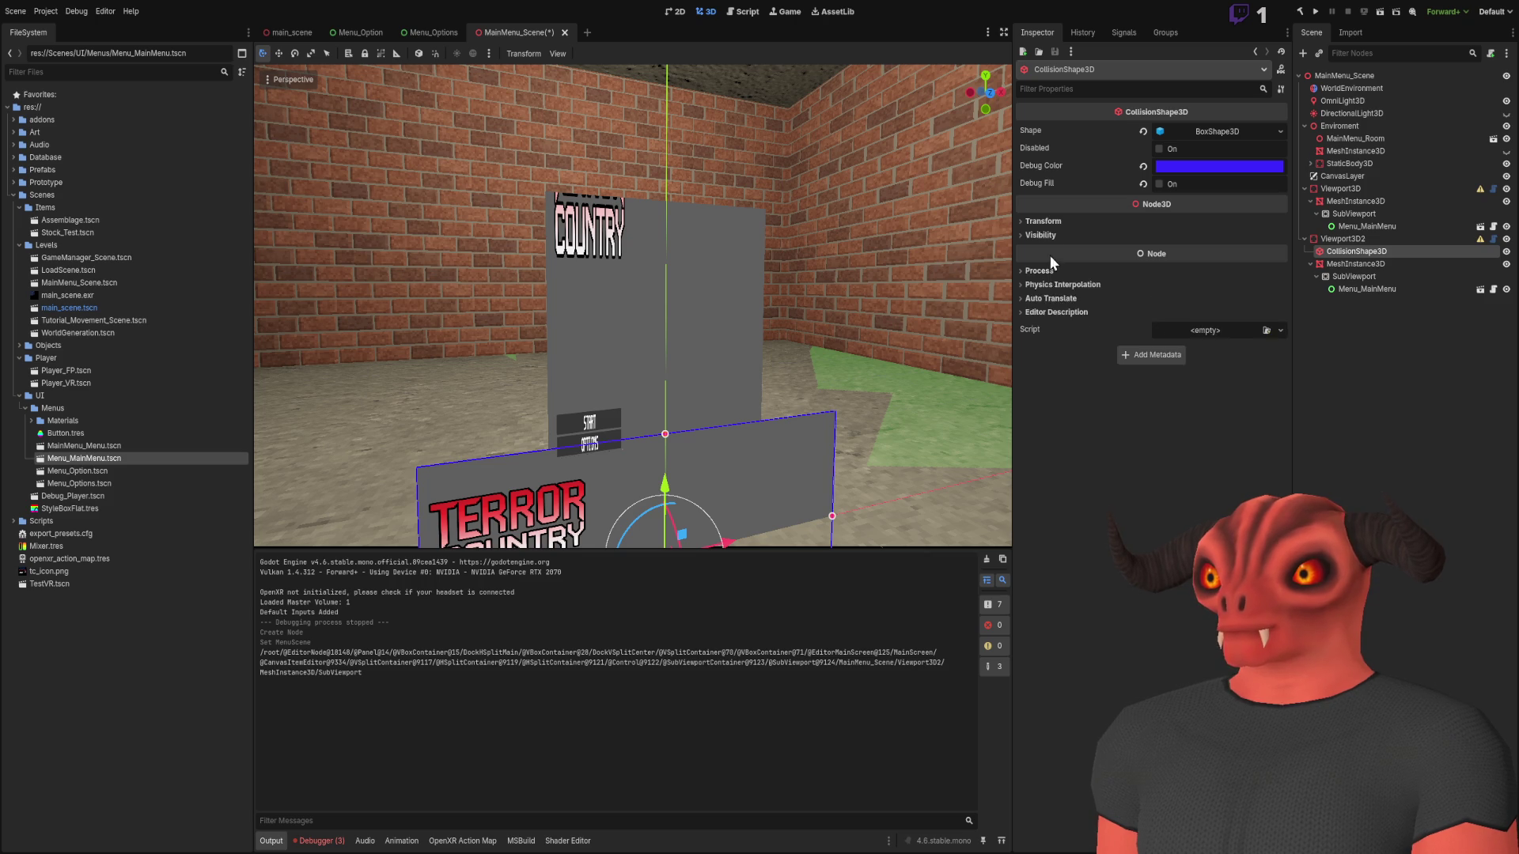
{"action": "left_click", "coordinate": [1048, 222]}
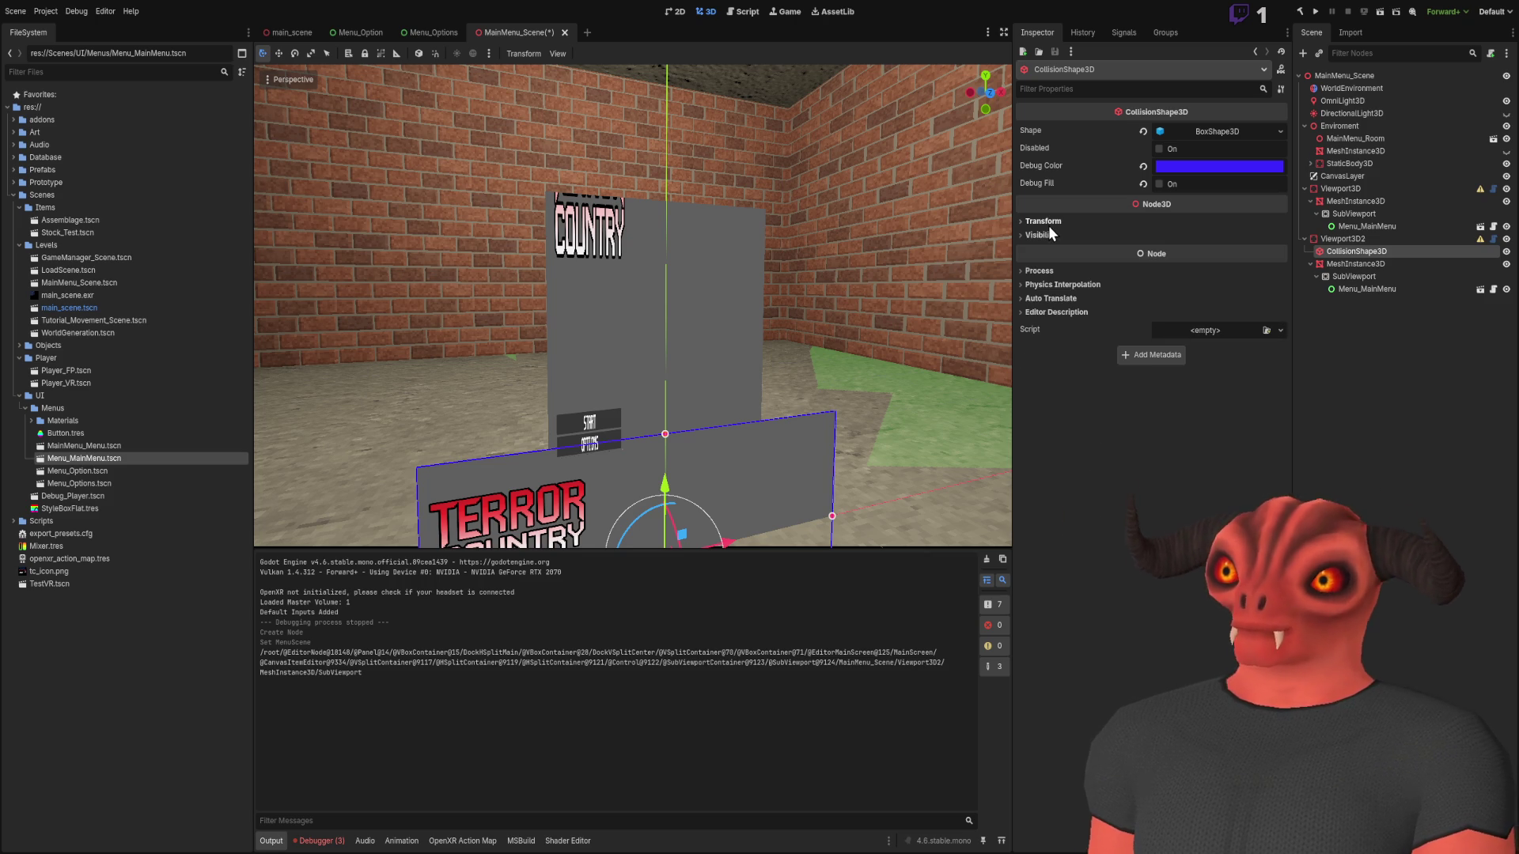
{"action": "left_click", "coordinate": [1365, 264]}
{"action": "left_click", "coordinate": [1363, 254]}
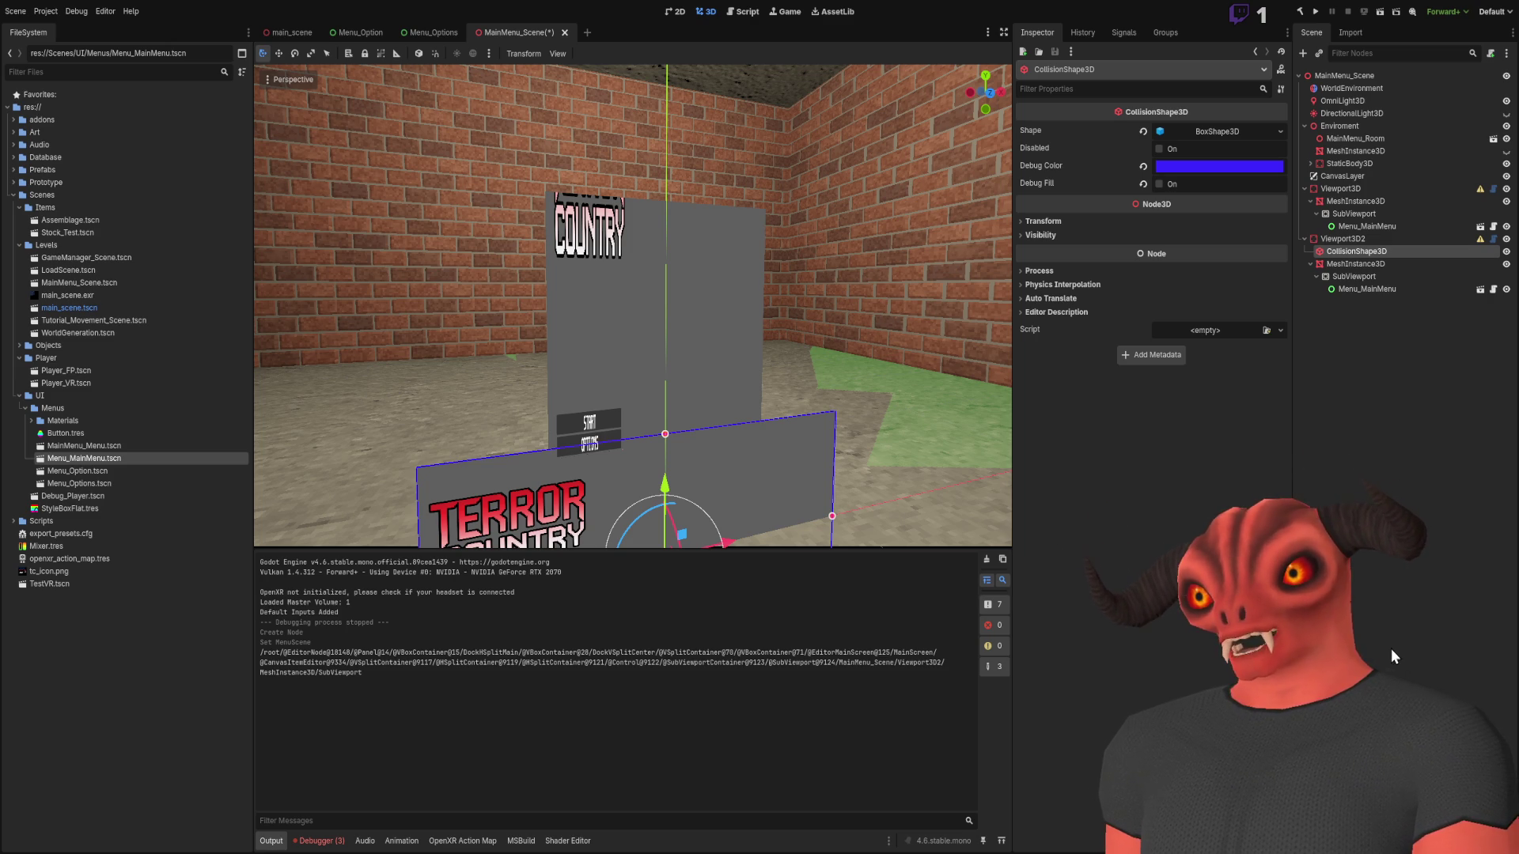
Paste a copy of Viewport3D2 as Viewport3D3 and delete the old Viewport3D and Viewport3D2 nodes
{"action": "left_click", "coordinate": [1349, 239]}
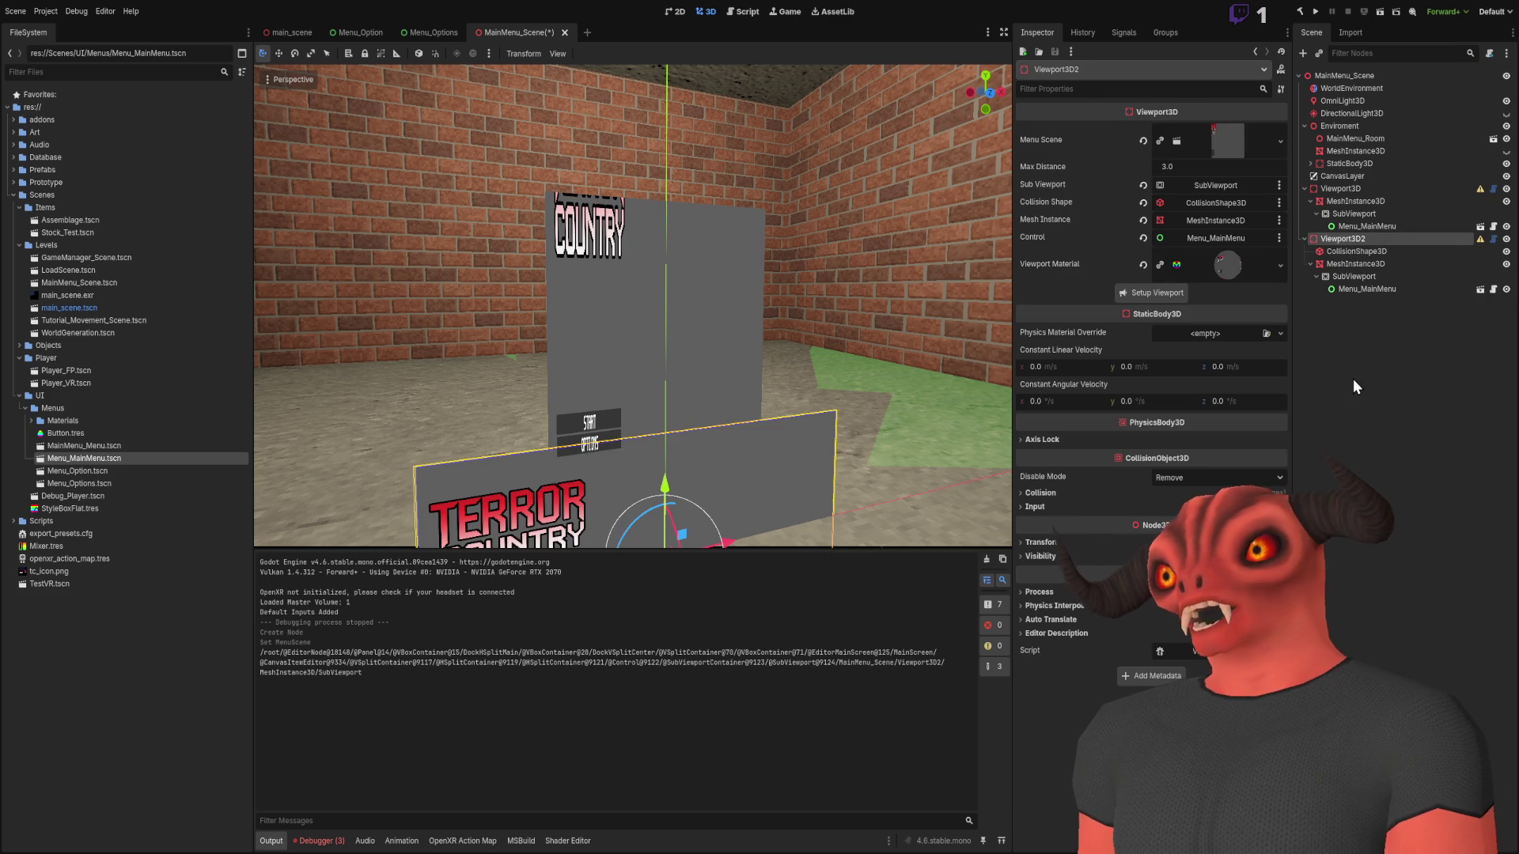
{"action": "key", "text": "ctrl+d"}
{"action": "left_click", "coordinate": [1355, 238]}
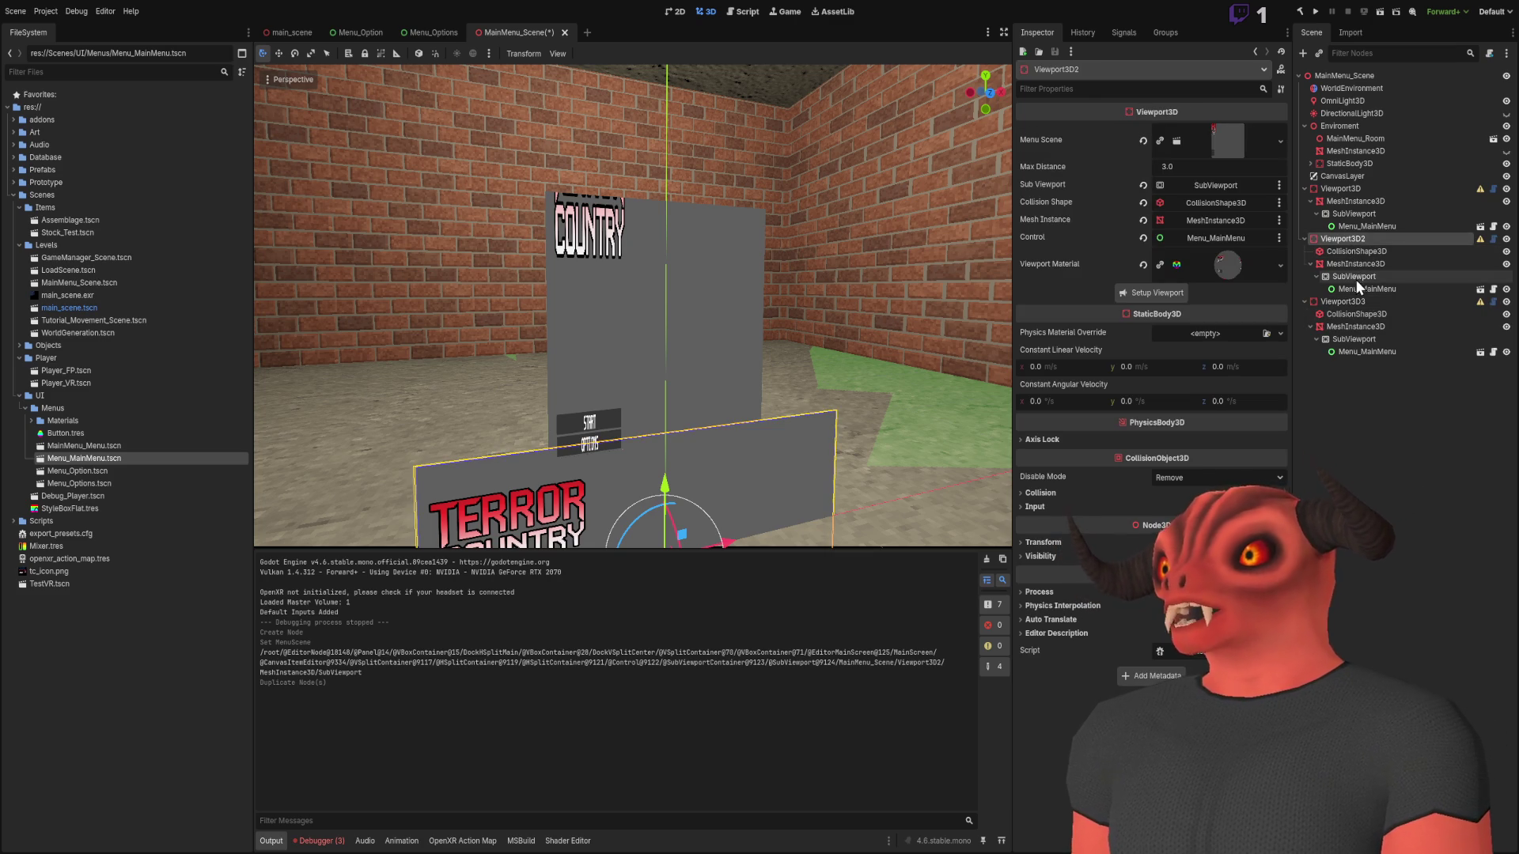
{"action": "key", "text": "ctrl+z"}
{"action": "key", "text": "ctrl+v"}
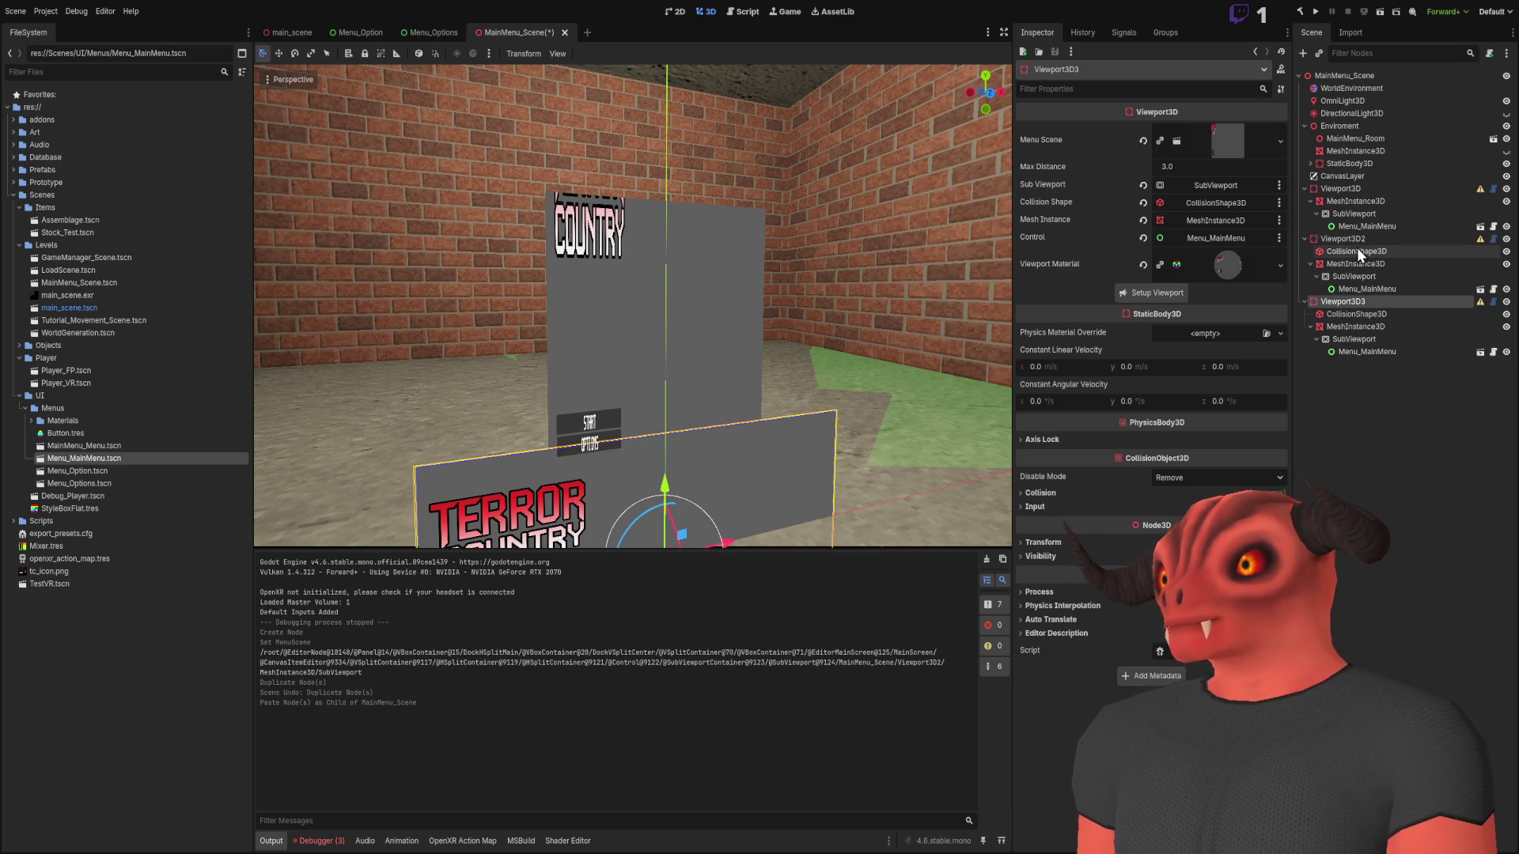
{"action": "left_click", "coordinate": [1341, 188], "text": "shift"}
{"action": "key", "text": "Delete"}
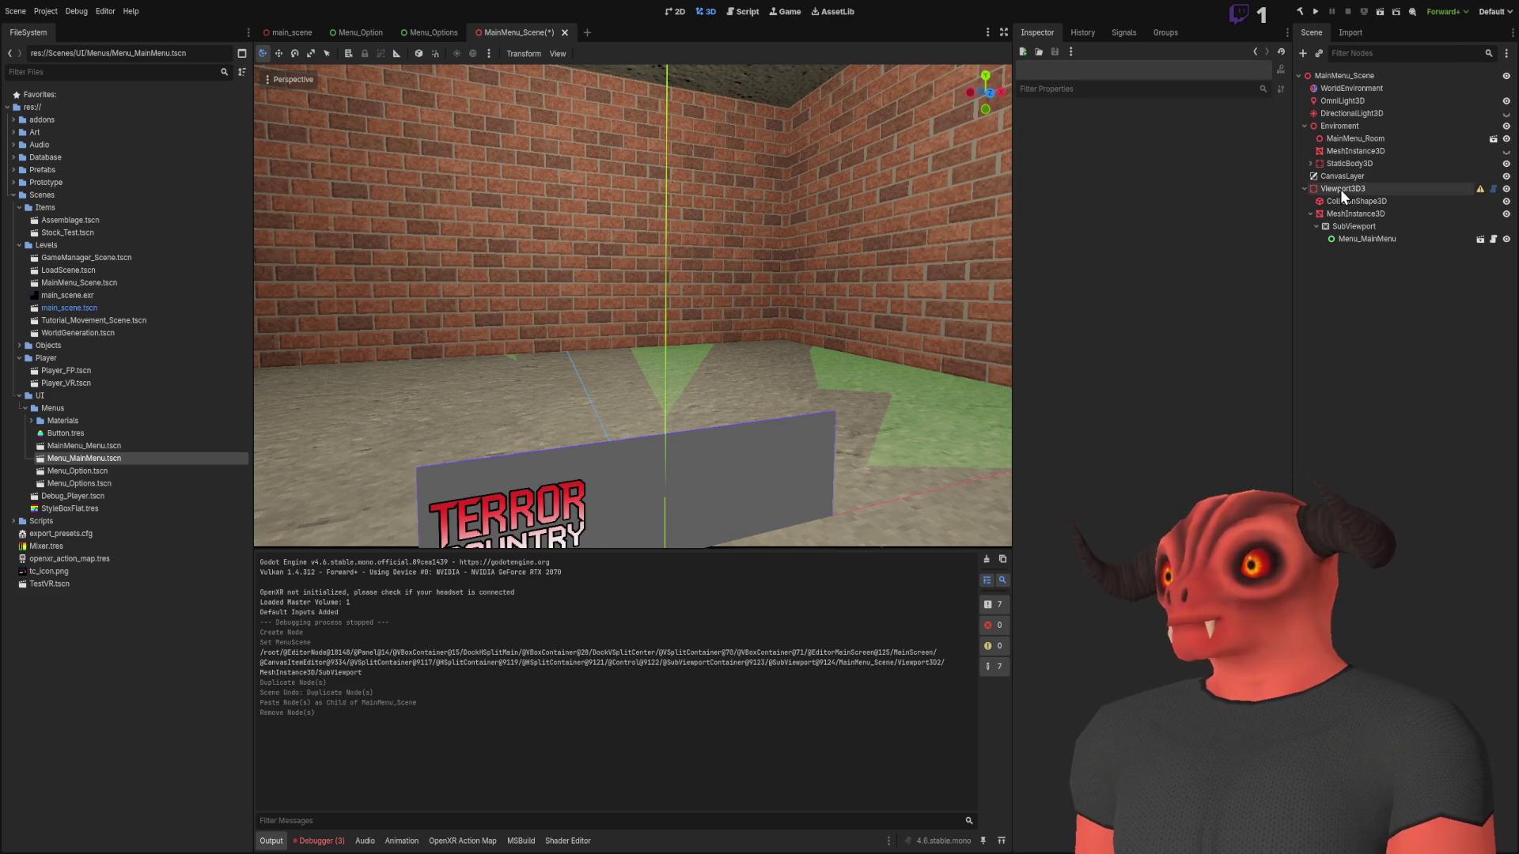
Raise the Viewport3D3 menu panel to eye height, then save and briefly test-run the scene
{"action": "left_click", "coordinate": [1337, 192]}
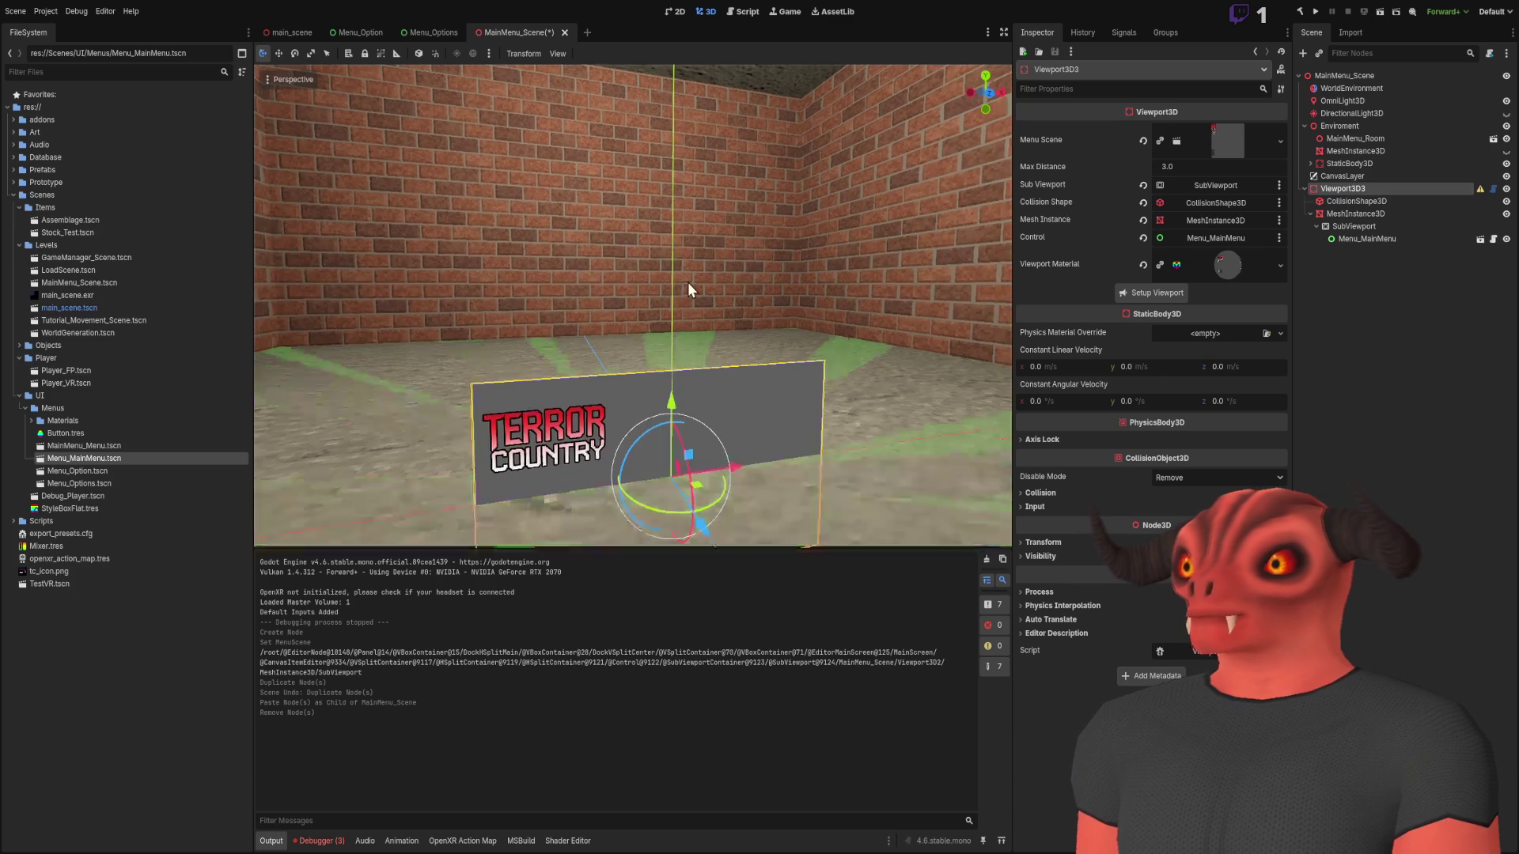
{"action": "left_click_drag", "start_coordinate": [673, 407], "coordinate": [998, 180]}
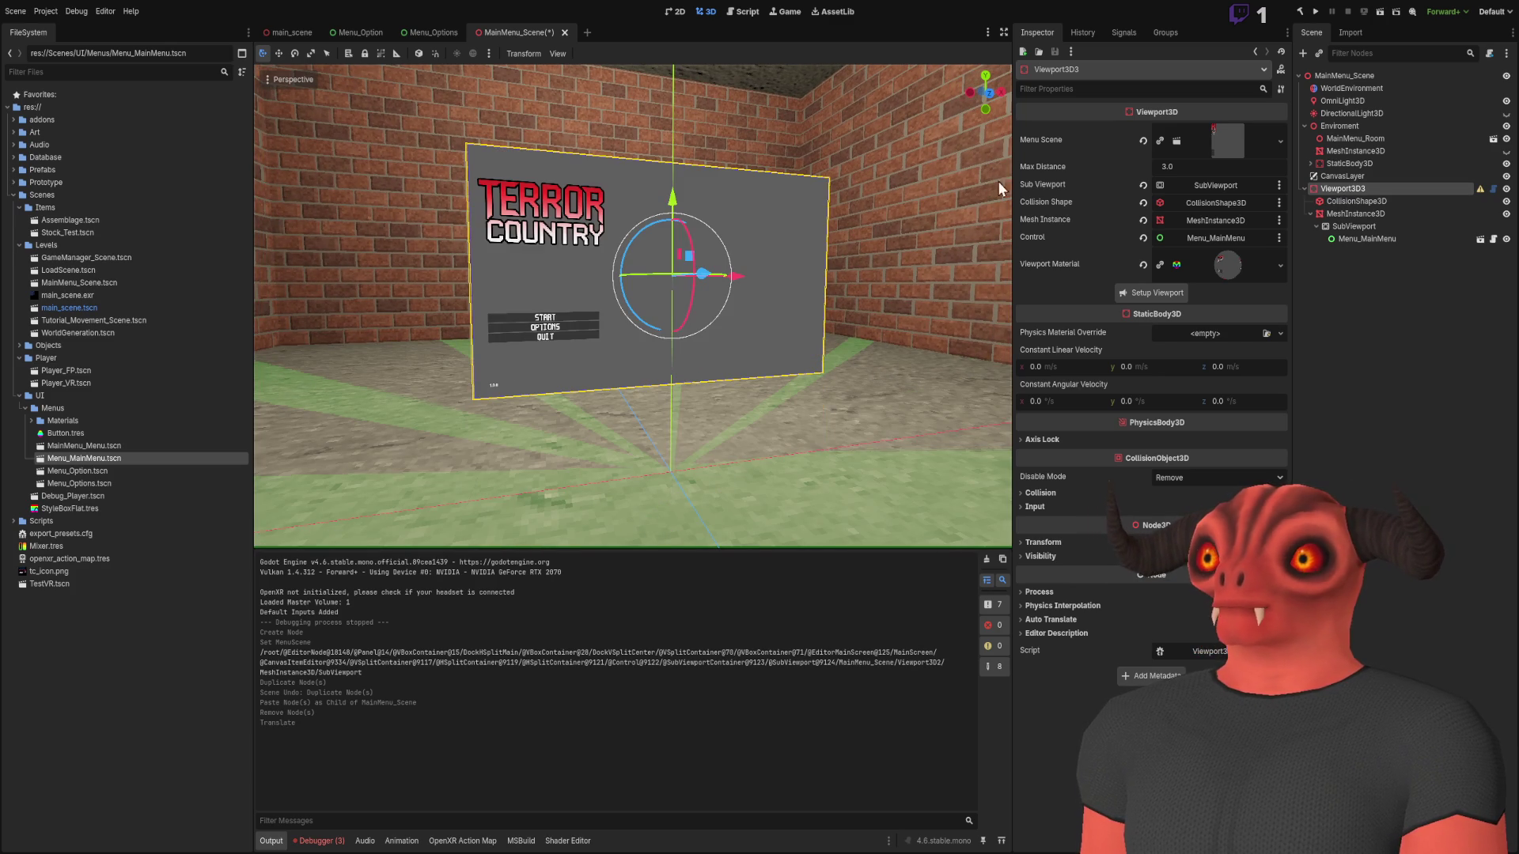
{"action": "left_click", "coordinate": [1381, 12]}
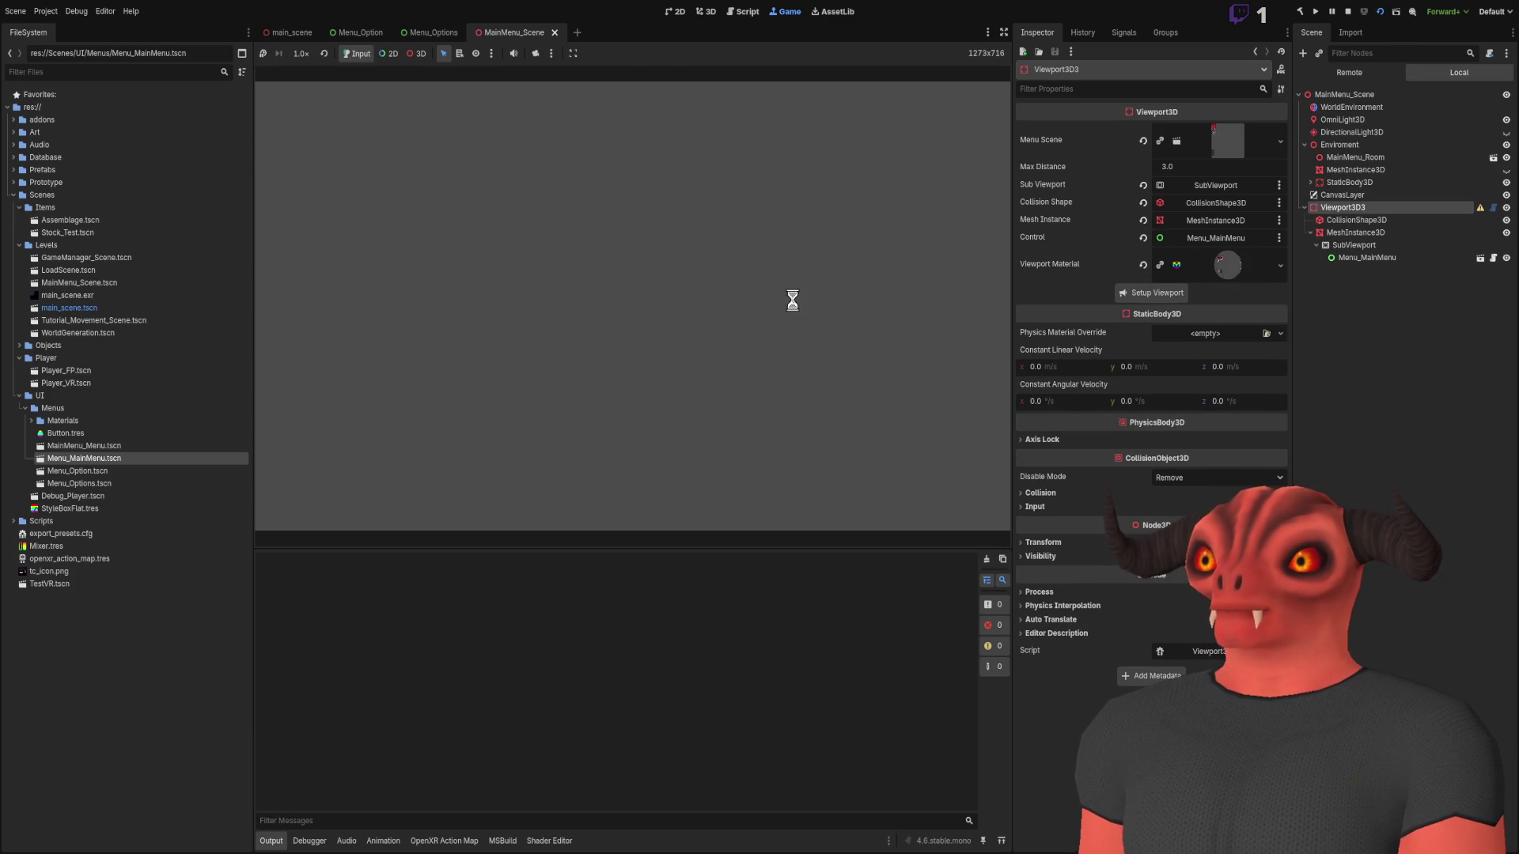
{"action": "key", "text": "F8"}
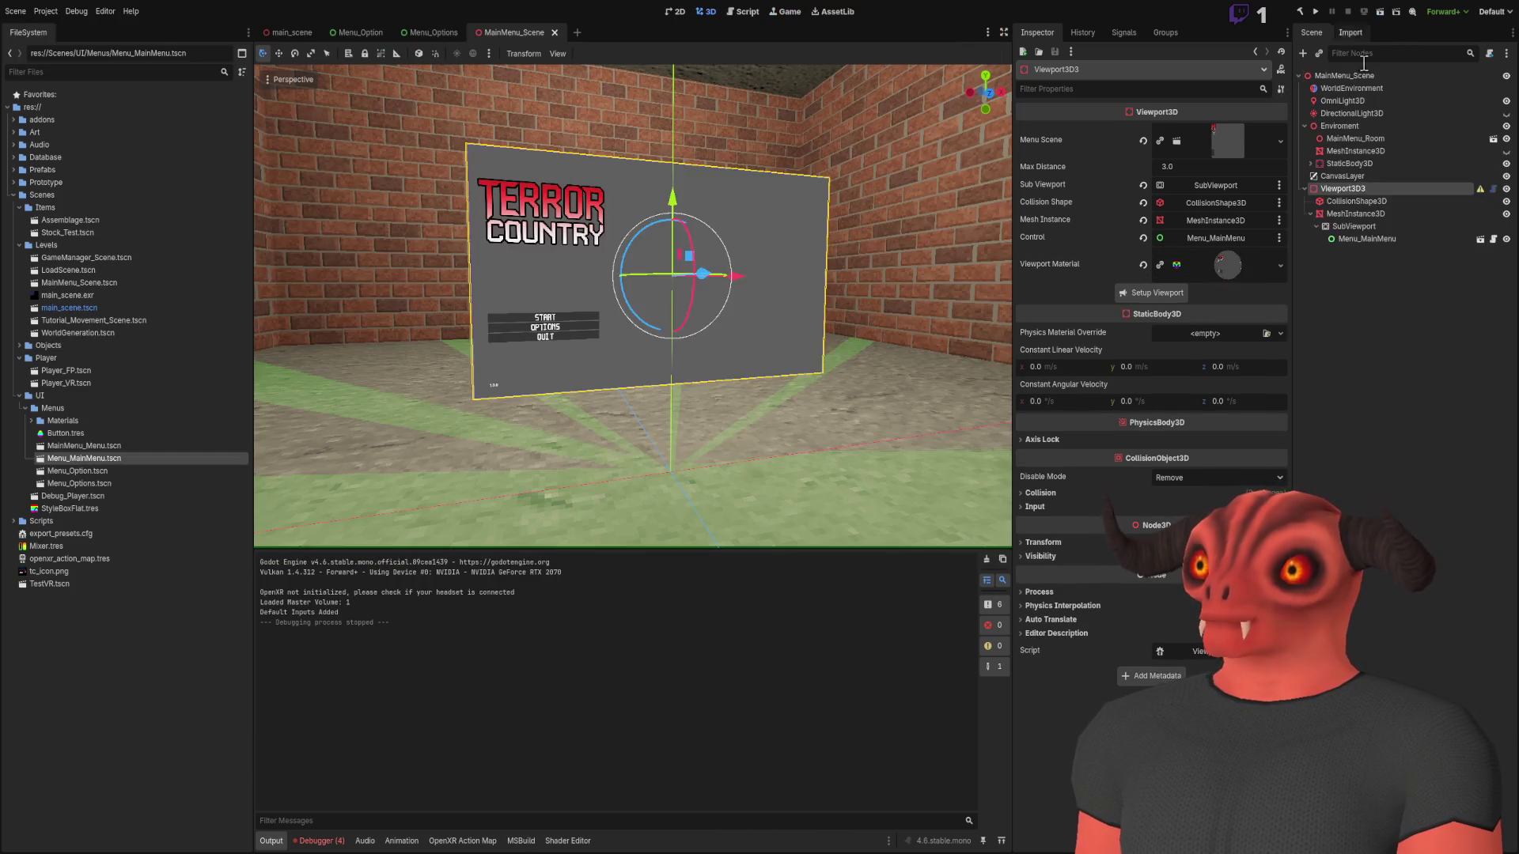
Inspect the panel's plane mesh, then check the SubViewport's 1920×1080 size and Disable 3D setting
{"action": "left_click", "coordinate": [1369, 214]}
{"action": "left_click", "coordinate": [1219, 140]}
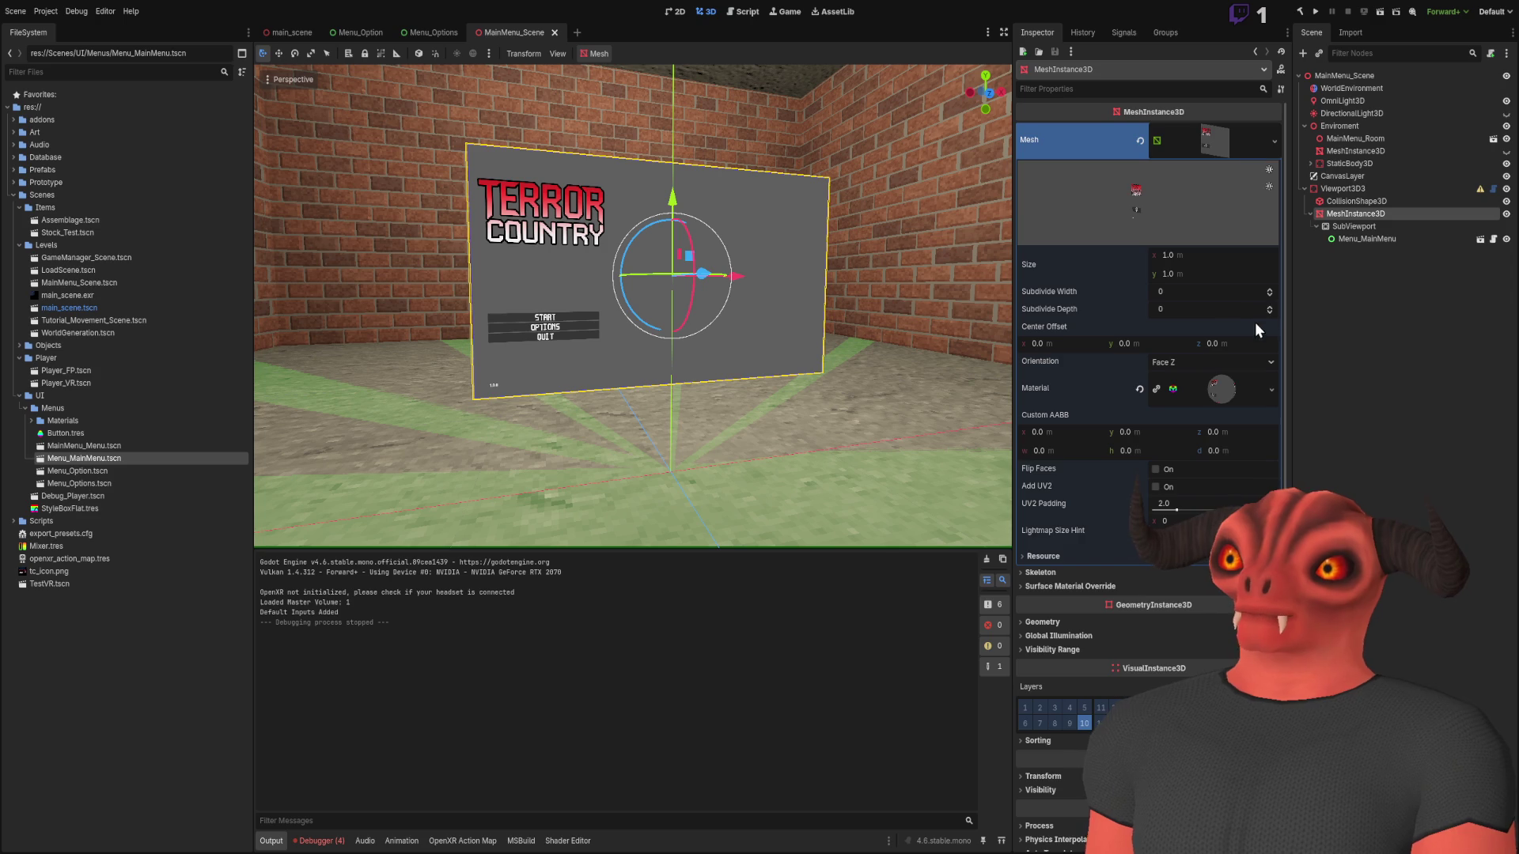
{"action": "scroll", "coordinate": [1218, 320], "scroll_direction": "down", "scroll_amount": 2}
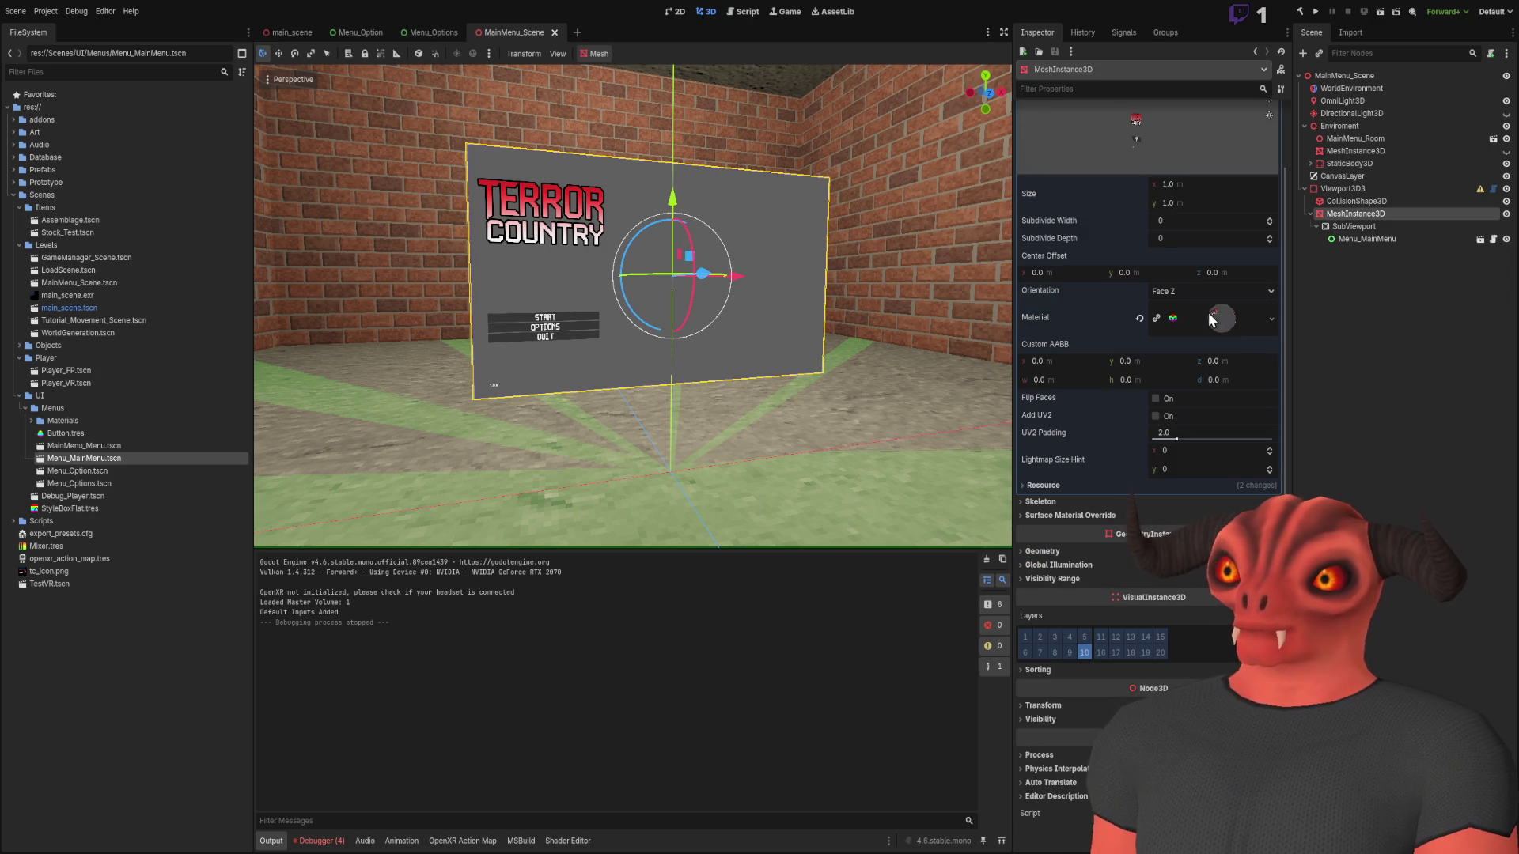
{"action": "left_click", "coordinate": [1058, 486]}
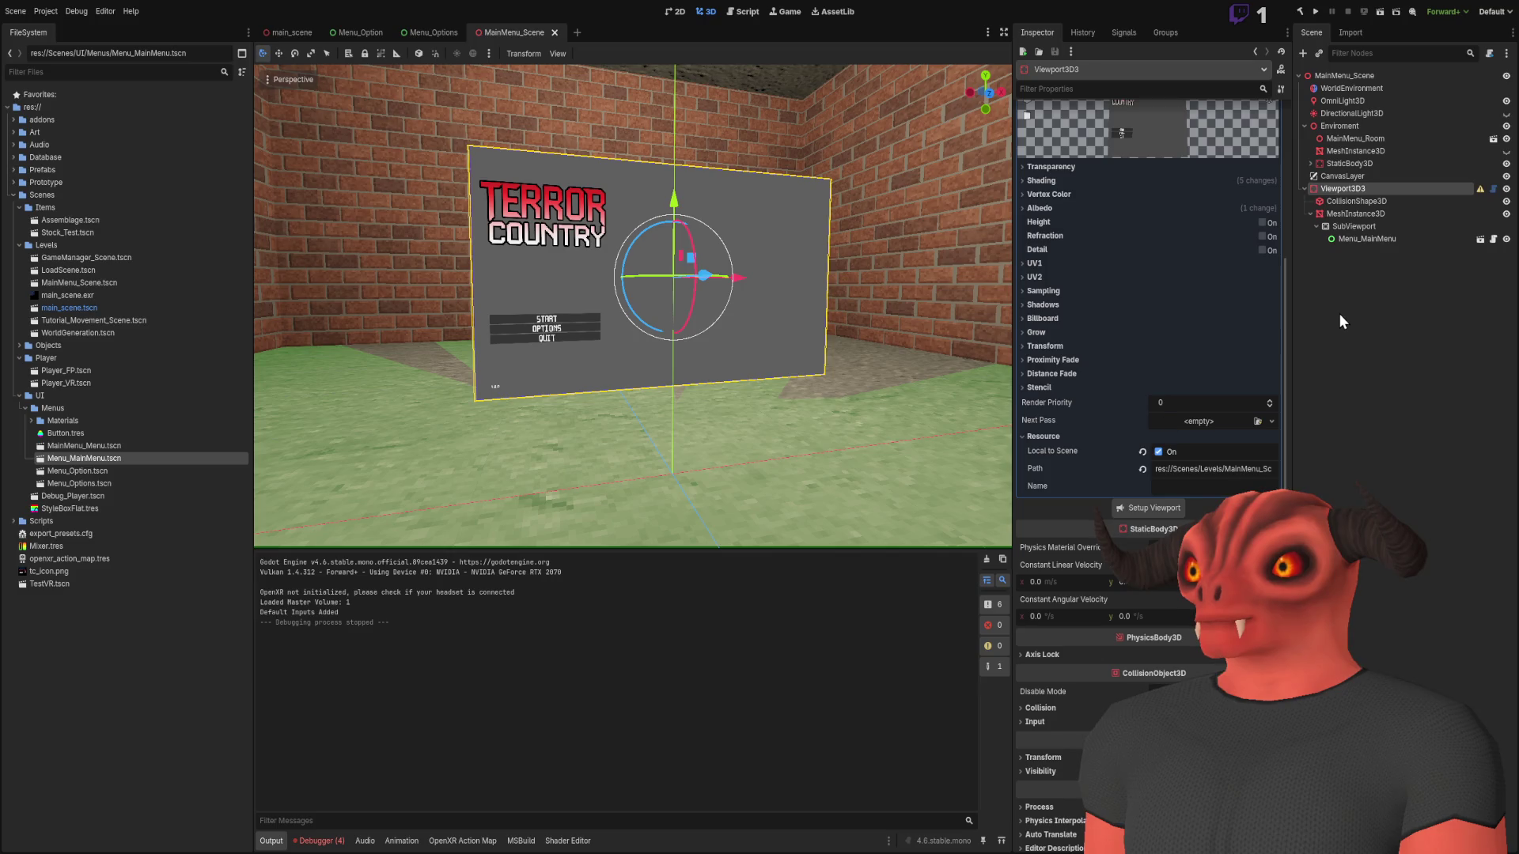
{"action": "left_click", "coordinate": [1424, 315]}
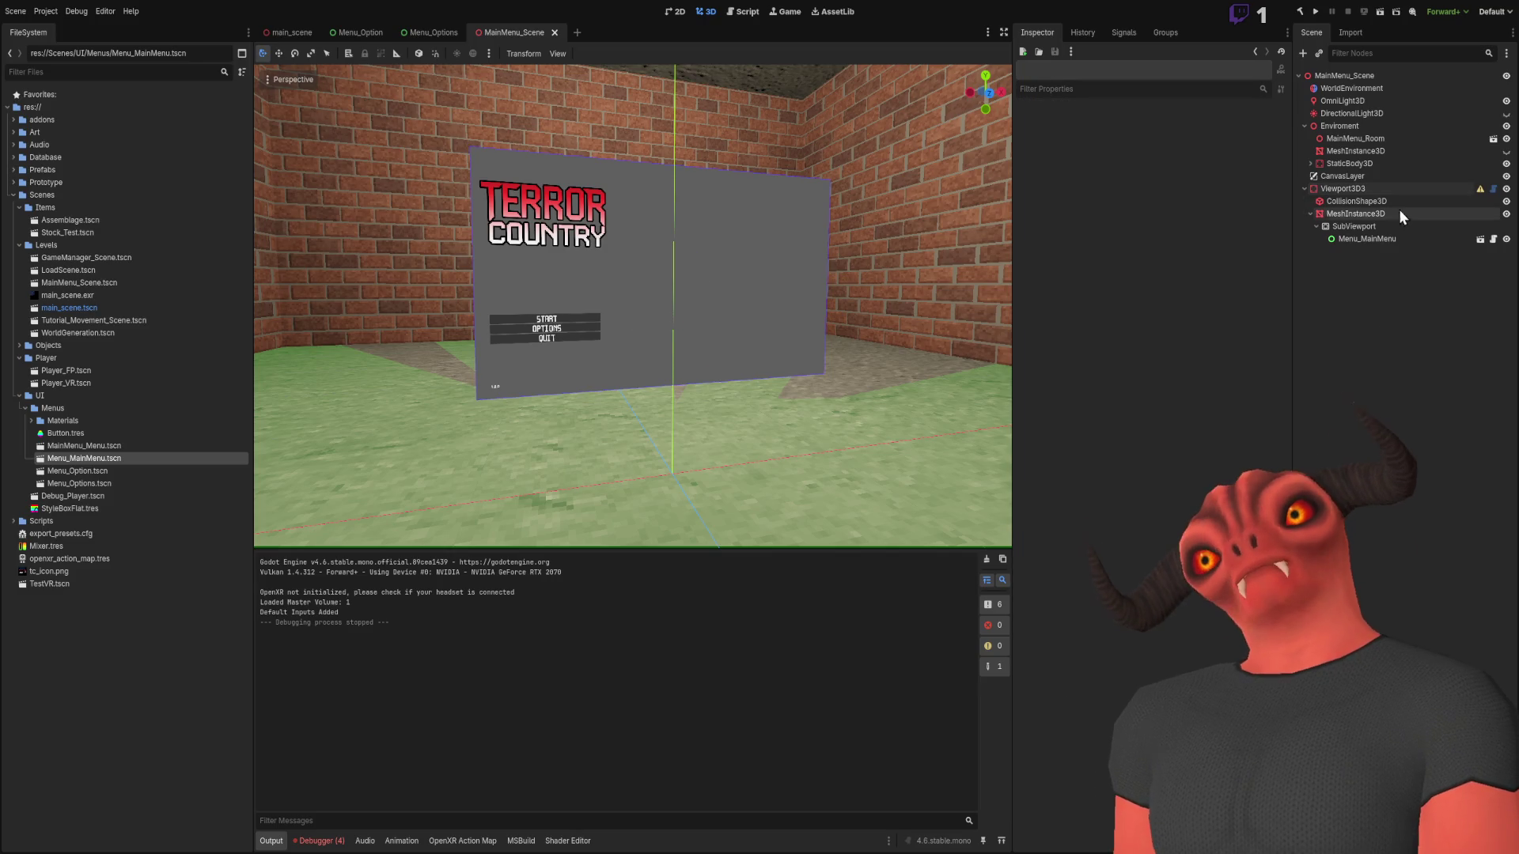
{"action": "left_click", "coordinate": [1375, 190]}
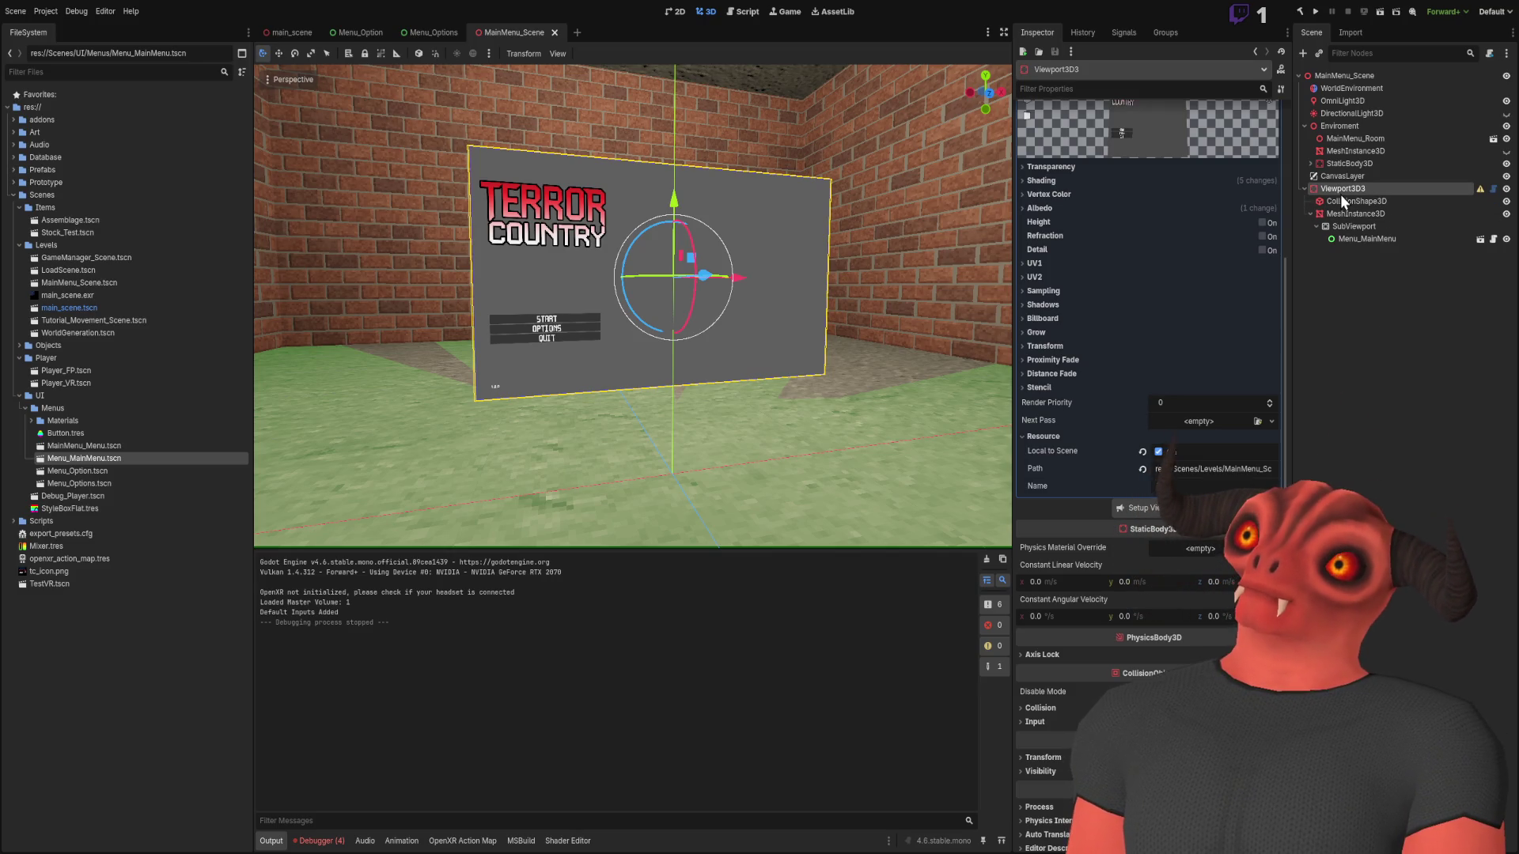
{"action": "left_click", "coordinate": [1330, 199]}
{"action": "left_click", "coordinate": [1353, 216]}
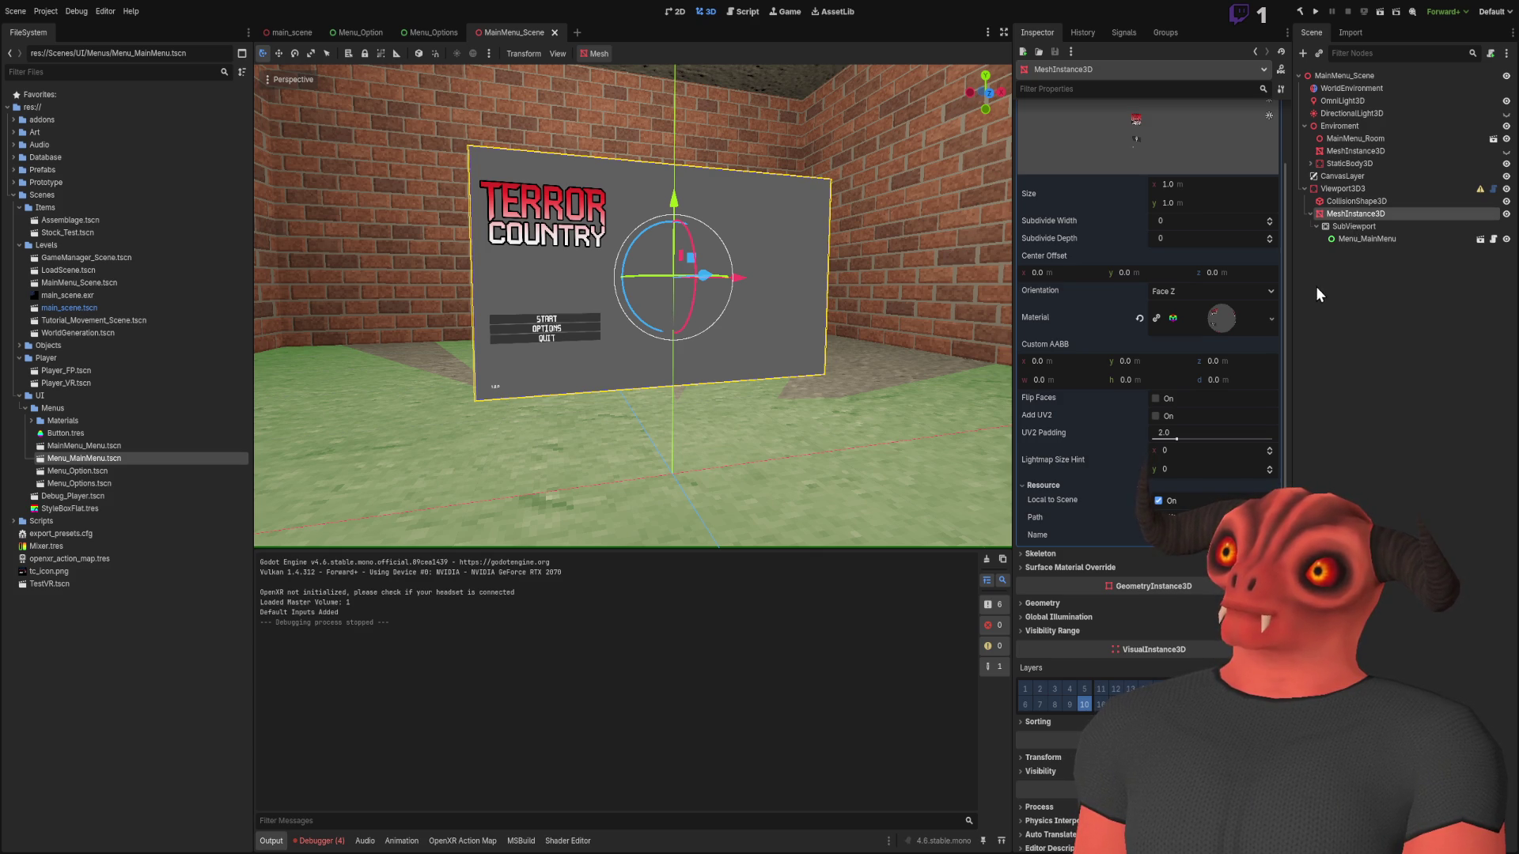
{"action": "left_click", "coordinate": [1349, 227]}
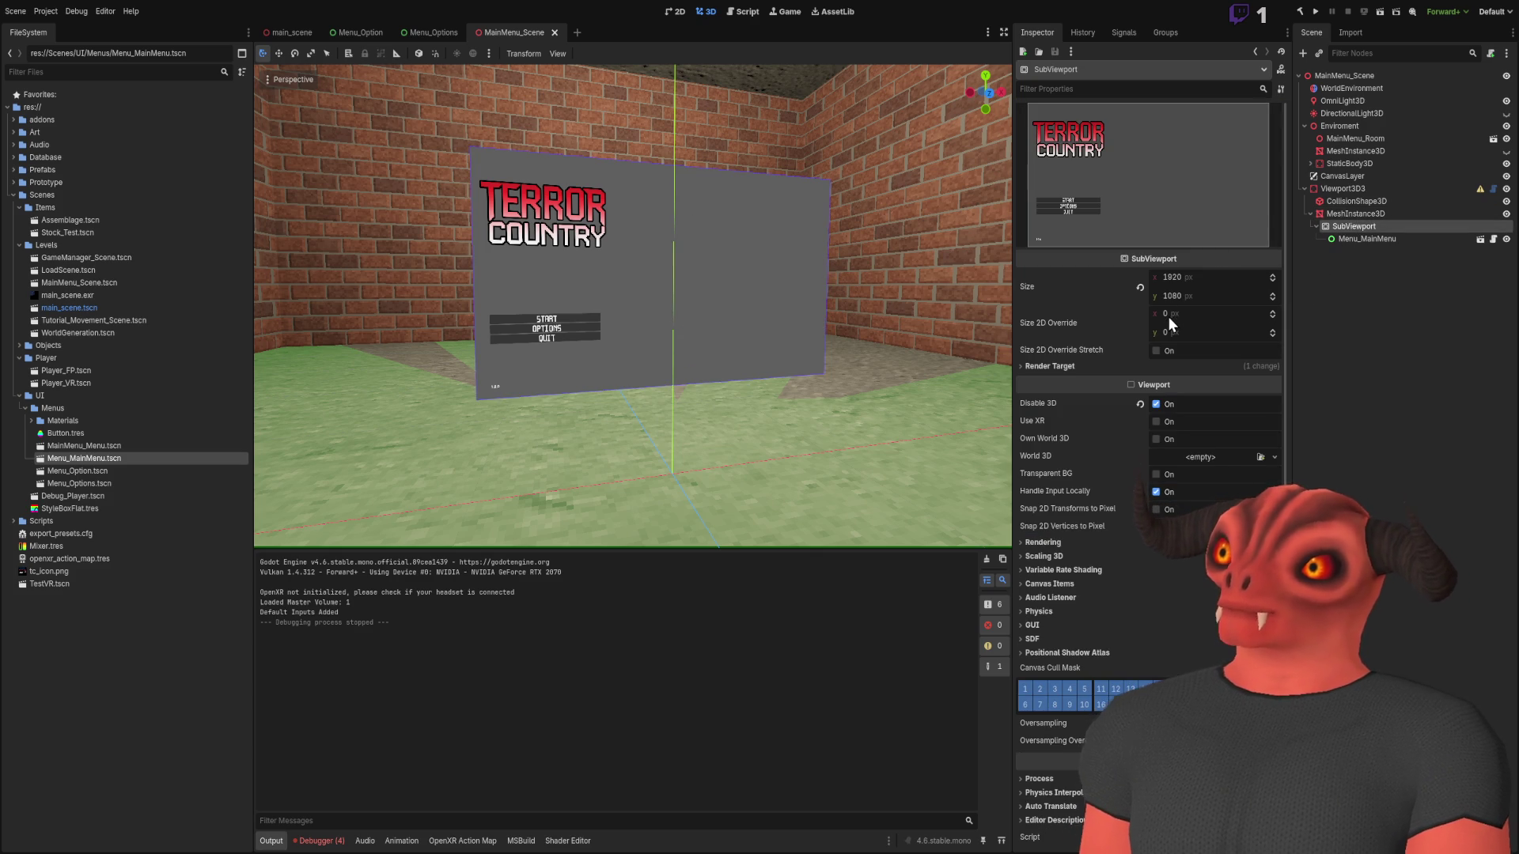
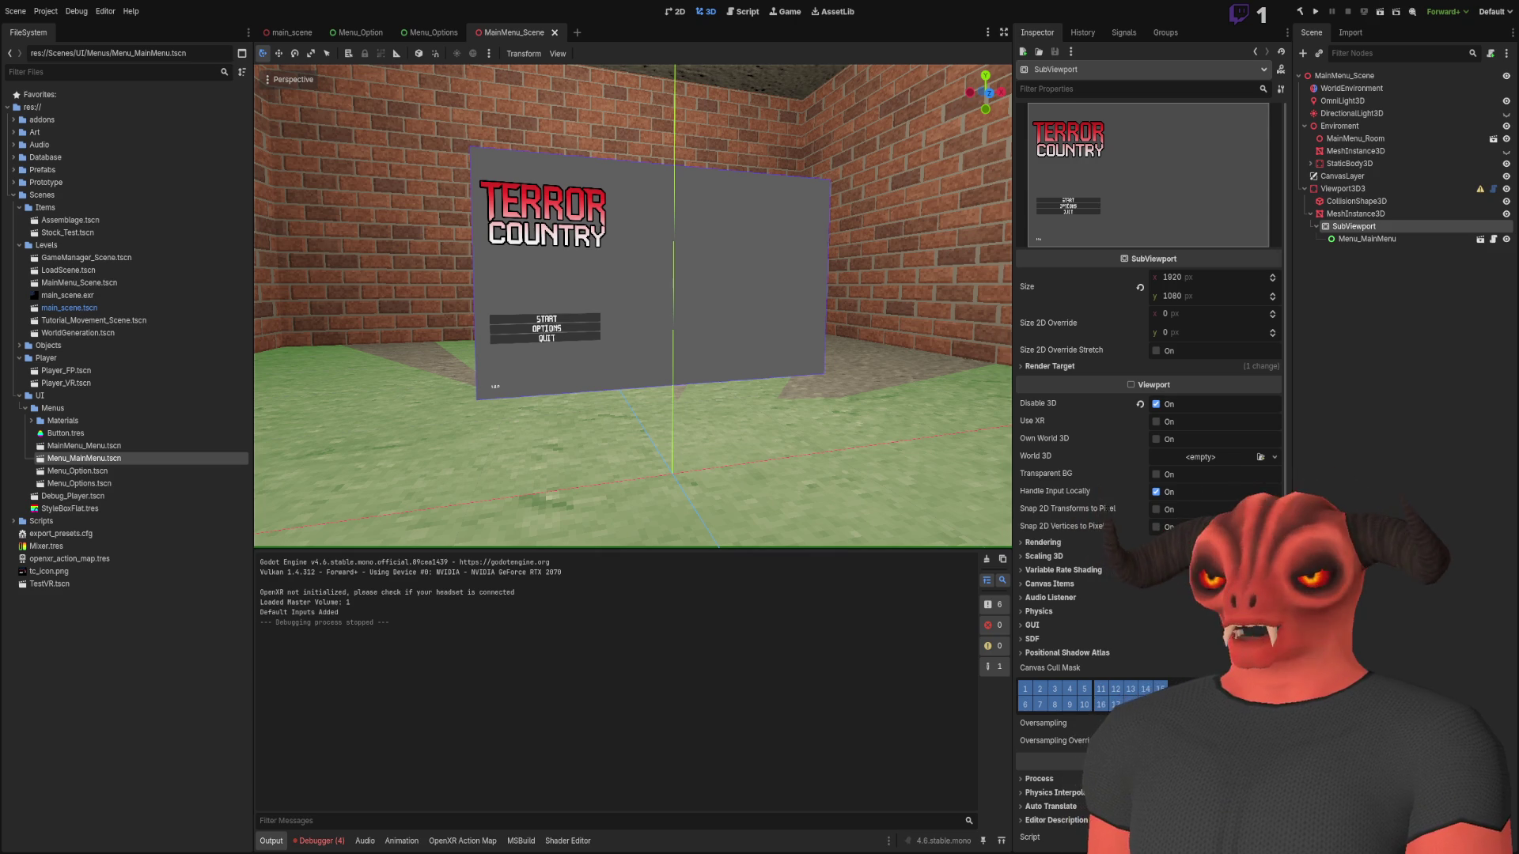
Switch from Godot to Visual Studio, where Viewport3D.cs is open at OnSetupViewport
{"action": "key", "text": "alt+Tab"}
{"action": "scroll", "coordinate": [540, 261], "scroll_direction": "up", "scroll_amount": 15}
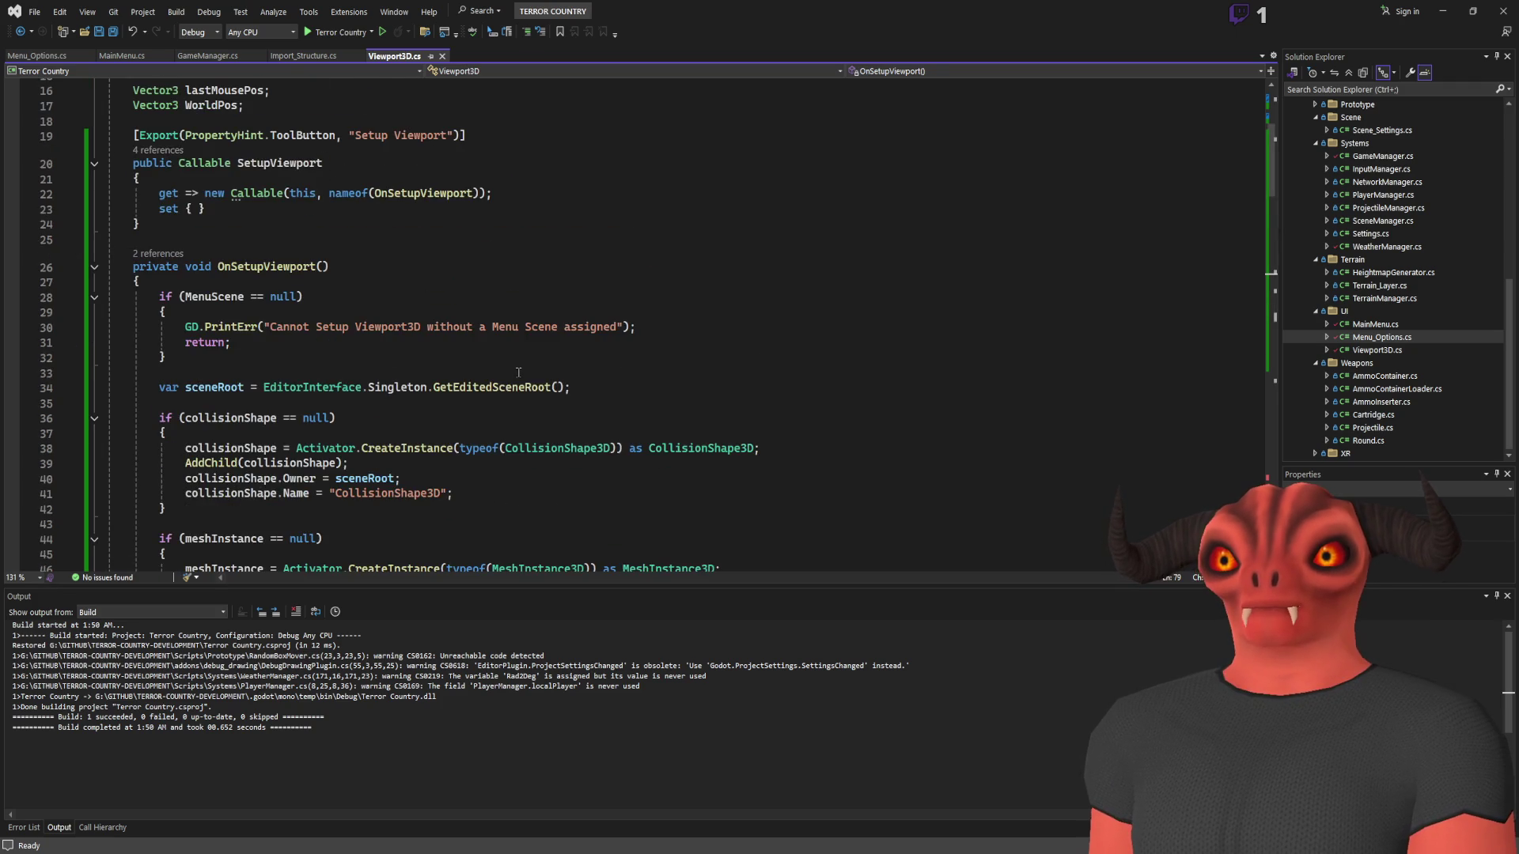
{"action": "scroll", "coordinate": [541, 261], "scroll_direction": "down", "scroll_amount": 5}
{"action": "left_click_drag", "start_coordinate": [320, 191], "coordinate": [327, 205]}
{"action": "left_click", "coordinate": [431, 342]}
{"action": "scroll", "coordinate": [410, 298], "scroll_direction": "up", "scroll_amount": 3}
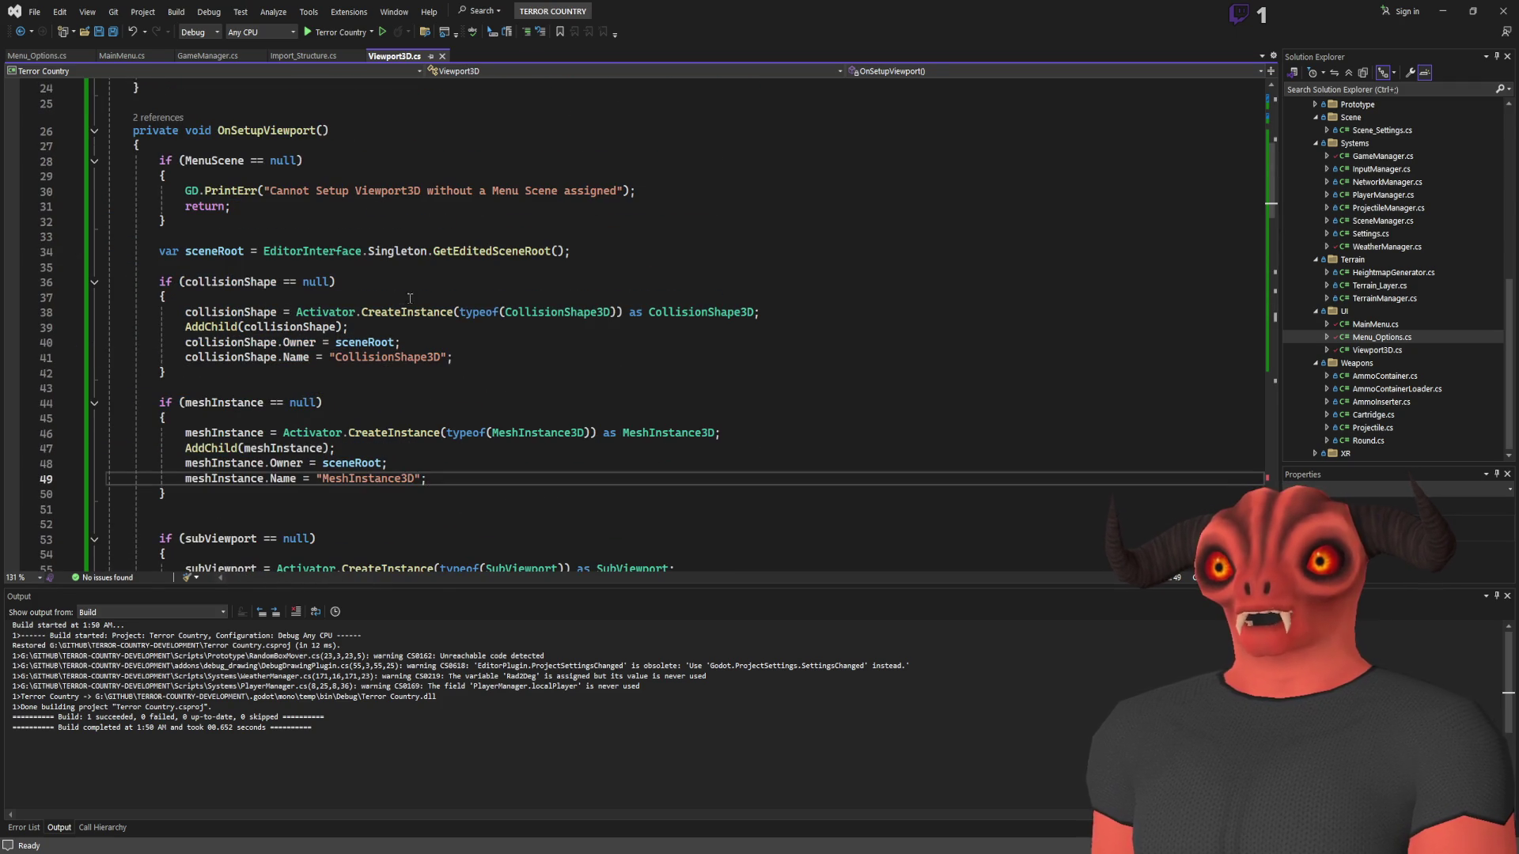
{"action": "left_click", "coordinate": [336, 311]}
{"action": "key", "text": "Home"}
{"action": "key", "text": "ctrl+d"}
{"action": "key", "text": "Up"}
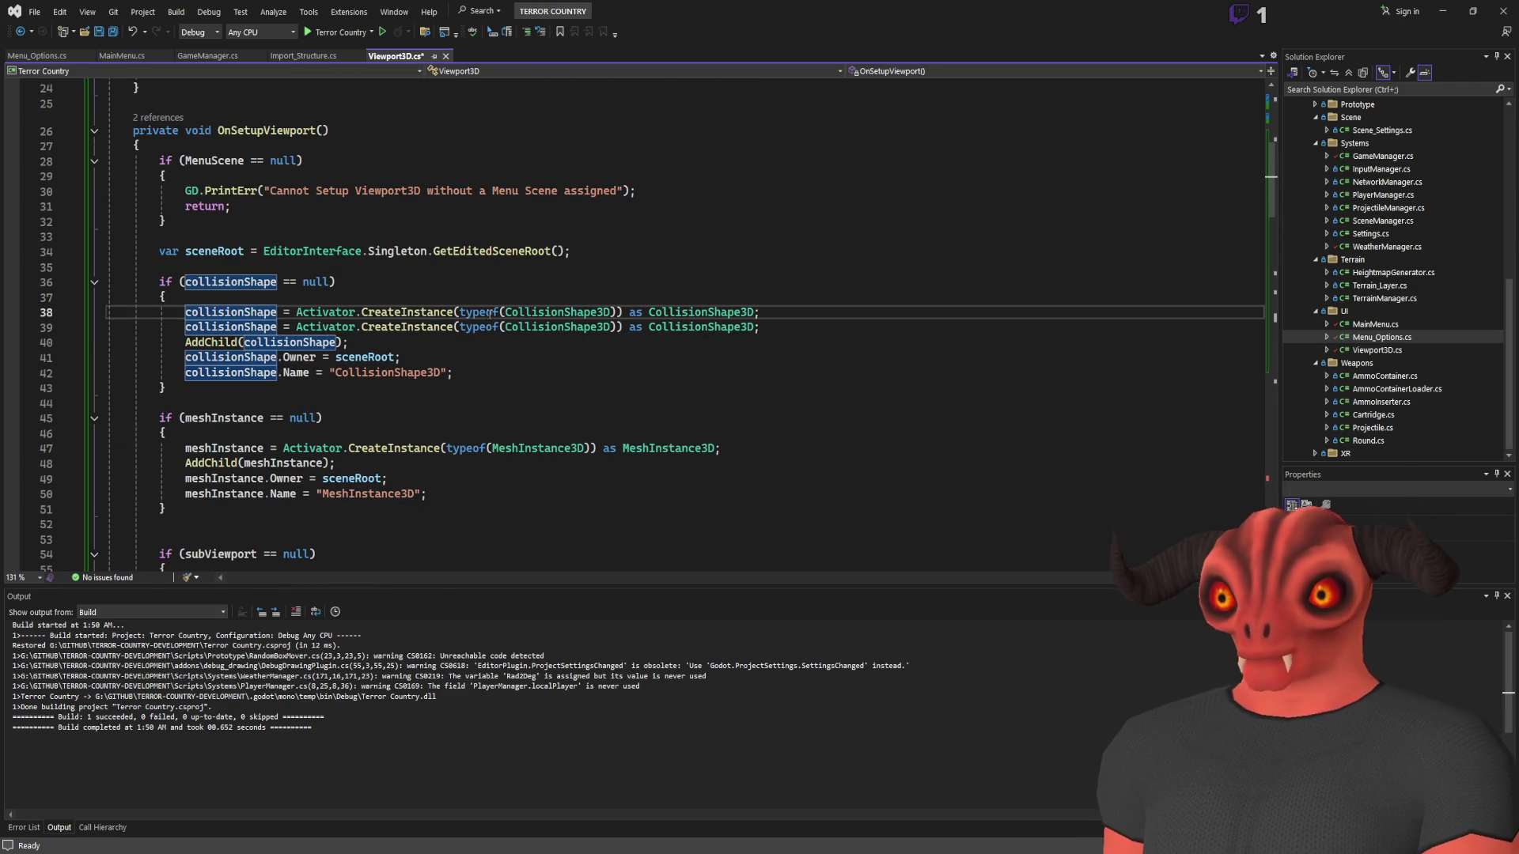
{"action": "key", "text": "ctrl+z"}
{"action": "key", "text": "ctrl+s"}
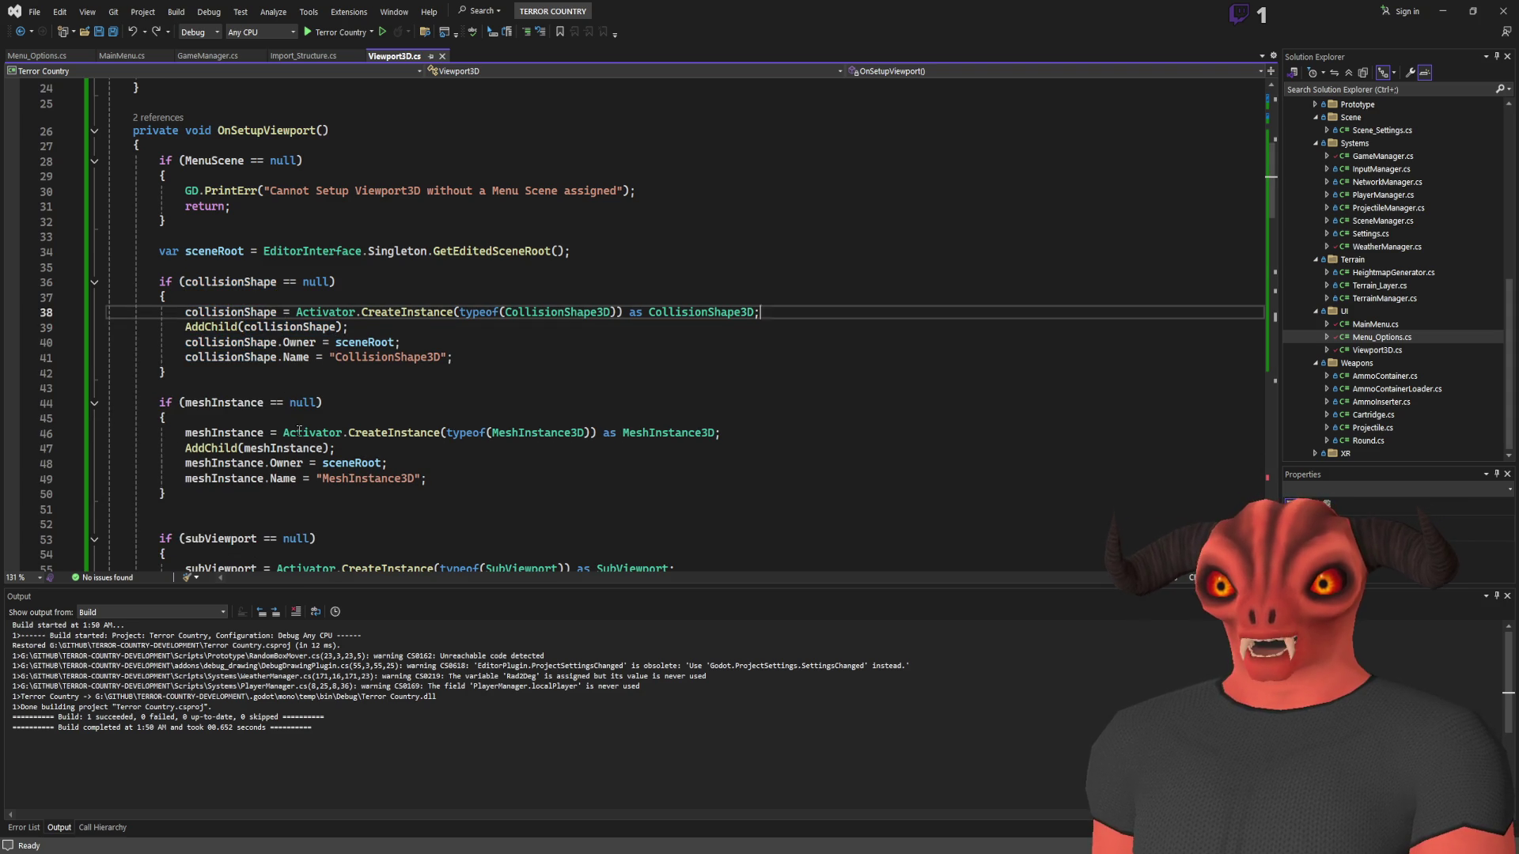
{"action": "scroll", "coordinate": [258, 433], "scroll_direction": "down", "scroll_amount": 3}
{"action": "left_click", "coordinate": [447, 298]}
{"action": "key", "text": "Home"}
{"action": "key", "text": "ctrl+d"}
{"action": "key", "text": "Up"}
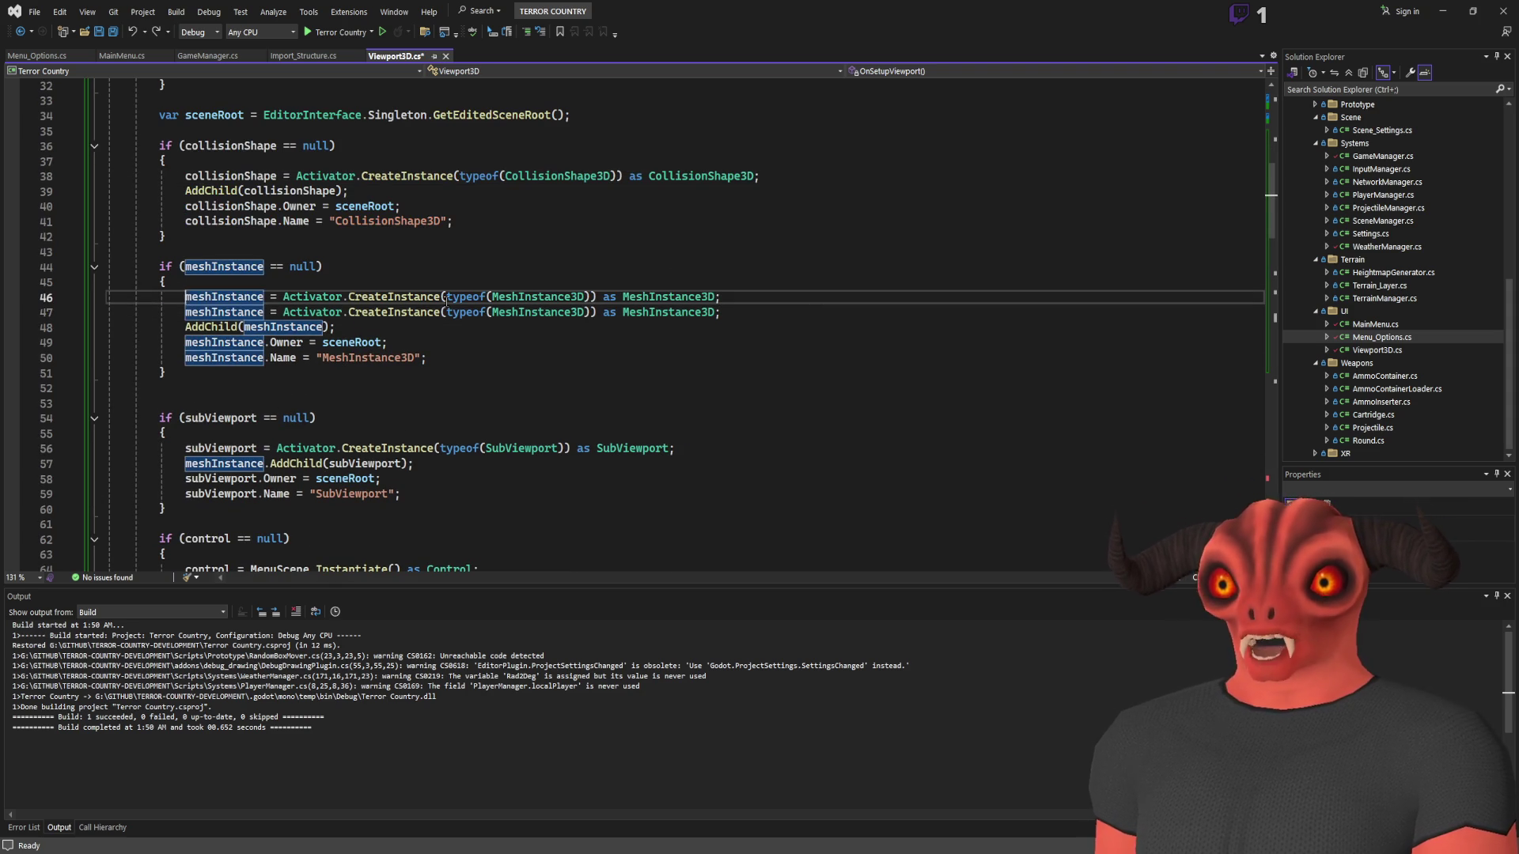
{"action": "key", "text": "ctrl+z"}
{"action": "key", "text": "ctrl+s"}
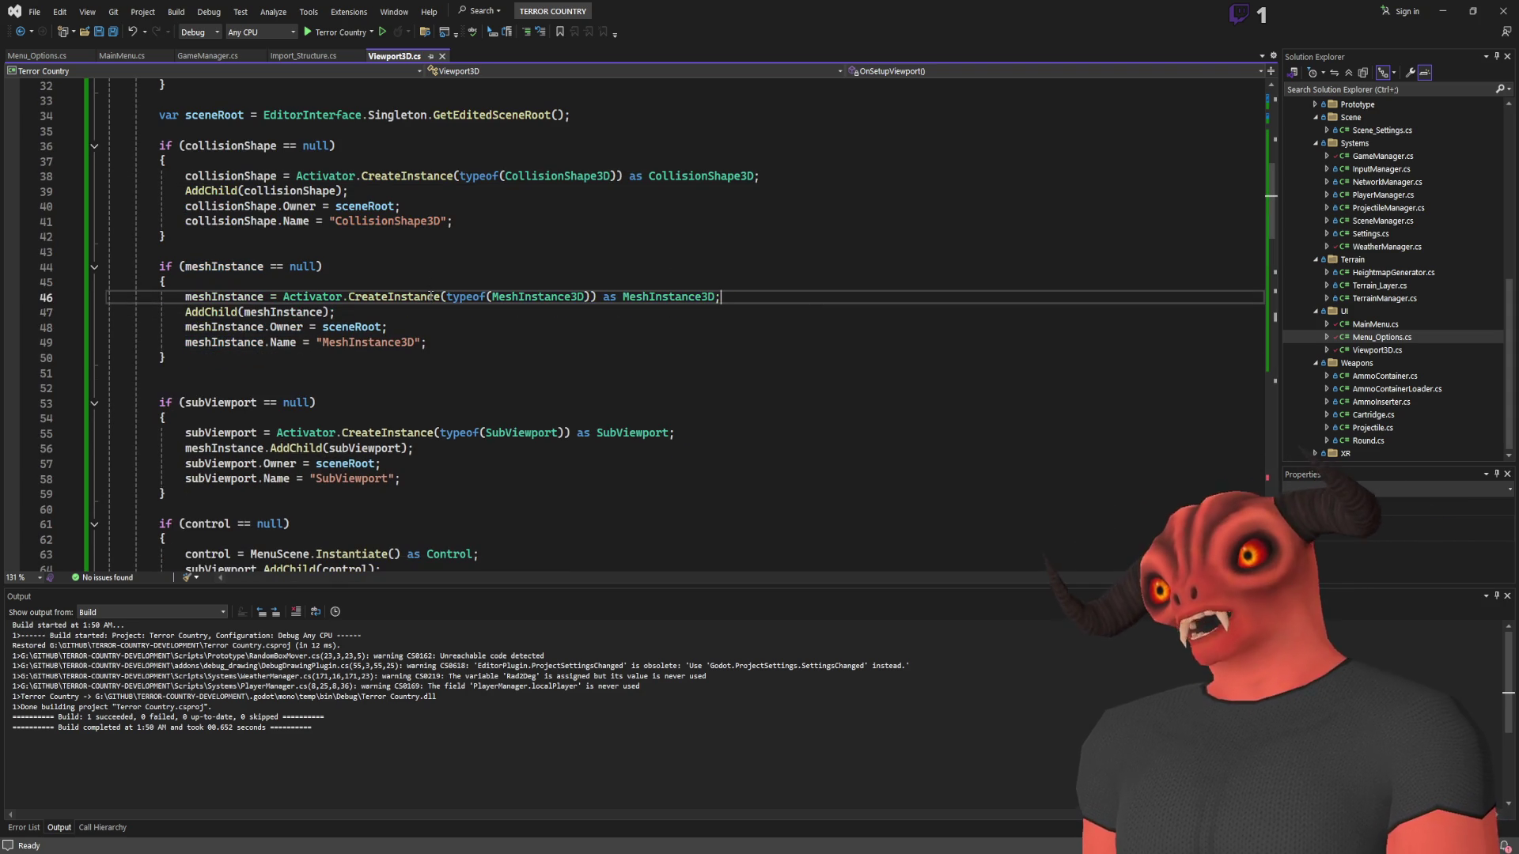
{"action": "scroll", "coordinate": [624, 333], "scroll_direction": "down", "scroll_amount": 6}
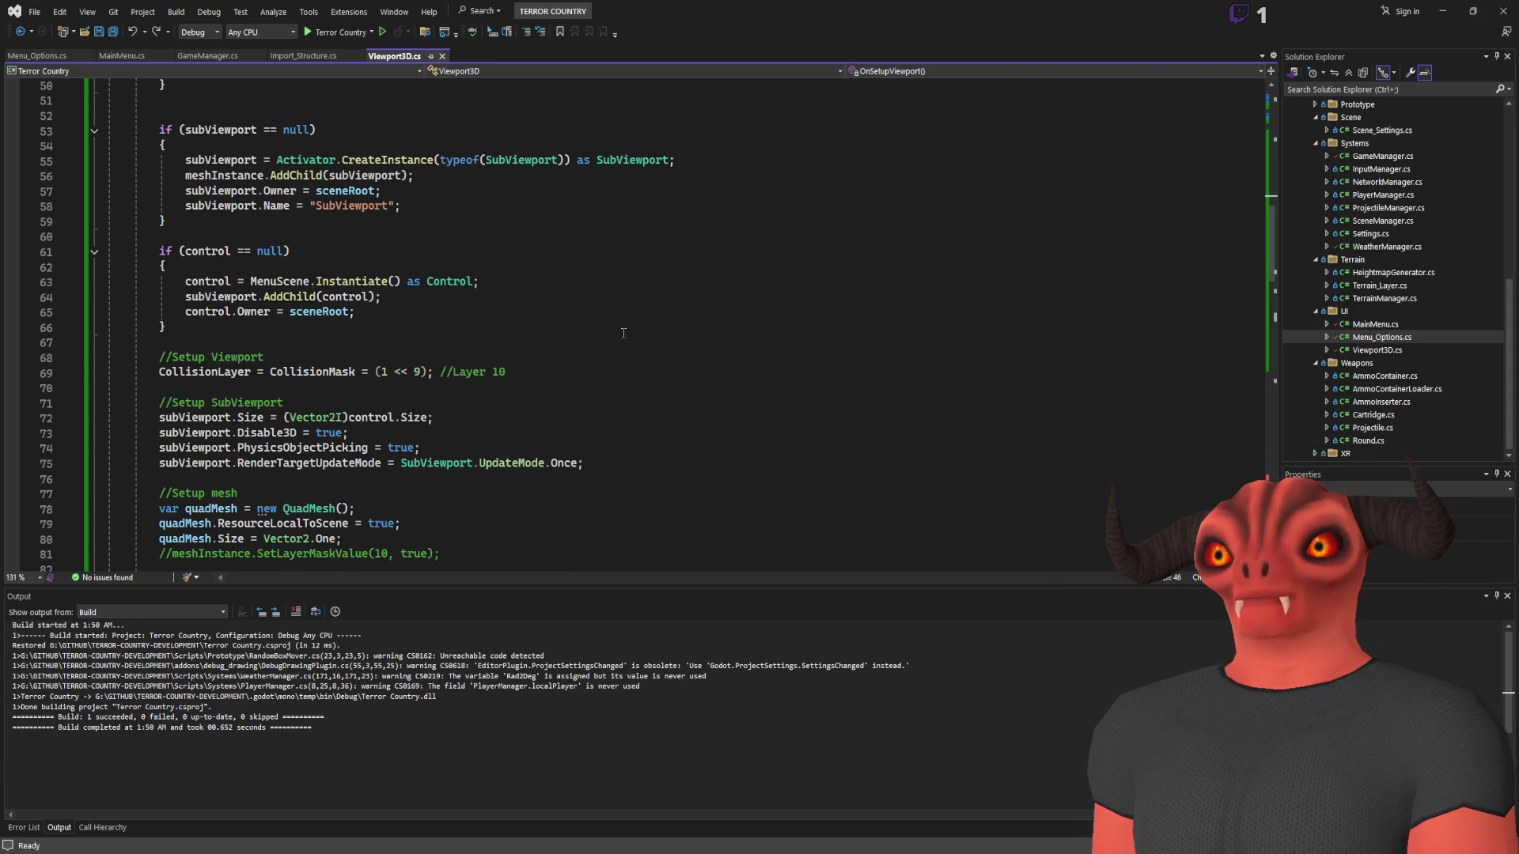
{"action": "scroll", "coordinate": [623, 333], "scroll_direction": "down", "scroll_amount": 6}
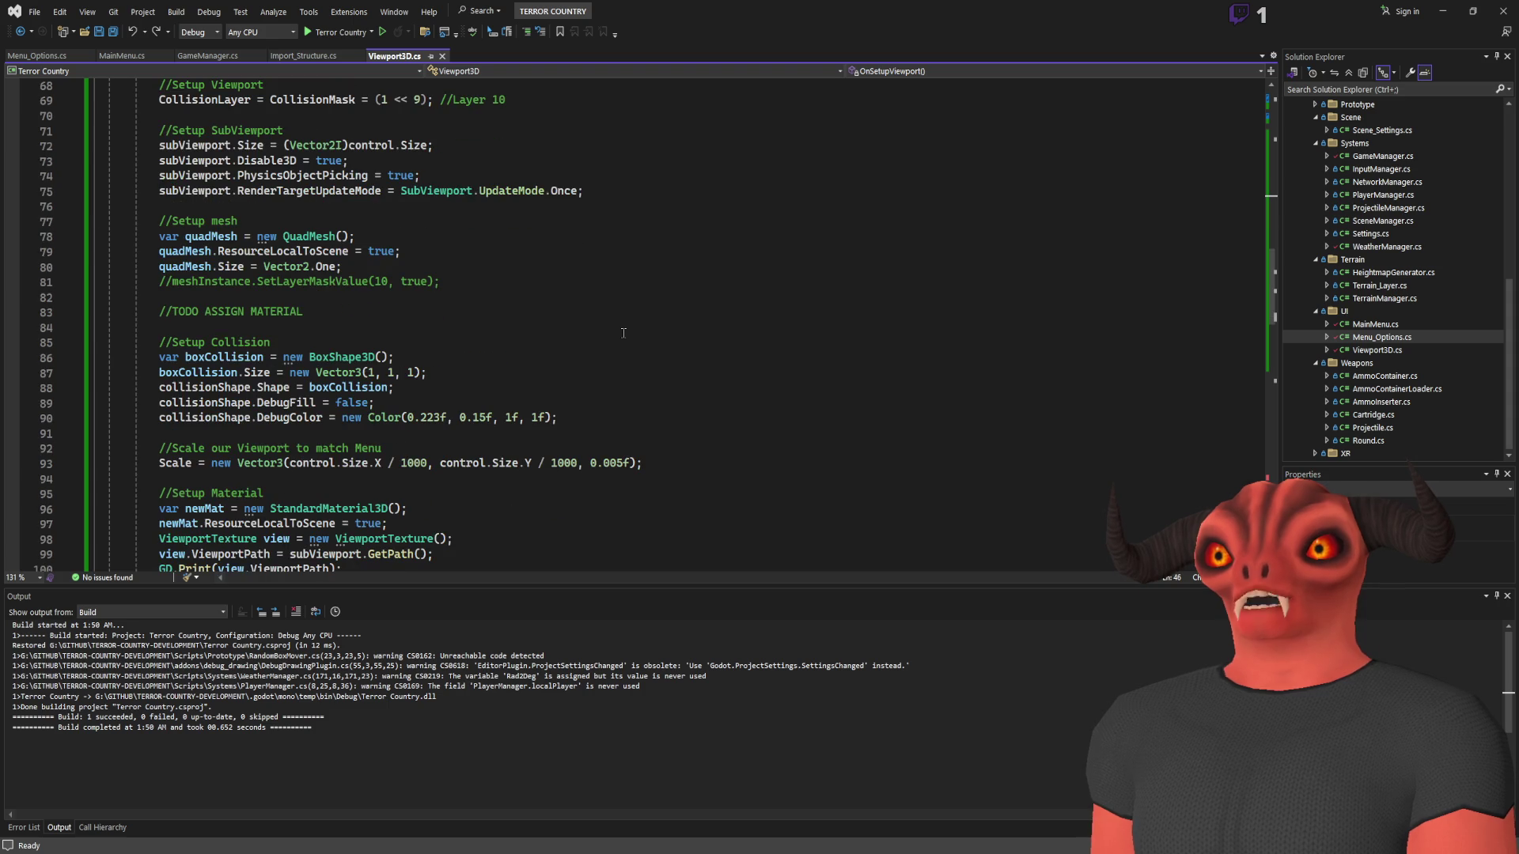
{"action": "scroll", "coordinate": [574, 331], "scroll_direction": "down", "scroll_amount": 4}
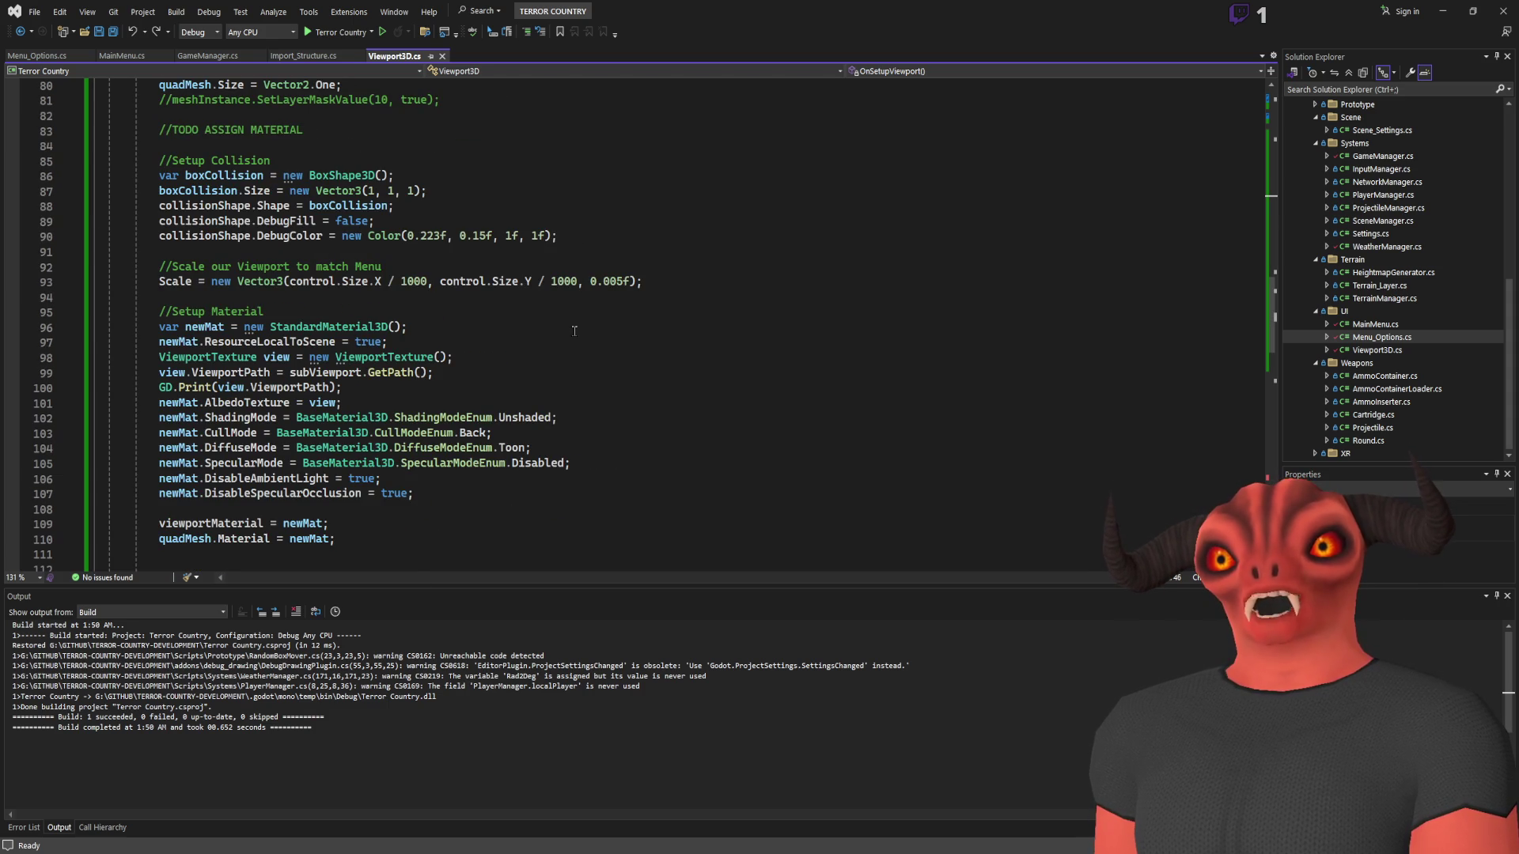
{"action": "left_click", "coordinate": [326, 327]}
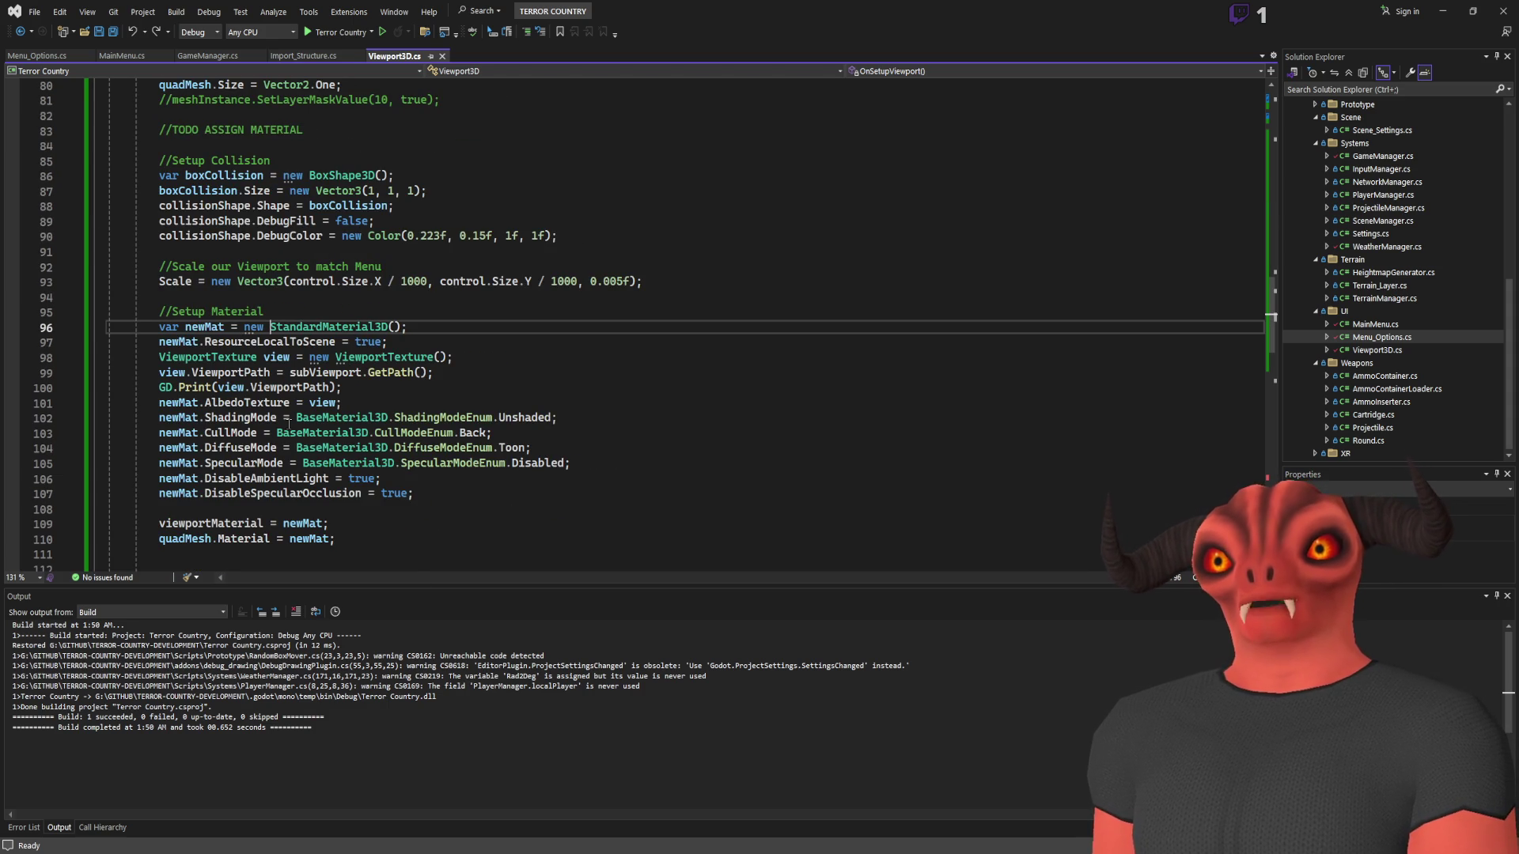
{"action": "scroll", "coordinate": [398, 352], "scroll_direction": "up", "scroll_amount": 13}
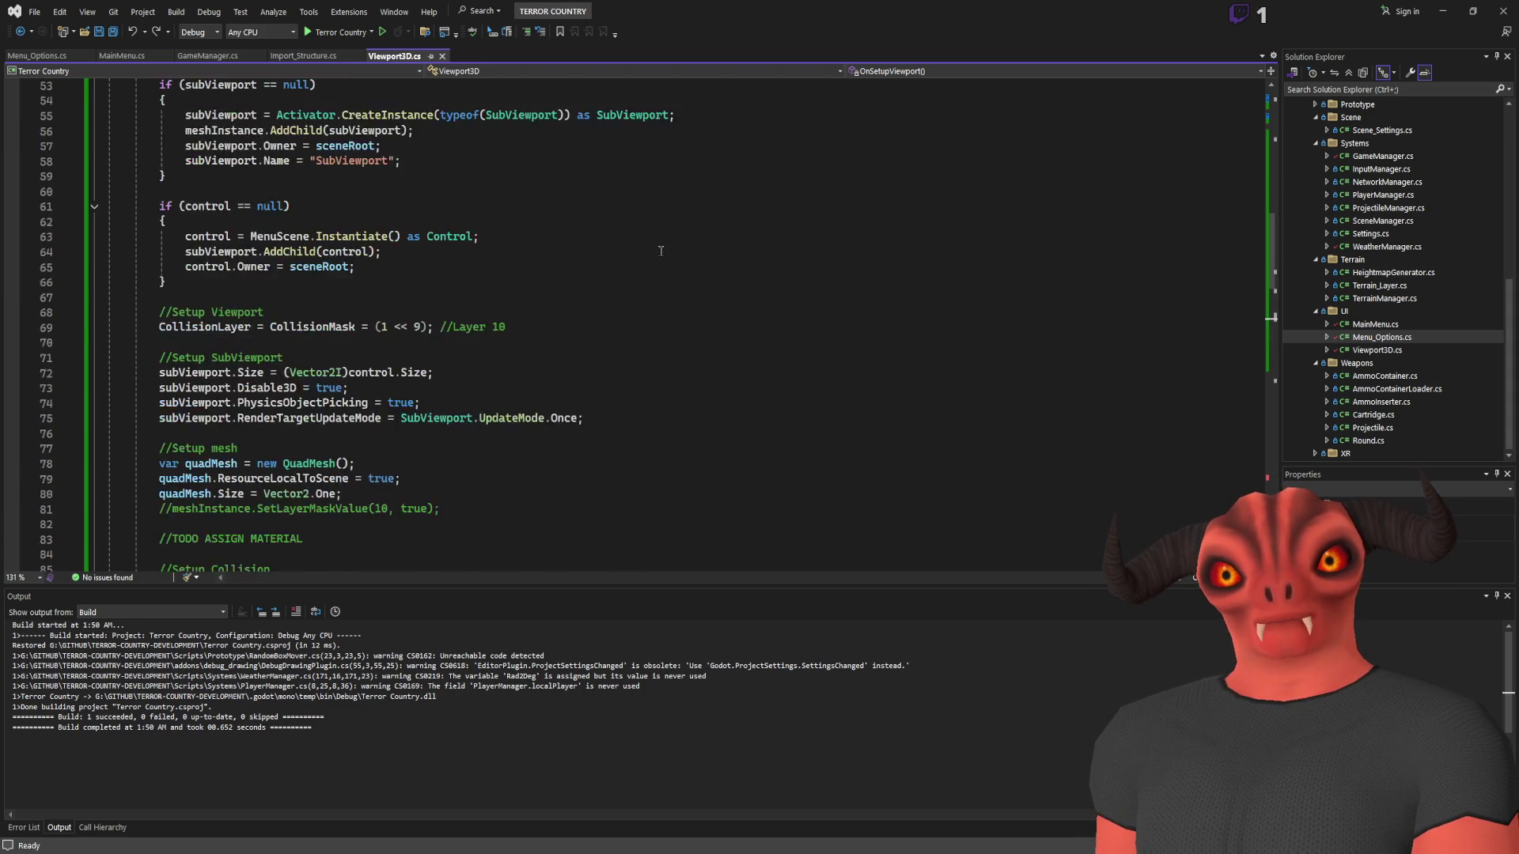
{"action": "left_click_drag", "start_coordinate": [276, 296], "coordinate": [675, 295]}
{"action": "key", "text": "ctrl+c"}
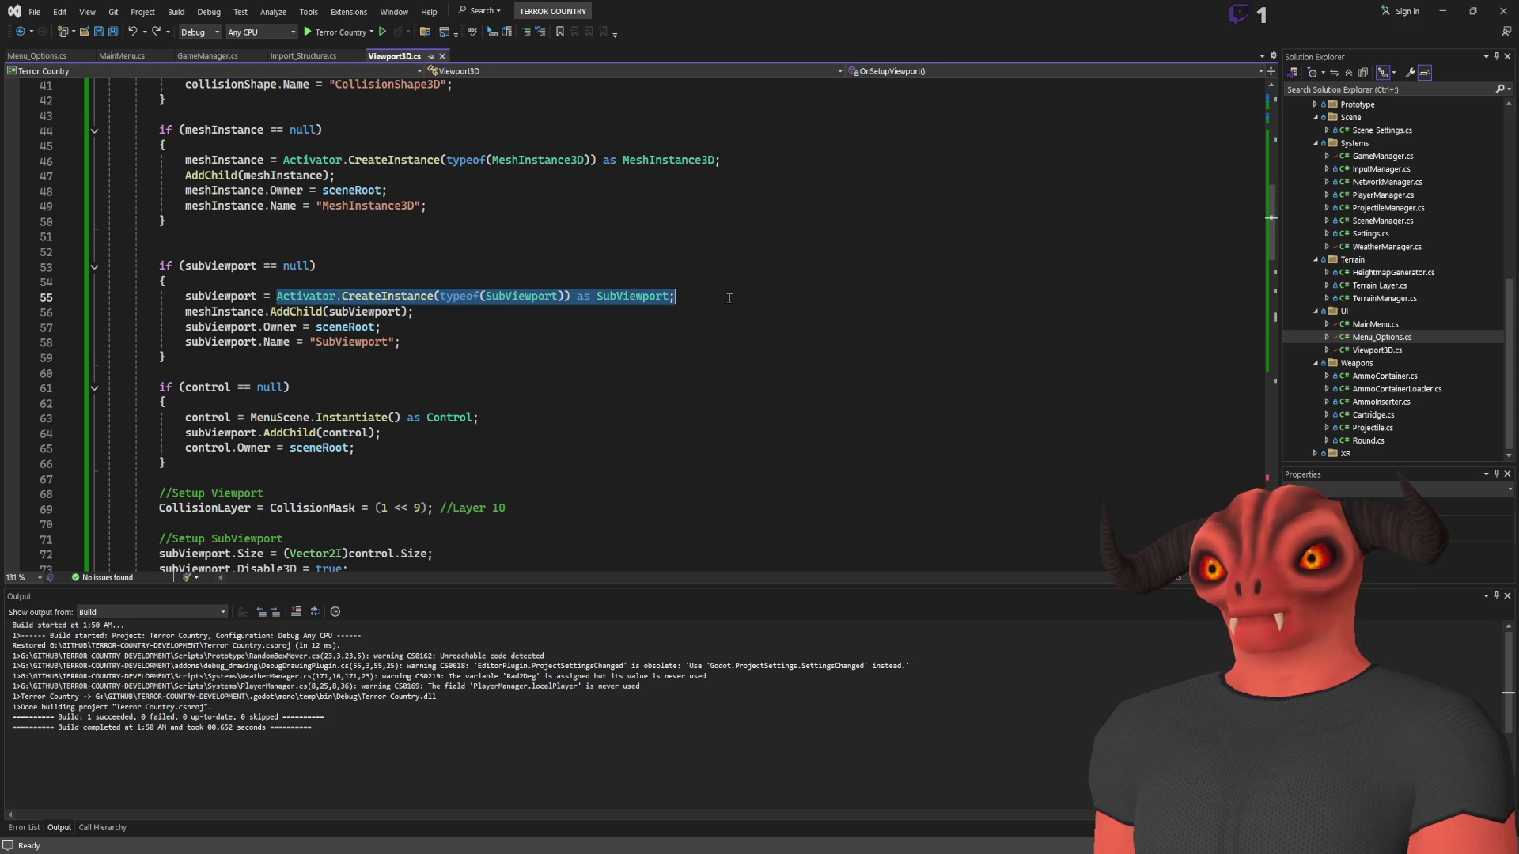
{"action": "scroll", "coordinate": [449, 383], "scroll_direction": "down", "scroll_amount": 13}
Paste the CreateInstance line below line 98 and comment out the original line 98
{"action": "left_click", "coordinate": [302, 358]}
{"action": "key", "text": "Return"}
{"action": "key", "text": "ctrl+v"}
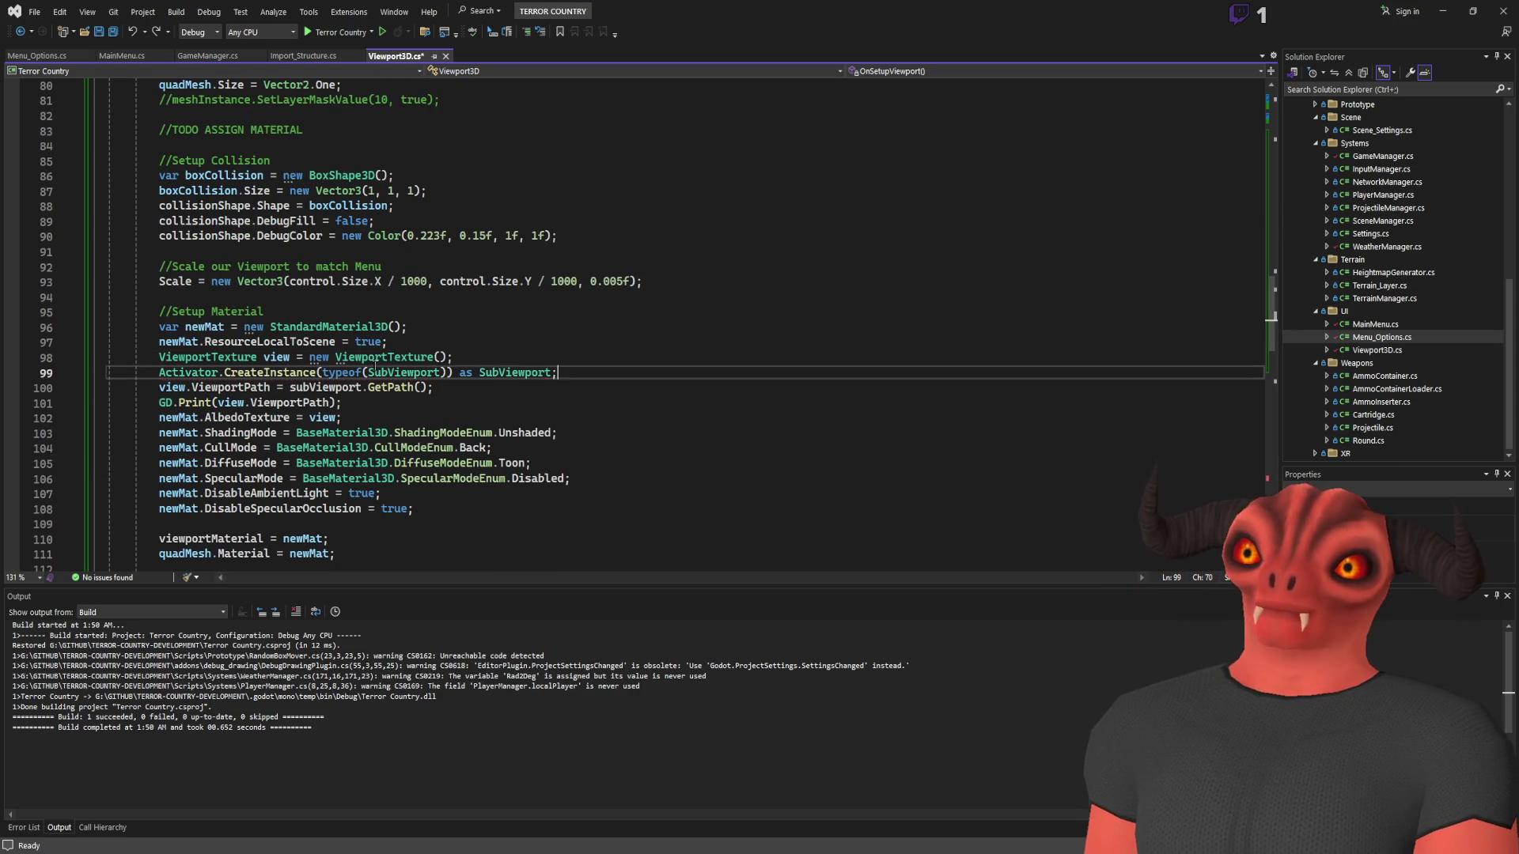
{"action": "mouse_move", "coordinate": [159, 357]}
{"action": "left_mouse_down"}
{"action": "mouse_move", "coordinate": [337, 360]}
{"action": "mouse_move", "coordinate": [302, 358]}
{"action": "left_mouse_up"}
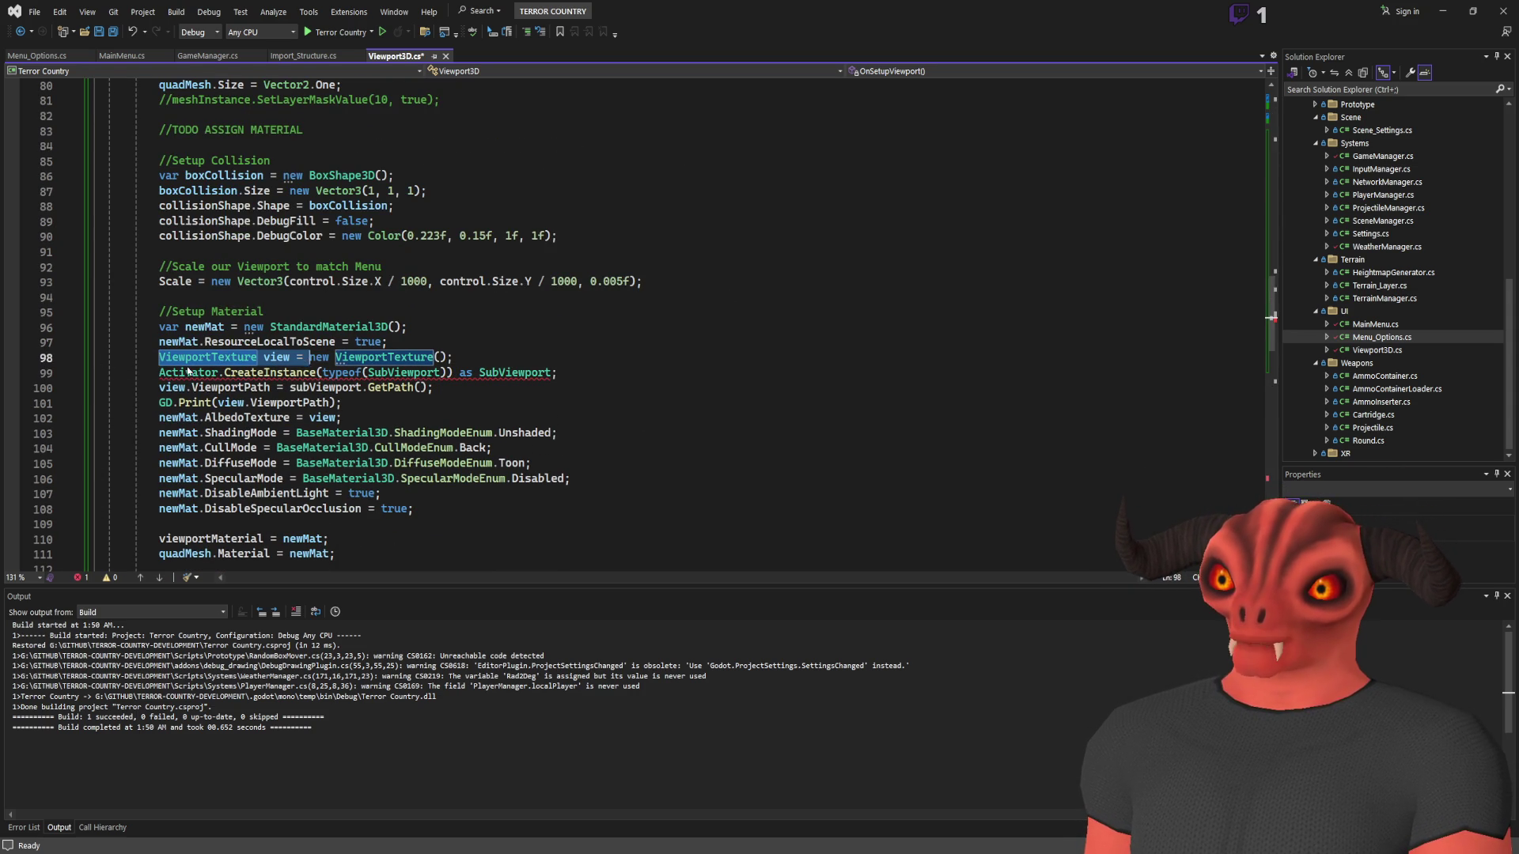
{"action": "key", "text": "ctrl+c"}
{"action": "left_click", "coordinate": [161, 372]}
{"action": "key", "text": "ctrl+v"}
{"action": "left_click", "coordinate": [159, 358]}
{"action": "type", "text": "//"}
Change the typeof argument and the as cast from SubViewport to ViewportTexture
{"action": "double_click", "coordinate": [554, 372]}
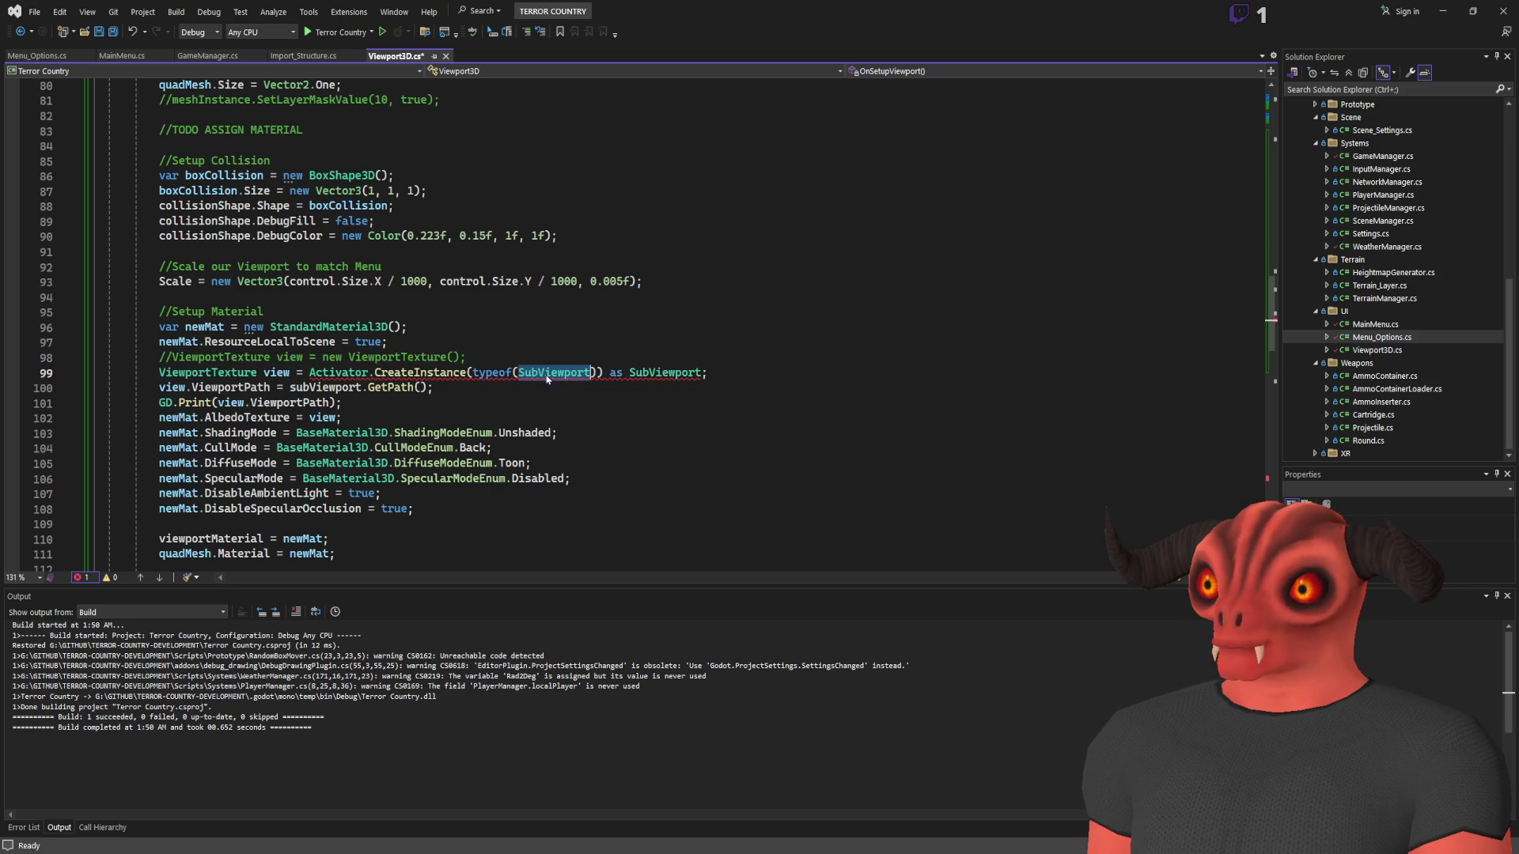
{"action": "type", "text": "Vieepo"}
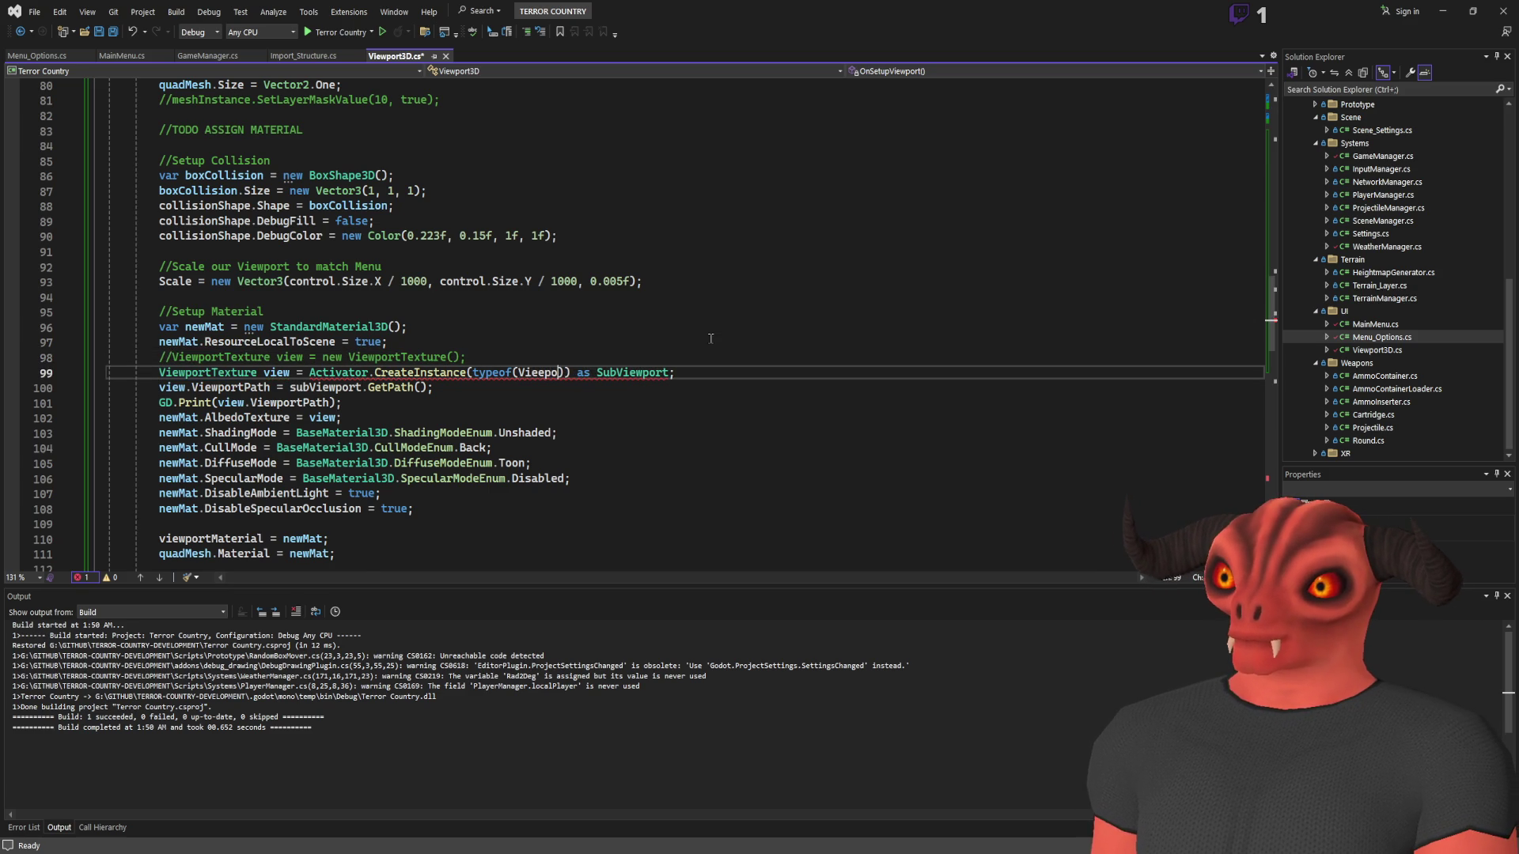
{"action": "key", "text": "Tab"}
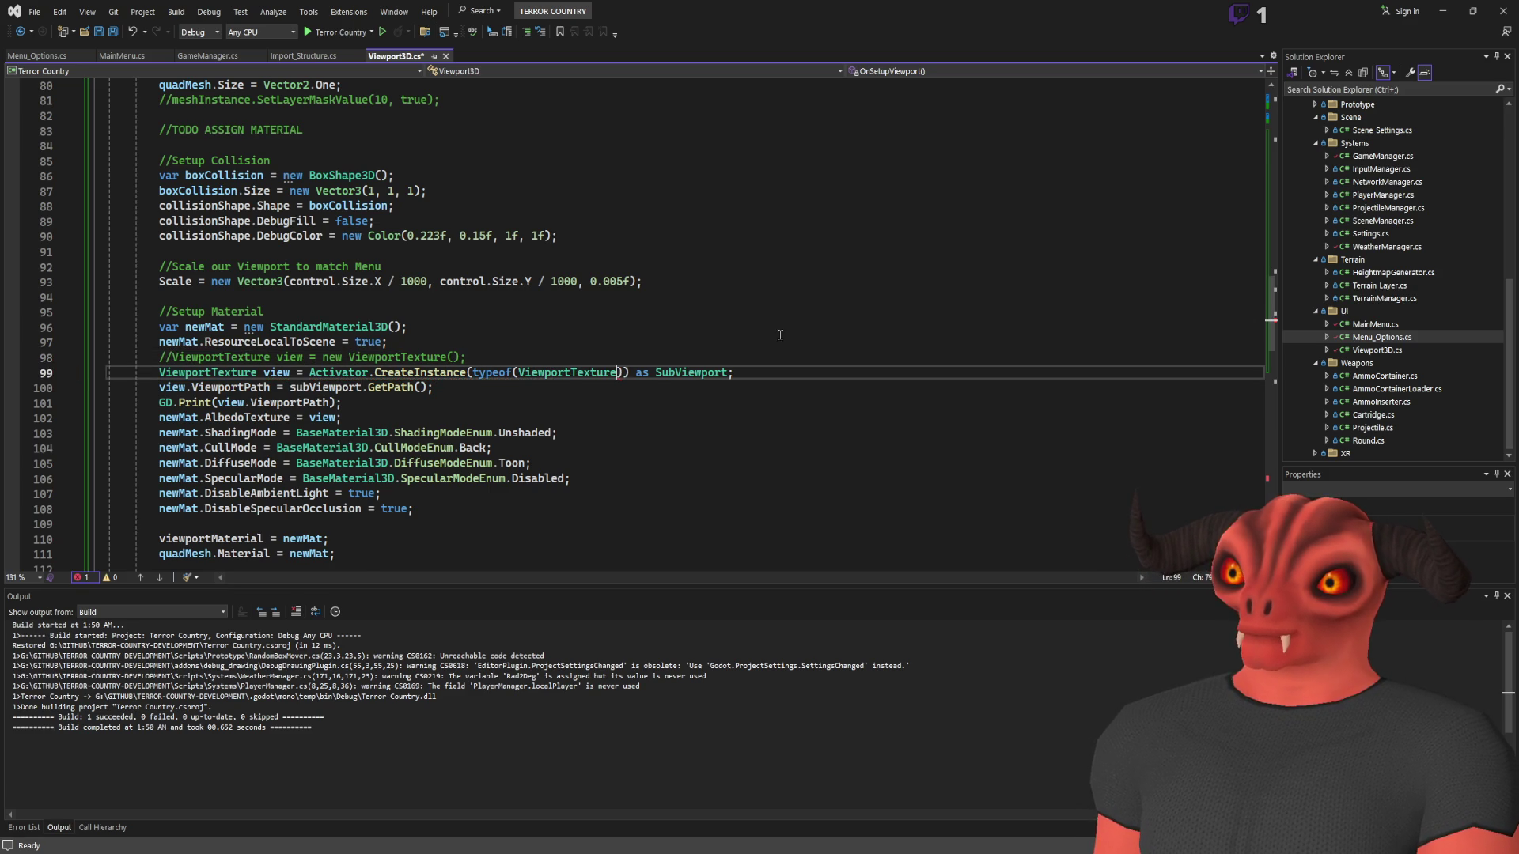
{"action": "double_click", "coordinate": [691, 372]}
{"action": "key", "text": "ctrl+v"}
Save Viewport3D.cs, rebuild the project, and return to Godot
{"action": "key", "text": "ctrl+s"}
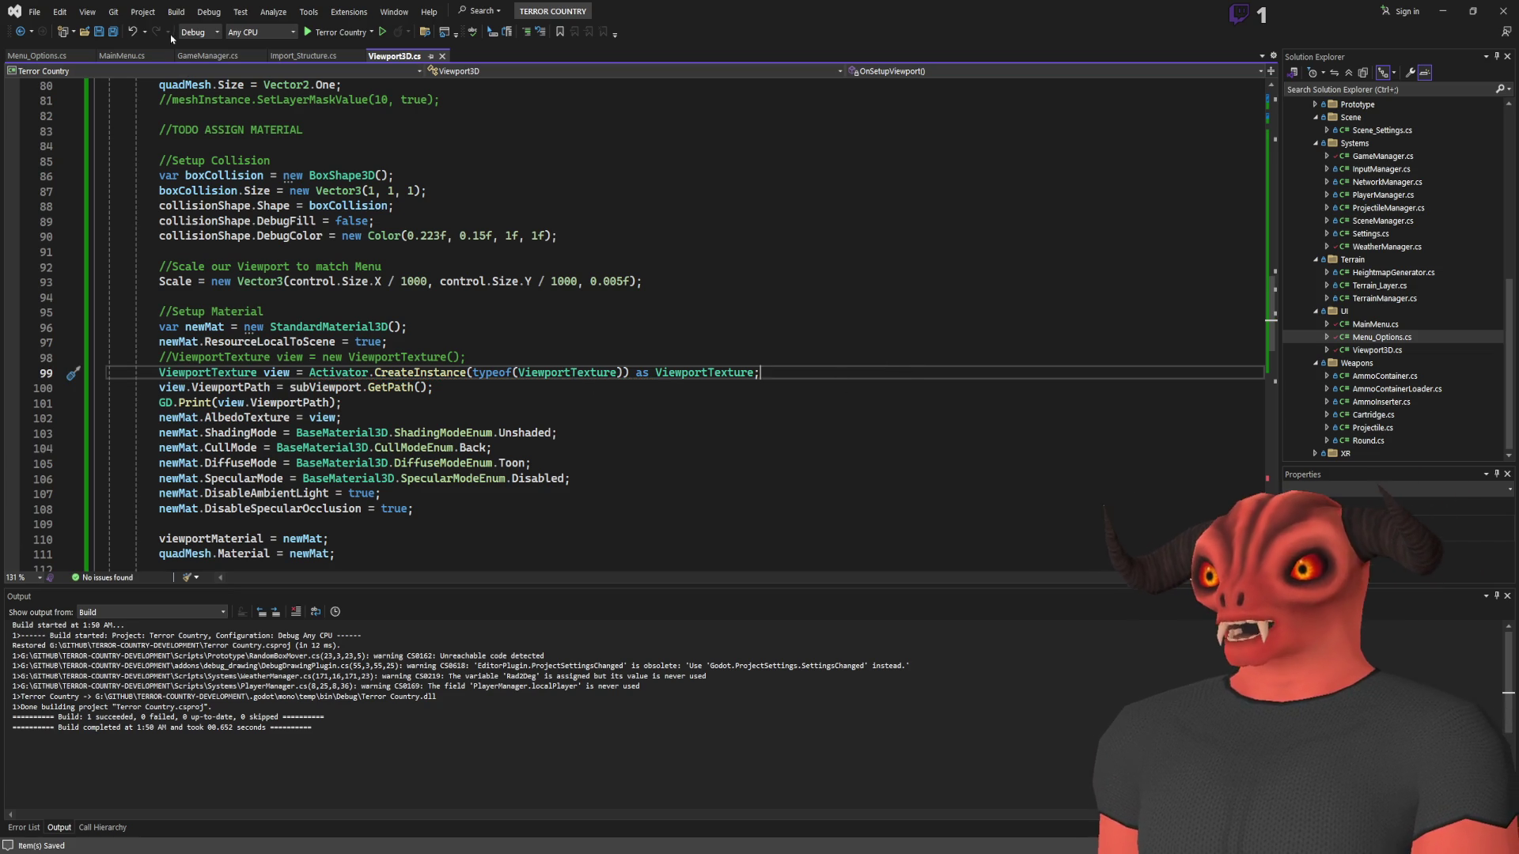
{"action": "left_click", "coordinate": [444, 341]}
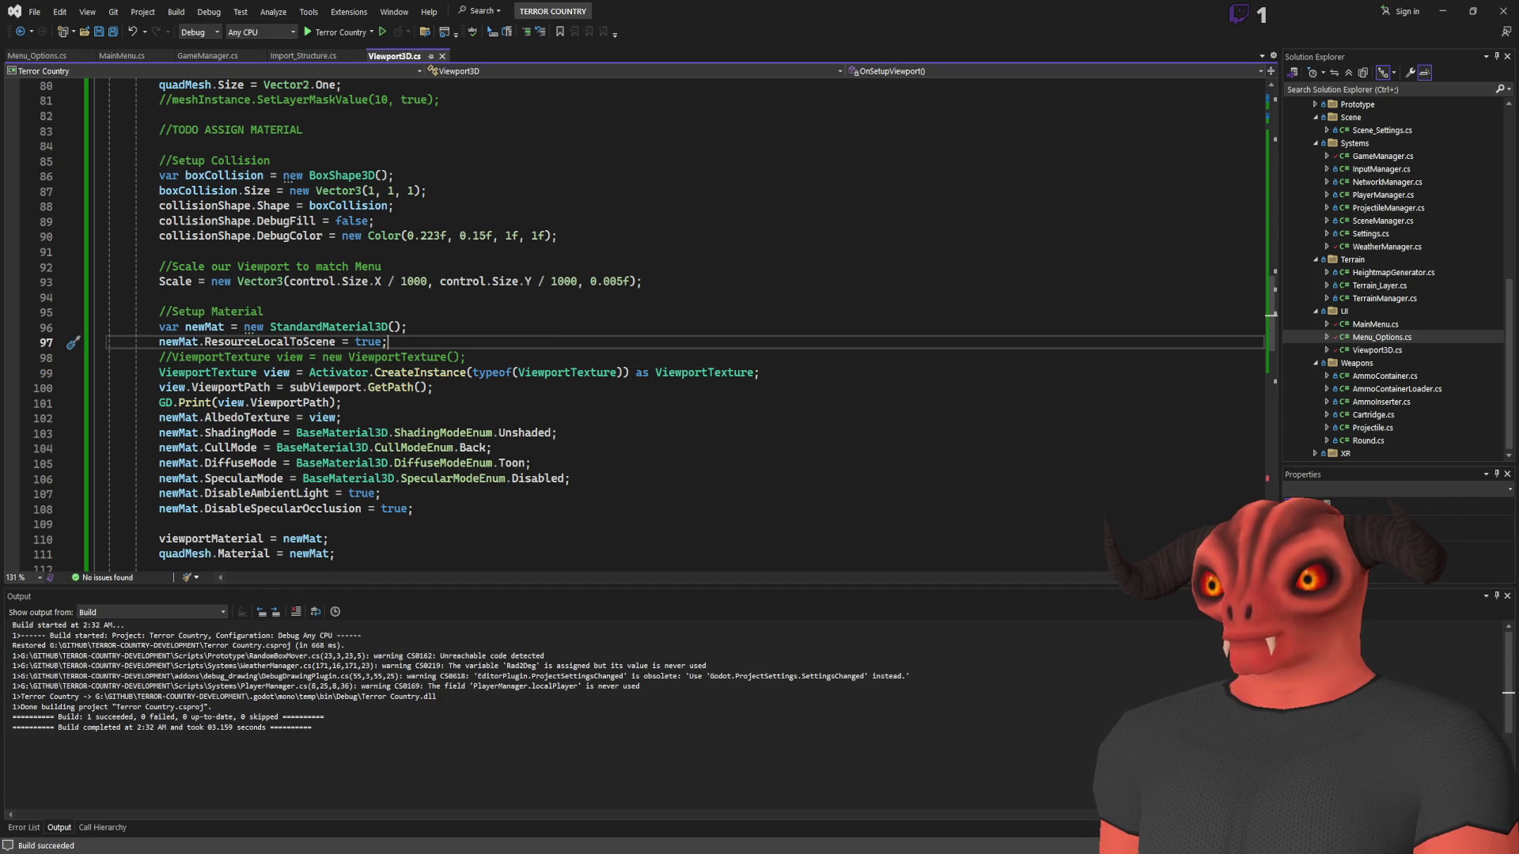
{"action": "key", "text": "alt+Tab"}
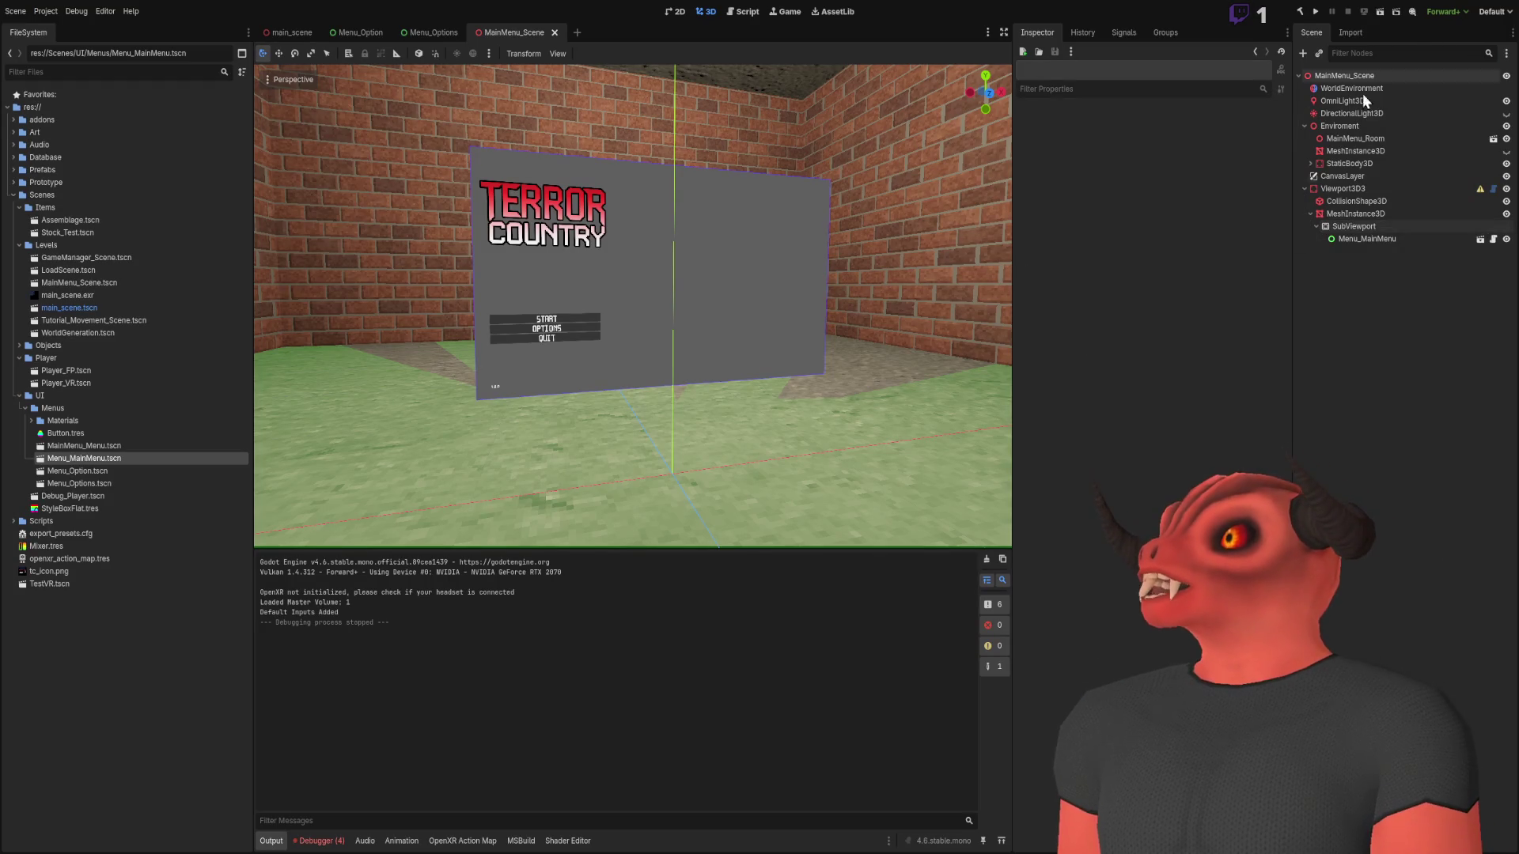
Rerun Setup Viewport on the Viewport3D3 node with its material collapsed
{"action": "left_click", "coordinate": [1343, 189]}
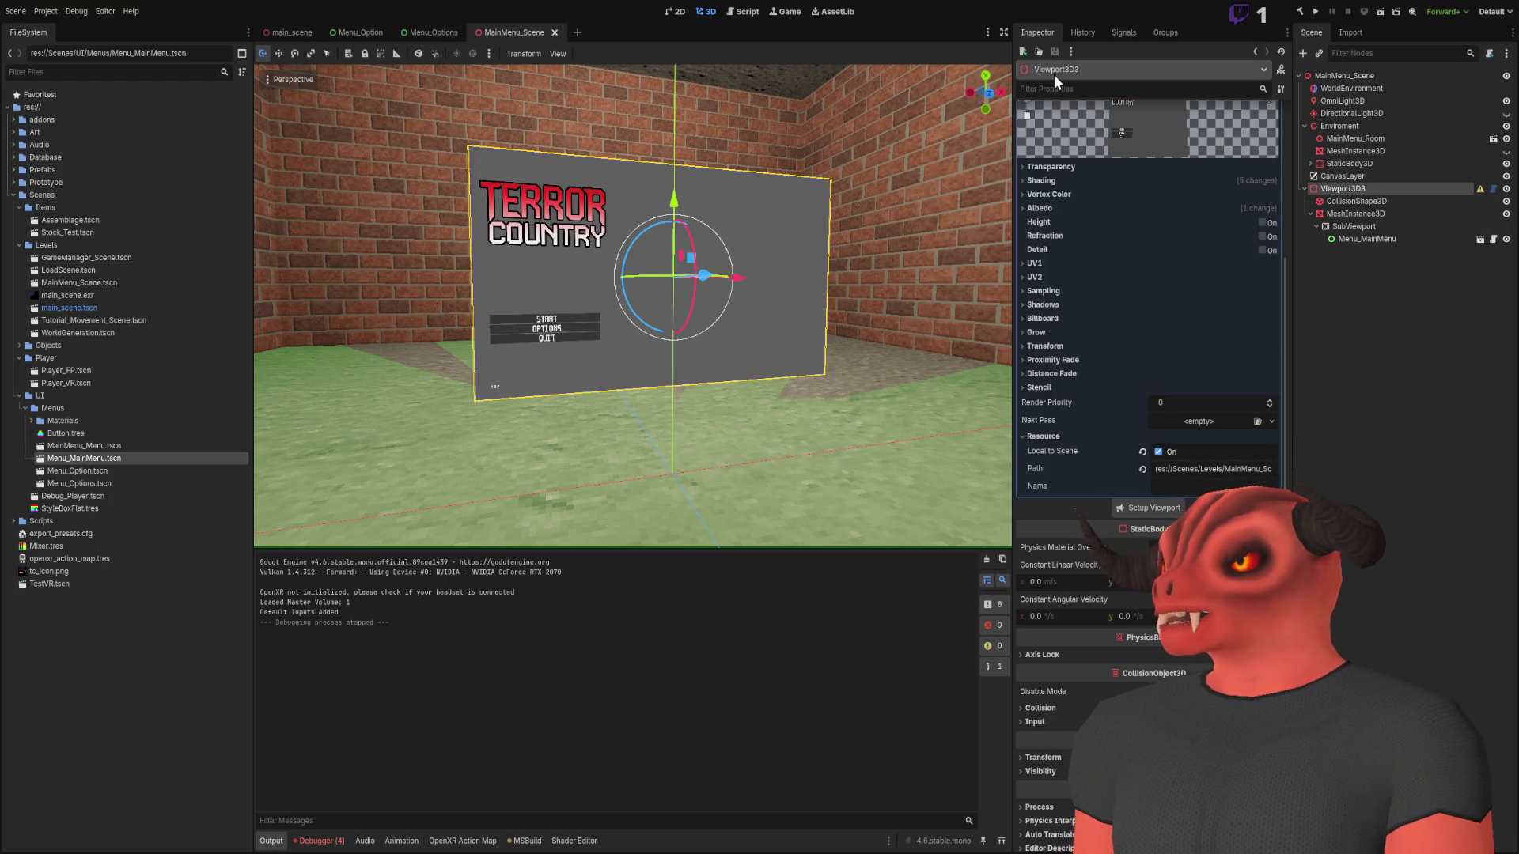
{"action": "left_click", "coordinate": [1208, 262]}
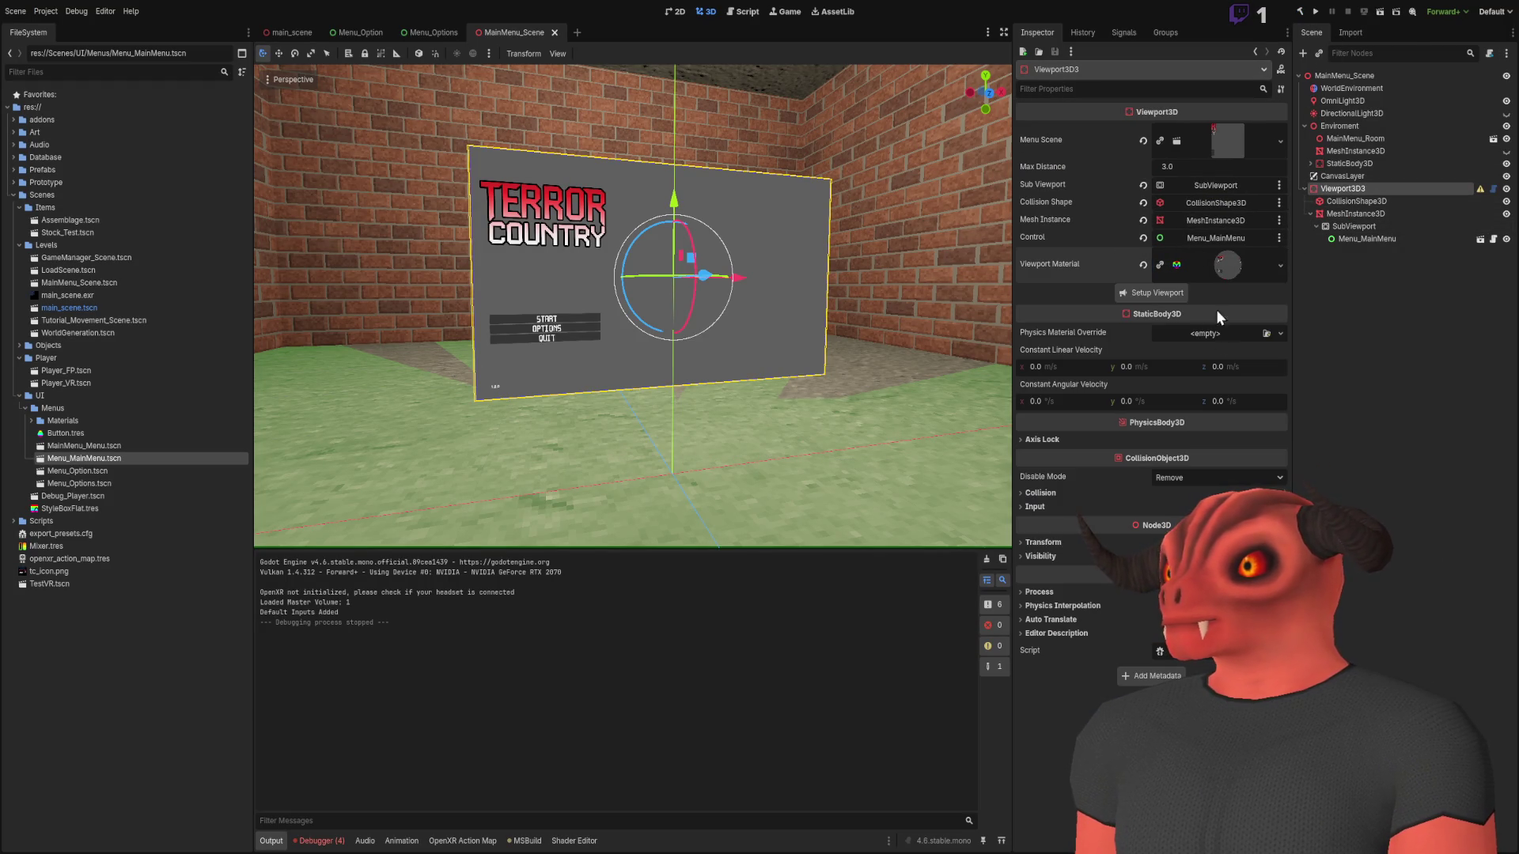
{"action": "left_click", "coordinate": [1142, 298]}
Clear the Debugger's error list and delete the Viewport3D3 node
{"action": "left_click", "coordinate": [337, 843]}
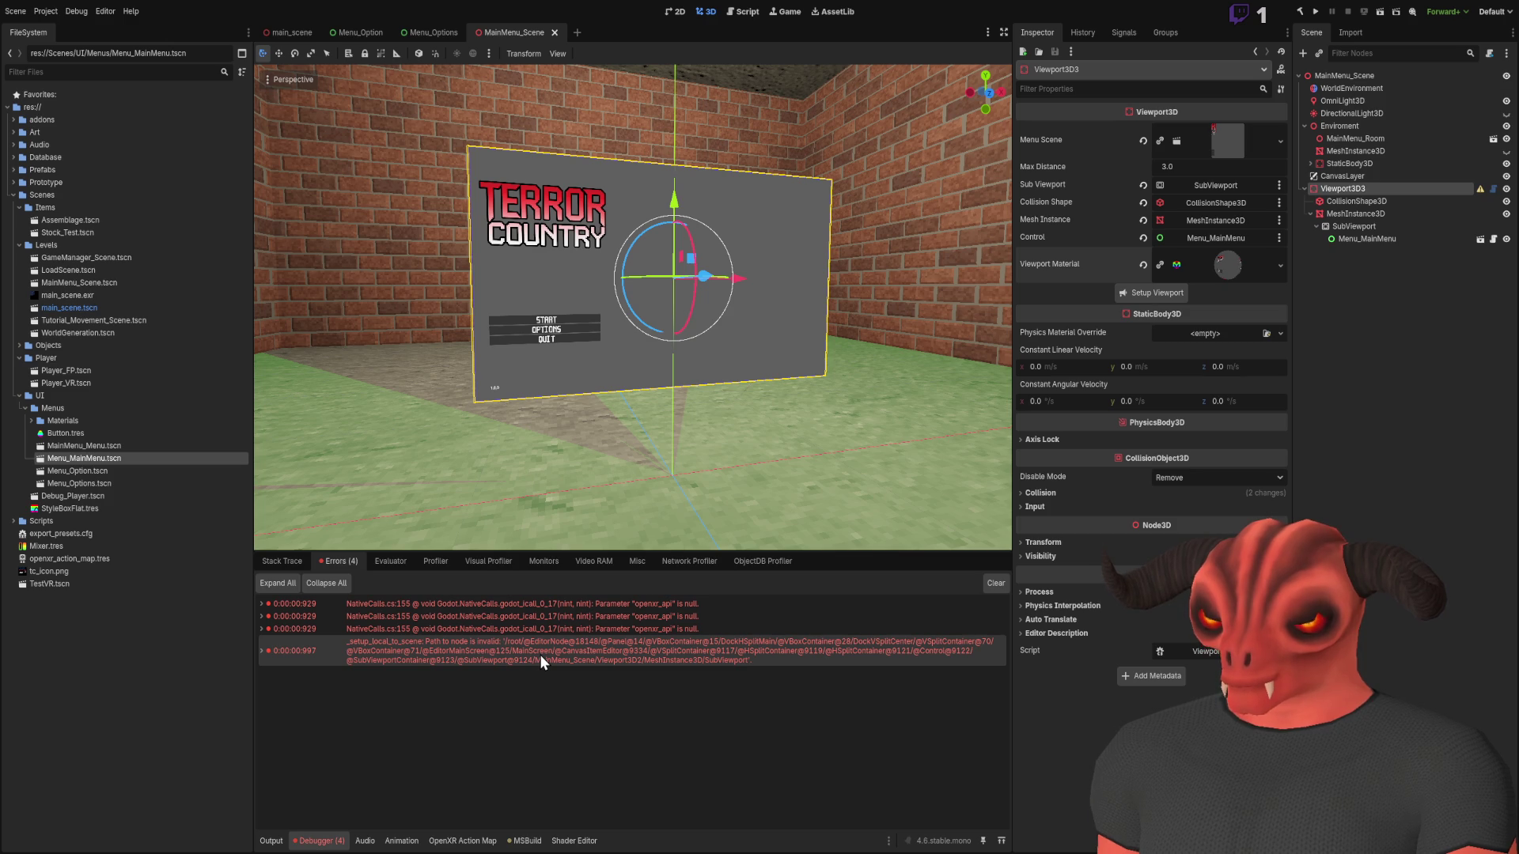
{"action": "left_click", "coordinate": [995, 584]}
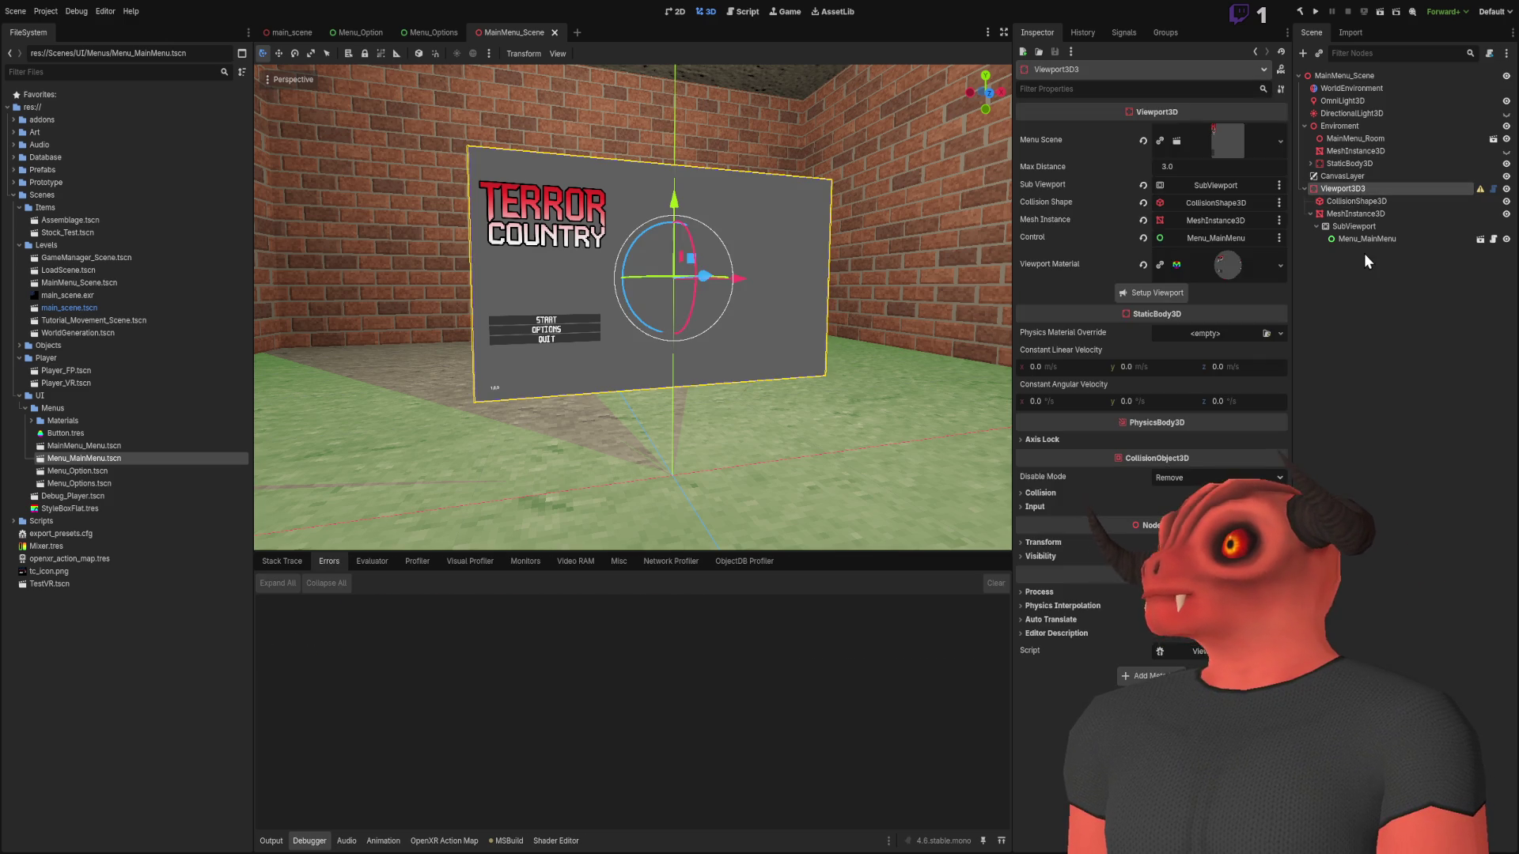
{"action": "key", "text": "Delete"}
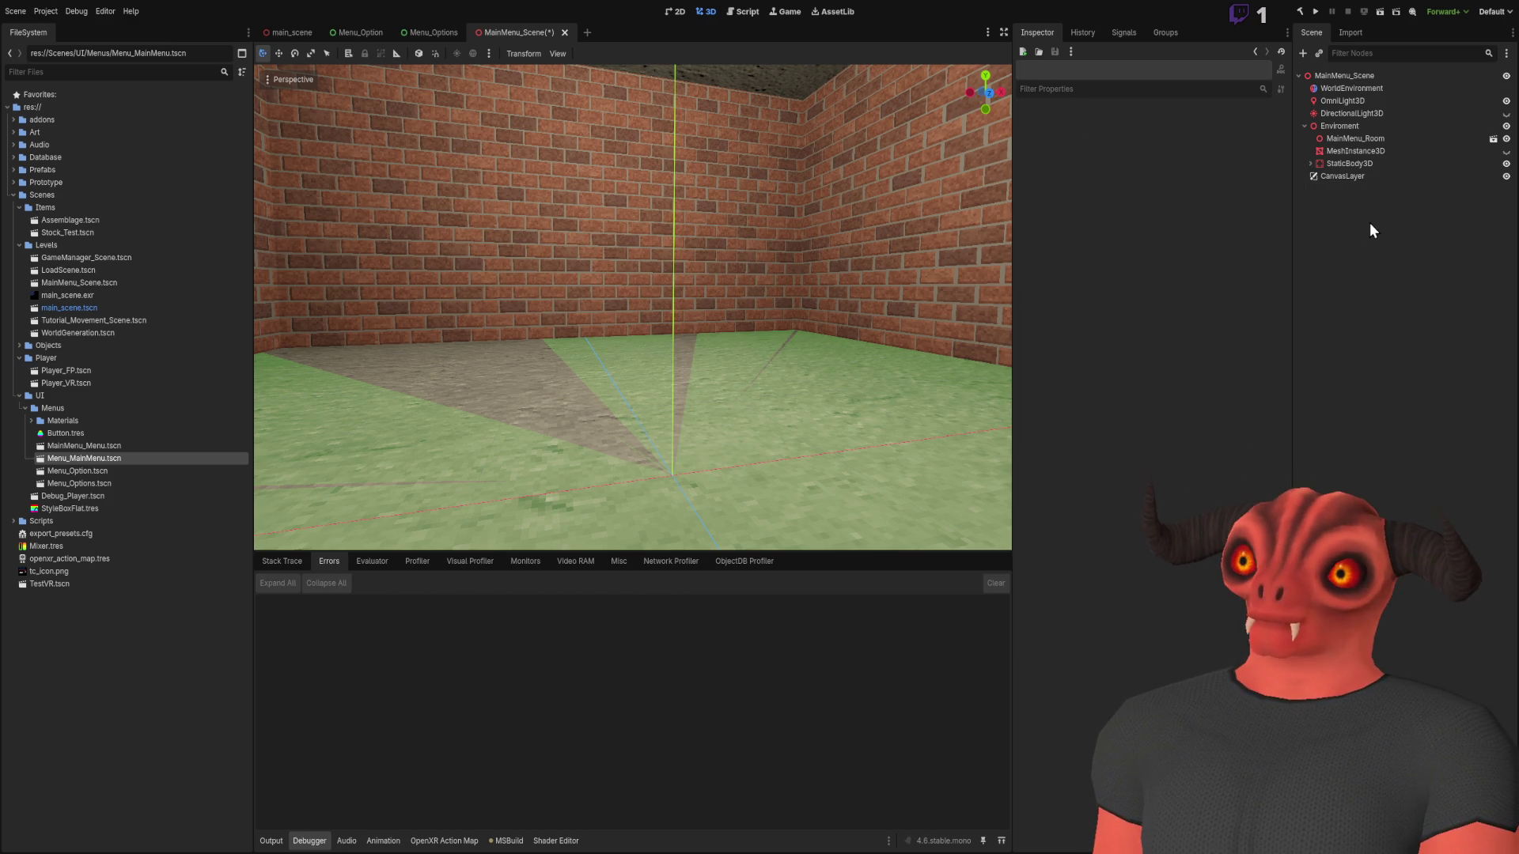
Add a new Viewport3D with the main menu as Menu Scene, generate its quad, raise it higher
{"action": "key", "text": "ctrl+v"}
{"action": "left_click", "coordinate": [1210, 131]}
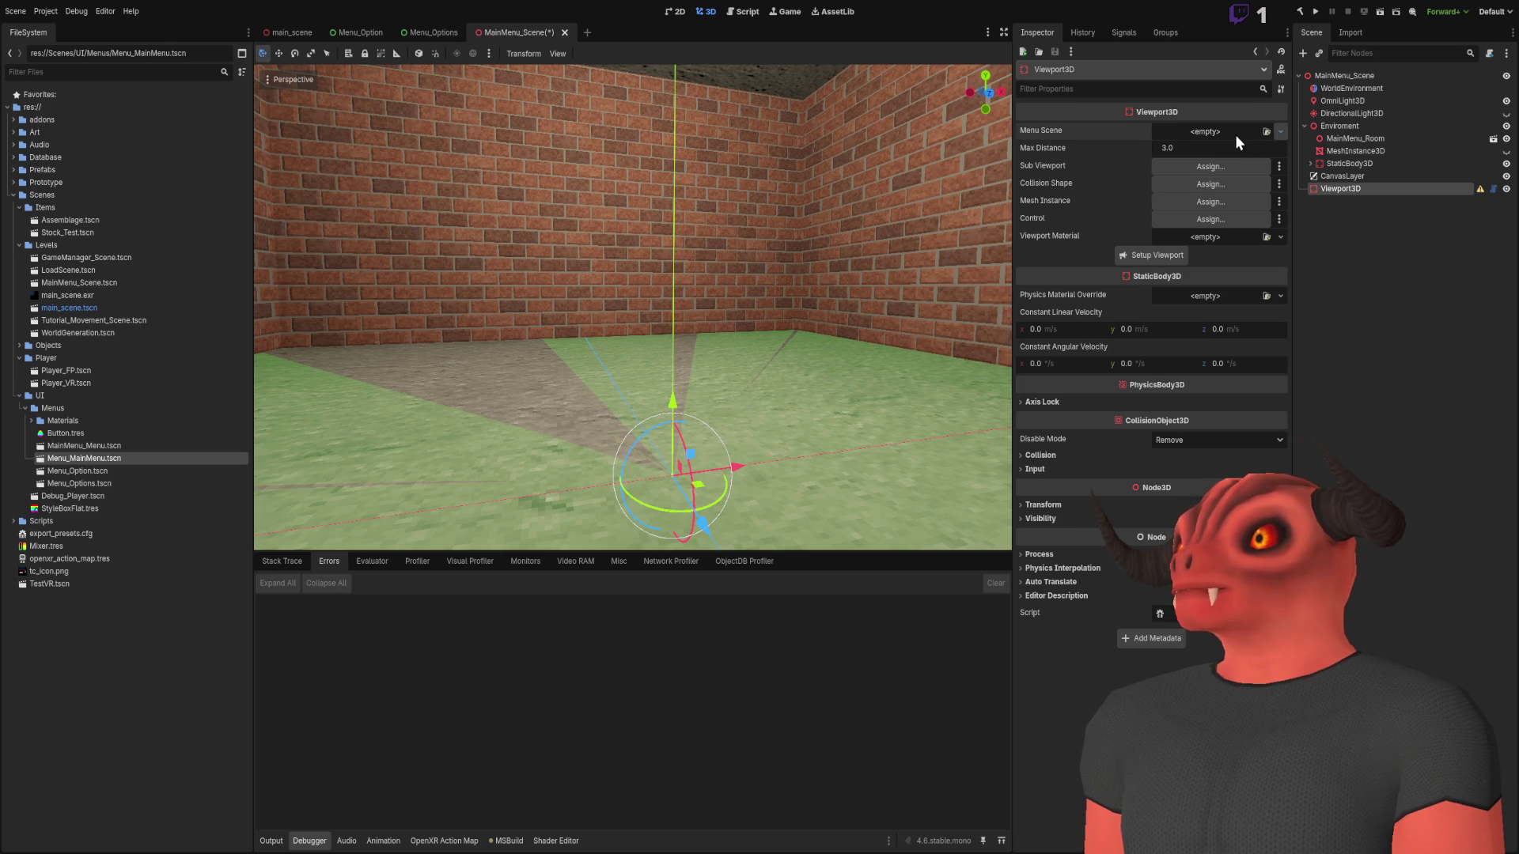
{"action": "left_click", "coordinate": [753, 268]}
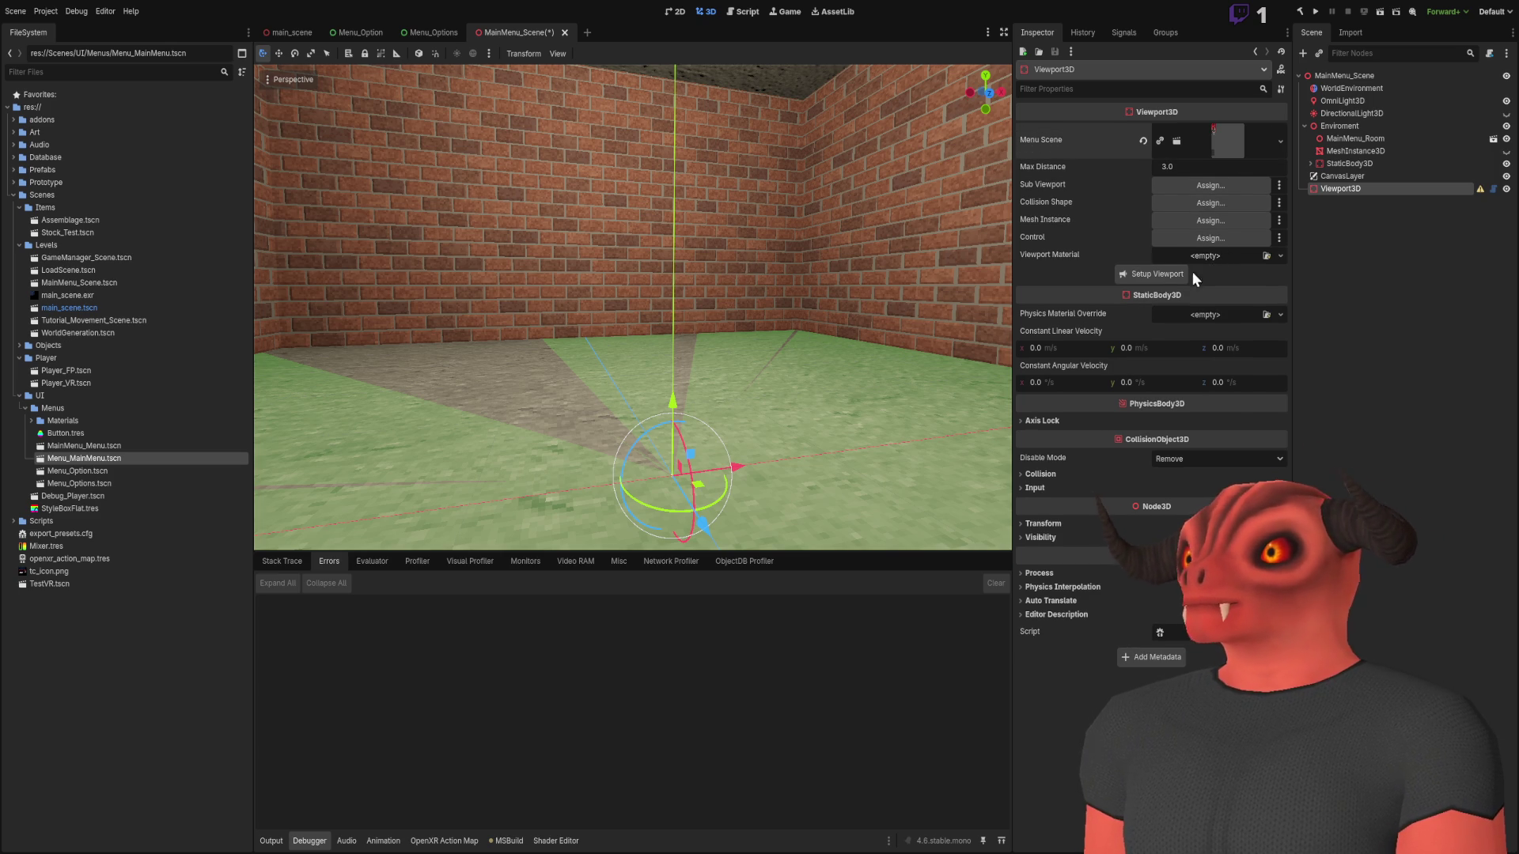
{"action": "left_click", "coordinate": [1159, 292]}
{"action": "left_click_drag", "start_coordinate": [673, 402], "coordinate": [685, 189]}
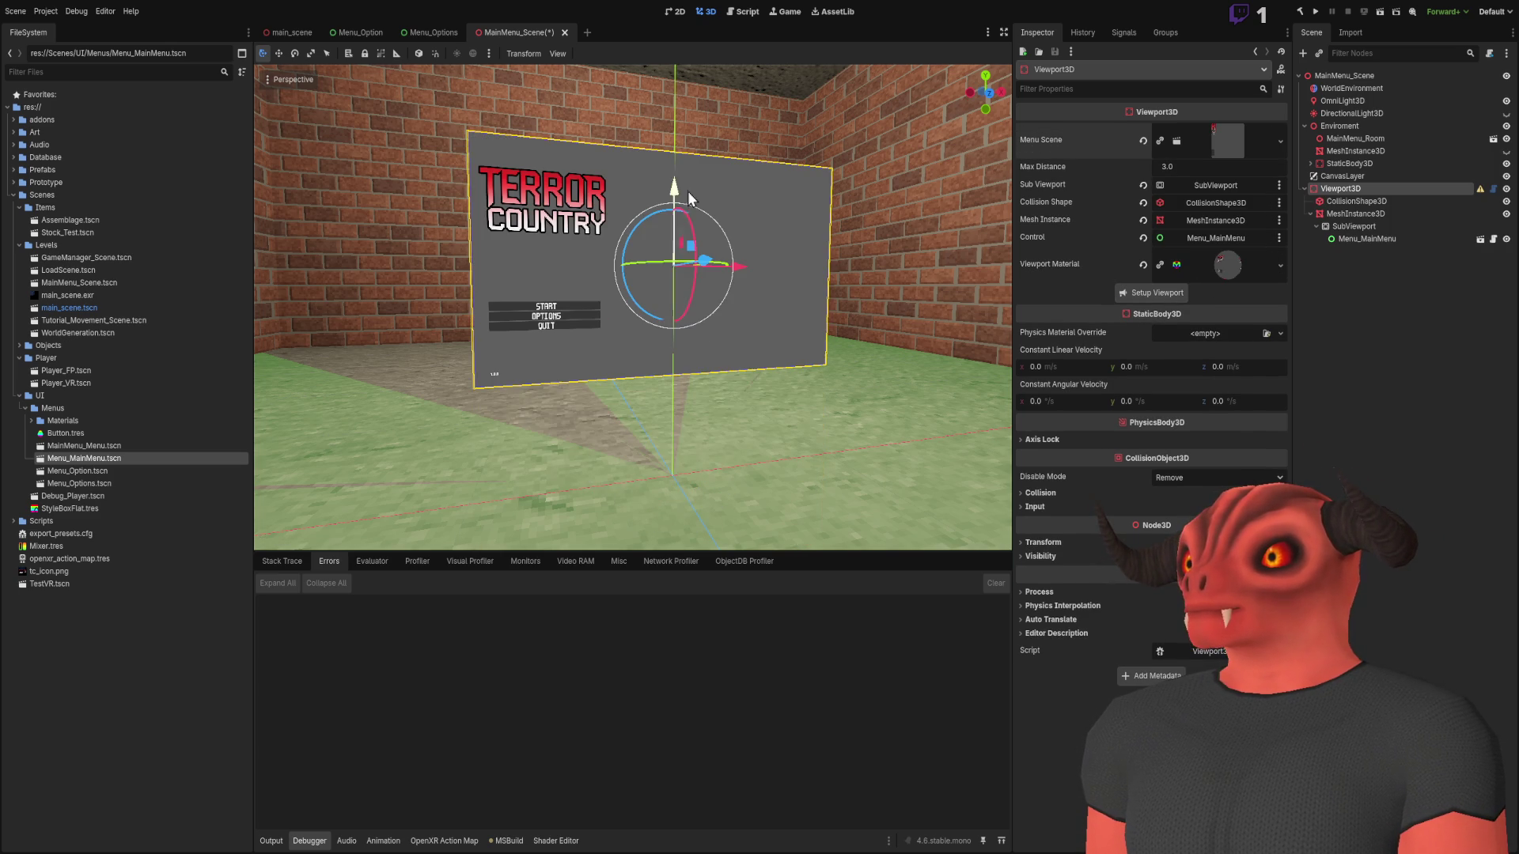
Save the scene, stop the running game, and expand the Viewport Material settings
{"action": "left_click", "coordinate": [1381, 12]}
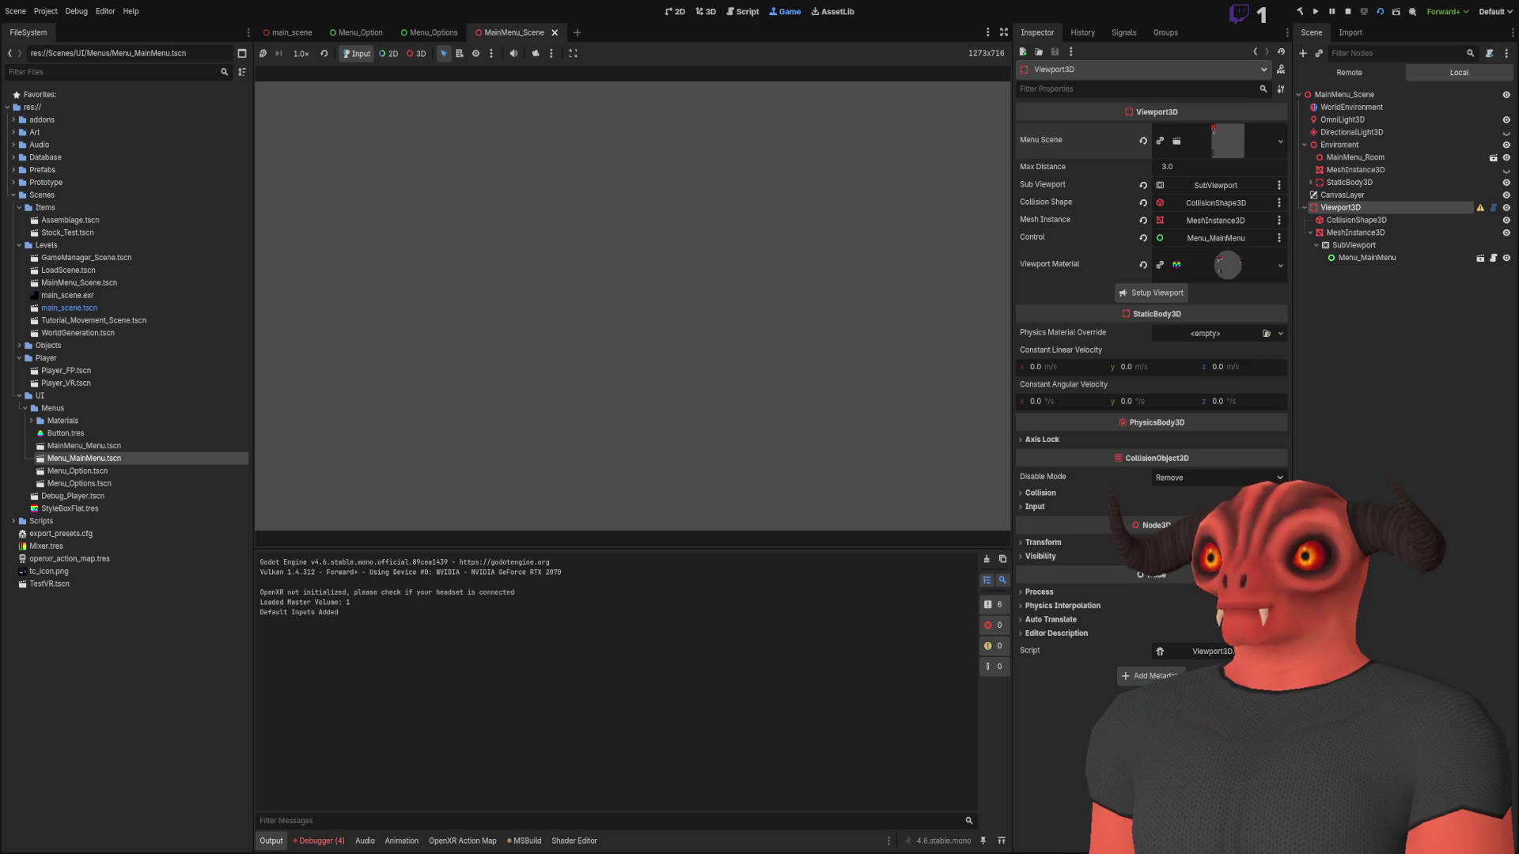
{"action": "left_click", "coordinate": [1348, 12]}
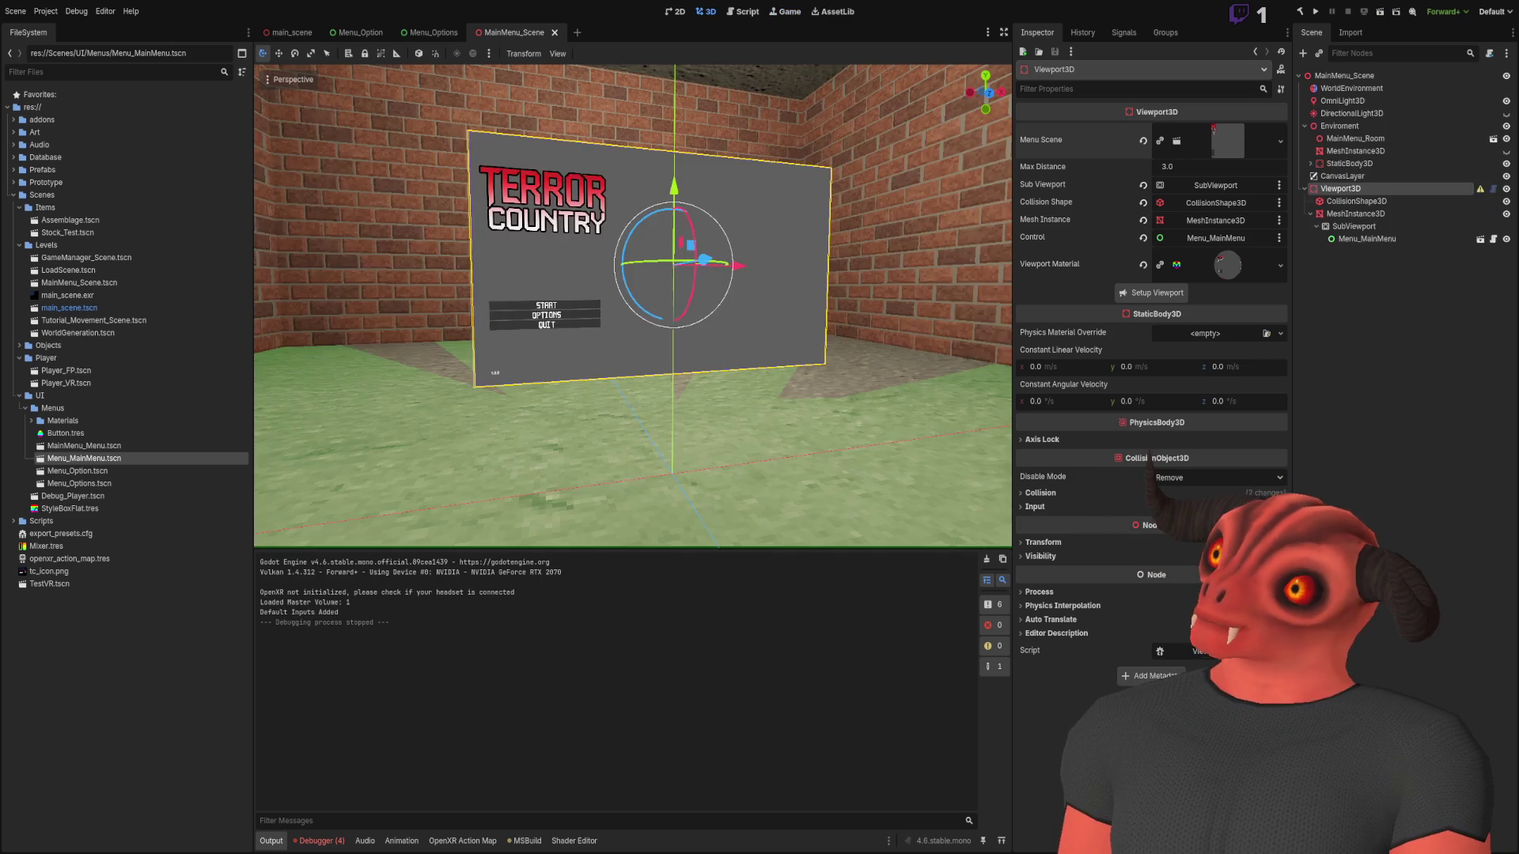
{"action": "left_click", "coordinate": [1207, 264]}
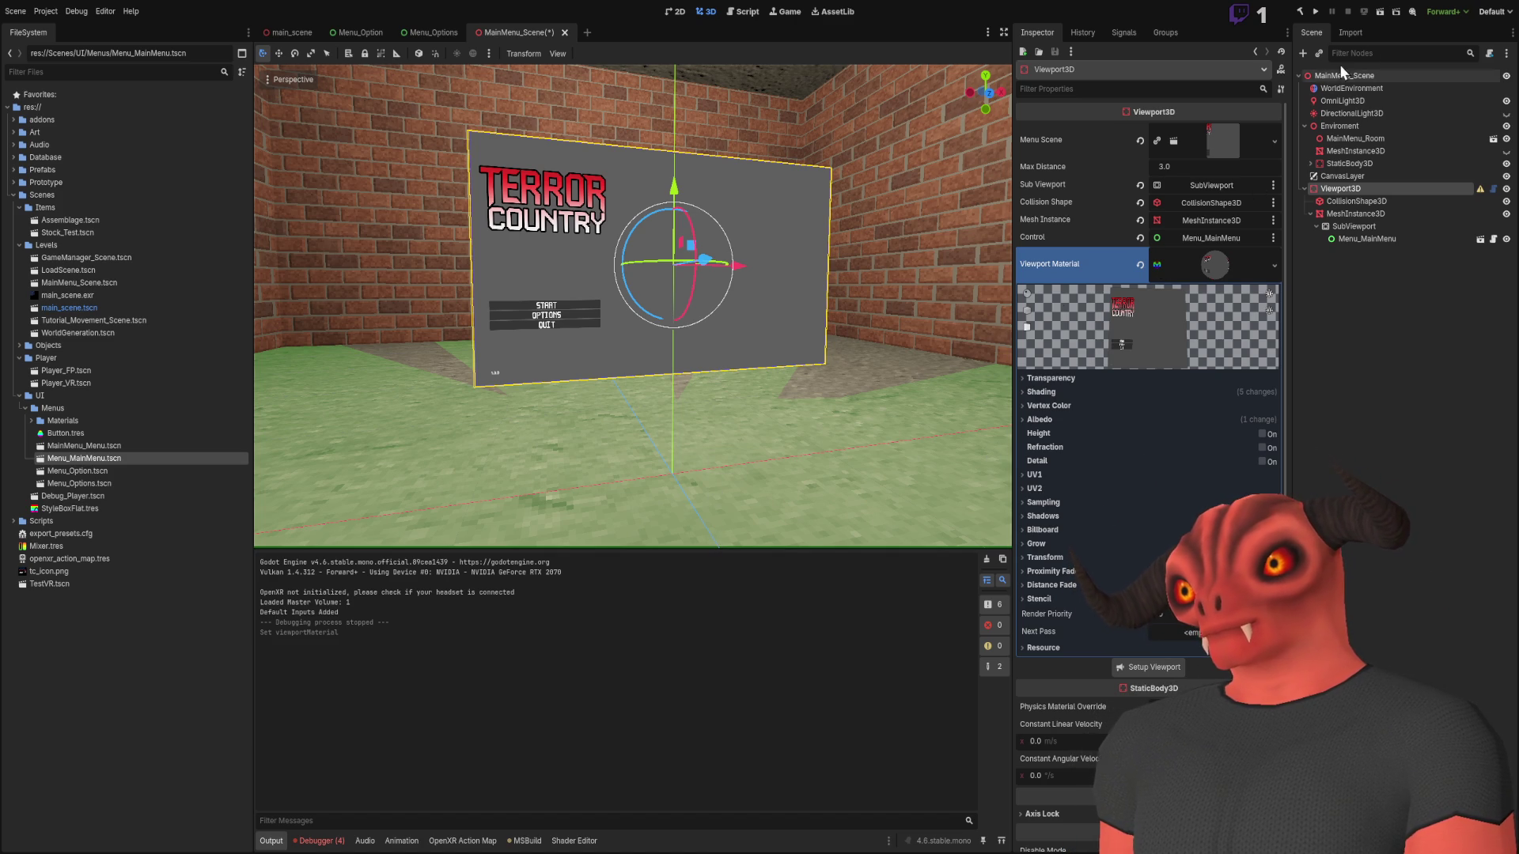
Save and test-run MainMenu_Scene, stop it, then collapse Viewport3D's material in the Inspector
{"action": "left_click", "coordinate": [1376, 15]}
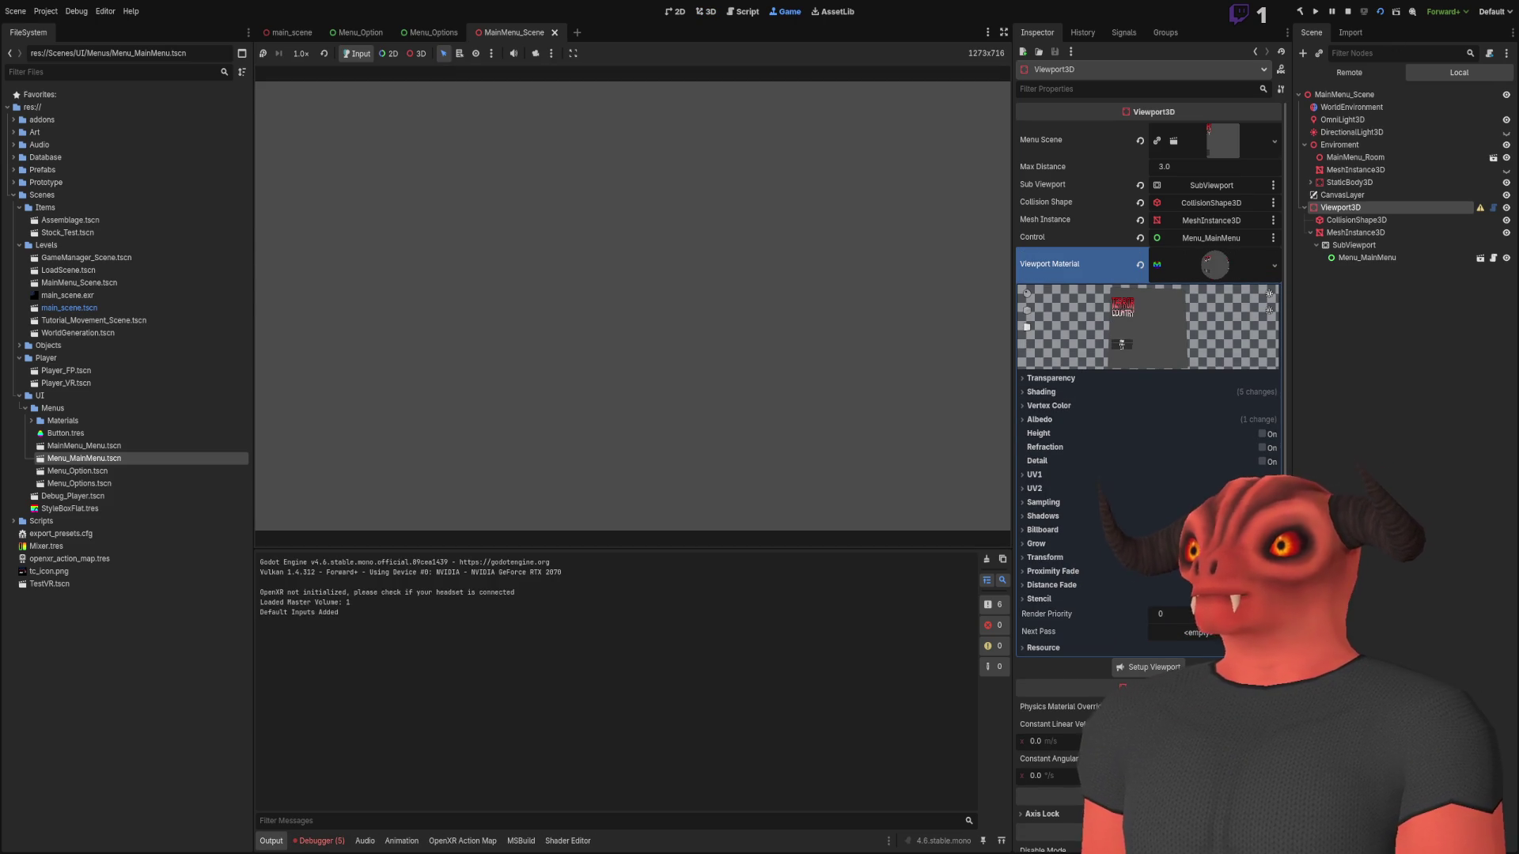
{"action": "left_click", "coordinate": [1348, 12]}
{"action": "left_click", "coordinate": [1374, 188]}
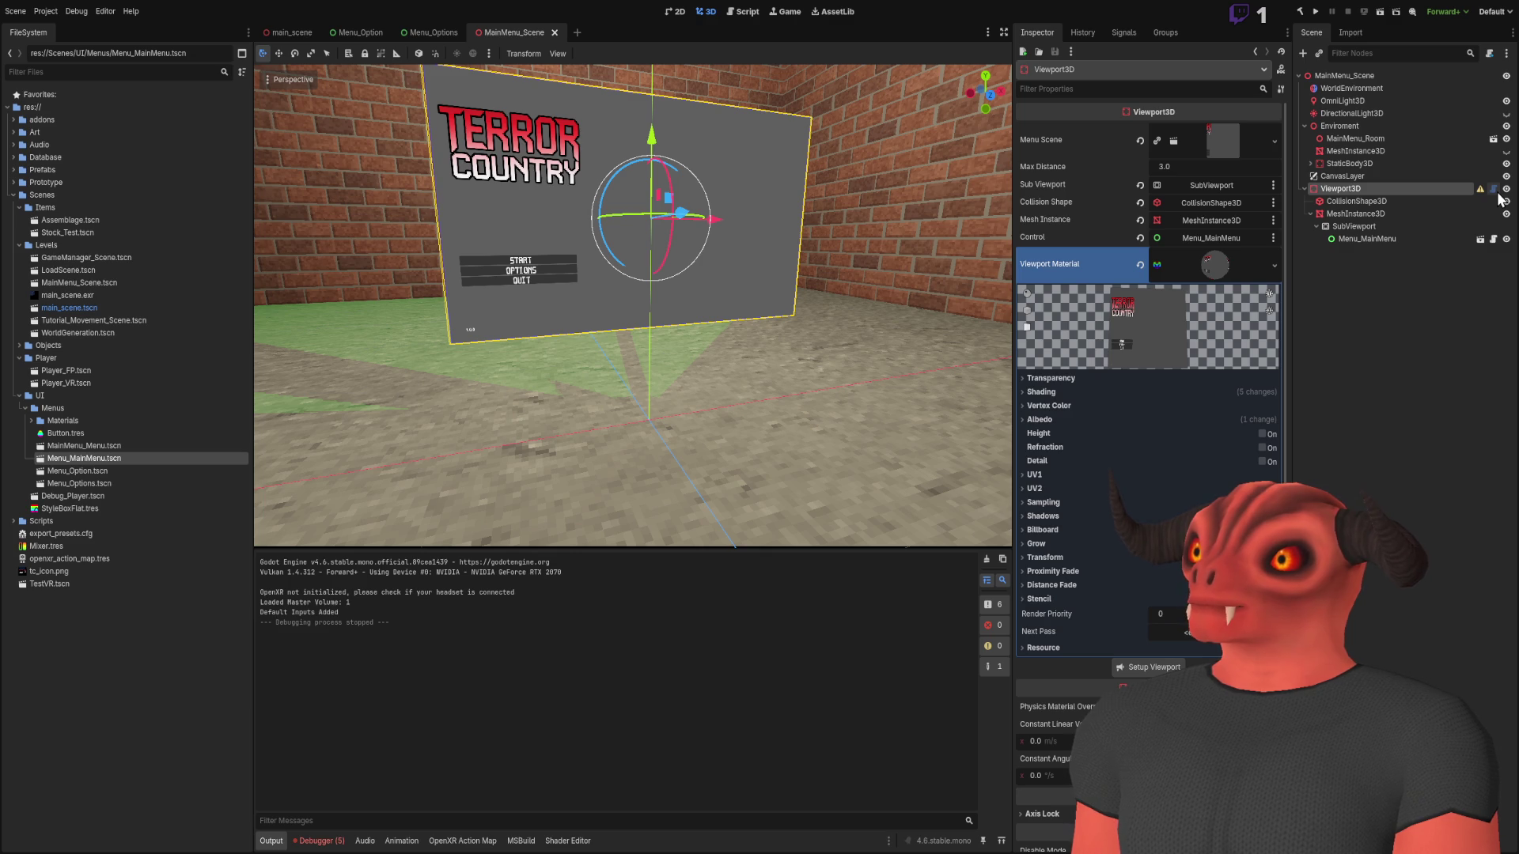
{"action": "scroll", "coordinate": [1182, 248], "scroll_direction": "down", "scroll_amount": 3}
{"action": "scroll", "coordinate": [1182, 249], "scroll_direction": "up", "scroll_amount": 3}
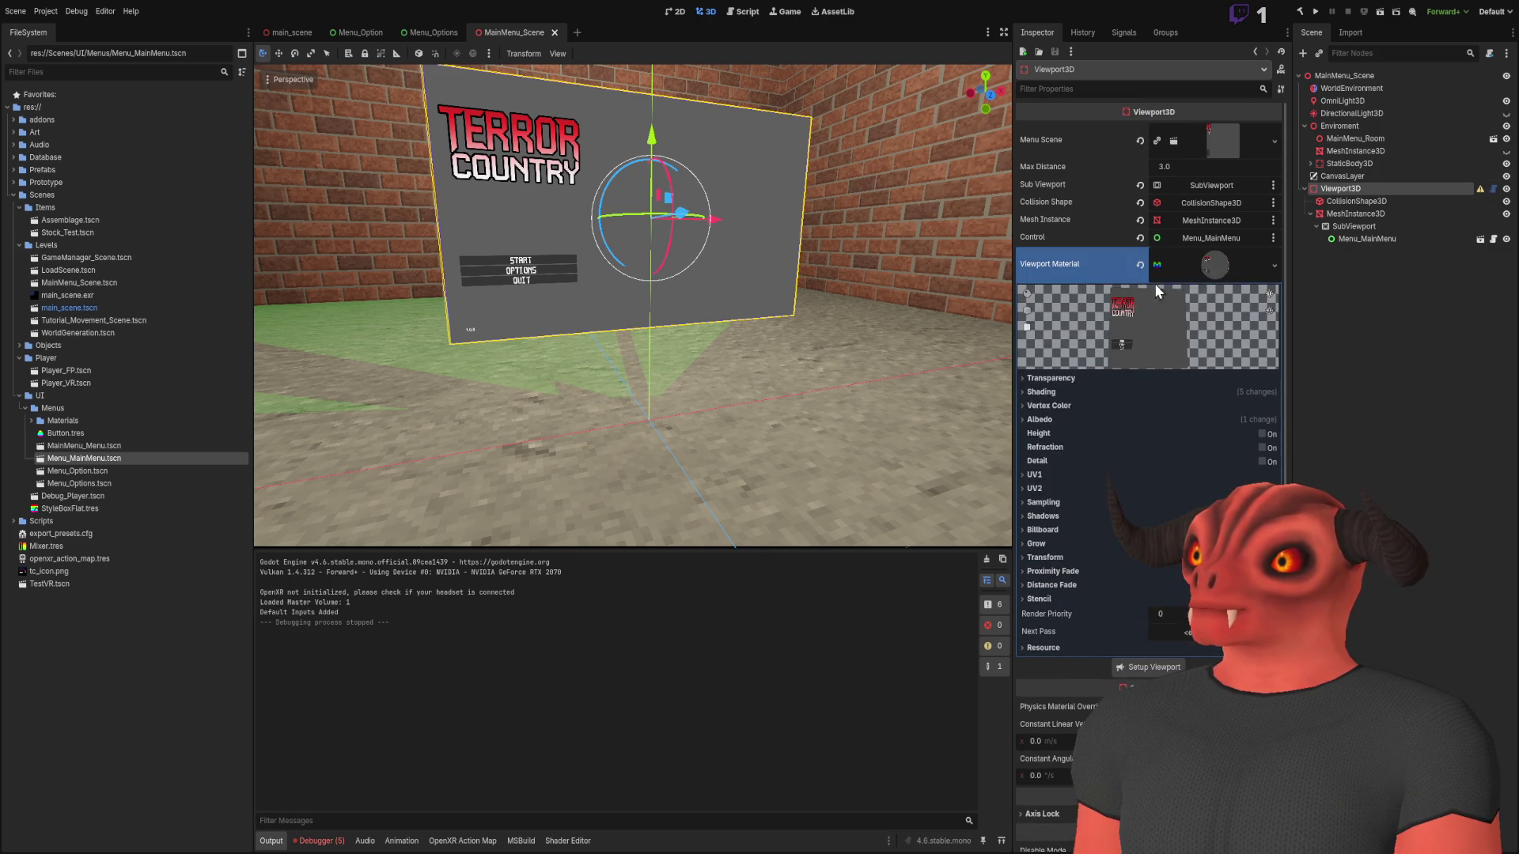
{"action": "left_click", "coordinate": [1211, 269]}
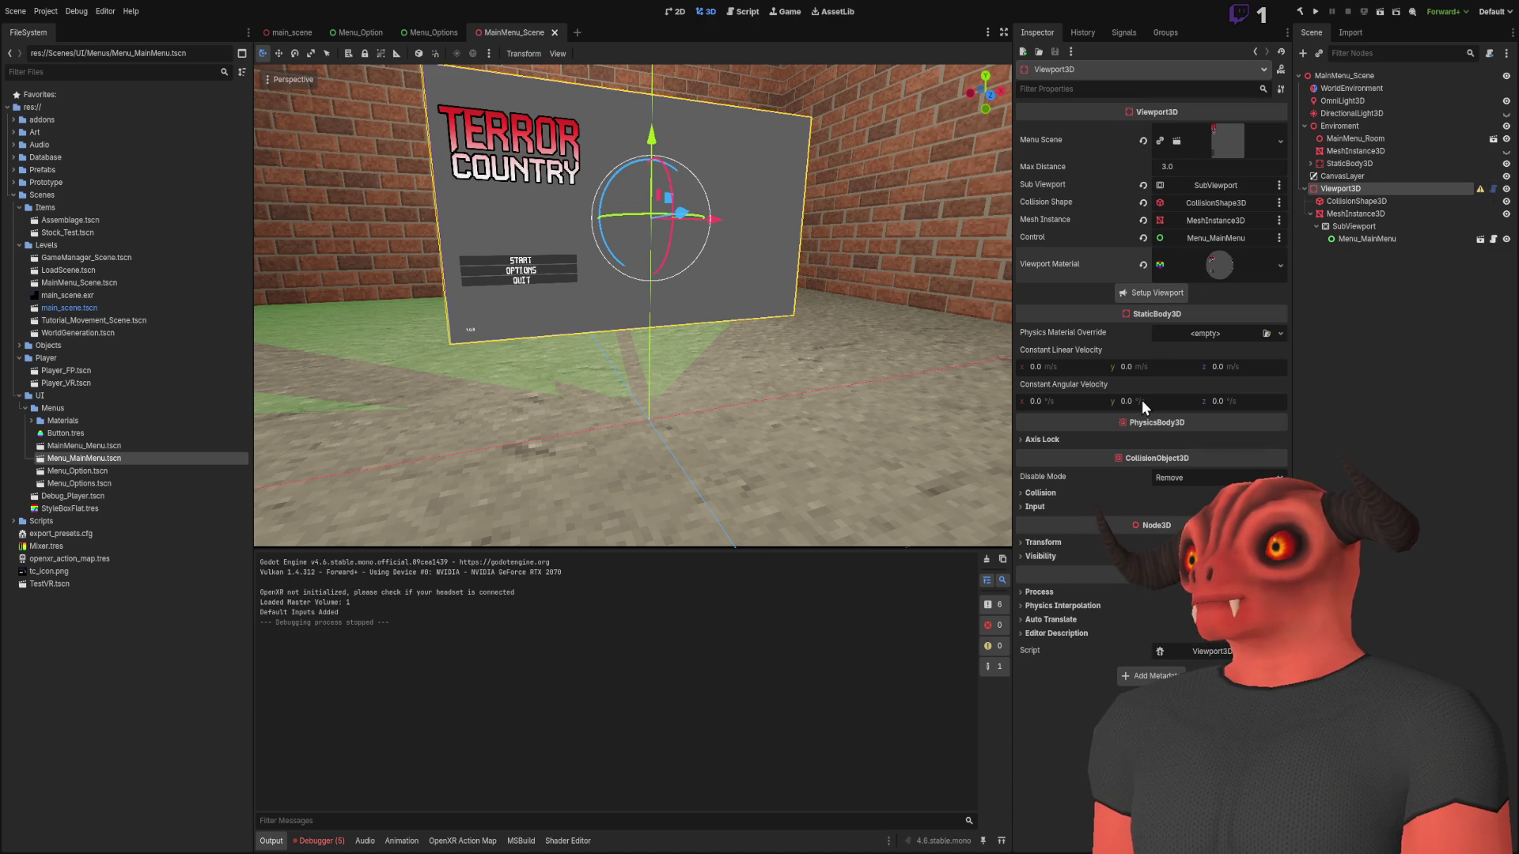
Move the PlaneMesh material into the MeshInstance3D's Material Override and clear the mesh's Material
{"action": "left_click", "coordinate": [1358, 214]}
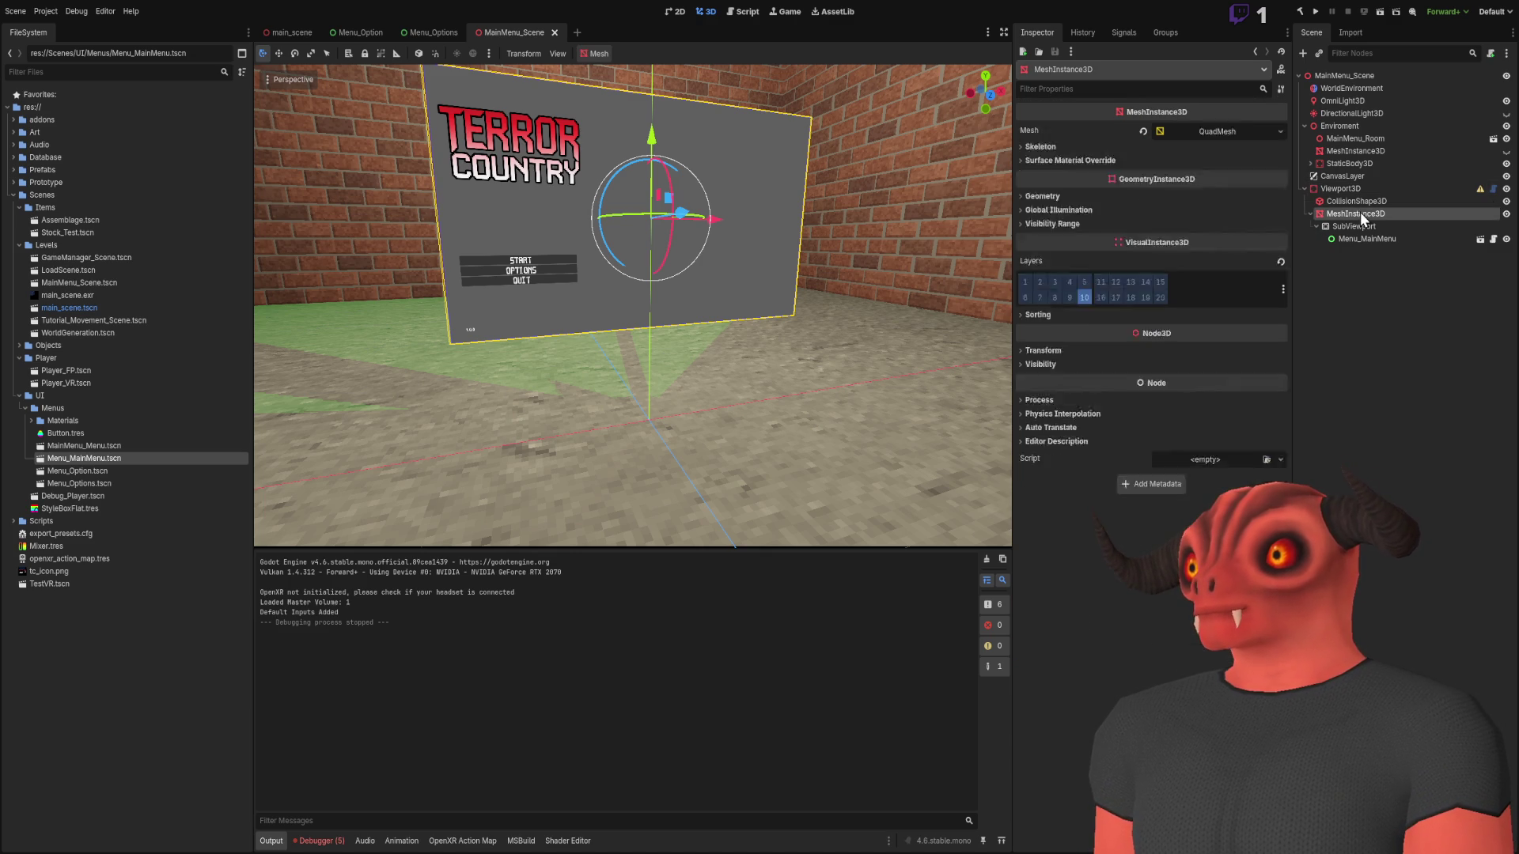
{"action": "left_click", "coordinate": [1231, 136]}
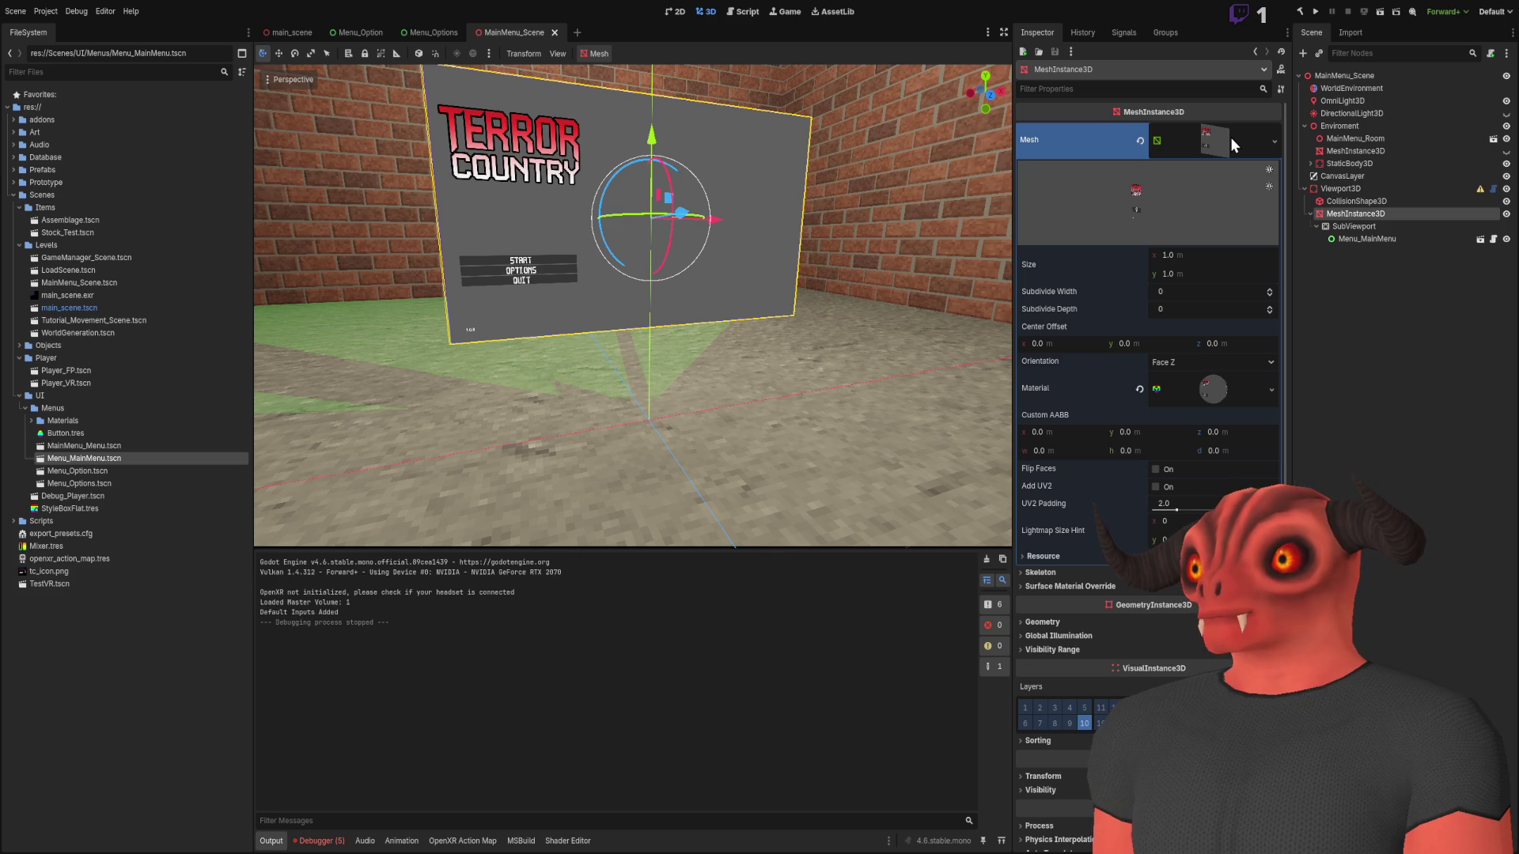
{"action": "left_click", "coordinate": [1076, 623]}
{"action": "left_click_drag", "start_coordinate": [1217, 389], "coordinate": [1203, 645]}
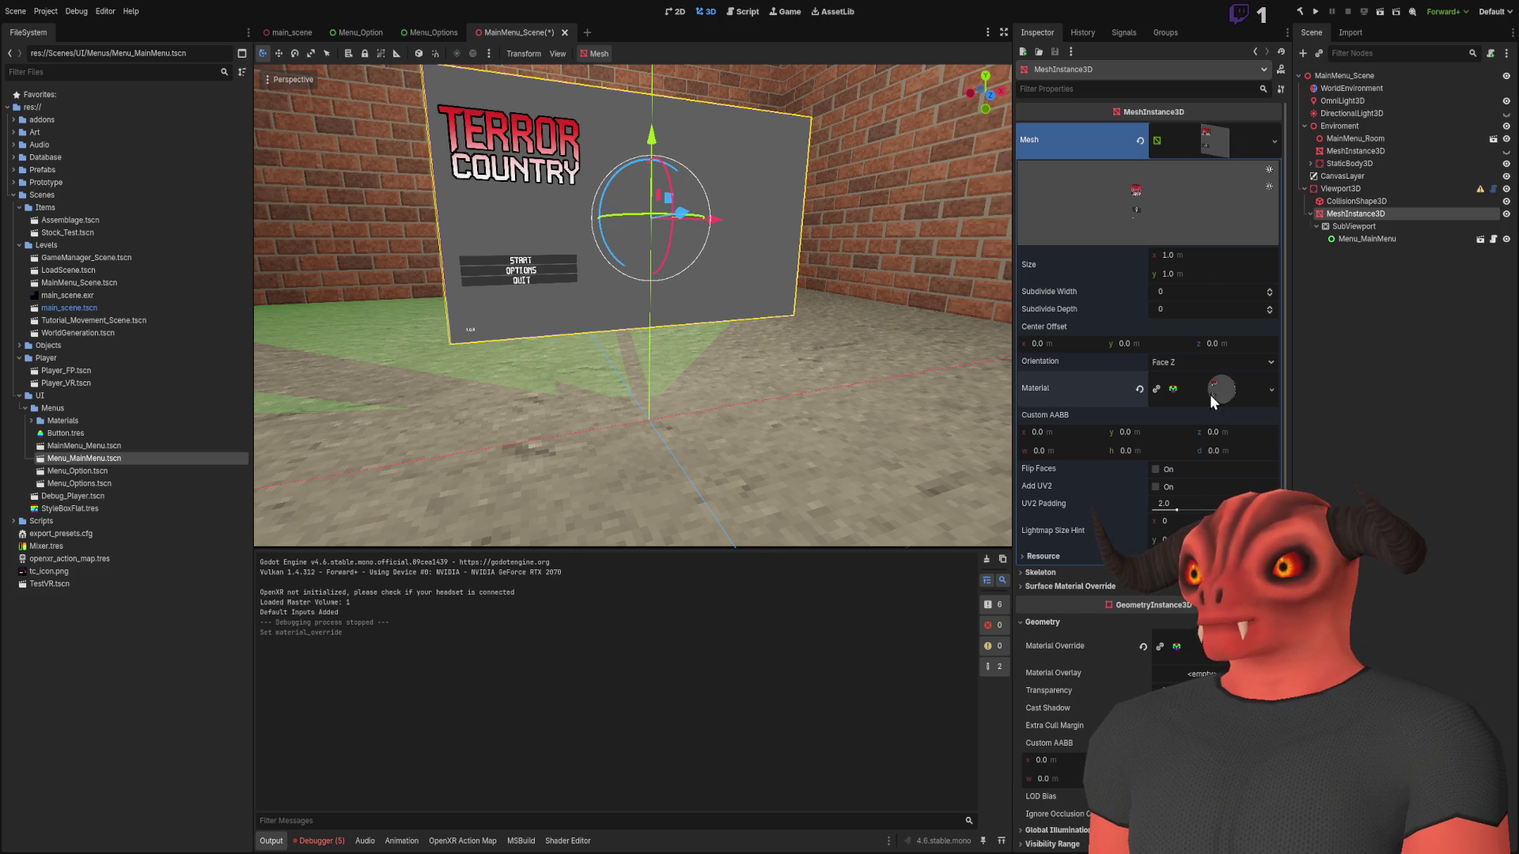
{"action": "left_click", "coordinate": [1139, 389]}
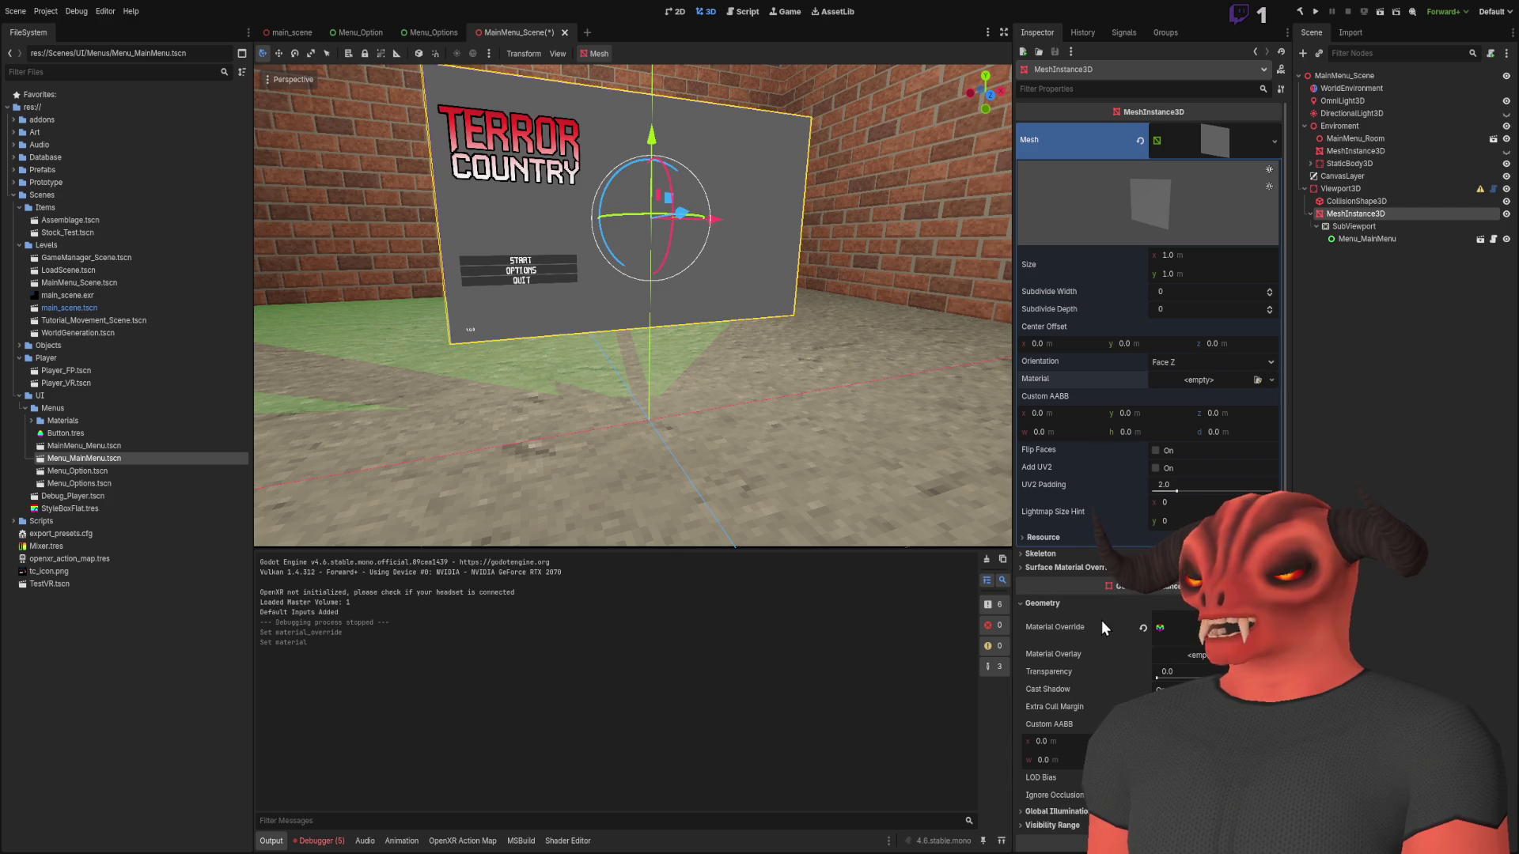
Revert the SubViewport's Disable 3D setting so it renders 3D again
{"action": "left_click", "coordinate": [1354, 228]}
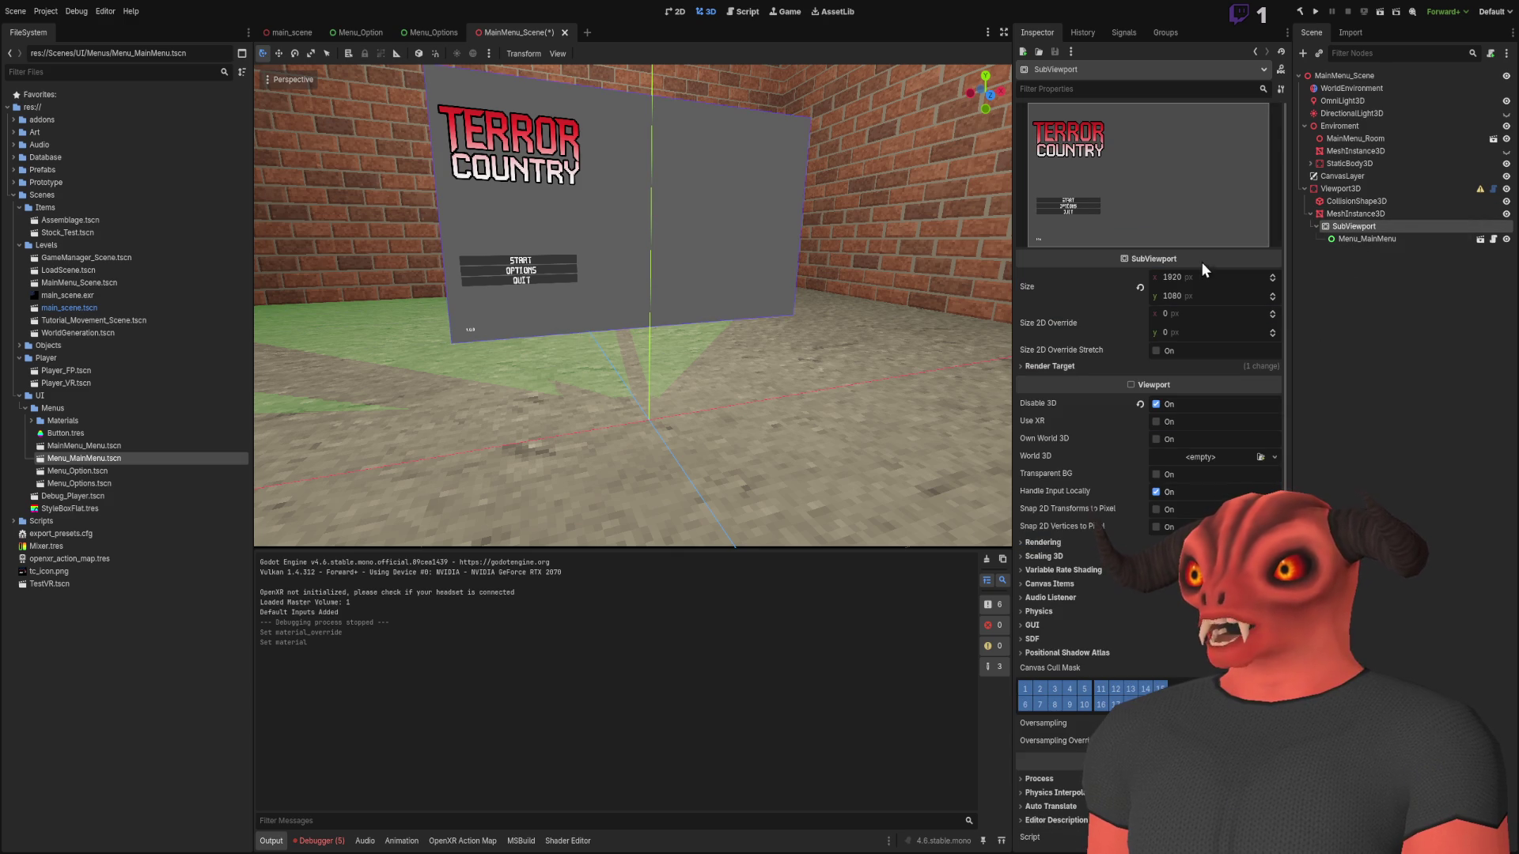
{"action": "left_click", "coordinate": [1140, 404]}
{"action": "scroll", "coordinate": [1130, 455], "scroll_direction": "down", "scroll_amount": 1}
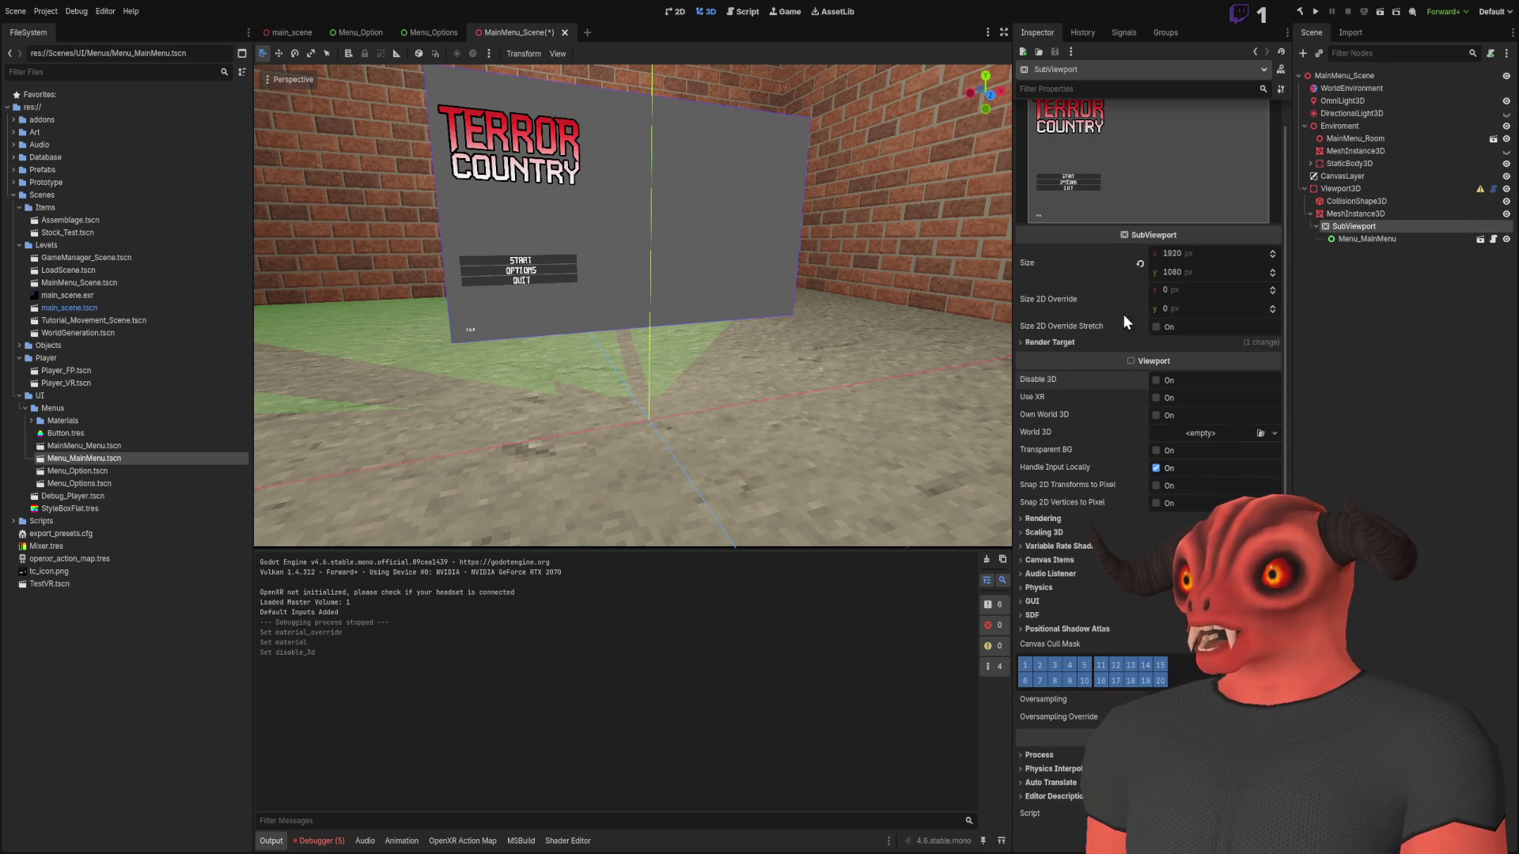
{"action": "scroll", "coordinate": [1128, 358], "scroll_direction": "up", "scroll_amount": 1}
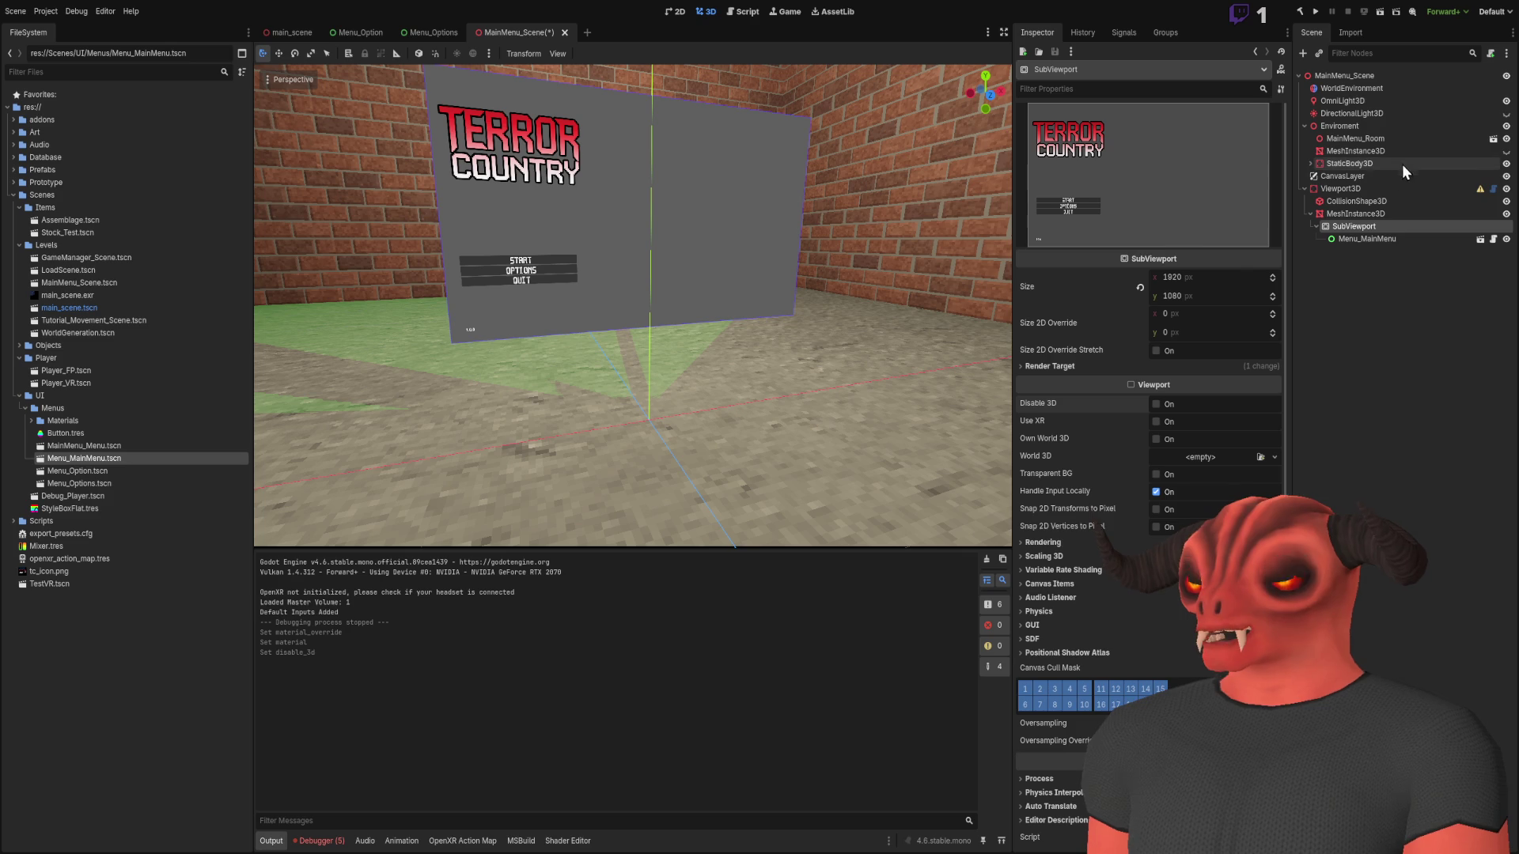
Review the surface material override and the Viewport3D's child nodes in the Inspector
{"action": "left_click", "coordinate": [1383, 215]}
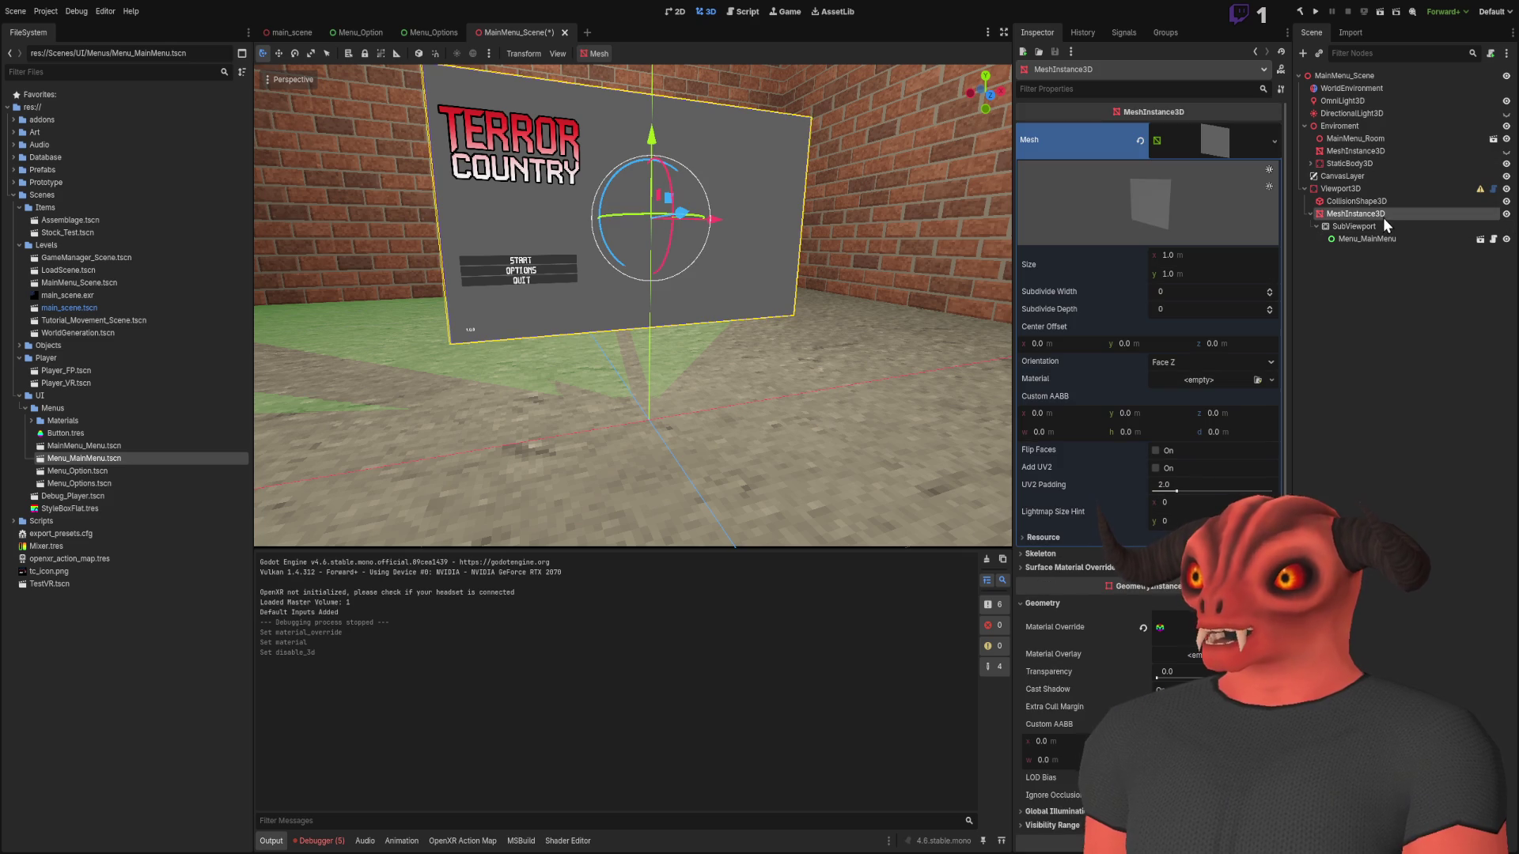
{"action": "left_click", "coordinate": [1220, 136]}
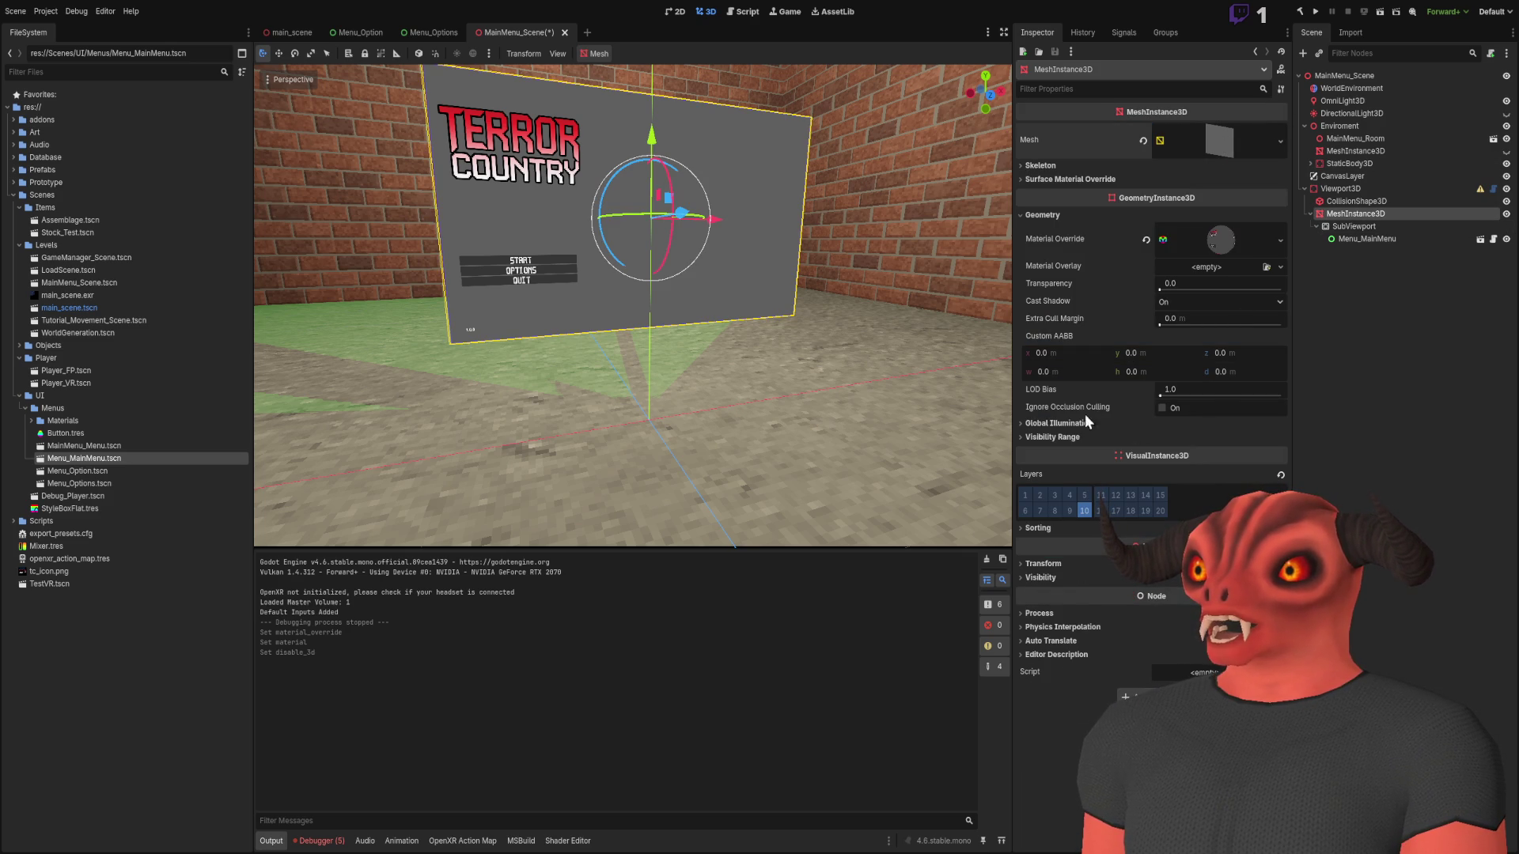
{"action": "left_click", "coordinate": [1072, 179]}
{"action": "left_click", "coordinate": [1071, 174]}
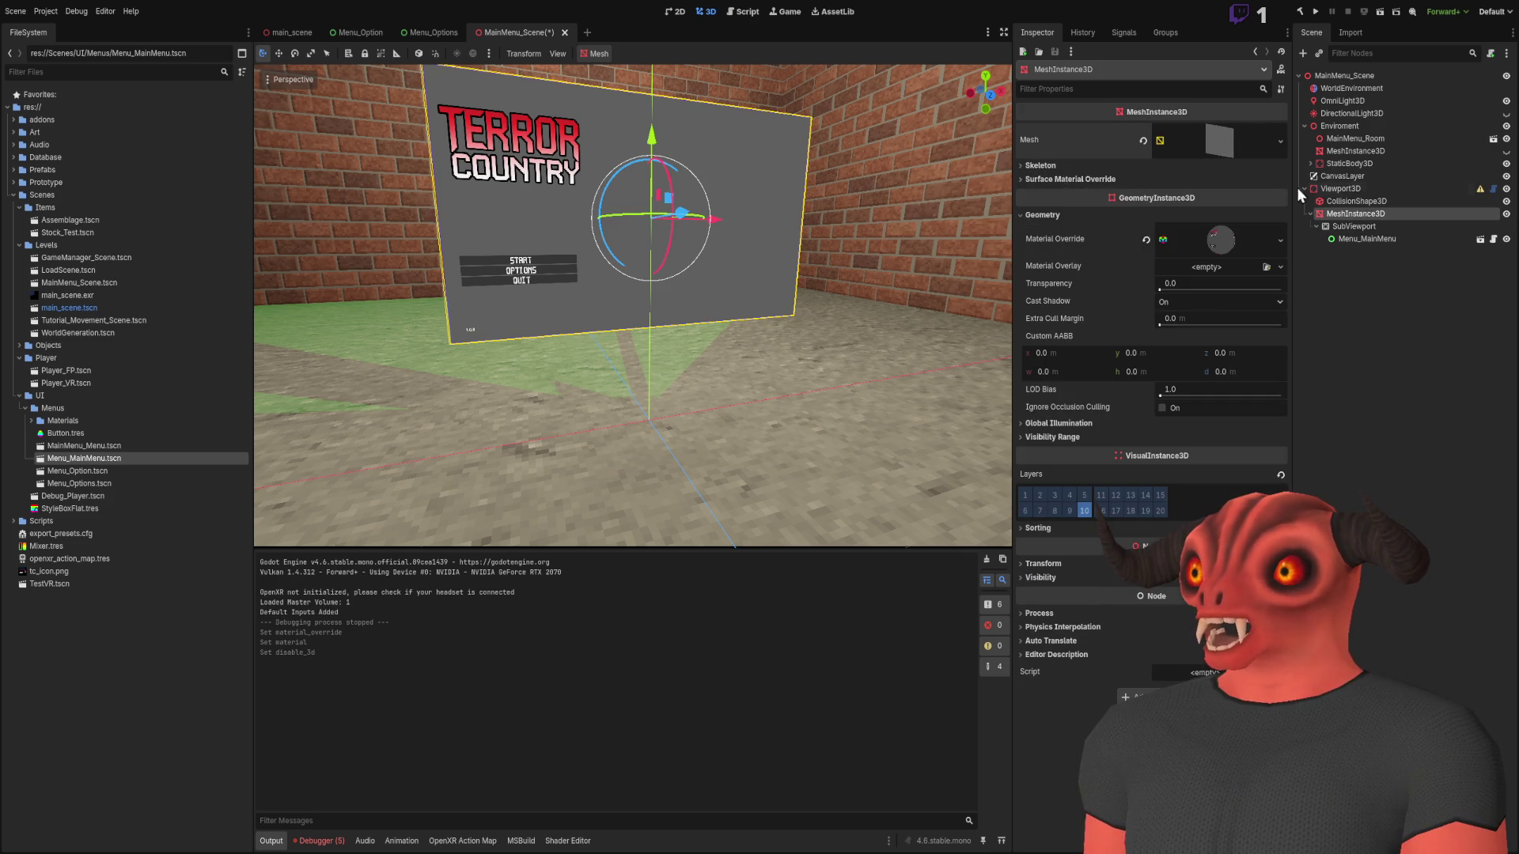
{"action": "left_click", "coordinate": [1350, 188]}
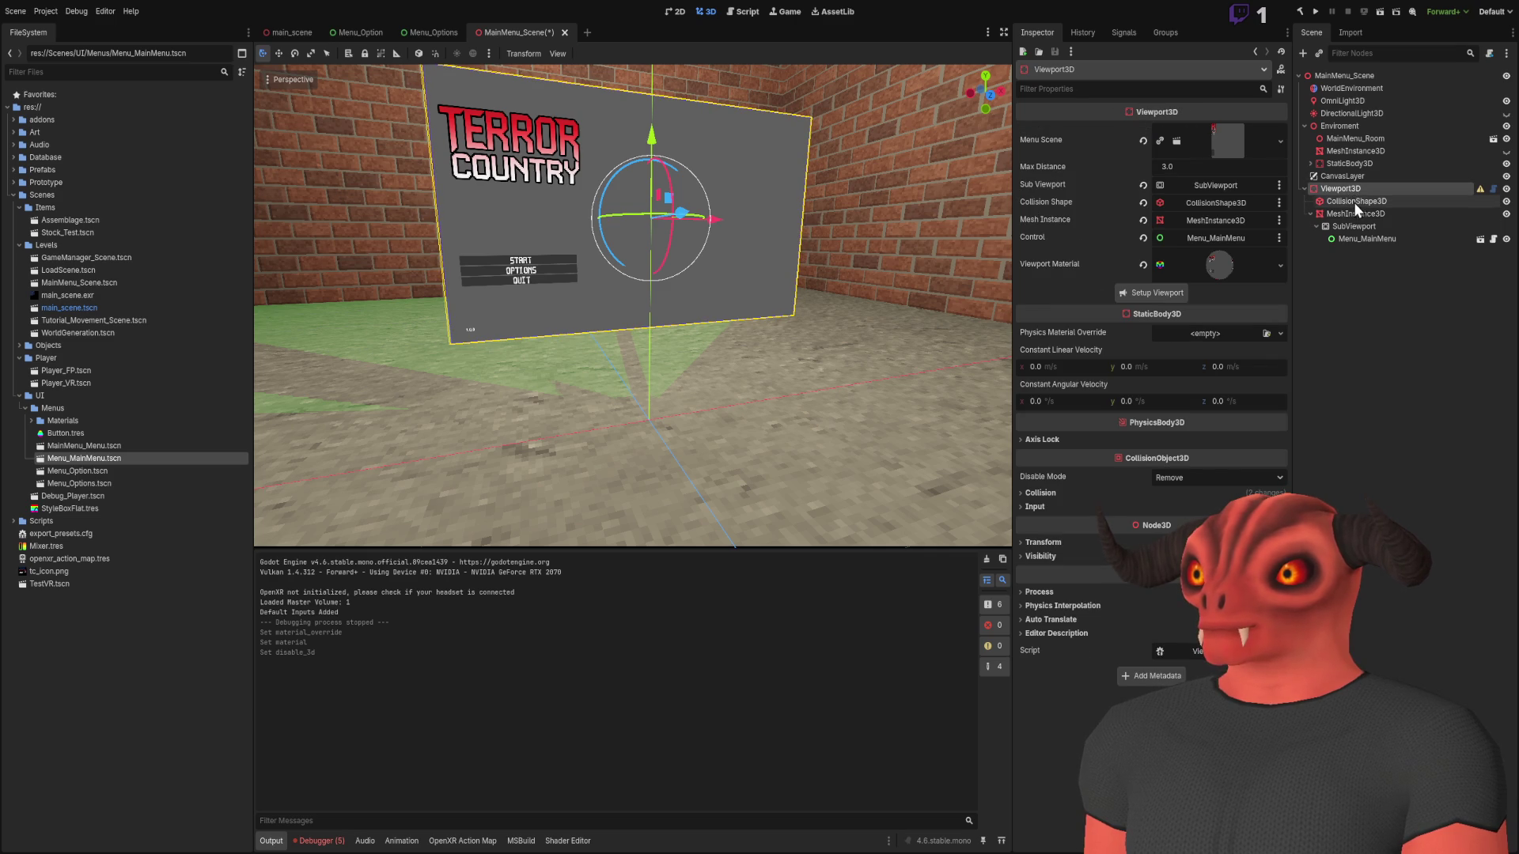
{"action": "left_click", "coordinate": [1355, 202]}
{"action": "left_click", "coordinate": [1367, 239]}
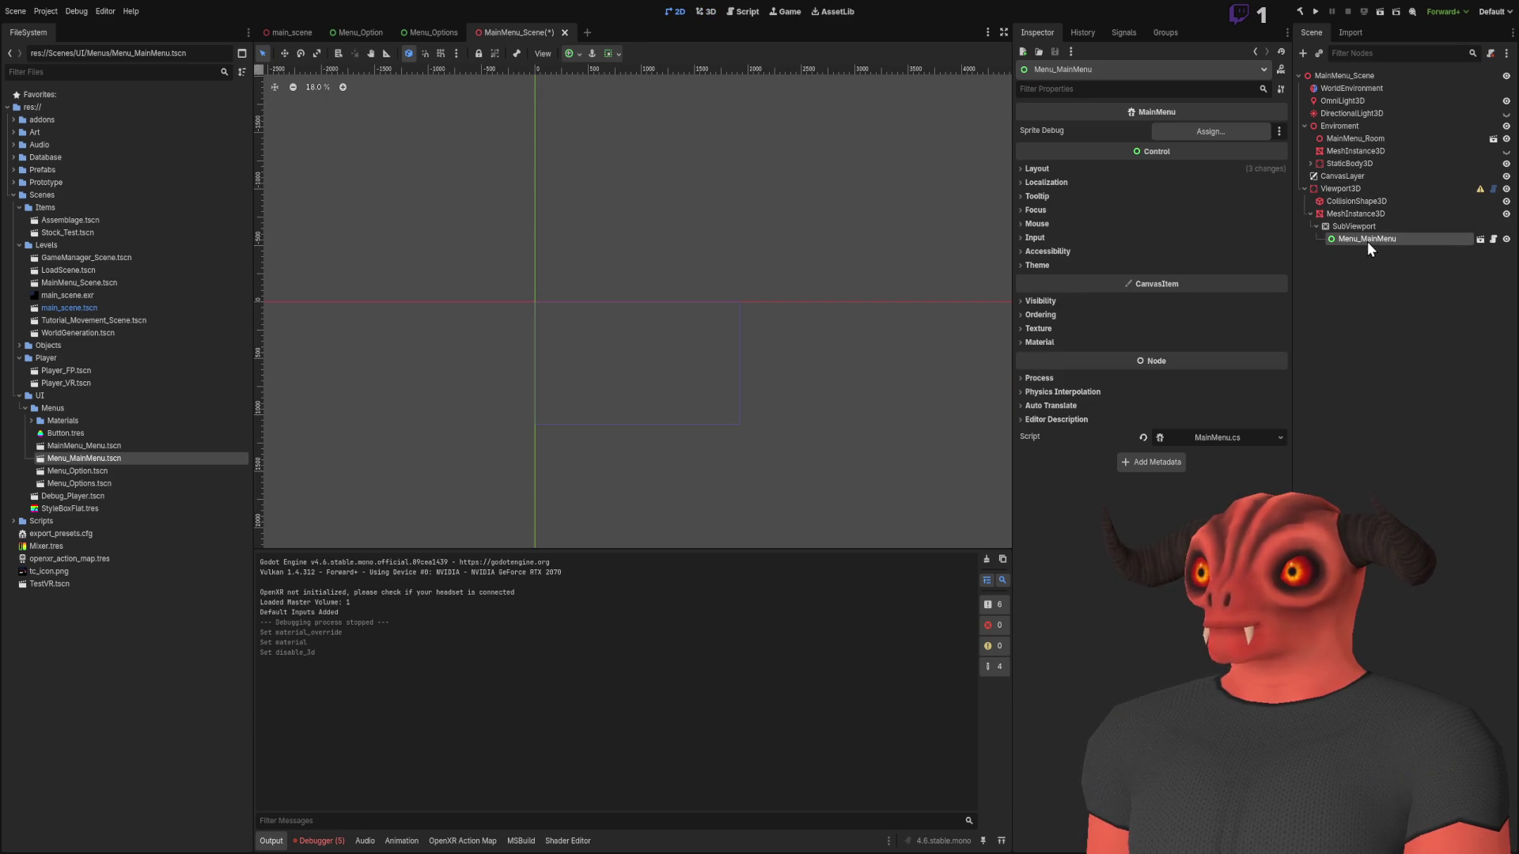
{"action": "left_click", "coordinate": [1361, 230]}
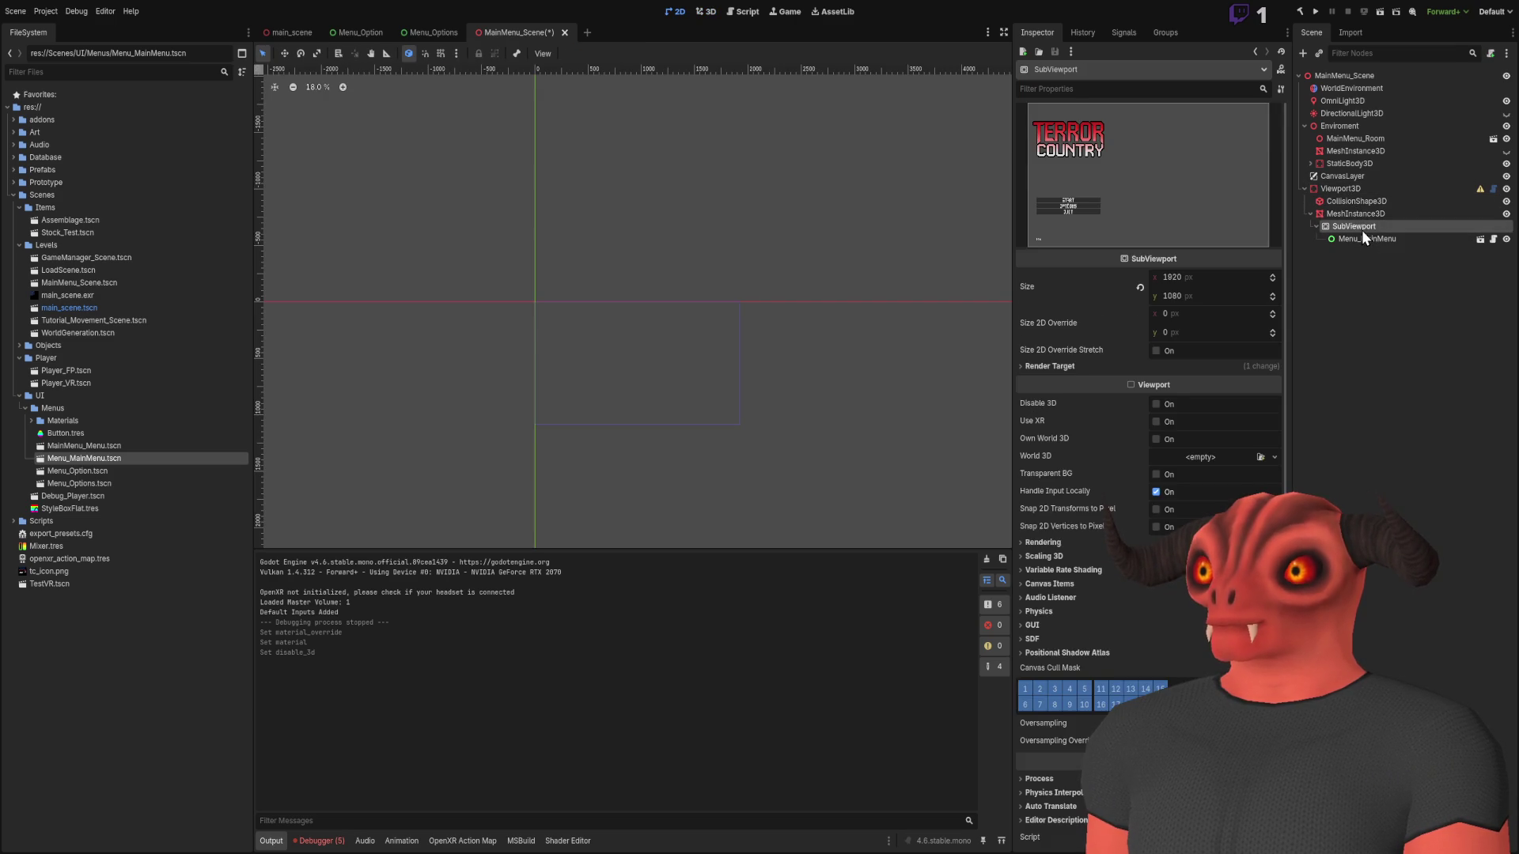
{"action": "left_click", "coordinate": [1356, 190]}
Run and stop the scene, then show the MeshInstance3D's 1.0 × 1.0 quad mesh settings
{"action": "left_click", "coordinate": [1381, 13]}
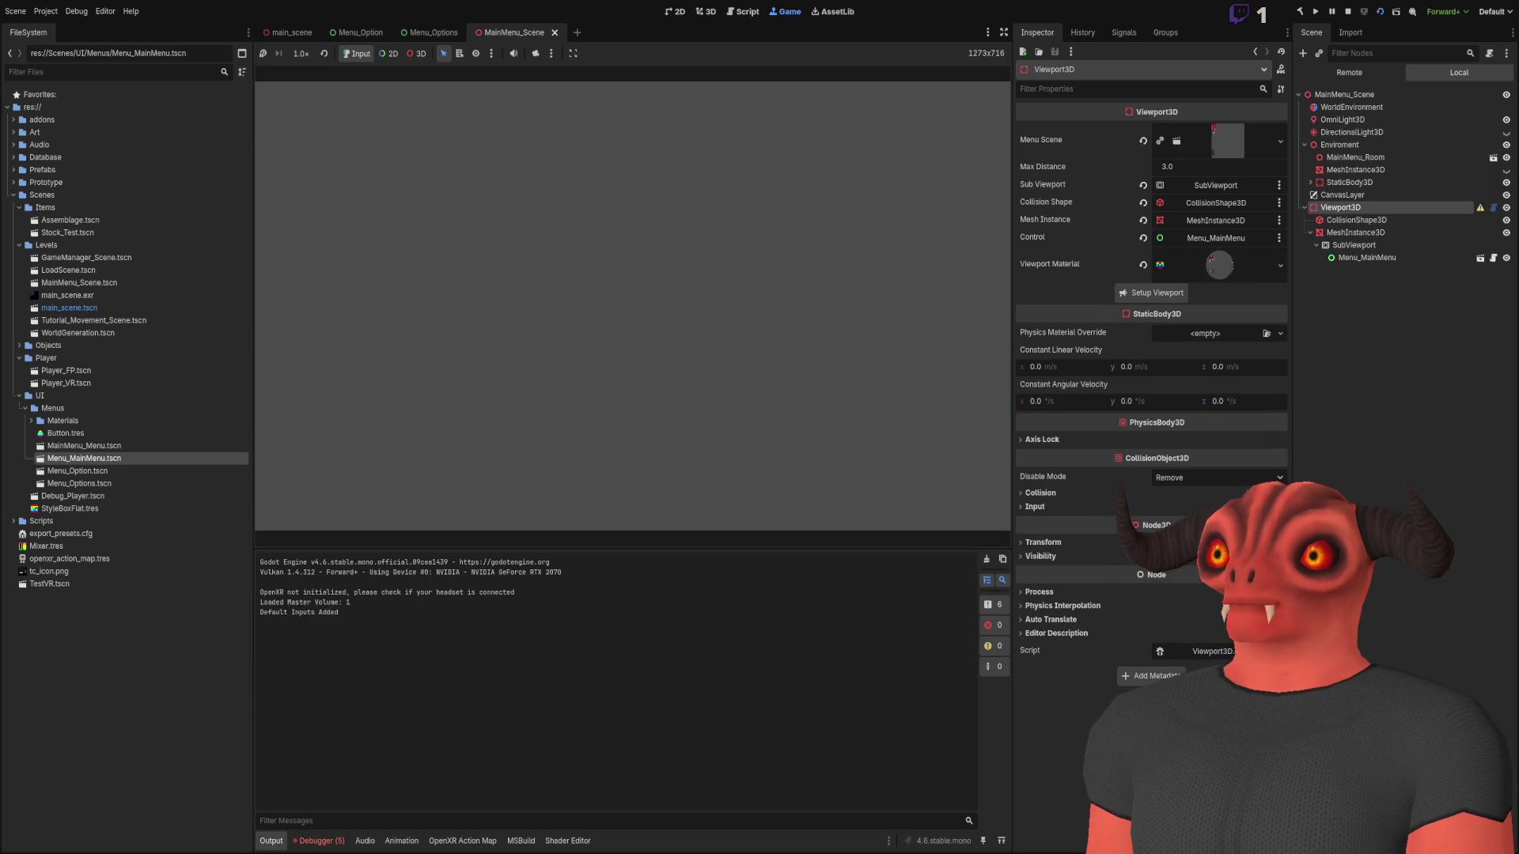
{"action": "key", "text": "F8"}
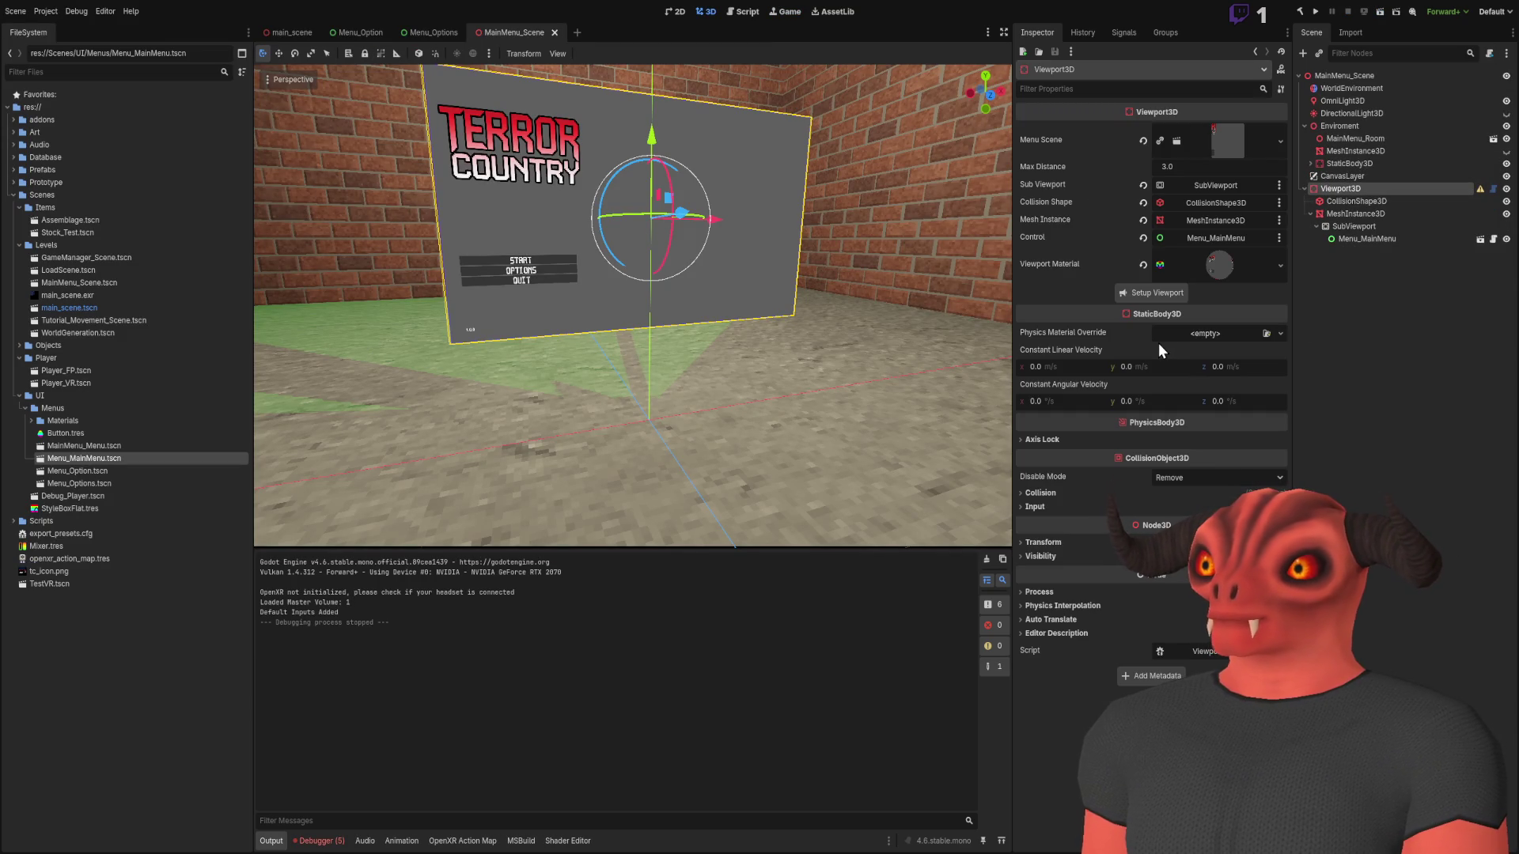
{"action": "left_click", "coordinate": [1342, 211]}
{"action": "left_click", "coordinate": [1217, 145]}
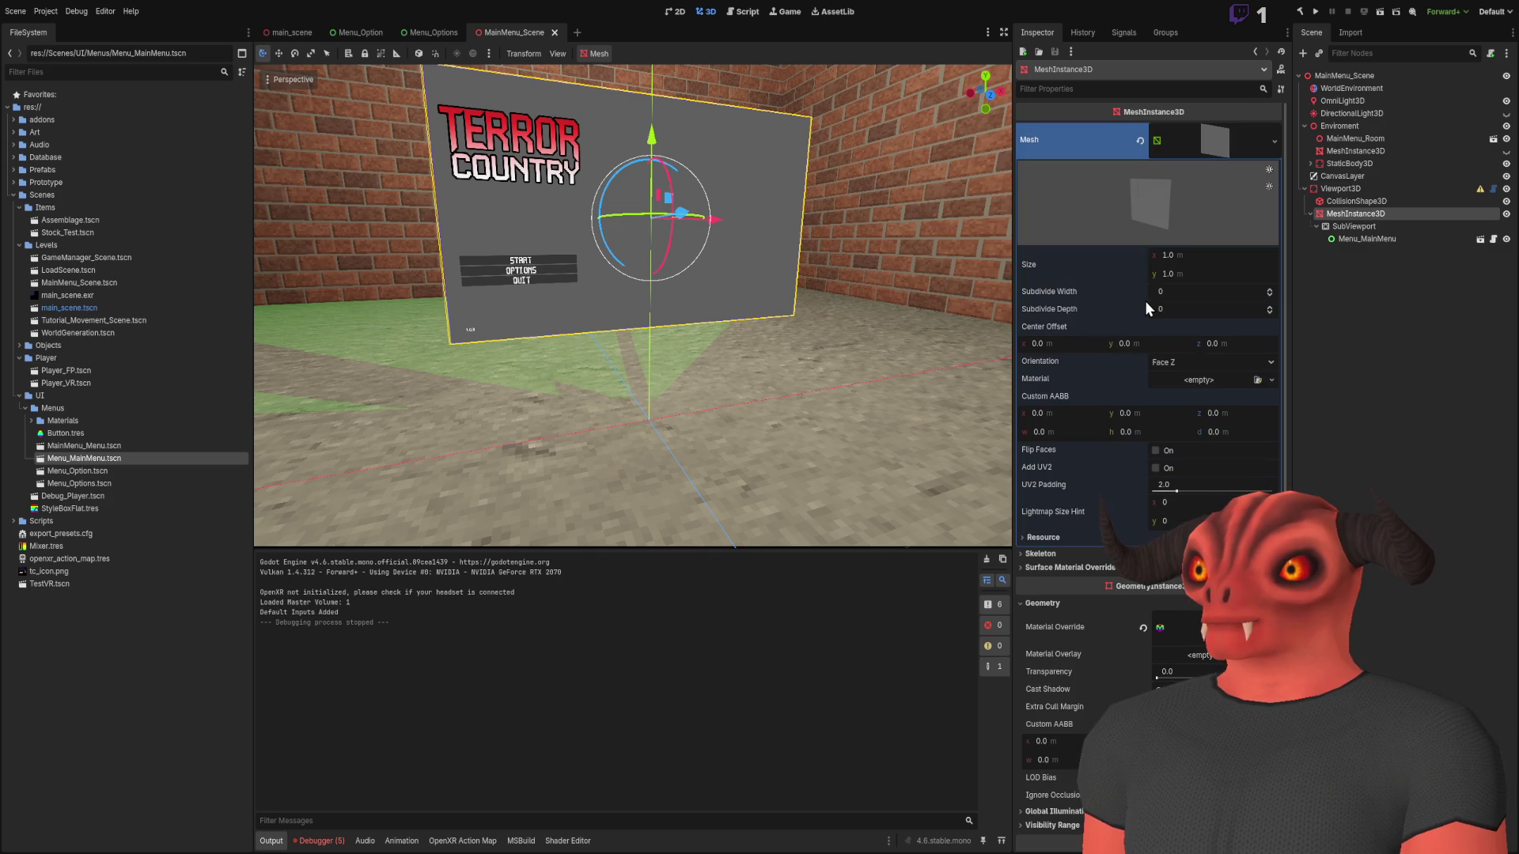
{"action": "left_click", "coordinate": [1080, 539]}
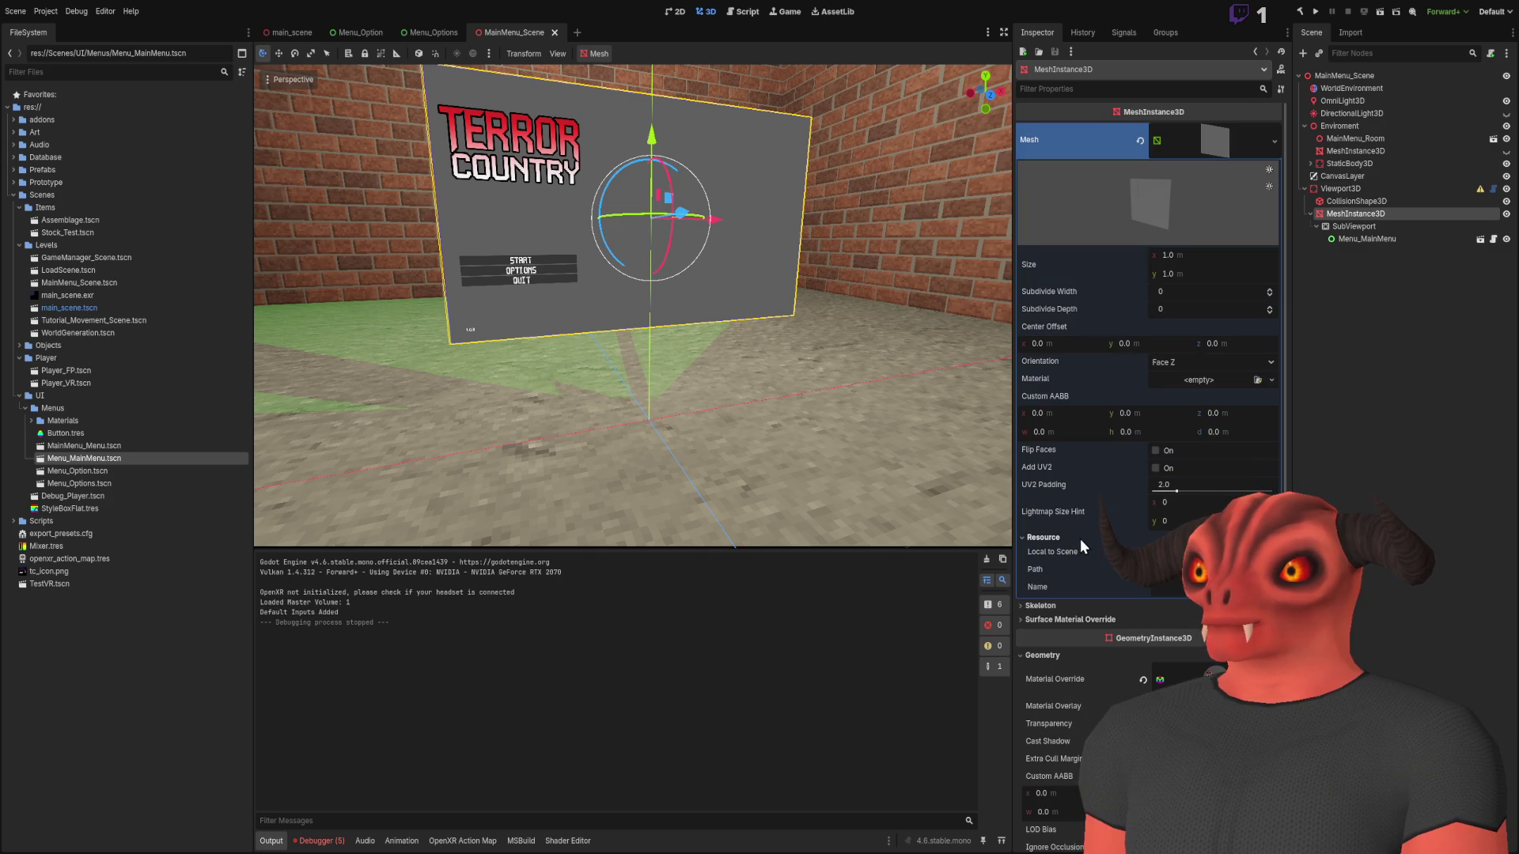
{"action": "left_click", "coordinate": [1329, 415]}
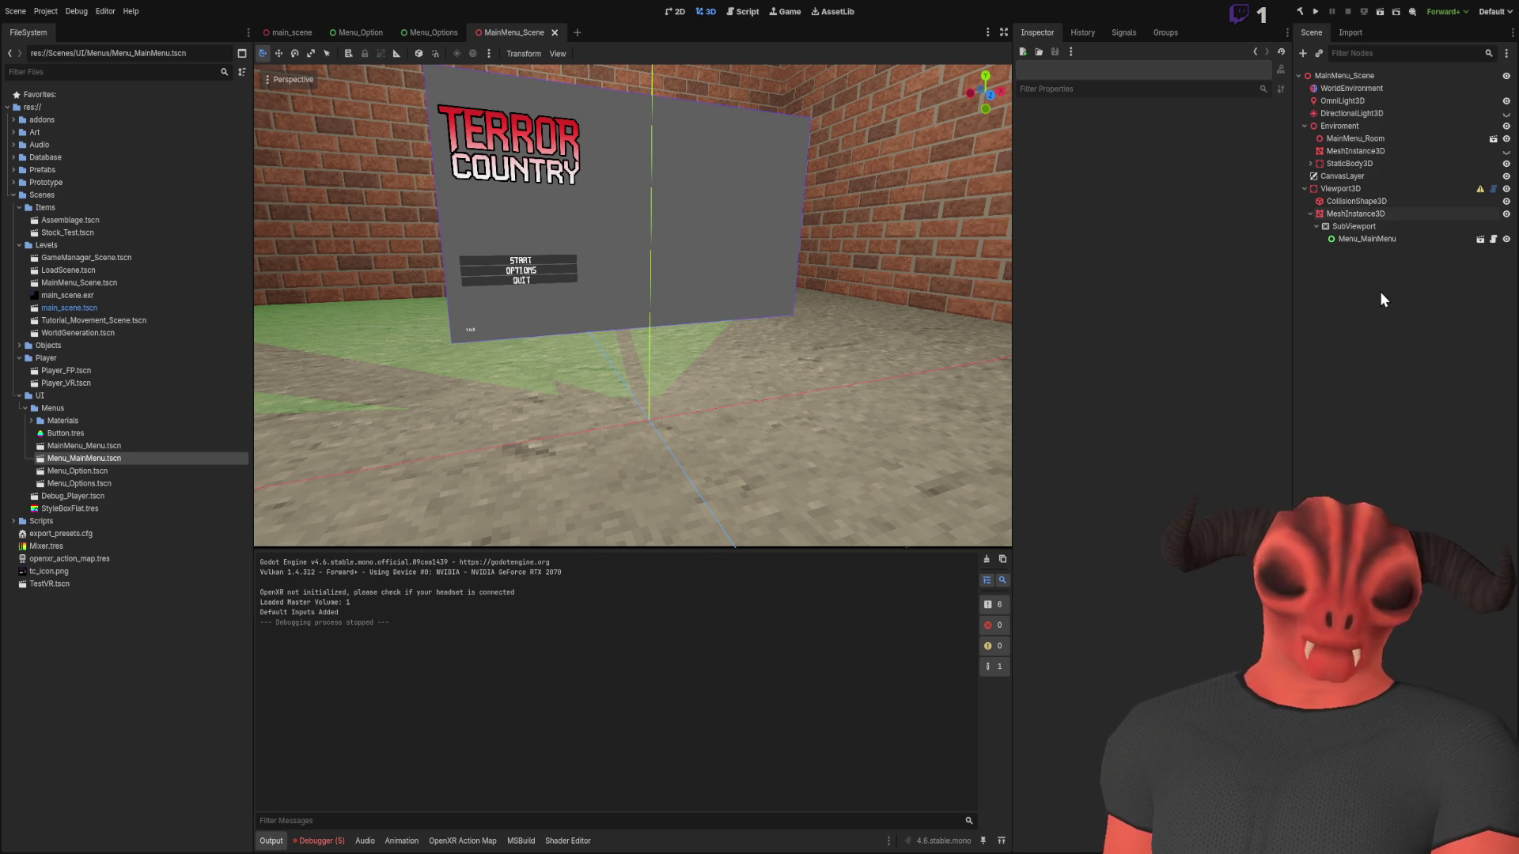
Add a Viewport3D2 node with a MeshInstance3D child holding a new plane mesh
{"action": "key", "text": "ctrl+a"}
{"action": "key", "text": "Return"}
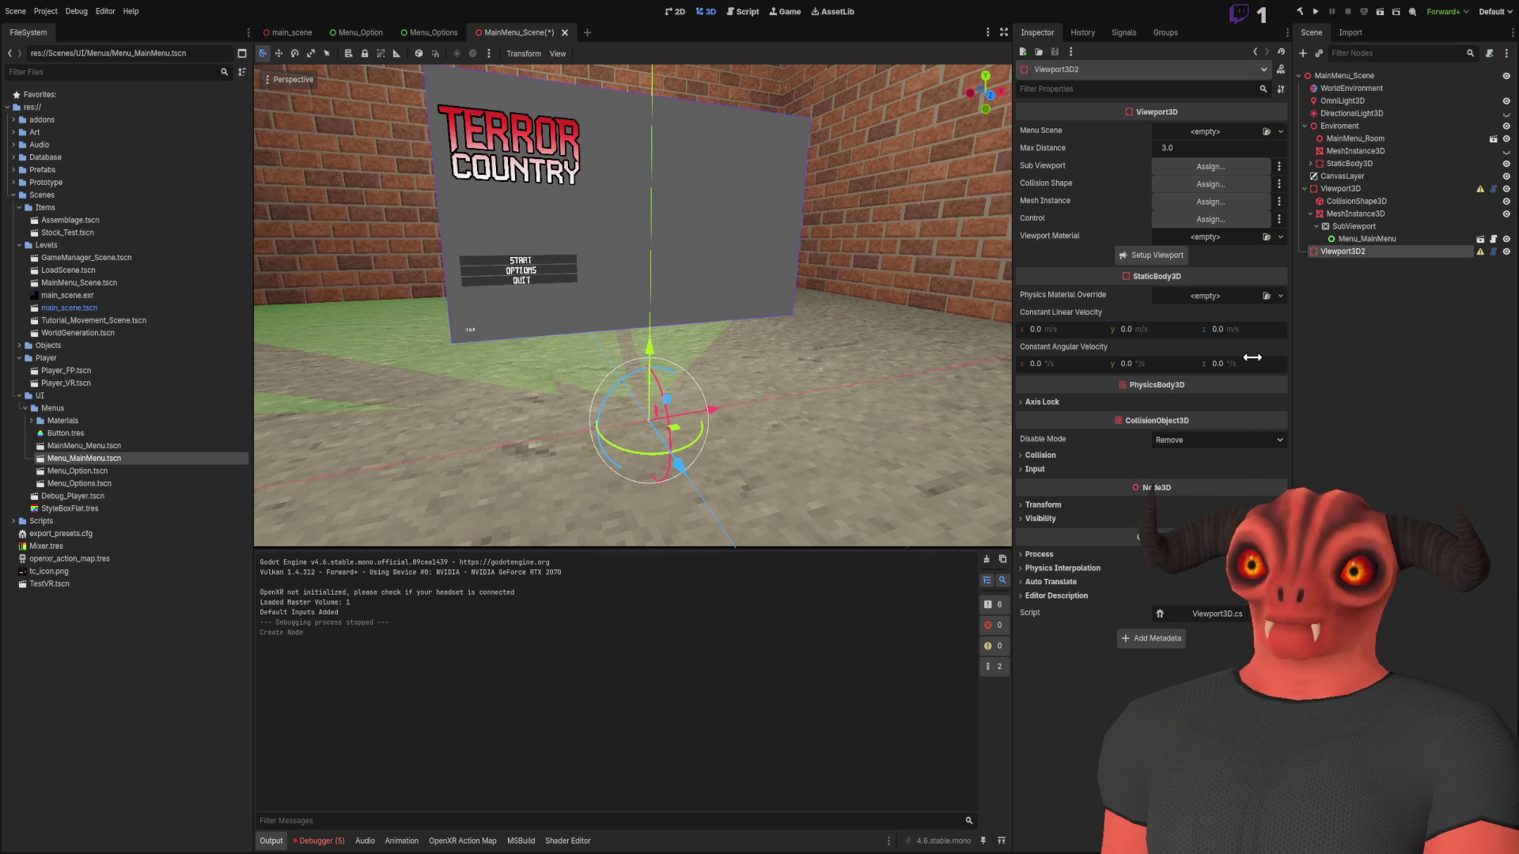
{"action": "key", "text": "ctrl+a"}
{"action": "key", "text": "Return"}
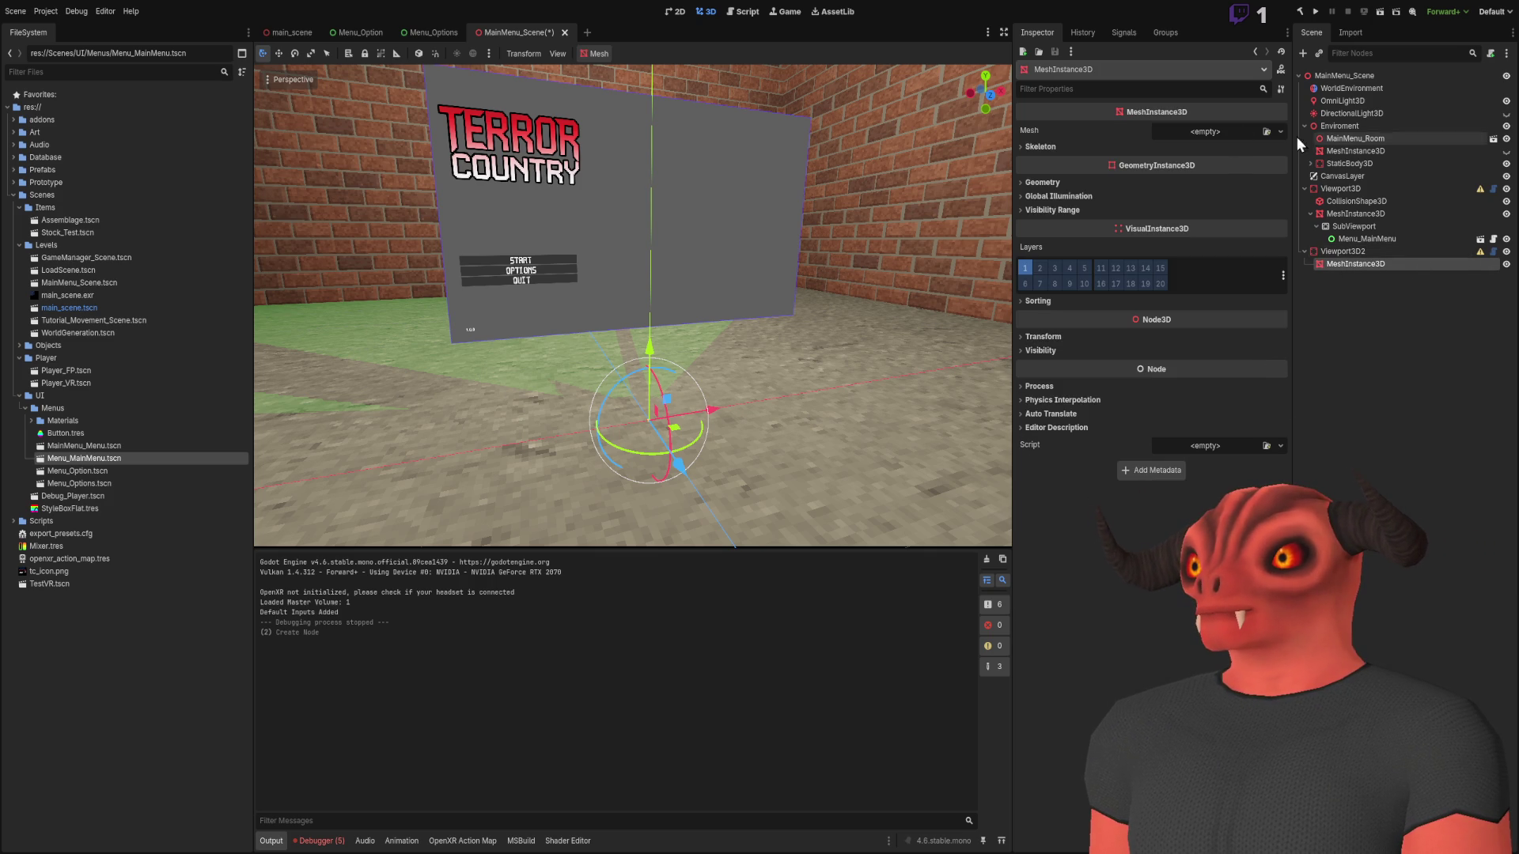
{"action": "left_click", "coordinate": [1234, 255]}
{"action": "left_click", "coordinate": [1236, 144]}
{"action": "left_click", "coordinate": [1108, 537]}
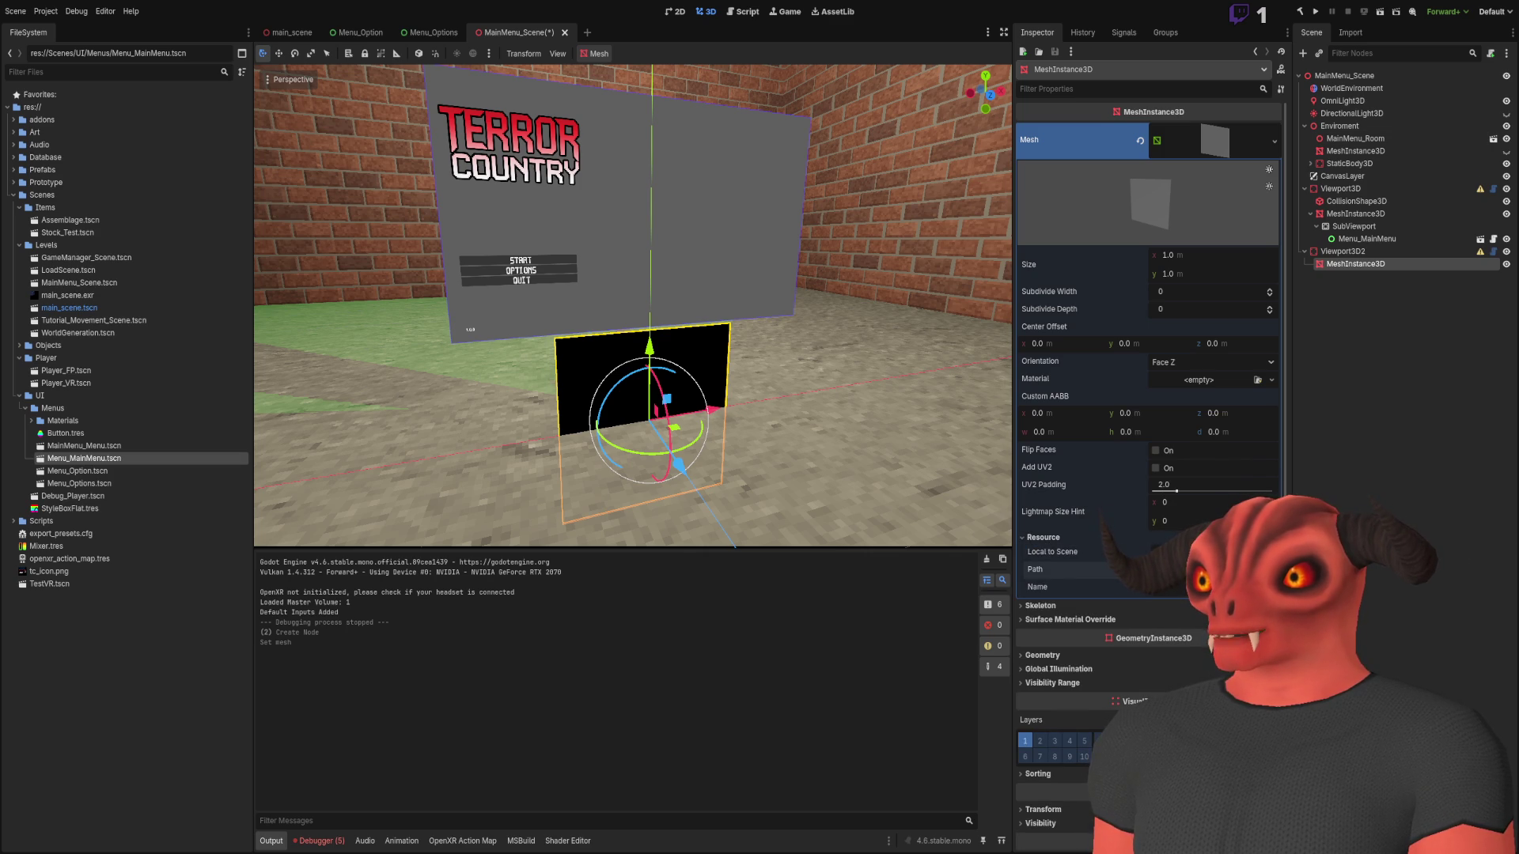
{"action": "left_click", "coordinate": [1501, 479]}
{"action": "left_click", "coordinate": [1408, 269]}
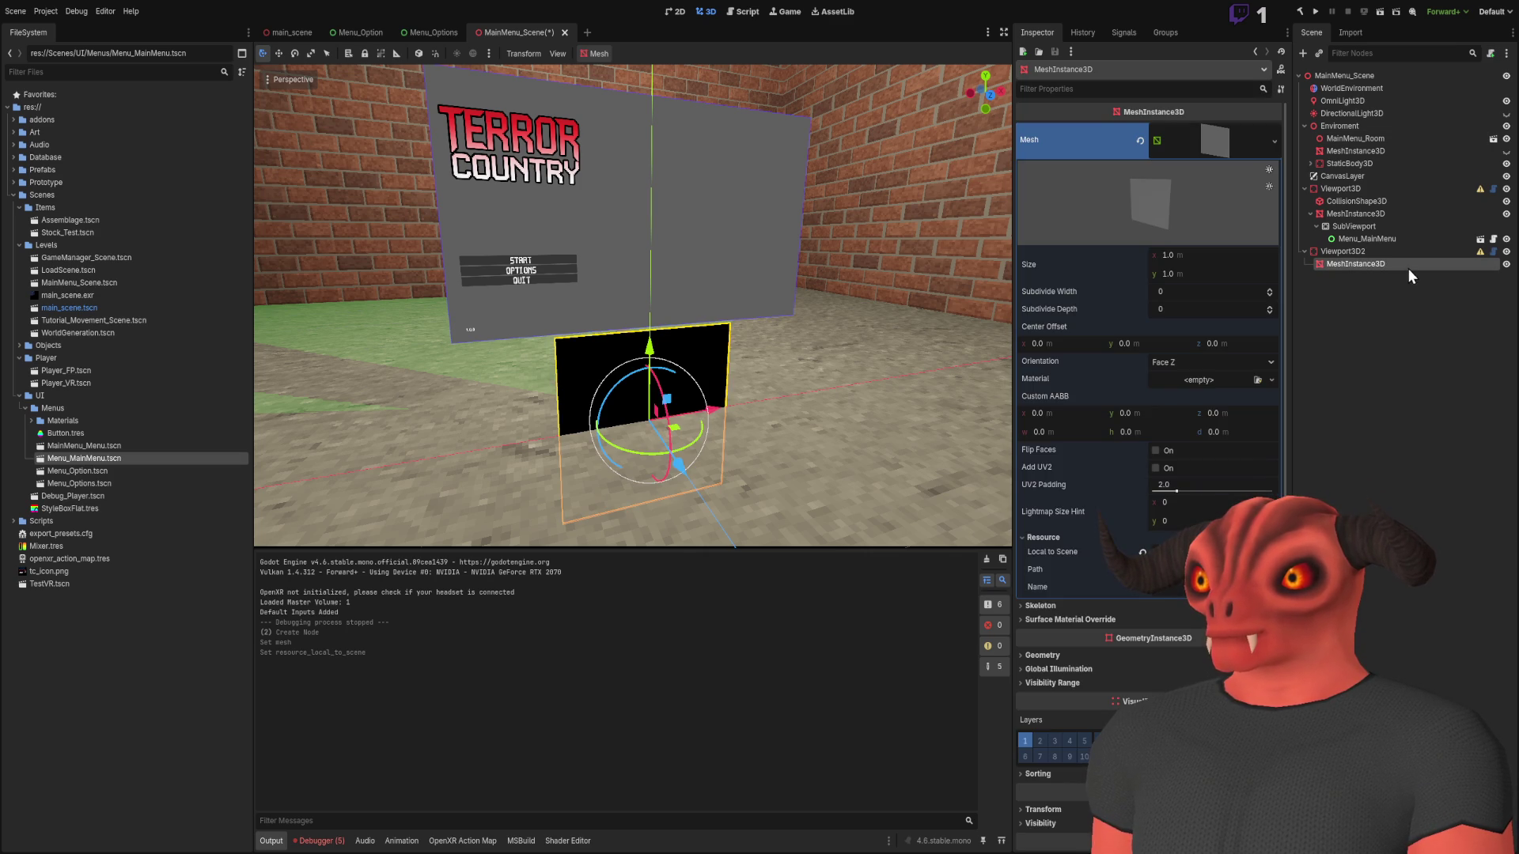
{"action": "left_click", "coordinate": [1337, 254]}
{"action": "left_click", "coordinate": [1346, 268]}
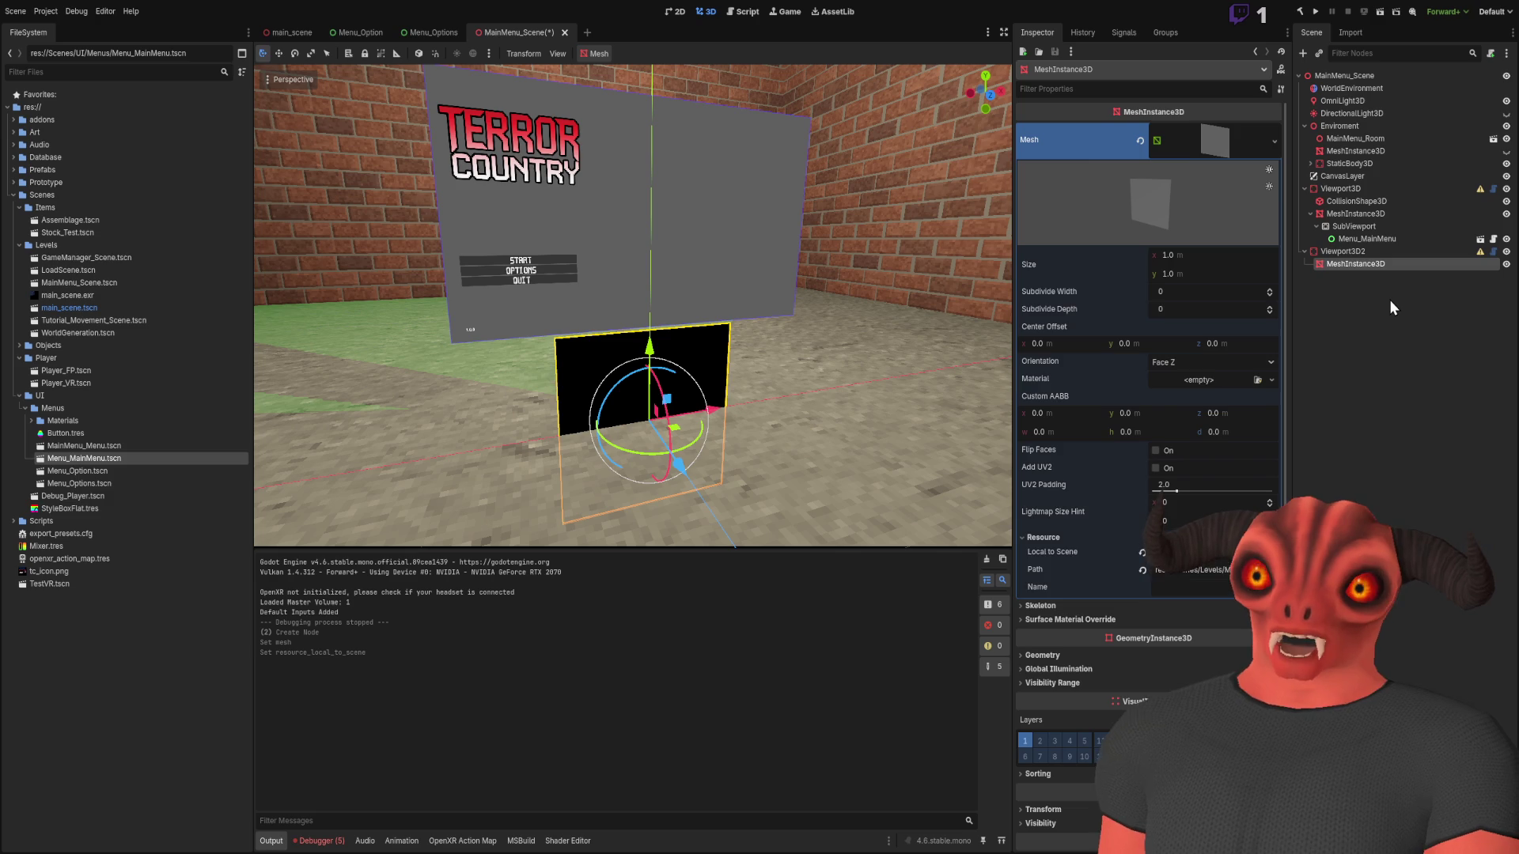
Add a SubViewport under the second quad and instance Menu_MainMenu.tscn inside it
{"action": "key", "text": "ctrl+v"}
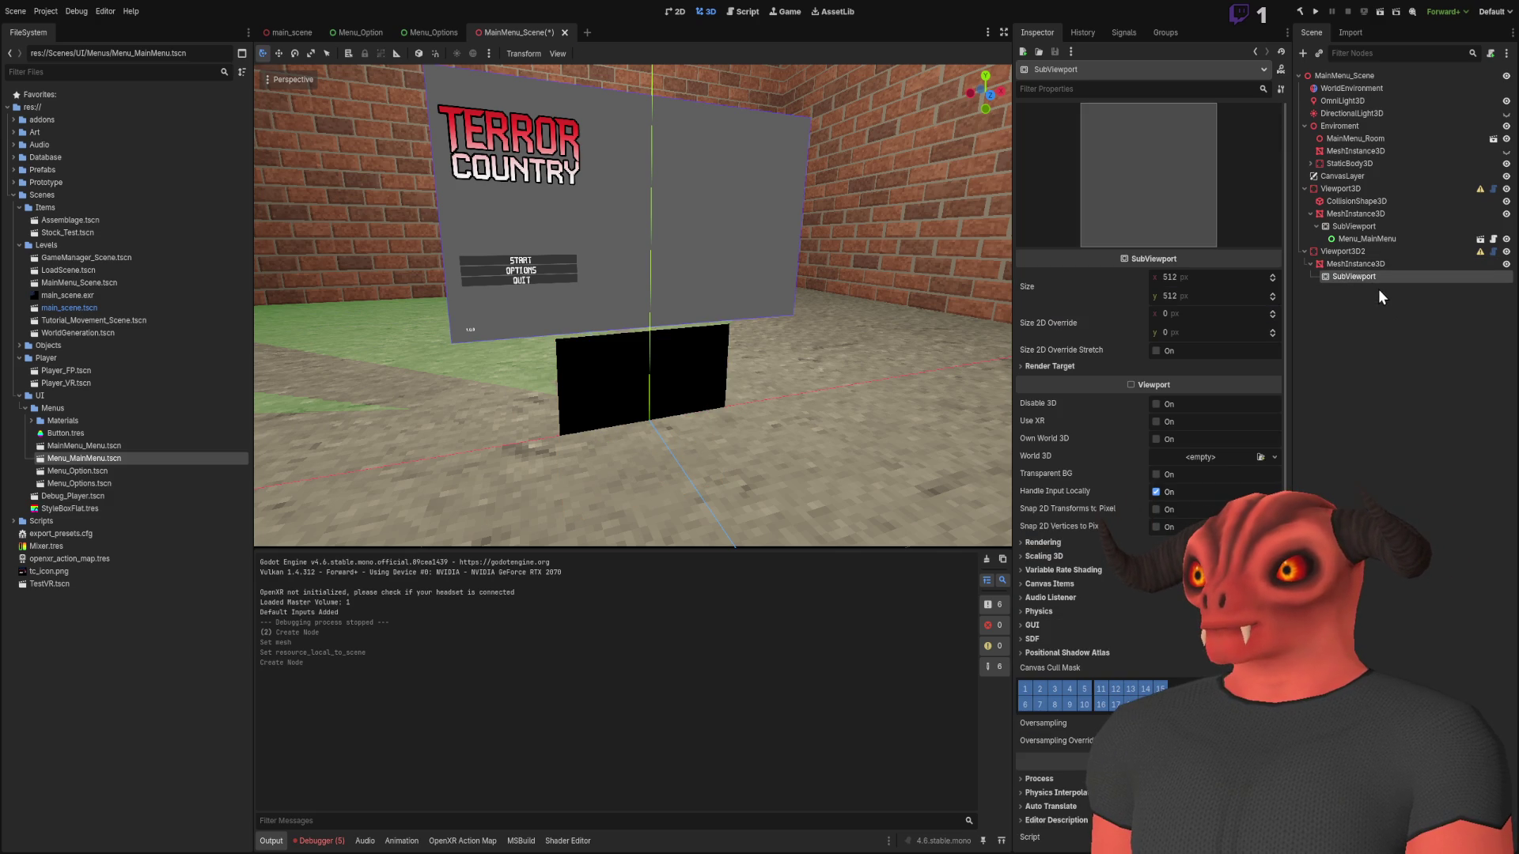
{"action": "left_click", "coordinate": [75, 286]}
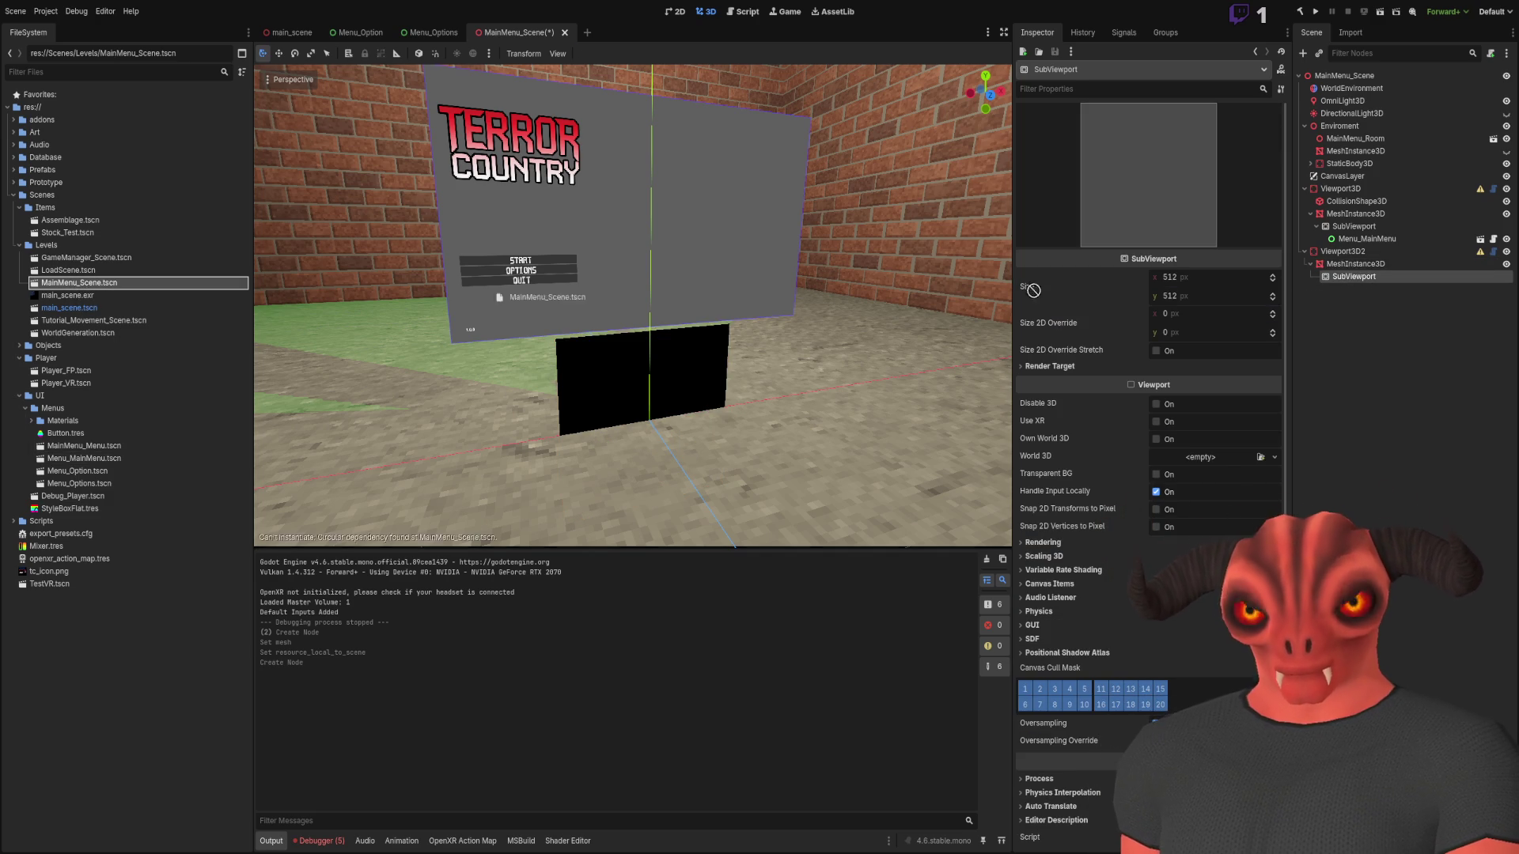
{"action": "mouse_move", "coordinate": [83, 458]}
{"action": "left_mouse_down"}
{"action": "mouse_move", "coordinate": [1386, 343]}
{"action": "mouse_move", "coordinate": [1356, 274]}
{"action": "mouse_move", "coordinate": [1364, 291]}
{"action": "left_mouse_up"}
{"action": "left_click", "coordinate": [1369, 276]}
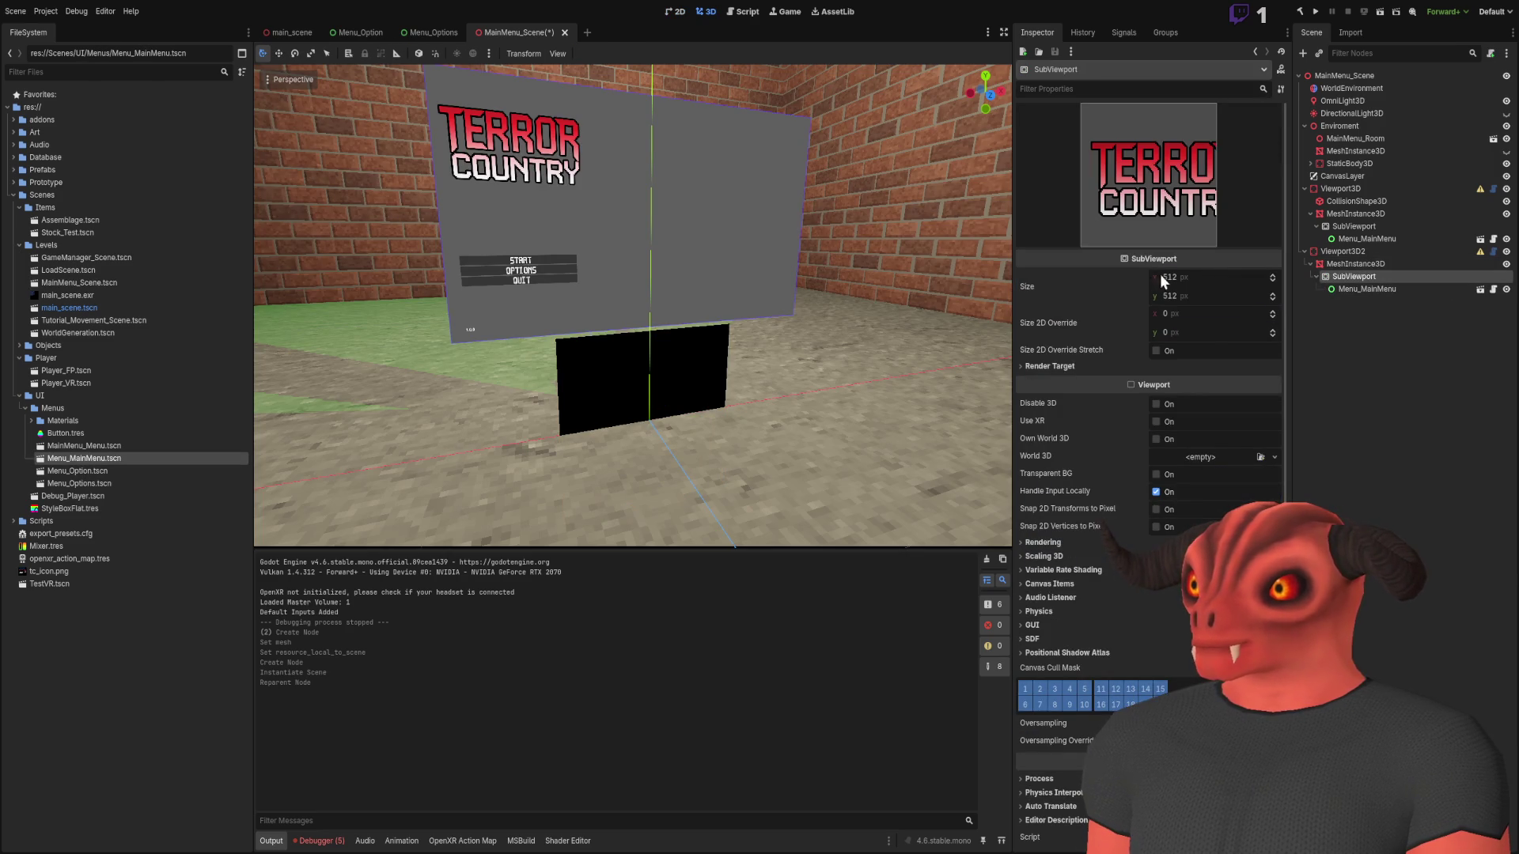
{"action": "left_click", "coordinate": [1376, 263]}
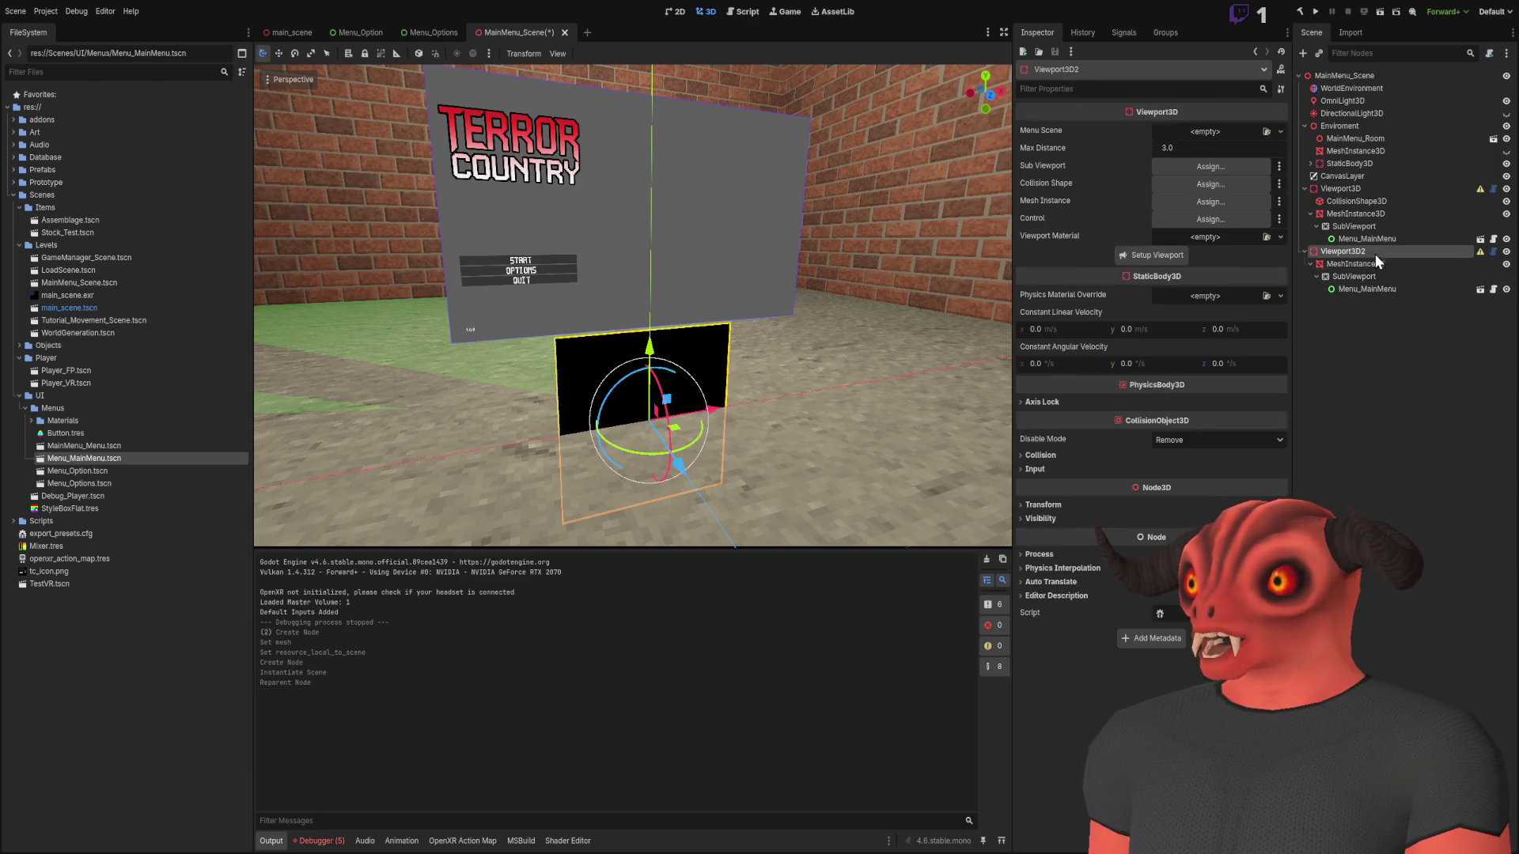
{"action": "left_click", "coordinate": [1376, 276]}
{"action": "left_click", "coordinate": [1375, 264]}
{"action": "left_click", "coordinate": [1381, 277]}
{"action": "left_click", "coordinate": [1379, 265]}
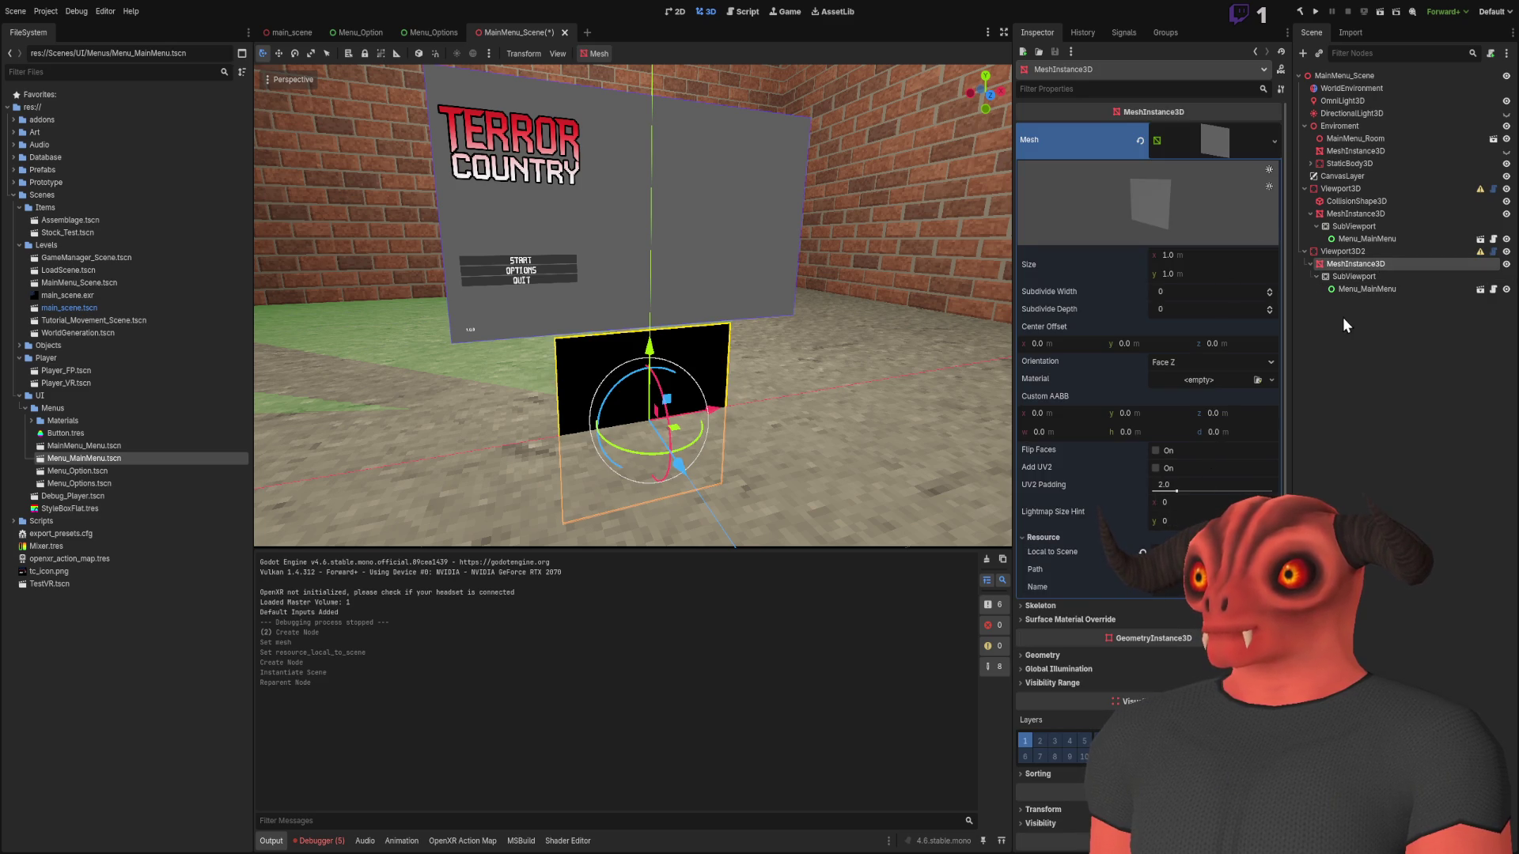
Give the second quad's mesh a new material
{"action": "scroll", "coordinate": [1136, 424], "scroll_direction": "down", "scroll_amount": 3}
{"action": "scroll", "coordinate": [1135, 431], "scroll_direction": "up", "scroll_amount": 3}
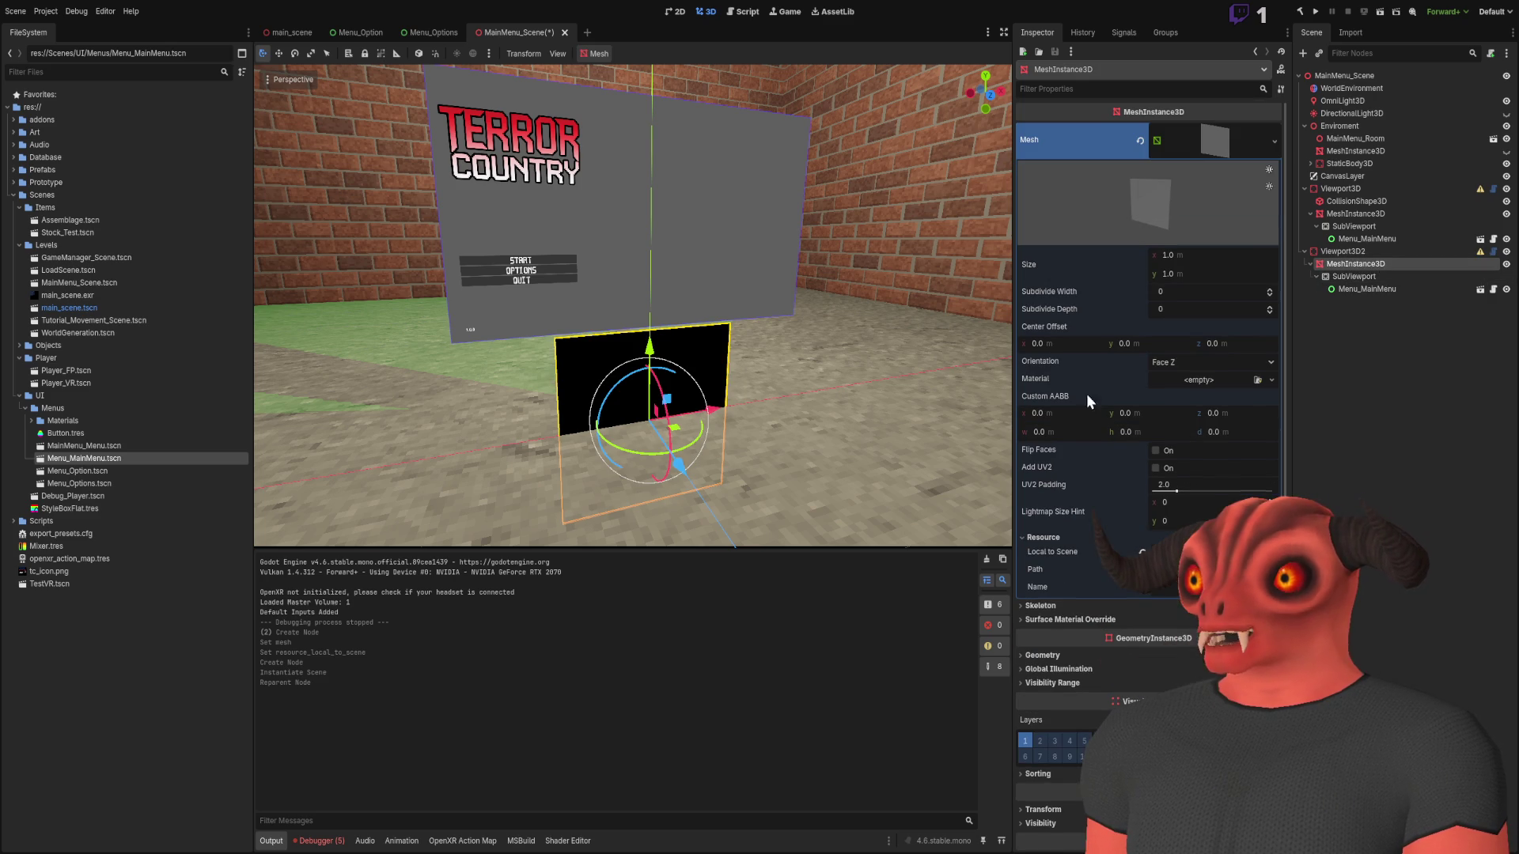
{"action": "left_click", "coordinate": [1215, 380]}
Make the lower quad's new StandardMaterial3D unshaded and local to scene
{"action": "left_click", "coordinate": [1230, 413]}
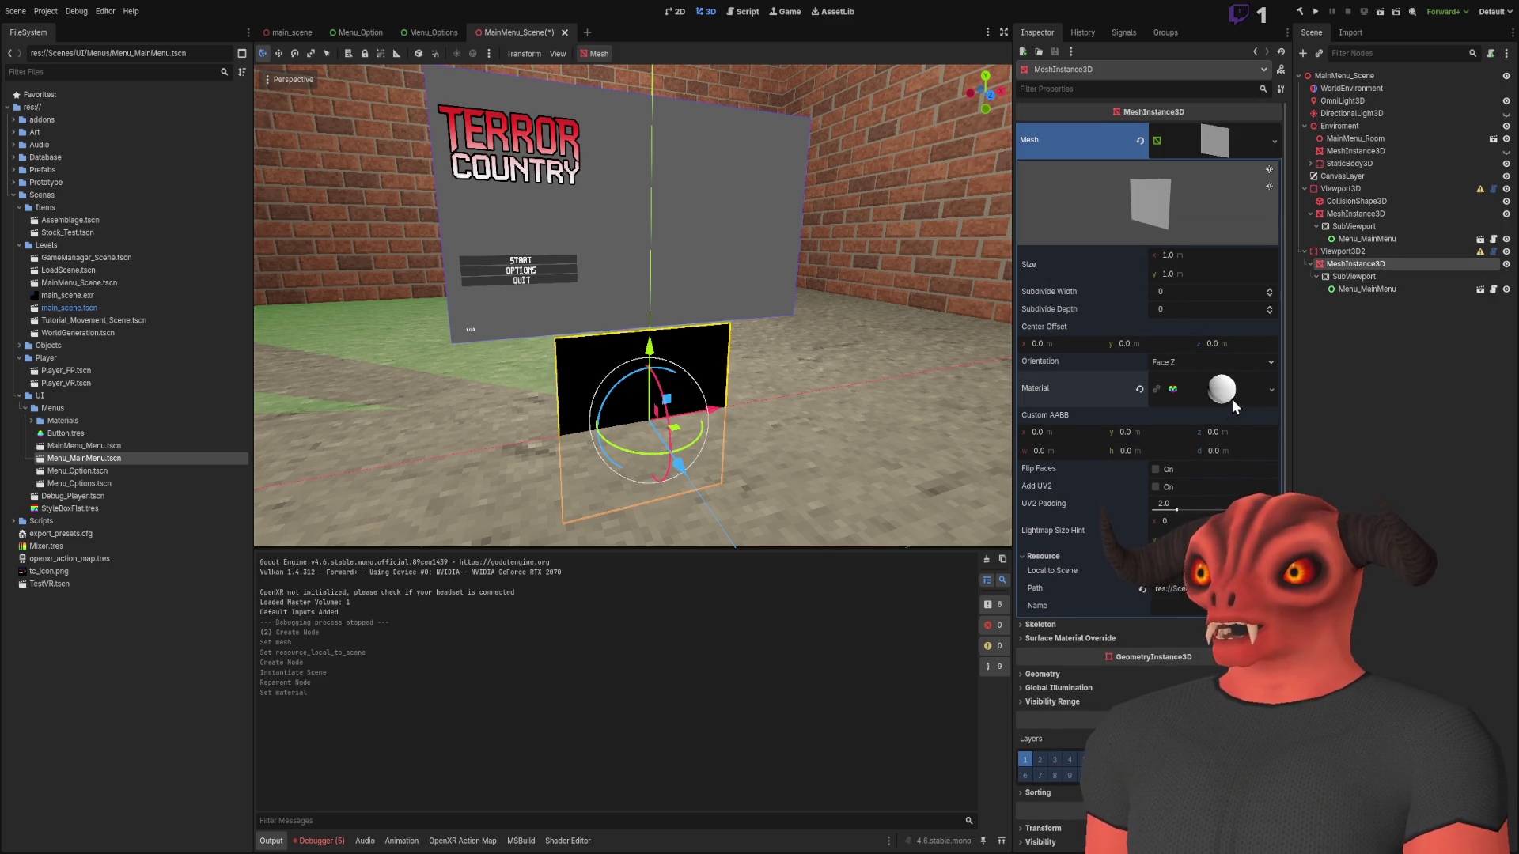
{"action": "left_click", "coordinate": [1226, 392]}
{"action": "left_click", "coordinate": [1057, 516]}
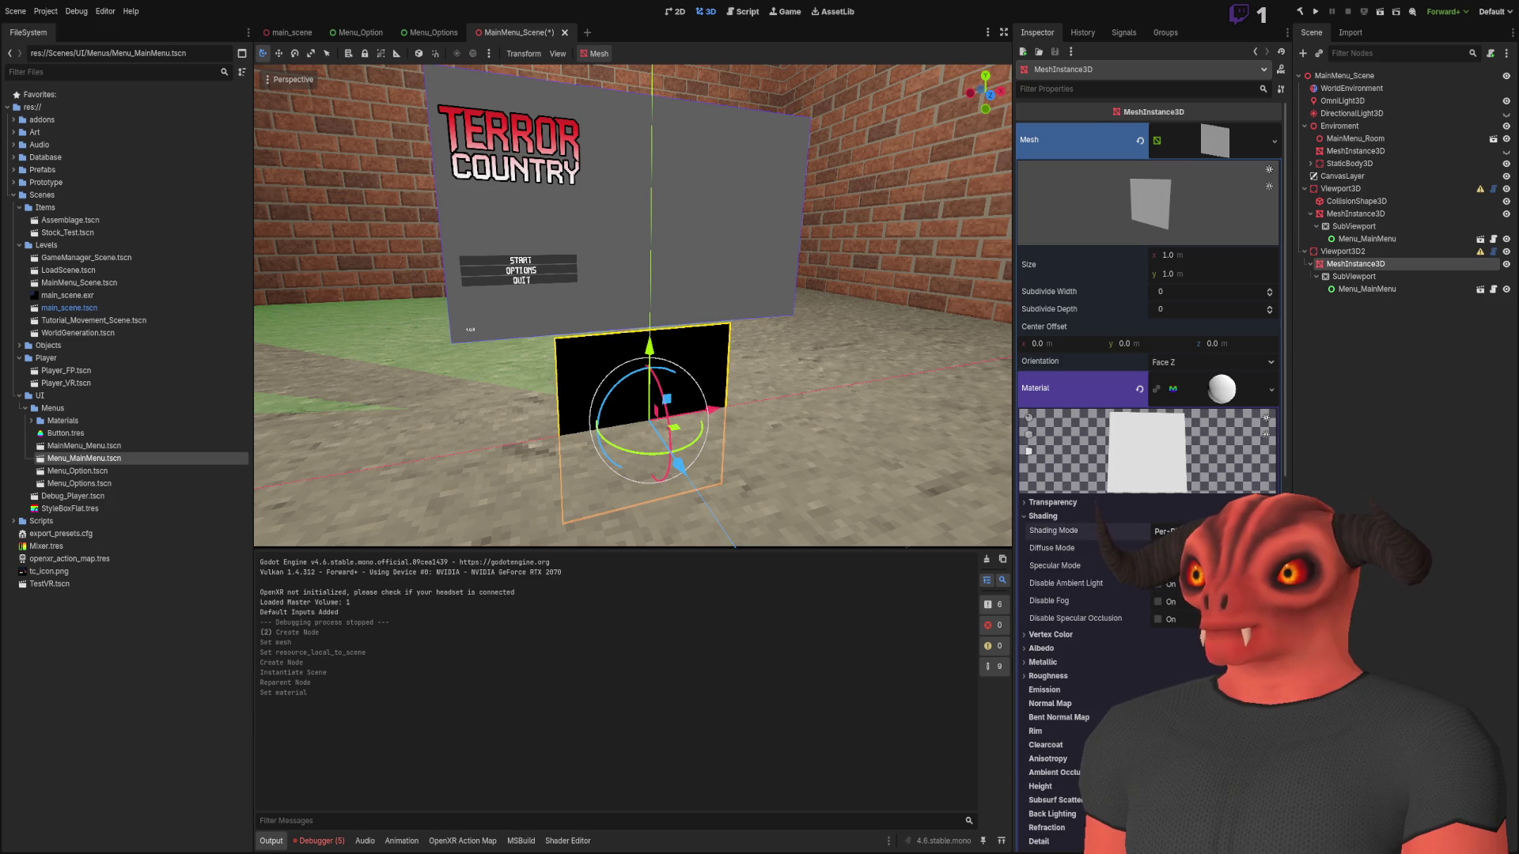
{"action": "left_click", "coordinate": [1179, 550]}
{"action": "left_click", "coordinate": [1062, 516]}
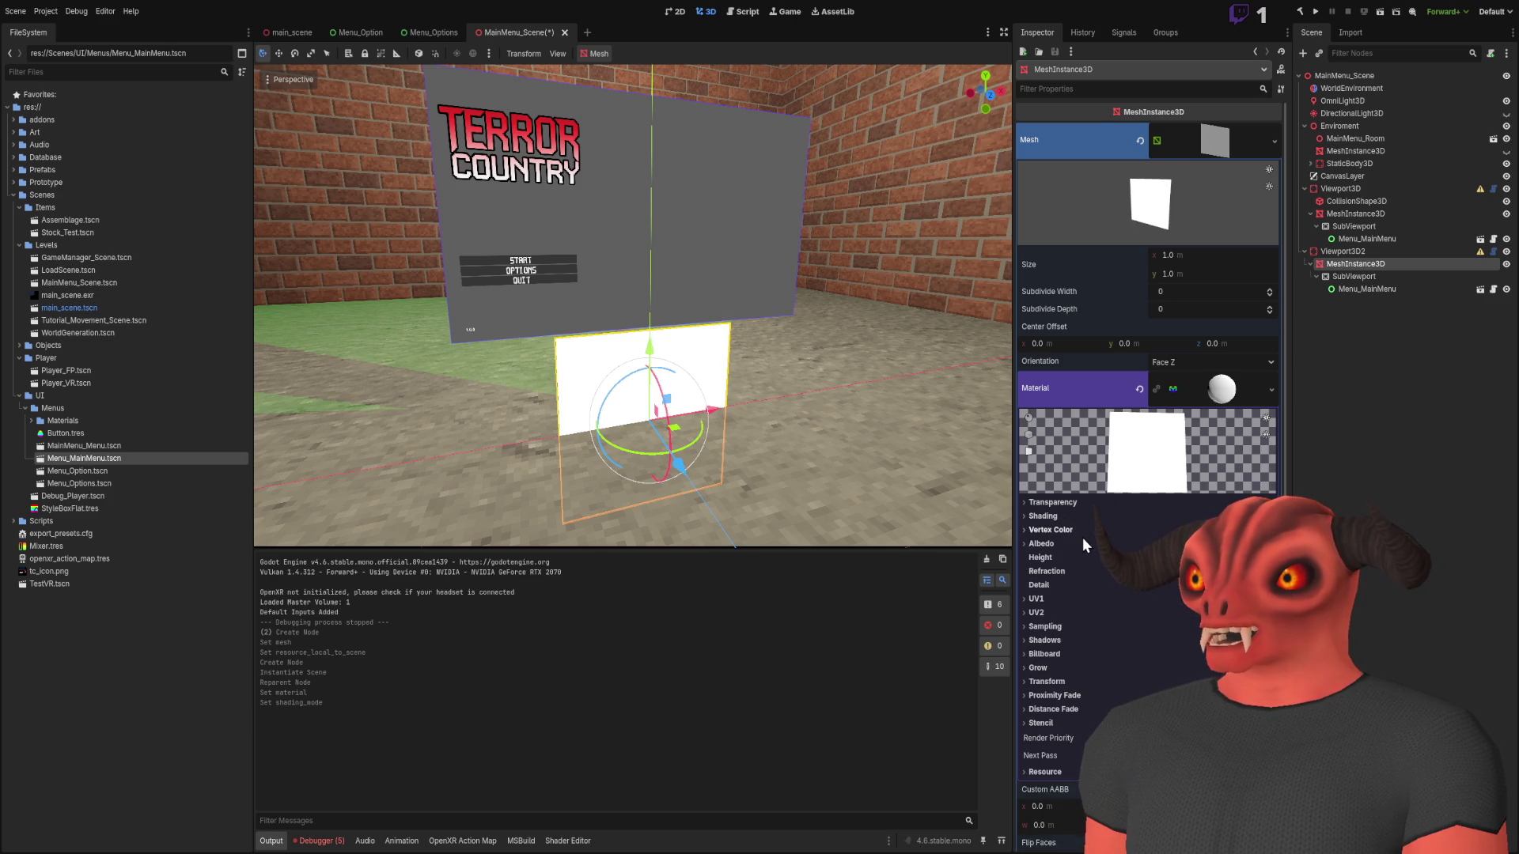
{"action": "left_click", "coordinate": [1043, 544]}
{"action": "scroll", "coordinate": [1084, 468], "scroll_direction": "down", "scroll_amount": 5}
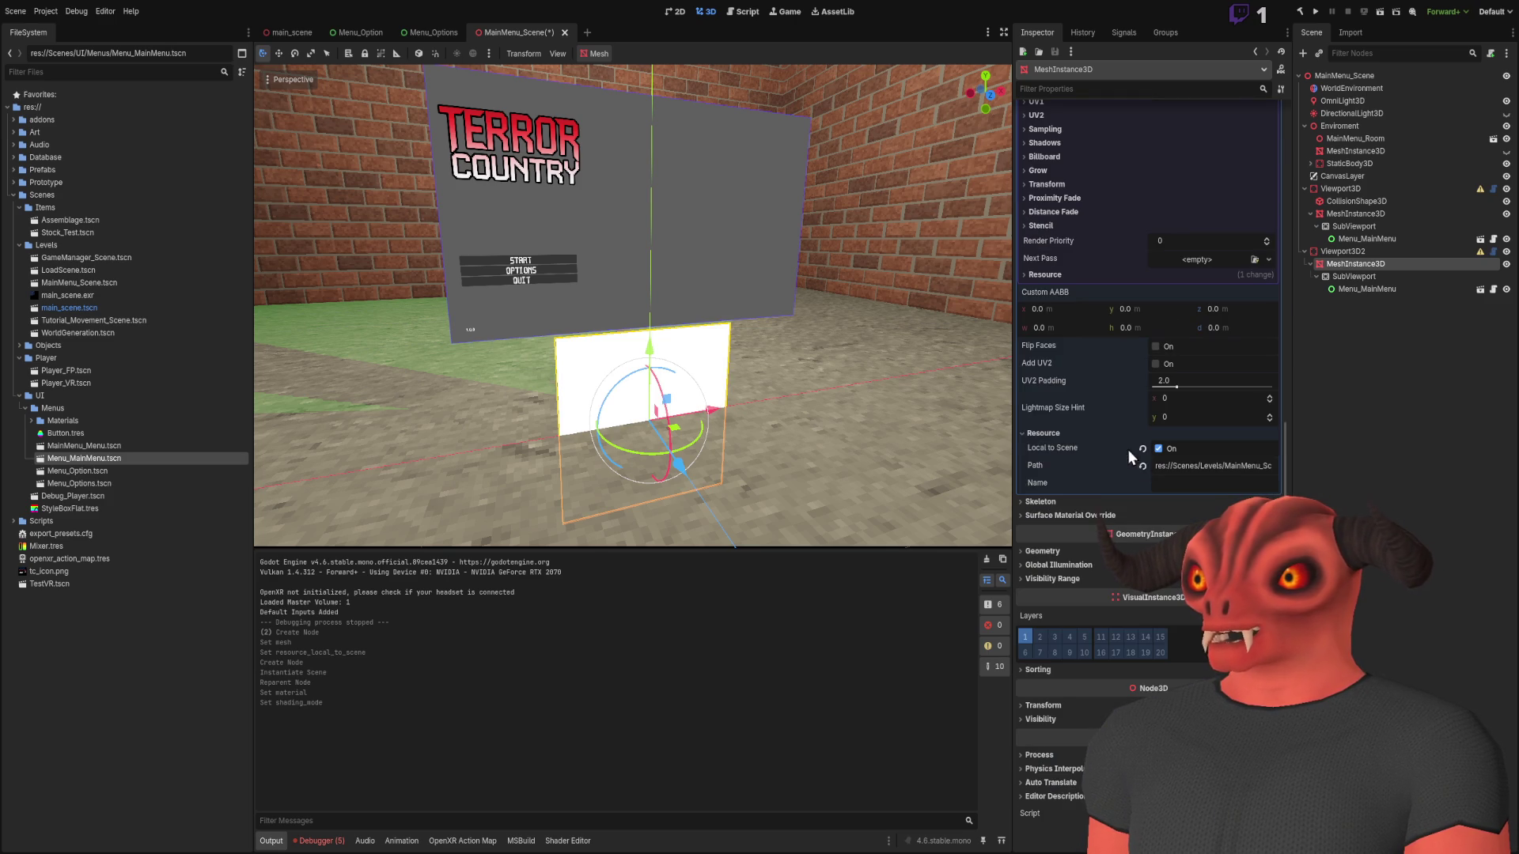
{"action": "left_click", "coordinate": [1080, 462]}
{"action": "left_click", "coordinate": [1158, 476]}
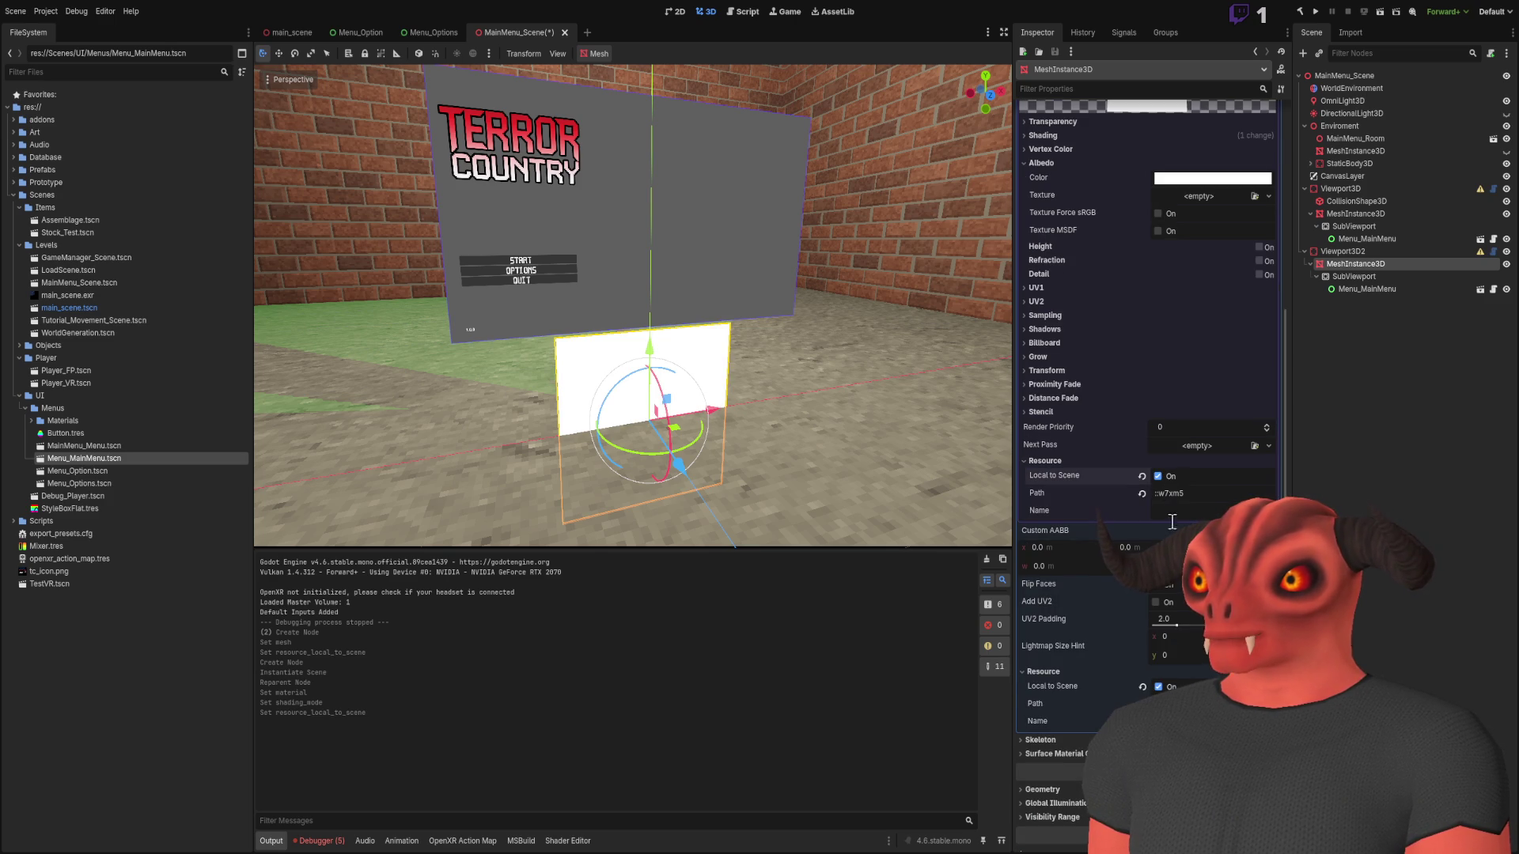
Inspect the upper panel's mesh and override material settings for comparison
{"action": "left_click", "coordinate": [1358, 213]}
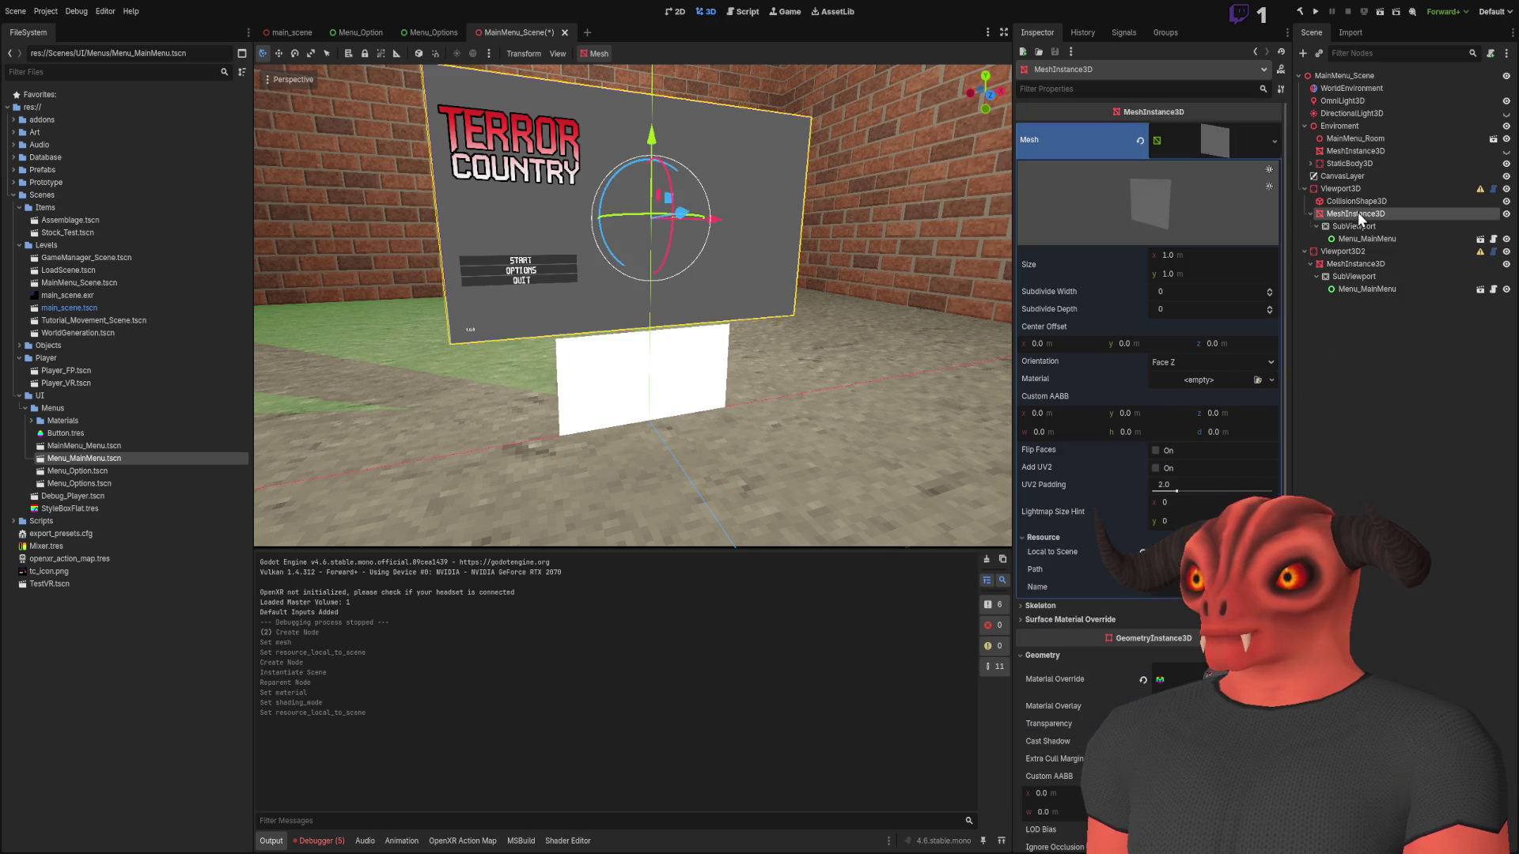
{"action": "left_click", "coordinate": [1232, 136]}
{"action": "left_click", "coordinate": [1231, 133]}
{"action": "left_click", "coordinate": [1232, 133]}
{"action": "left_click", "coordinate": [1227, 215]}
{"action": "left_click", "coordinate": [1226, 217]}
{"action": "left_click", "coordinate": [1232, 240]}
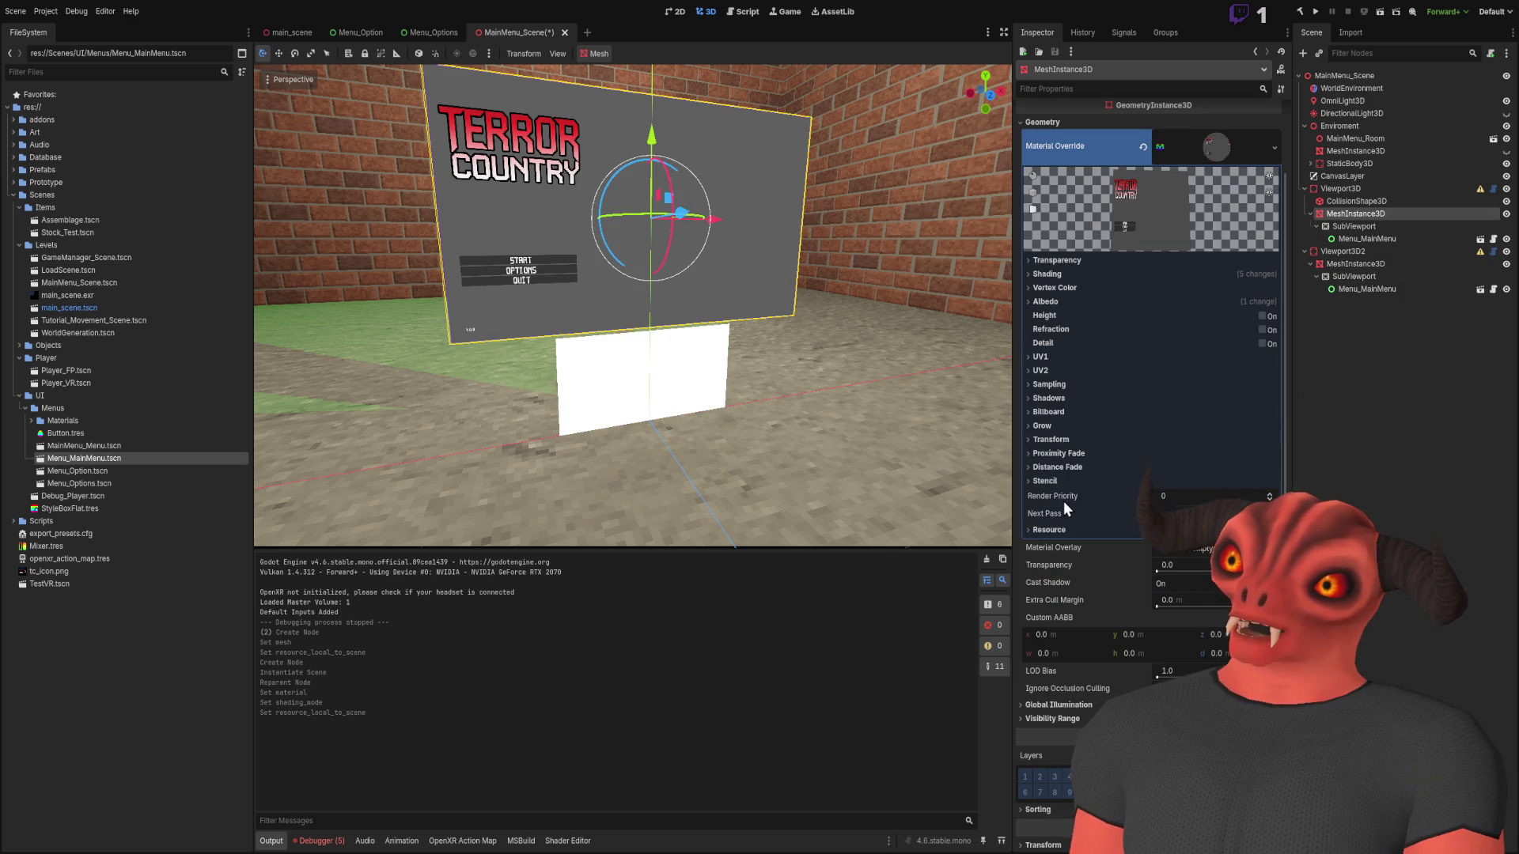
{"action": "scroll", "coordinate": [1109, 501], "scroll_direction": "down", "scroll_amount": 1}
{"action": "scroll", "coordinate": [1109, 500], "scroll_direction": "down", "scroll_amount": 3}
{"action": "left_click_drag", "start_coordinate": [1163, 371], "coordinate": [1298, 372]}
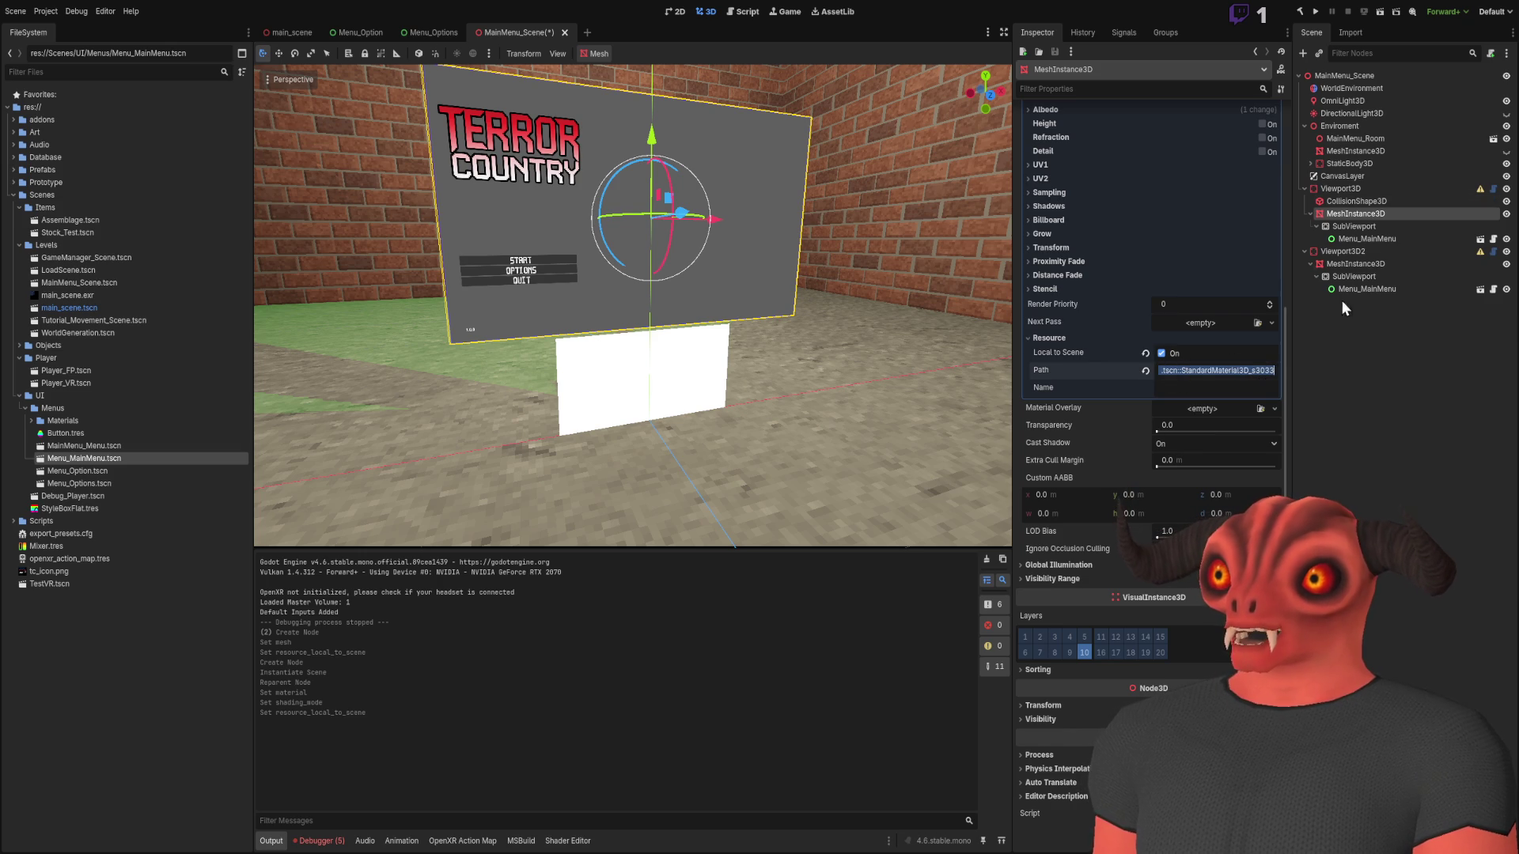
Check the lower quad's mesh resource path against the upper panel, then reselect the lower quad
{"action": "left_click", "coordinate": [1350, 264]}
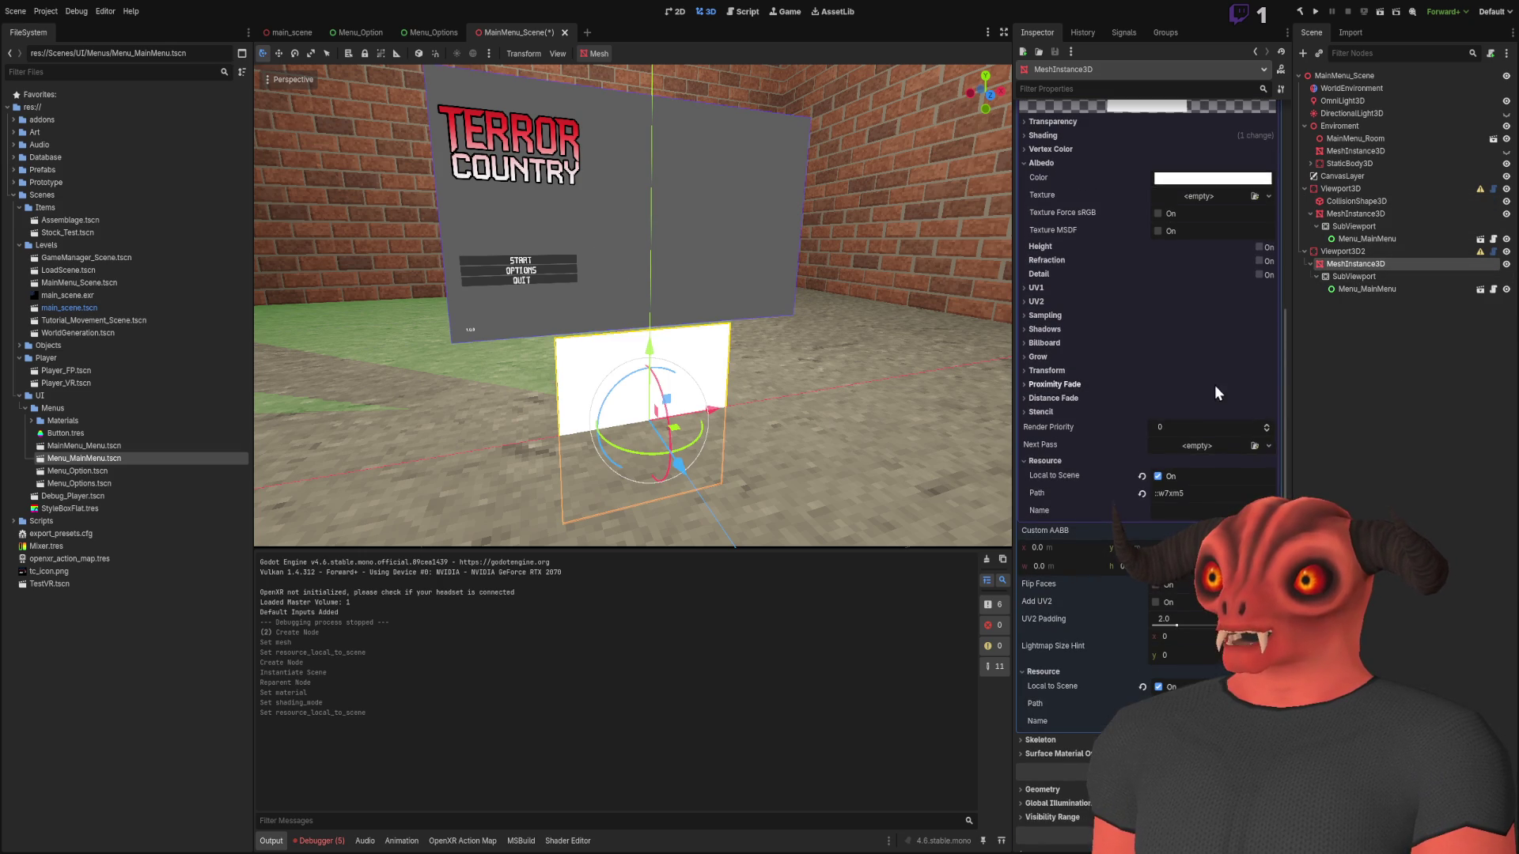
{"action": "scroll", "coordinate": [1095, 395], "scroll_direction": "up", "scroll_amount": 3}
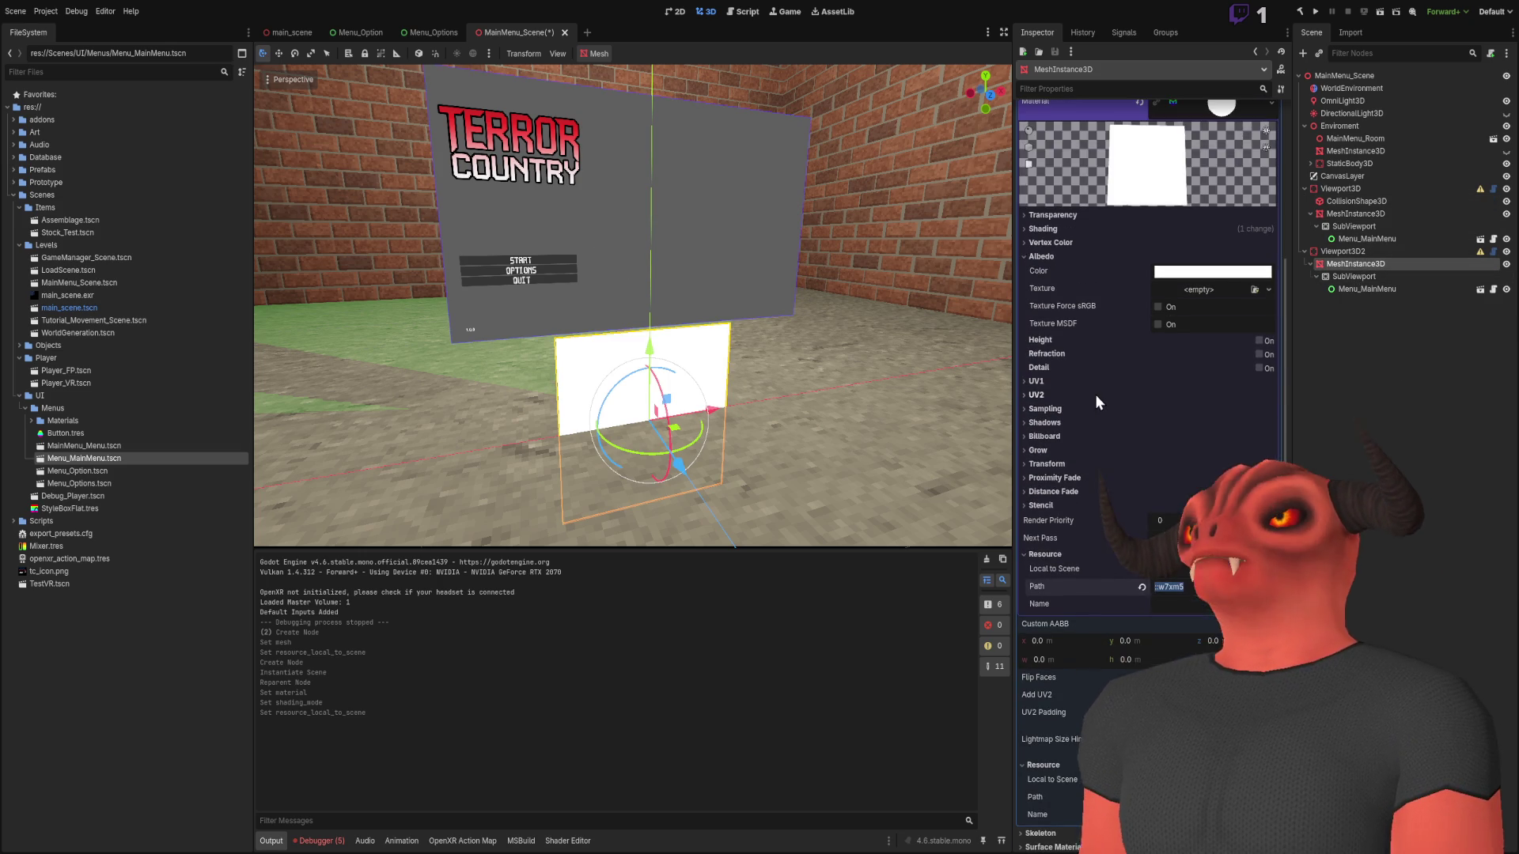
{"action": "scroll", "coordinate": [1095, 394], "scroll_direction": "down", "scroll_amount": 6}
{"action": "left_click", "coordinate": [1162, 610]}
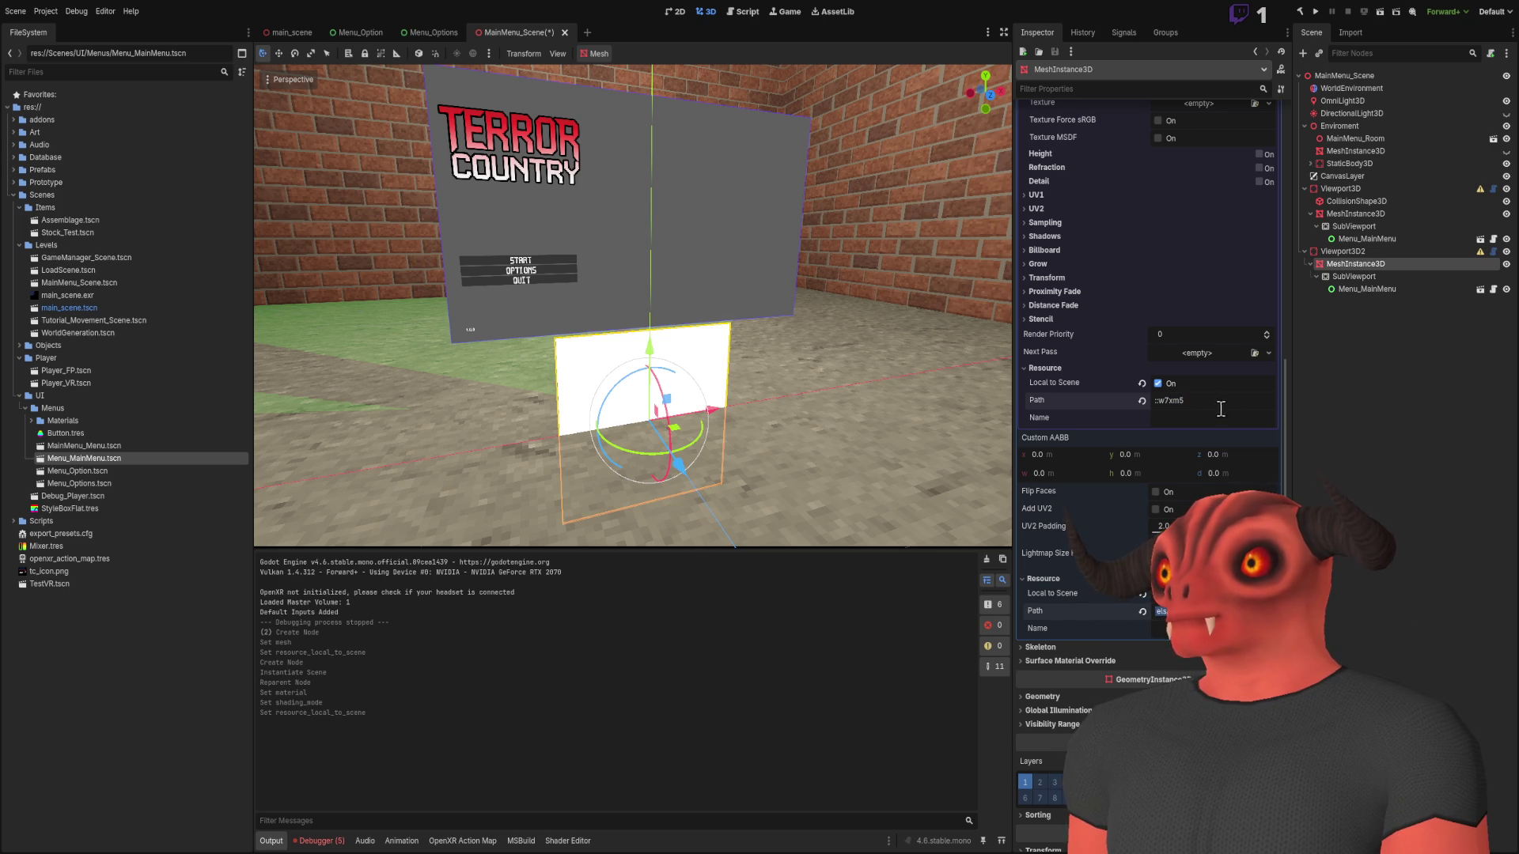
{"action": "scroll", "coordinate": [1174, 380], "scroll_direction": "up", "scroll_amount": 9}
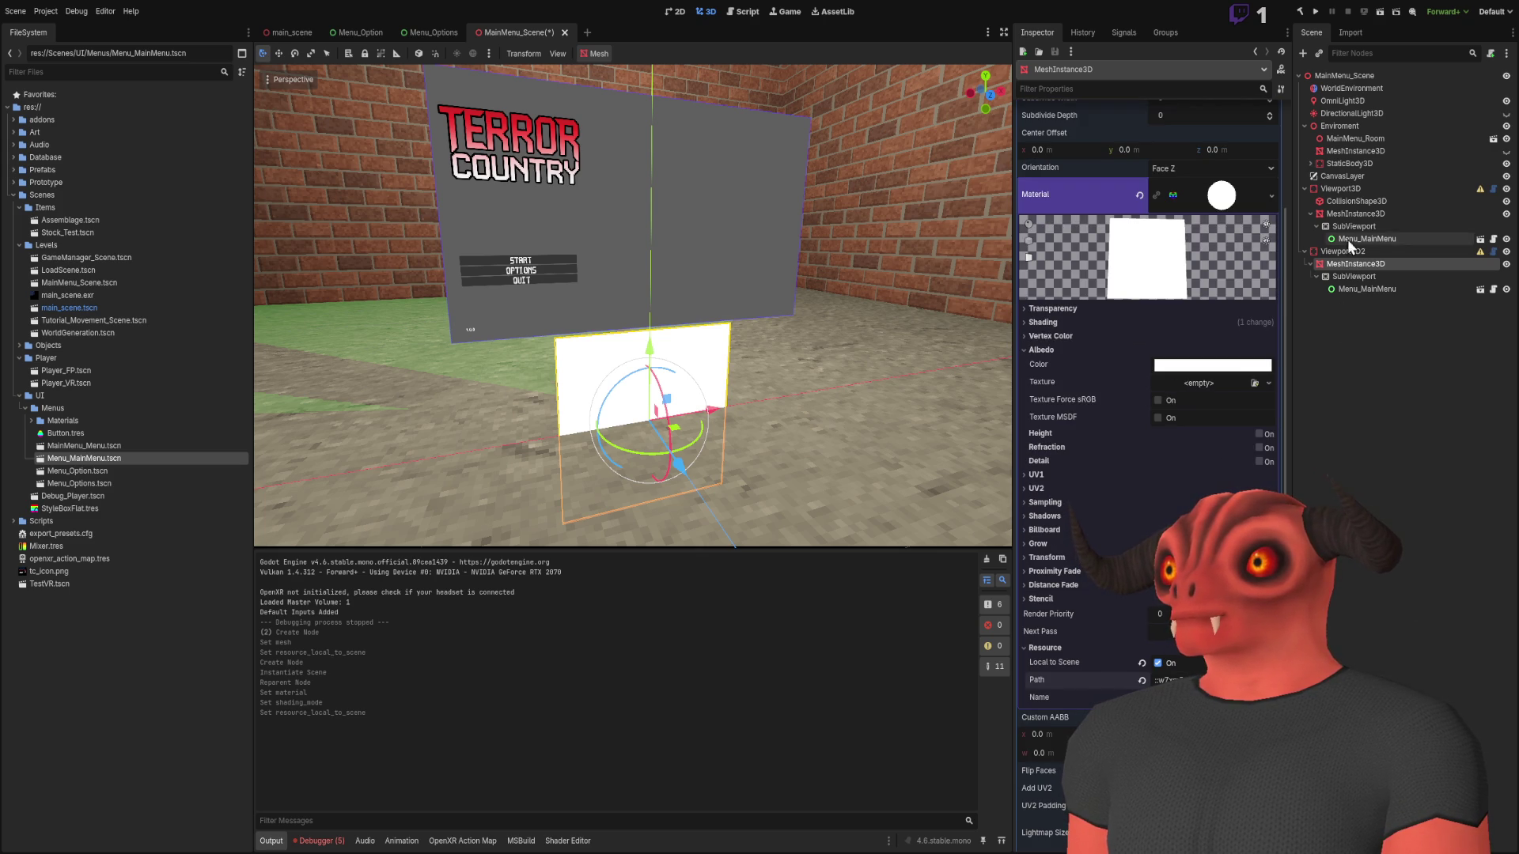
{"action": "left_click", "coordinate": [1355, 214]}
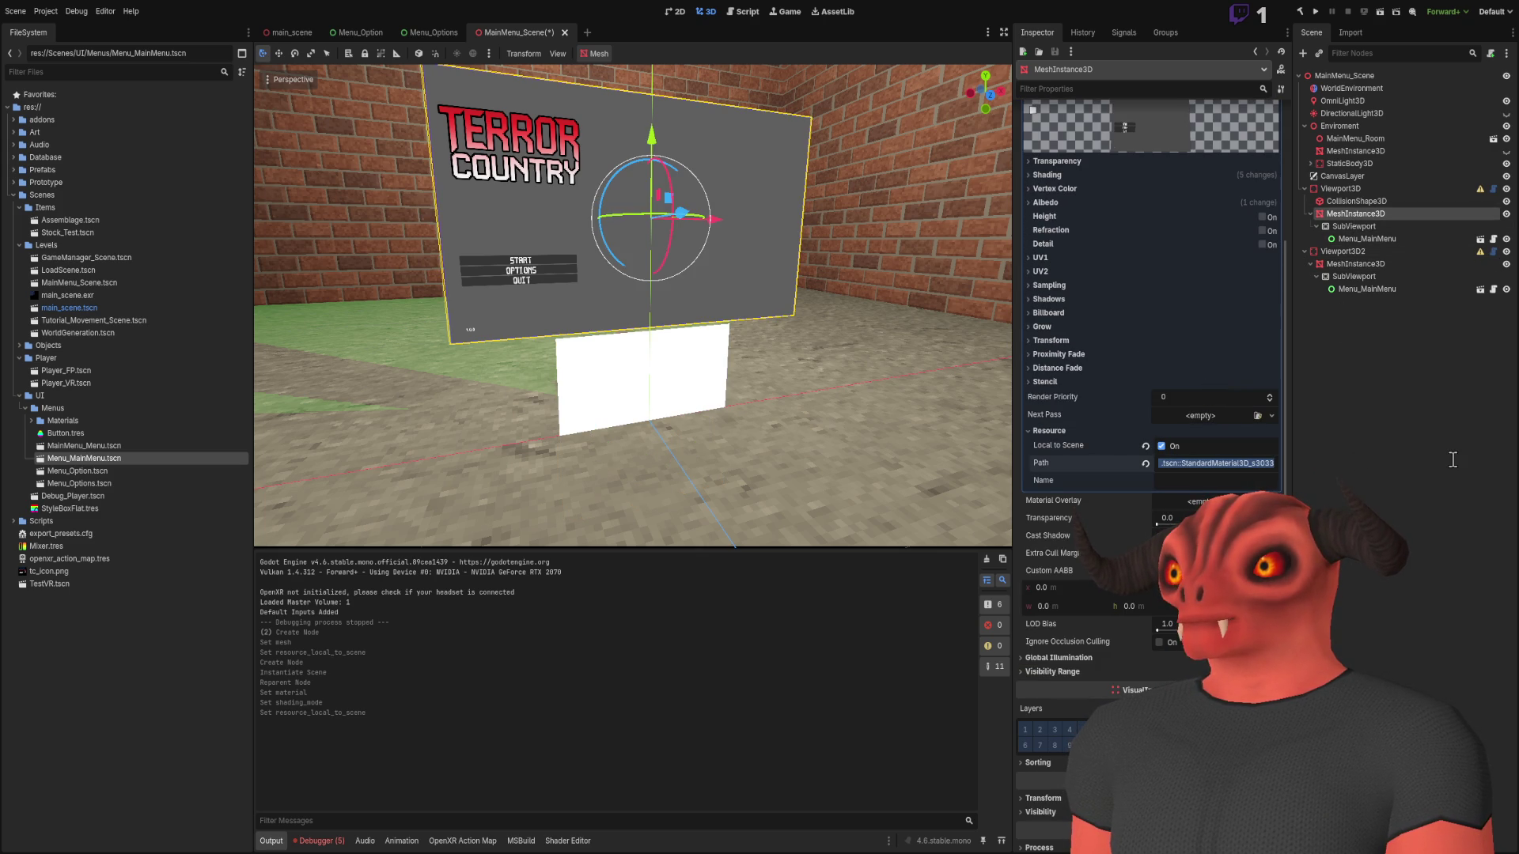
{"action": "scroll", "coordinate": [1178, 459], "scroll_direction": "up", "scroll_amount": 6}
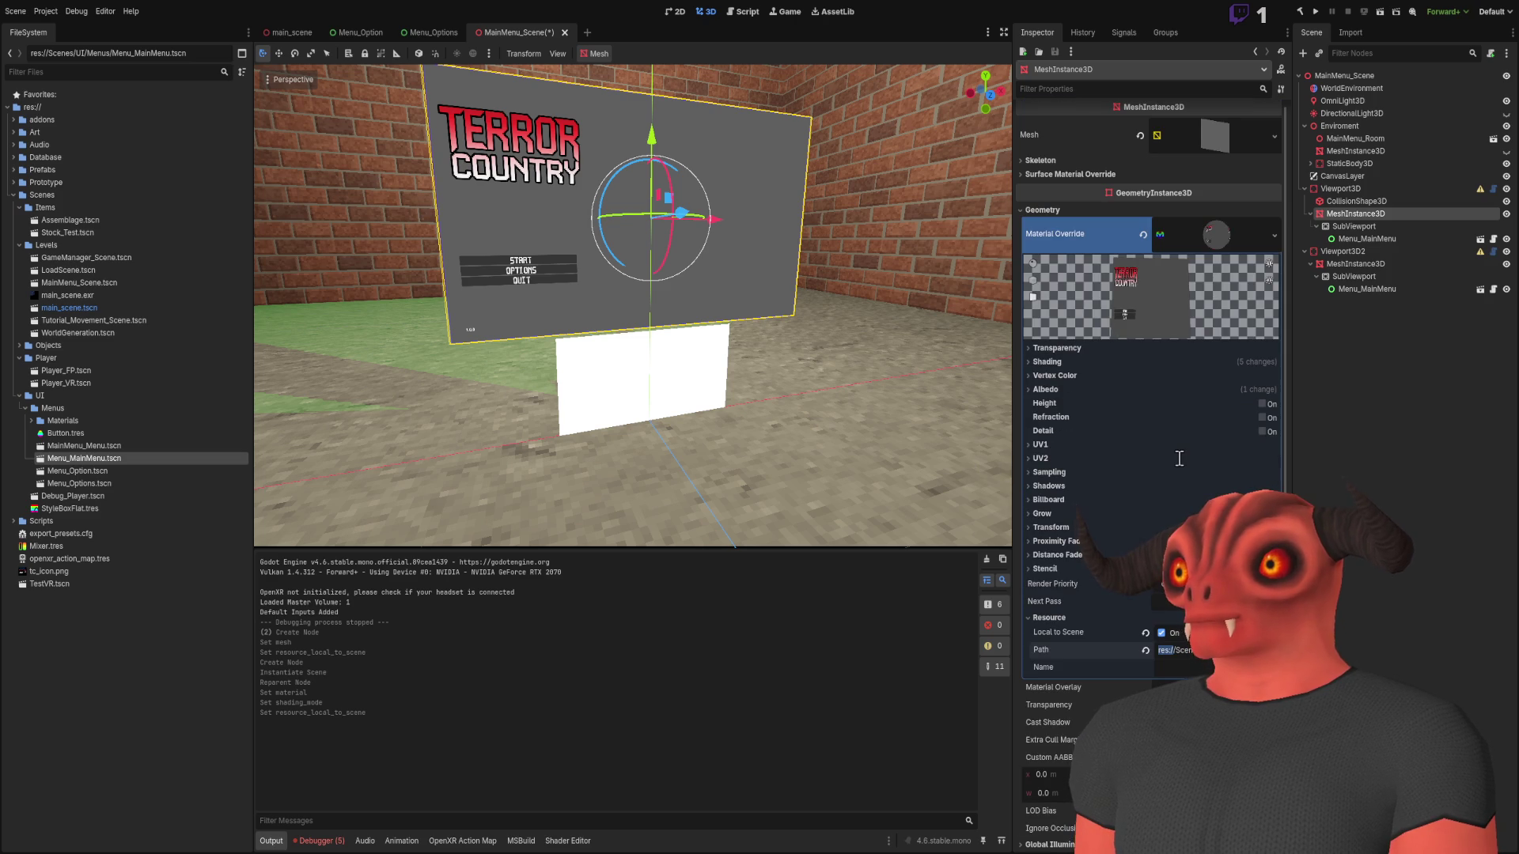
{"action": "left_click", "coordinate": [1373, 360]}
{"action": "left_click", "coordinate": [1356, 264]}
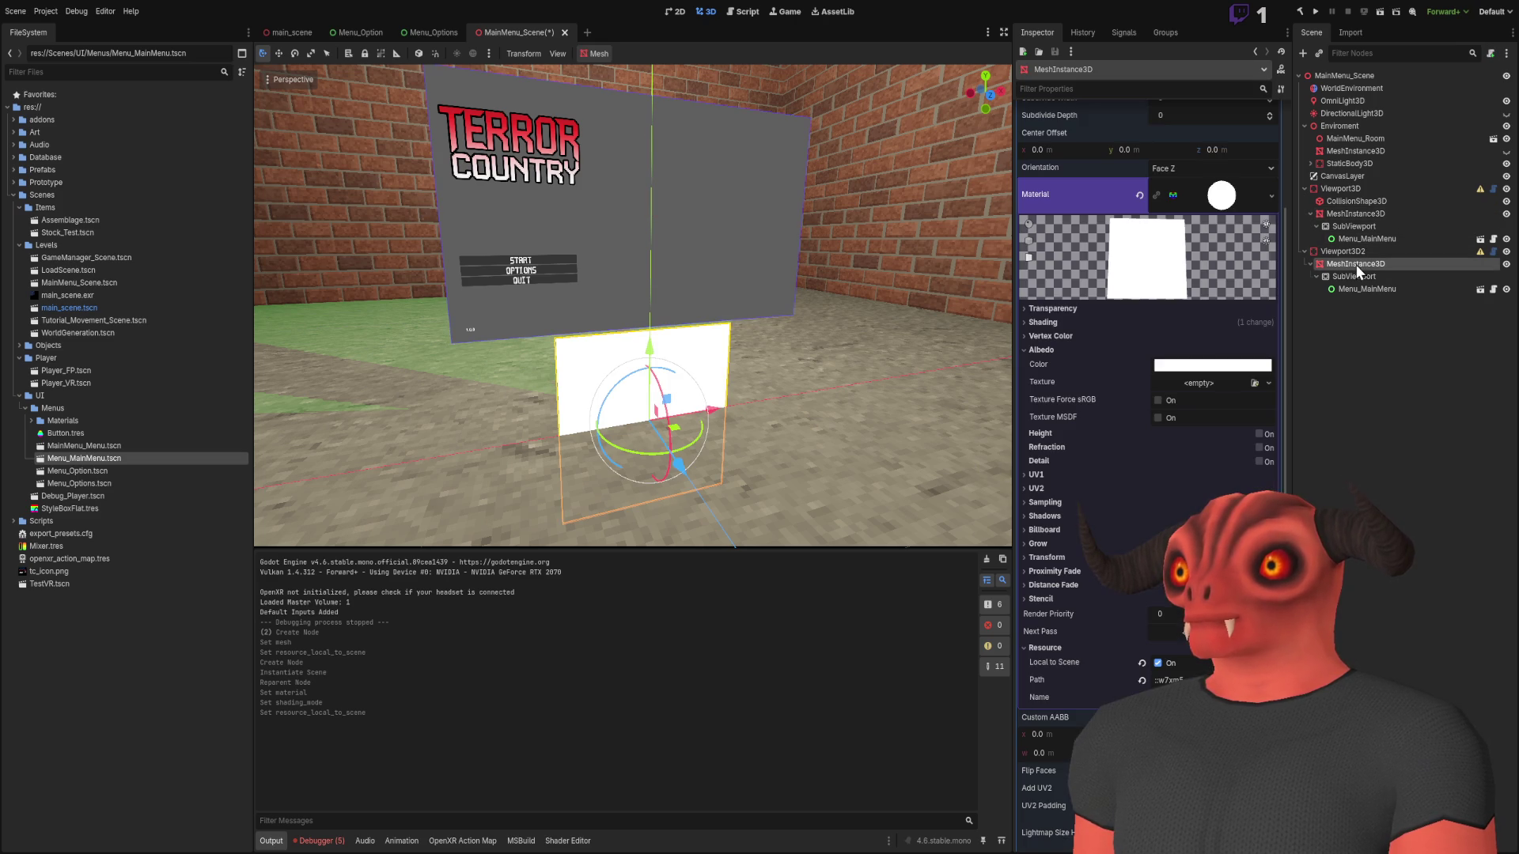
Set the albedo texture to a new ViewportTexture with its Viewport Path set to SubViewport
{"action": "left_click", "coordinate": [1268, 383]}
{"action": "left_click", "coordinate": [1265, 383]}
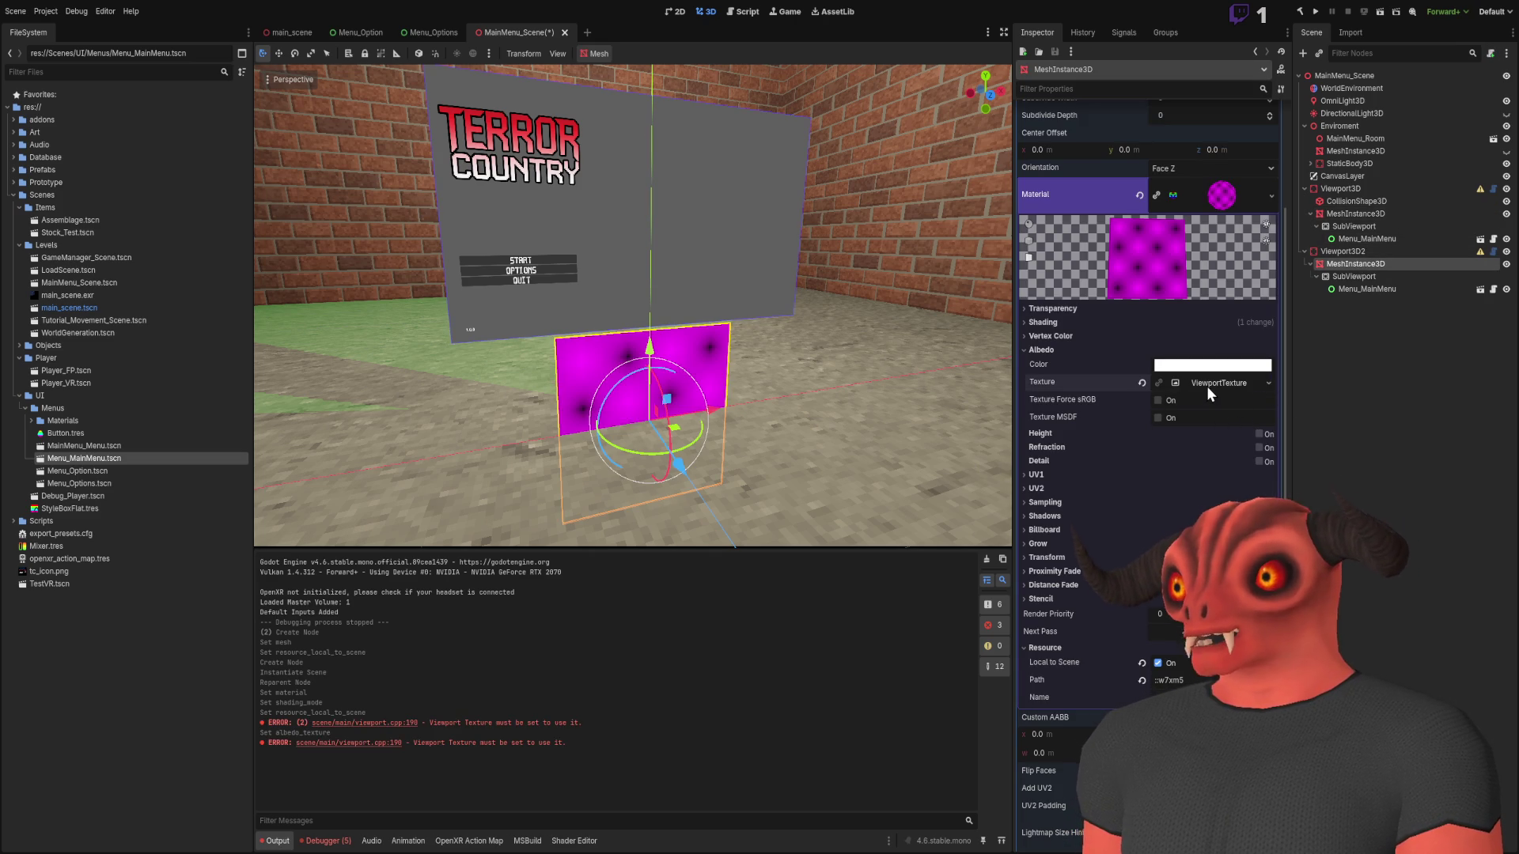
{"action": "left_click", "coordinate": [1207, 386]}
{"action": "left_click_drag", "start_coordinate": [1359, 278], "coordinate": [1159, 405]}
{"action": "scroll", "coordinate": [1183, 426], "scroll_direction": "down", "scroll_amount": 5}
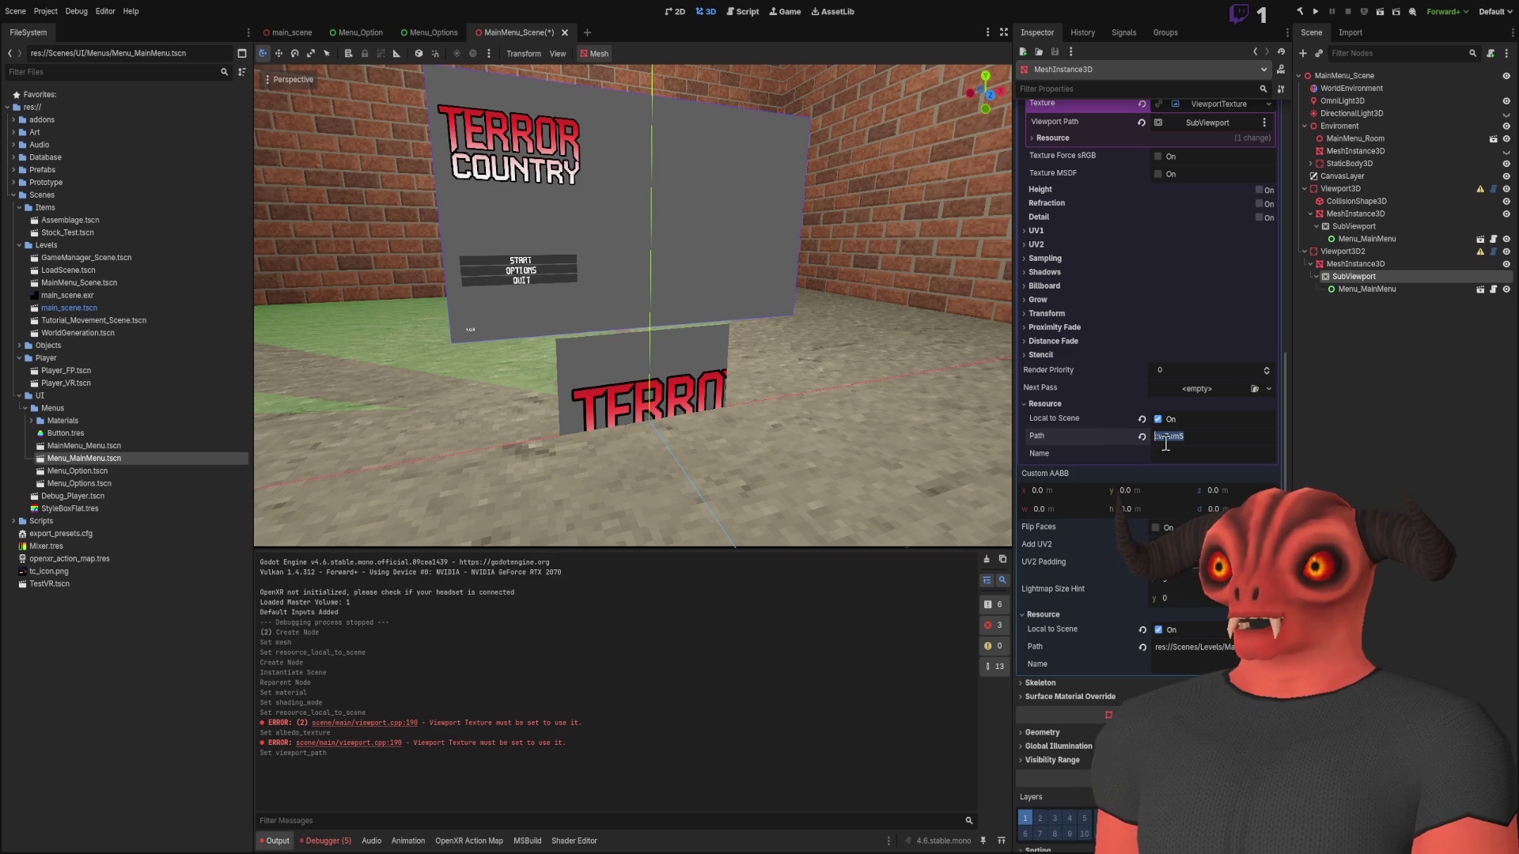
{"action": "left_click", "coordinate": [1360, 225]}
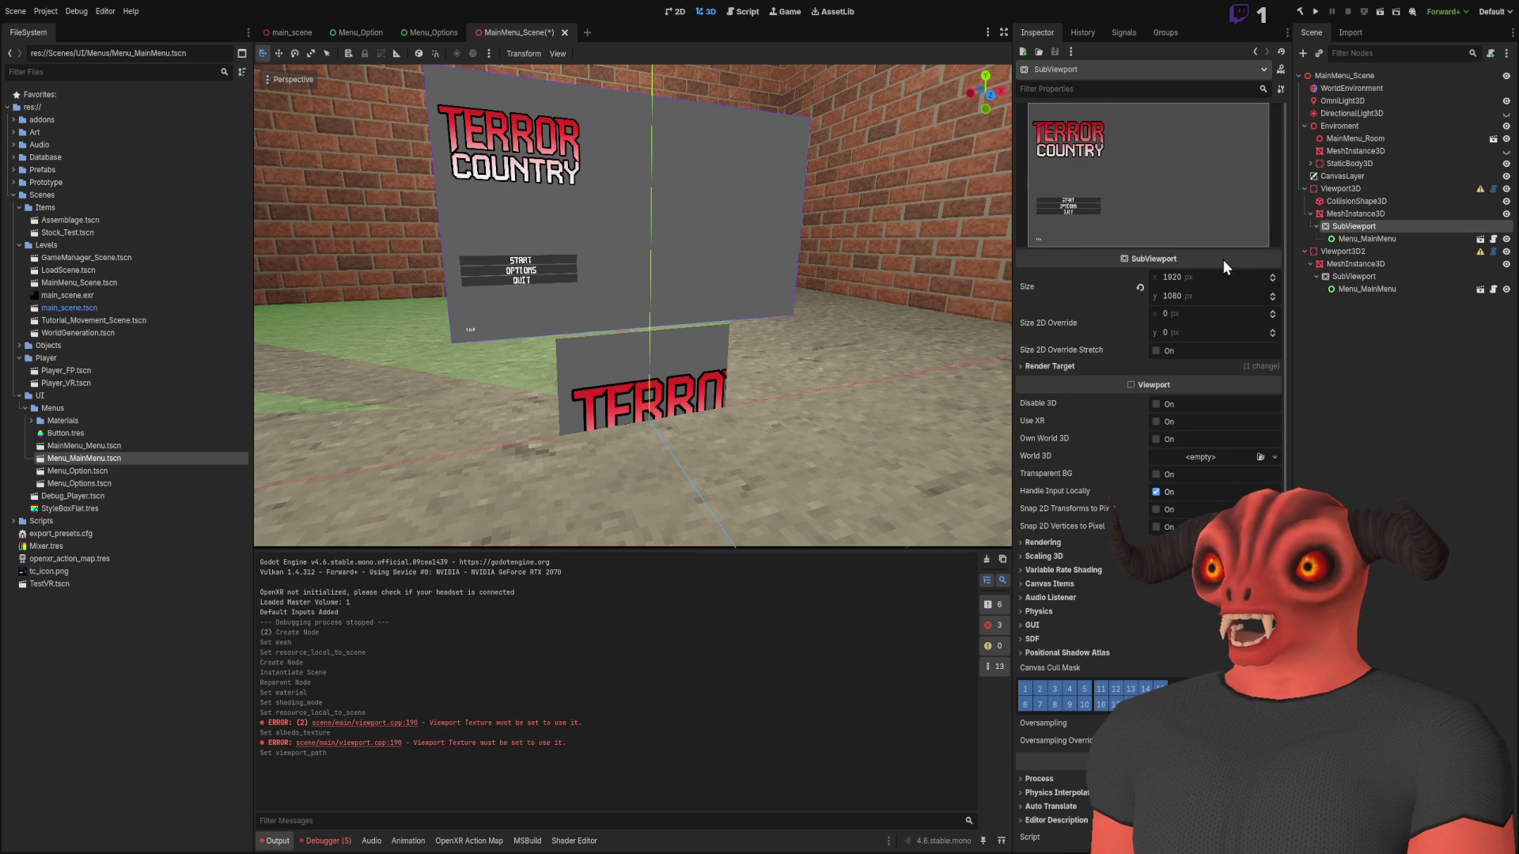
{"action": "left_click", "coordinate": [1369, 215]}
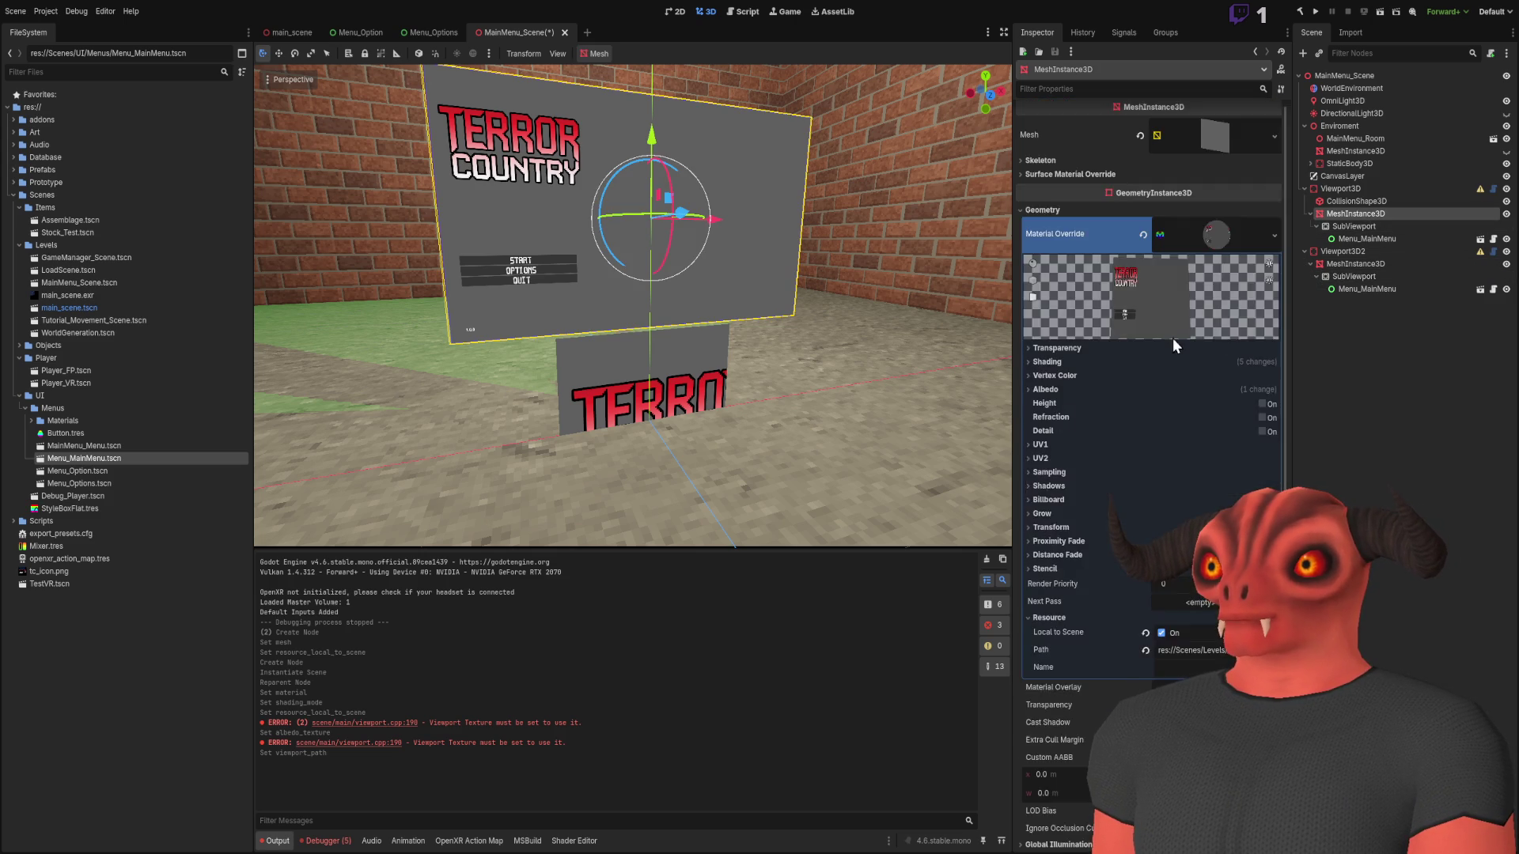
{"action": "scroll", "coordinate": [1173, 339], "scroll_direction": "down", "scroll_amount": 5}
{"action": "left_click", "coordinate": [1266, 370]}
{"action": "key", "text": "Escape"}
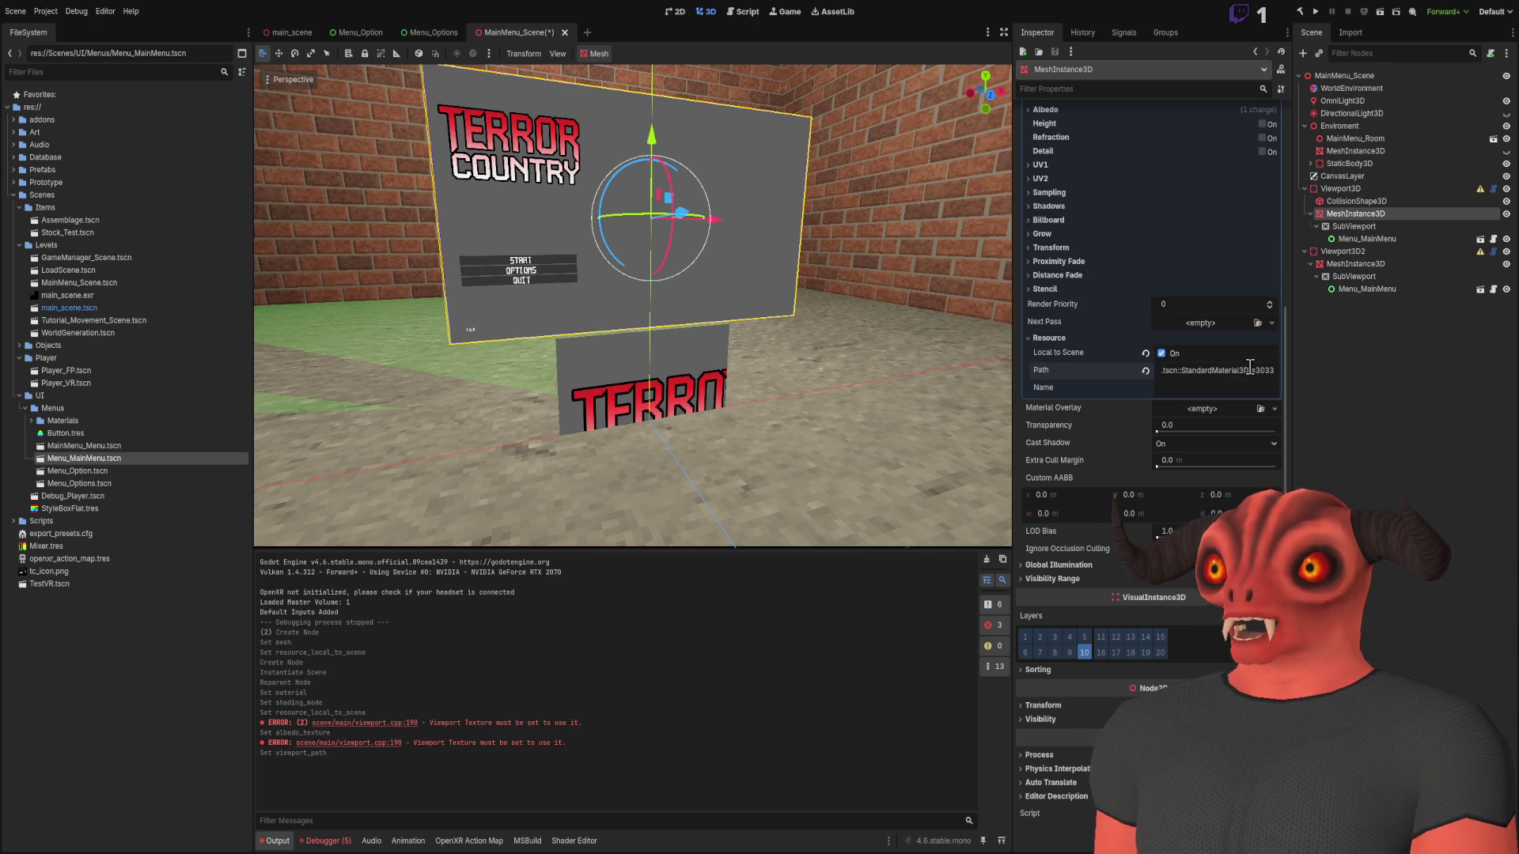
{"action": "left_click_drag", "start_coordinate": [1232, 370], "coordinate": [1291, 366]}
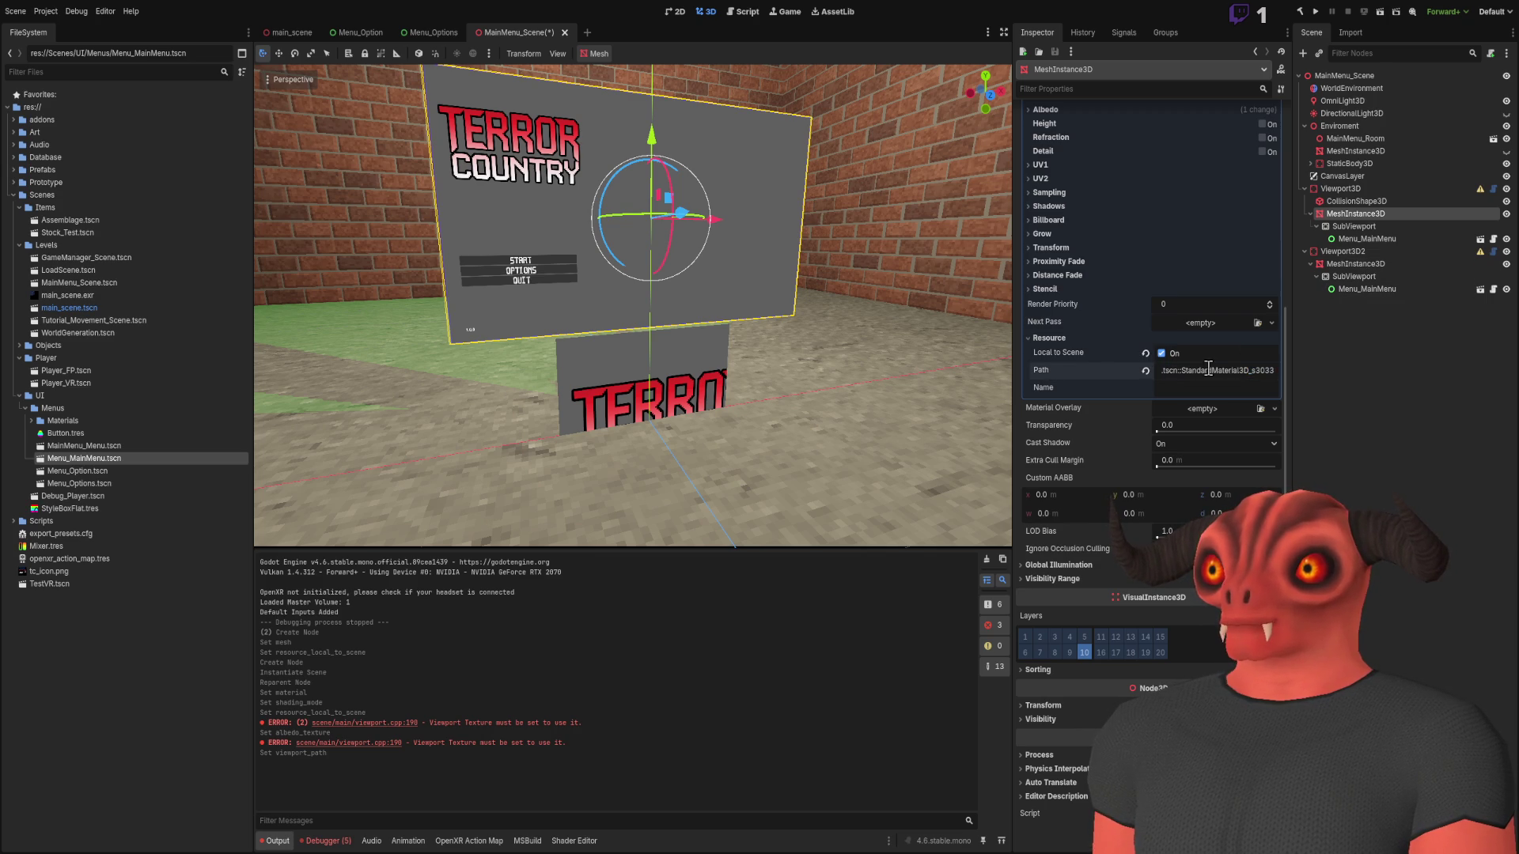
{"action": "scroll", "coordinate": [1156, 379], "scroll_direction": "up", "scroll_amount": 3}
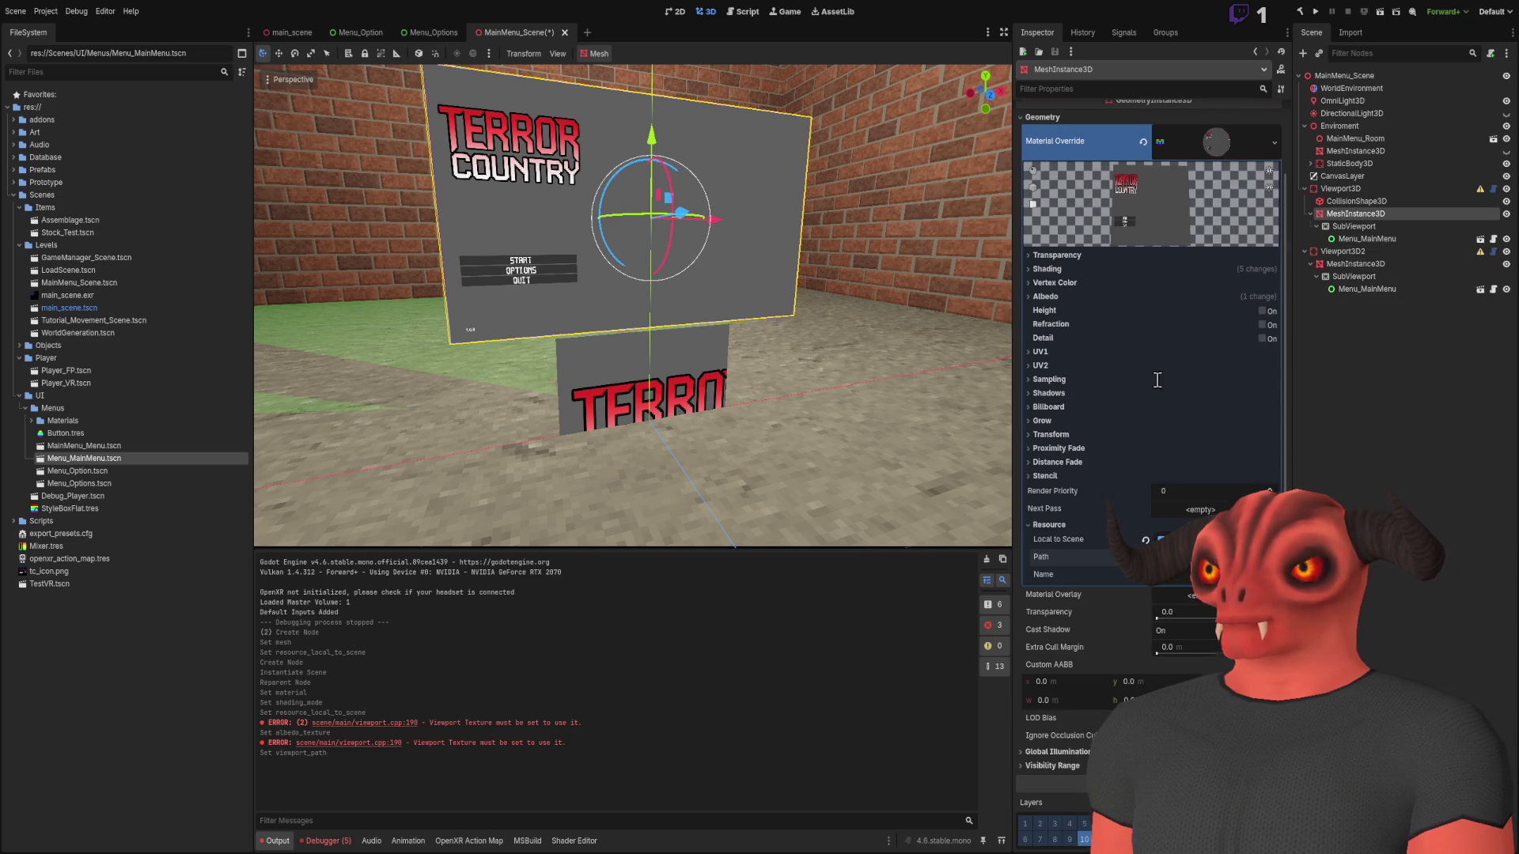
{"action": "left_click", "coordinate": [1236, 139]}
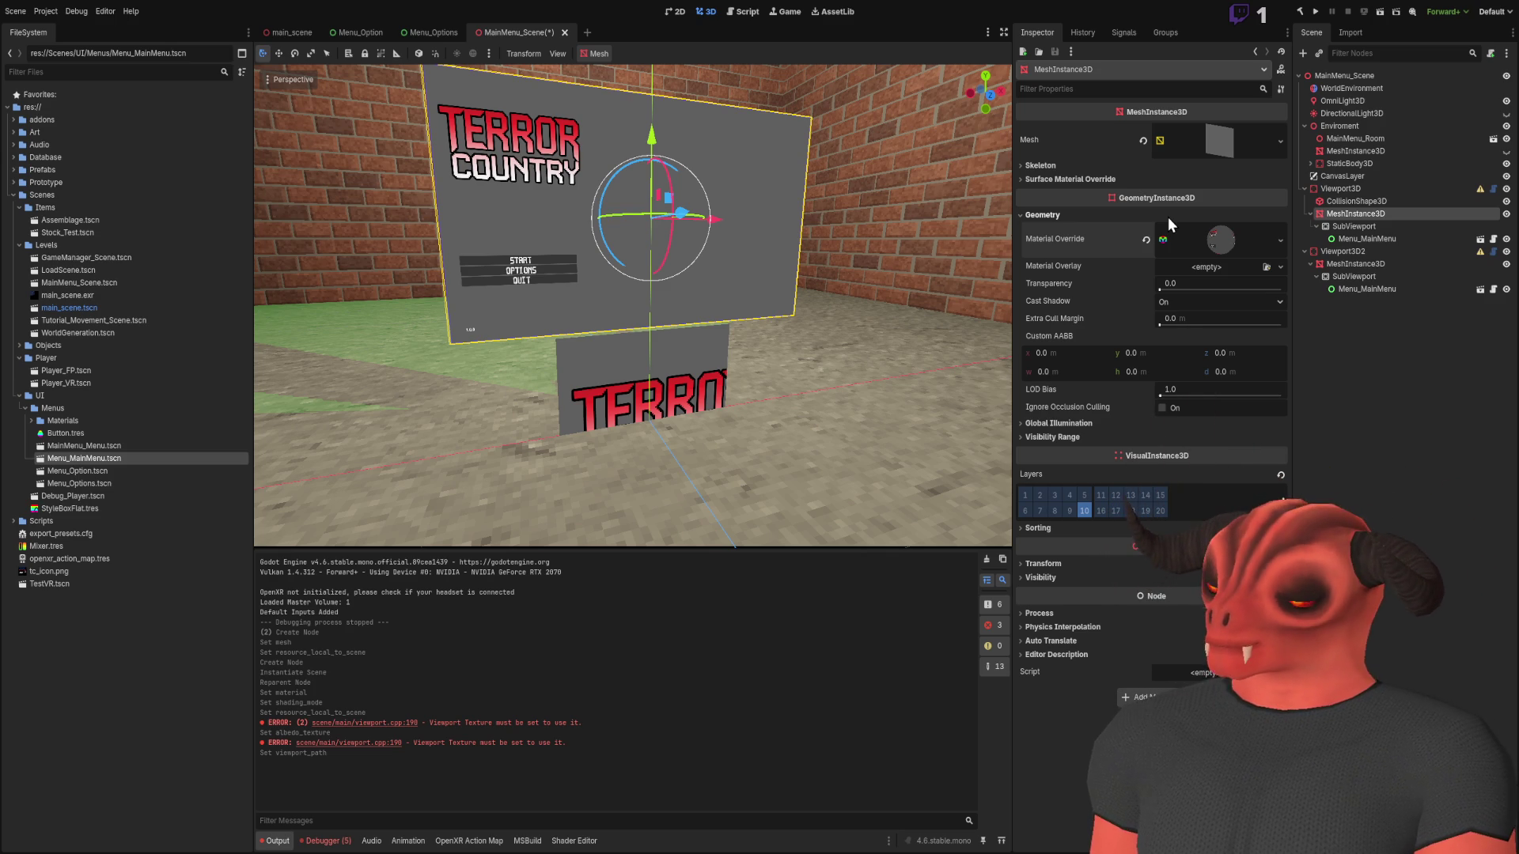
Select Viewport3D2's MeshInstance3D and collapse its Albedo Texture and Material resources
{"action": "left_click", "coordinate": [1355, 267]}
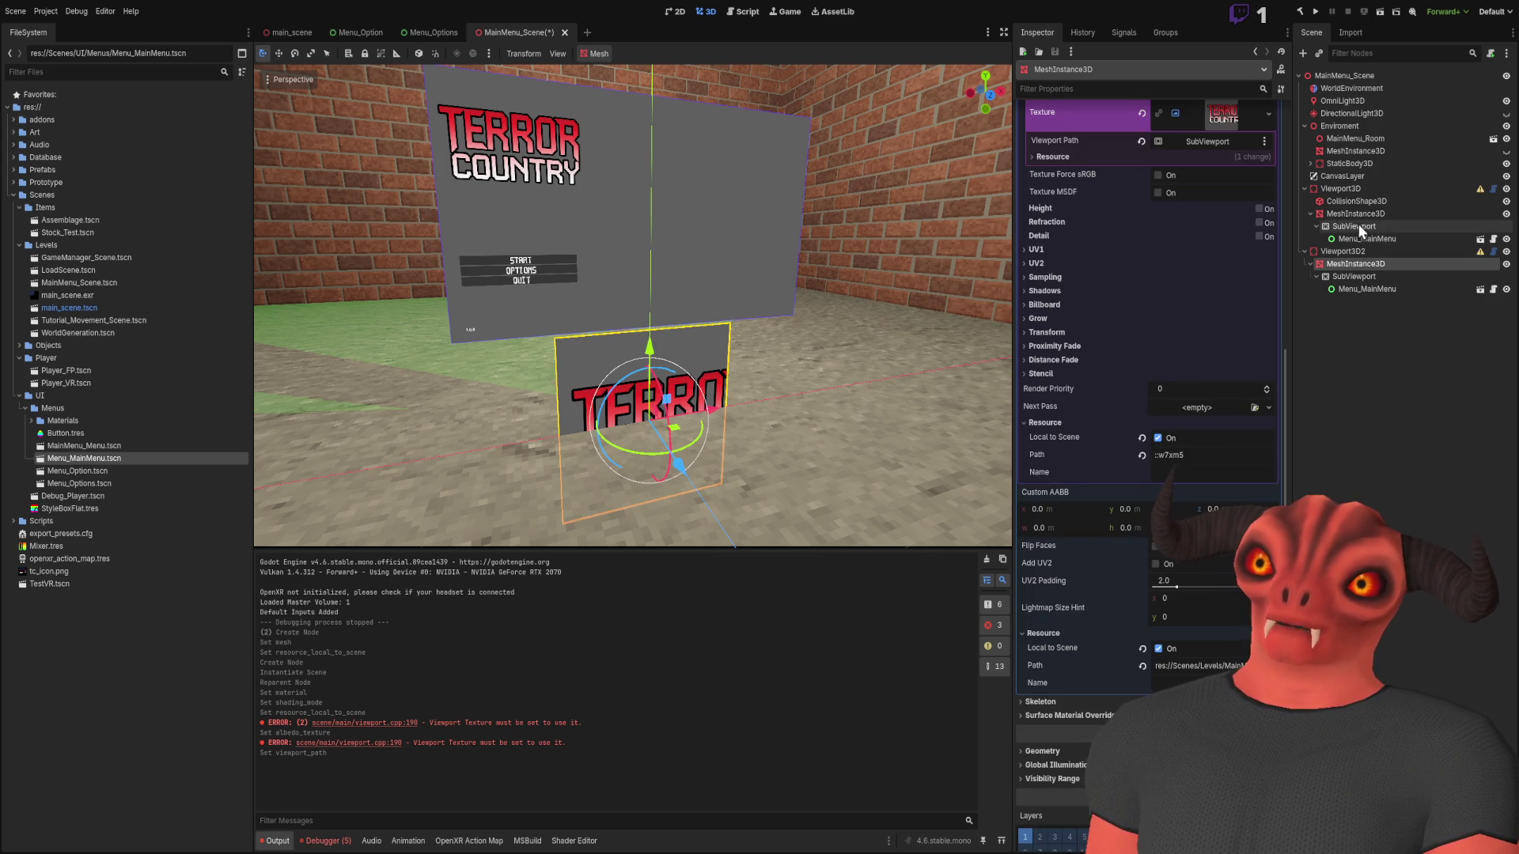
{"action": "scroll", "coordinate": [1164, 221], "scroll_direction": "up", "scroll_amount": 5}
{"action": "left_click", "coordinate": [1212, 596]}
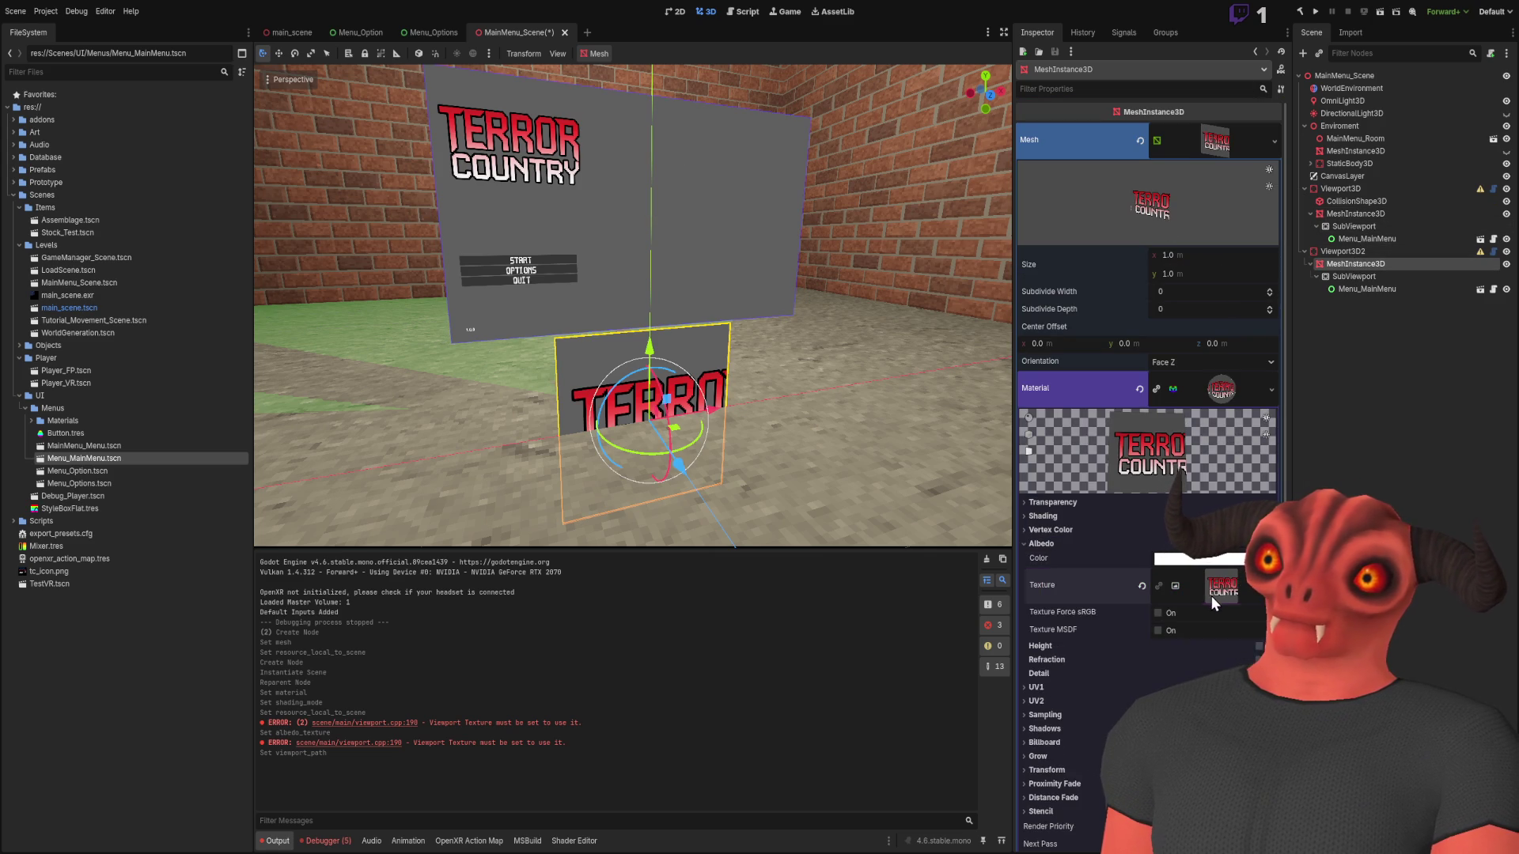
{"action": "left_click", "coordinate": [1210, 390]}
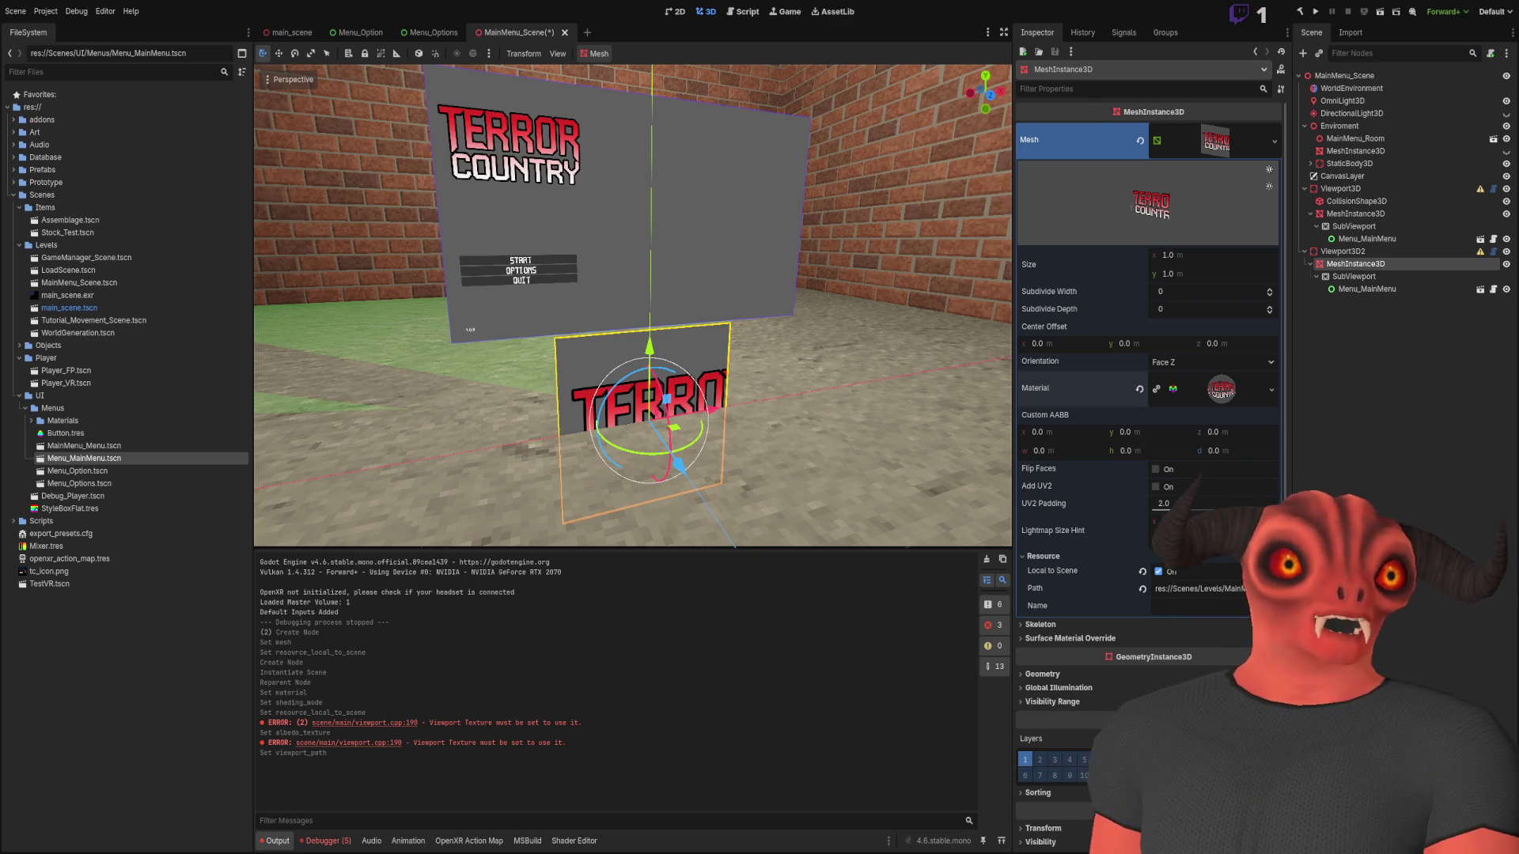
Review where the view ViewportTexture variable is used in Viewport3D.cs
{"action": "key", "text": "alt+Tab"}
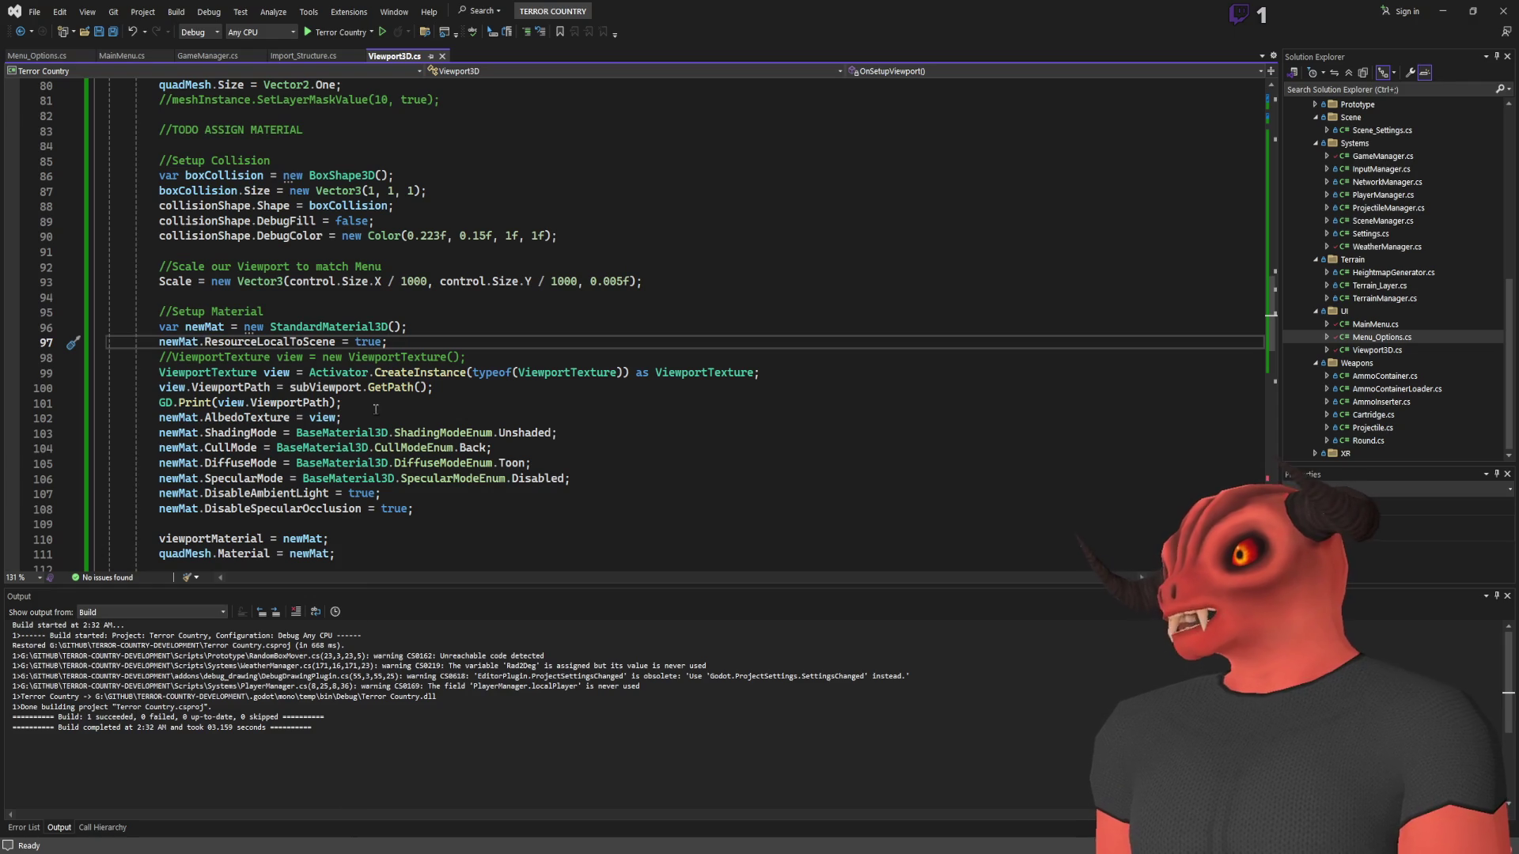
{"action": "key", "text": "Down"}
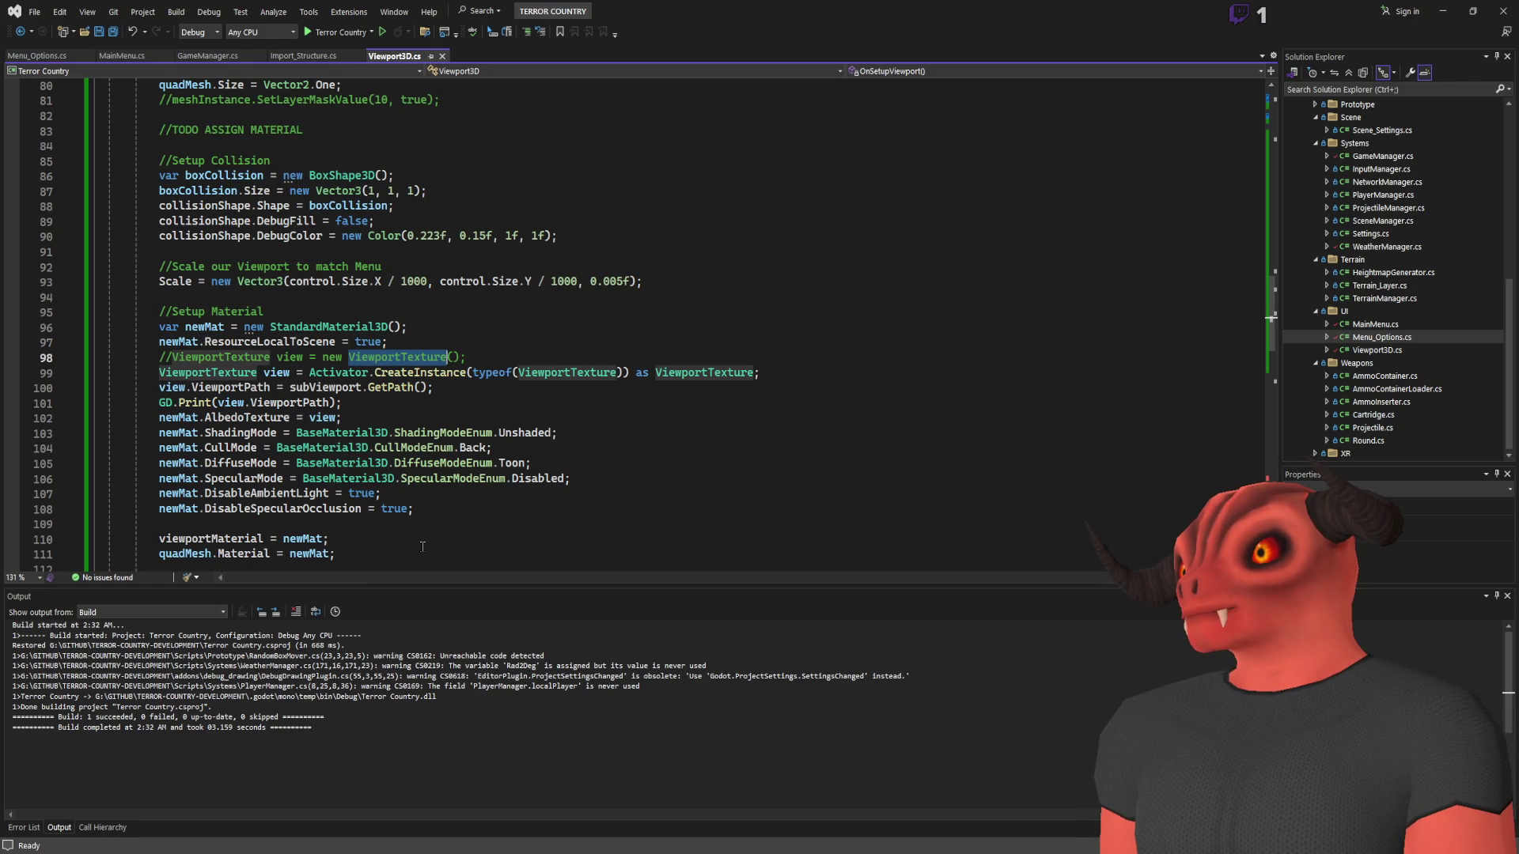
{"action": "left_click", "coordinate": [273, 371]}
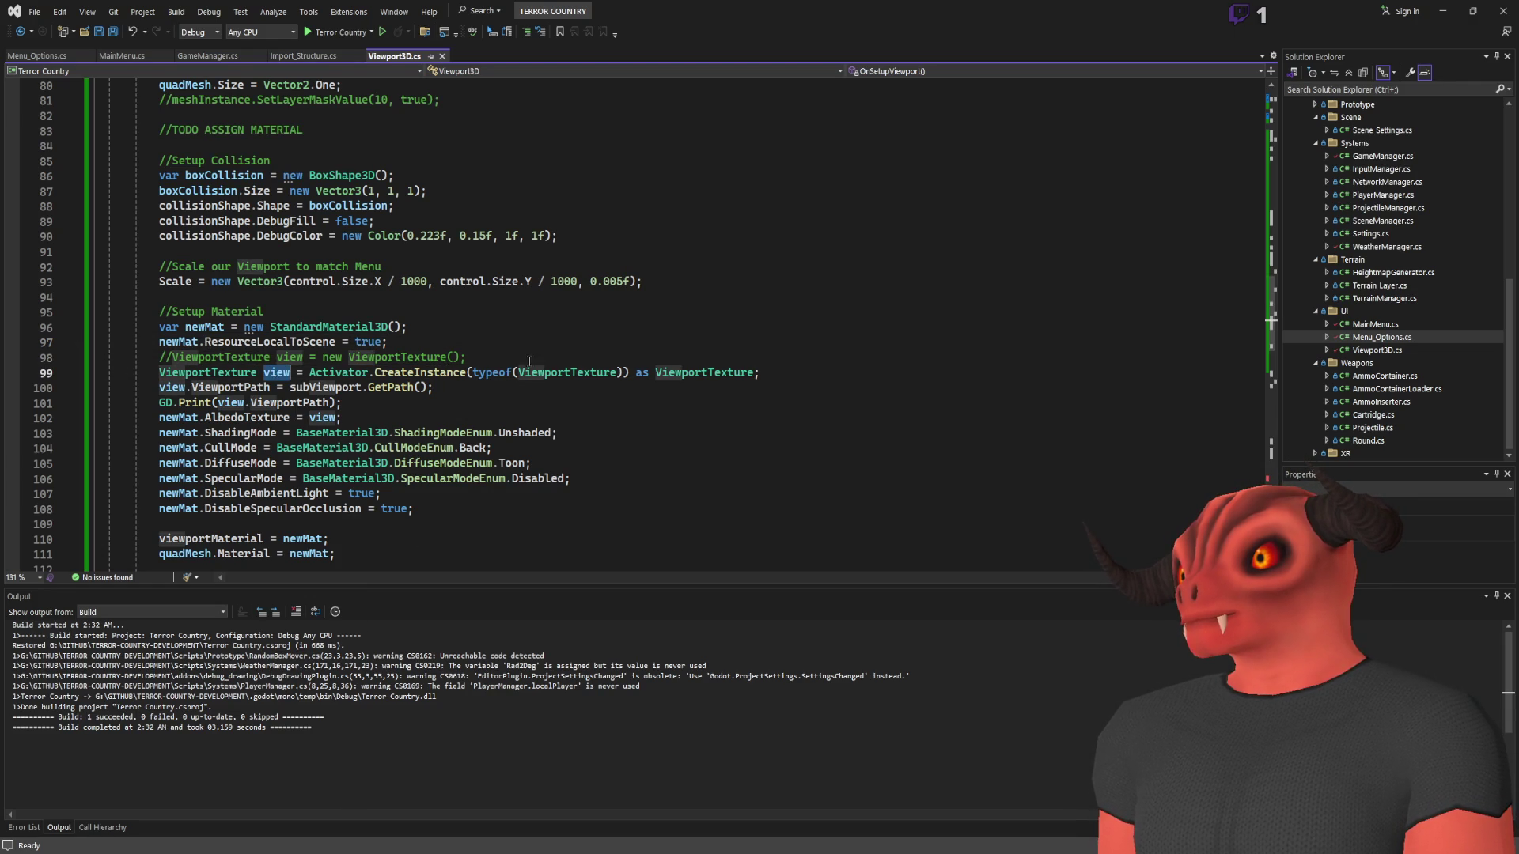
{"action": "scroll", "coordinate": [358, 418], "scroll_direction": "down", "scroll_amount": 2}
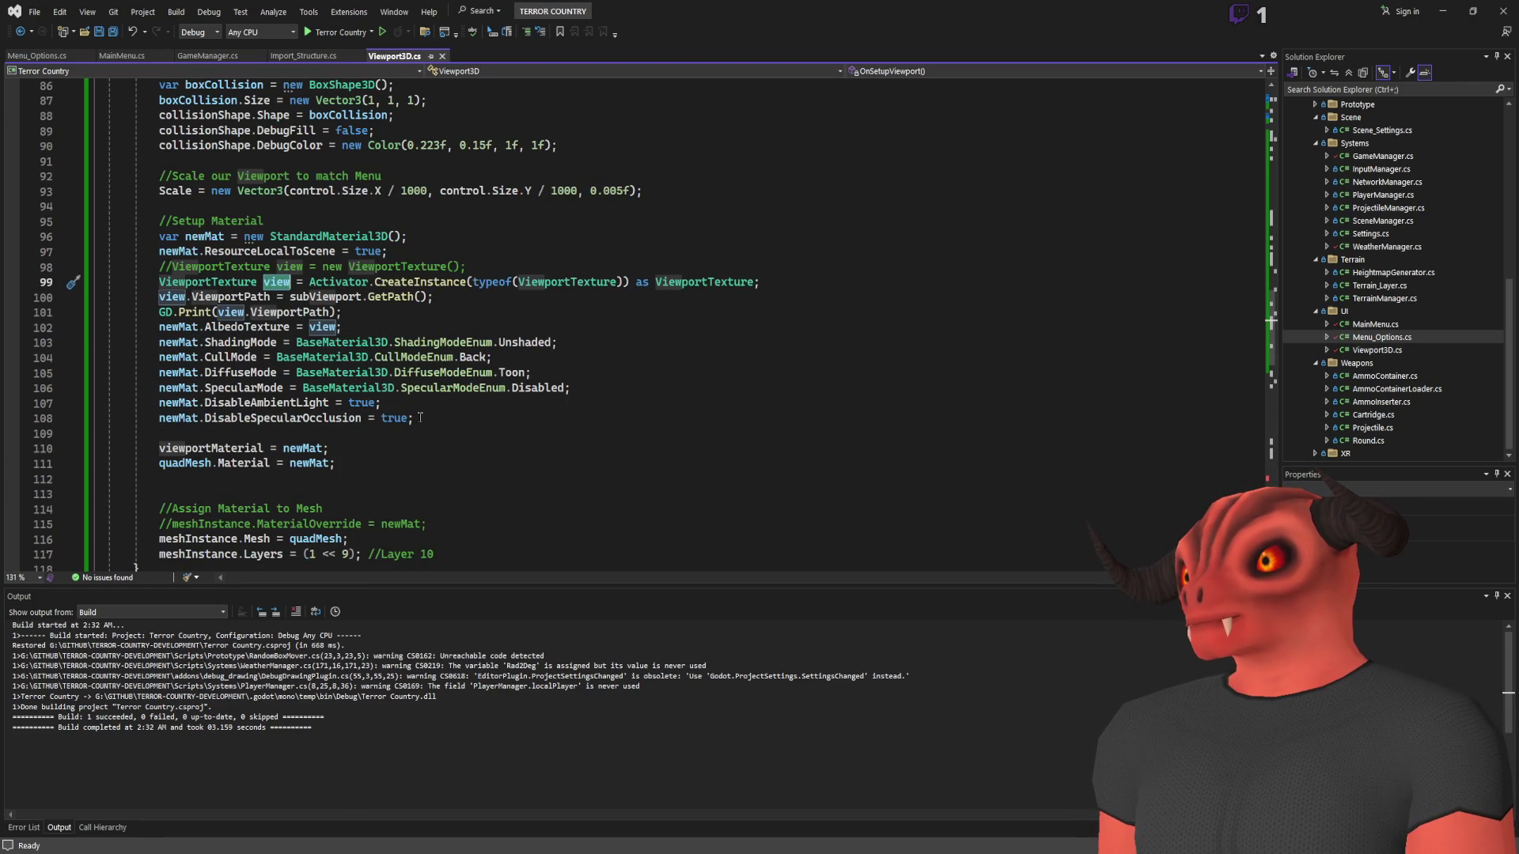
{"action": "scroll", "coordinate": [420, 417], "scroll_direction": "down", "scroll_amount": 1}
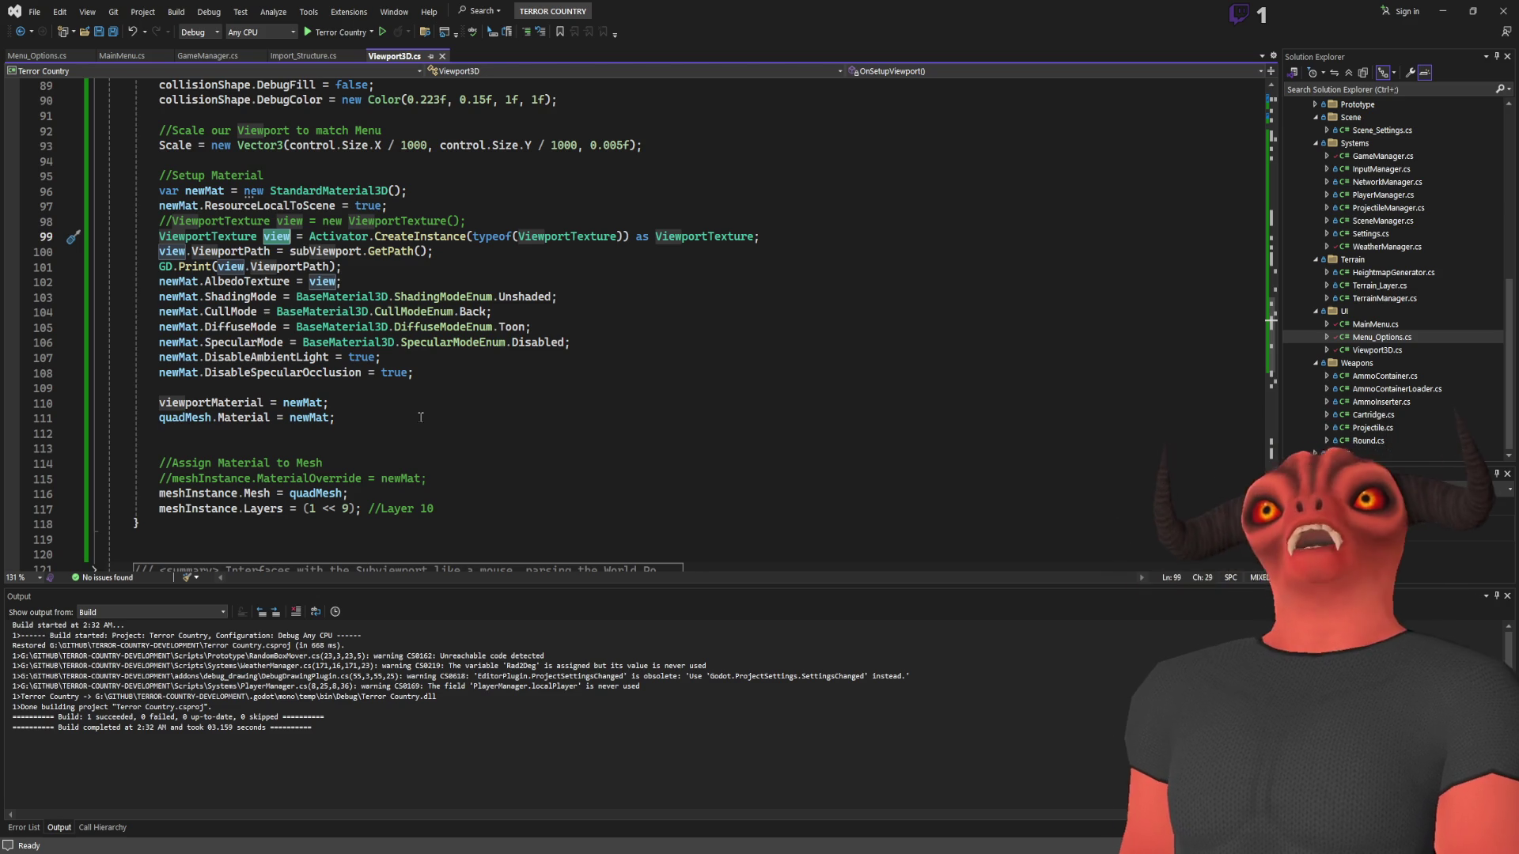
{"action": "scroll", "coordinate": [421, 418], "scroll_direction": "up", "scroll_amount": 3}
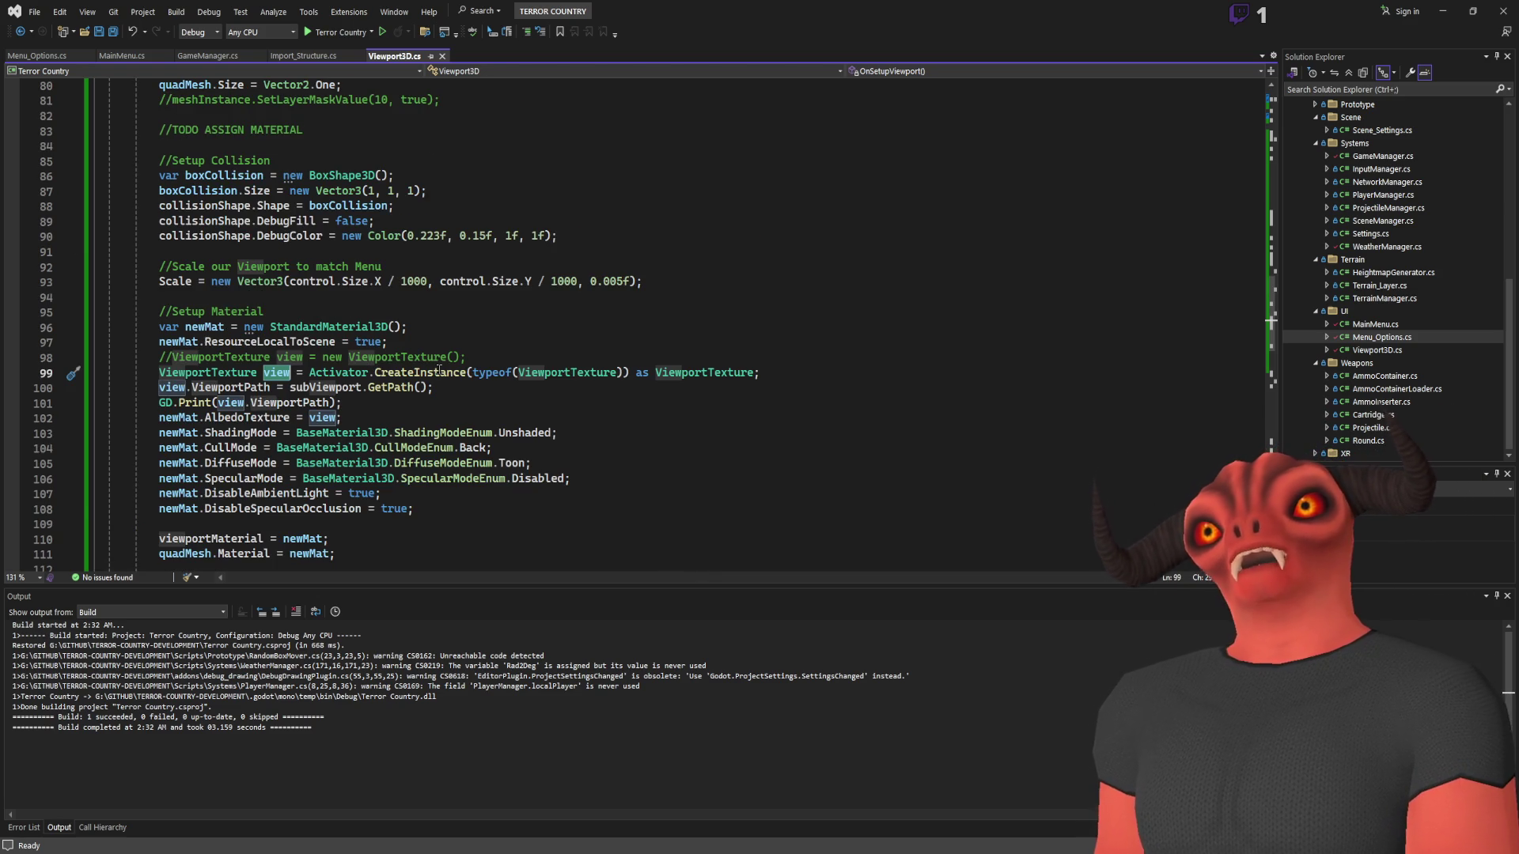
{"action": "scroll", "coordinate": [439, 369], "scroll_direction": "up", "scroll_amount": 3}
{"action": "scroll", "coordinate": [439, 370], "scroll_direction": "up", "scroll_amount": 3}
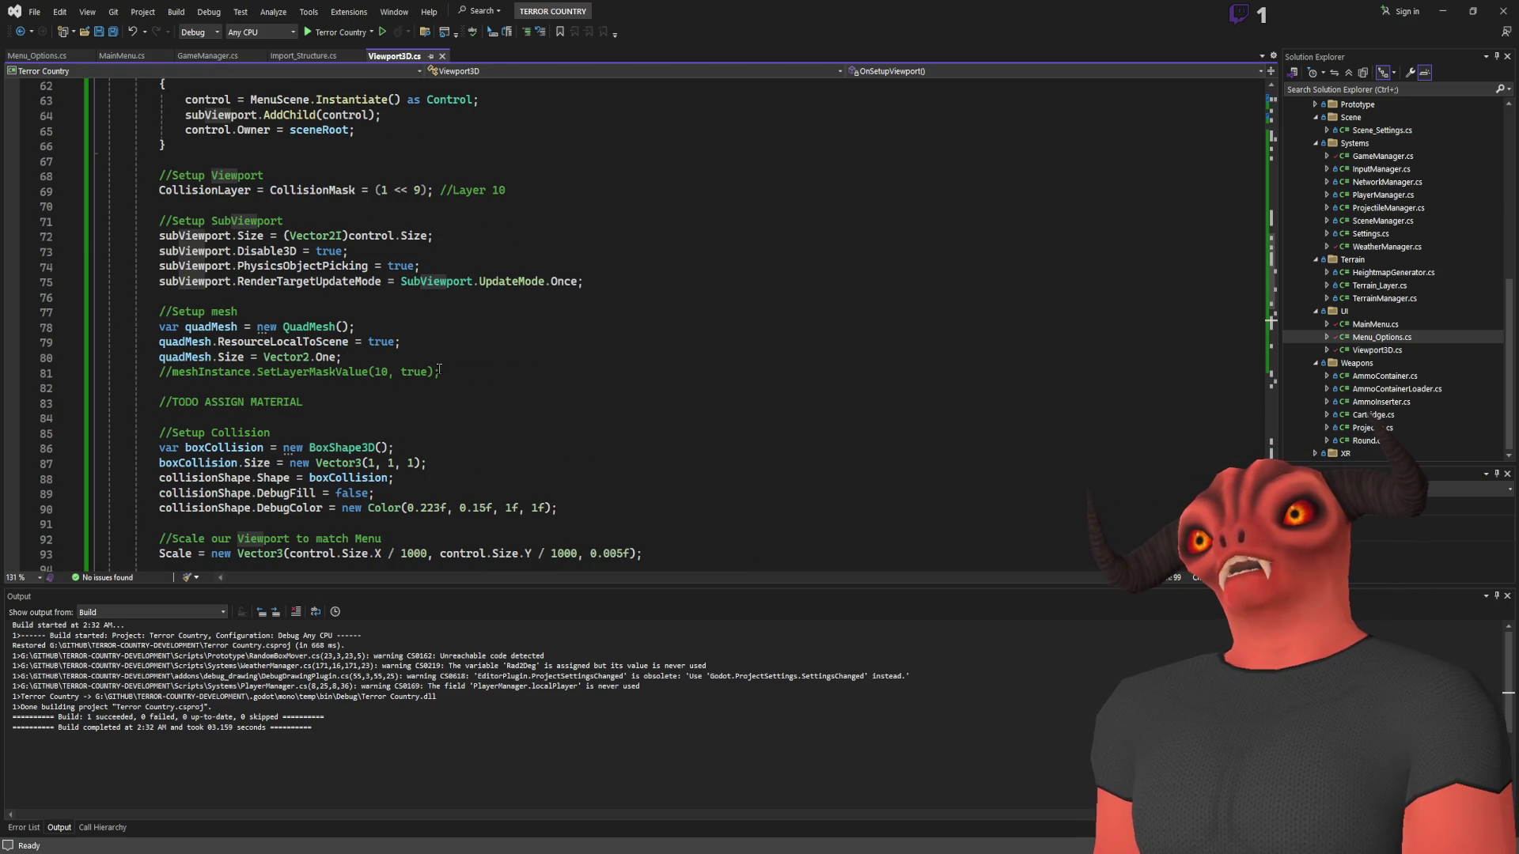
{"action": "scroll", "coordinate": [439, 360], "scroll_direction": "down", "scroll_amount": 4}
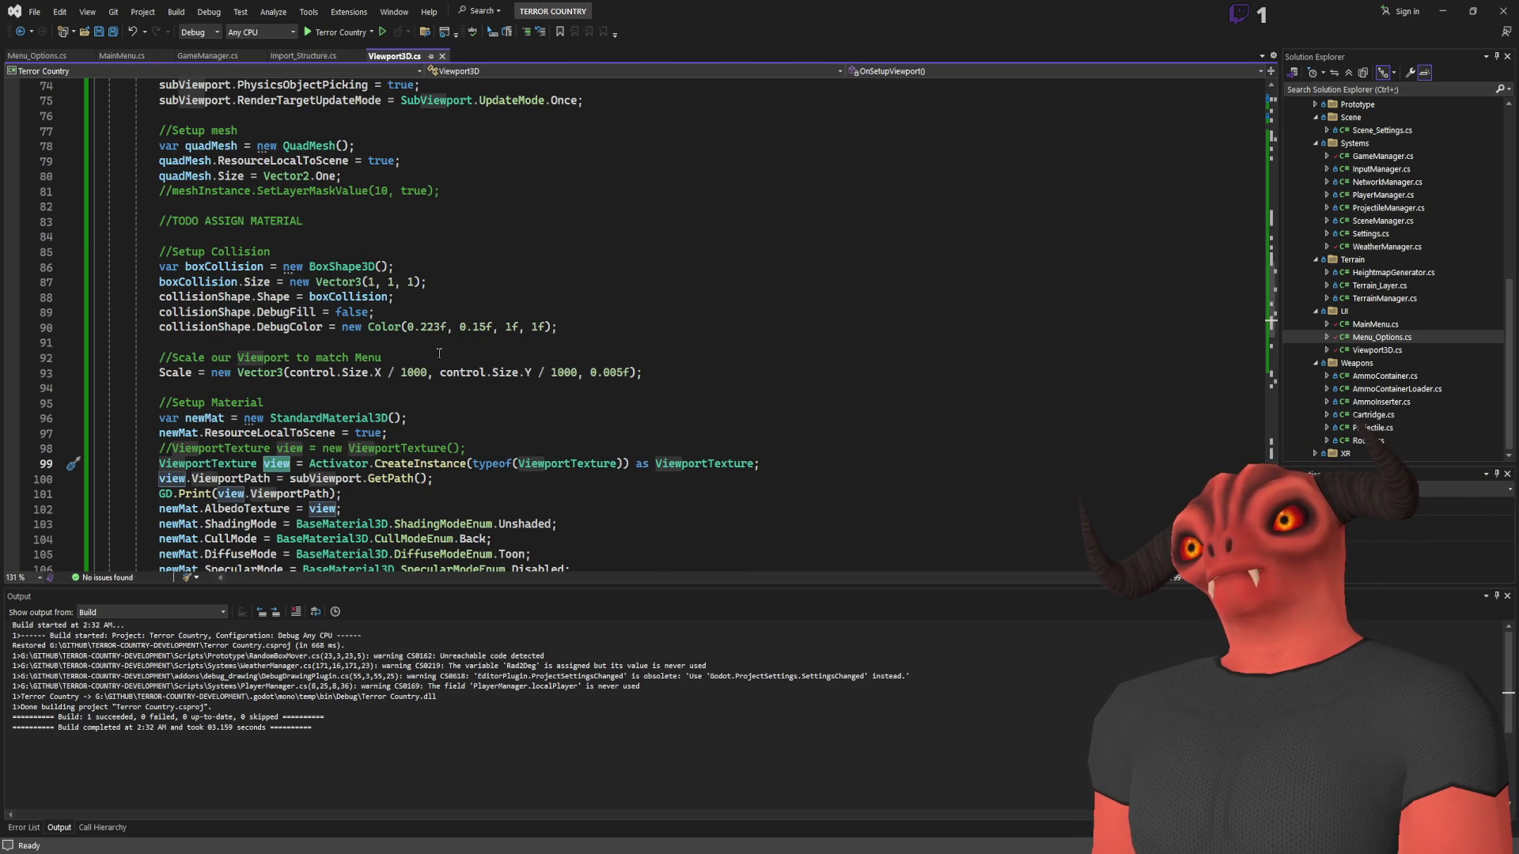
{"action": "scroll", "coordinate": [439, 352], "scroll_direction": "down", "scroll_amount": 3}
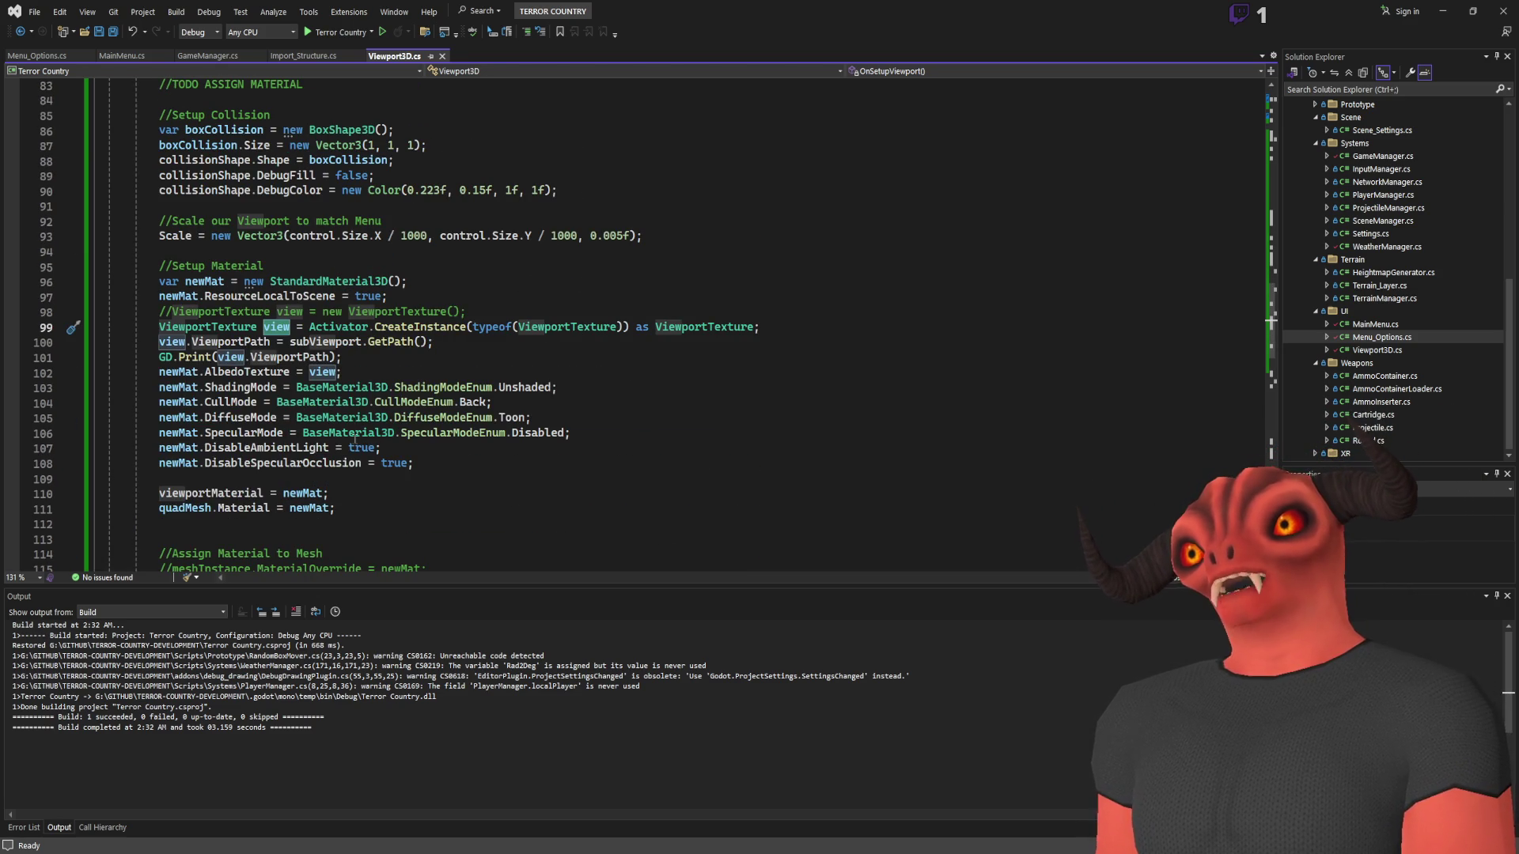
Write a new subViewport.GetTexture(); statement below the material settings
{"action": "left_click", "coordinate": [455, 473]}
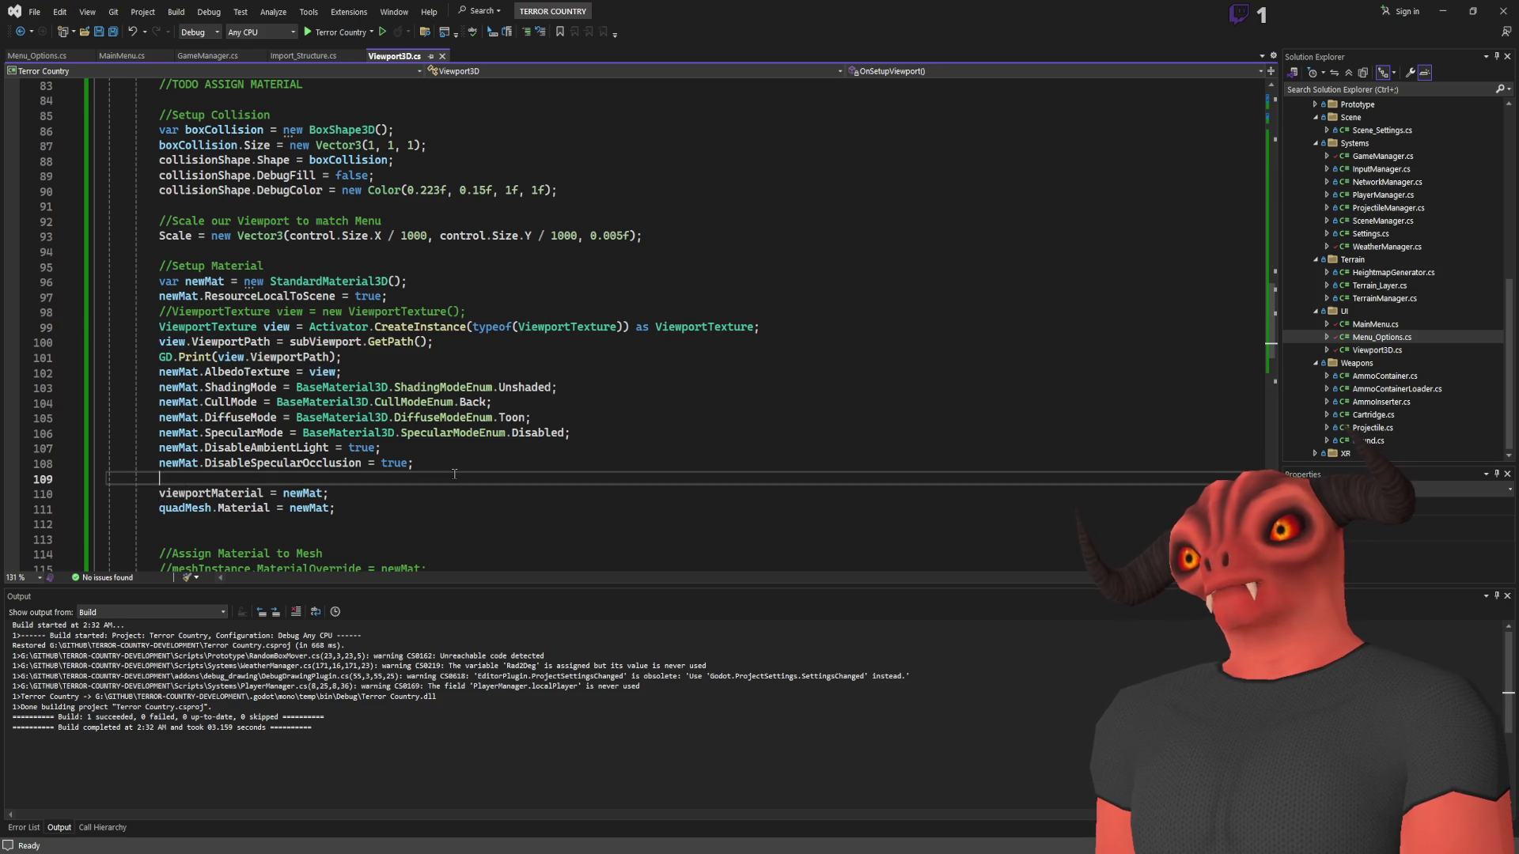
{"action": "key", "text": "Return"}
{"action": "key", "text": "Return"}
{"action": "type", "text": "sub"}
{"action": "key", "text": "Tab"}
{"action": "type", "text": "."}
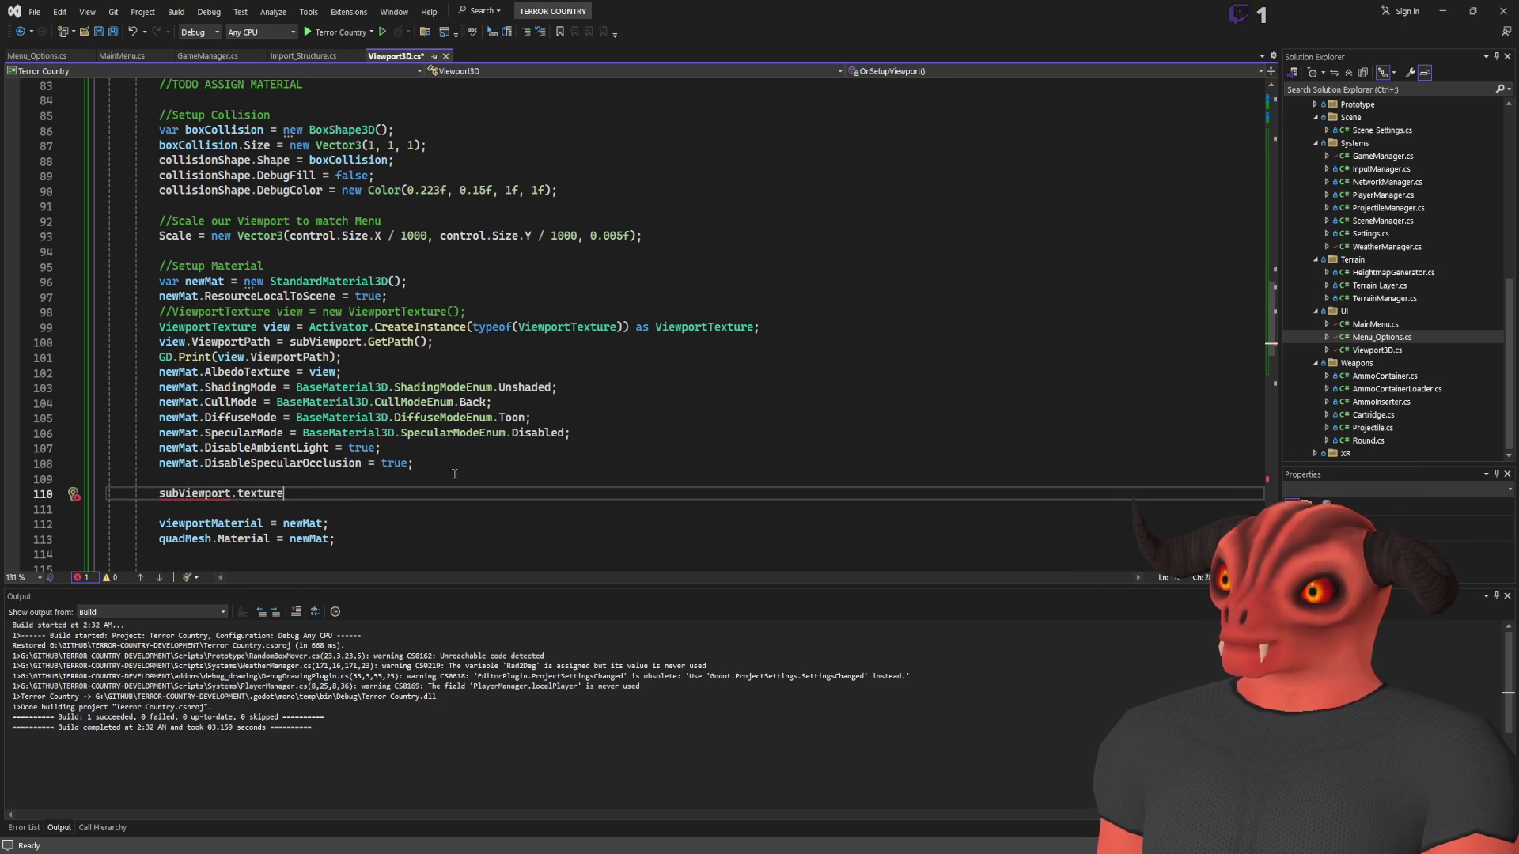
{"action": "key", "text": "Tab"}
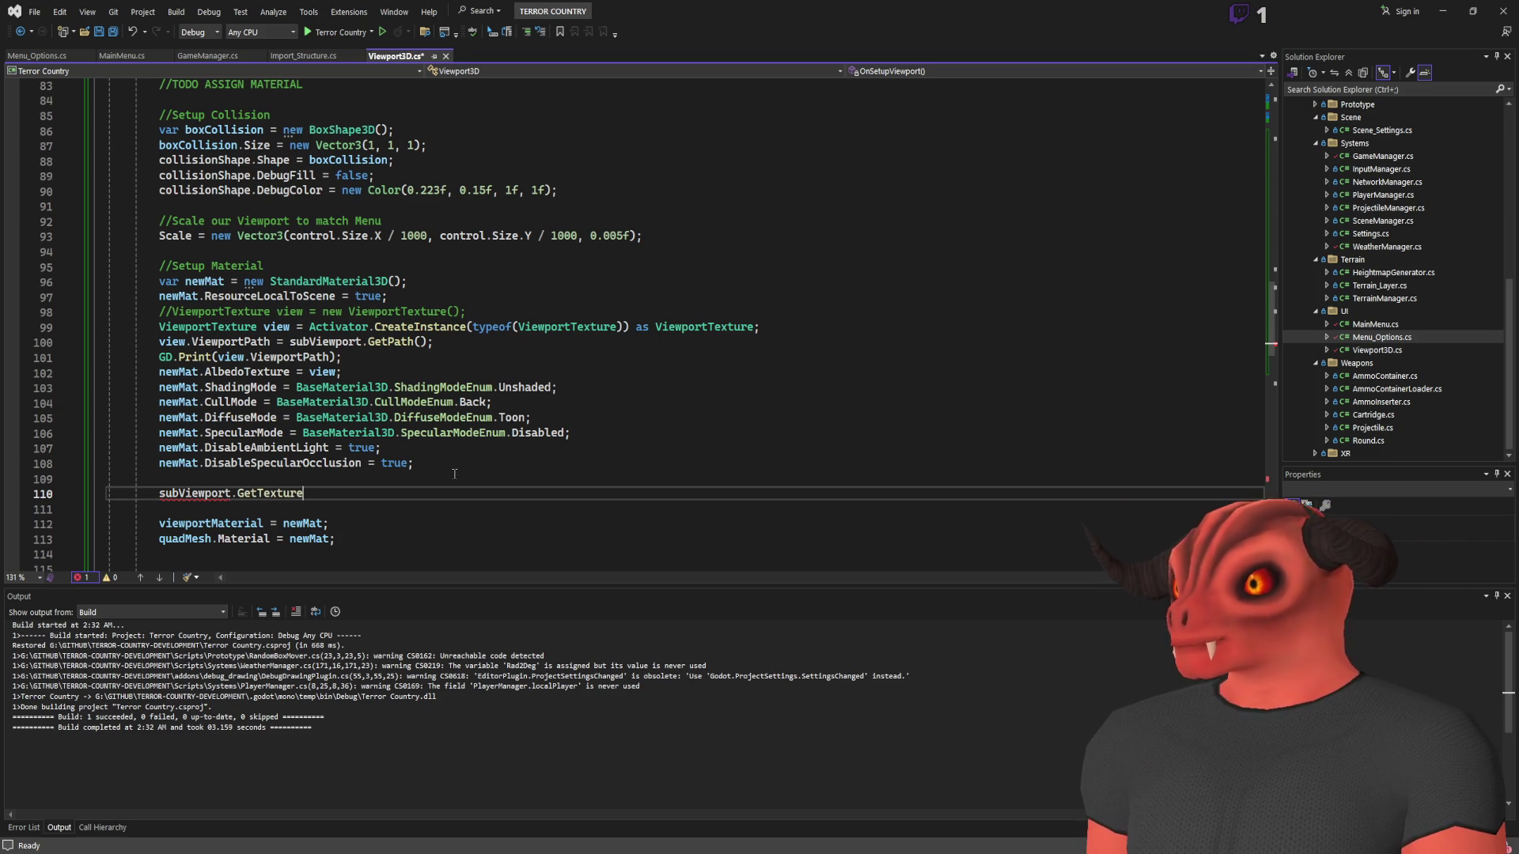
{"action": "type", "text": "();"}
Move the GetTexture call to replace Activator.CreateInstance(...) on line 99
{"action": "scroll", "coordinate": [454, 473], "scroll_direction": "up", "scroll_amount": 1}
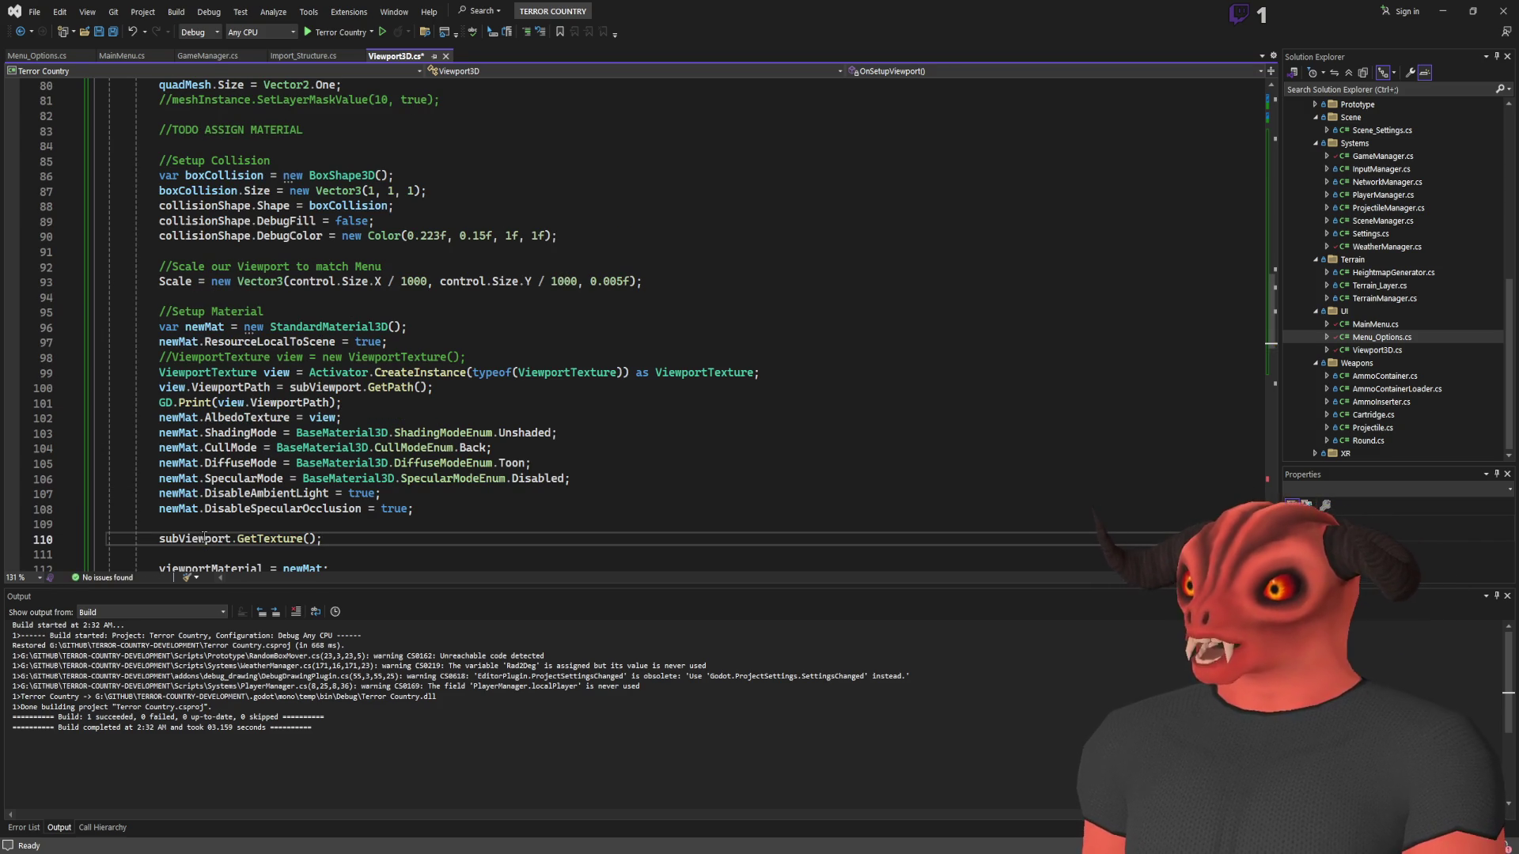
{"action": "double_click", "coordinate": [165, 543]}
{"action": "left_click", "coordinate": [153, 540]}
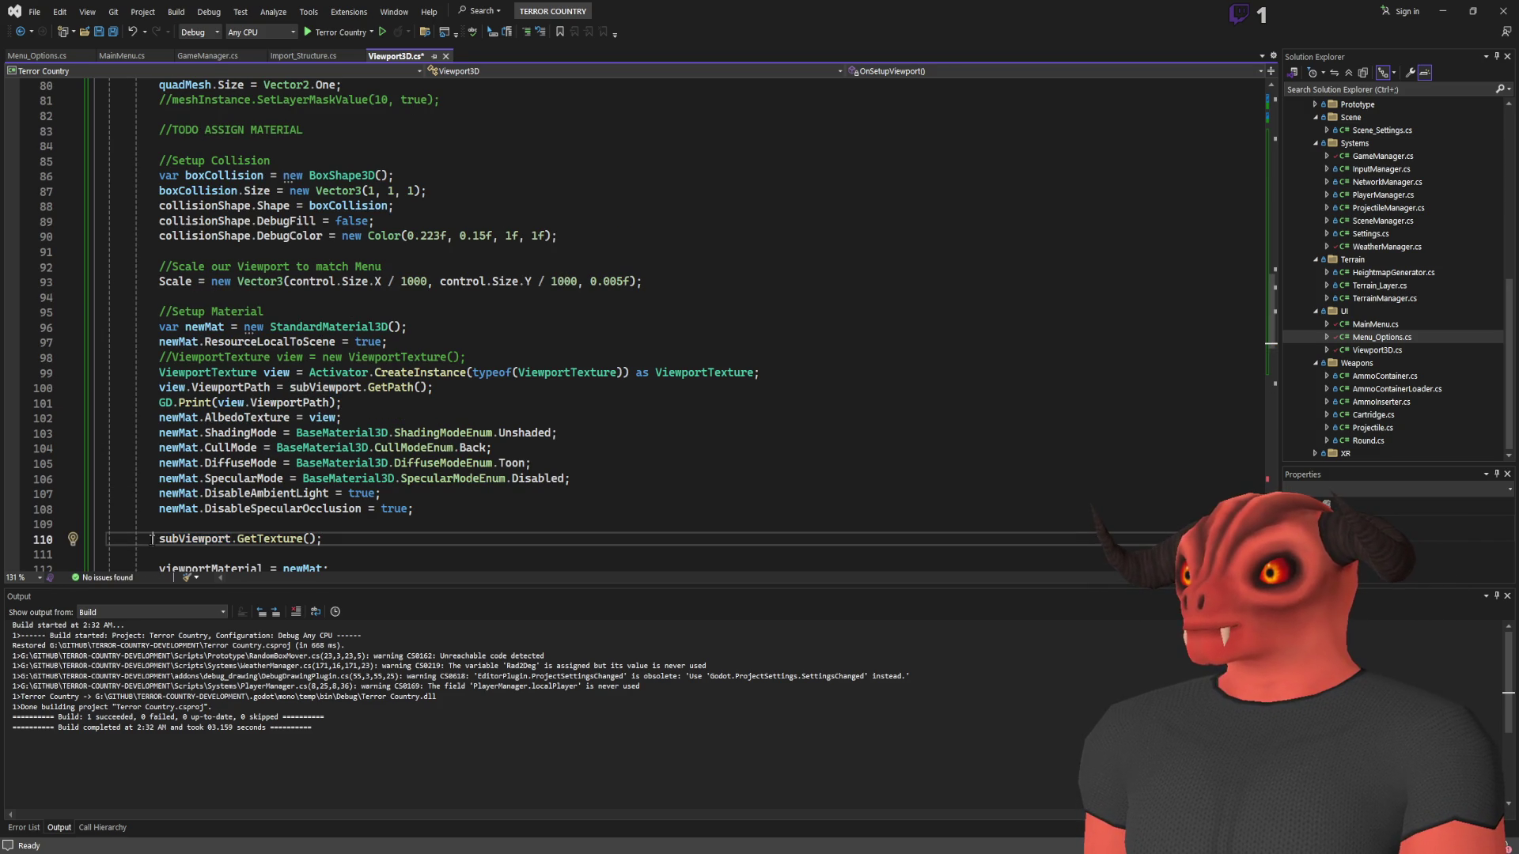
{"action": "left_click_drag", "start_coordinate": [152, 539], "coordinate": [326, 539]}
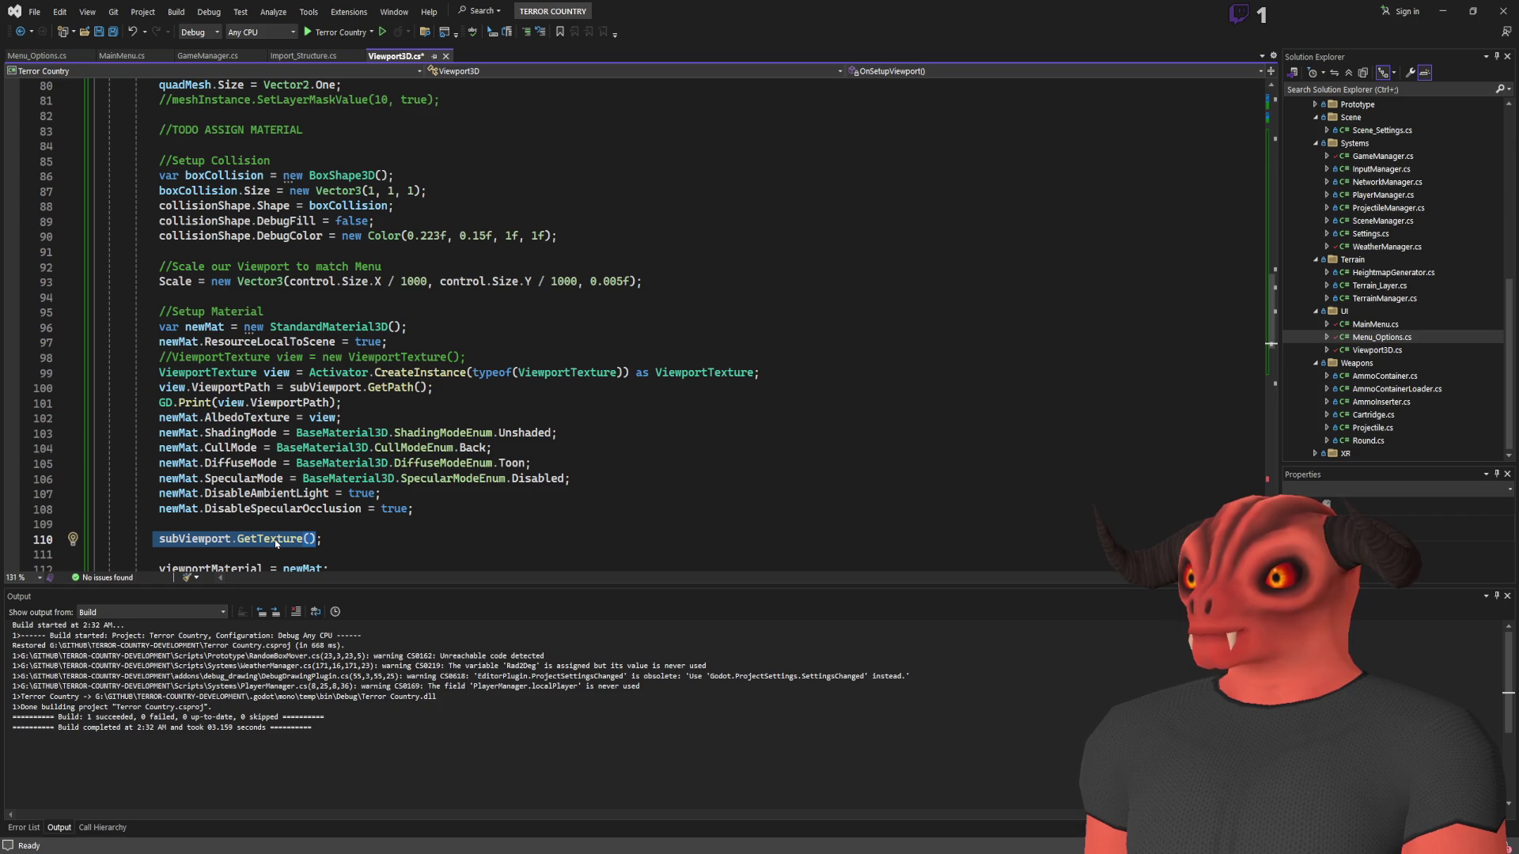
{"action": "key", "text": "ctrl+x"}
{"action": "left_click_drag", "start_coordinate": [310, 372], "coordinate": [845, 379]}
{"action": "key", "text": "ctrl+v"}
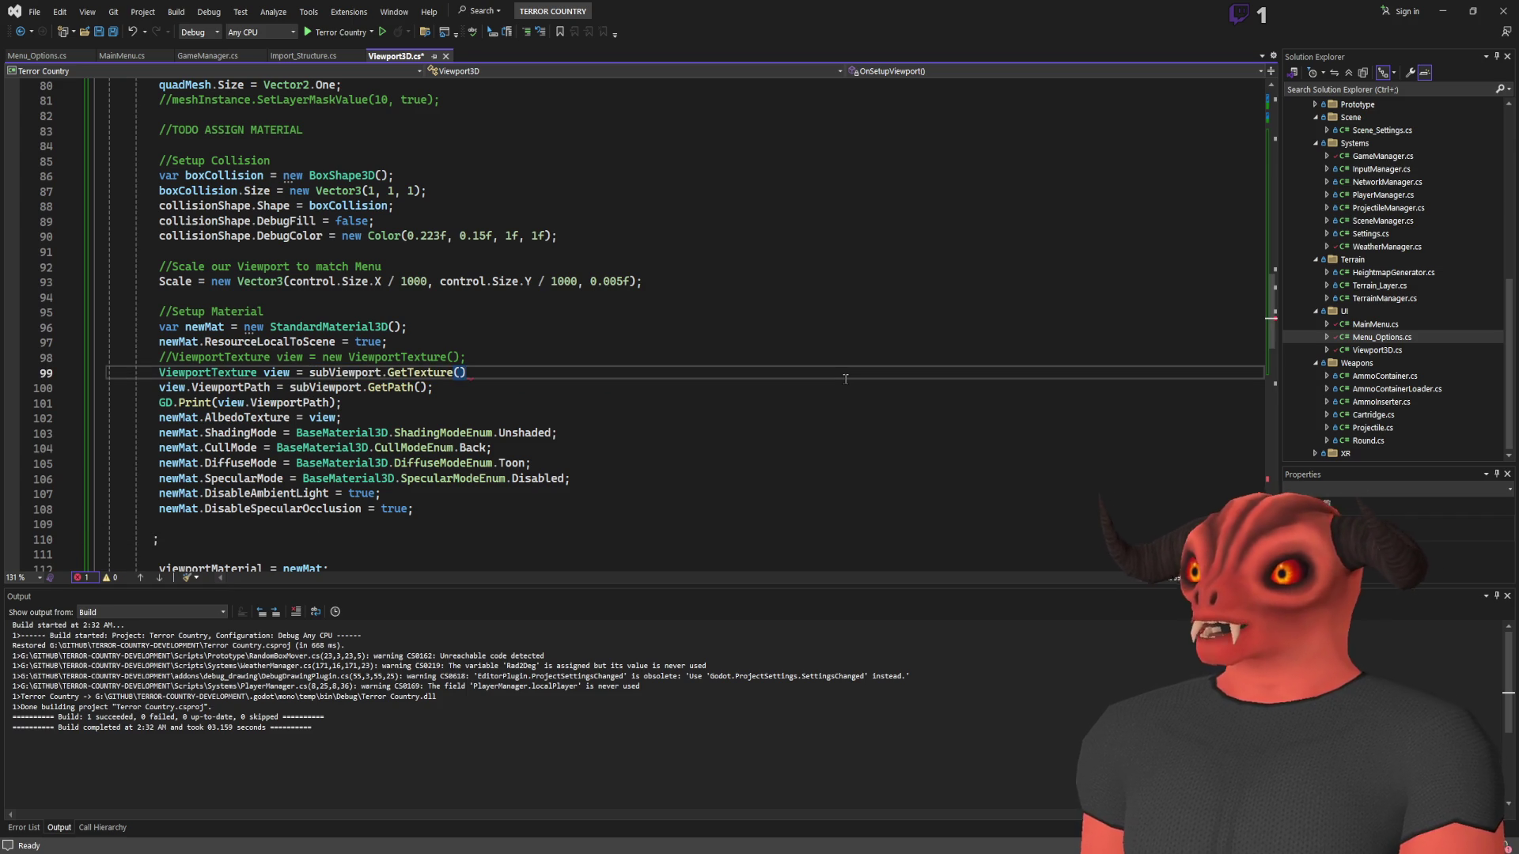
{"action": "type", "text": ";"}
Delete the leftover semicolon line, save Viewport3D.cs, and return to Godot's MainMenu scene
{"action": "left_click", "coordinate": [158, 540]}
{"action": "key", "text": "ctrl+x"}
{"action": "scroll", "coordinate": [567, 482], "scroll_direction": "down", "scroll_amount": 4}
{"action": "key", "text": "ctrl+s"}
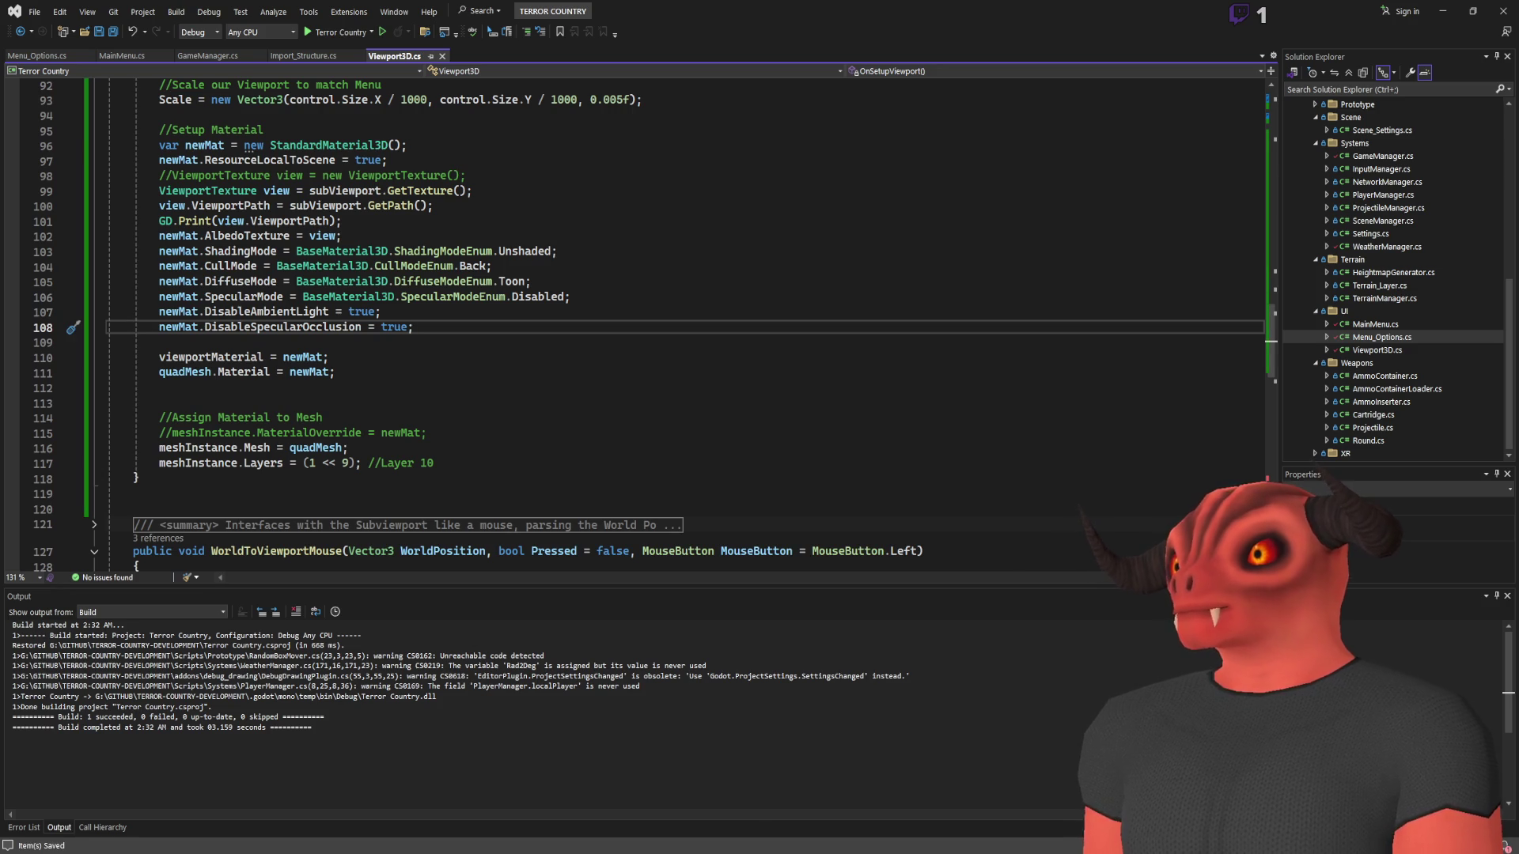
{"action": "key", "text": "alt+Tab"}
{"action": "left_click", "coordinate": [1315, 391]}
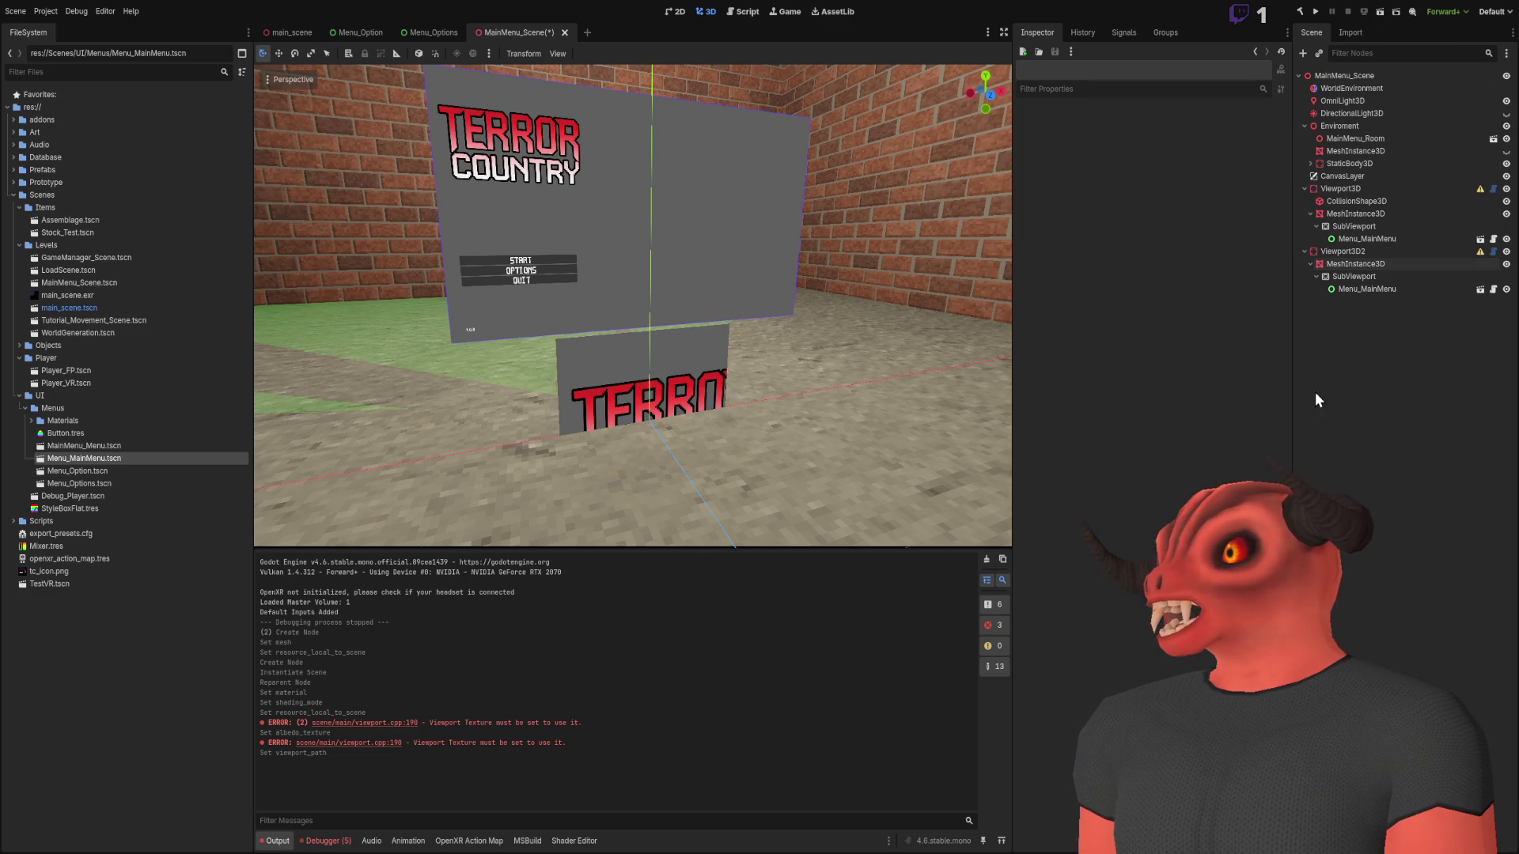
Hide the existing Viewport3D and Viewport3D2 menu panels
{"action": "left_click", "coordinate": [1355, 251]}
{"action": "left_click", "coordinate": [1345, 188]}
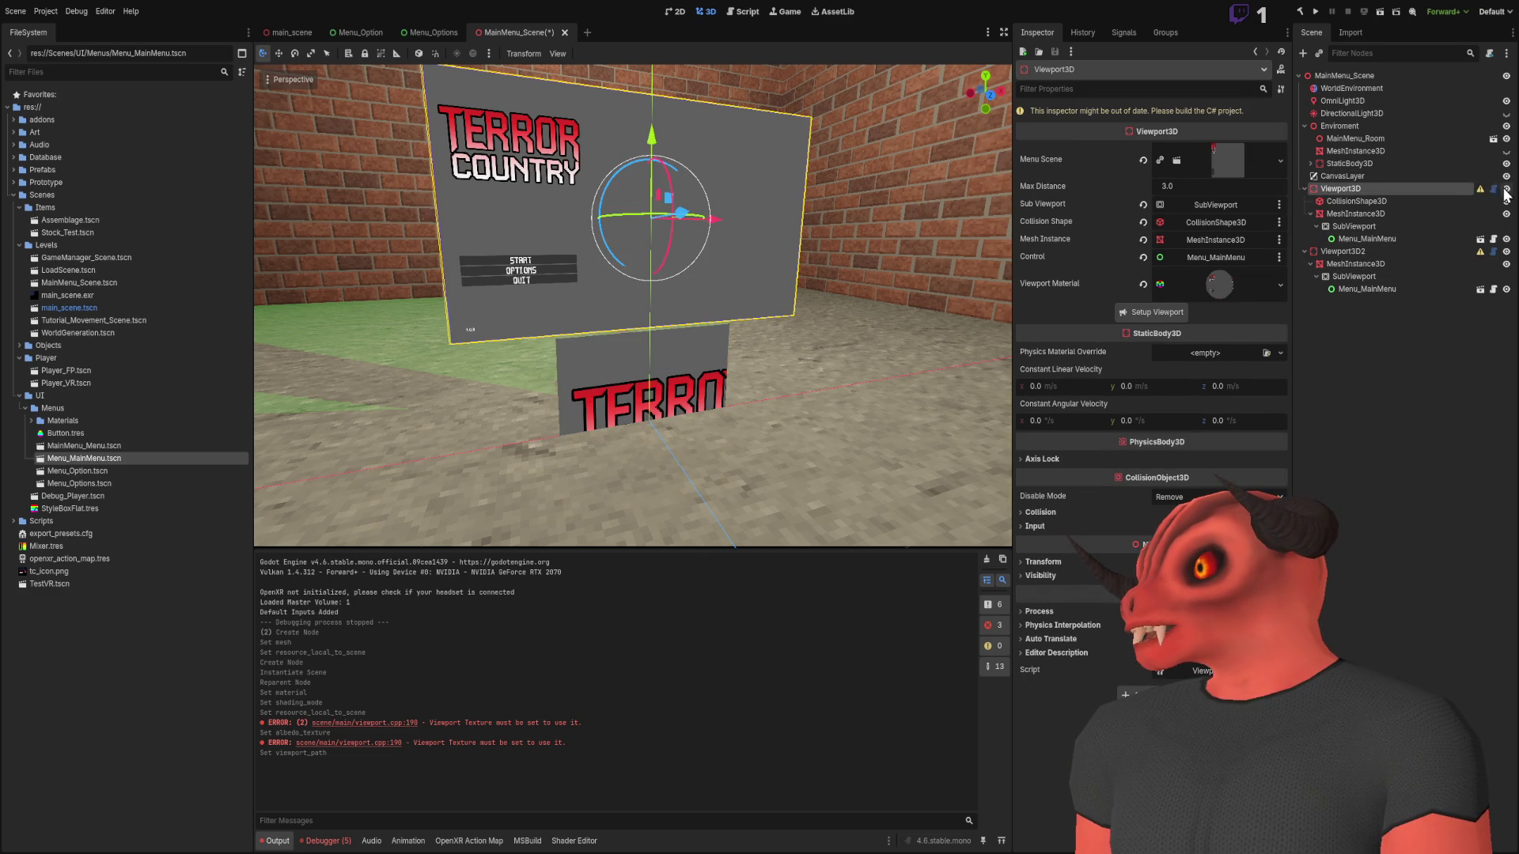
{"action": "left_click", "coordinate": [1505, 189]}
{"action": "left_click", "coordinate": [1306, 189]}
{"action": "left_click", "coordinate": [1337, 201]}
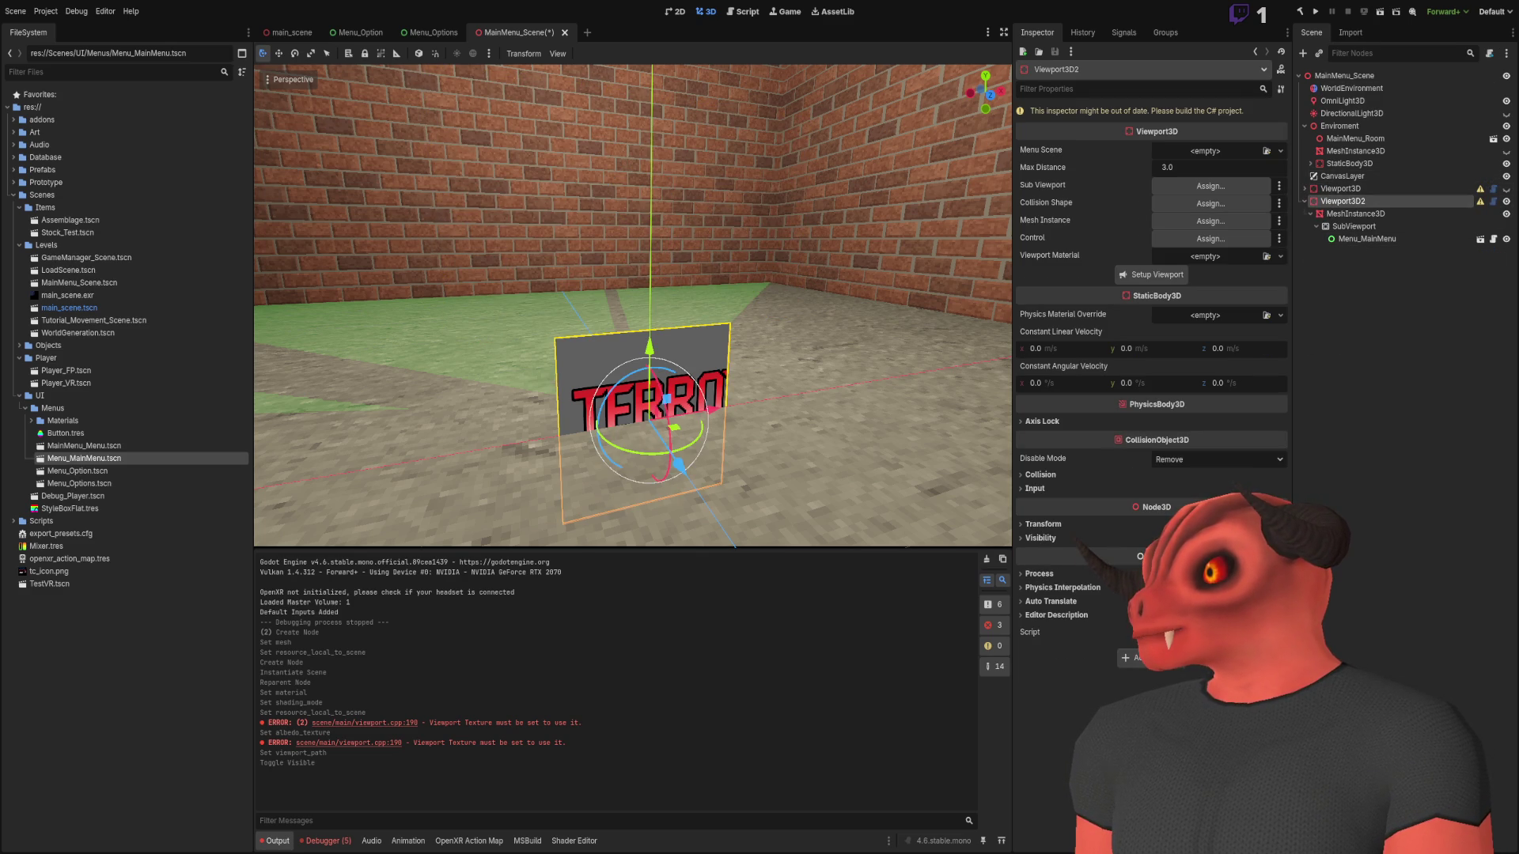
{"action": "left_click", "coordinate": [1506, 201]}
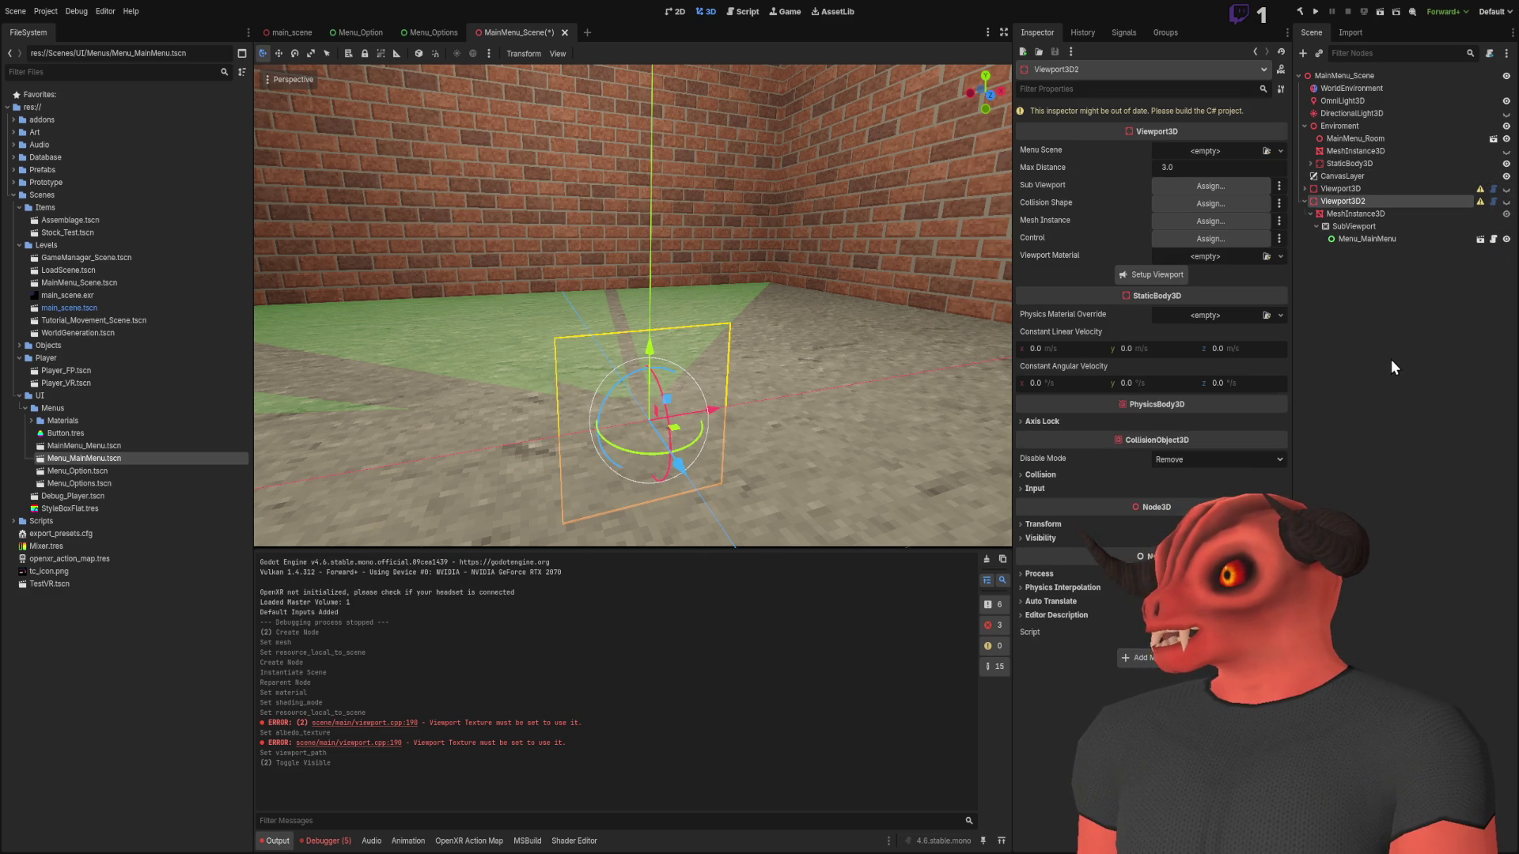
Add a new Viewport3D node, assign it the main menu scene, and run the game
{"action": "key", "text": "ctrl+a"}
{"action": "key", "text": "Return"}
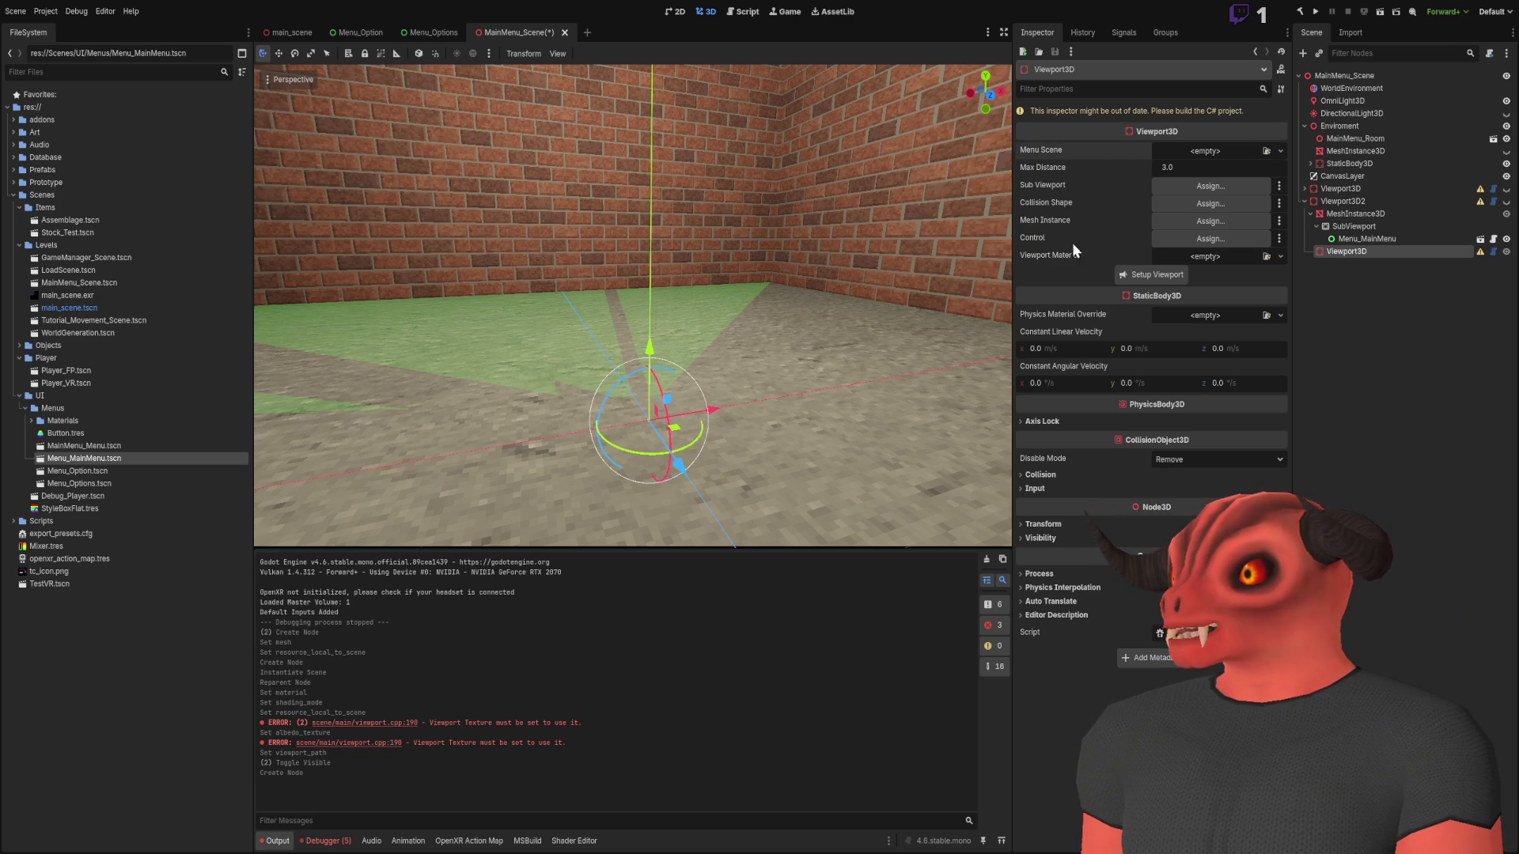
{"action": "left_click", "coordinate": [1156, 274]}
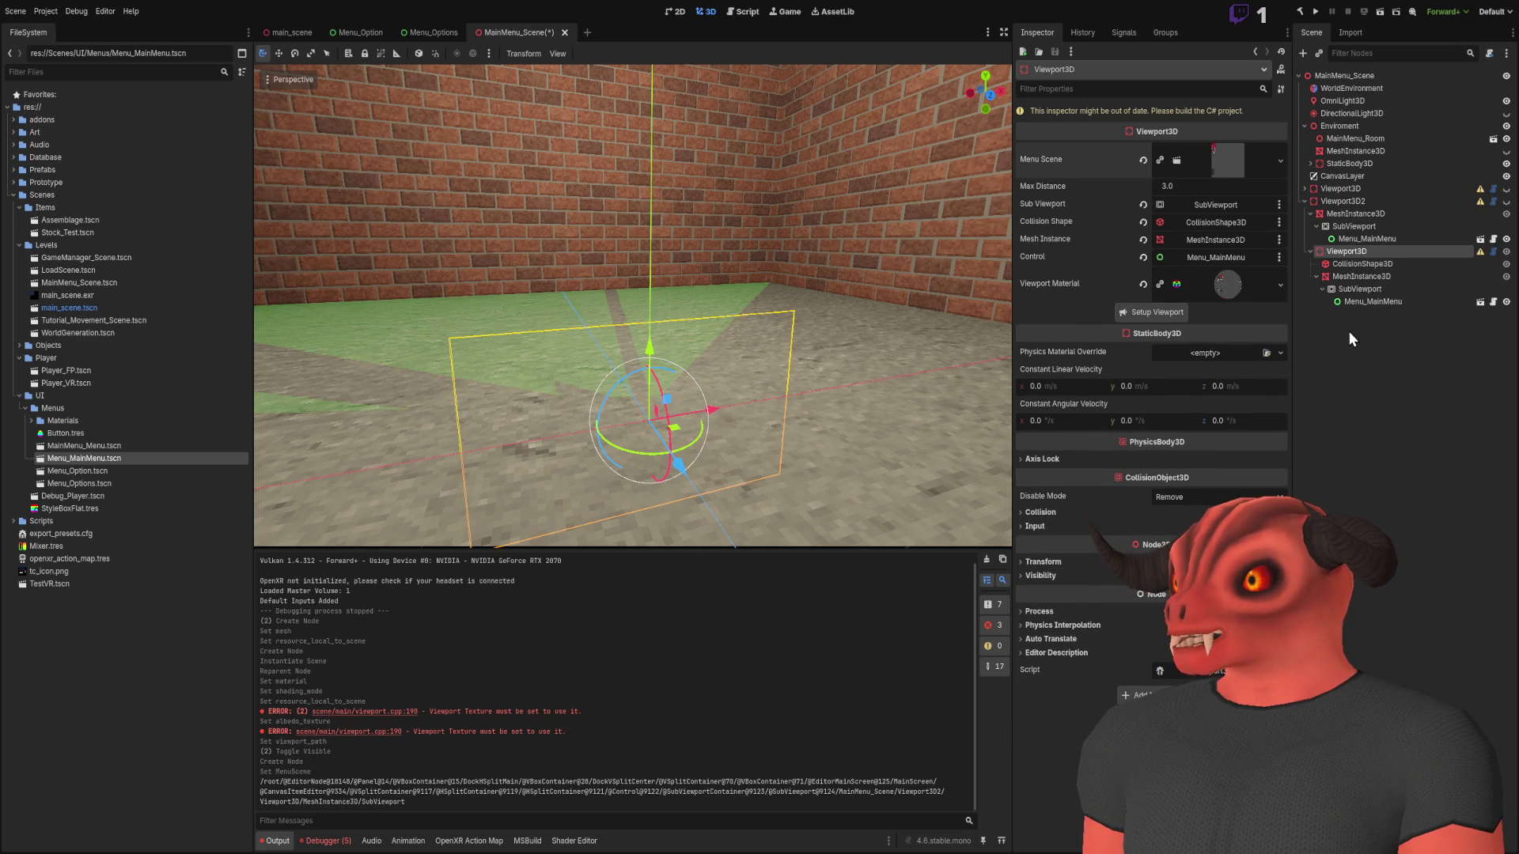
{"action": "left_click", "coordinate": [1348, 331]}
{"action": "left_click", "coordinate": [1300, 12]}
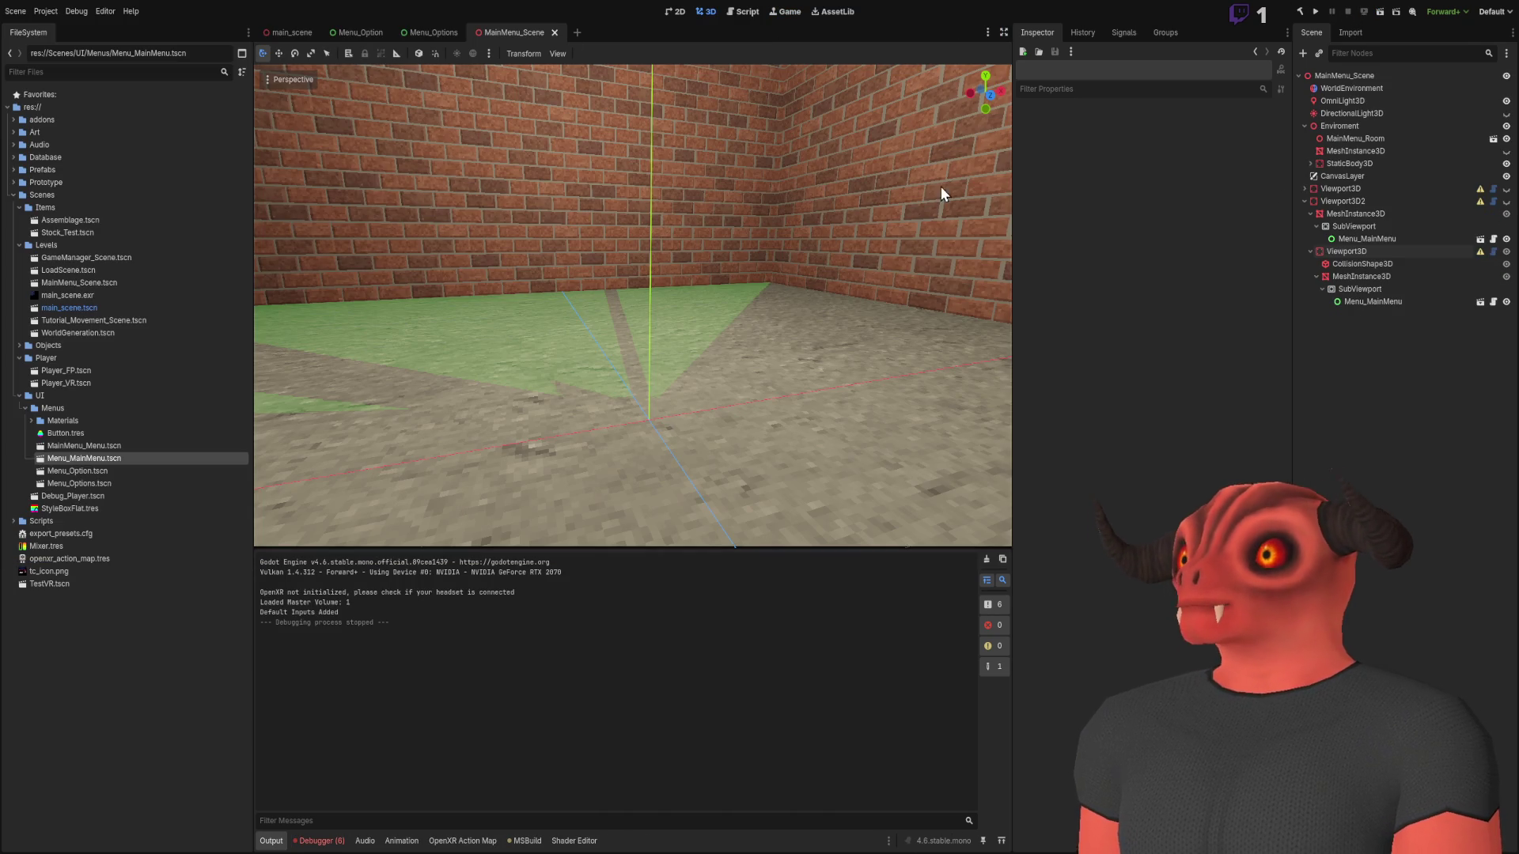
Stop the test run, frame the new Viewport3D quad, and move it up one unit
{"action": "left_click", "coordinate": [1347, 251]}
{"action": "double_click", "coordinate": [1352, 253]}
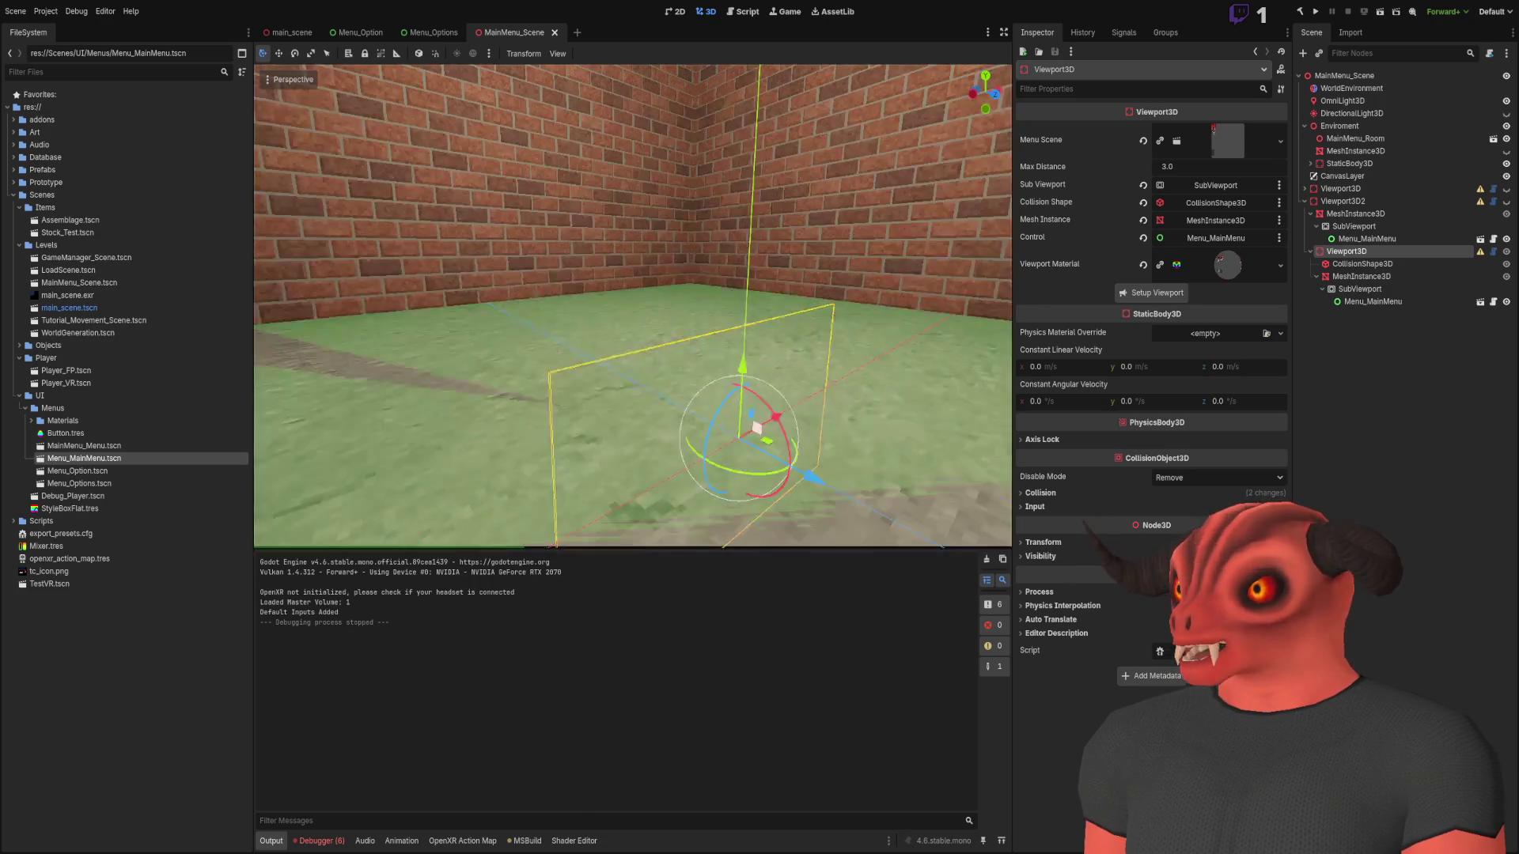
{"action": "mouse_move", "coordinate": [720, 380]}
{"action": "left_mouse_down"}
{"action": "mouse_move", "coordinate": [684, 82]}
{"action": "mouse_move", "coordinate": [645, 298]}
{"action": "mouse_move", "coordinate": [306, 187]}
{"action": "mouse_move", "coordinate": [390, 237]}
{"action": "mouse_move", "coordinate": [359, 815]}
{"action": "left_mouse_up"}
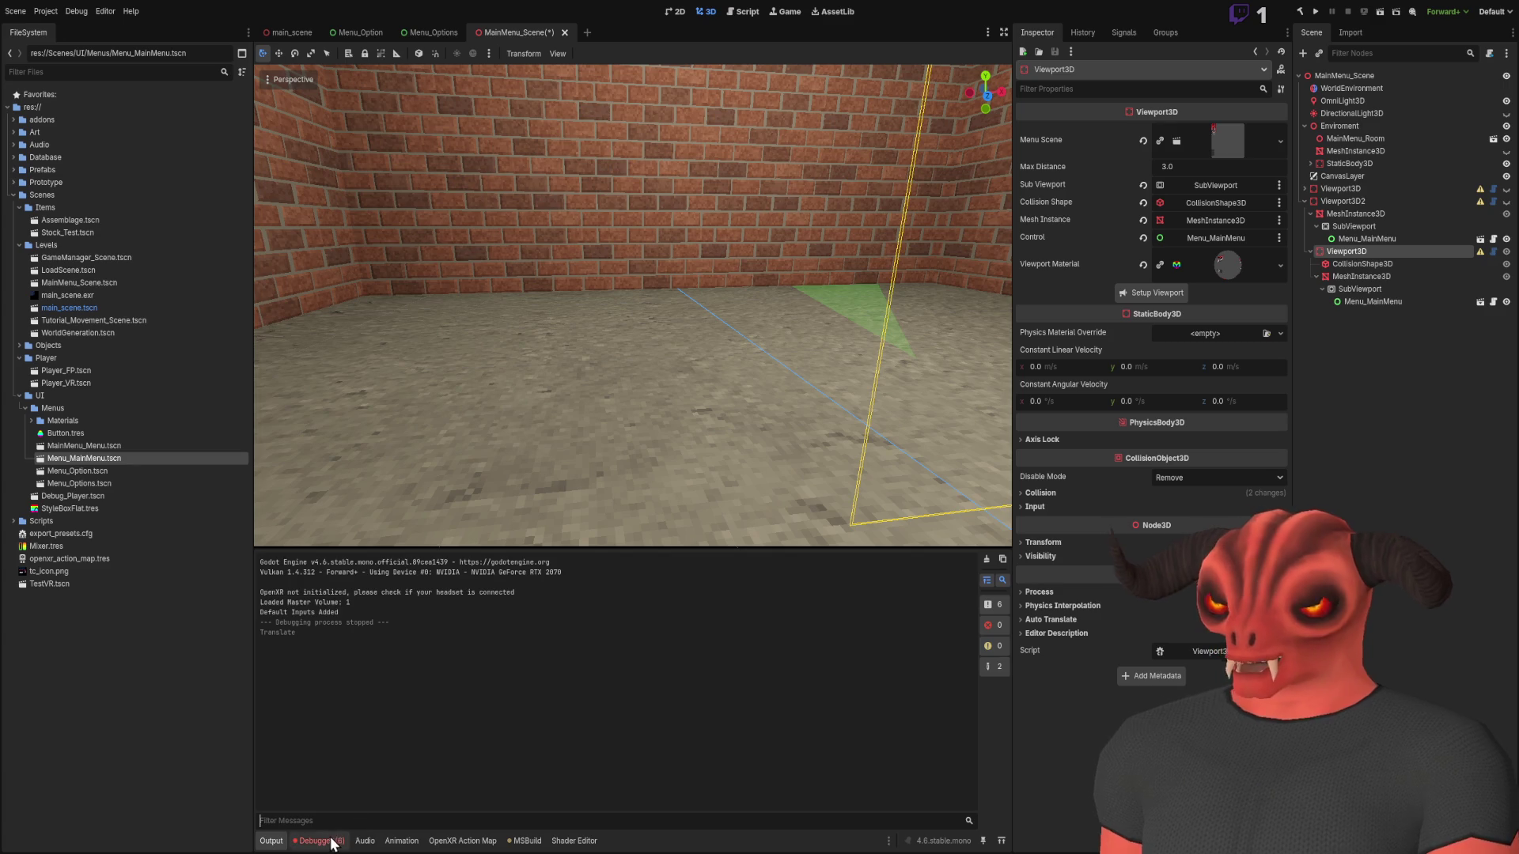
Inspect the null-parameter and invalid node path errors in the debugger, then clear them
{"action": "left_click", "coordinate": [319, 841]}
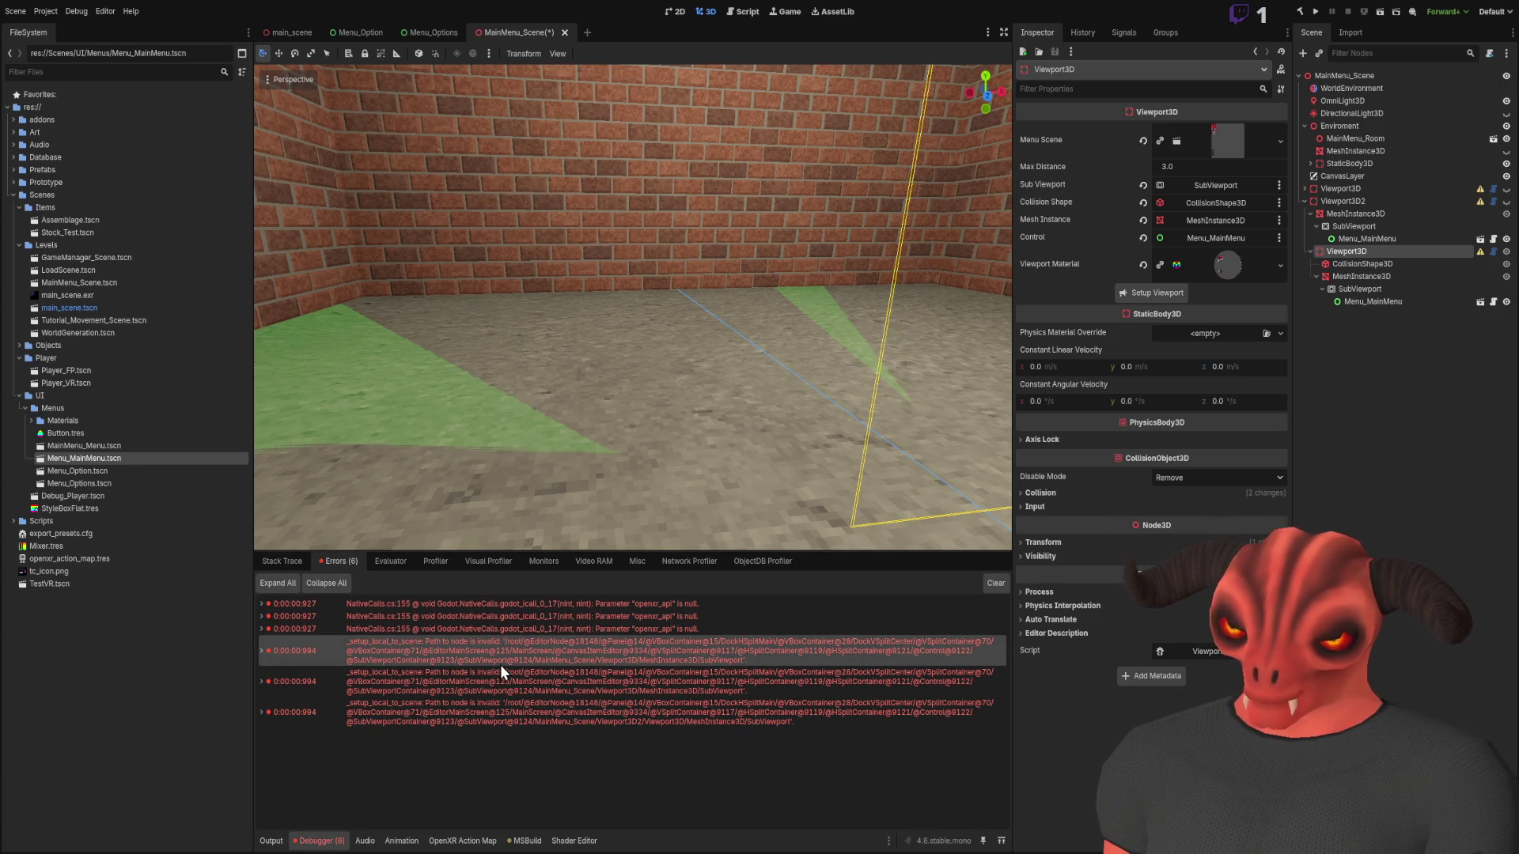
{"action": "left_click", "coordinate": [456, 629]}
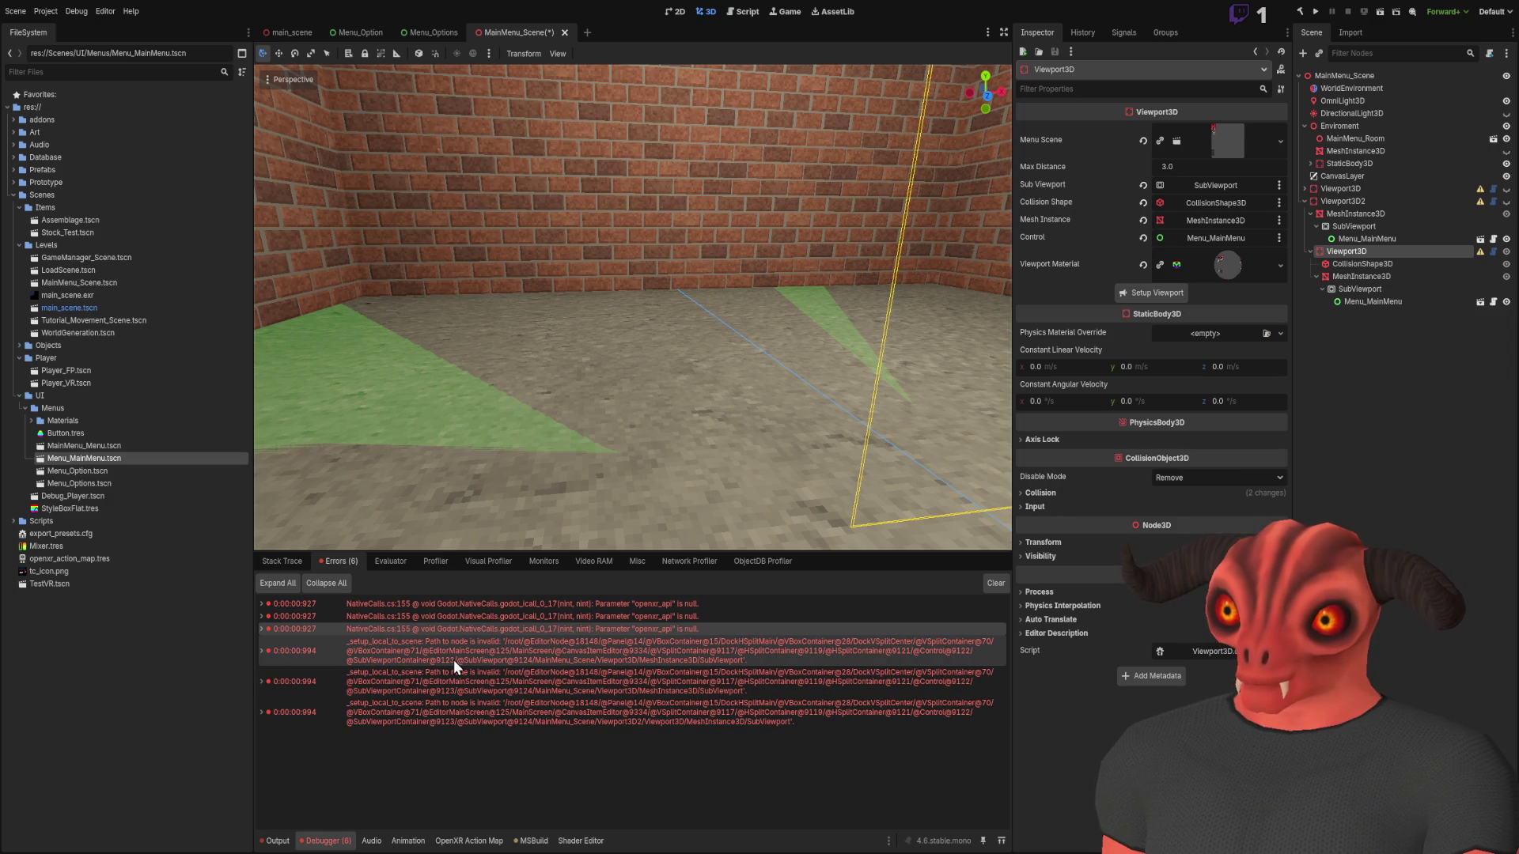
{"action": "left_click", "coordinate": [262, 652]}
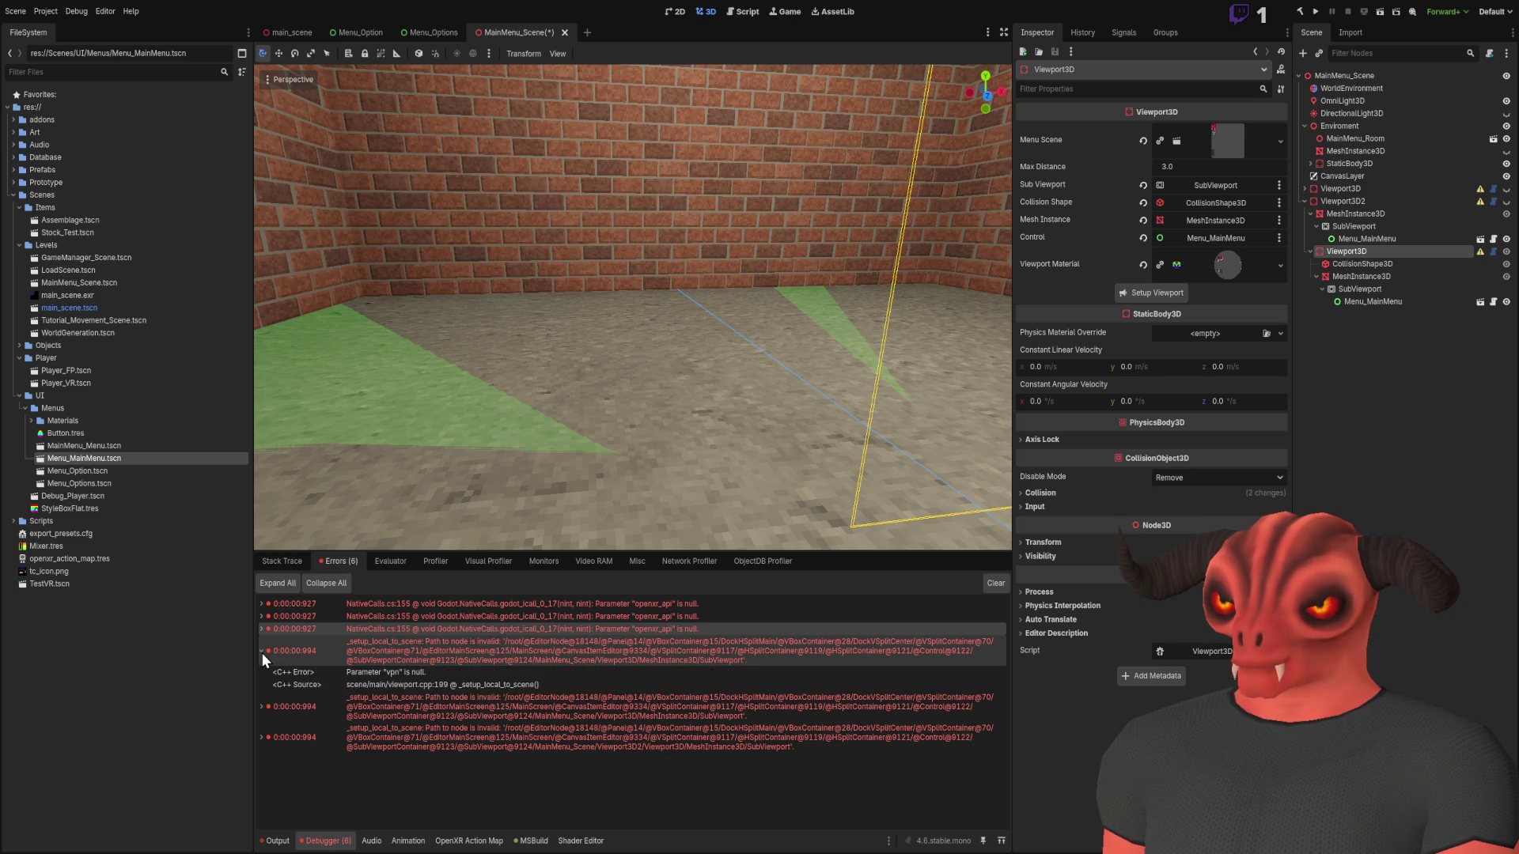
{"action": "left_click", "coordinate": [262, 653]}
{"action": "left_click", "coordinate": [261, 682]}
{"action": "left_click", "coordinate": [263, 682]}
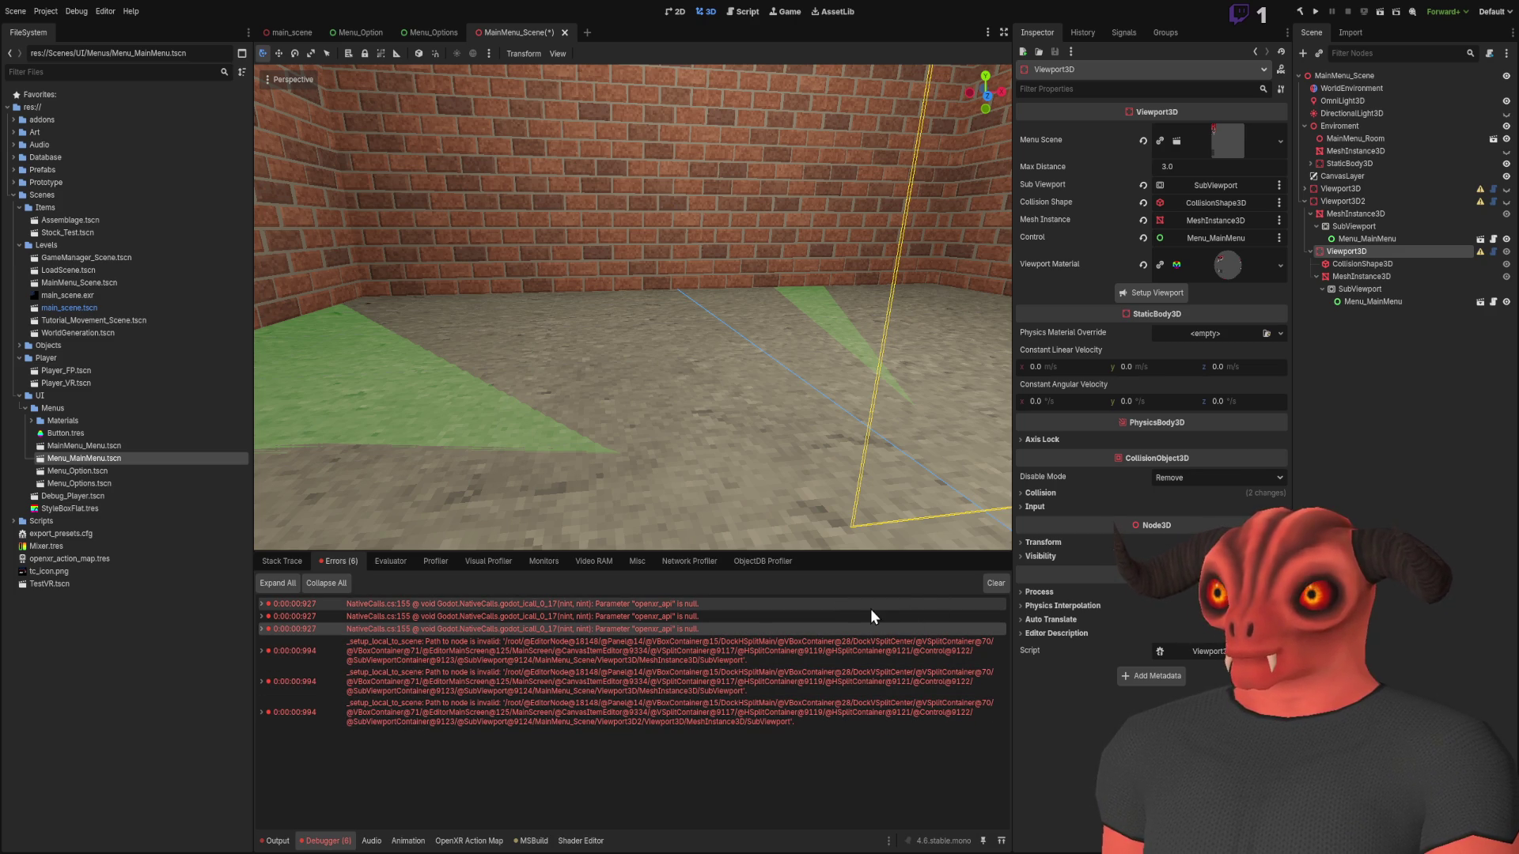
{"action": "left_click", "coordinate": [995, 583]}
Delete the GD.Print(view.ViewportPath) debug line from Viewport3D.cs and save
{"action": "key", "text": "alt+Tab"}
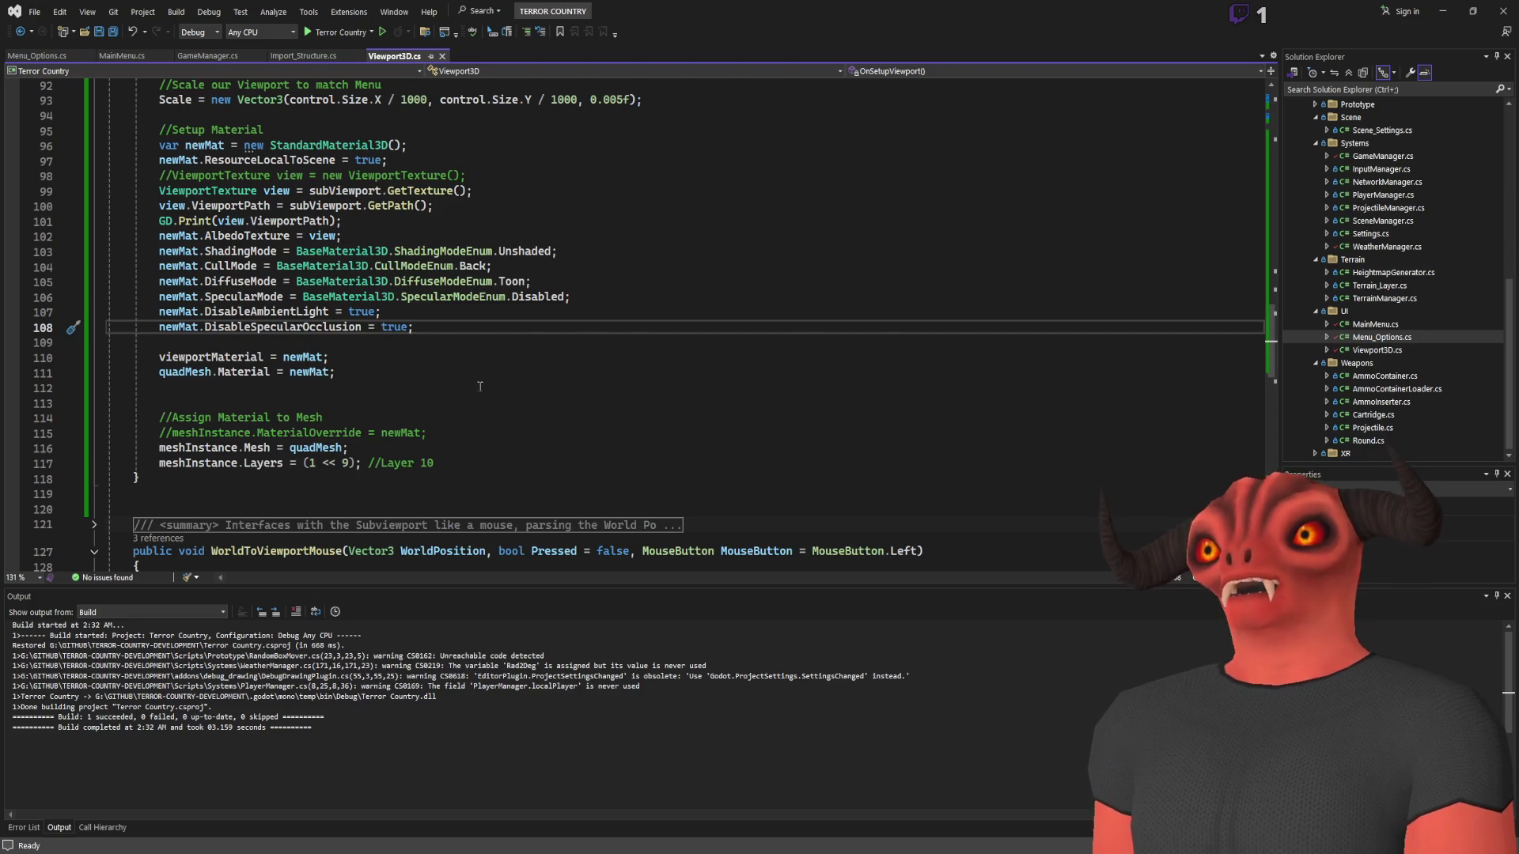
{"action": "scroll", "coordinate": [311, 84], "scroll_direction": "down", "scroll_amount": 5}
{"action": "scroll", "coordinate": [311, 85], "scroll_direction": "up", "scroll_amount": 9}
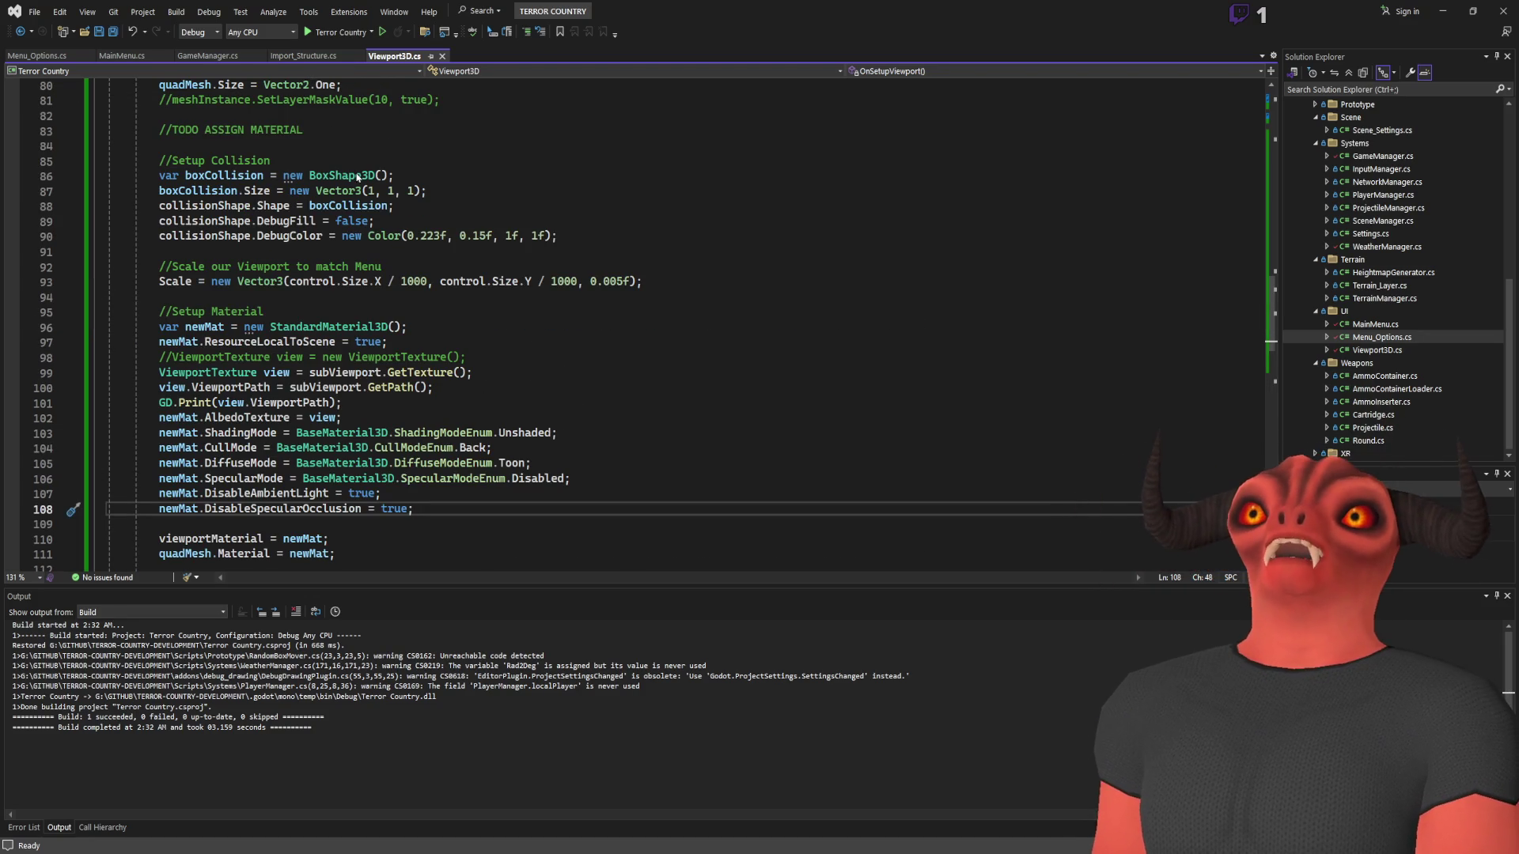
{"action": "left_click", "coordinate": [289, 372]}
{"action": "scroll", "coordinate": [630, 269], "scroll_direction": "down", "scroll_amount": 3}
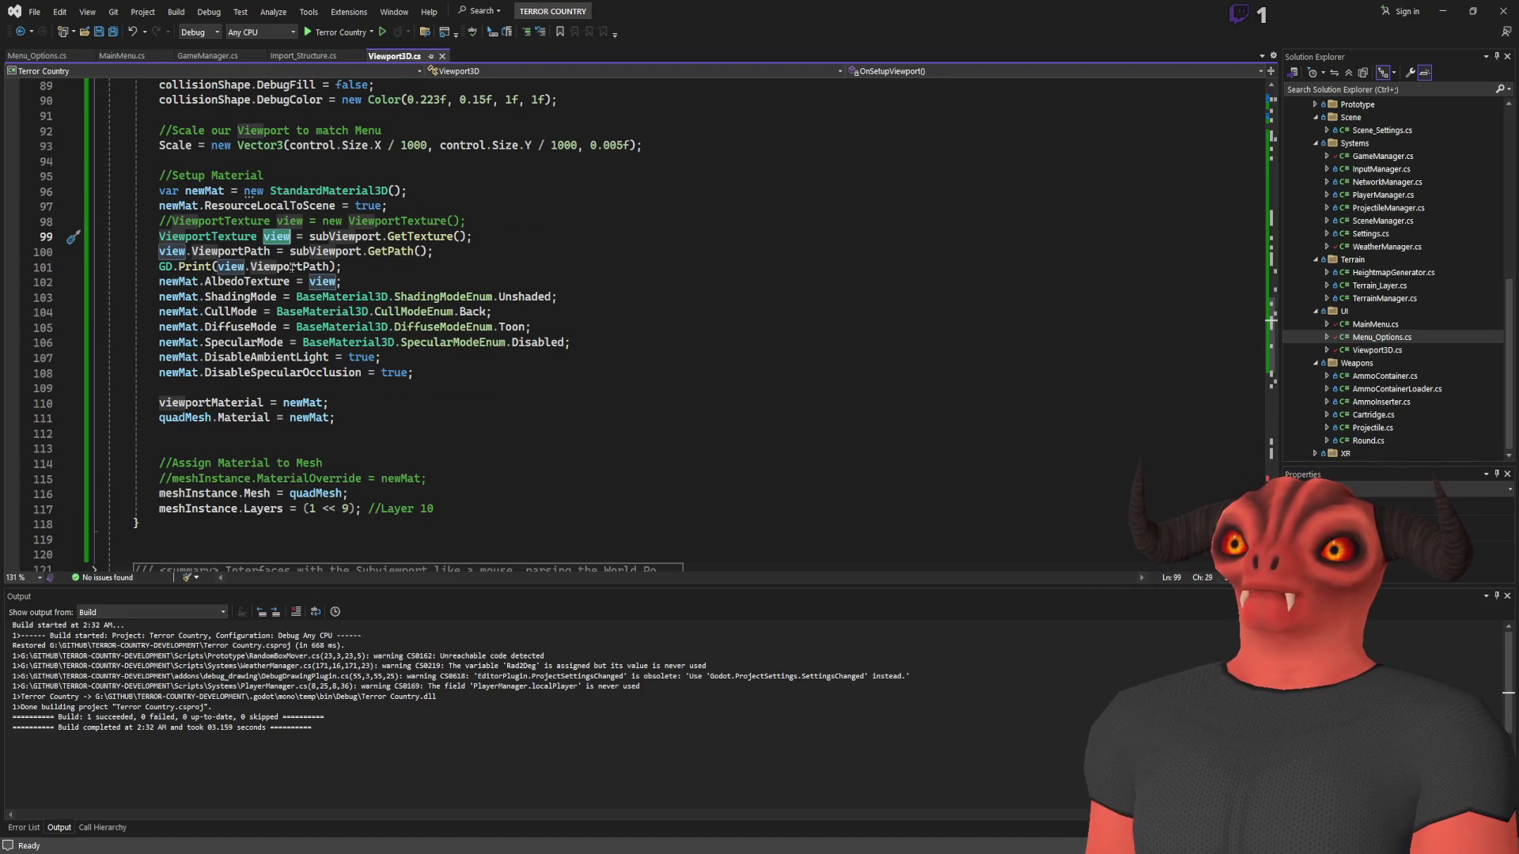
{"action": "mouse_move", "coordinate": [354, 265]}
{"action": "left_mouse_down"}
{"action": "mouse_move", "coordinate": [443, 235]}
{"action": "mouse_move", "coordinate": [575, 250]}
{"action": "left_mouse_up"}
{"action": "key", "text": "Delete"}
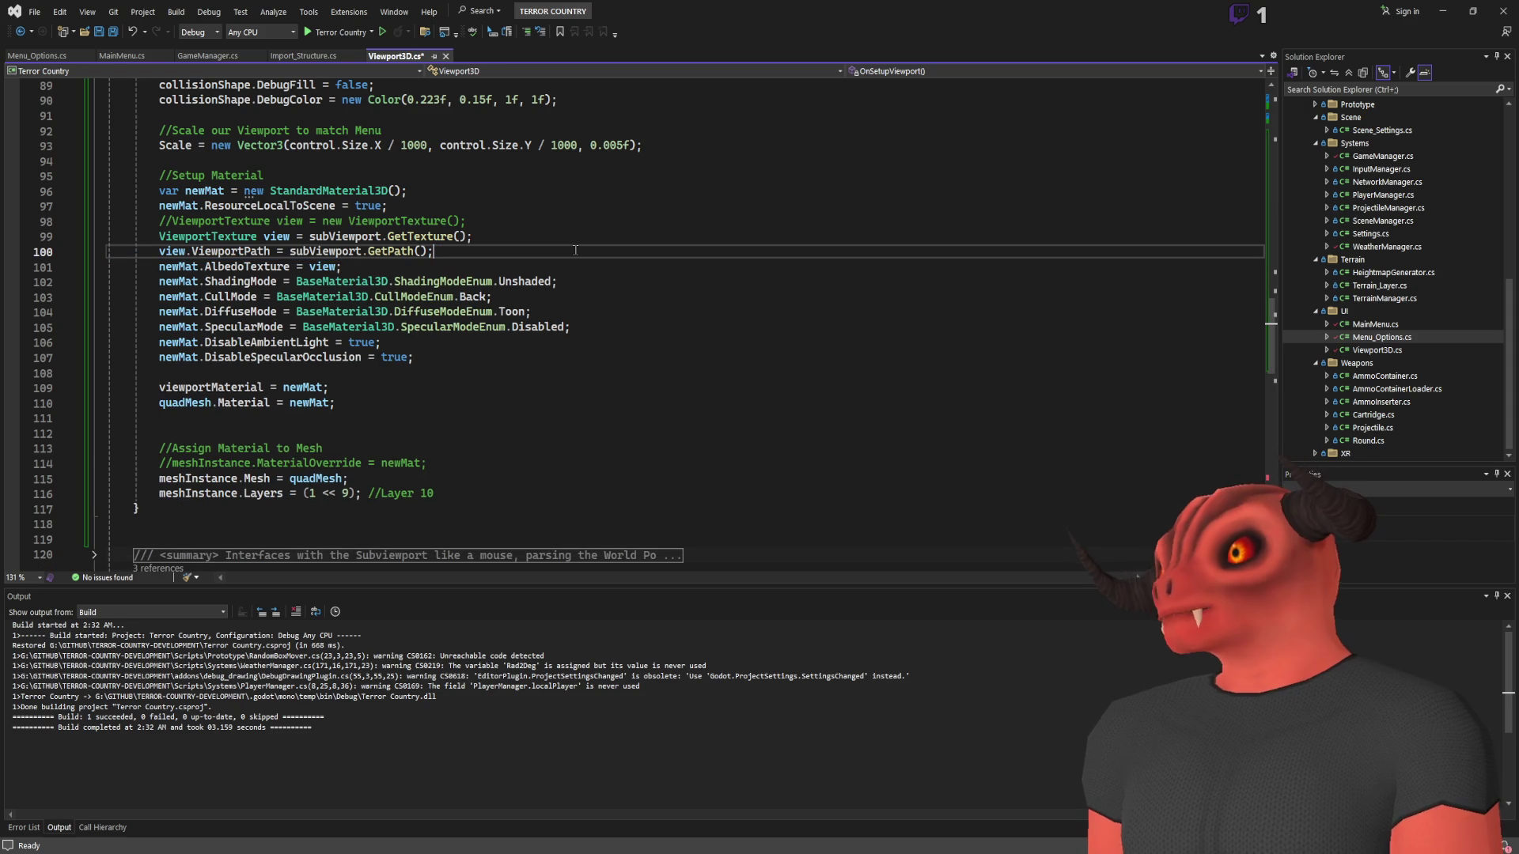
{"action": "key", "text": "ctrl+s"}
Comment out the view.ViewportPath = subViewport.GetPath() line and save
{"action": "scroll", "coordinate": [575, 250], "scroll_direction": "down", "scroll_amount": 7}
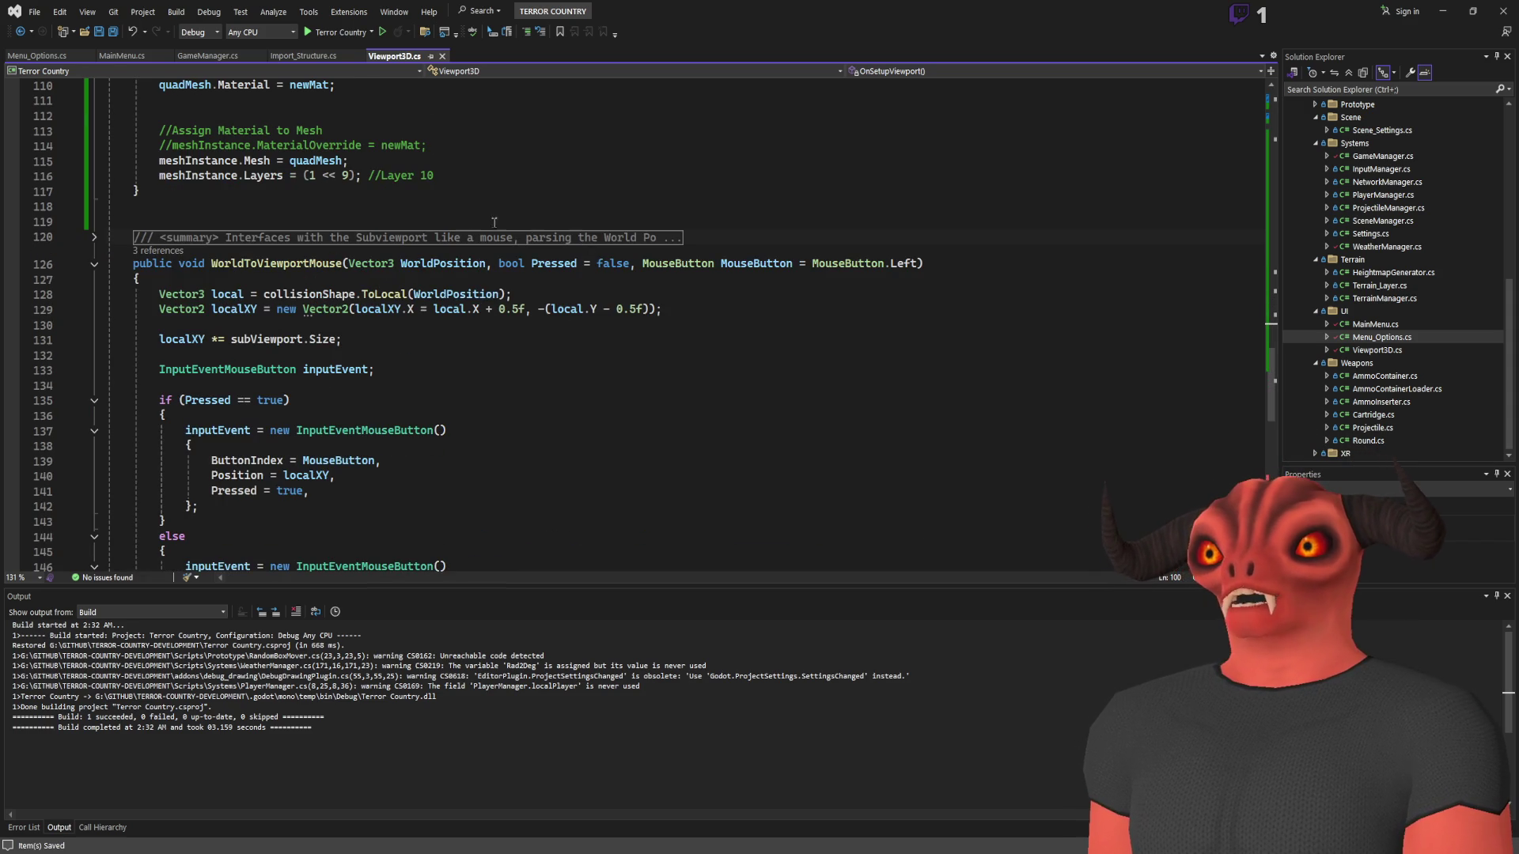
{"action": "scroll", "coordinate": [196, 111], "scroll_direction": "up", "scroll_amount": 4}
{"action": "scroll", "coordinate": [196, 111], "scroll_direction": "down", "scroll_amount": 20}
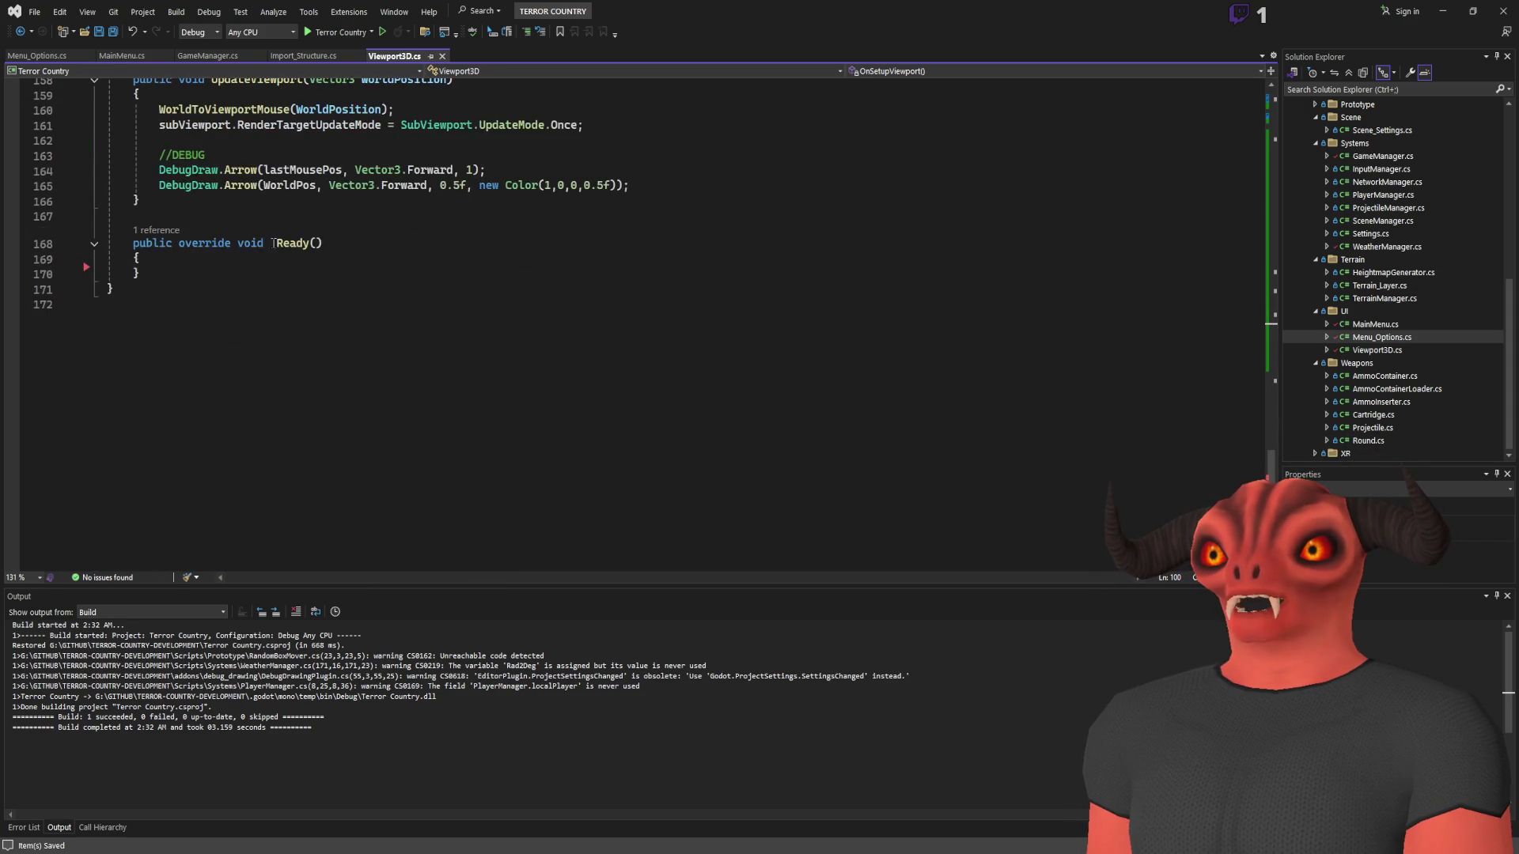
{"action": "scroll", "coordinate": [274, 235], "scroll_direction": "up", "scroll_amount": 20}
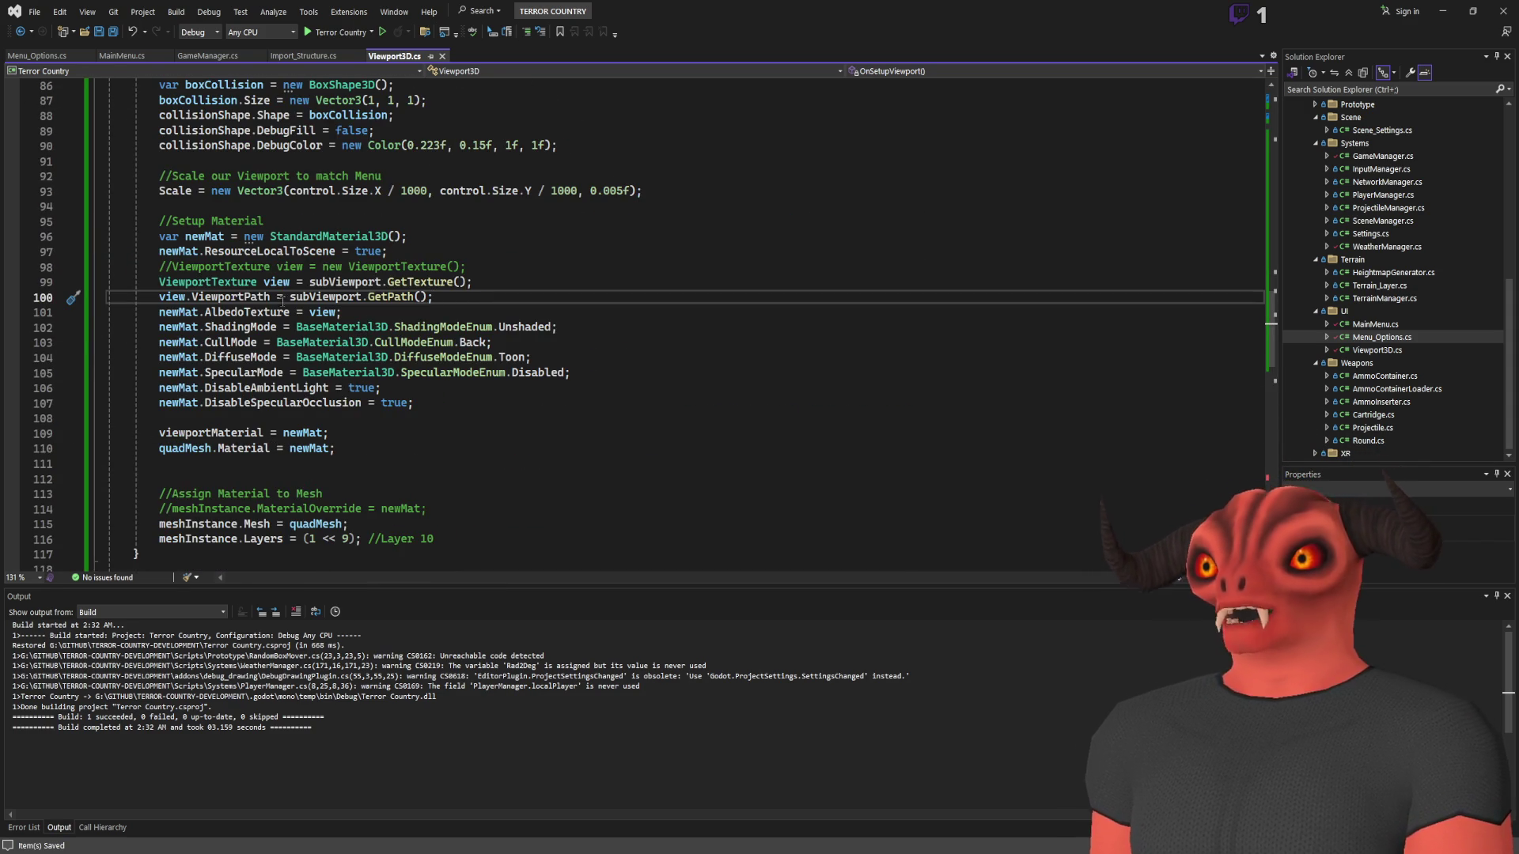
{"action": "double_click", "coordinate": [198, 300]}
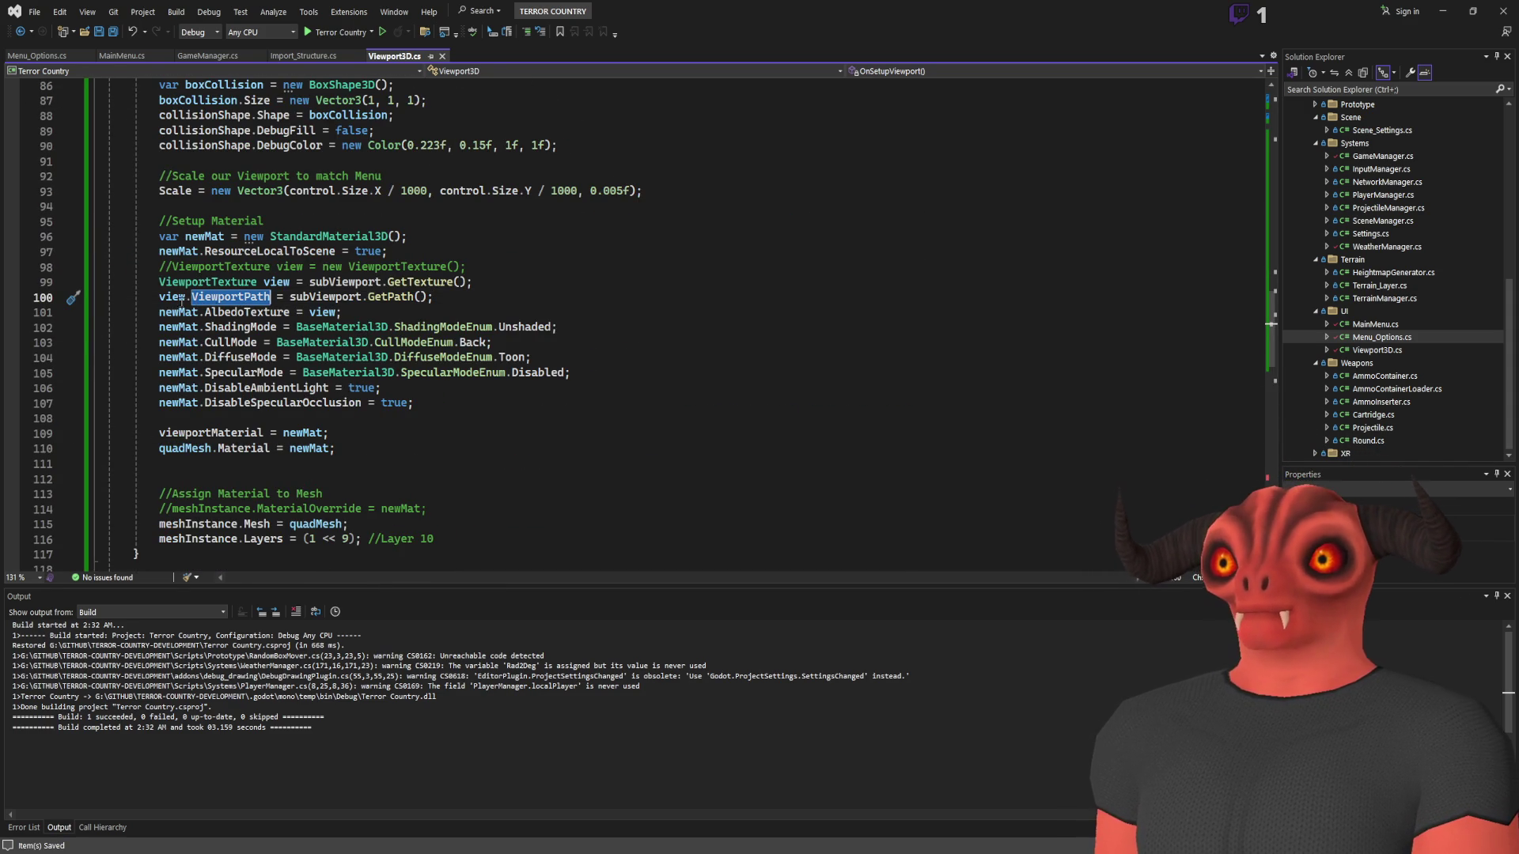
{"action": "double_click", "coordinate": [171, 297]}
{"action": "double_click", "coordinate": [230, 297]}
{"action": "double_click", "coordinate": [171, 300]}
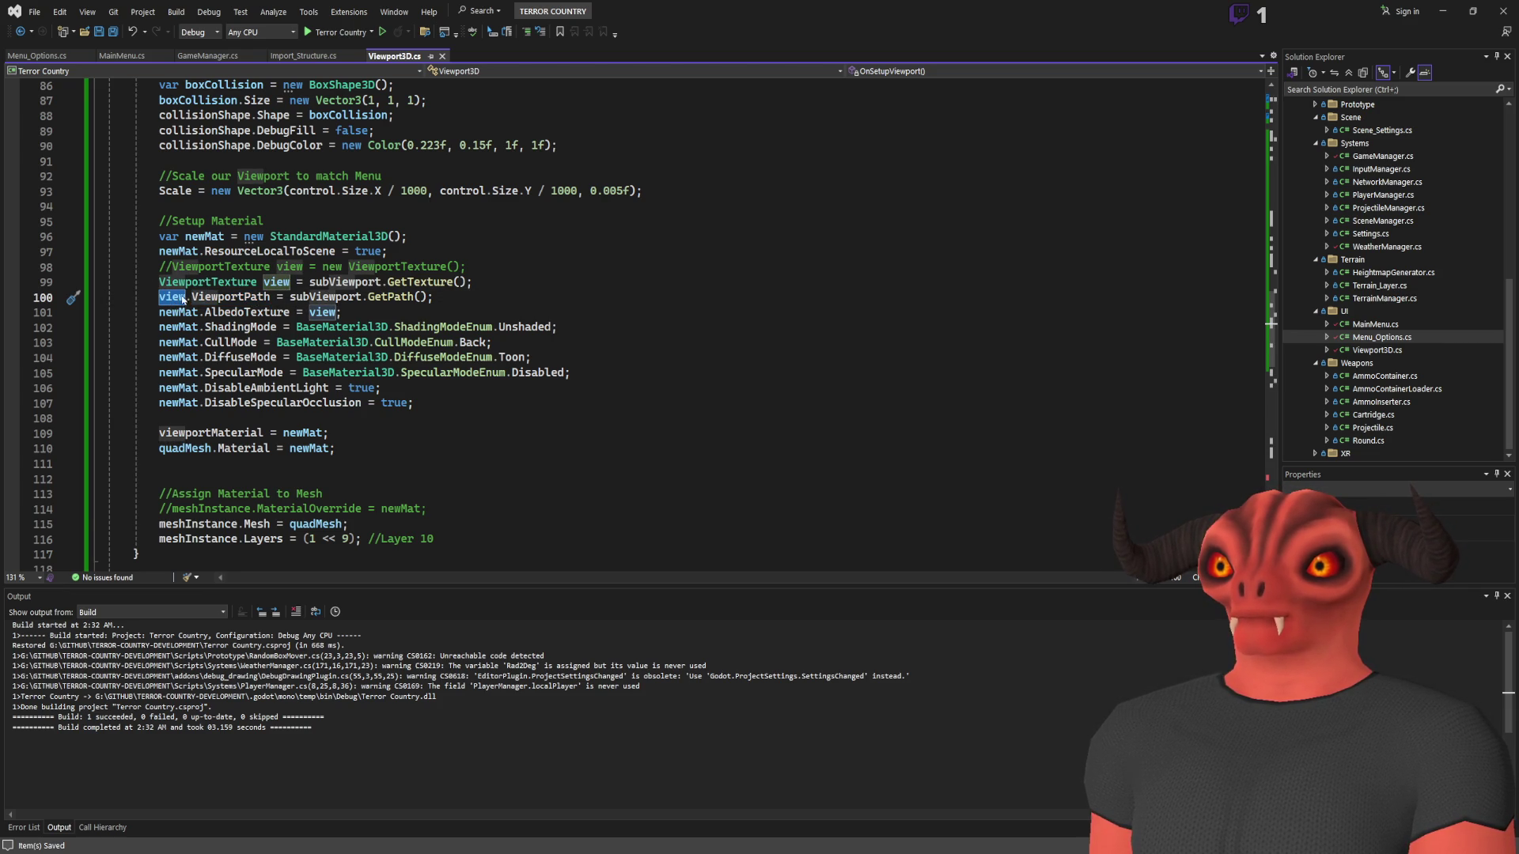
{"action": "left_click", "coordinate": [158, 297]}
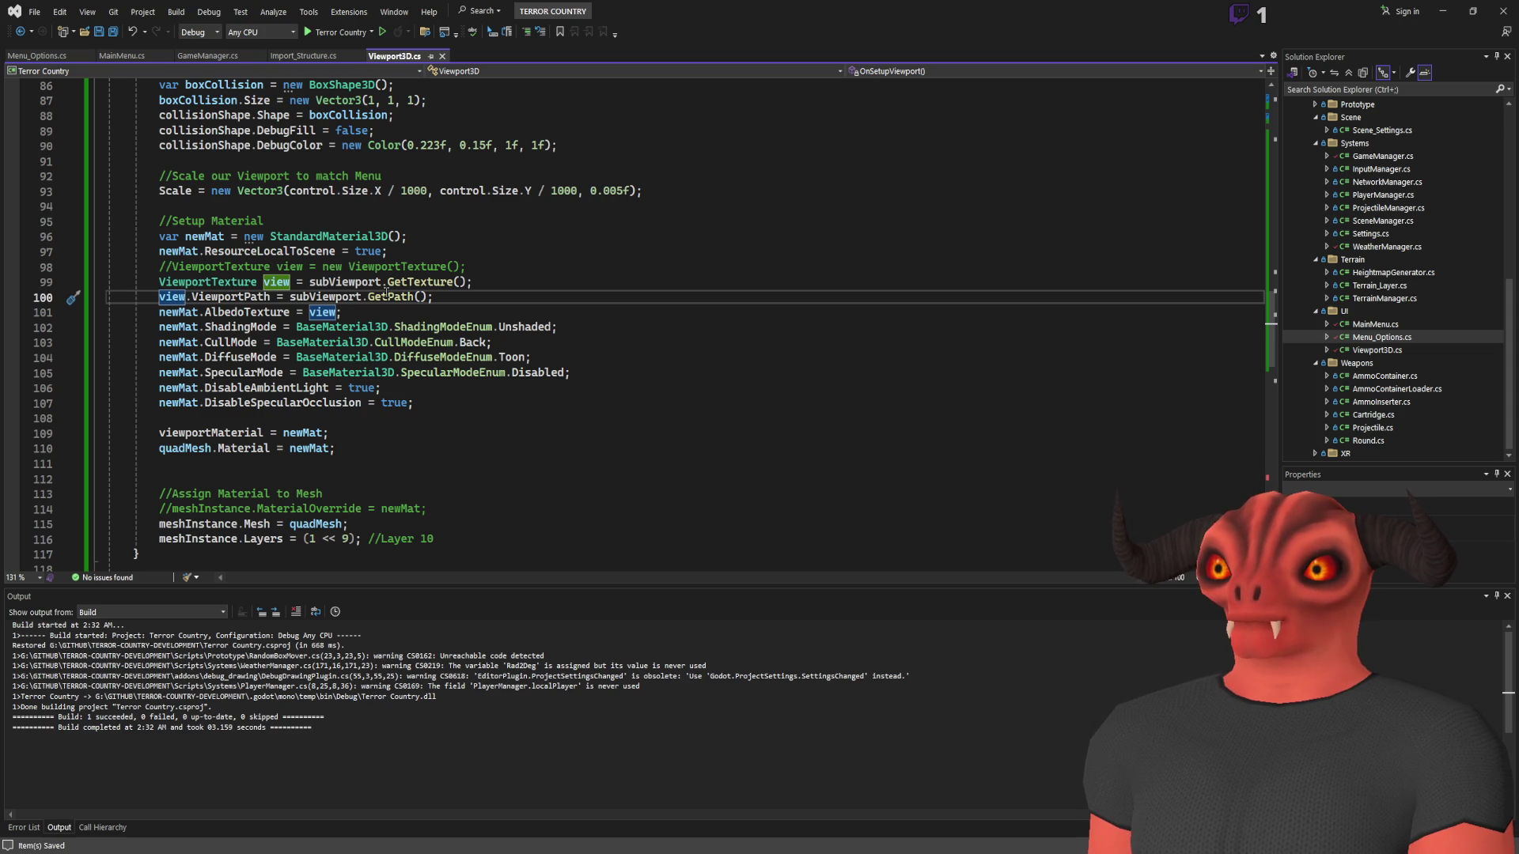
{"action": "type", "text": "//"}
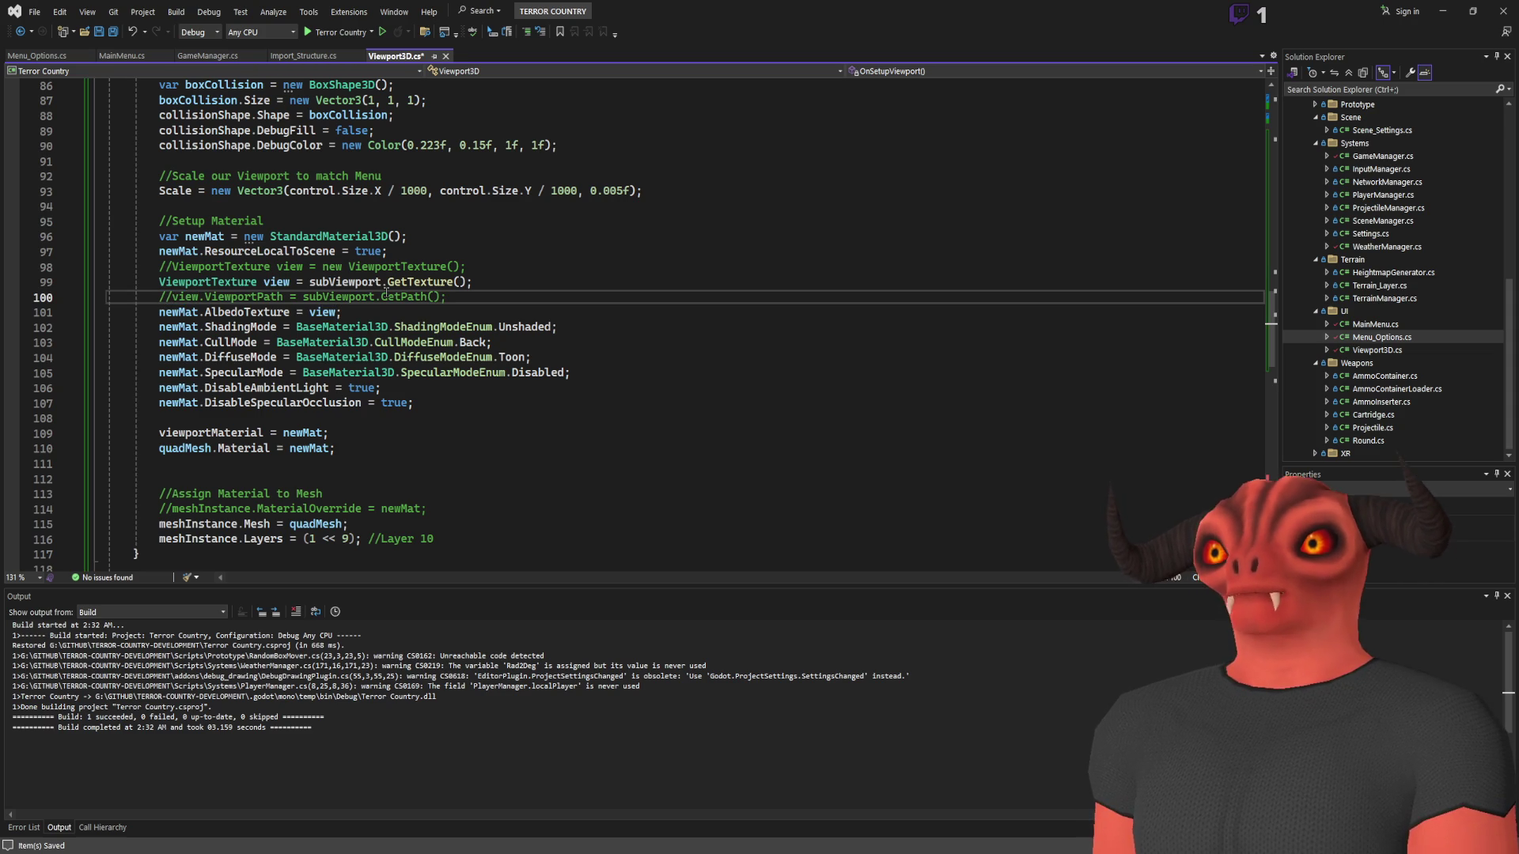
{"action": "key", "text": "Up"}
{"action": "key", "text": "ctrl+s"}
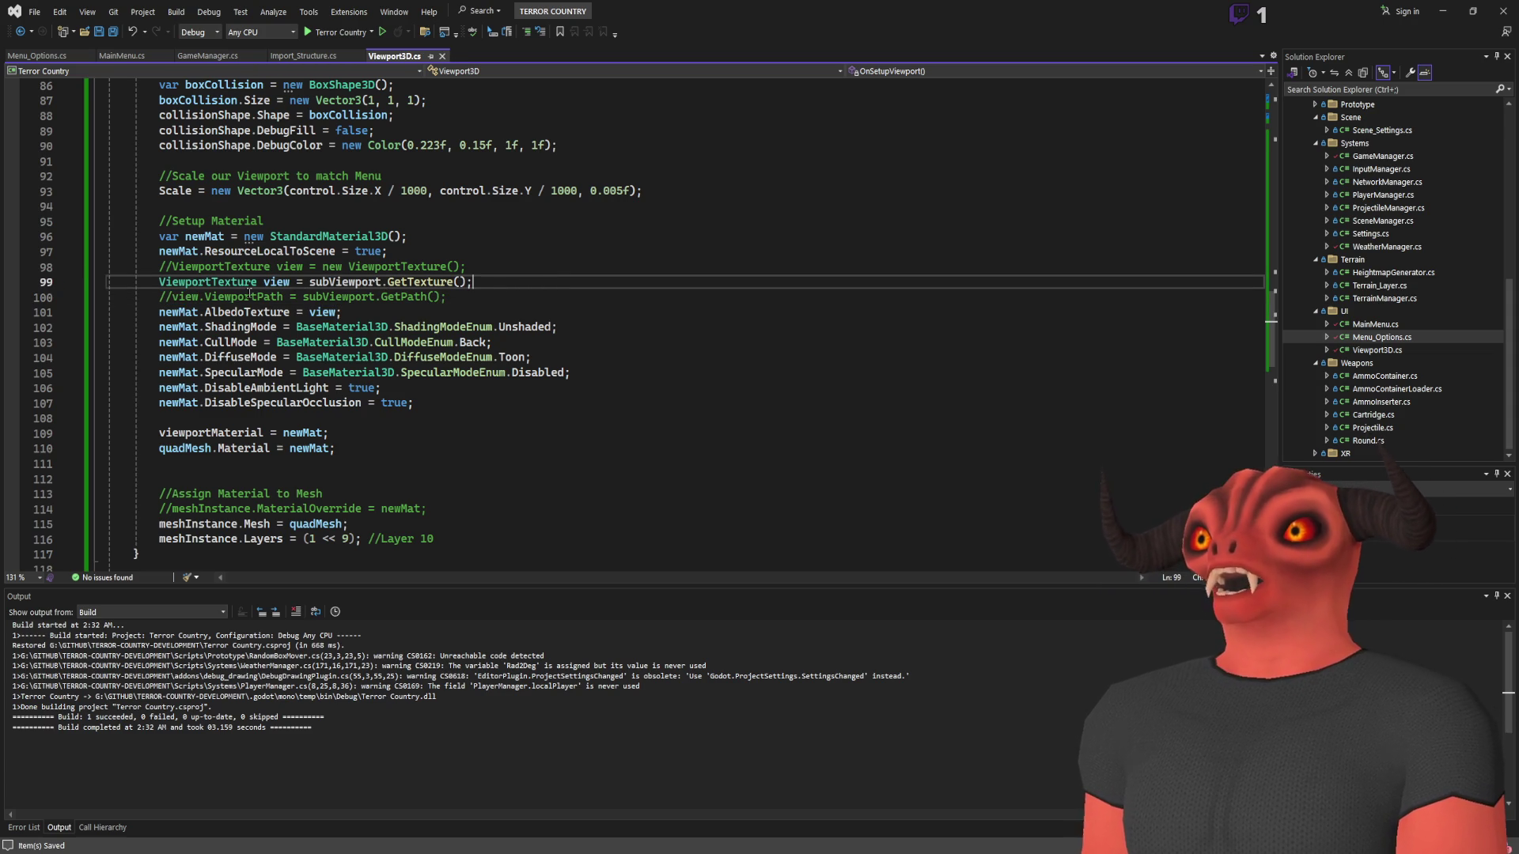
Check the viewportMaterial usages, then return to the Godot editor
{"action": "double_click", "coordinate": [214, 433]}
{"action": "scroll", "coordinate": [342, 406], "scroll_direction": "down", "scroll_amount": 3}
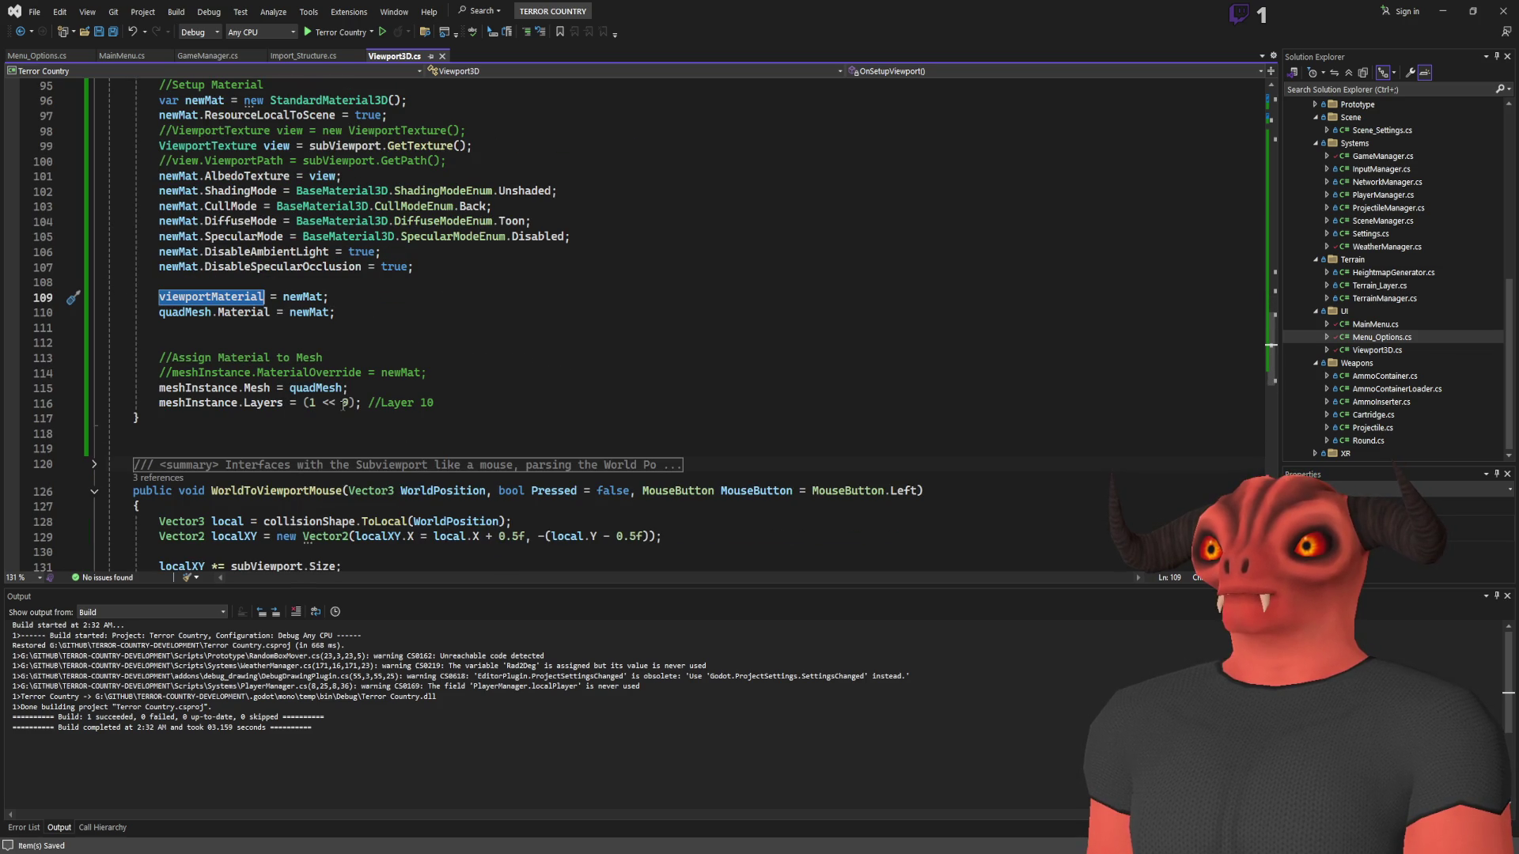
{"action": "scroll", "coordinate": [191, 316], "scroll_direction": "up", "scroll_amount": 3}
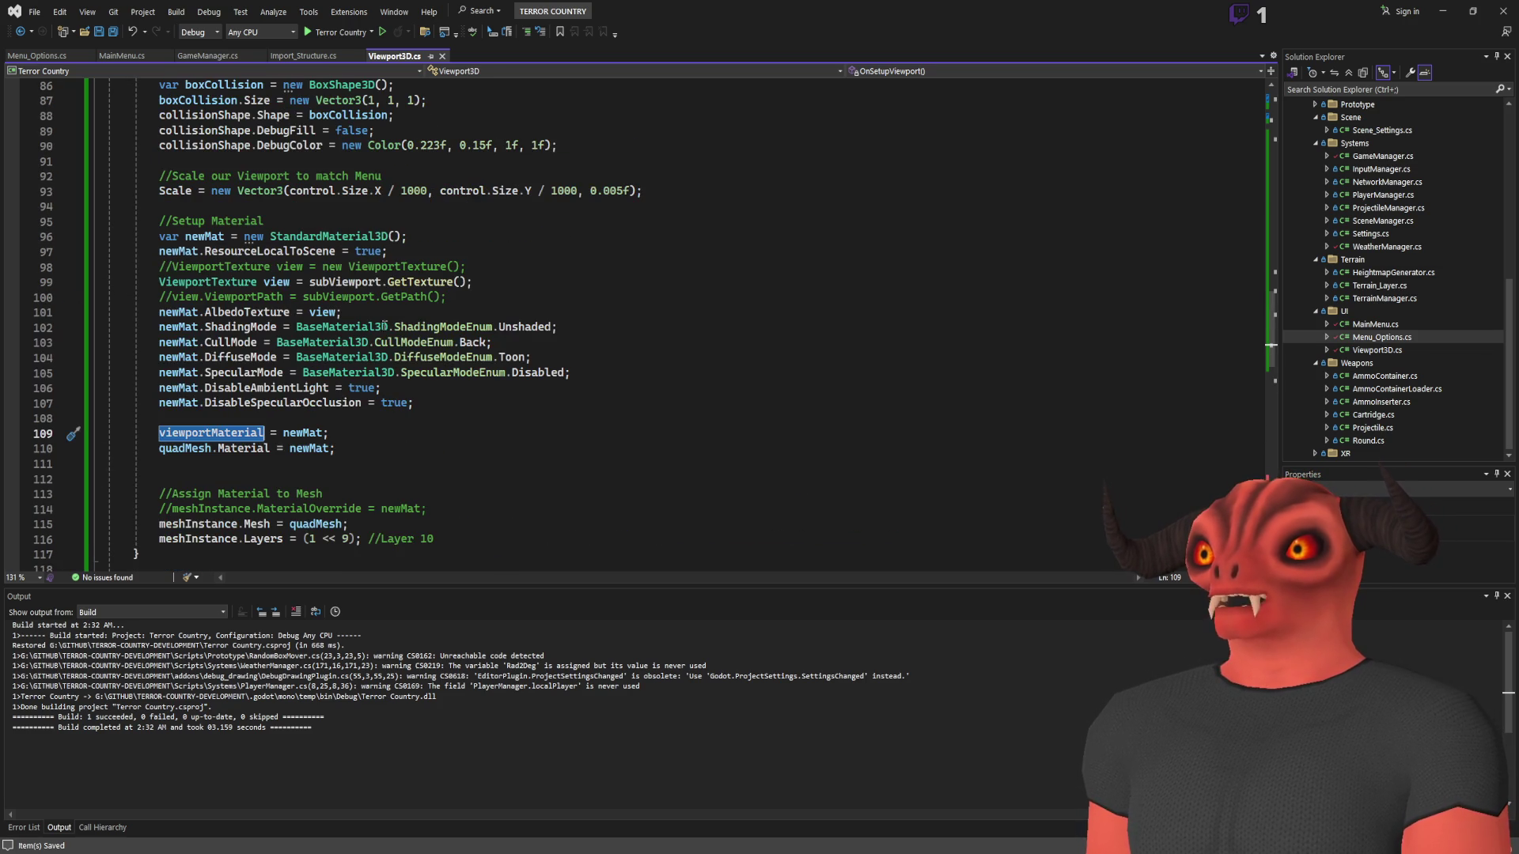
{"action": "key", "text": "alt+Tab"}
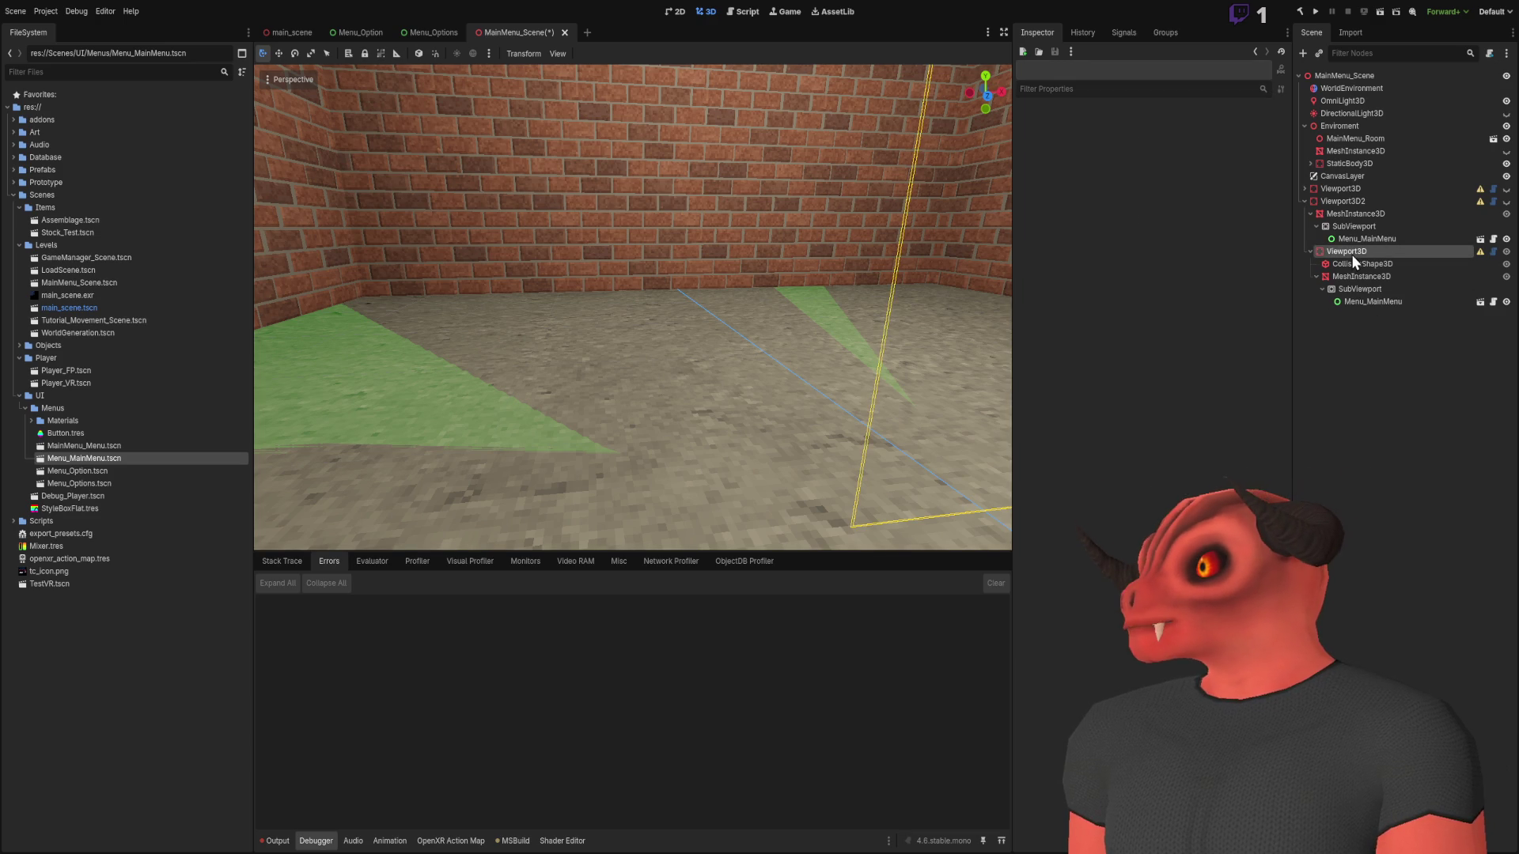
Replace the old Viewport3D node with a new Viewport3D3 and run Setup Viewport
{"action": "left_click", "coordinate": [1351, 251]}
{"action": "key", "text": "Delete"}
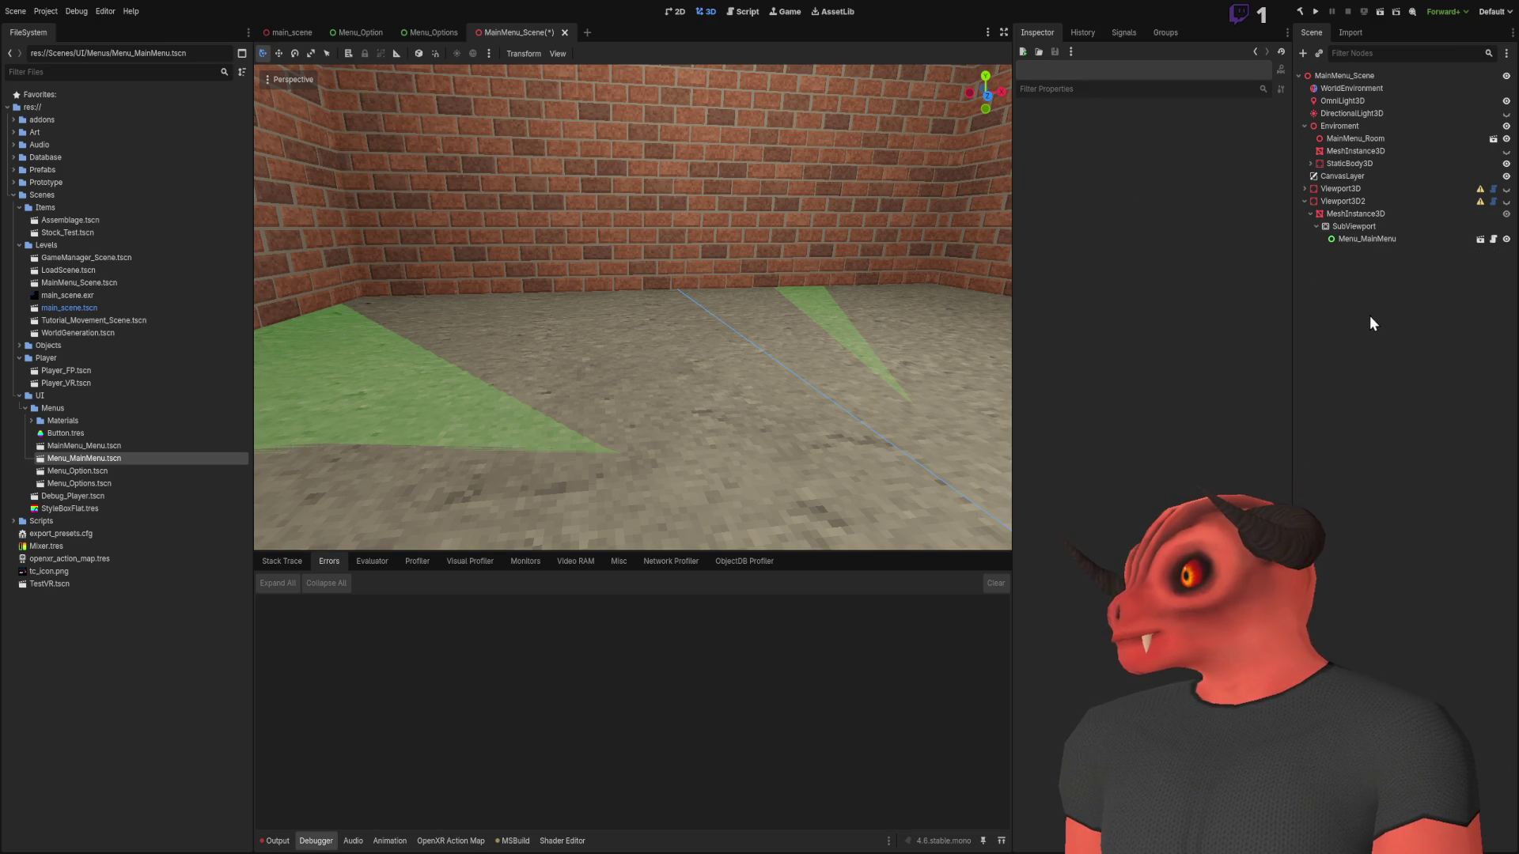
{"action": "key", "text": "ctrl+v"}
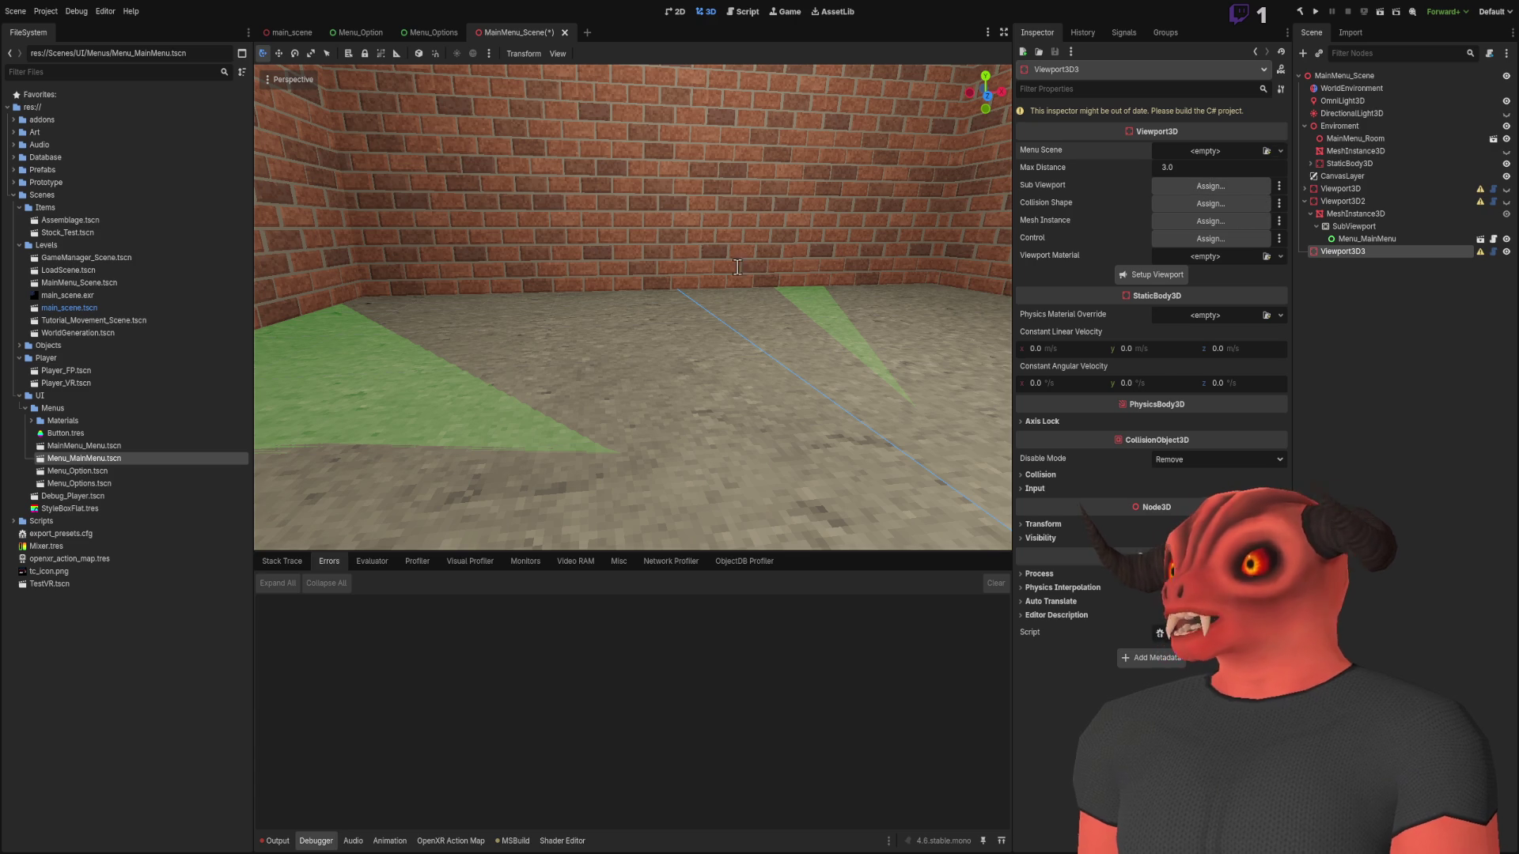
{"action": "left_click", "coordinate": [1159, 292]}
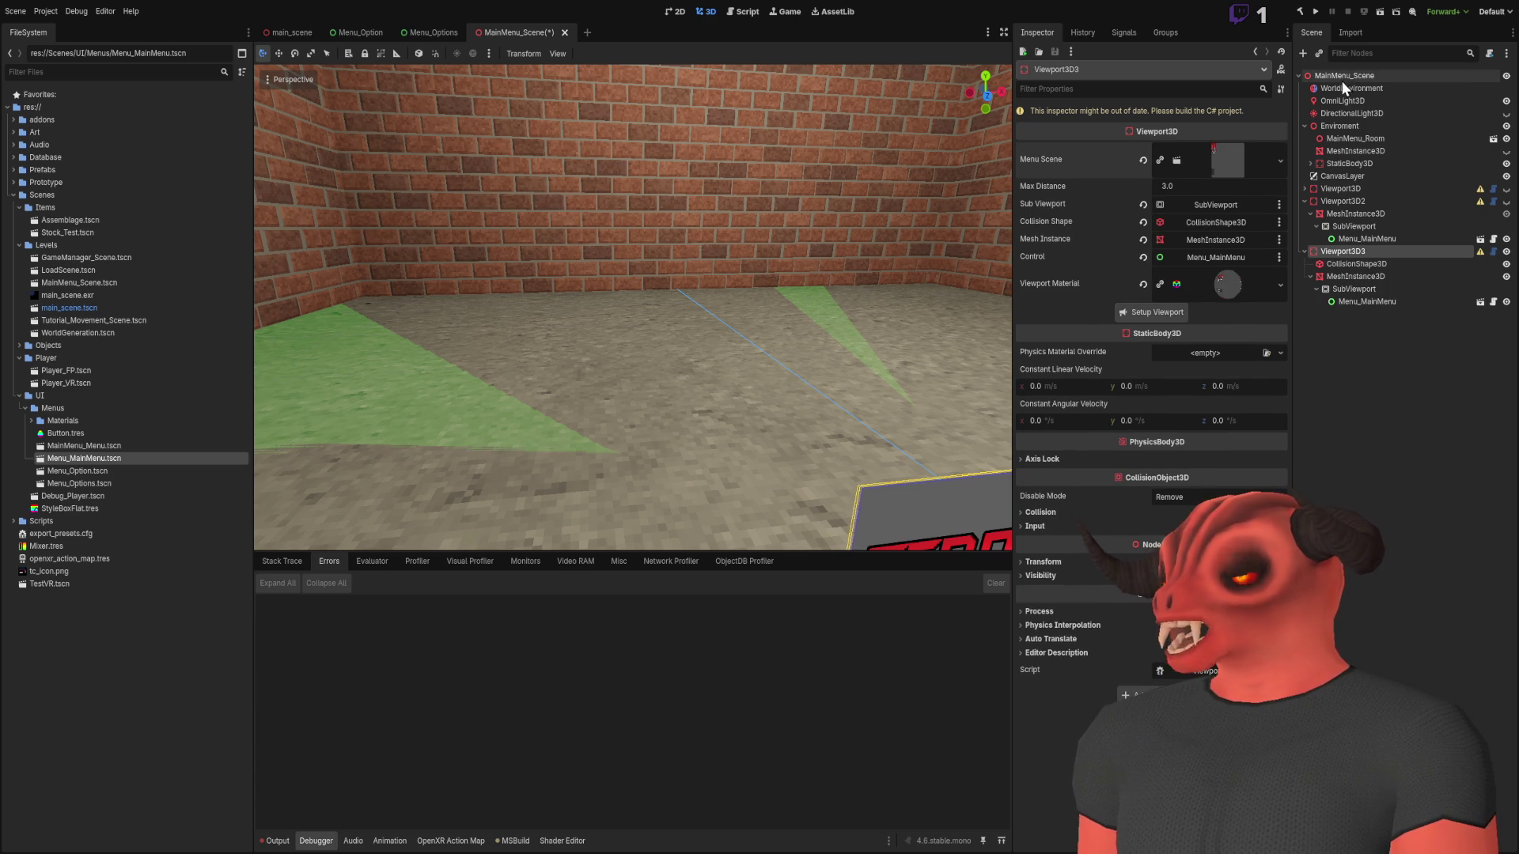
Test-run the scene, review the invalid-path errors, stop it, and return to the script
{"action": "key", "text": "F6"}
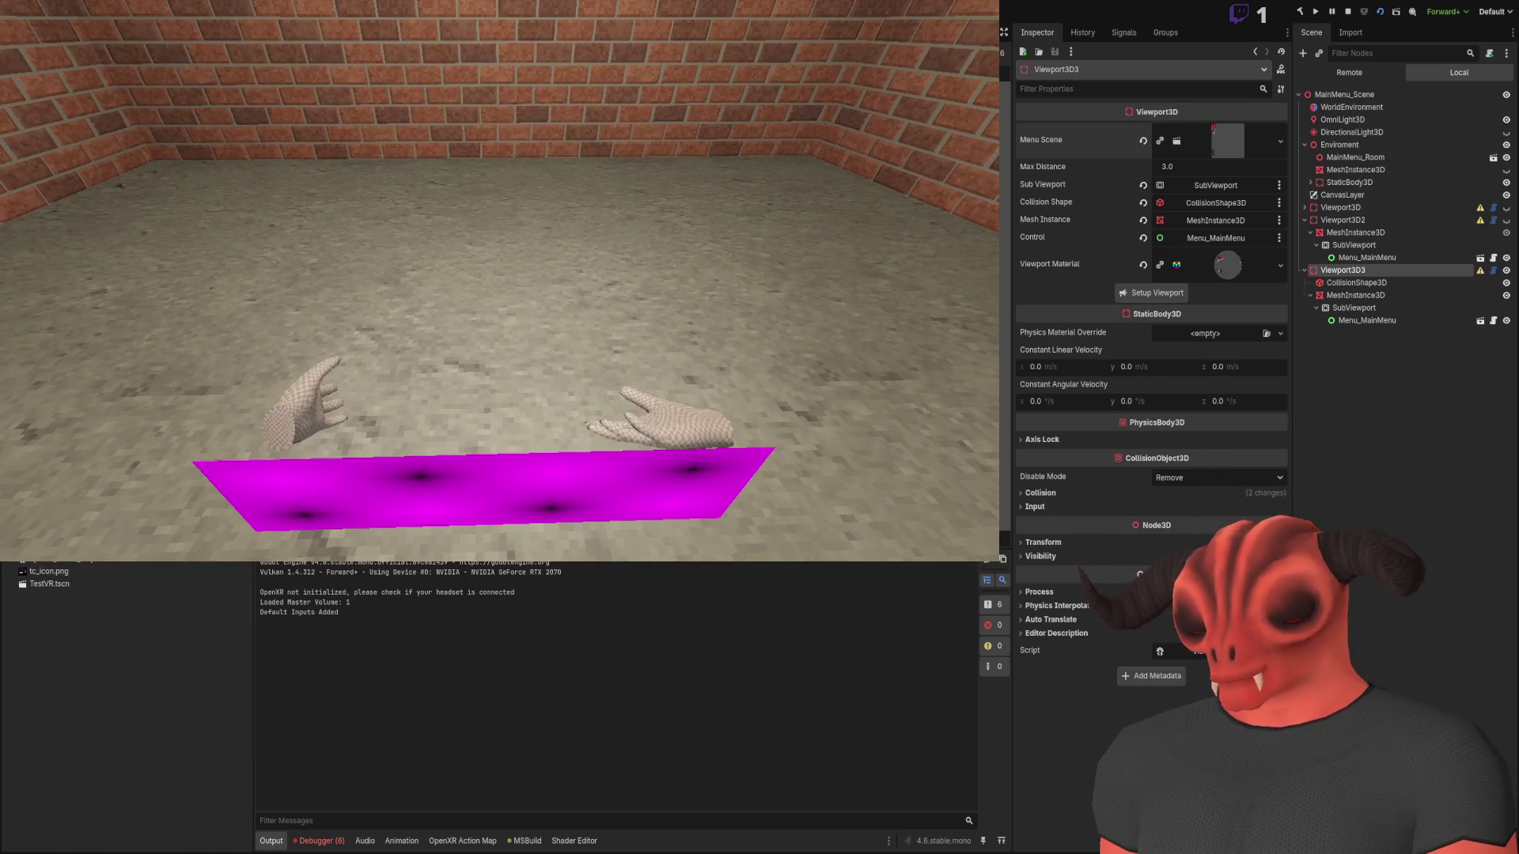
{"action": "left_click", "coordinate": [317, 842]}
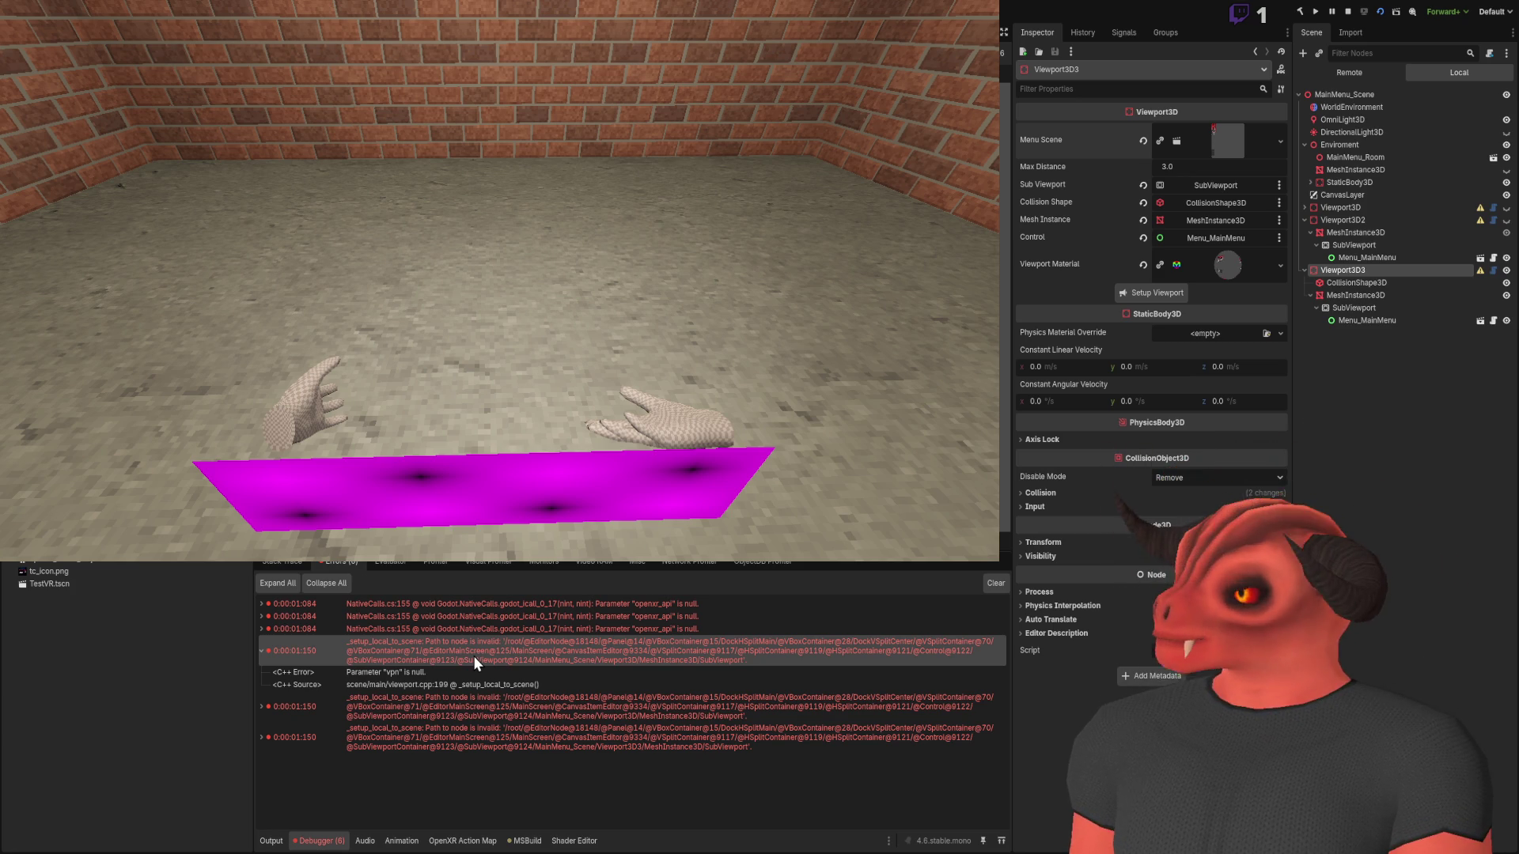
{"action": "key", "text": "F8"}
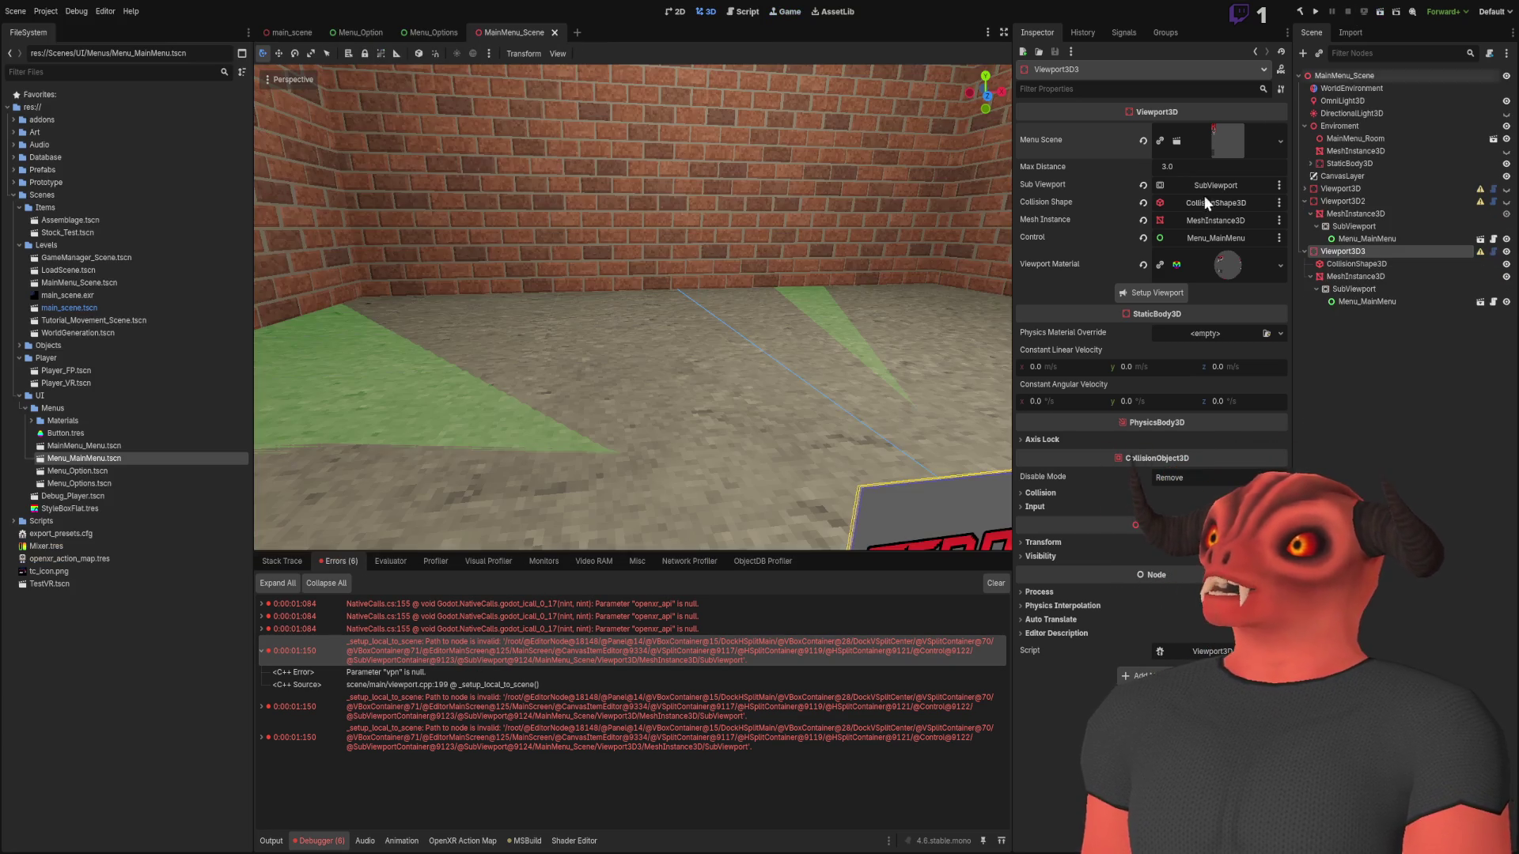
{"action": "key", "text": "alt+Tab"}
{"action": "type", "text": "path"}
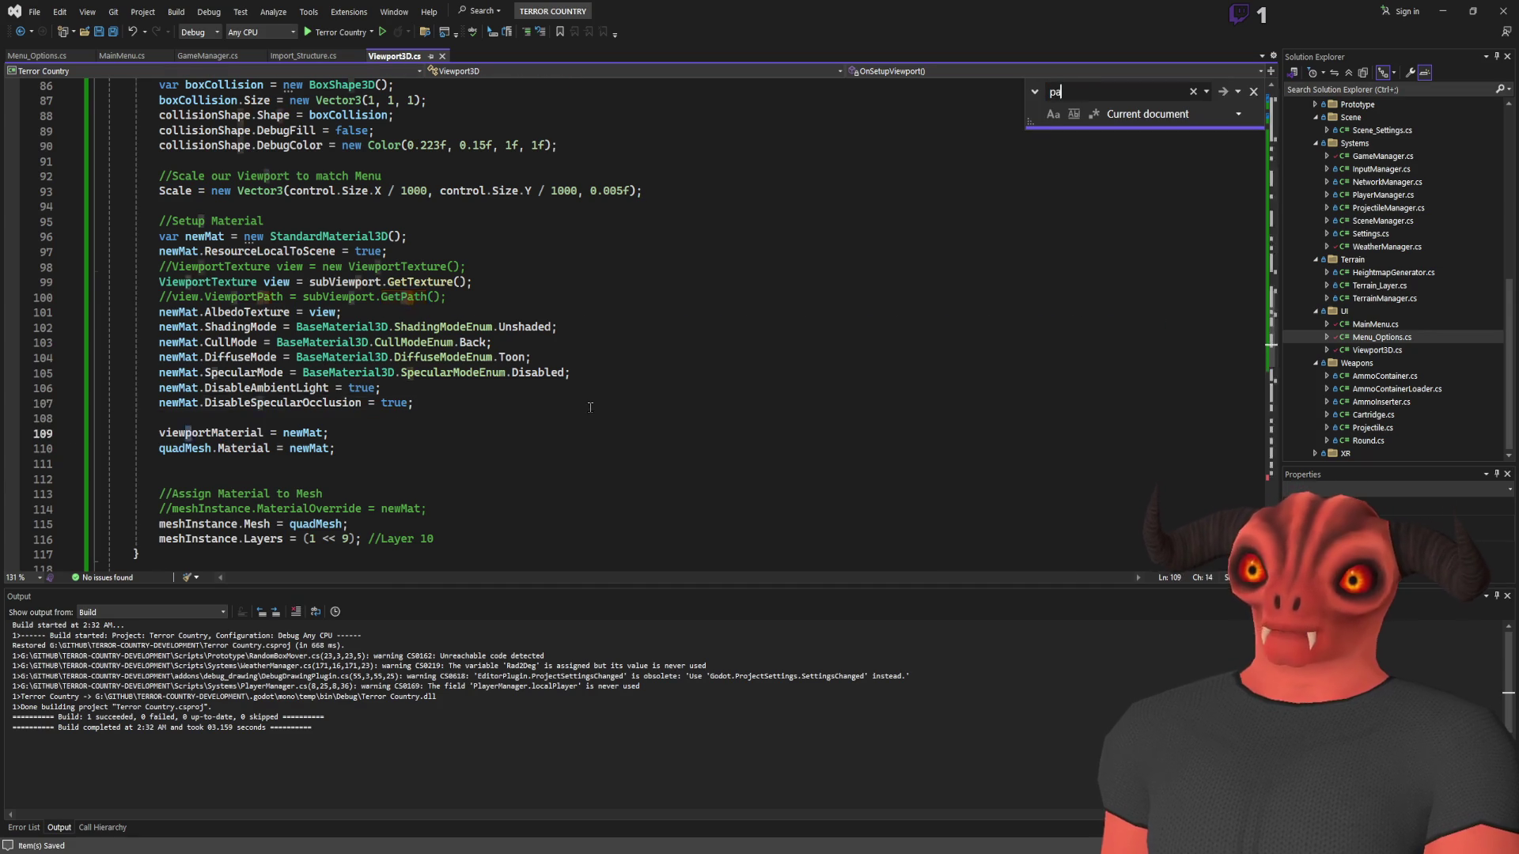
{"action": "key", "text": "Return"}
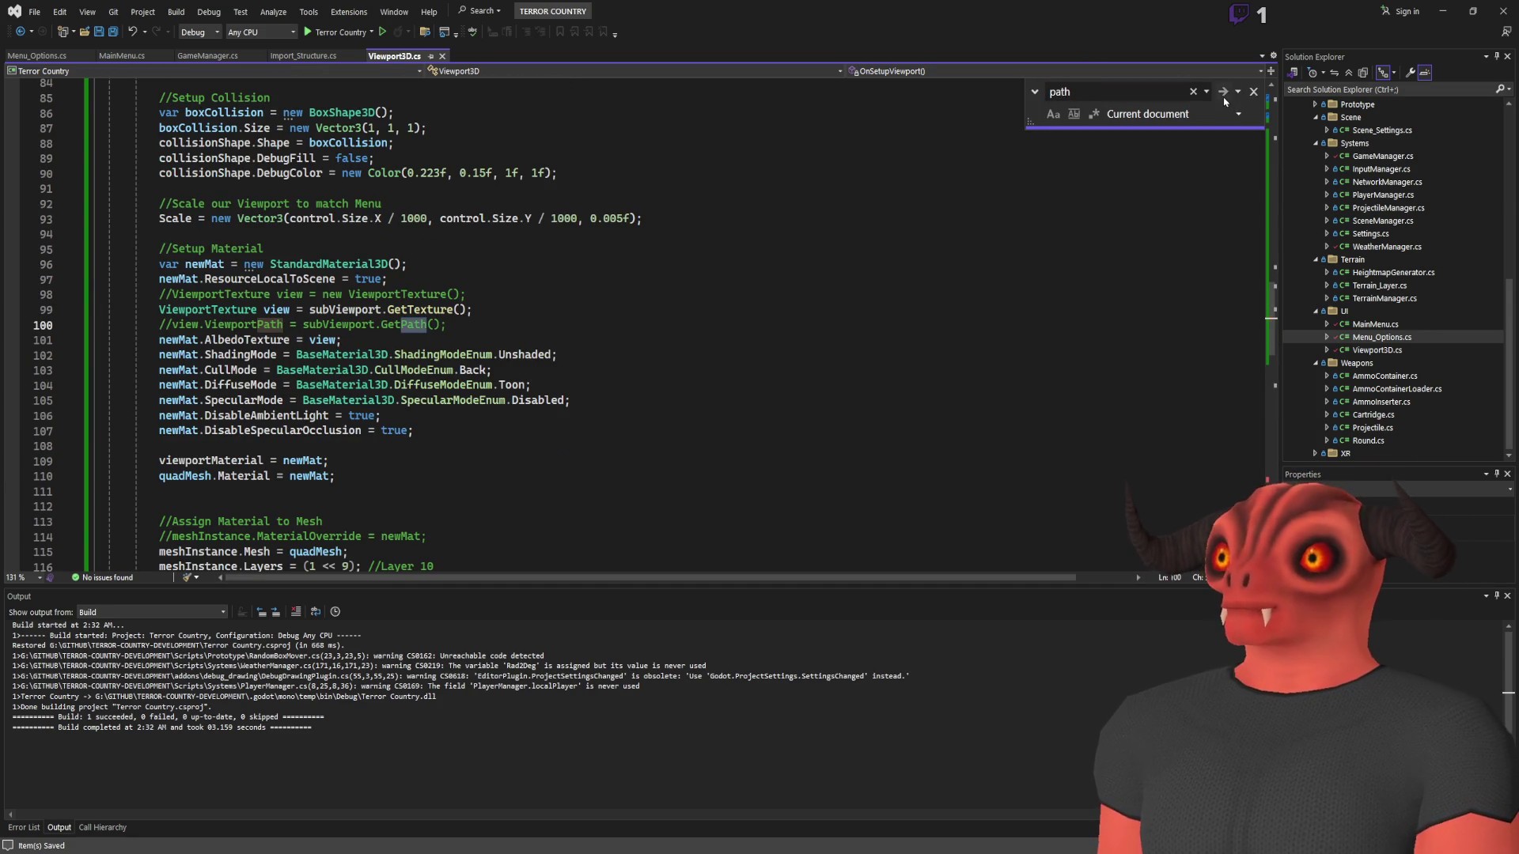
{"action": "left_click", "coordinate": [631, 376]}
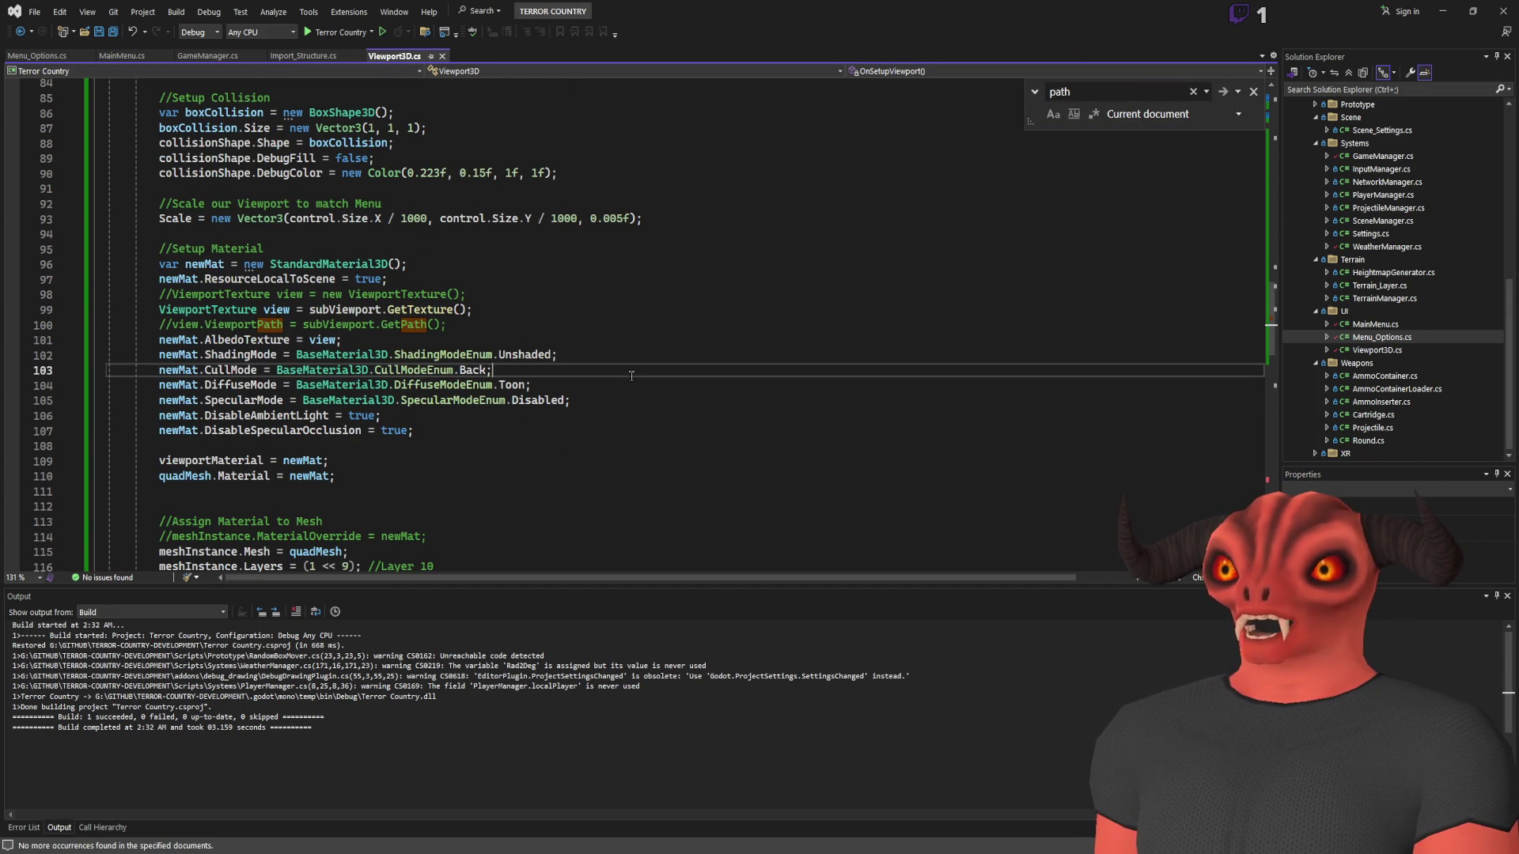
{"action": "key", "text": "Escape"}
{"action": "left_click", "coordinate": [582, 219]}
{"action": "scroll", "coordinate": [272, 230], "scroll_direction": "up", "scroll_amount": 8}
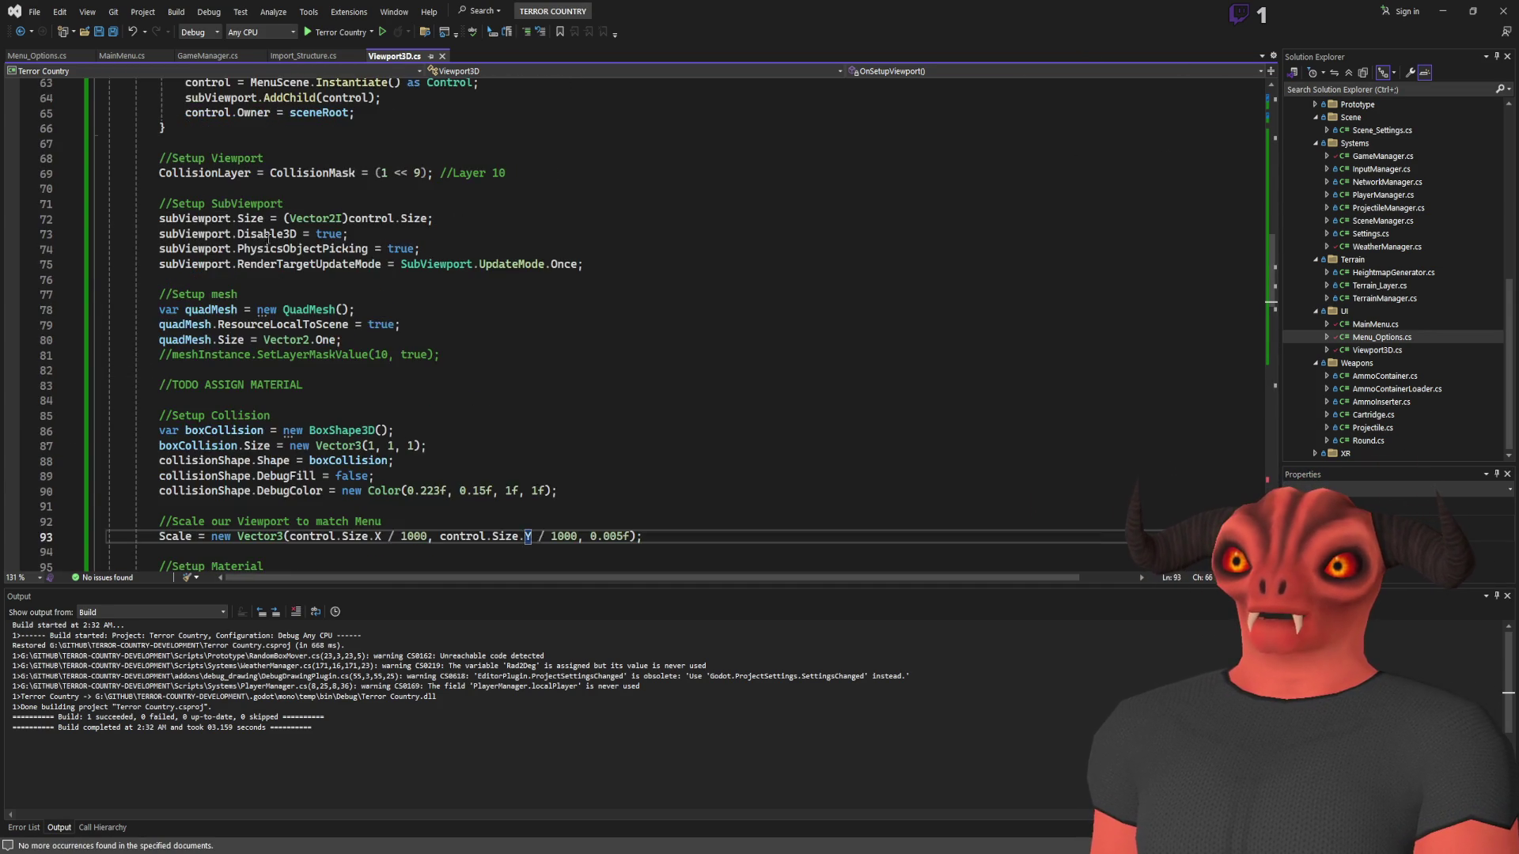
{"action": "left_click", "coordinate": [186, 279]}
{"action": "double_click", "coordinate": [184, 272]}
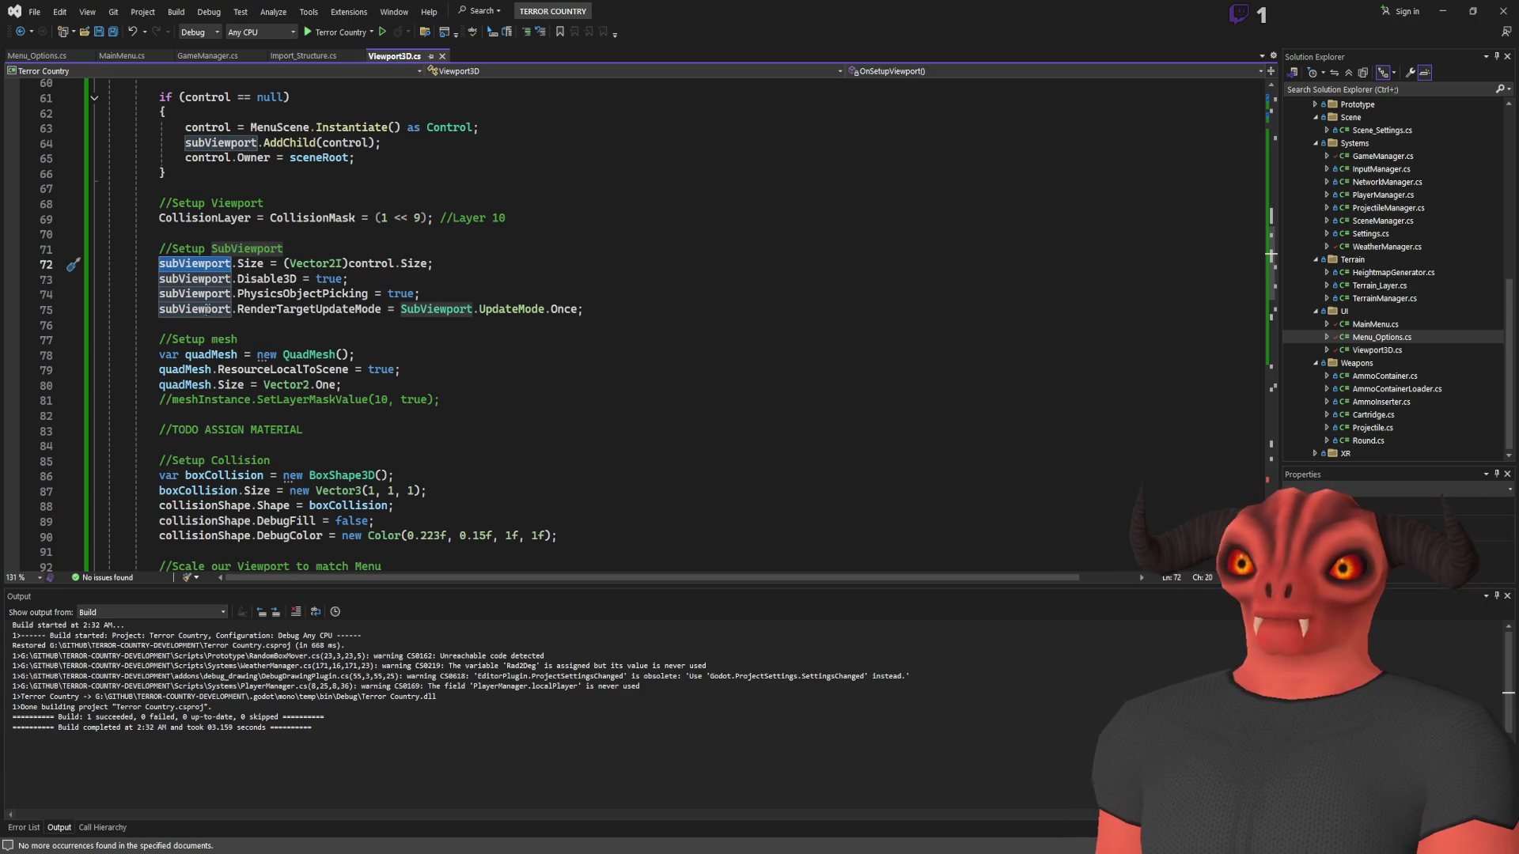
{"action": "left_click_drag", "start_coordinate": [584, 310], "coordinate": [17, 253]}
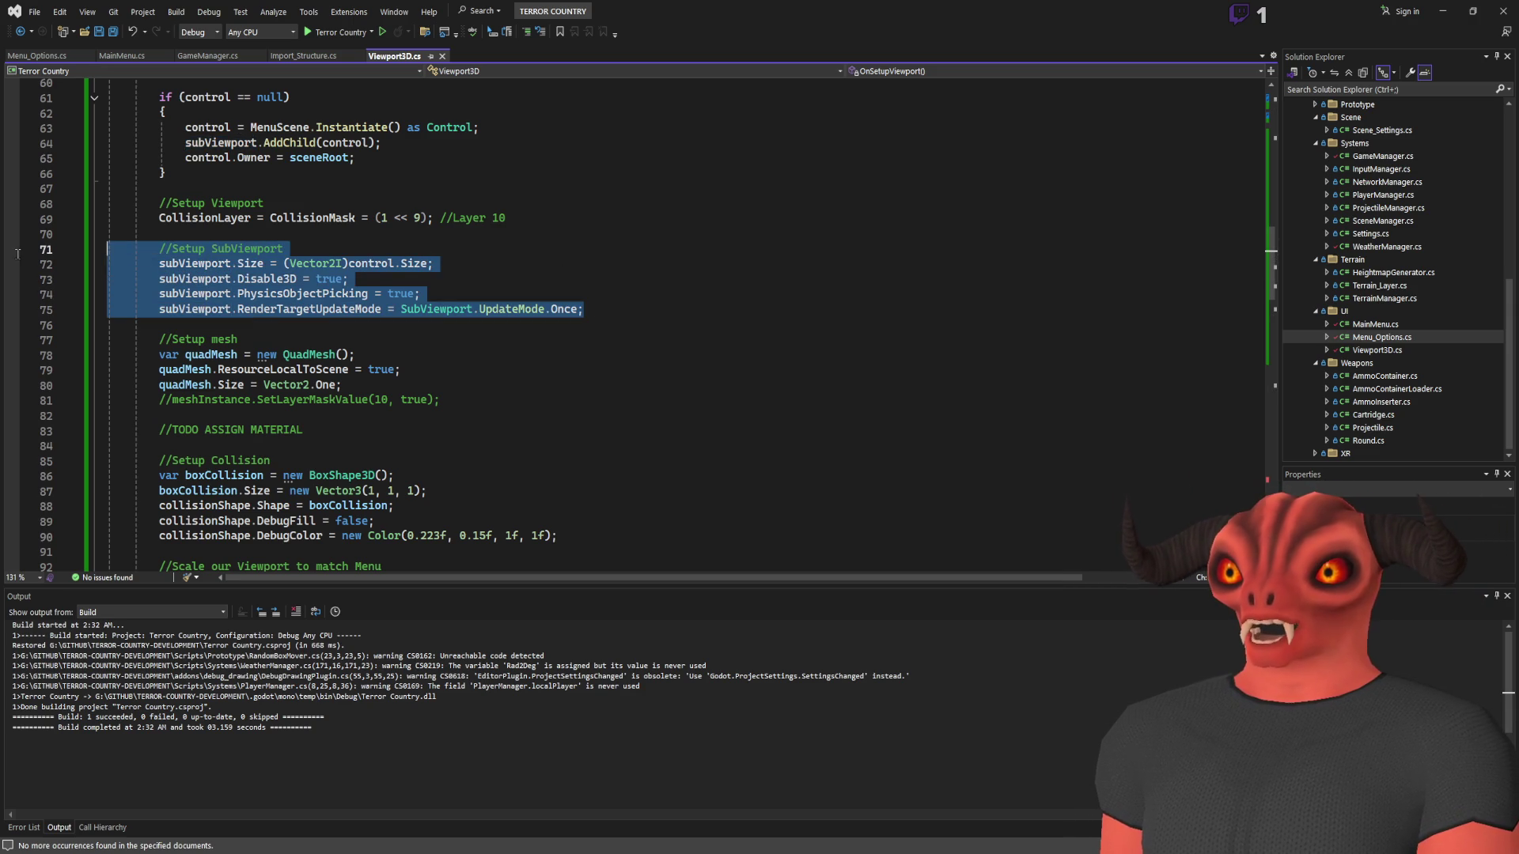
{"action": "left_click", "coordinate": [211, 296]}
{"action": "scroll", "coordinate": [486, 240], "scroll_direction": "down", "scroll_amount": 10}
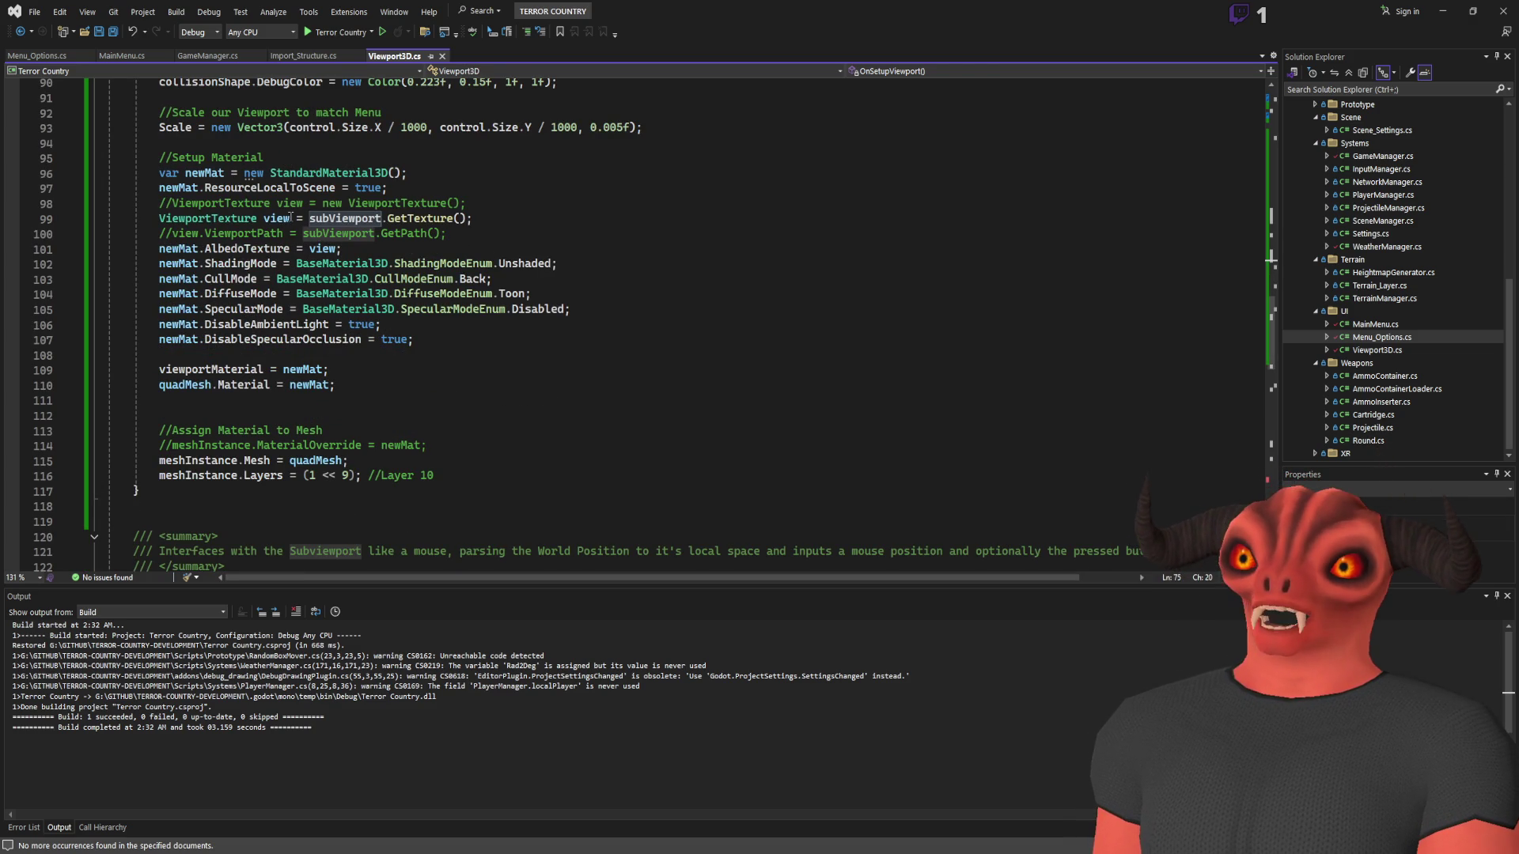
{"action": "double_click", "coordinate": [282, 219]}
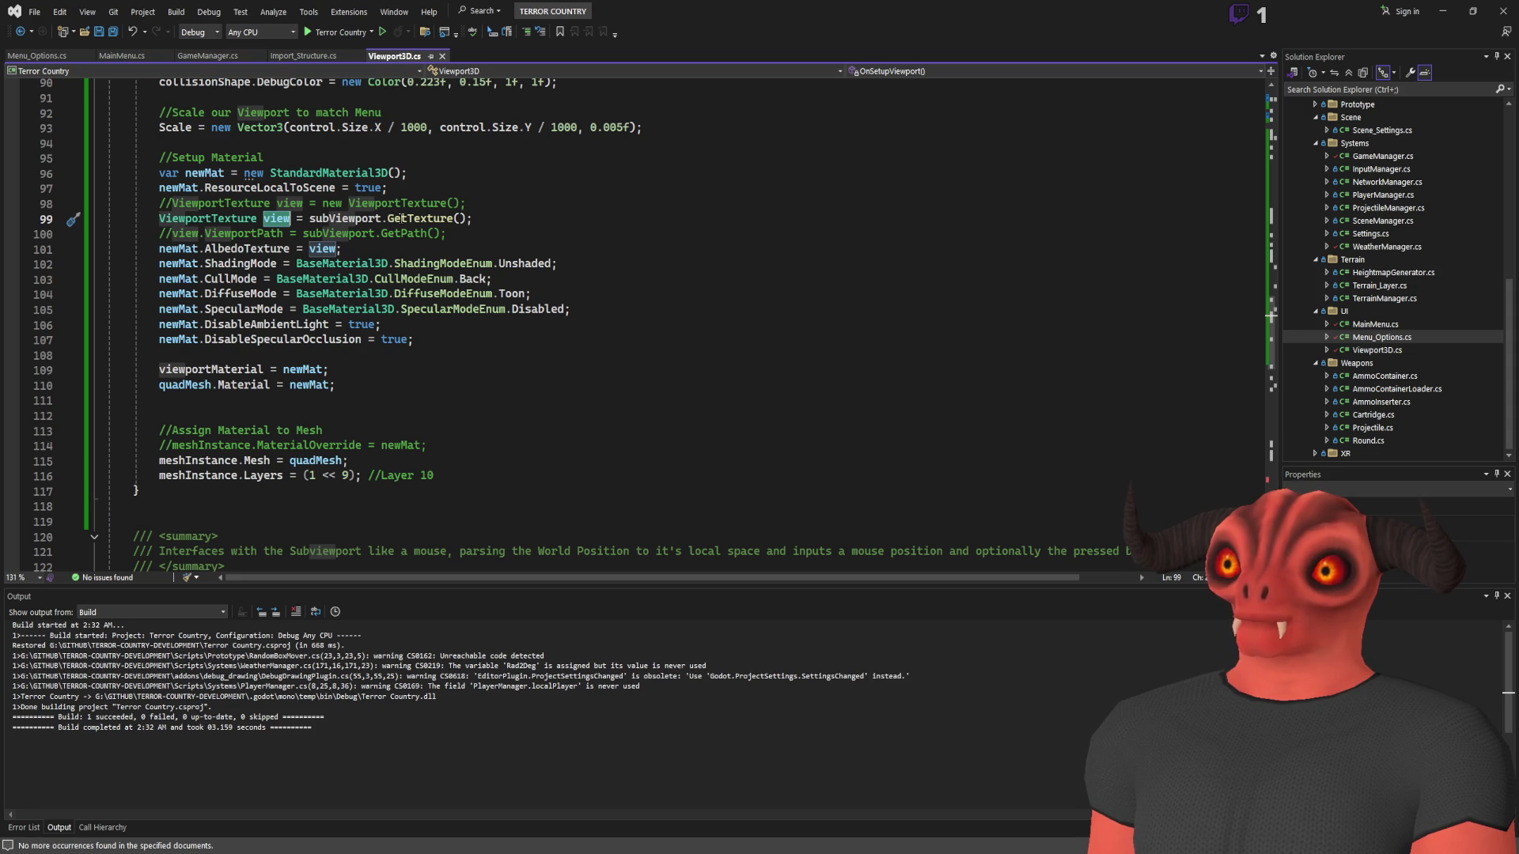
{"action": "left_click", "coordinate": [207, 249]}
{"action": "double_click", "coordinate": [326, 250]}
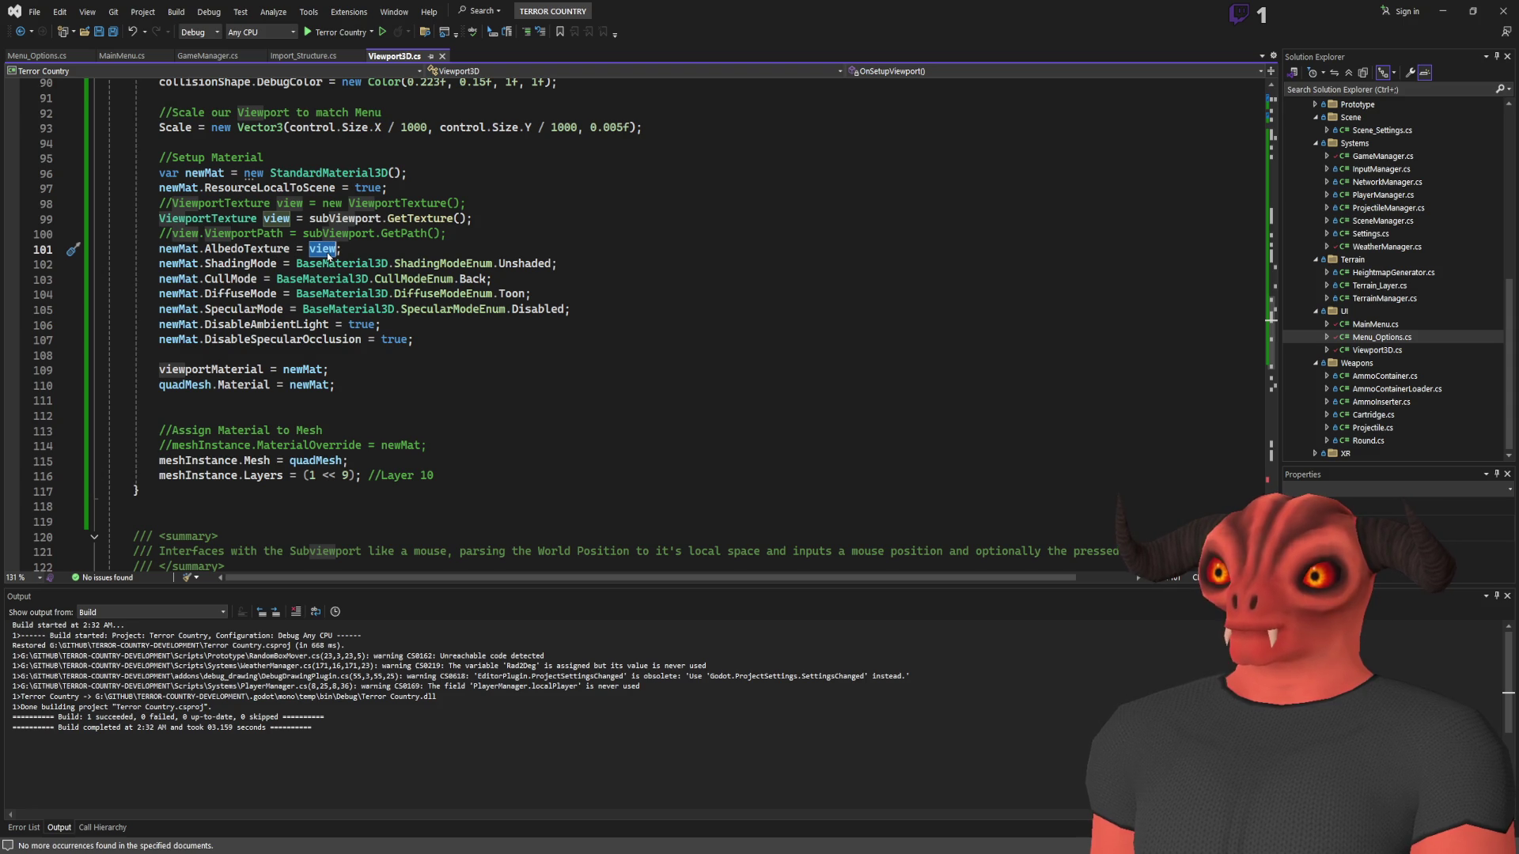
Add a (Texture2D) cast before view on albedo line 101 and save Viewport3D.cs
{"action": "left_click", "coordinate": [342, 249]}
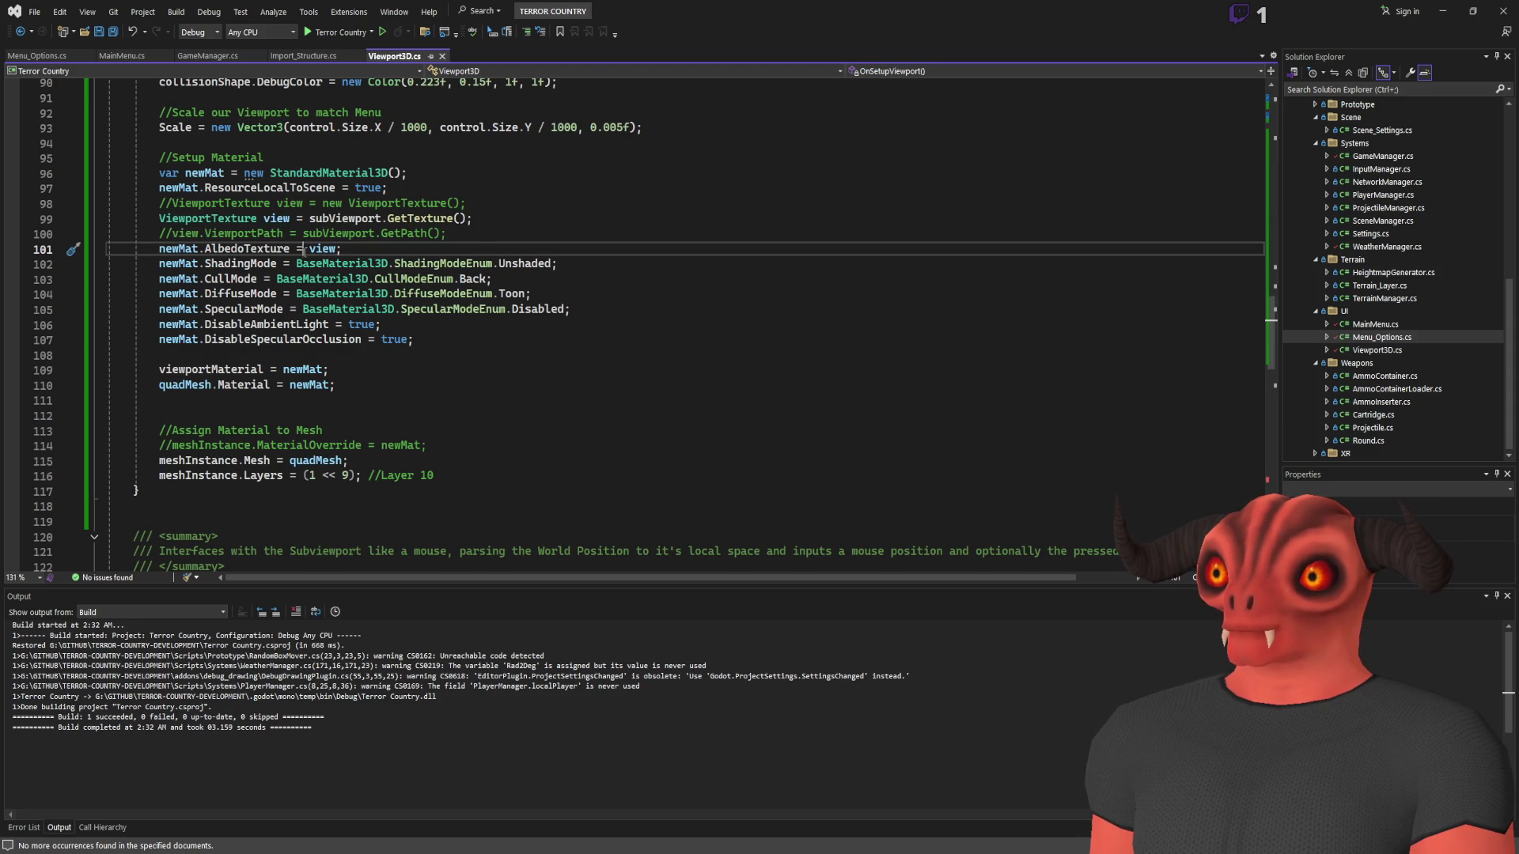
{"action": "type", "text": "(Text"}
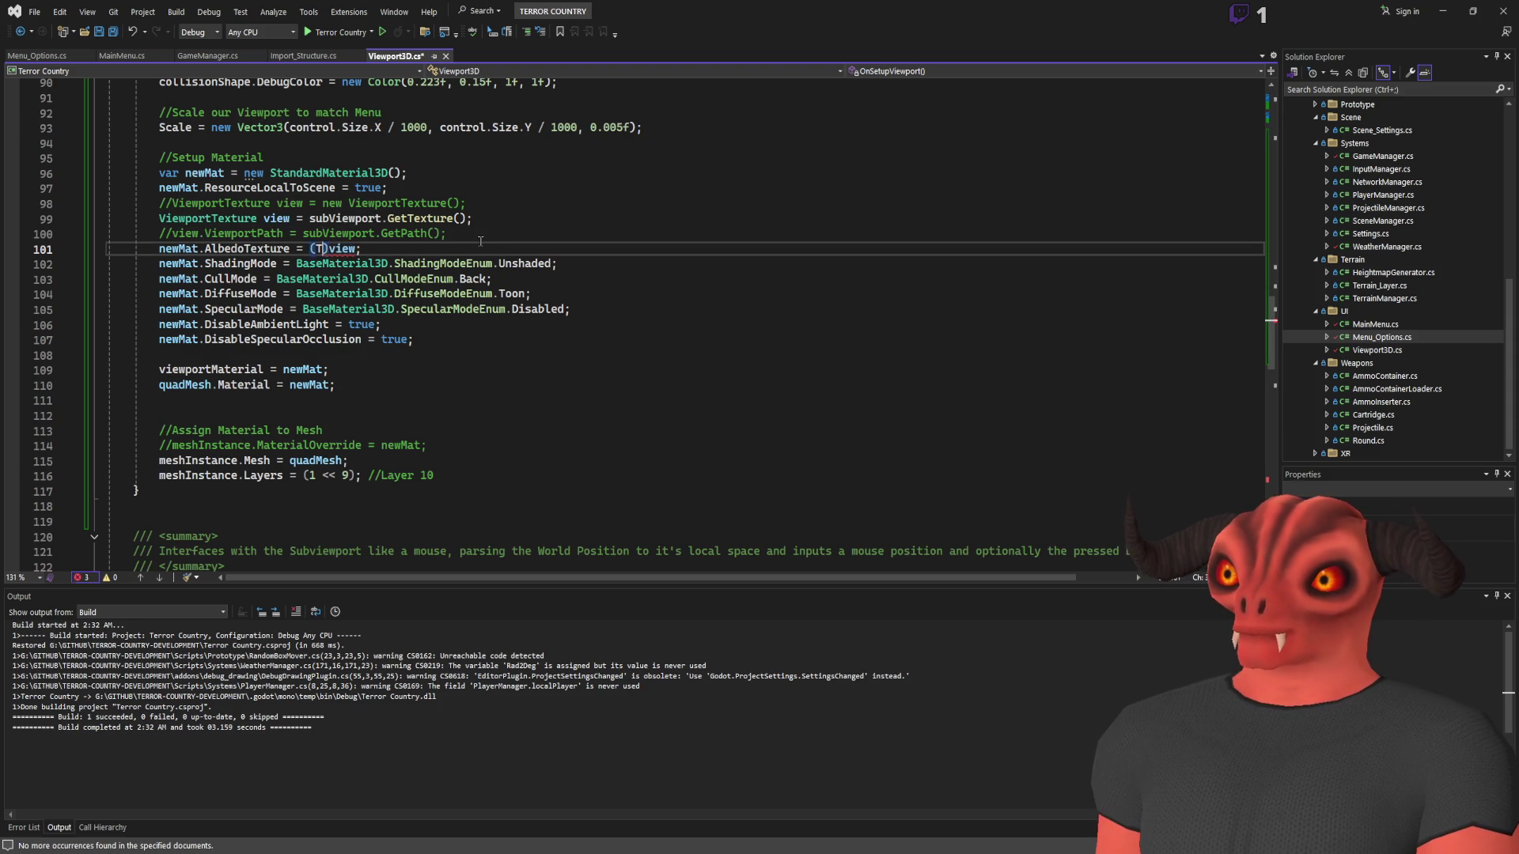
{"action": "type", "text": "ure2D"}
{"action": "key", "text": "End"}
{"action": "key", "text": "ctrl+s"}
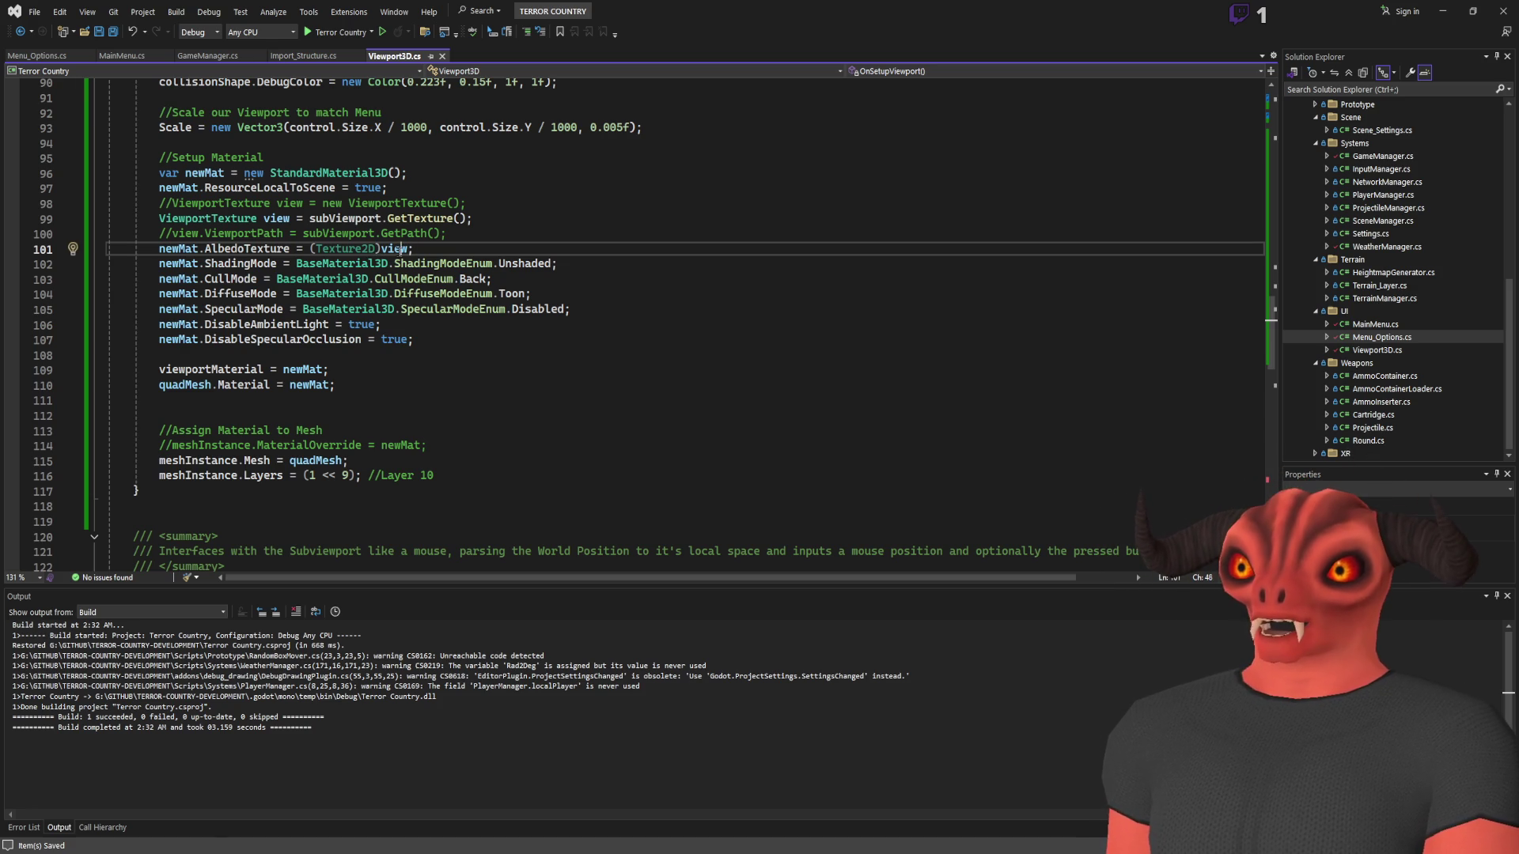
{"action": "type", "text": ".path"}
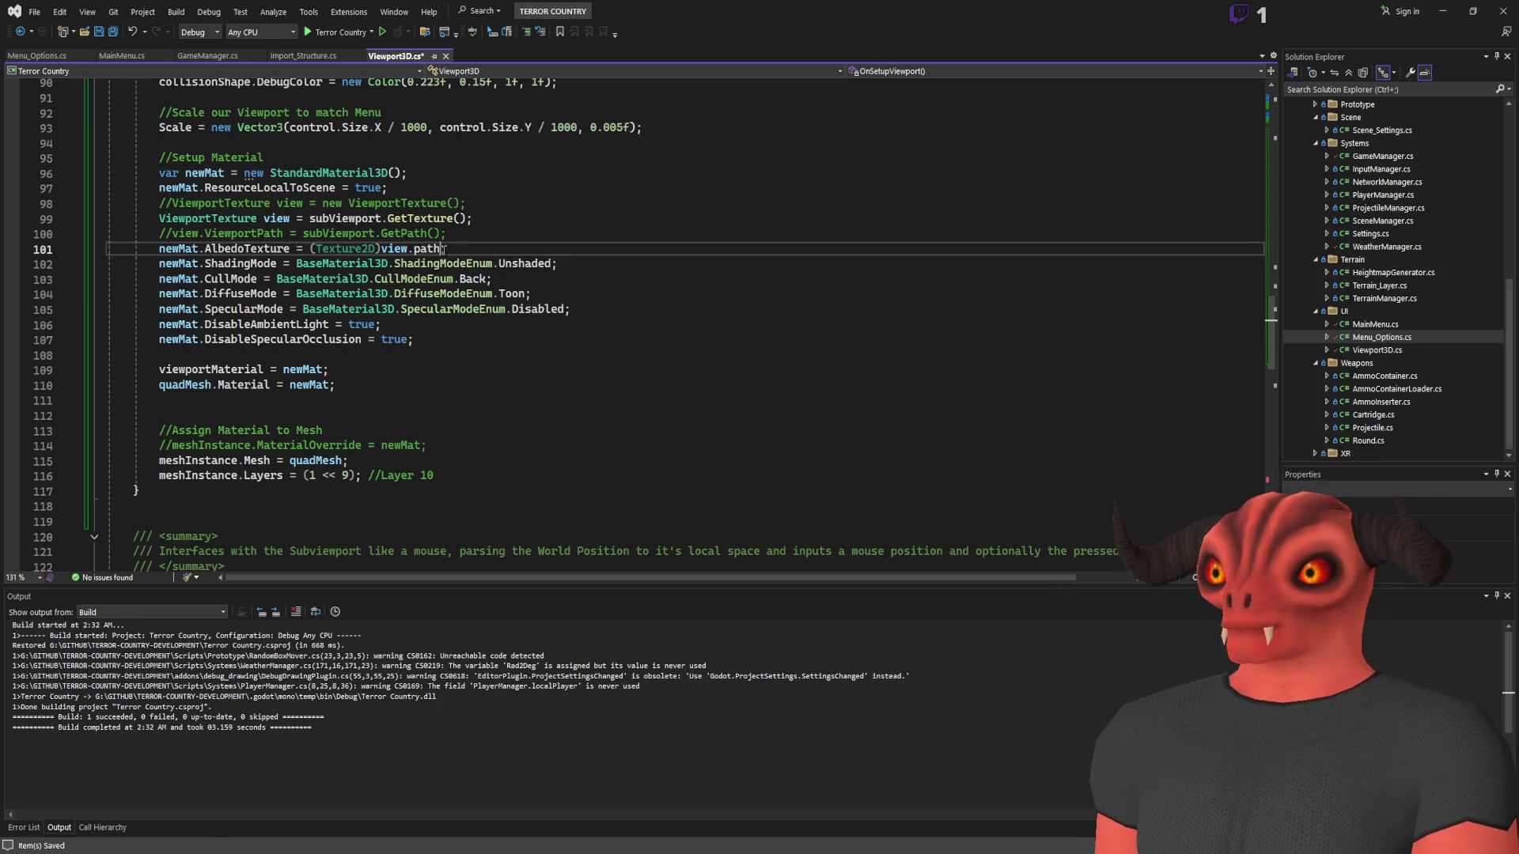
{"action": "key", "text": "End"}
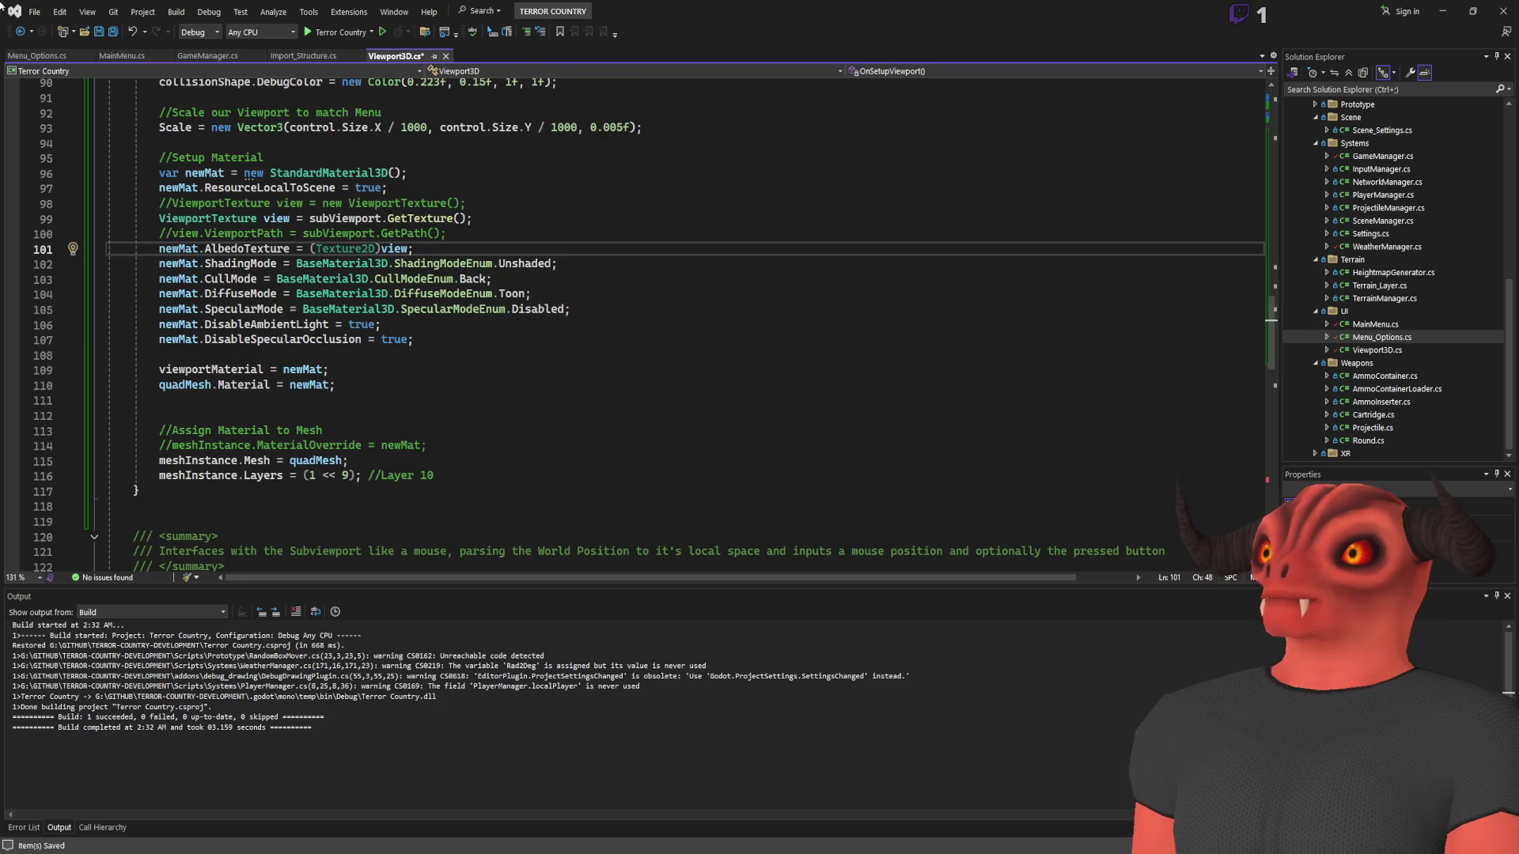
{"action": "scroll", "coordinate": [542, 356], "scroll_direction": "up", "scroll_amount": 8}
{"action": "scroll", "coordinate": [472, 321], "scroll_direction": "down", "scroll_amount": 9}
{"action": "left_click", "coordinate": [472, 301]}
Add newMat.Transparency = BaseMaterial3D.TransparencyEnum.Alpha; below DisableSpecularOcclusion and save
{"action": "key", "text": "Return"}
{"action": "type", "text": "newMat.Transparency ="}
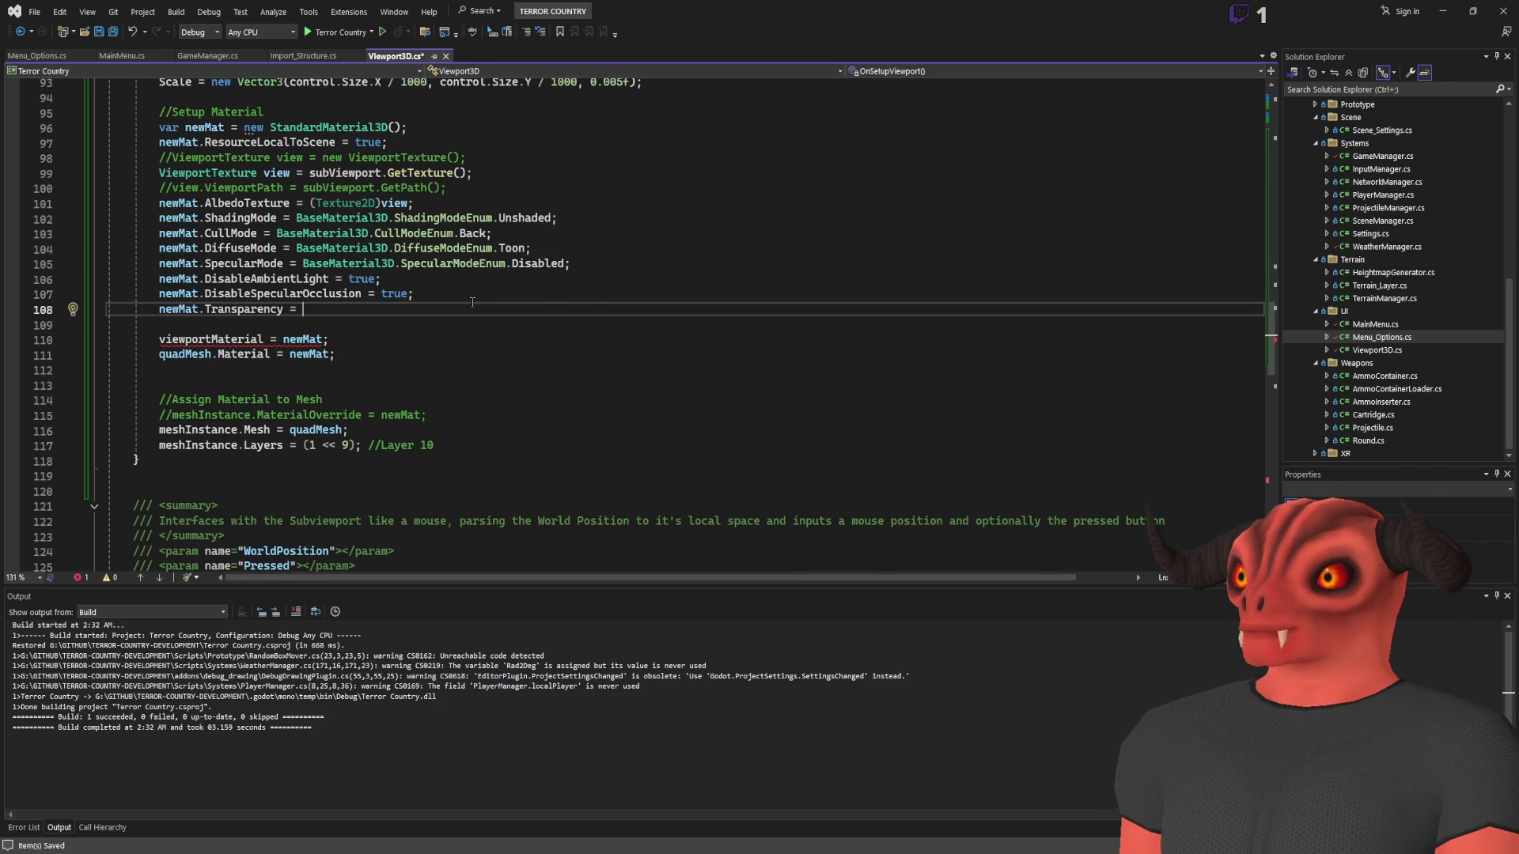
{"action": "key", "text": "Tab"}
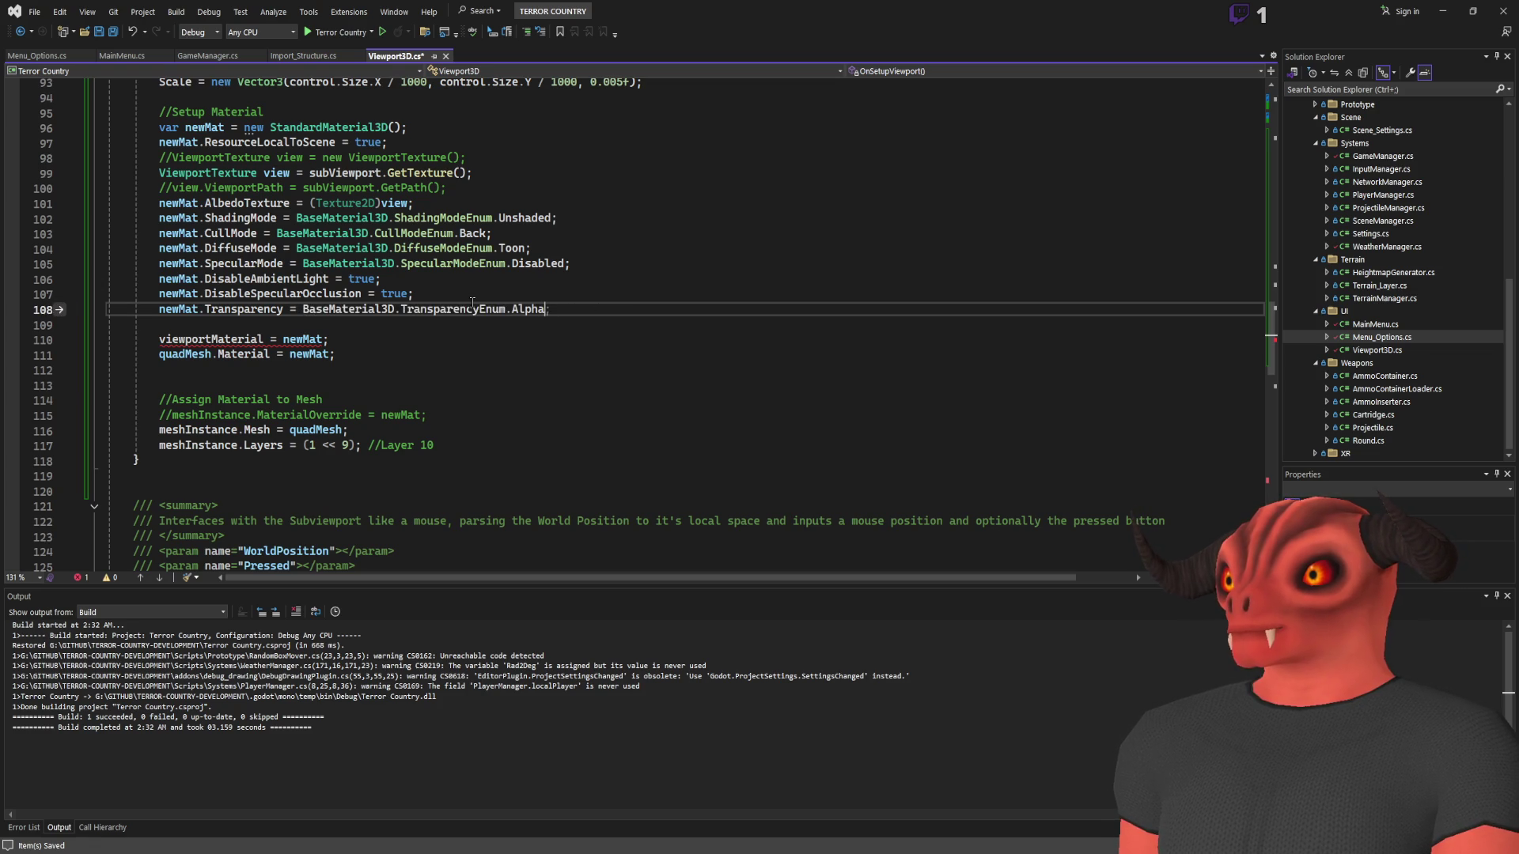
{"action": "key", "text": "End"}
{"action": "key", "text": "ctrl+s"}
Remove the (Texture2D) cast from the albedo texture line 101
{"action": "scroll", "coordinate": [473, 303], "scroll_direction": "up", "scroll_amount": 2}
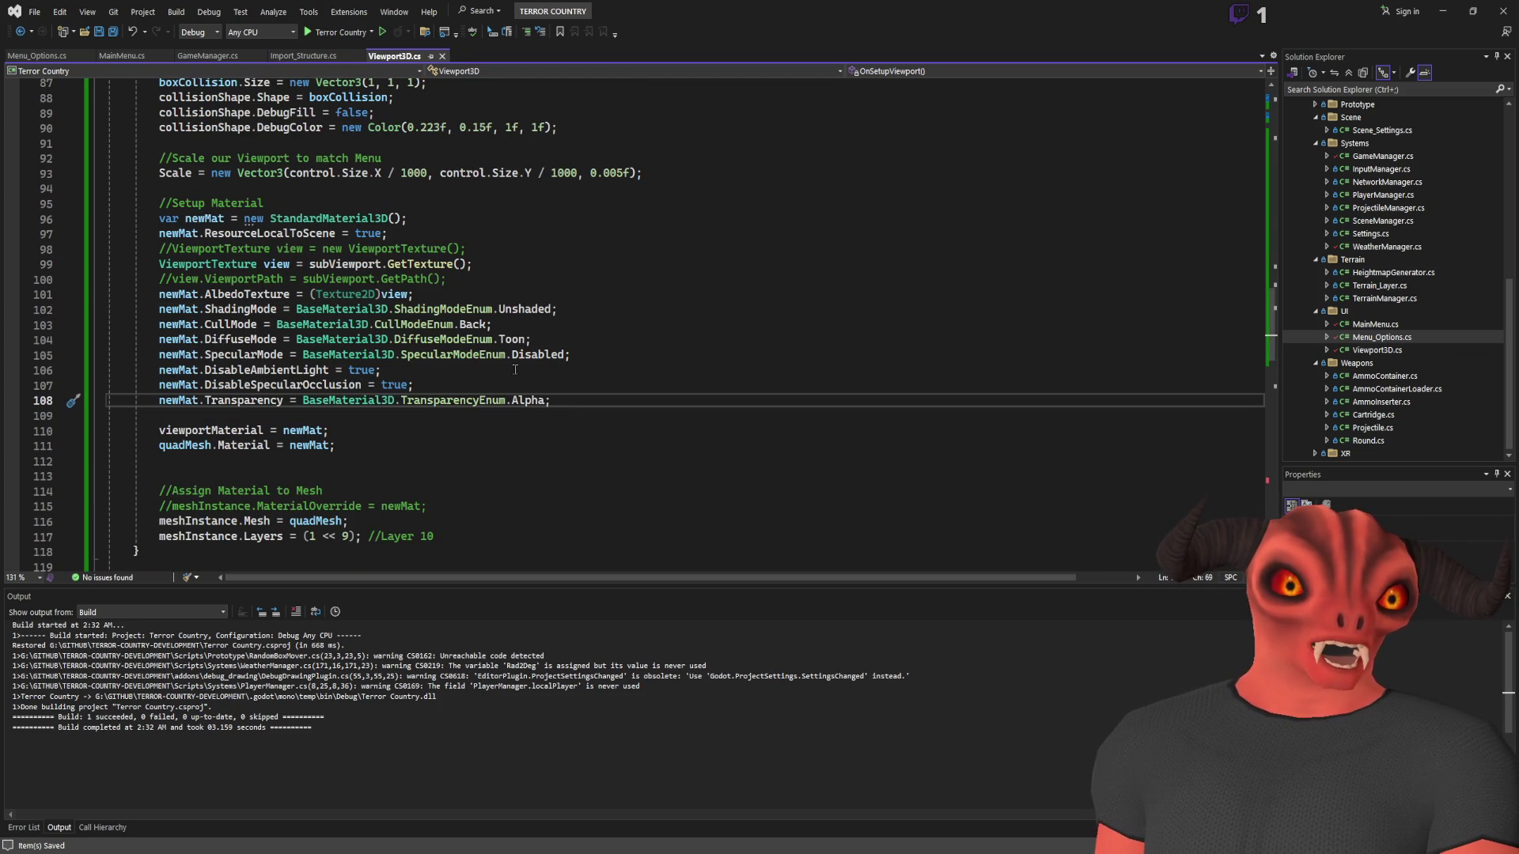
{"action": "scroll", "coordinate": [515, 370], "scroll_direction": "up", "scroll_amount": 4}
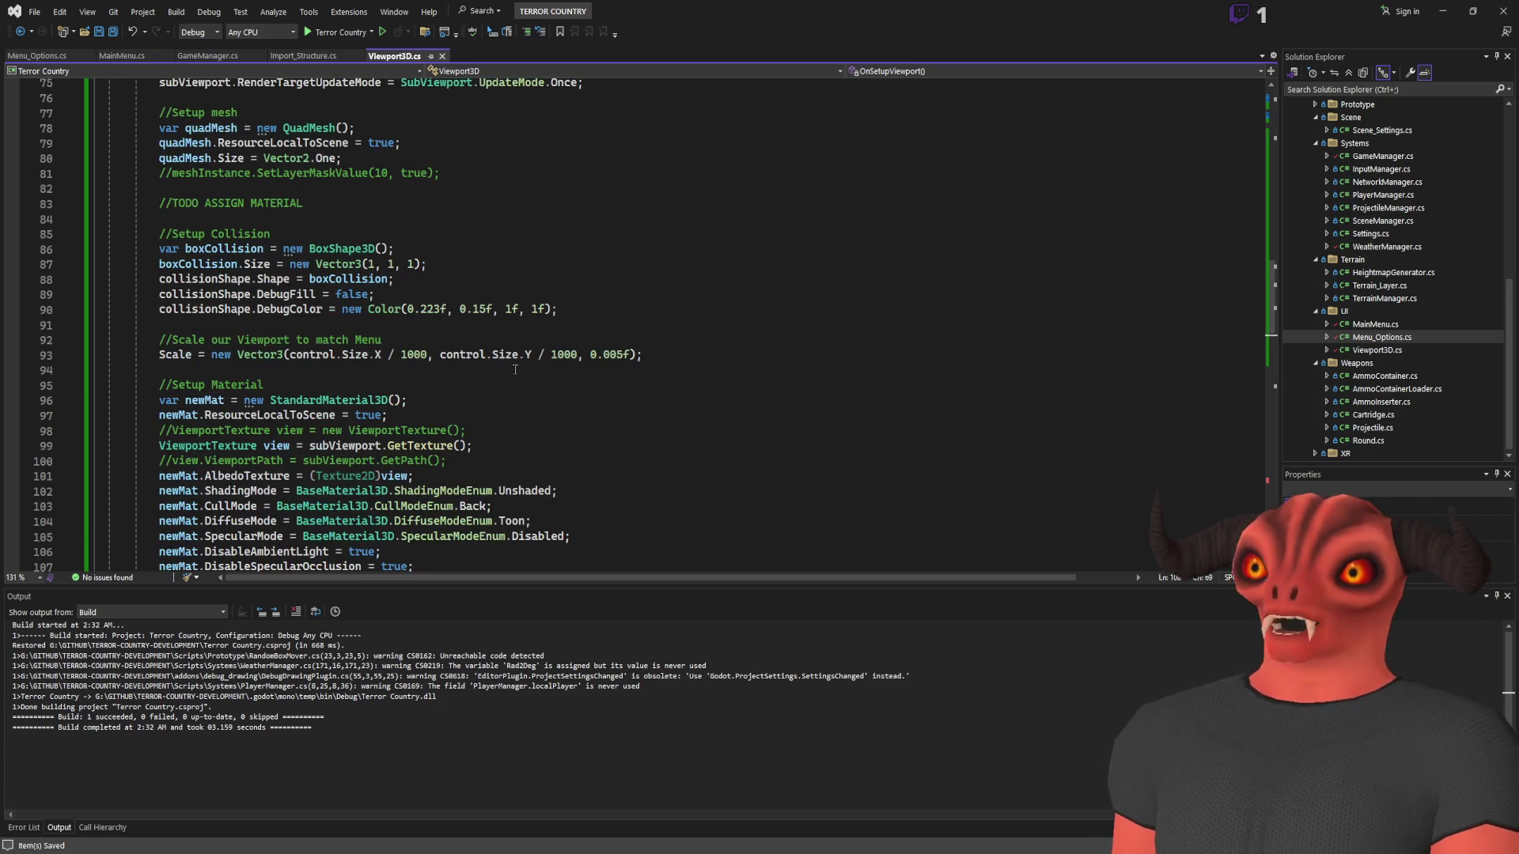
{"action": "scroll", "coordinate": [515, 364], "scroll_direction": "down", "scroll_amount": 3}
{"action": "double_click", "coordinate": [334, 315]}
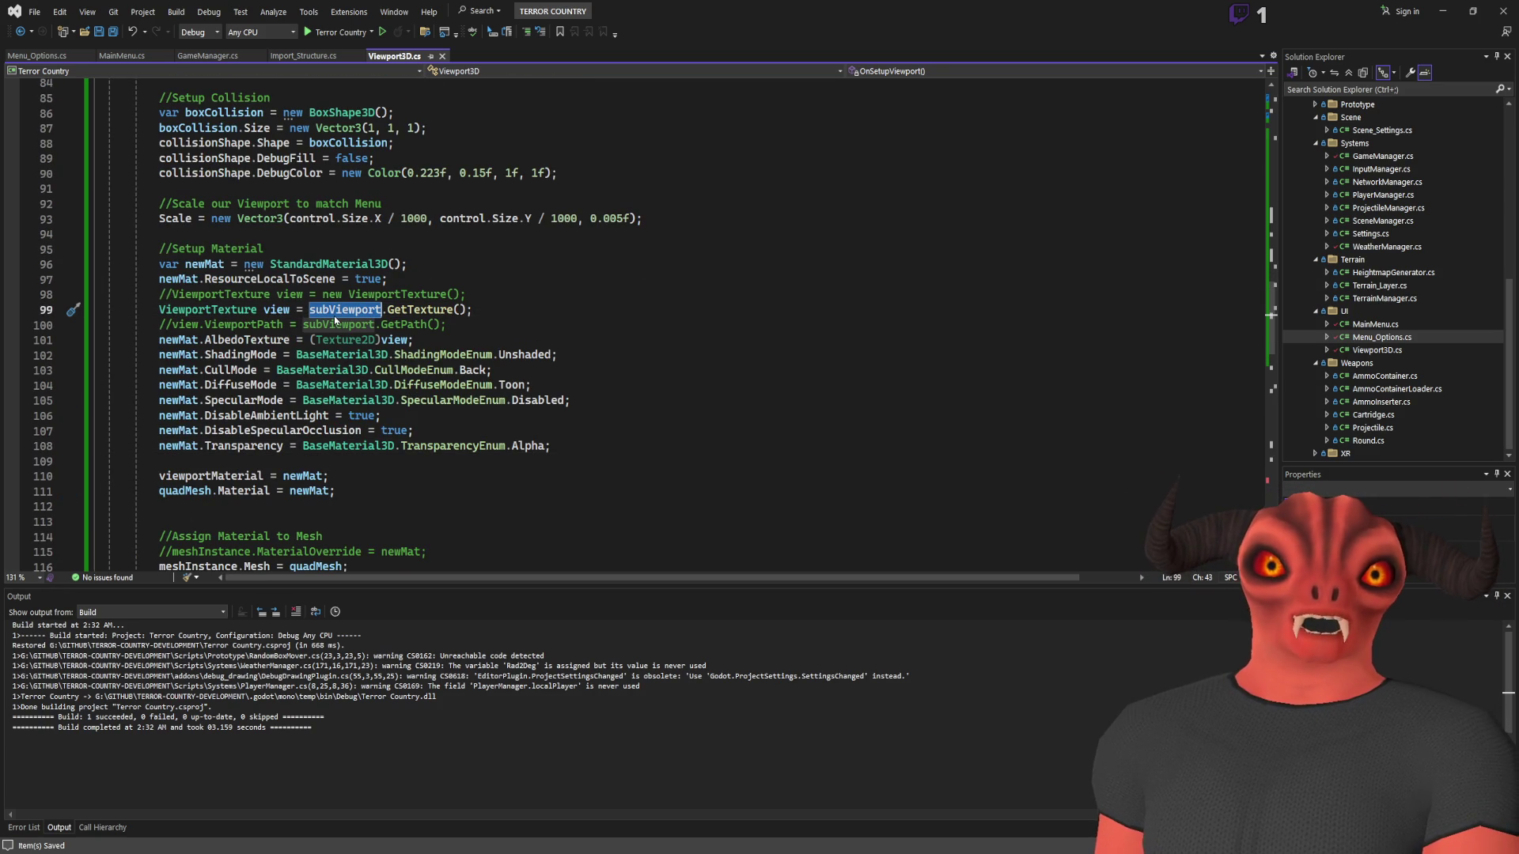
{"action": "left_click", "coordinate": [467, 309]}
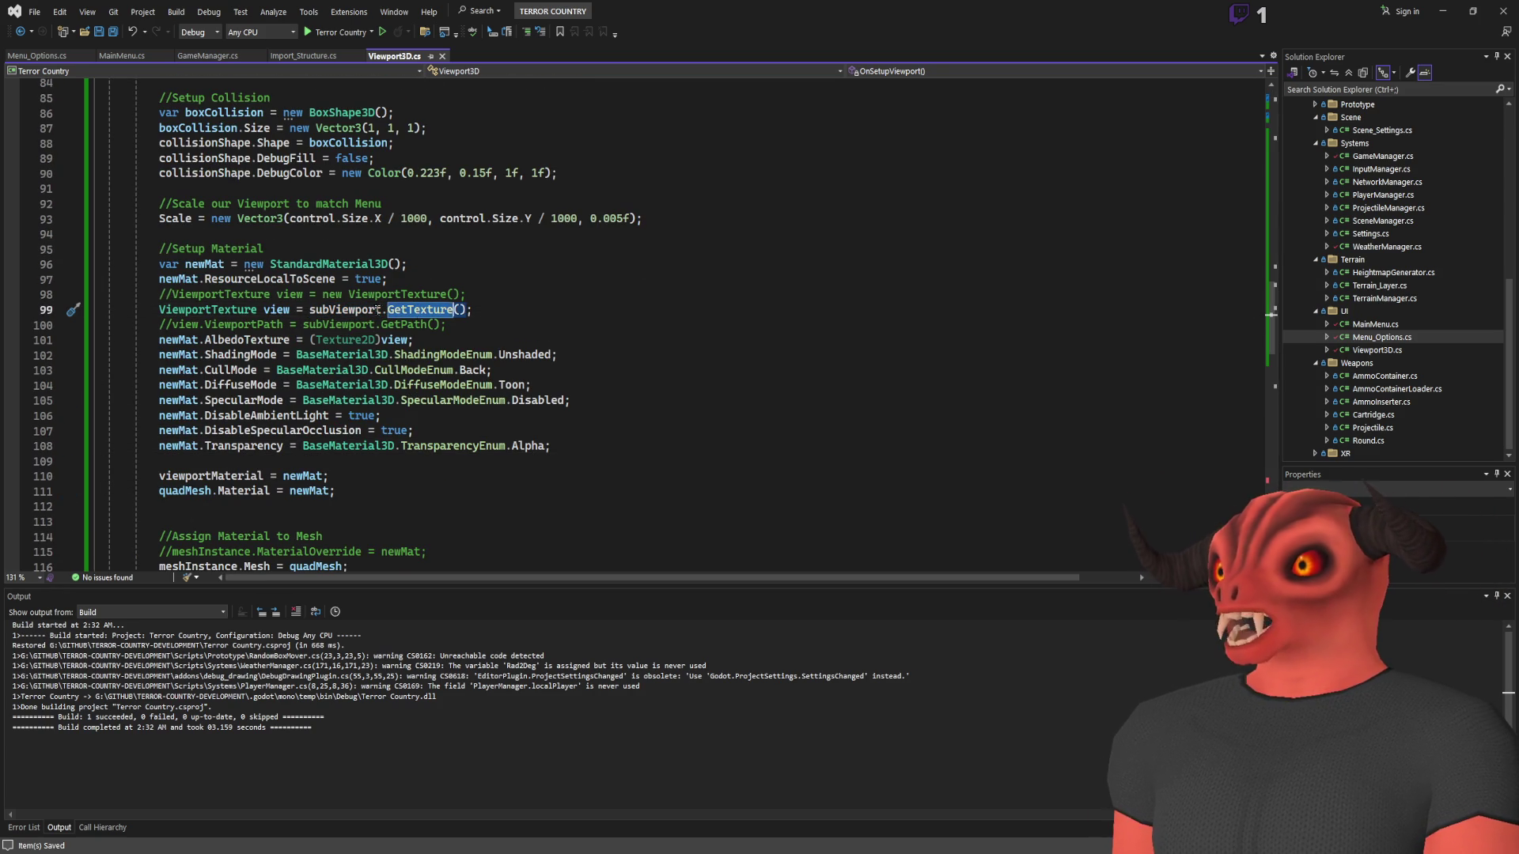
{"action": "double_click", "coordinate": [271, 311]}
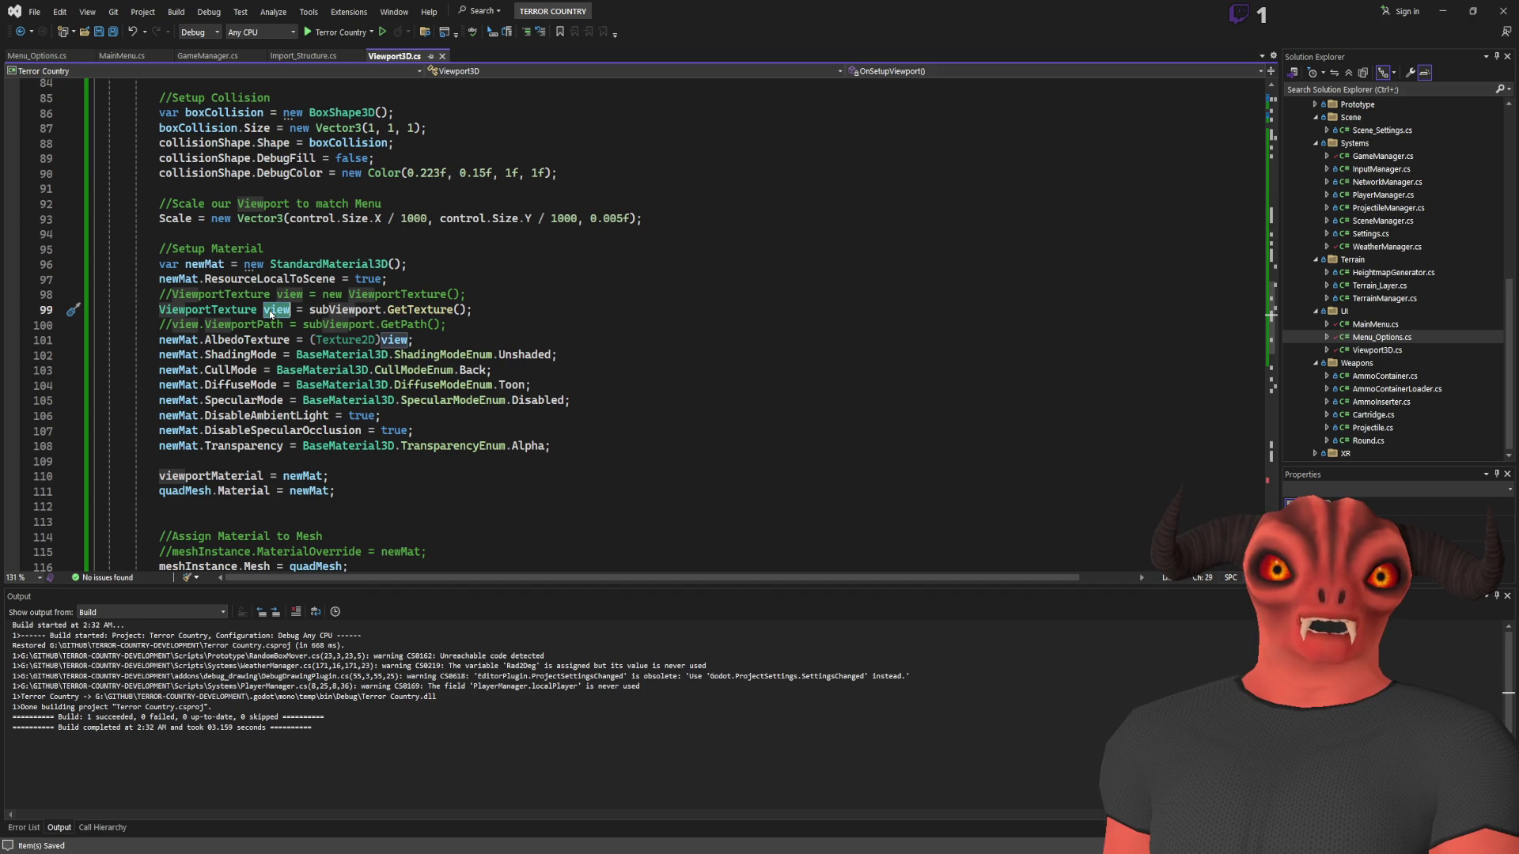
{"action": "left_click", "coordinate": [340, 340]}
{"action": "double_click", "coordinate": [345, 341]}
{"action": "key", "text": "ctrl+z"}
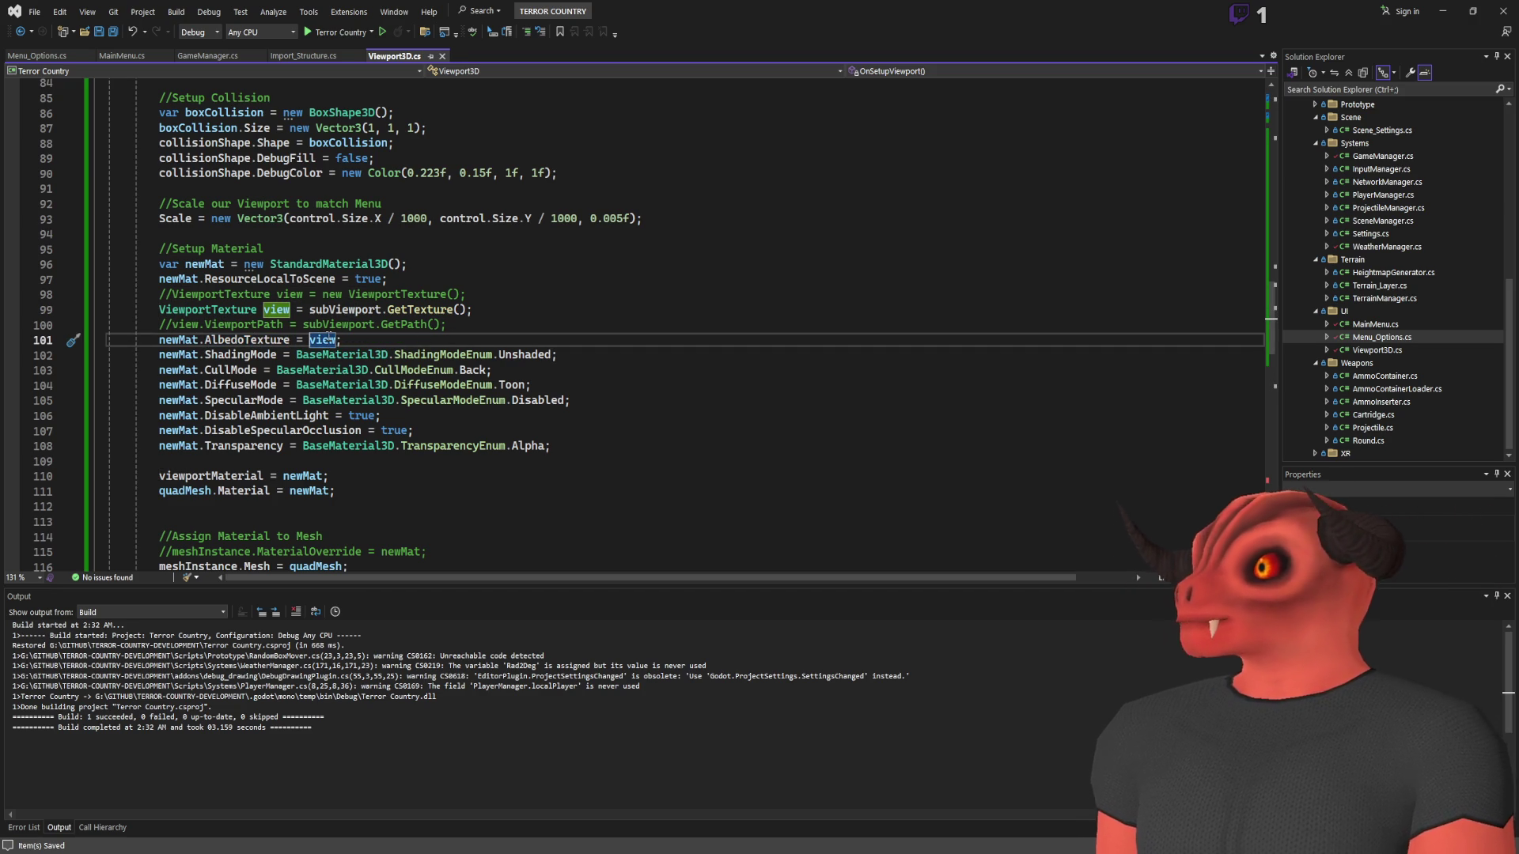
{"action": "left_click", "coordinate": [340, 310]}
{"action": "double_click", "coordinate": [341, 311]}
{"action": "scroll", "coordinate": [470, 311], "scroll_direction": "up", "scroll_amount": 6}
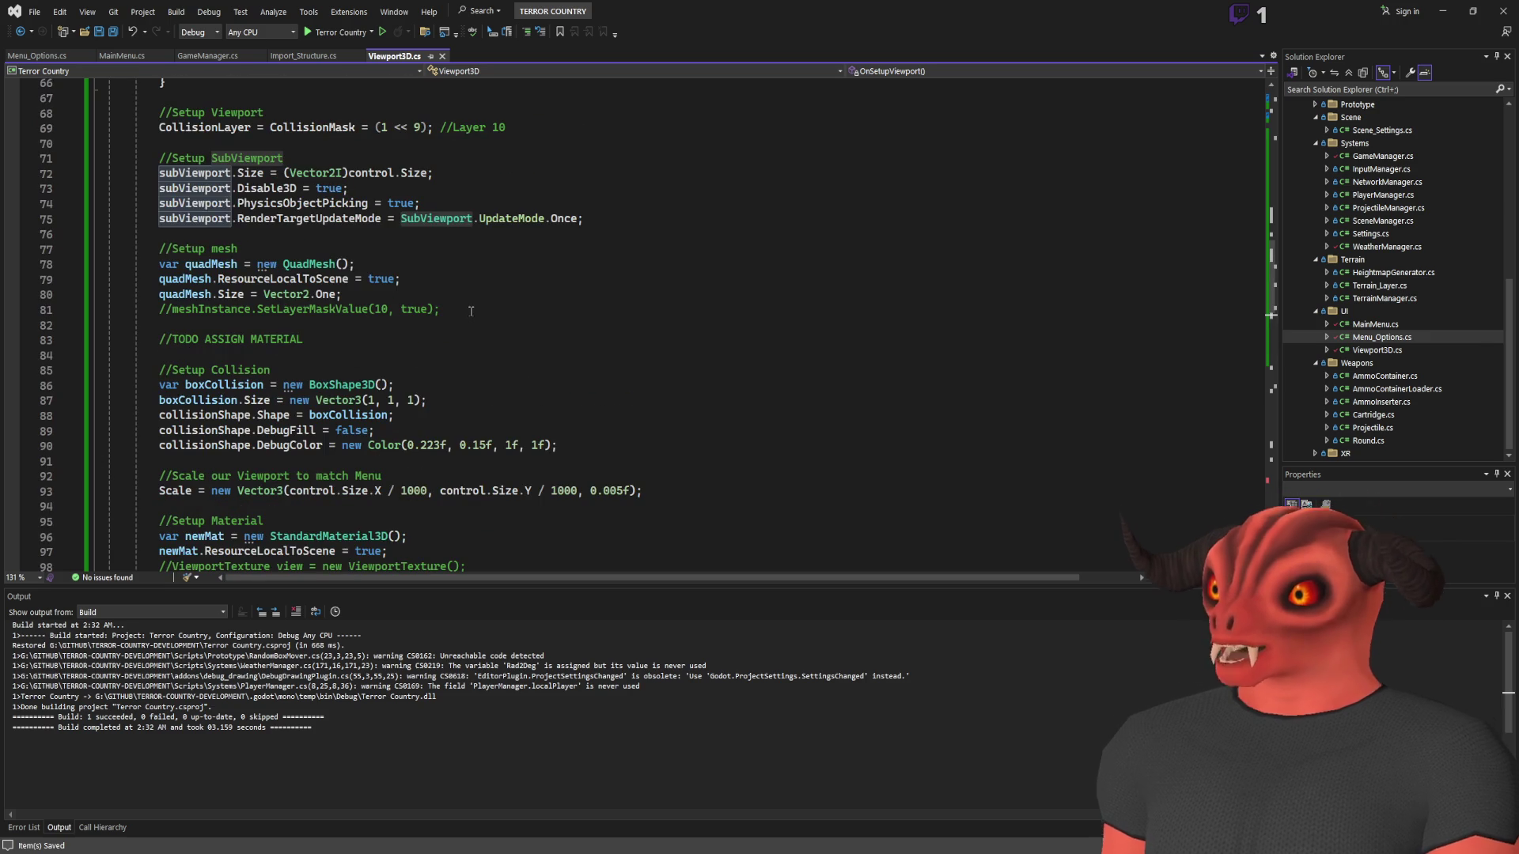
Scroll through Viewport3D.cs, then go back to Godot's brick-room MainMenu_Scene
{"action": "scroll", "coordinate": [471, 311], "scroll_direction": "up", "scroll_amount": 7}
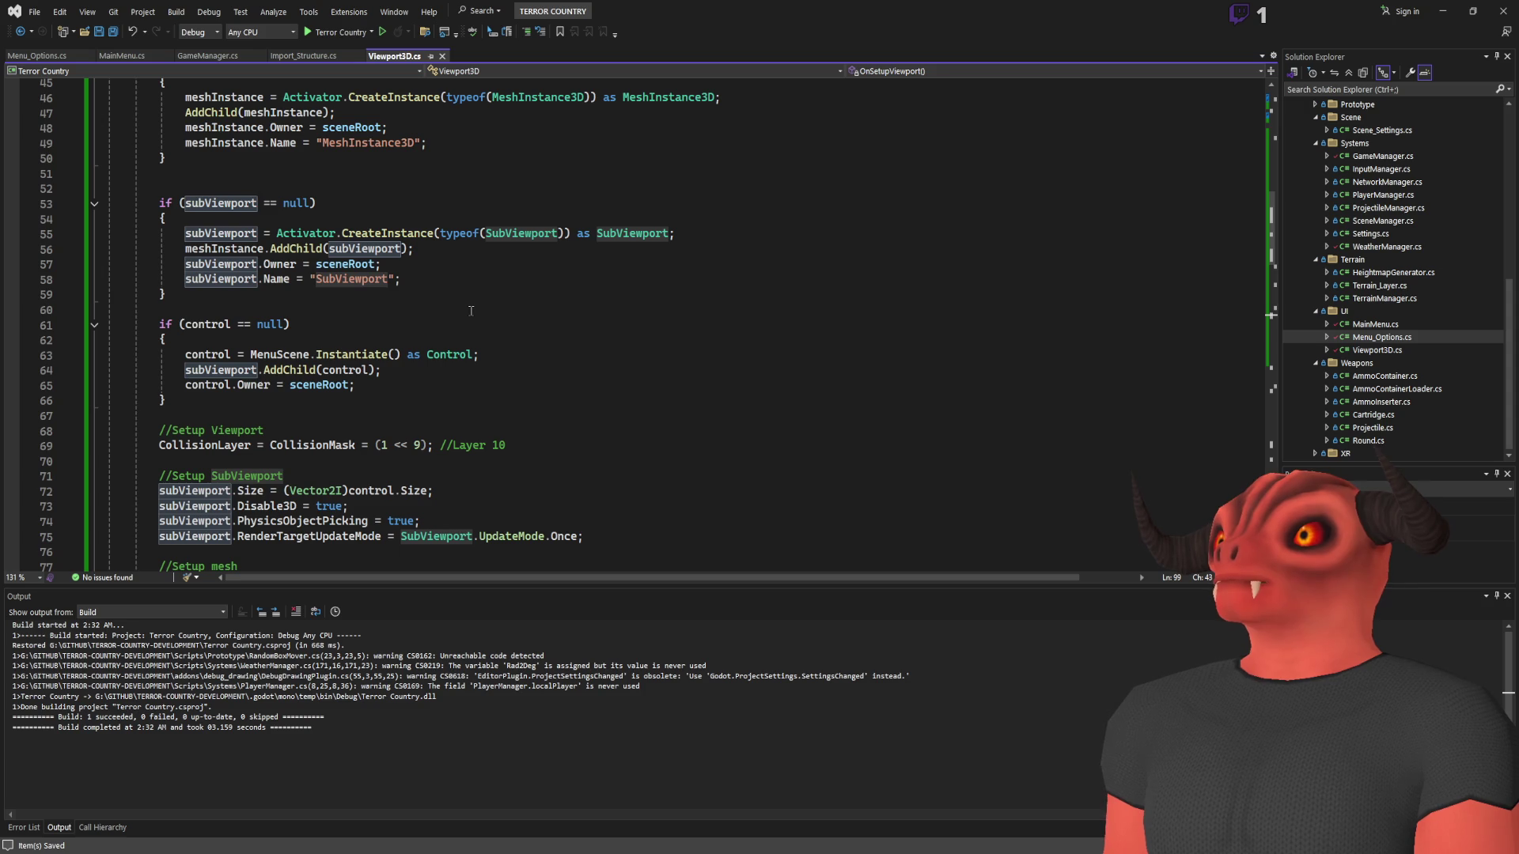
{"action": "scroll", "coordinate": [471, 311], "scroll_direction": "down", "scroll_amount": 8}
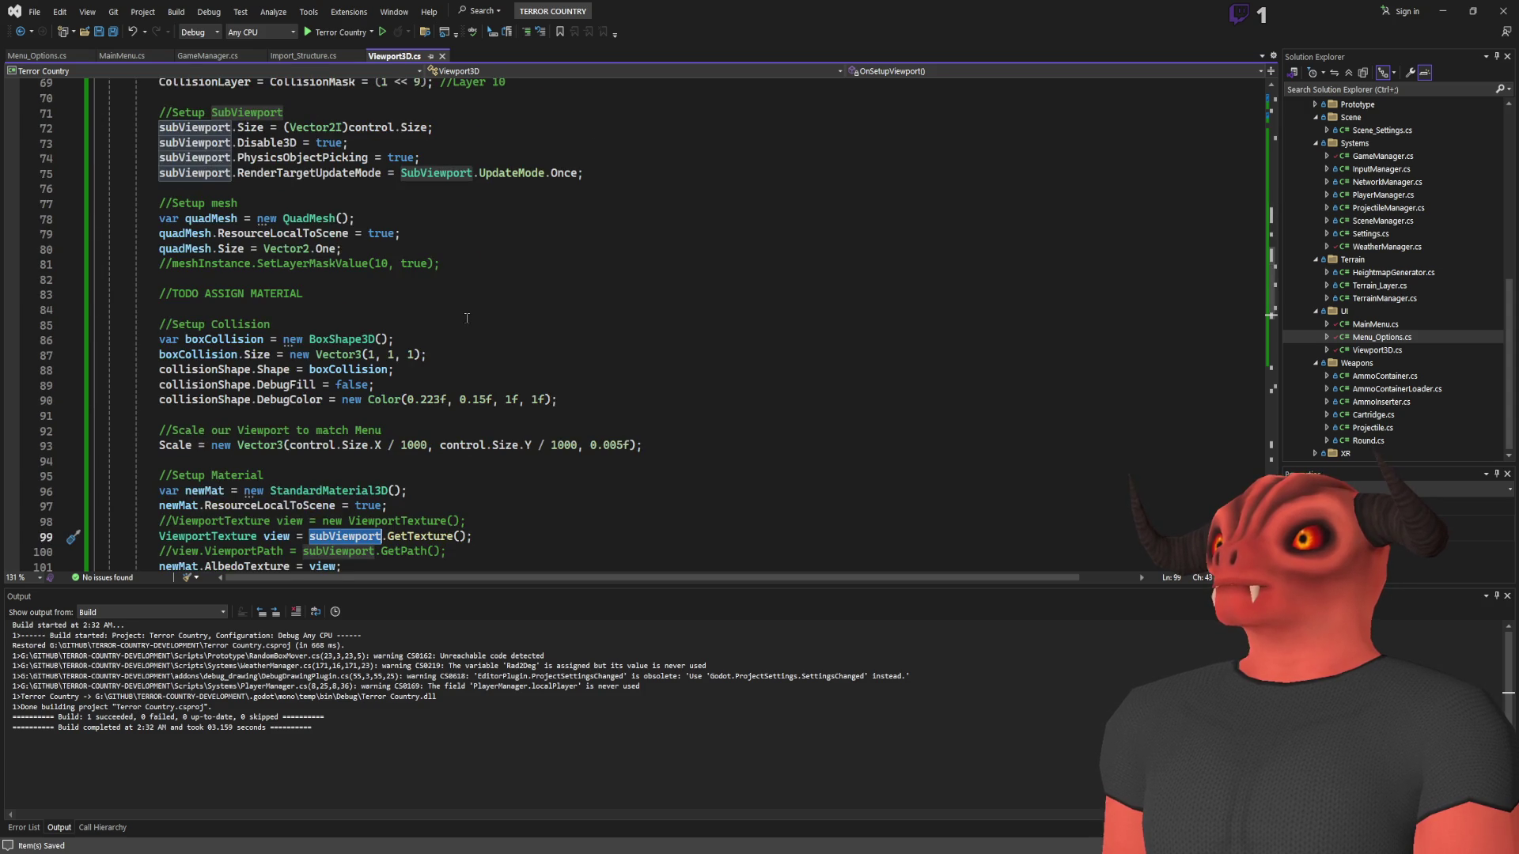
{"action": "scroll", "coordinate": [467, 318], "scroll_direction": "down", "scroll_amount": 5}
{"action": "key", "text": "alt+Tab"}
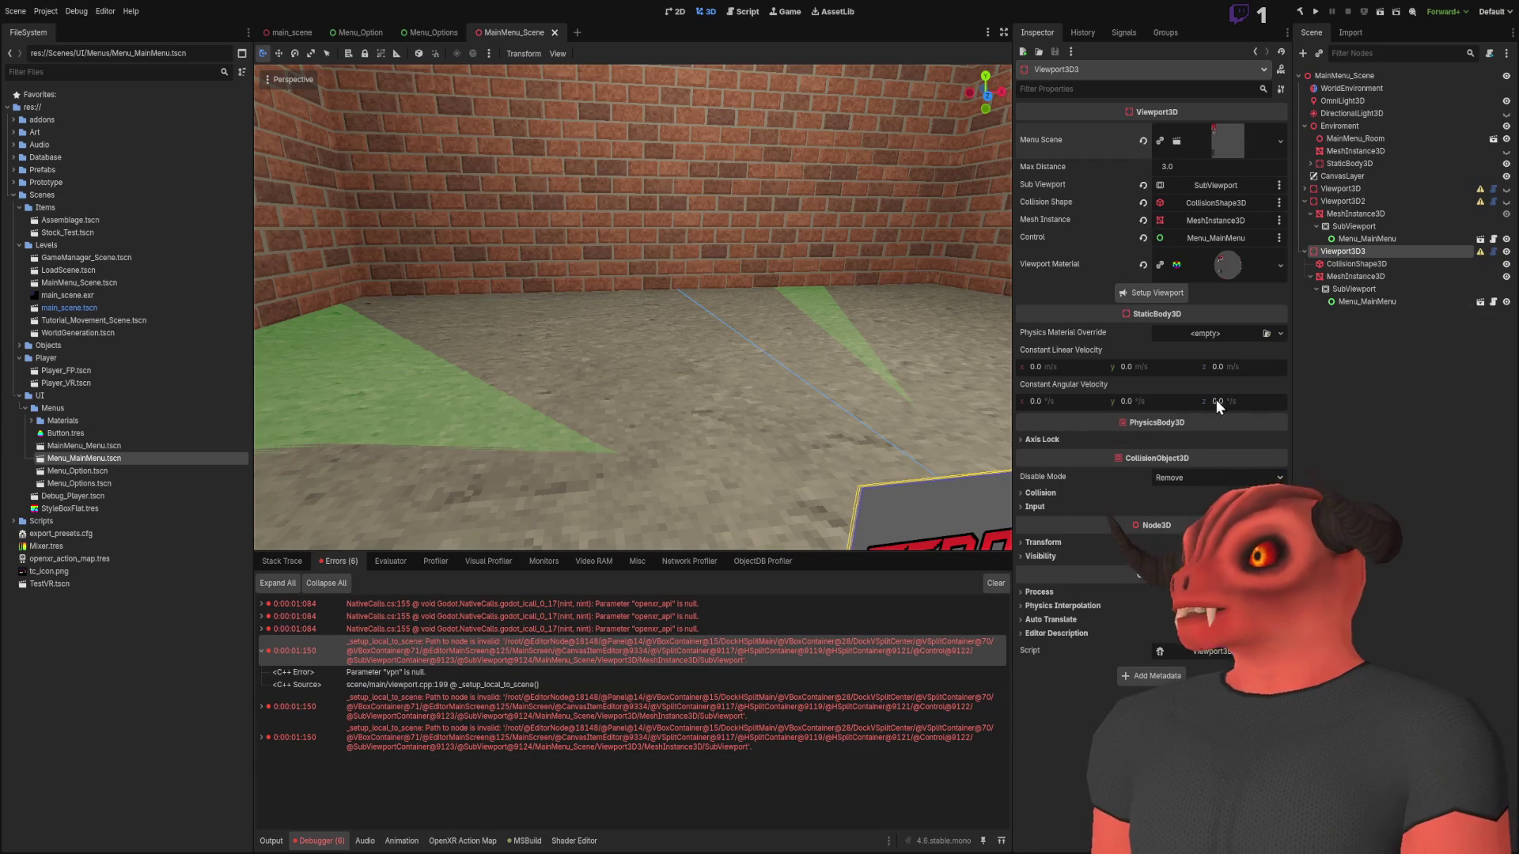
{"action": "key", "text": "alt+Tab"}
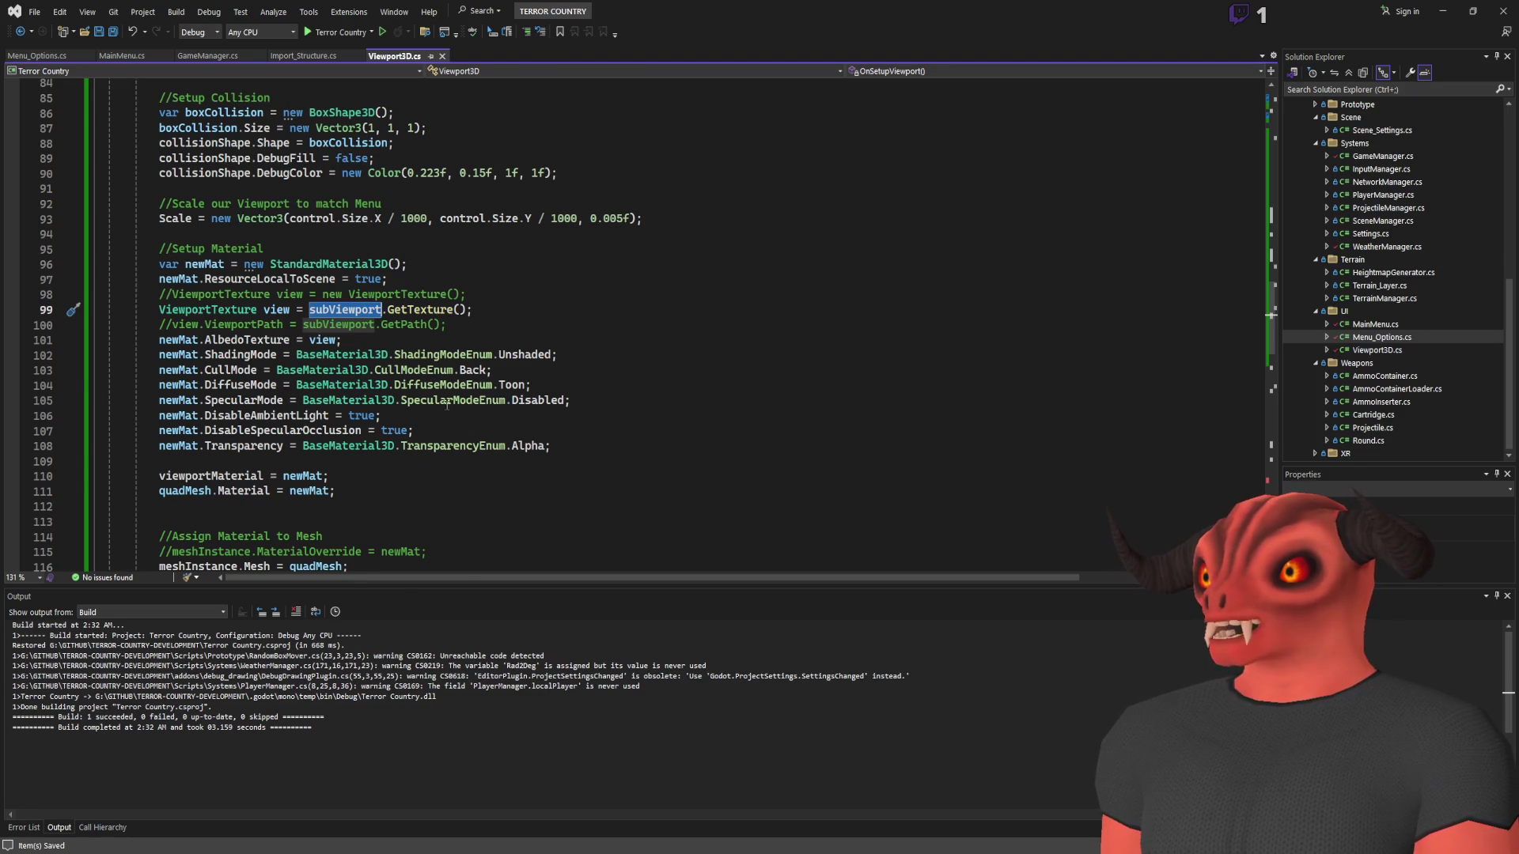
{"action": "scroll", "coordinate": [375, 263], "scroll_direction": "up", "scroll_amount": 15}
{"action": "key", "text": "alt+Tab"}
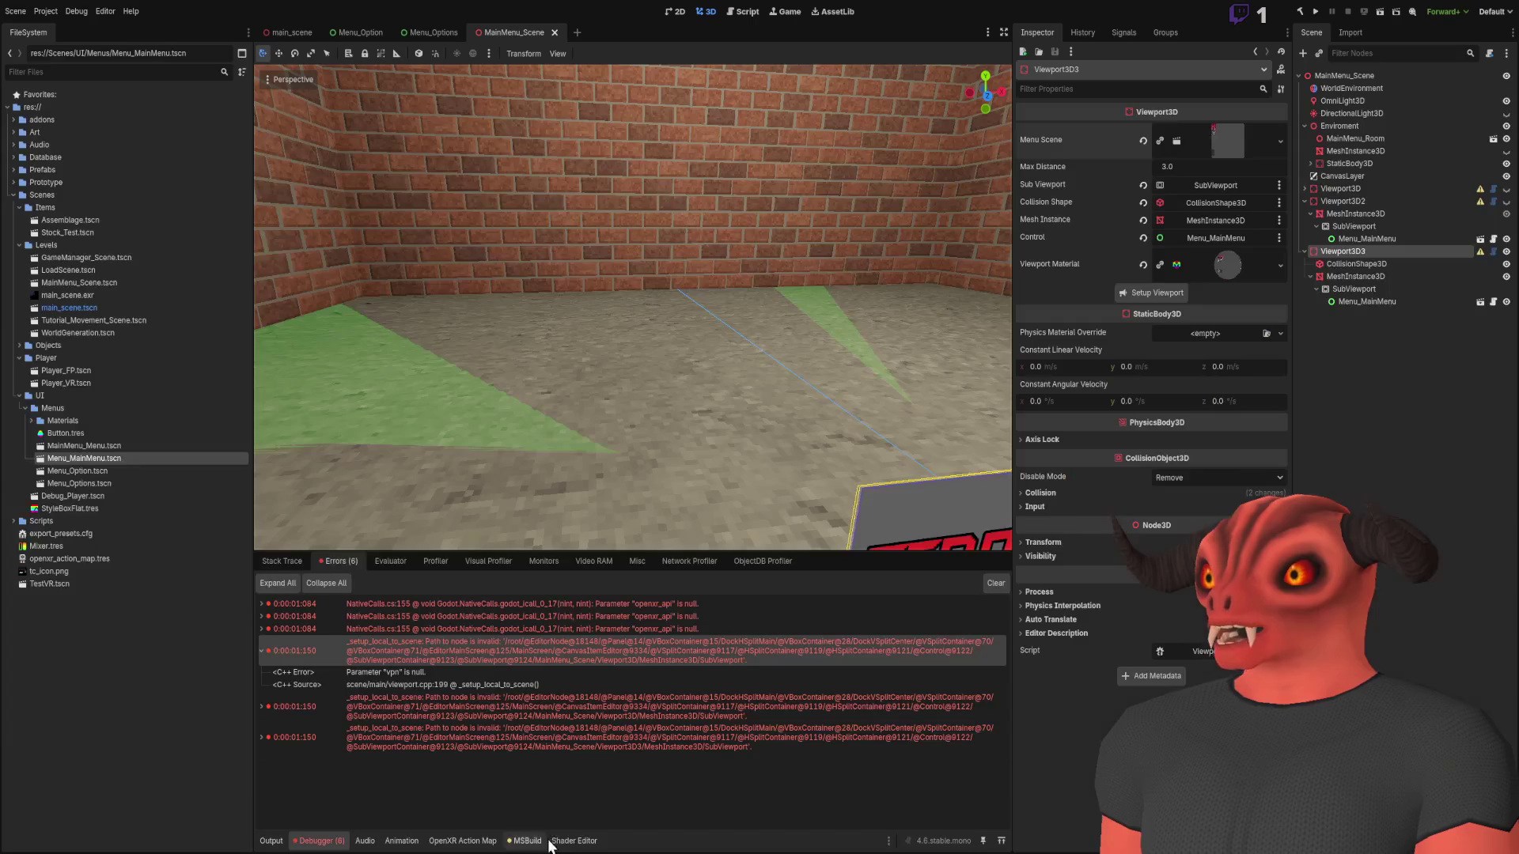
Inspect Viewport3D2's SubViewport and MeshInstance3D and its material in the scene tree
{"action": "left_click", "coordinate": [1364, 226]}
{"action": "scroll", "coordinate": [1179, 287], "scroll_direction": "down", "scroll_amount": 1}
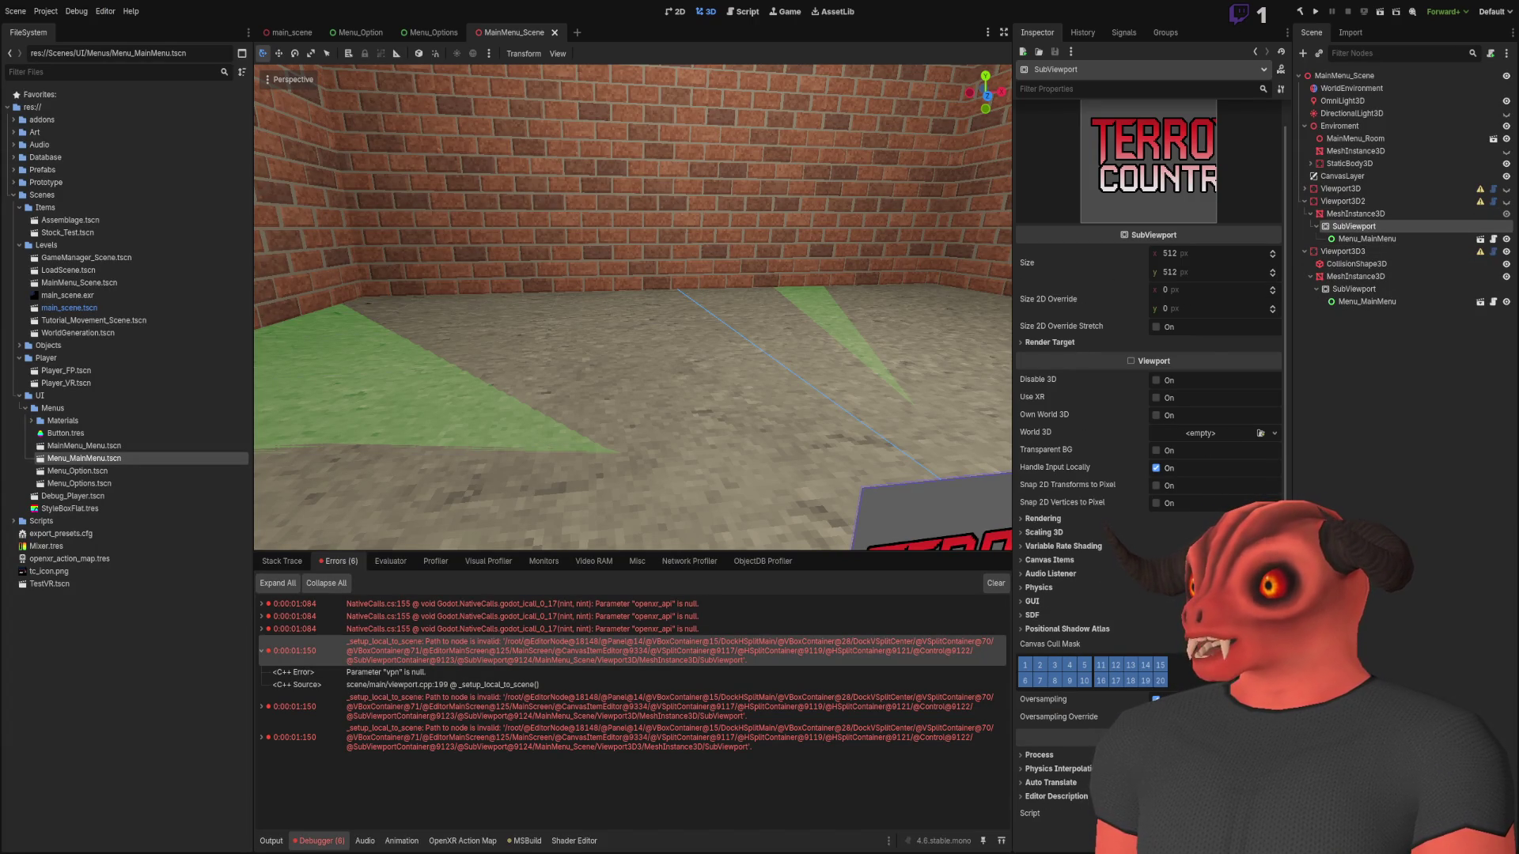
{"action": "left_click", "coordinate": [1304, 201]}
{"action": "left_click", "coordinate": [1304, 203]}
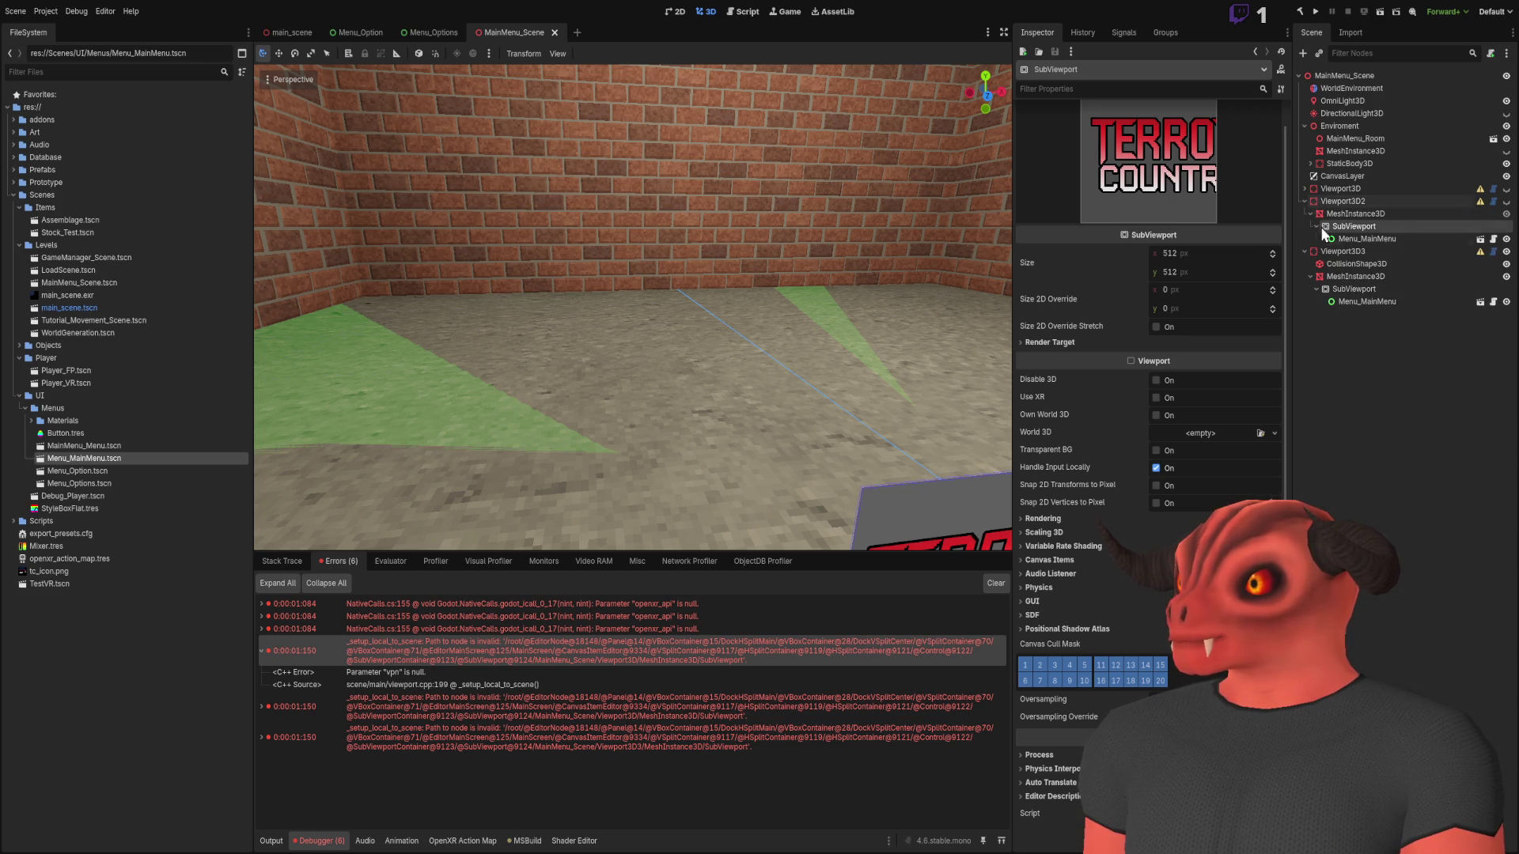
{"action": "left_click", "coordinate": [1353, 218]}
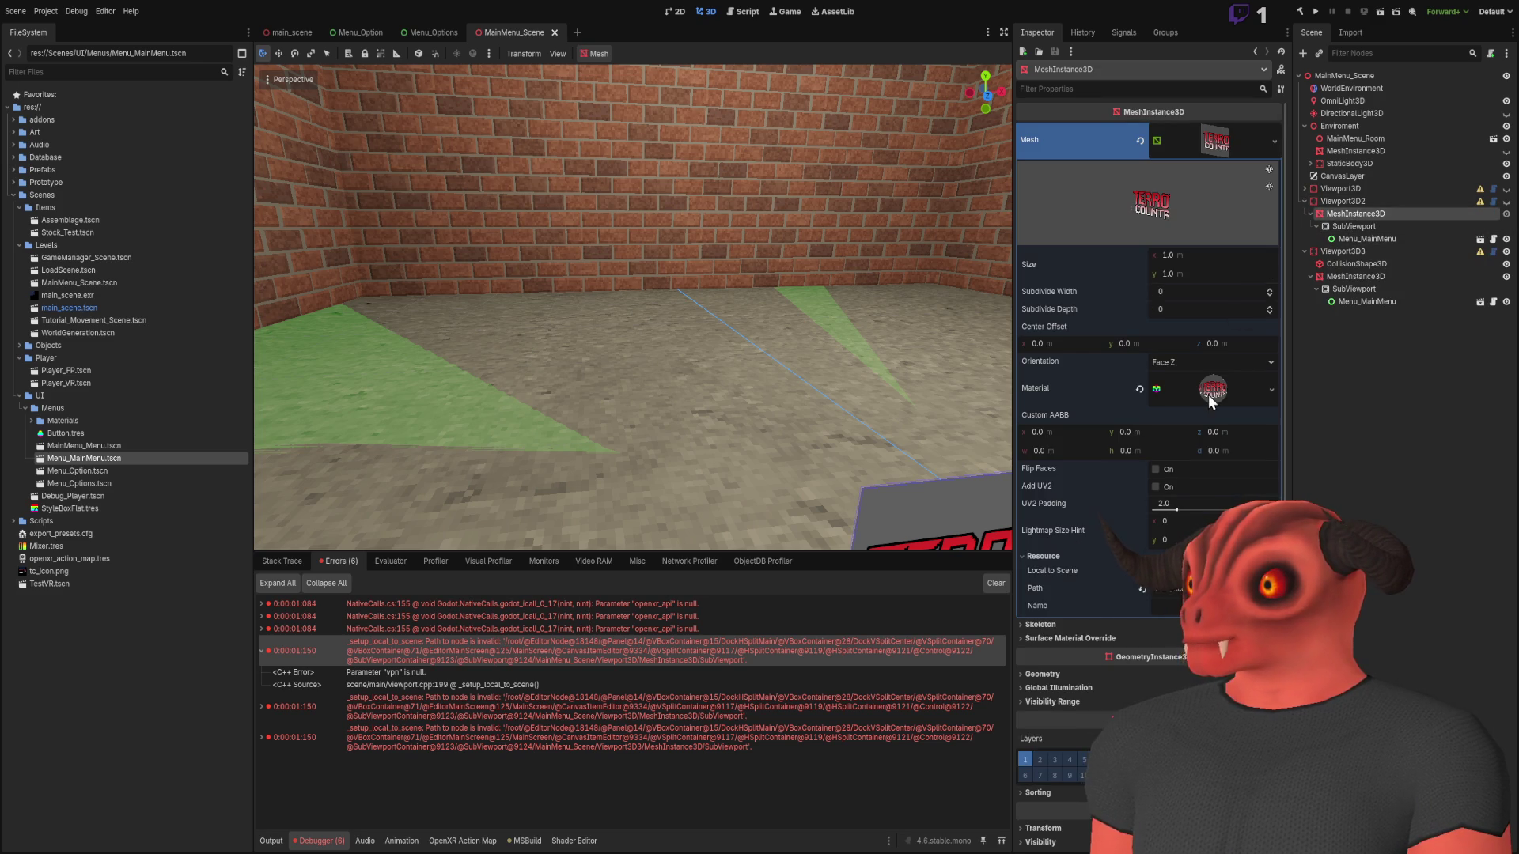
{"action": "scroll", "coordinate": [1208, 395], "scroll_direction": "down", "scroll_amount": 10}
{"action": "scroll", "coordinate": [1210, 457], "scroll_direction": "up", "scroll_amount": 2}
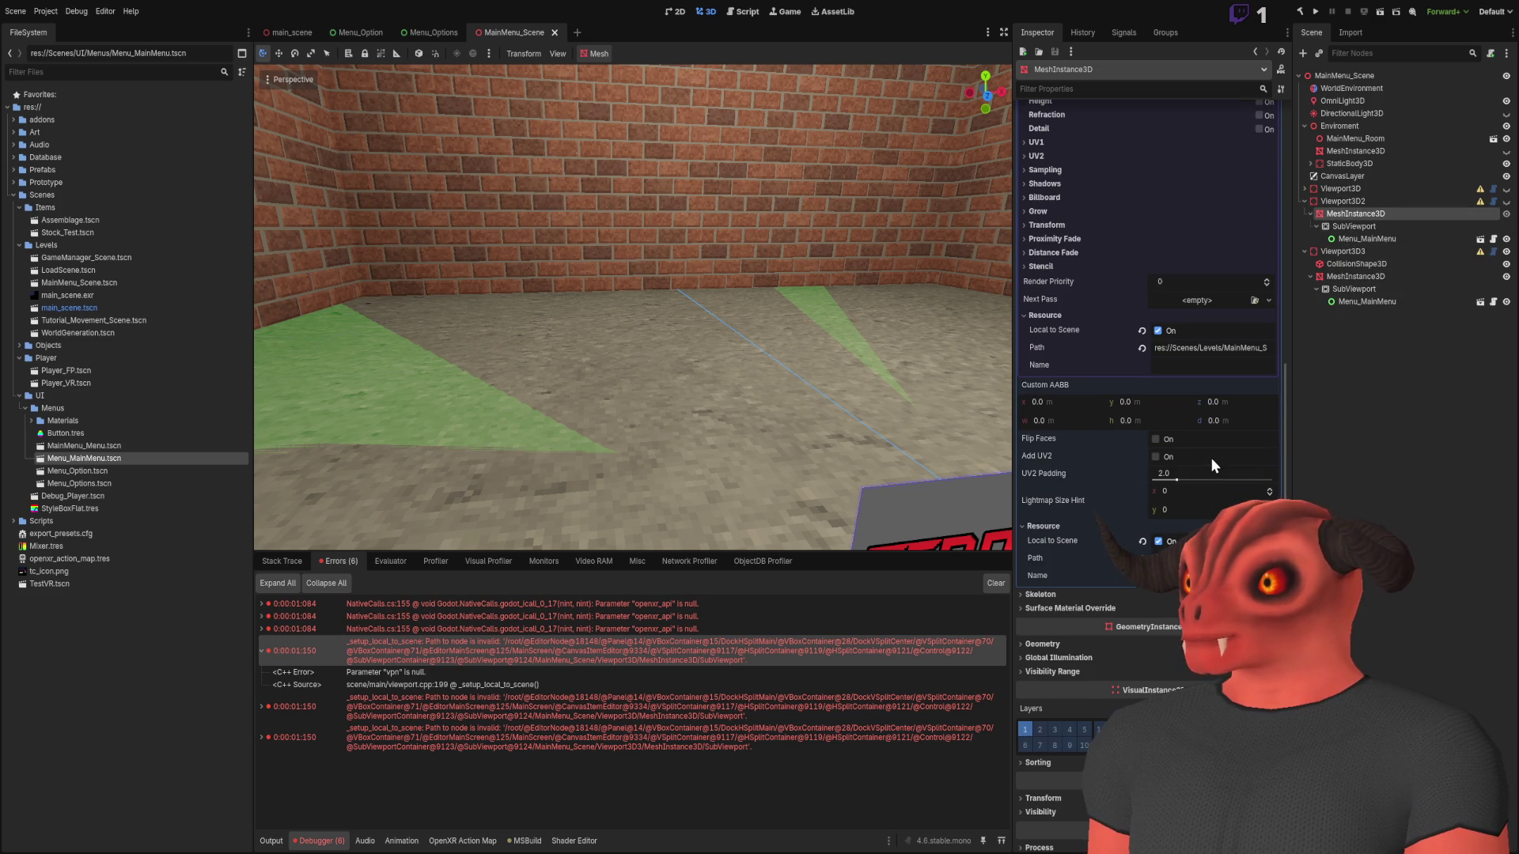
Expand the Viewport3D3 quad's material Albedo texture and read the full viewport texture path
{"action": "left_click", "coordinate": [1364, 277]}
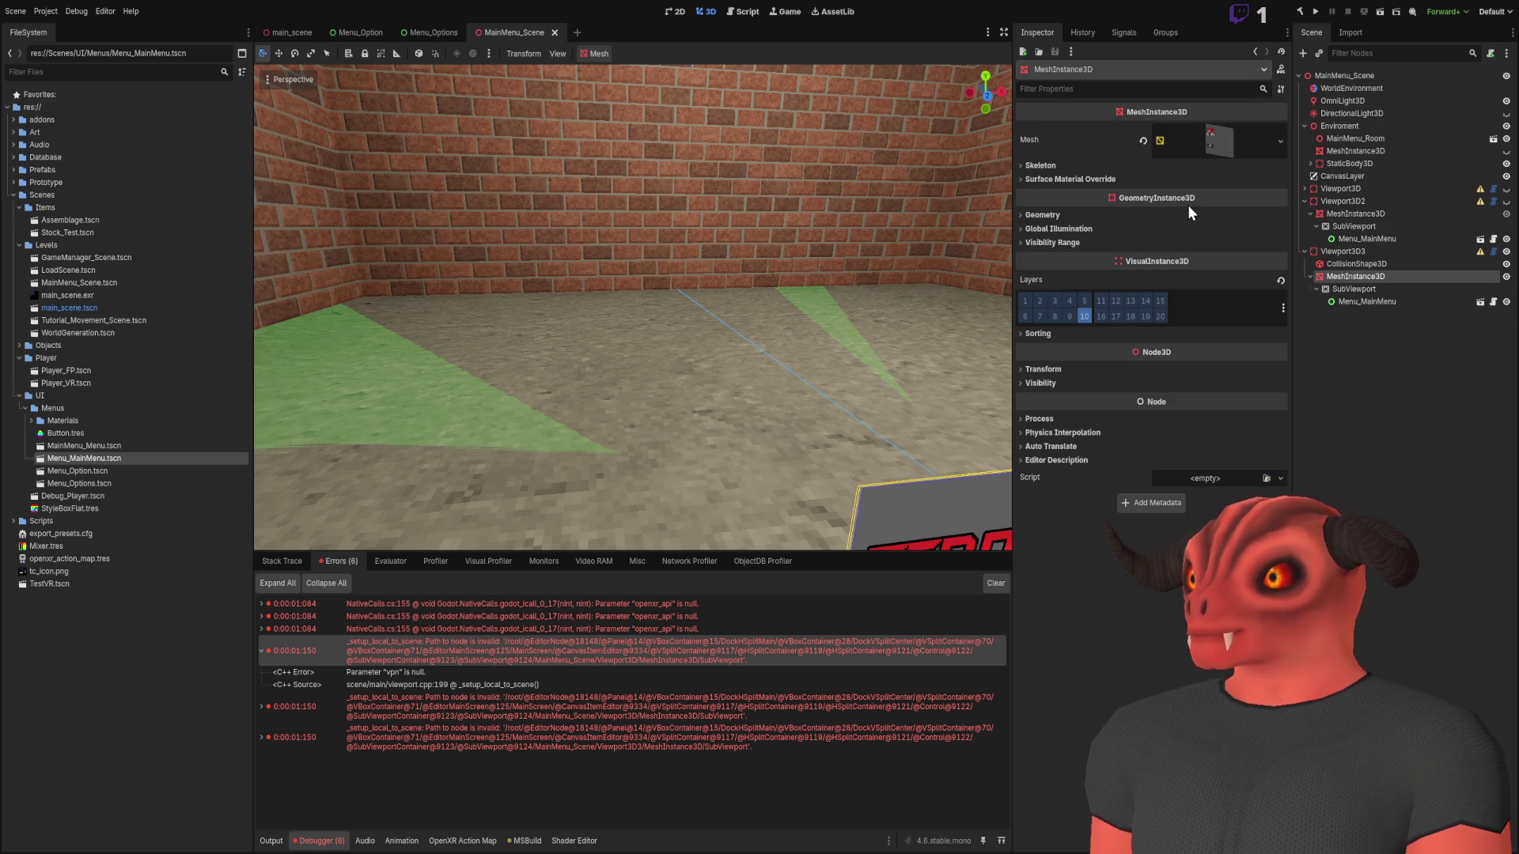
{"action": "left_click", "coordinate": [1222, 138]}
{"action": "left_click", "coordinate": [1052, 559]}
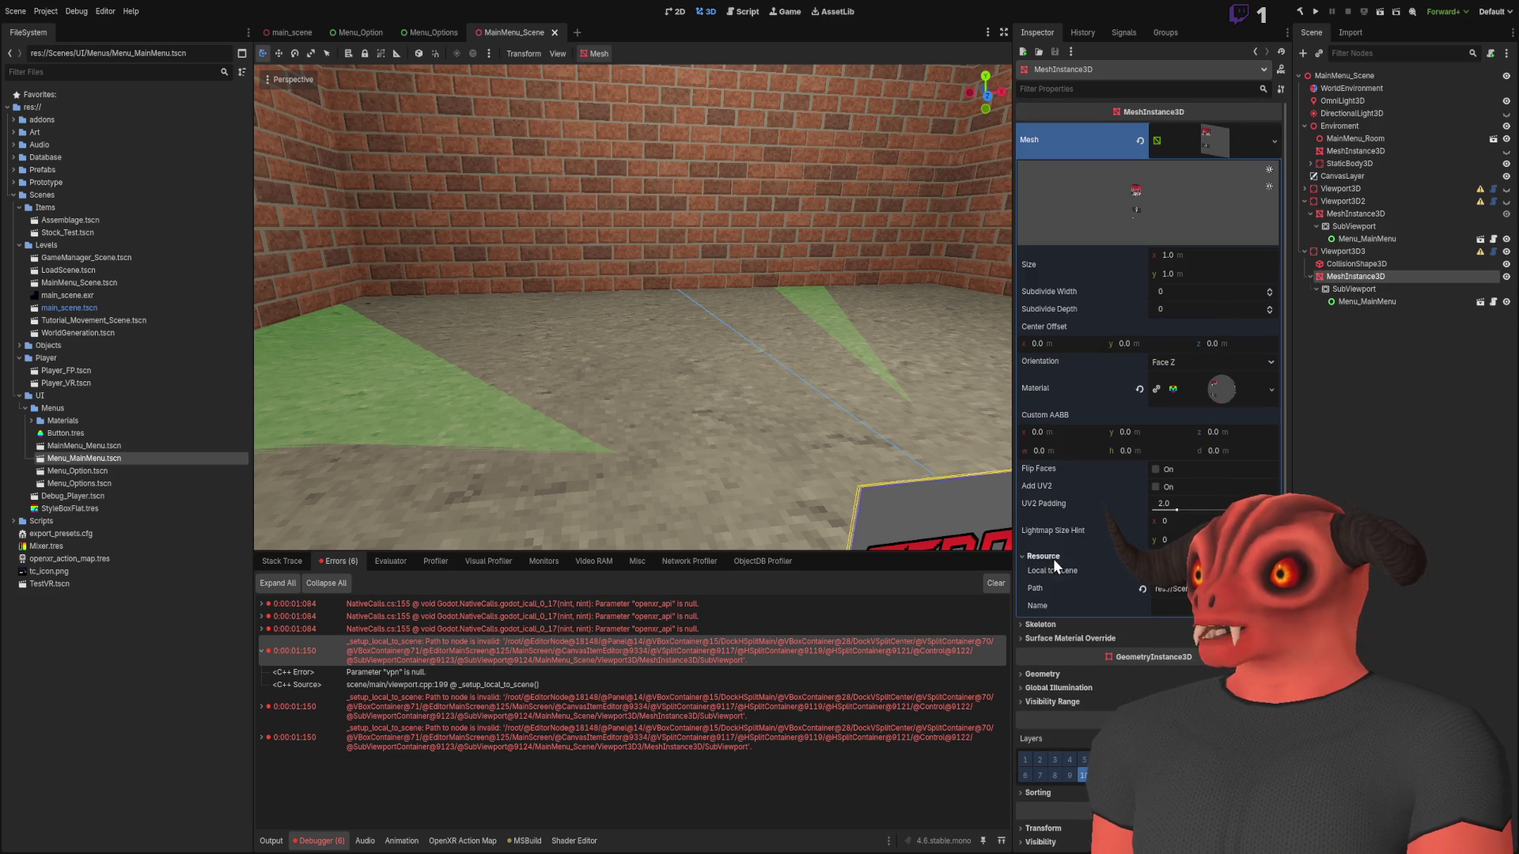
{"action": "left_click", "coordinate": [1220, 388]}
{"action": "scroll", "coordinate": [1132, 468], "scroll_direction": "down", "scroll_amount": 6}
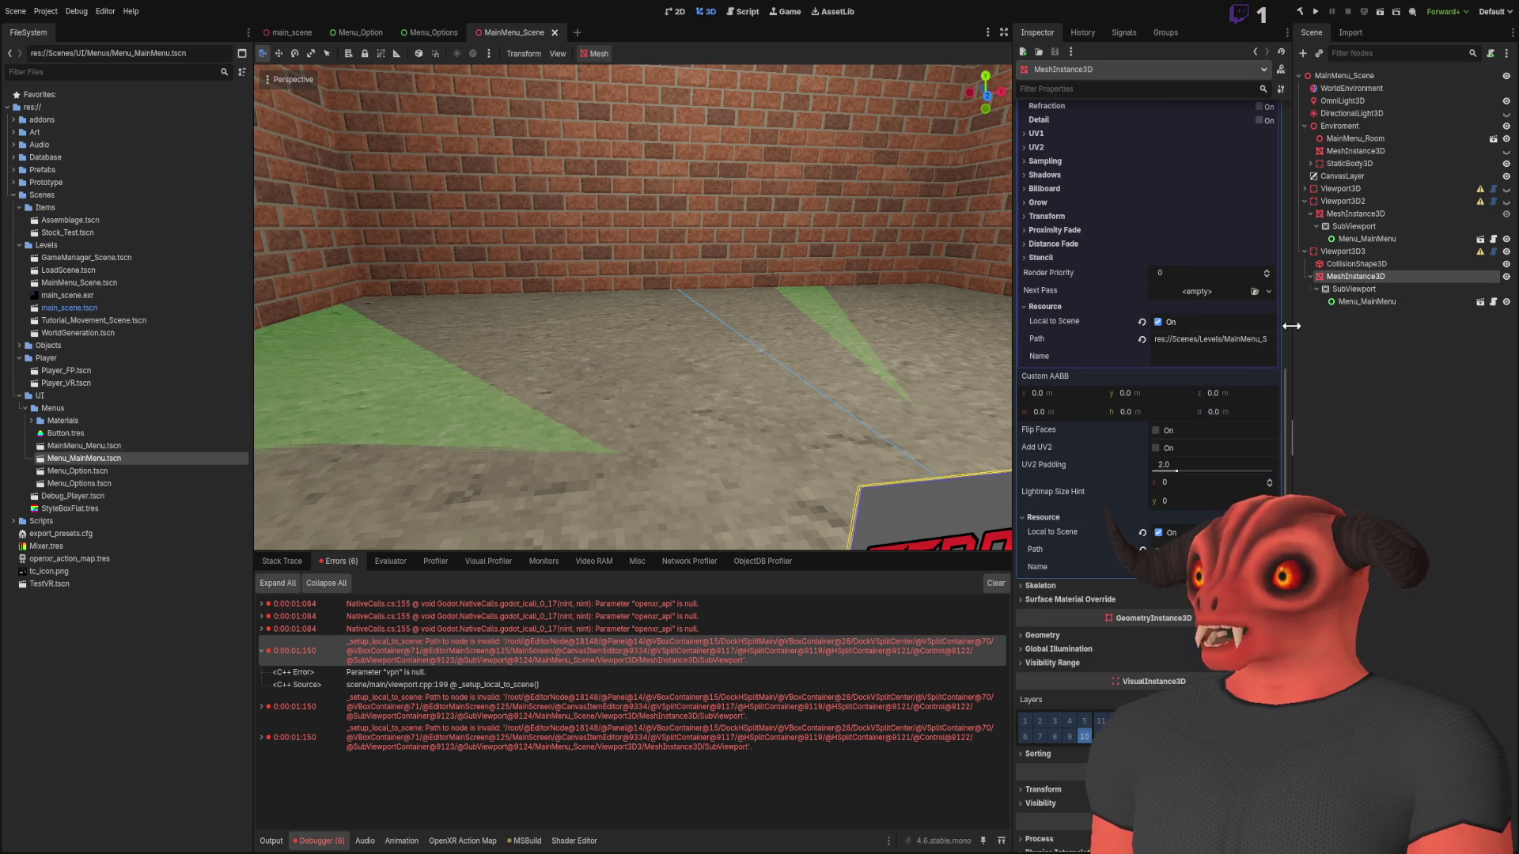
{"action": "scroll", "coordinate": [1266, 332], "scroll_direction": "up", "scroll_amount": 5}
{"action": "left_click", "coordinate": [1043, 356]}
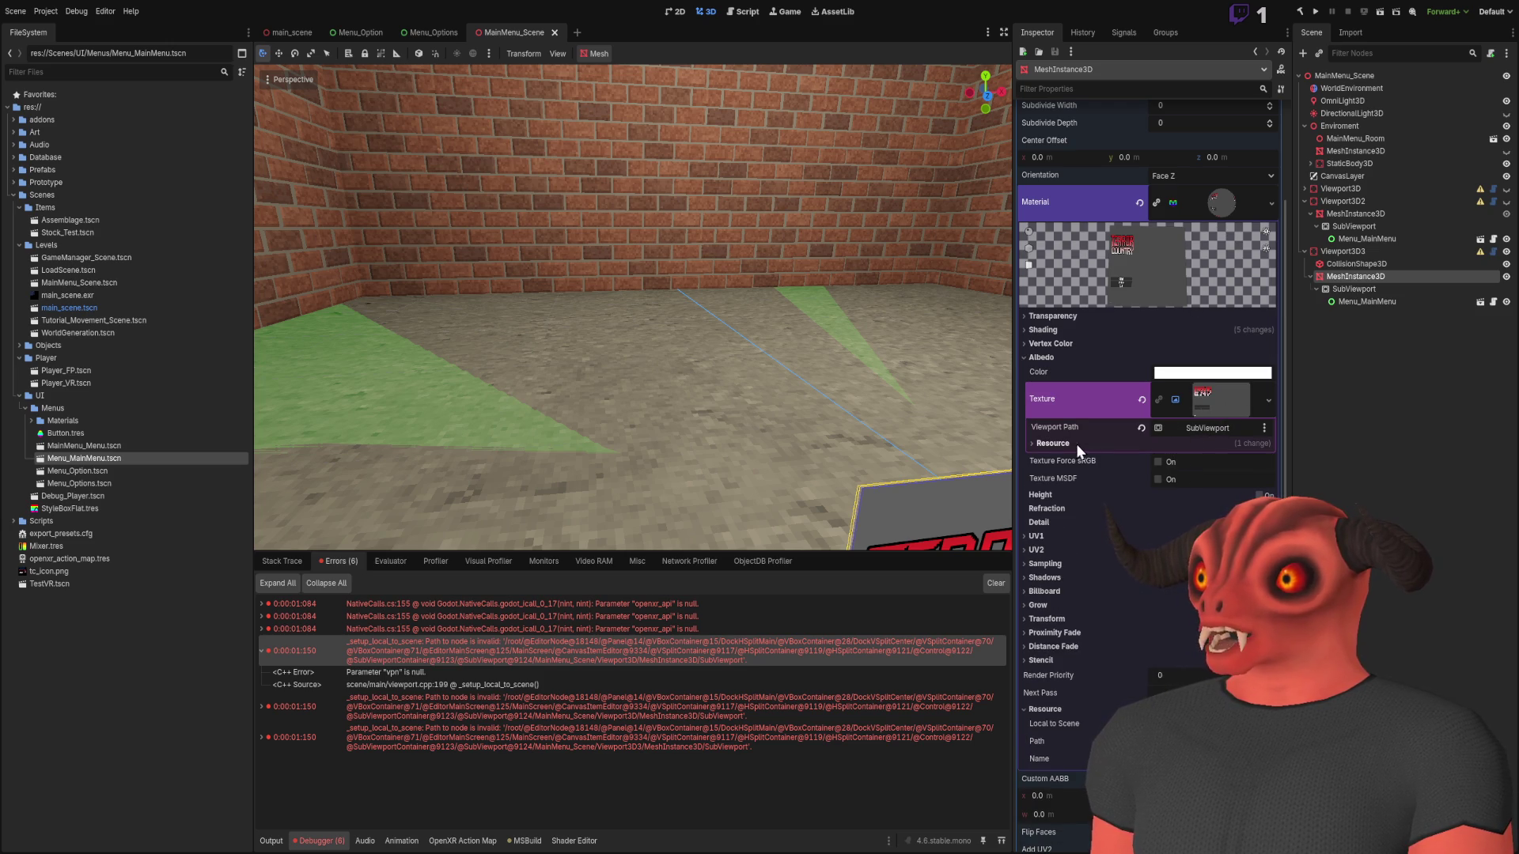
{"action": "left_click", "coordinate": [1090, 443]}
{"action": "left_click_drag", "start_coordinate": [1174, 475], "coordinate": [1269, 475]}
{"action": "left_click", "coordinate": [1326, 478]}
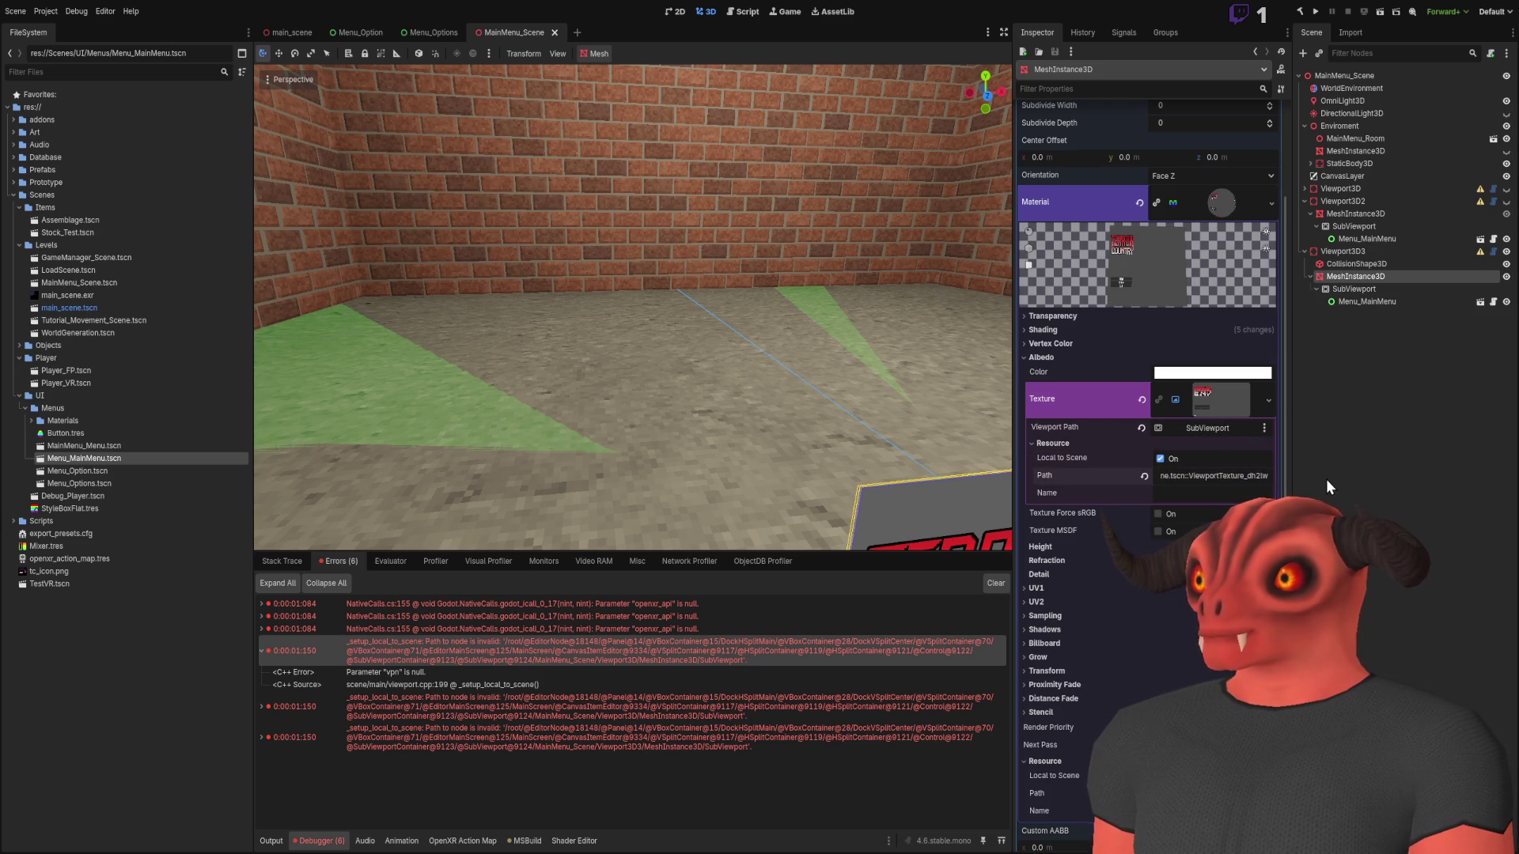
Reveal the material's full resource path, then collapse the material details
{"action": "left_click", "coordinate": [1060, 357]}
{"action": "left_click_drag", "start_coordinate": [1168, 618], "coordinate": [1475, 599]}
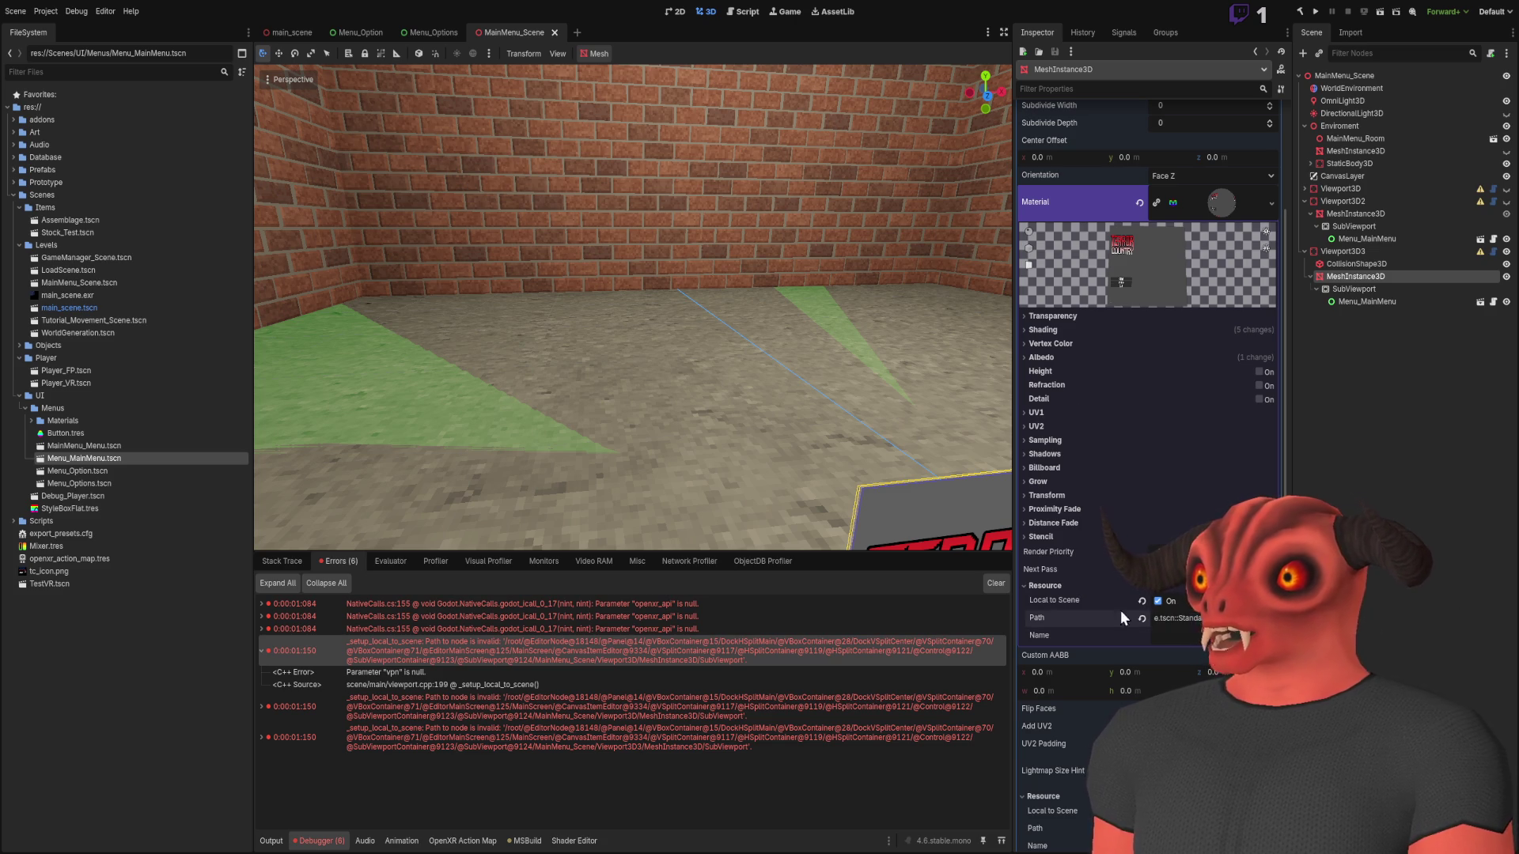
{"action": "left_click", "coordinate": [1036, 586]}
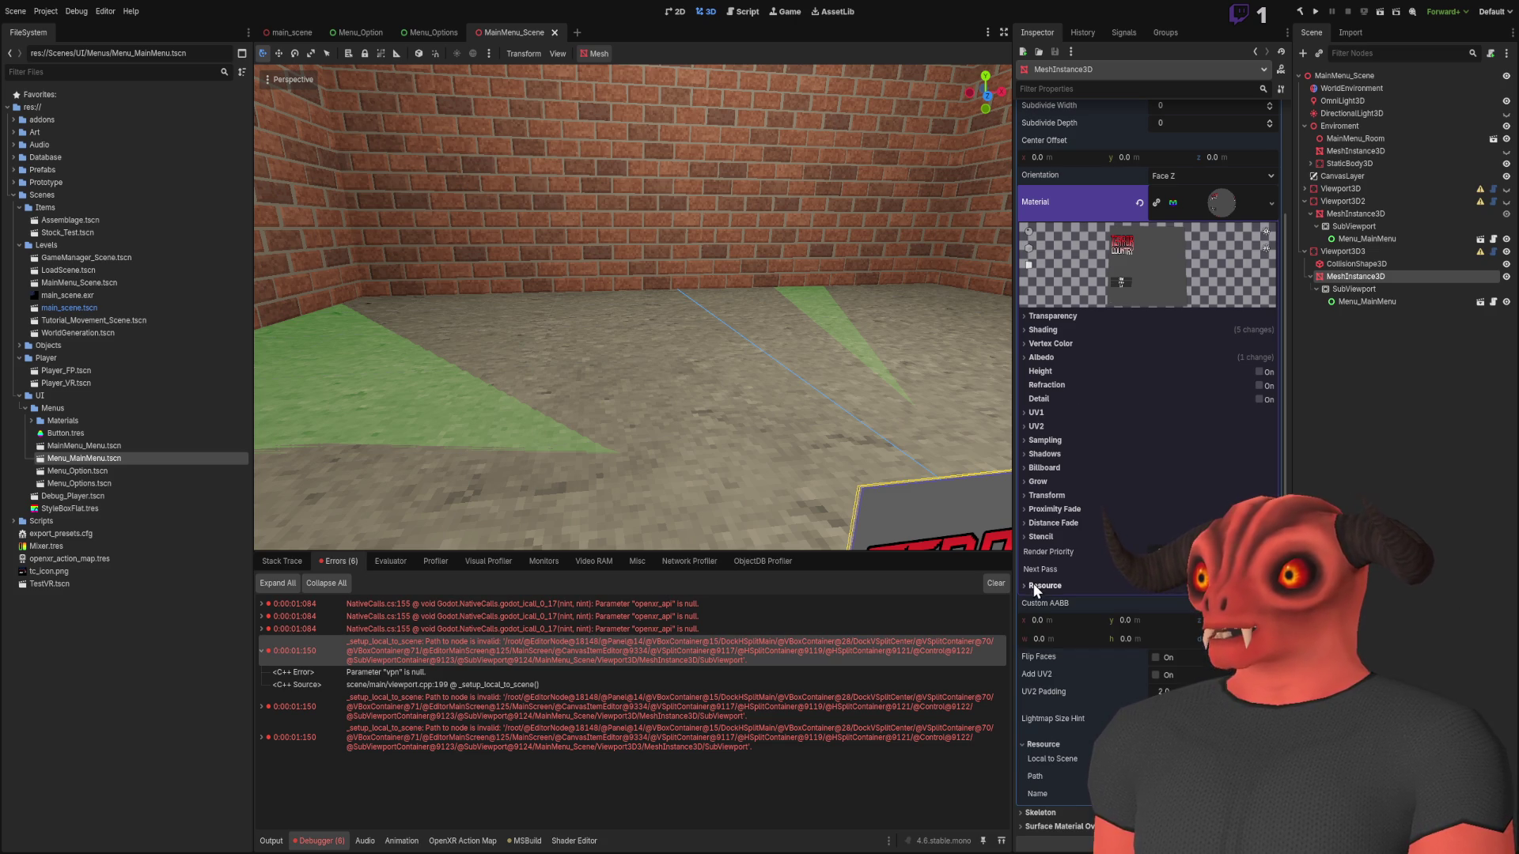
{"action": "left_click", "coordinate": [1208, 207]}
Select Viewport3D3 and frame it in the 3D view with F
{"action": "scroll", "coordinate": [1107, 334], "scroll_direction": "down", "scroll_amount": 3}
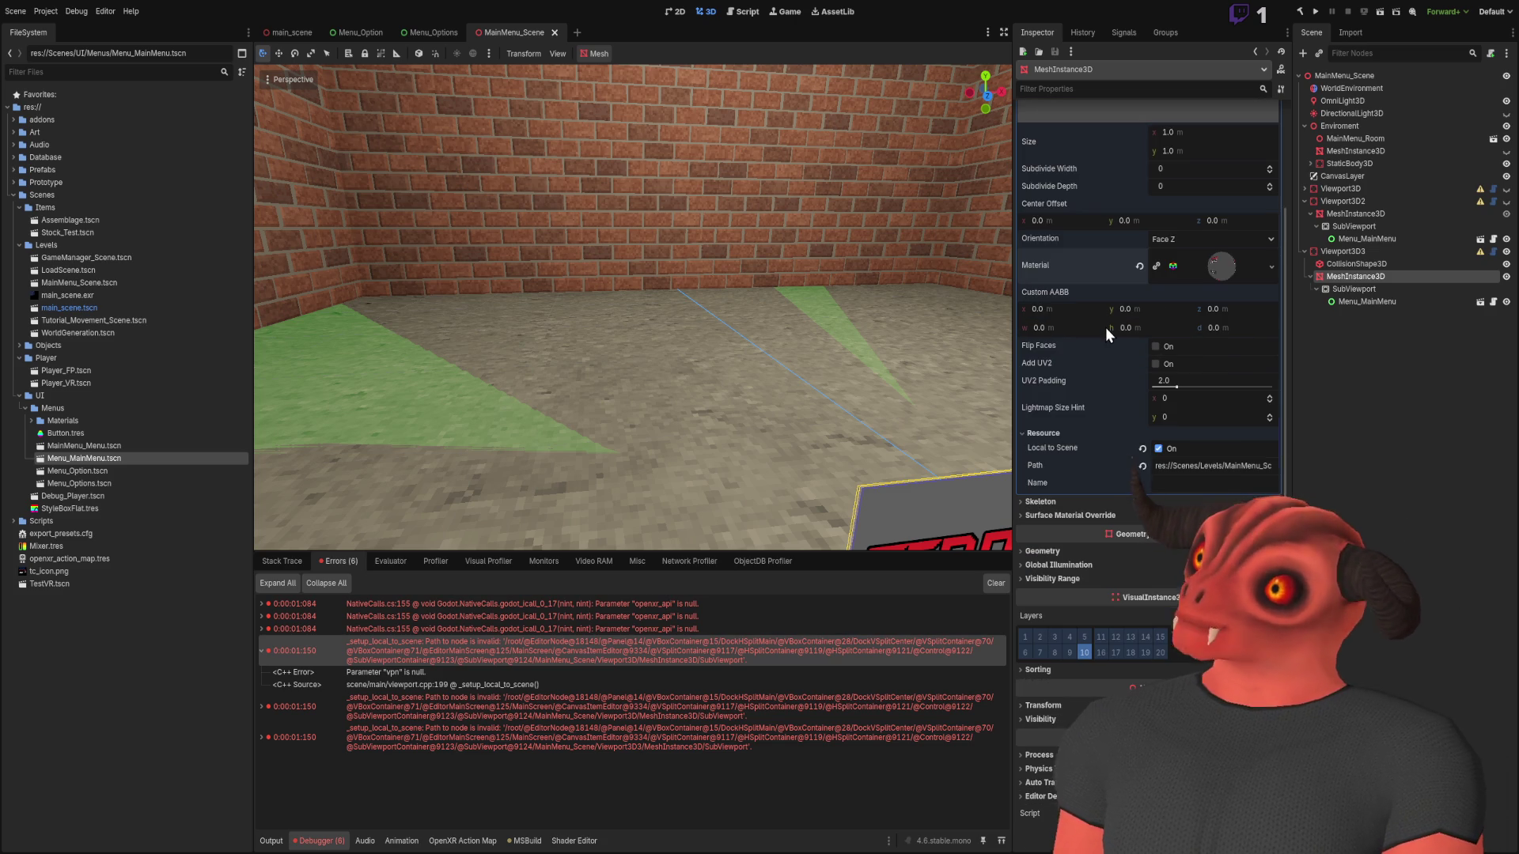
{"action": "left_click", "coordinate": [1392, 329]}
{"action": "left_click", "coordinate": [1386, 254]}
{"action": "key", "text": "f"}
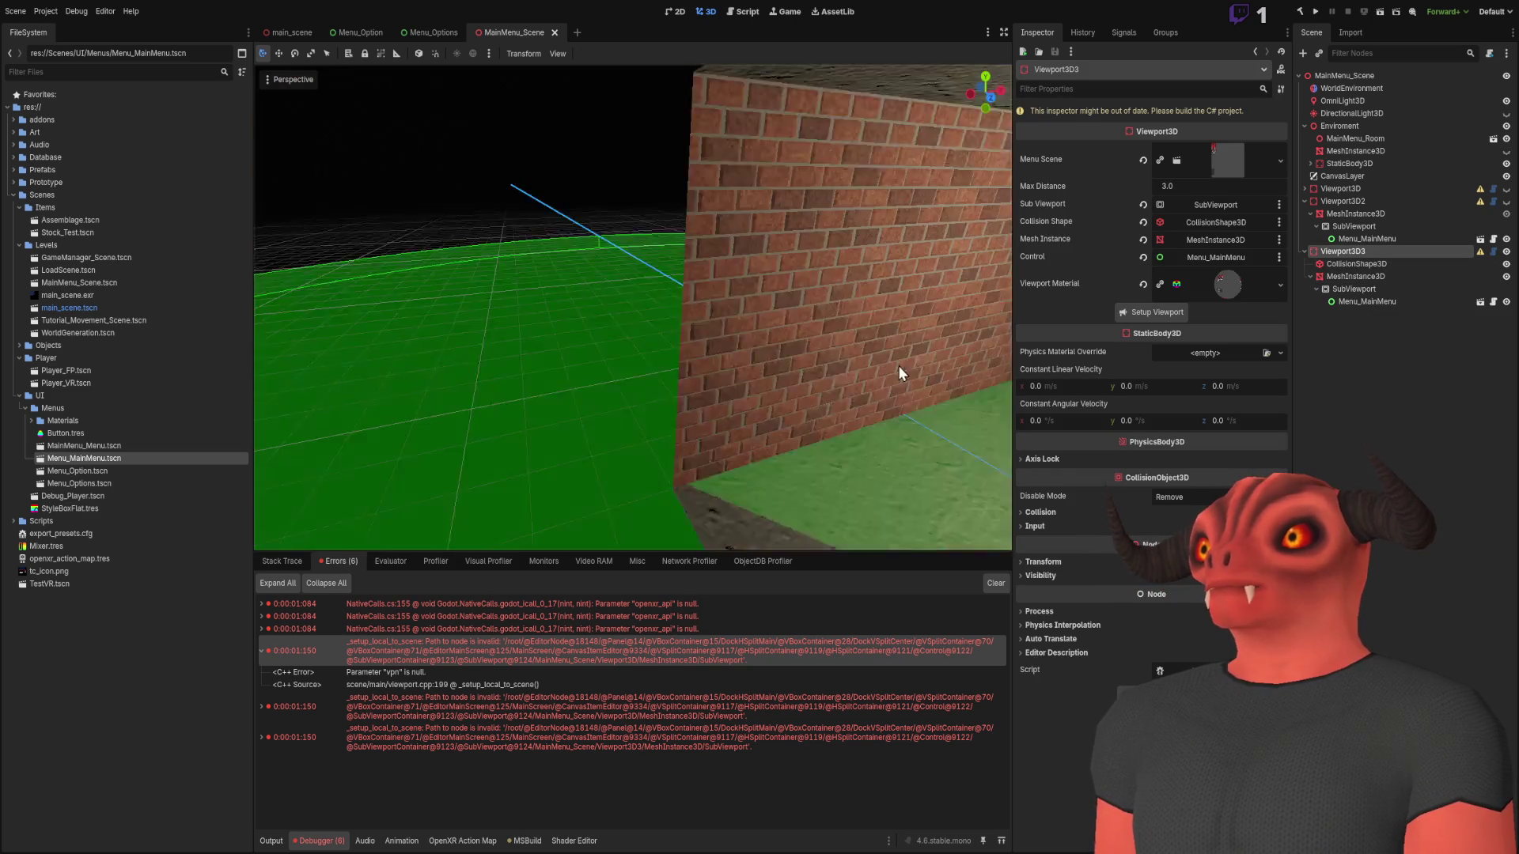
Move the Viewport3D3 panel, run the scene with F6 showing a magenta panel, then stop it
{"action": "left_click_drag", "start_coordinate": [682, 402], "coordinate": [549, 315]}
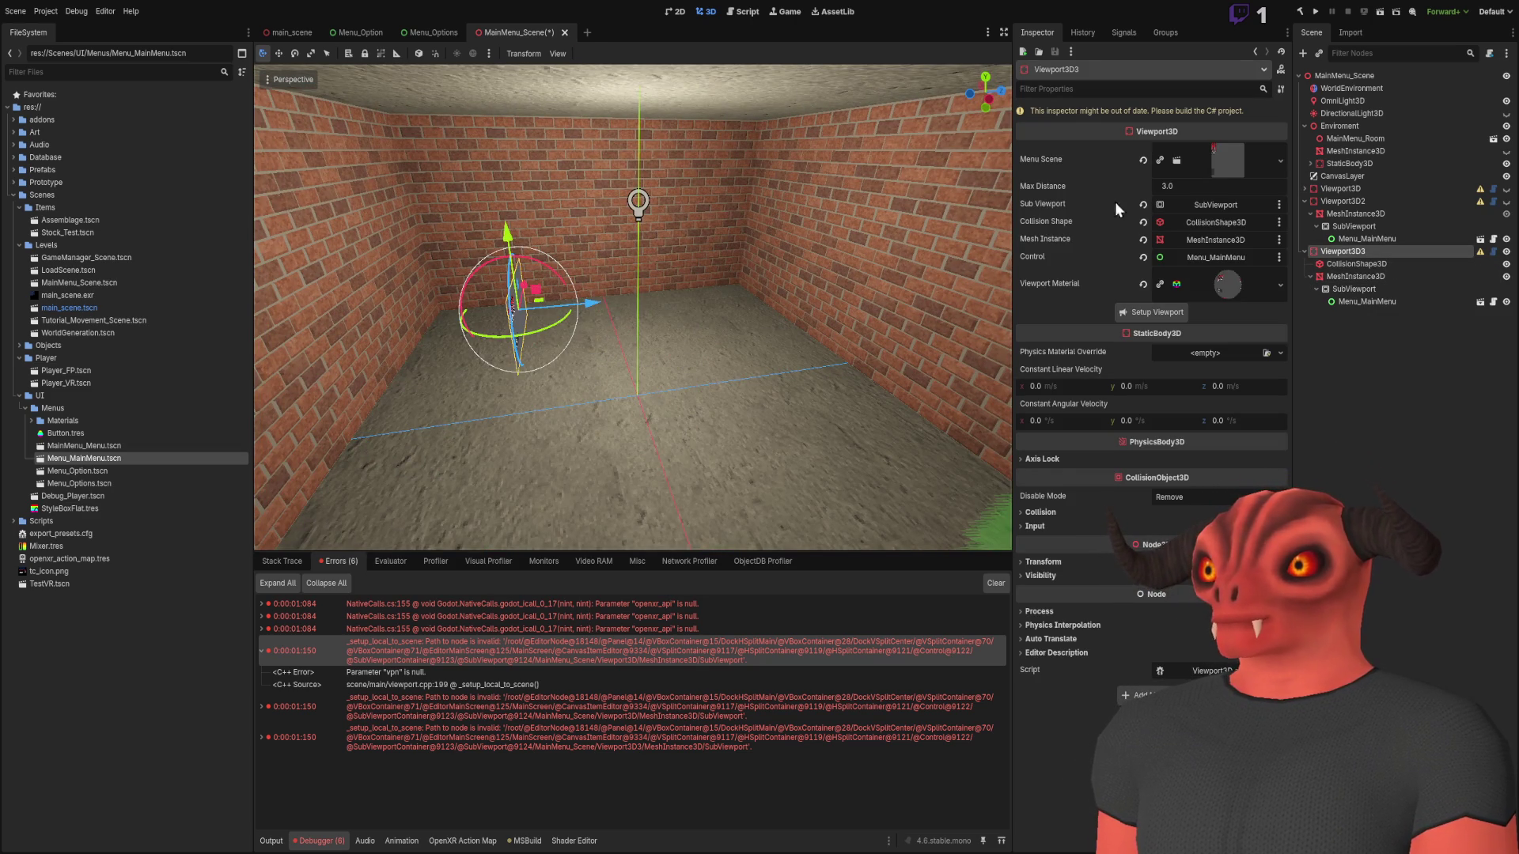
{"action": "key", "text": "F6"}
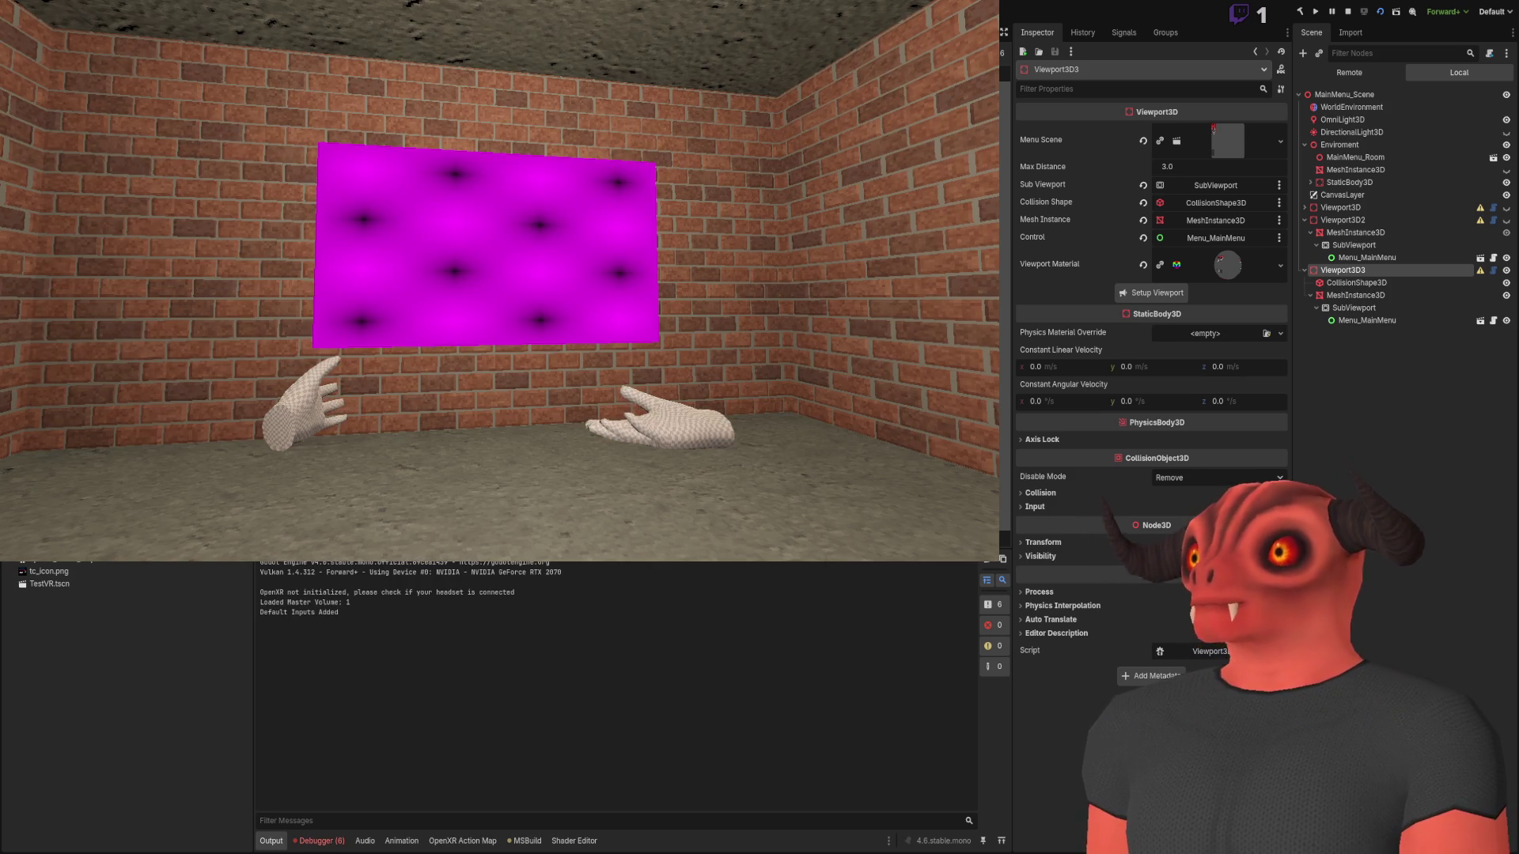
{"action": "key", "text": "F8"}
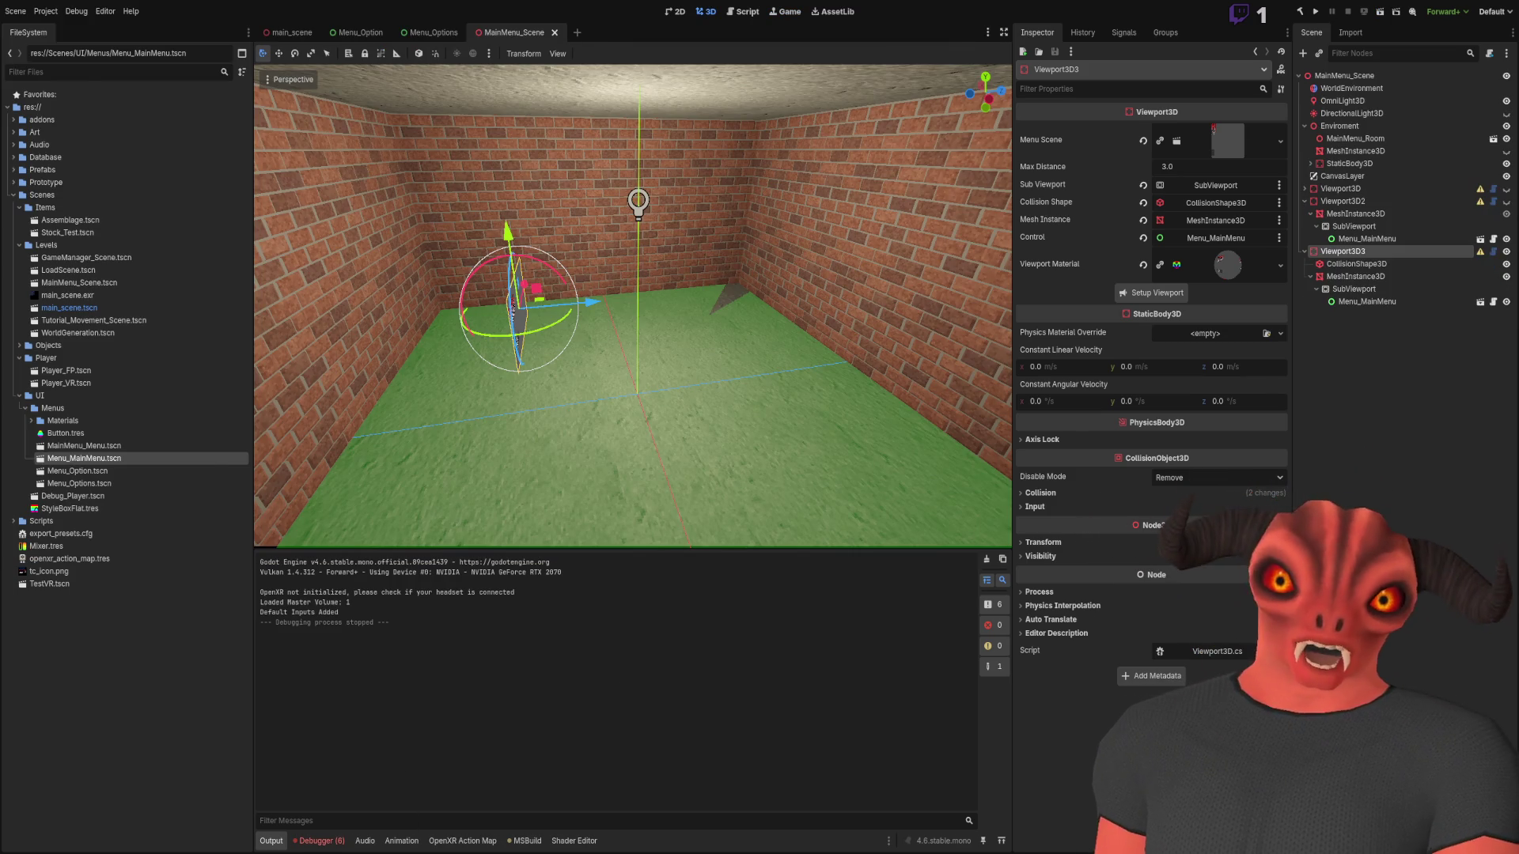
{"action": "key", "text": "alt+Tab"}
{"action": "scroll", "coordinate": [357, 232], "scroll_direction": "up", "scroll_amount": 11}
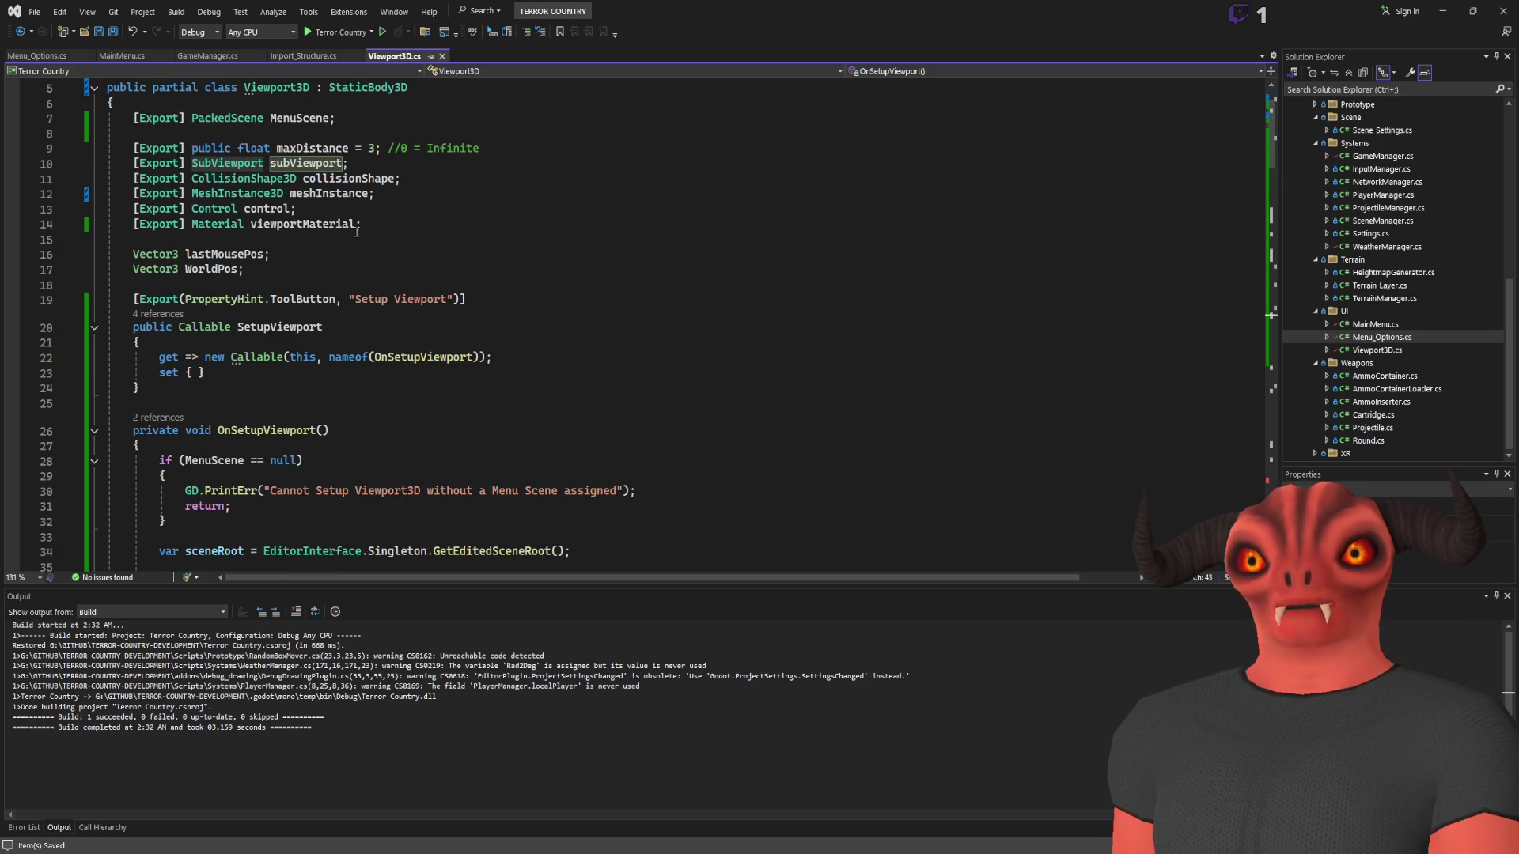
Look up the subViewport field and highlight line 99, 'ViewportTexture view = subViewport.GetTexture();'
{"action": "left_click", "coordinate": [317, 163]}
{"action": "scroll", "coordinate": [507, 214], "scroll_direction": "down", "scroll_amount": 20}
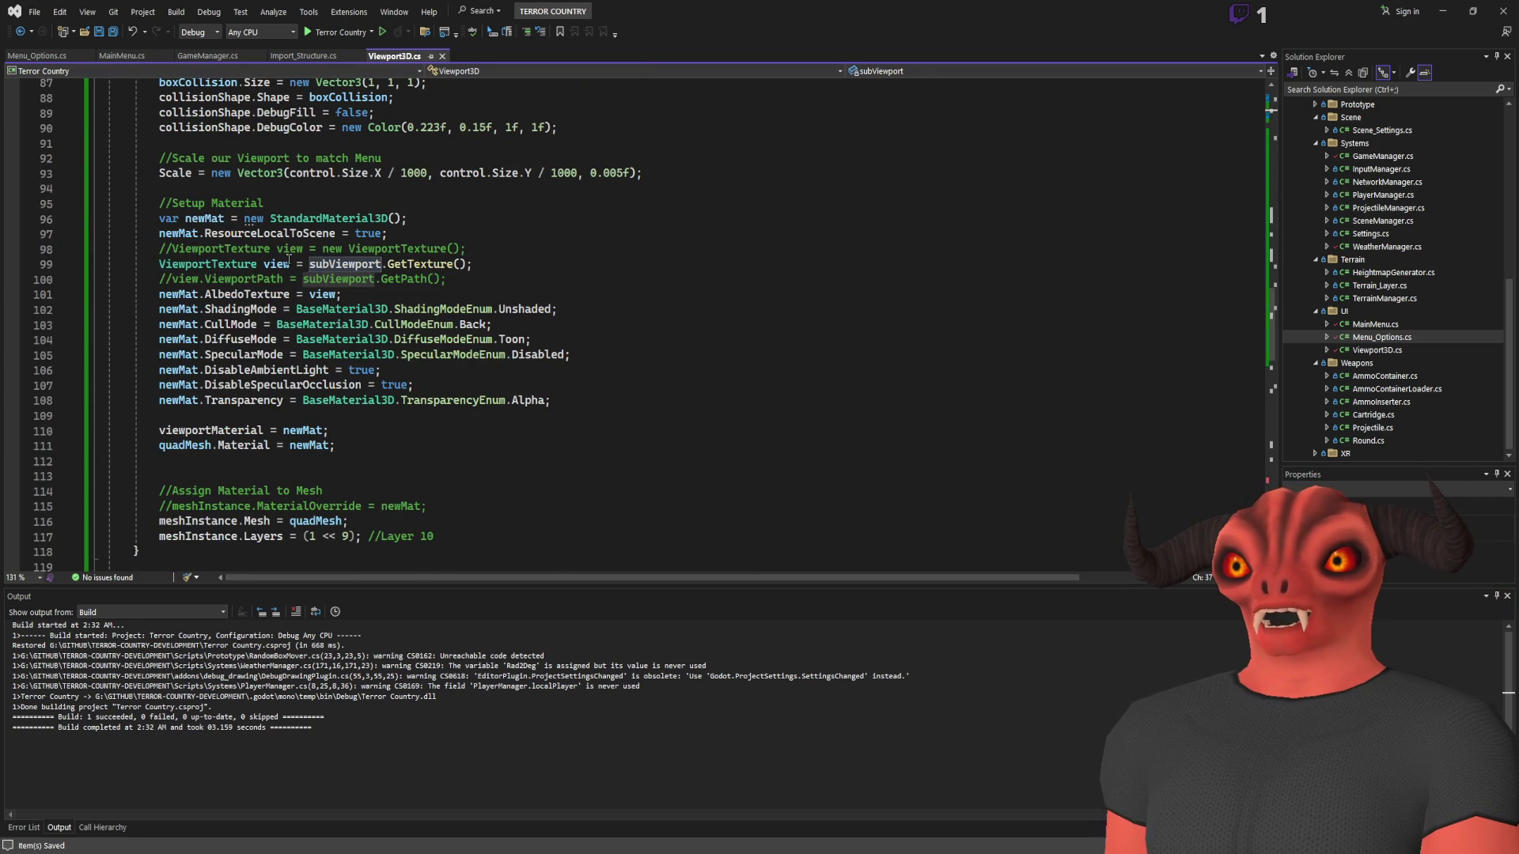
{"action": "left_click", "coordinate": [494, 259]}
{"action": "left_click_drag", "start_coordinate": [159, 264], "coordinate": [473, 264]}
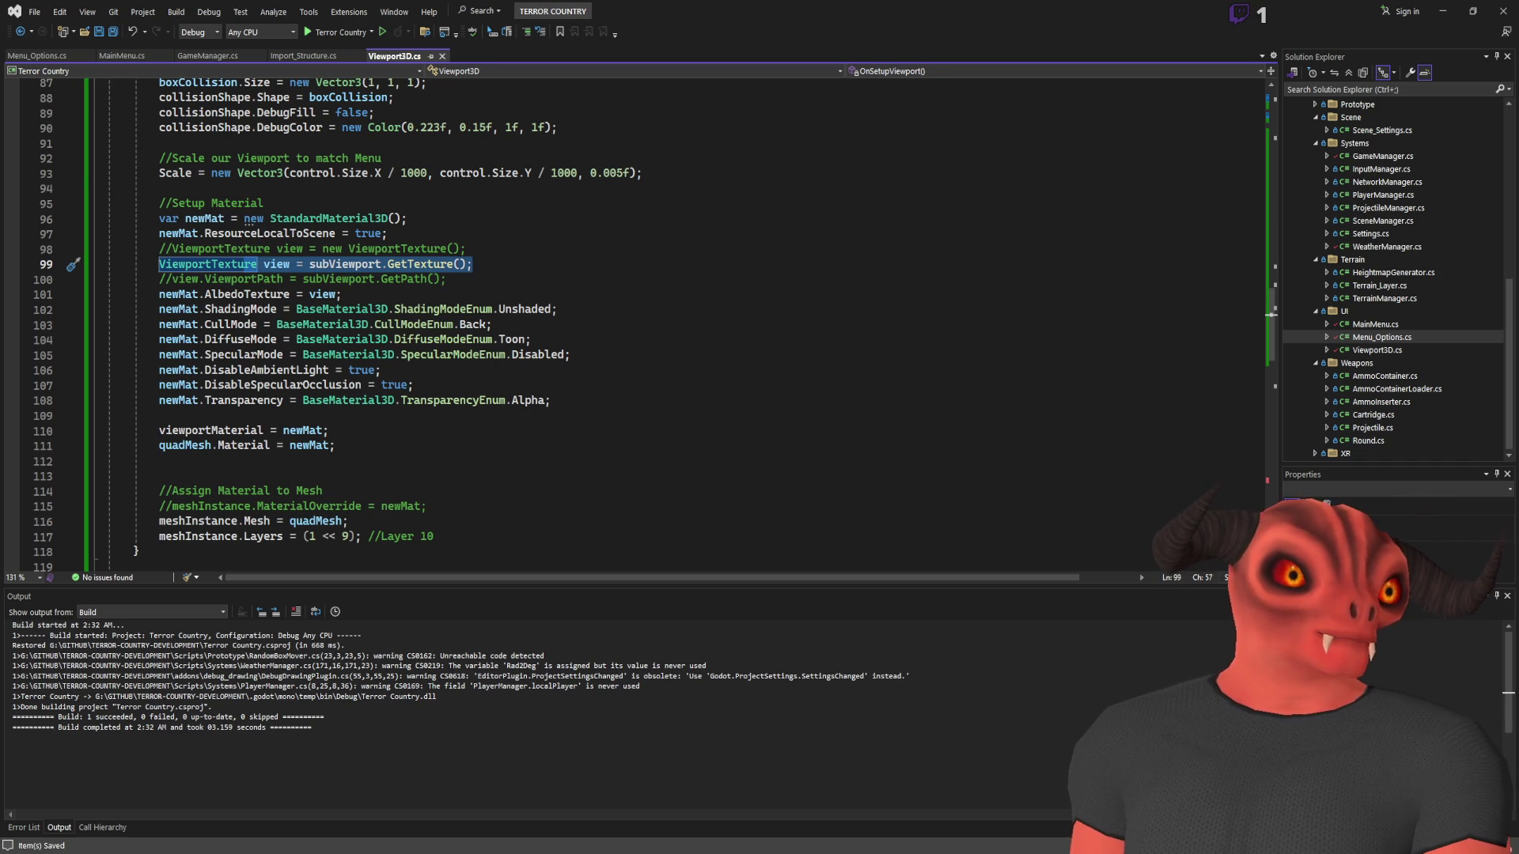
{"action": "scroll", "coordinate": [311, 307], "scroll_direction": "down", "scroll_amount": 20}
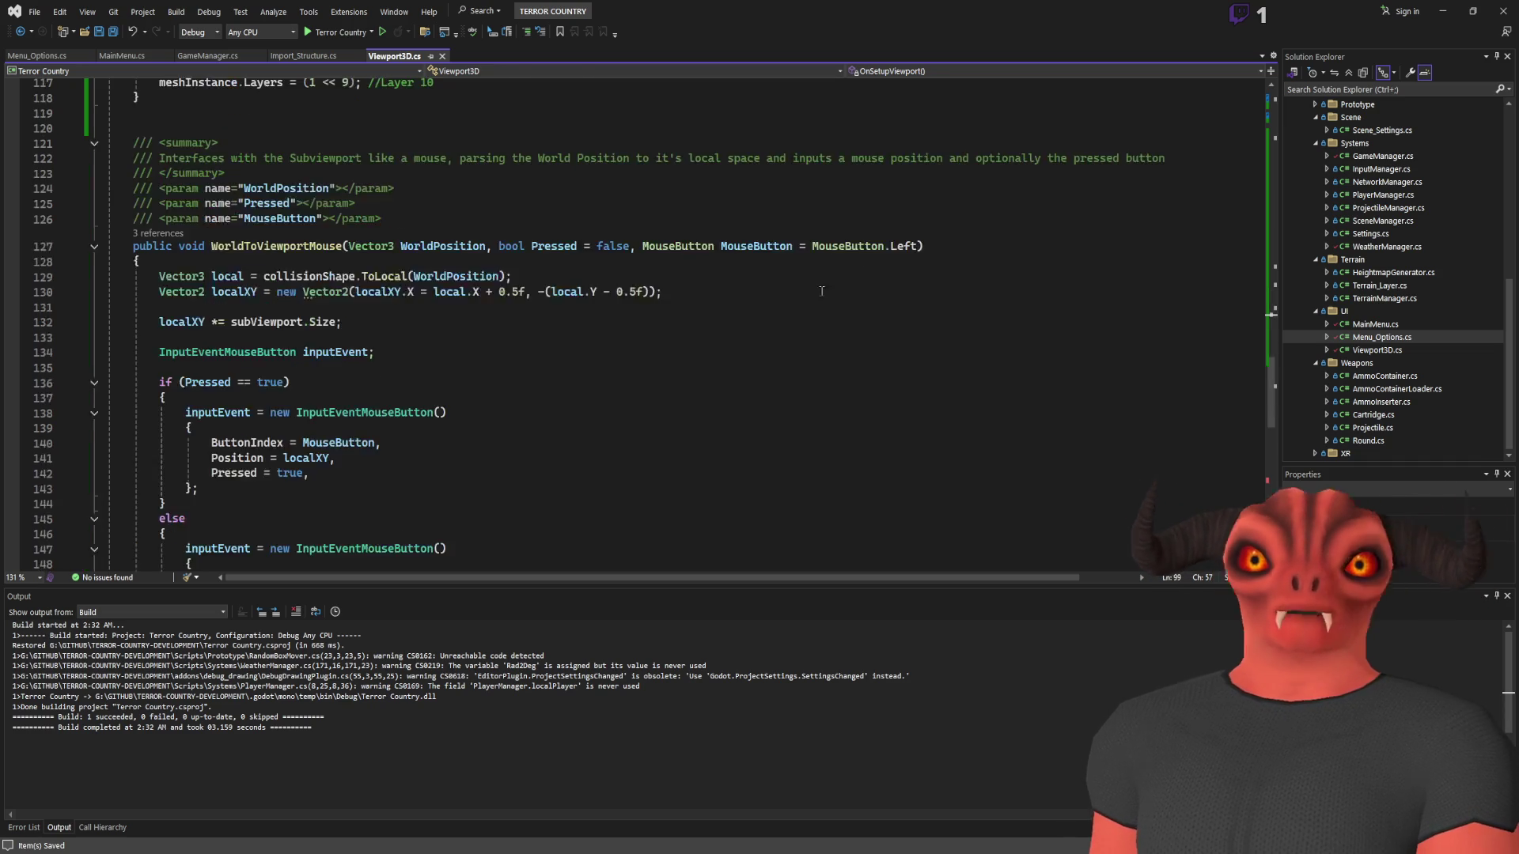
{"action": "scroll", "coordinate": [311, 307], "scroll_direction": "up", "scroll_amount": 20}
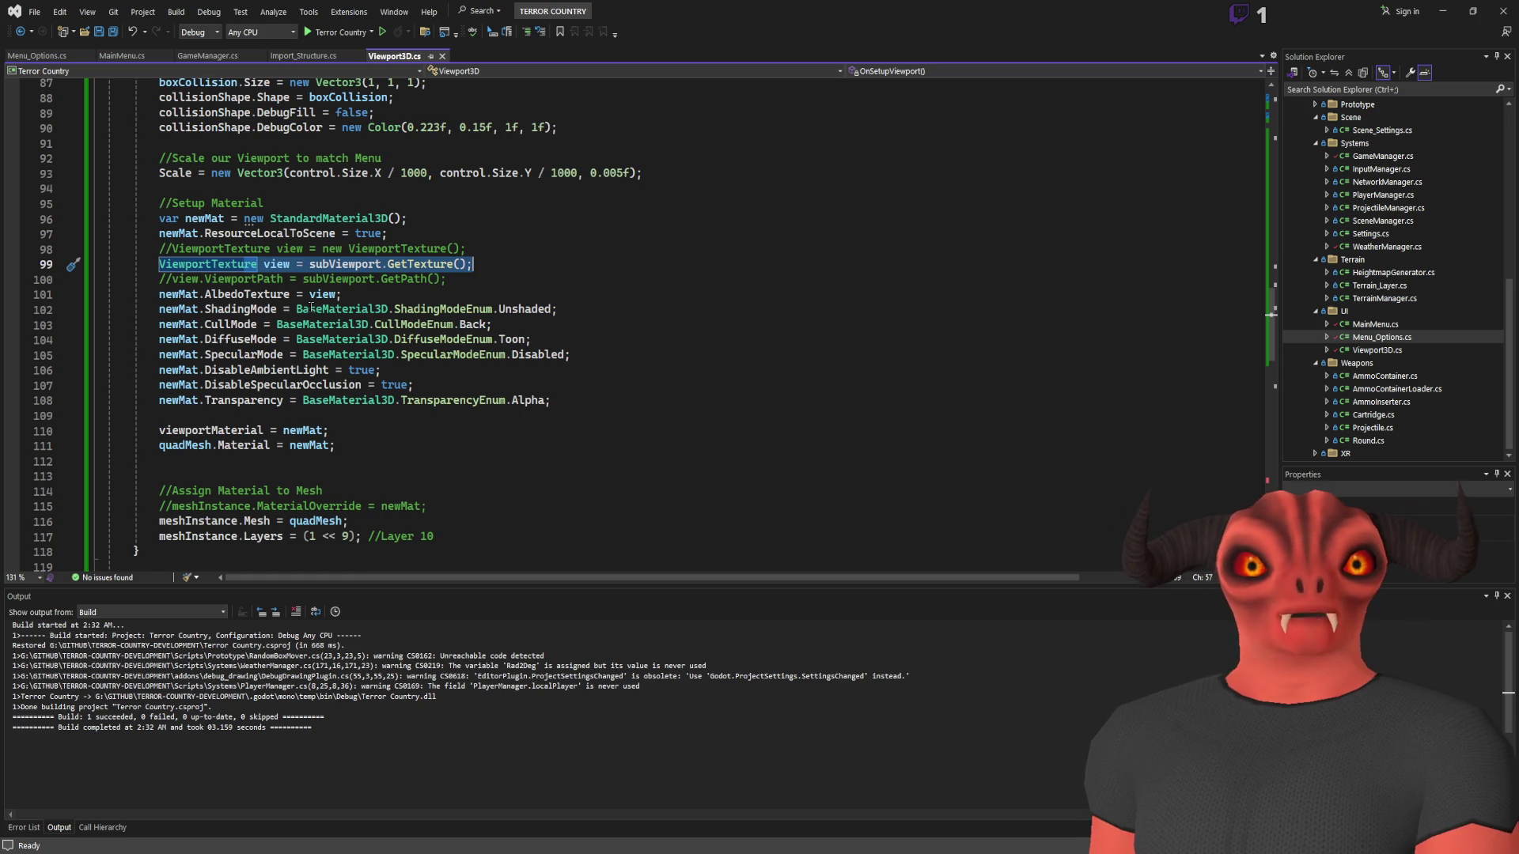
{"action": "scroll", "coordinate": [311, 307], "scroll_direction": "down", "scroll_amount": 5}
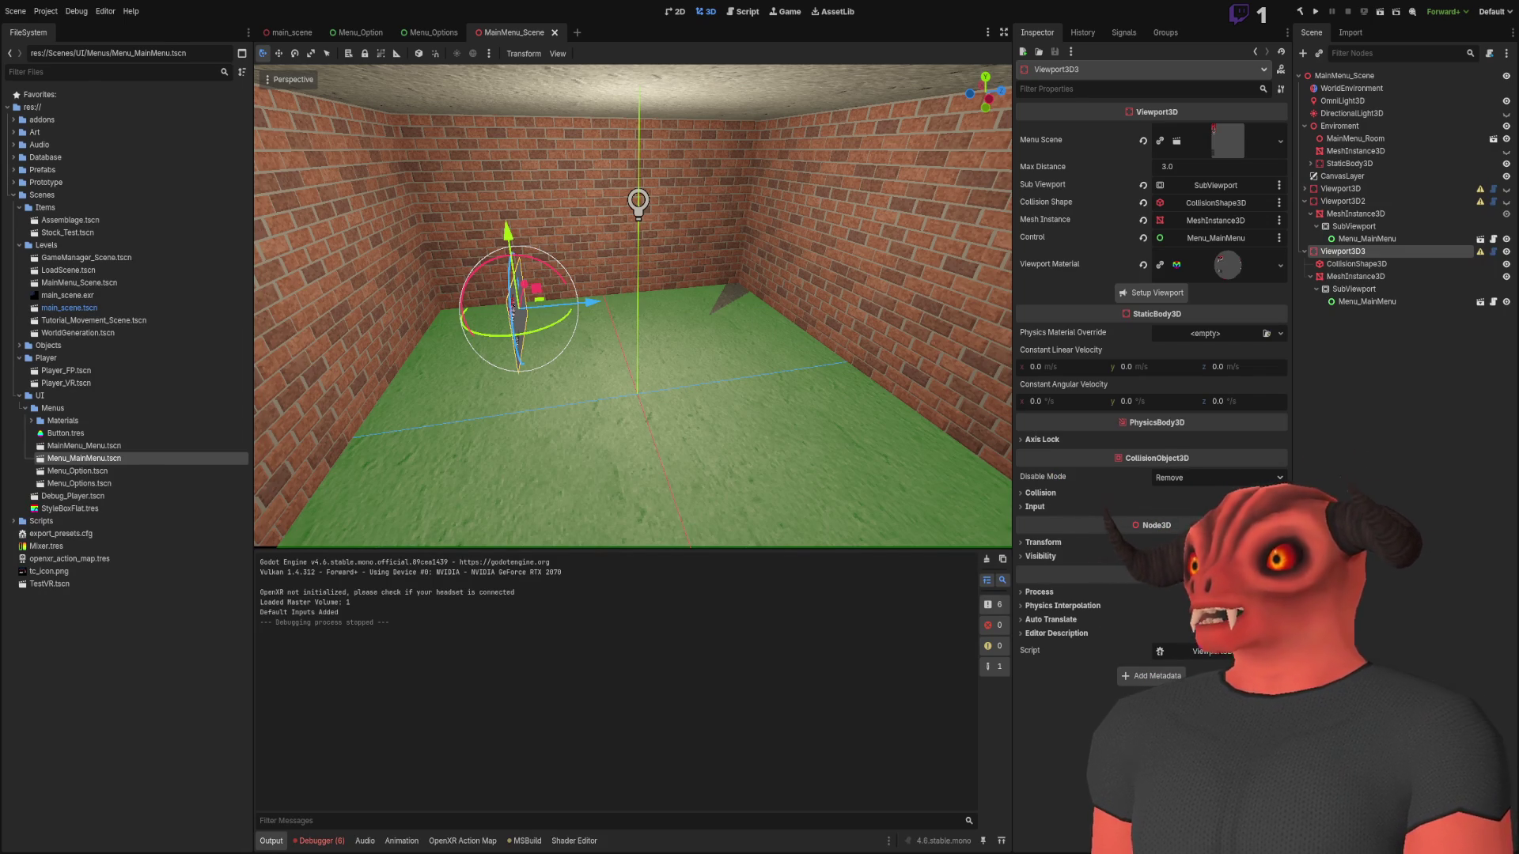
{"action": "key", "text": "alt+Tab"}
{"action": "key", "text": "alt+Tab"}
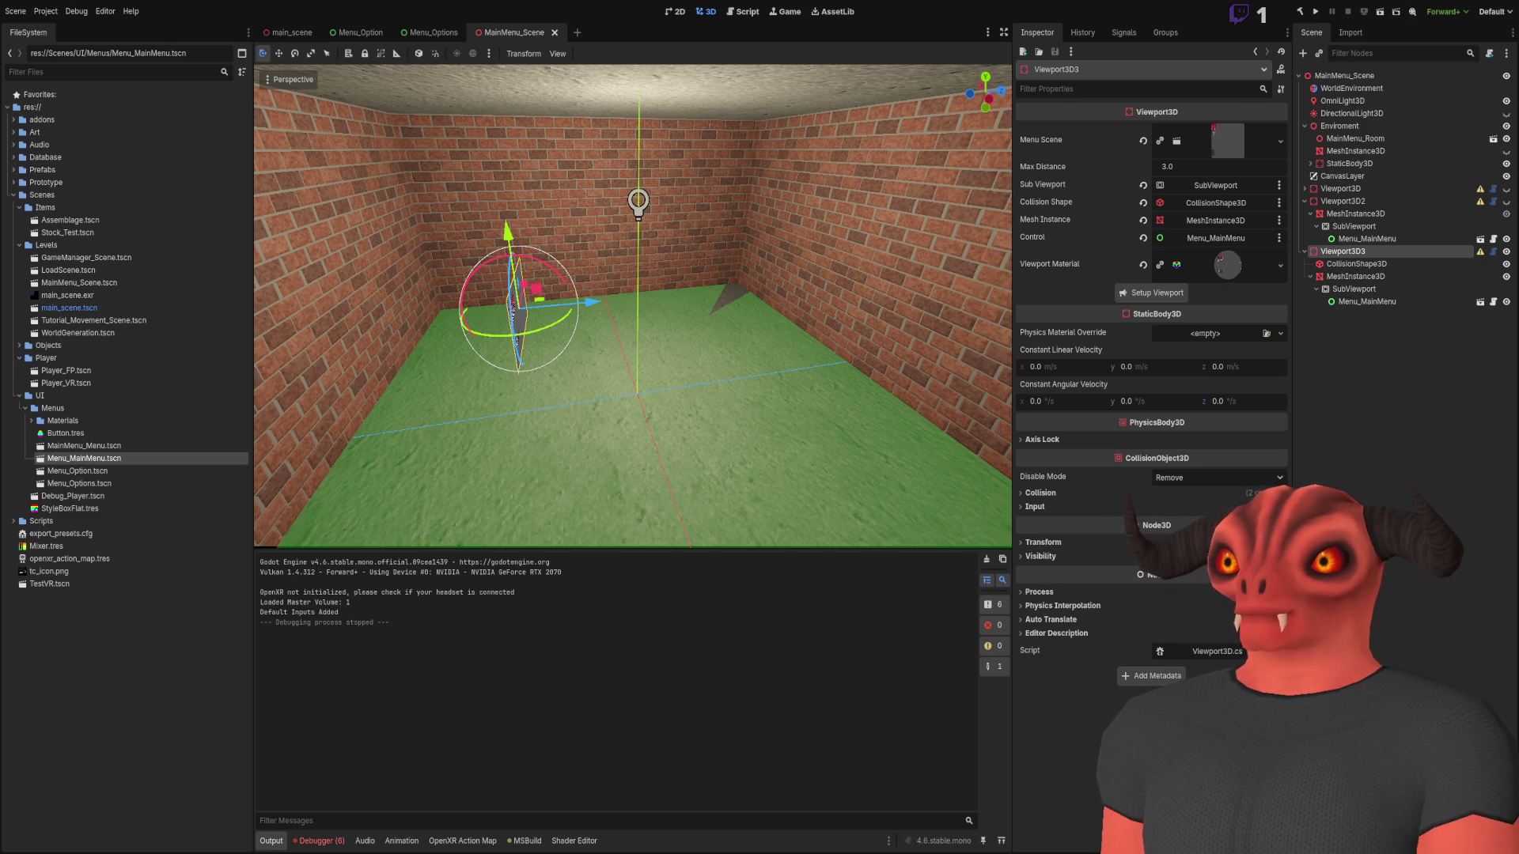
Change line 55 to 'new SubViewport();' and comment out its Activator call
{"action": "key", "text": "alt+Tab"}
{"action": "left_click", "coordinate": [521, 354]}
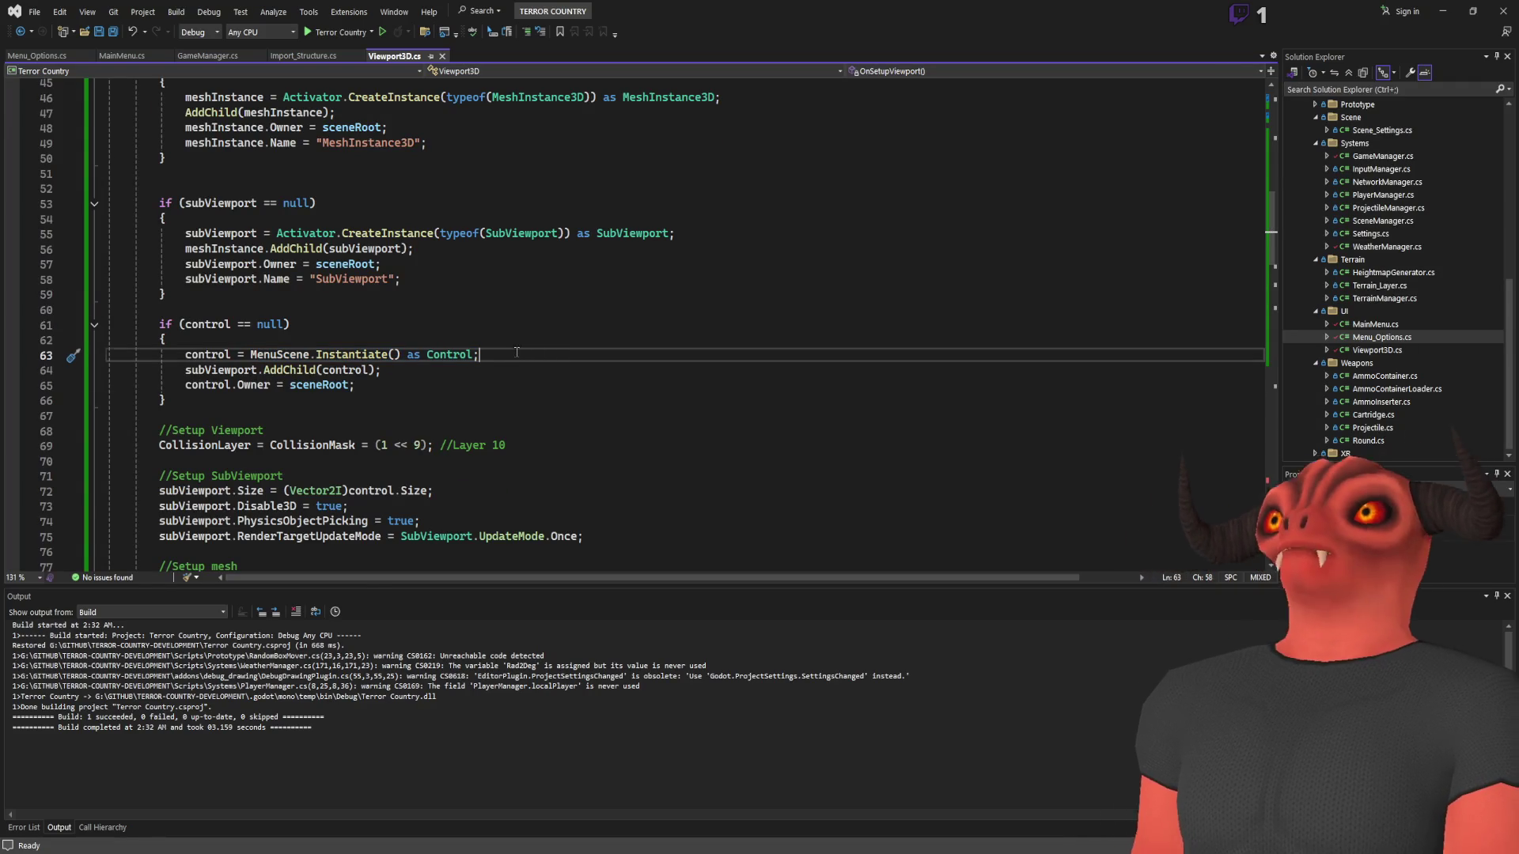
{"action": "scroll", "coordinate": [521, 354], "scroll_direction": "up", "scroll_amount": 3}
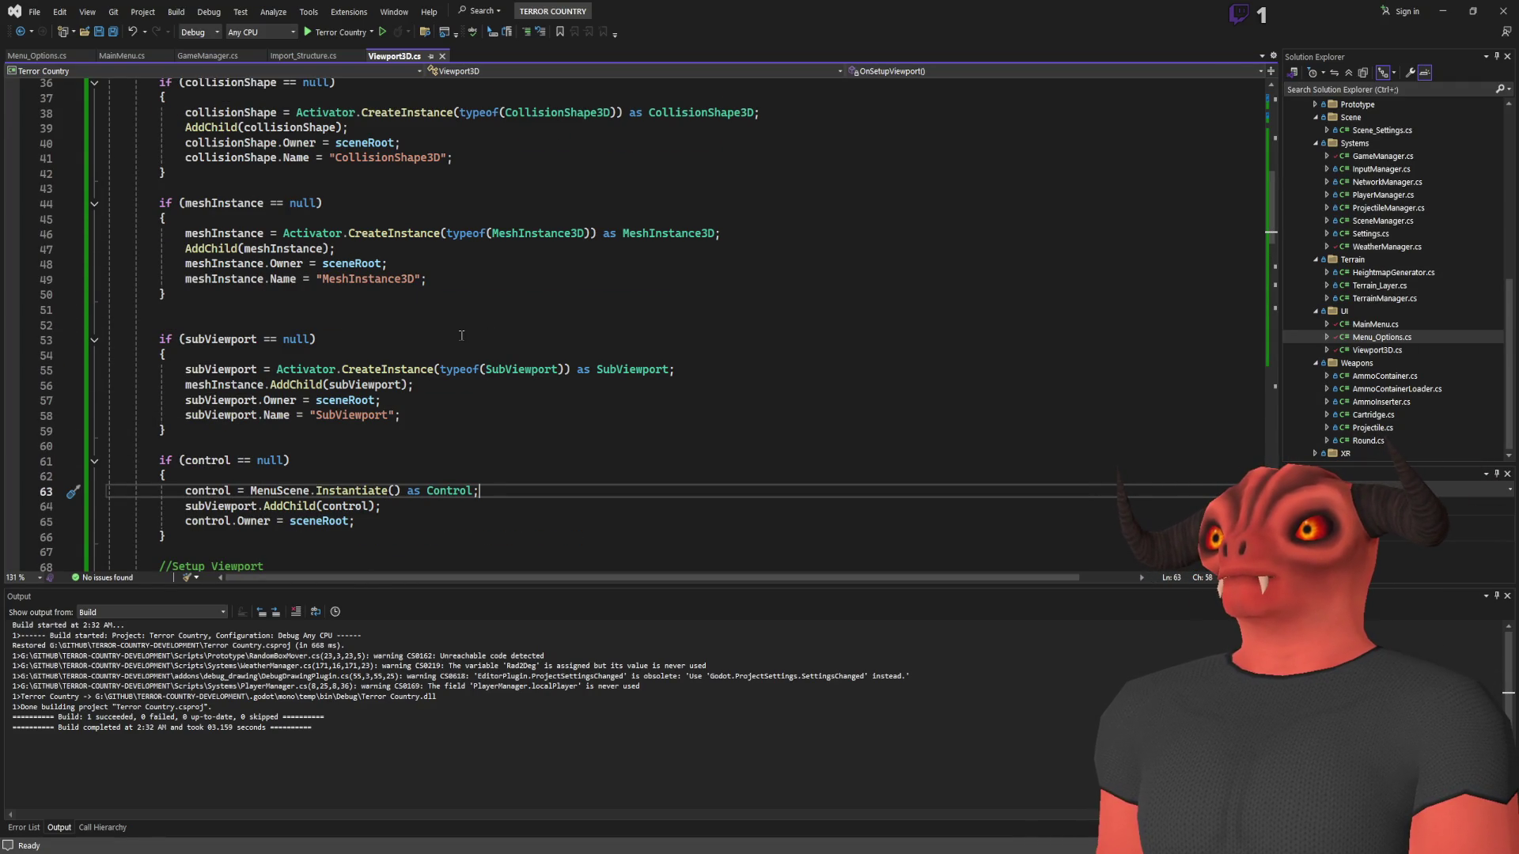
{"action": "left_click", "coordinate": [271, 366]}
{"action": "type", "text": "new sub"}
{"action": "key", "text": "Tab"}
{"action": "type", "text": "()"}
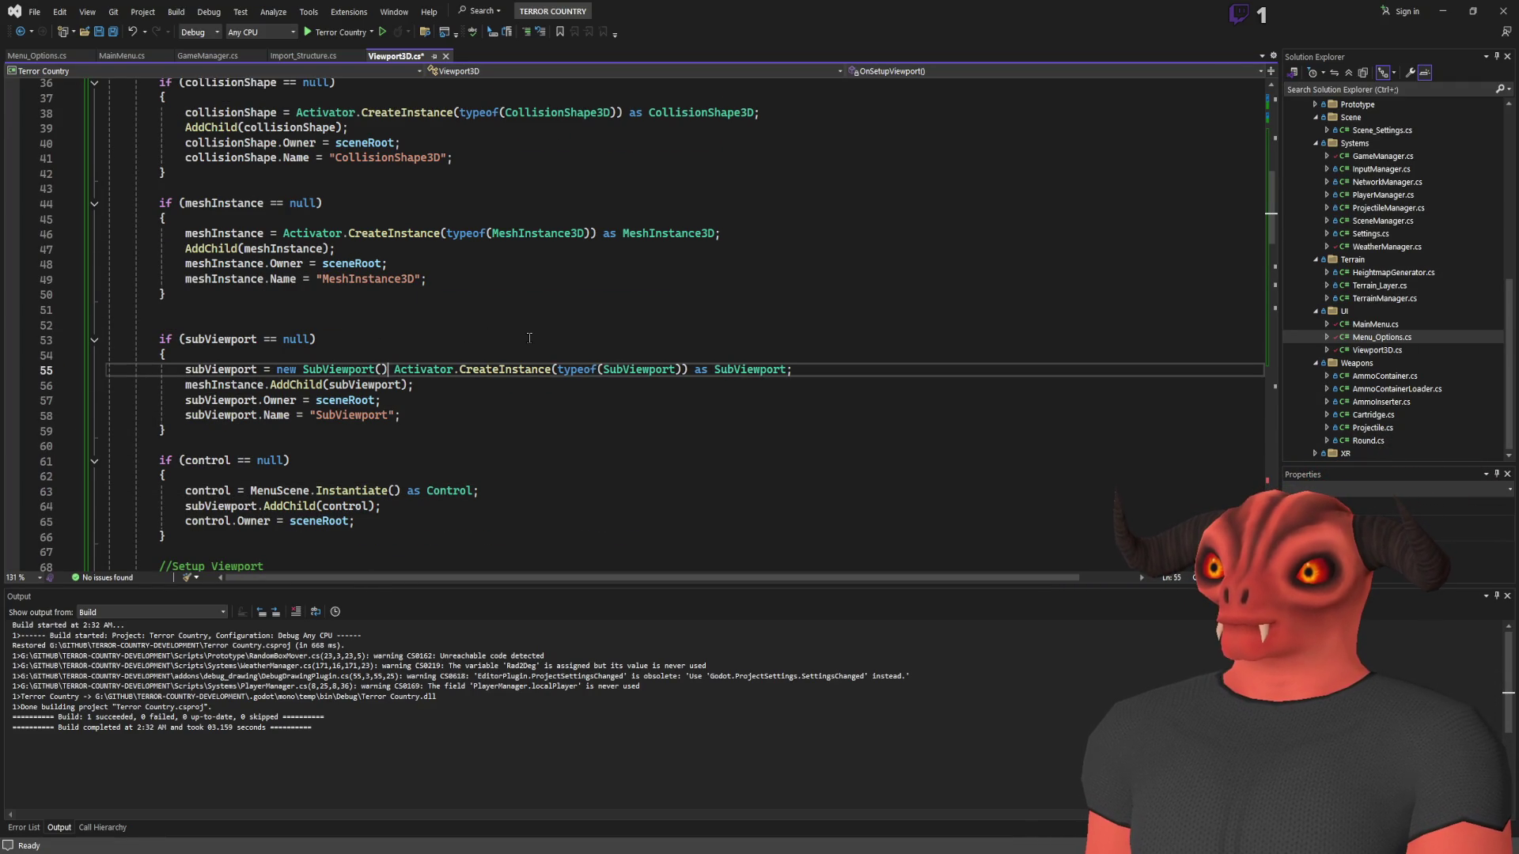
{"action": "type", "text": ";//"}
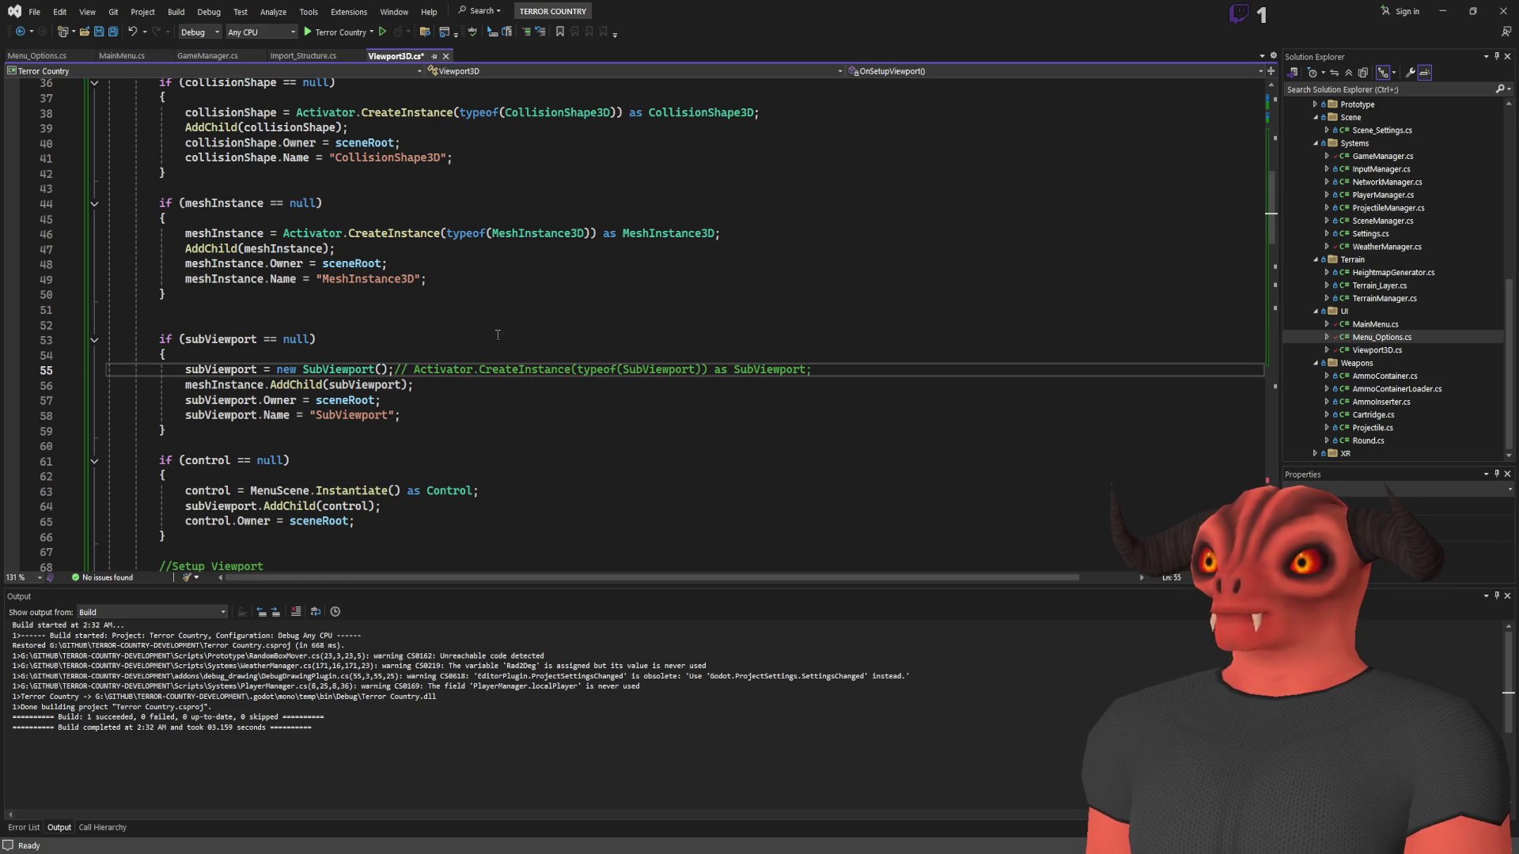
Change line 46 to 'new MeshInstance3D' and comment out its Activator call
{"action": "left_click", "coordinate": [282, 232]}
{"action": "type", "text": "Meshinsta"}
{"action": "key", "text": "Tab"}
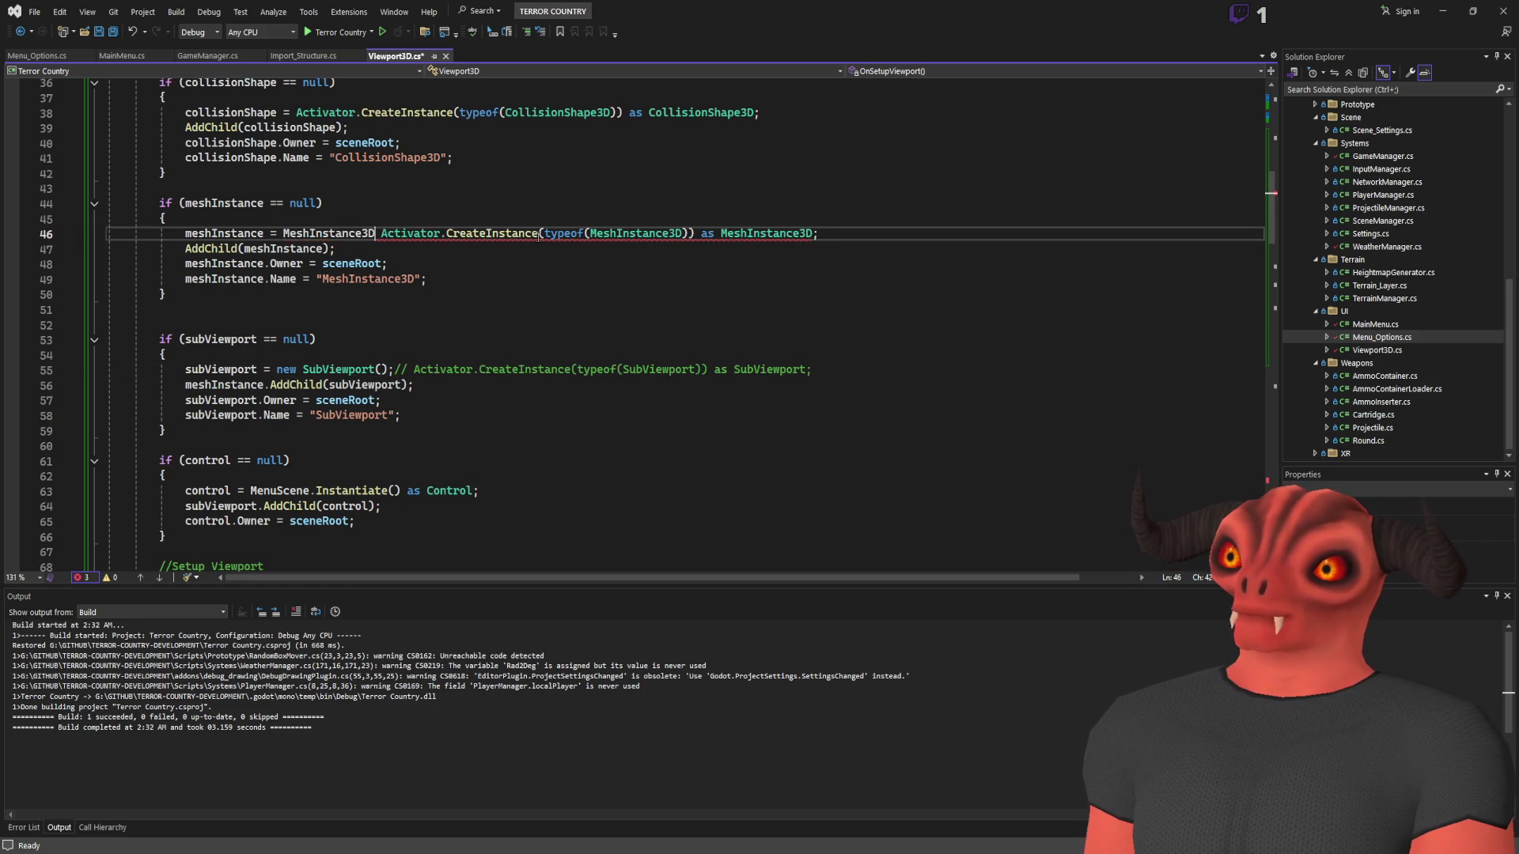
{"action": "type", "text": ";//"}
{"action": "key", "text": "Left"}
{"action": "key", "text": "Left"}
{"action": "key", "text": "Left"}
{"action": "type", "text": "new"}
{"action": "scroll", "coordinate": [538, 277], "scroll_direction": "up", "scroll_amount": 5}
Change line 38 to CollisionShape3D with the old Activator call commented out
{"action": "left_click", "coordinate": [289, 339]}
{"action": "type", "text": "collisiopn"}
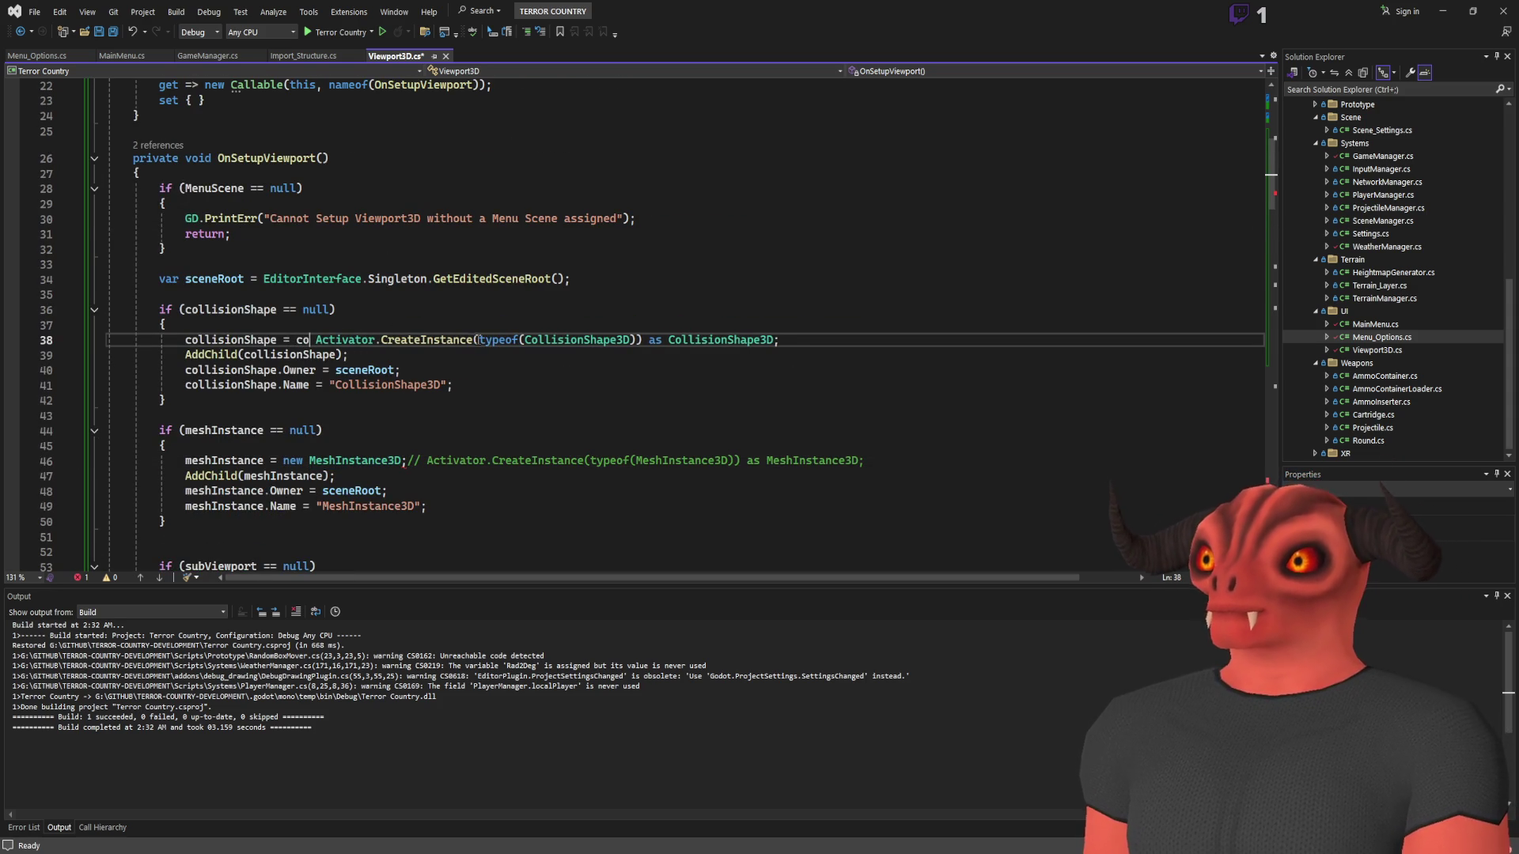
{"action": "key", "text": "BackSpace"}
{"action": "key", "text": "BackSpace"}
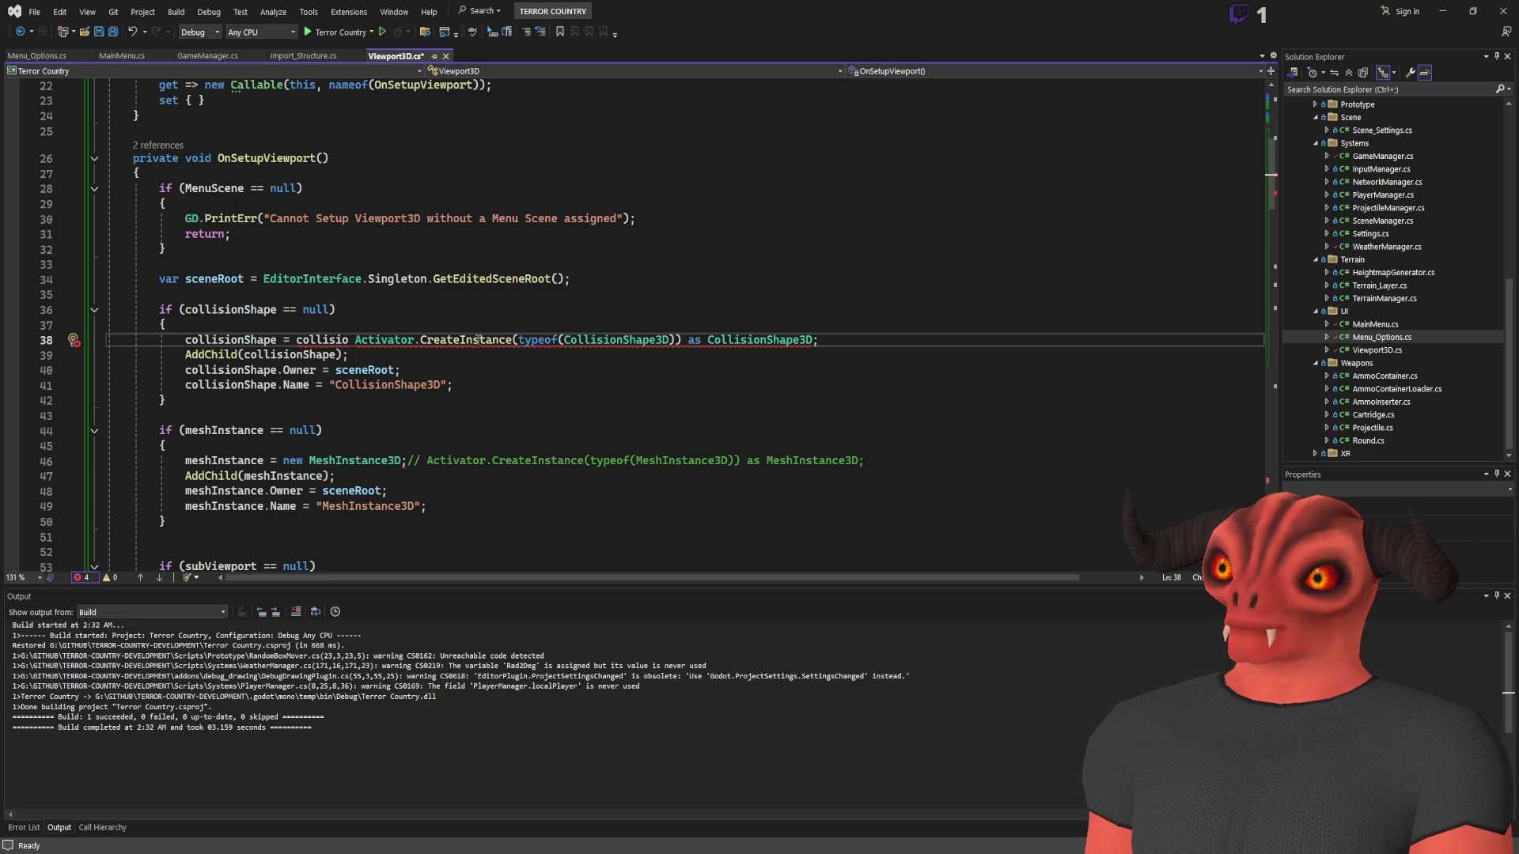
{"action": "type", "text": "3d"}
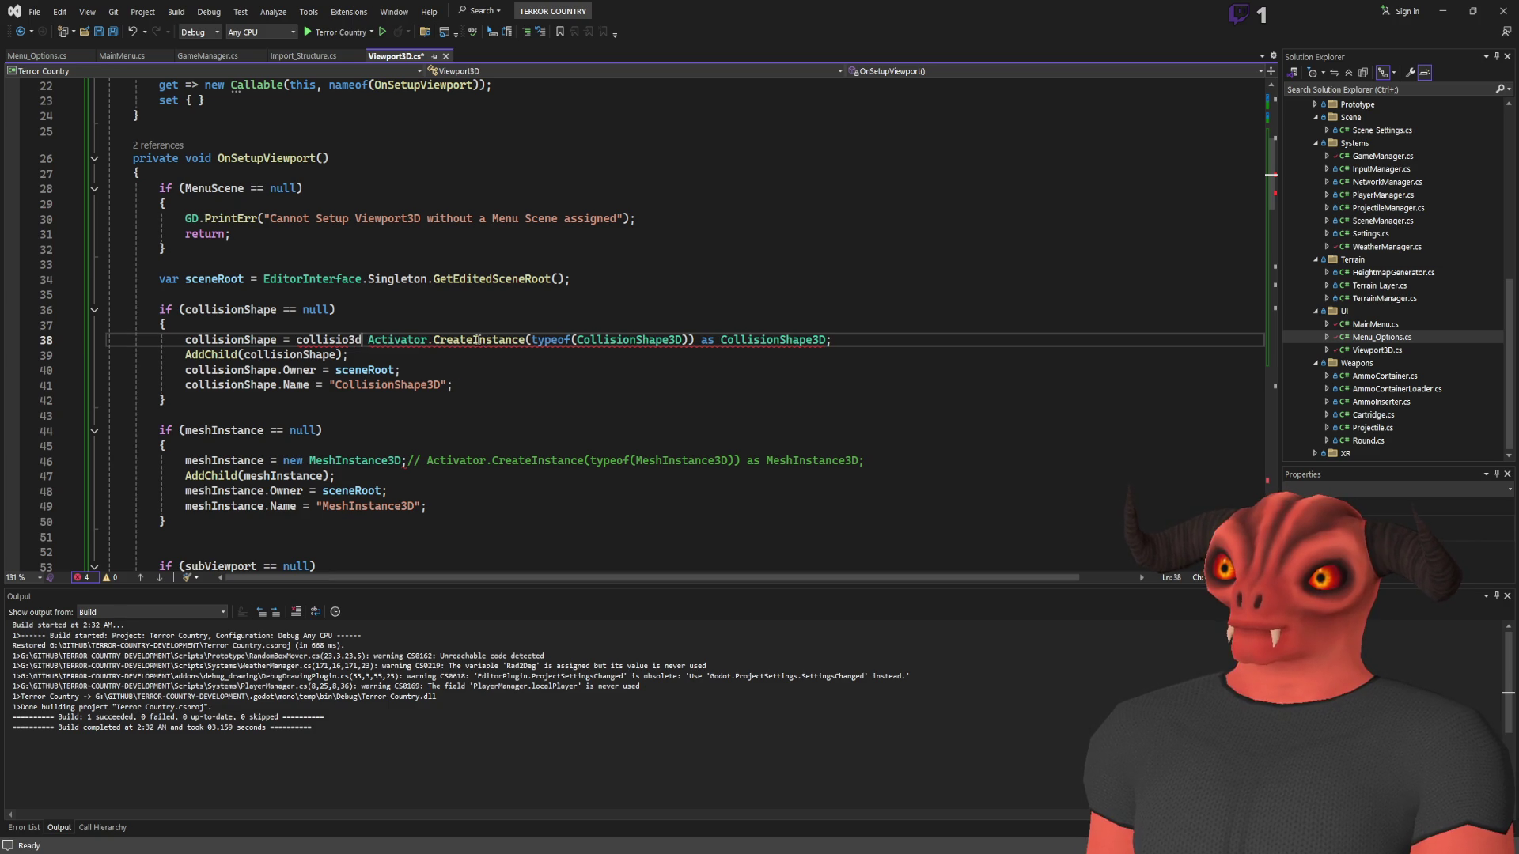
{"action": "key", "text": "Tab"}
{"action": "type", "text": ";//"}
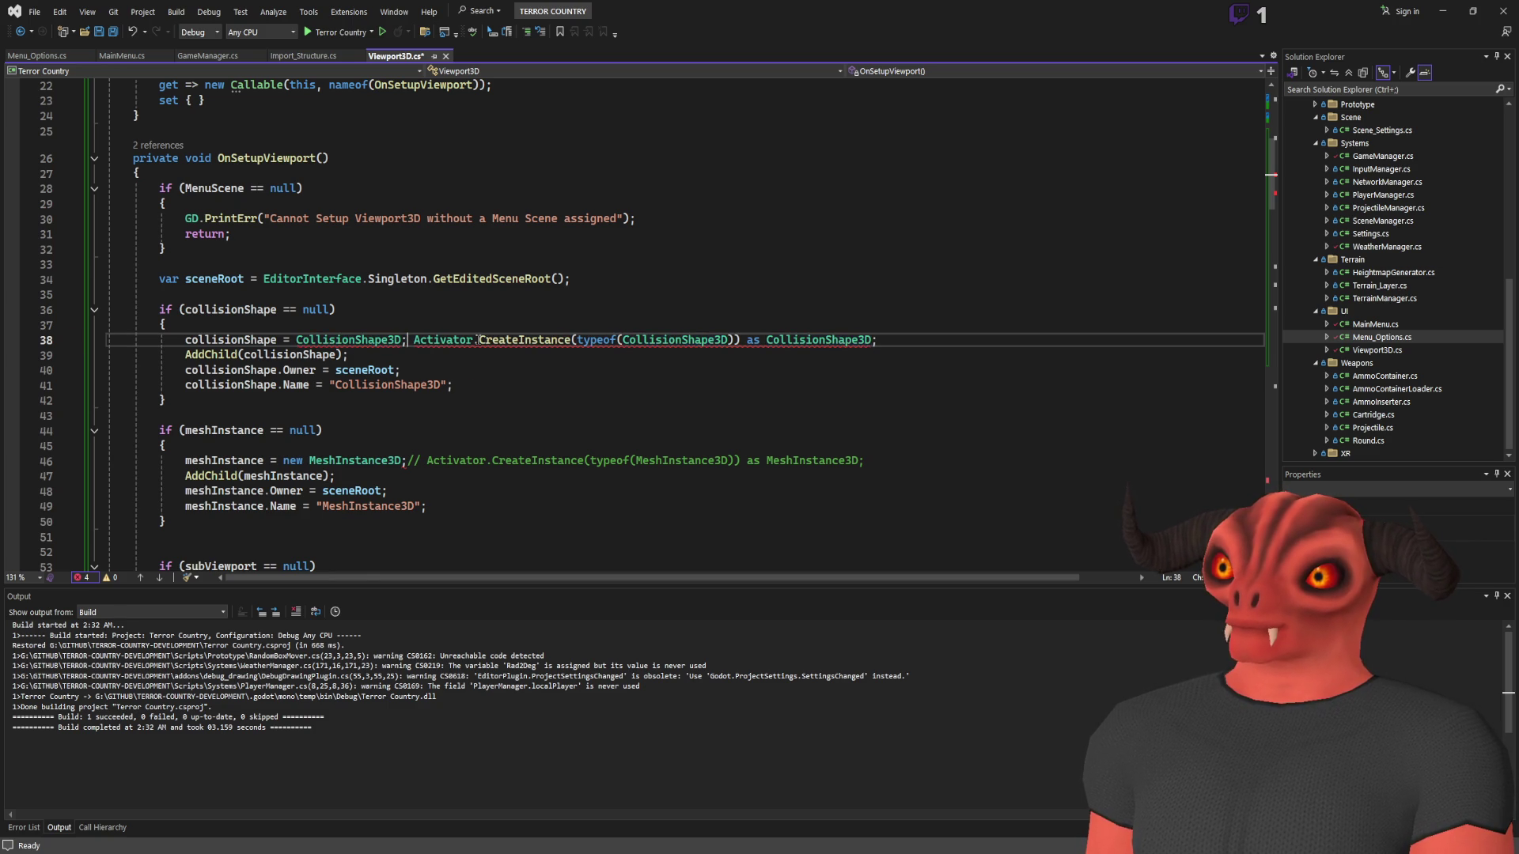
{"action": "key", "text": "ctrl+Left"}
{"action": "key", "text": "ctrl+Left"}
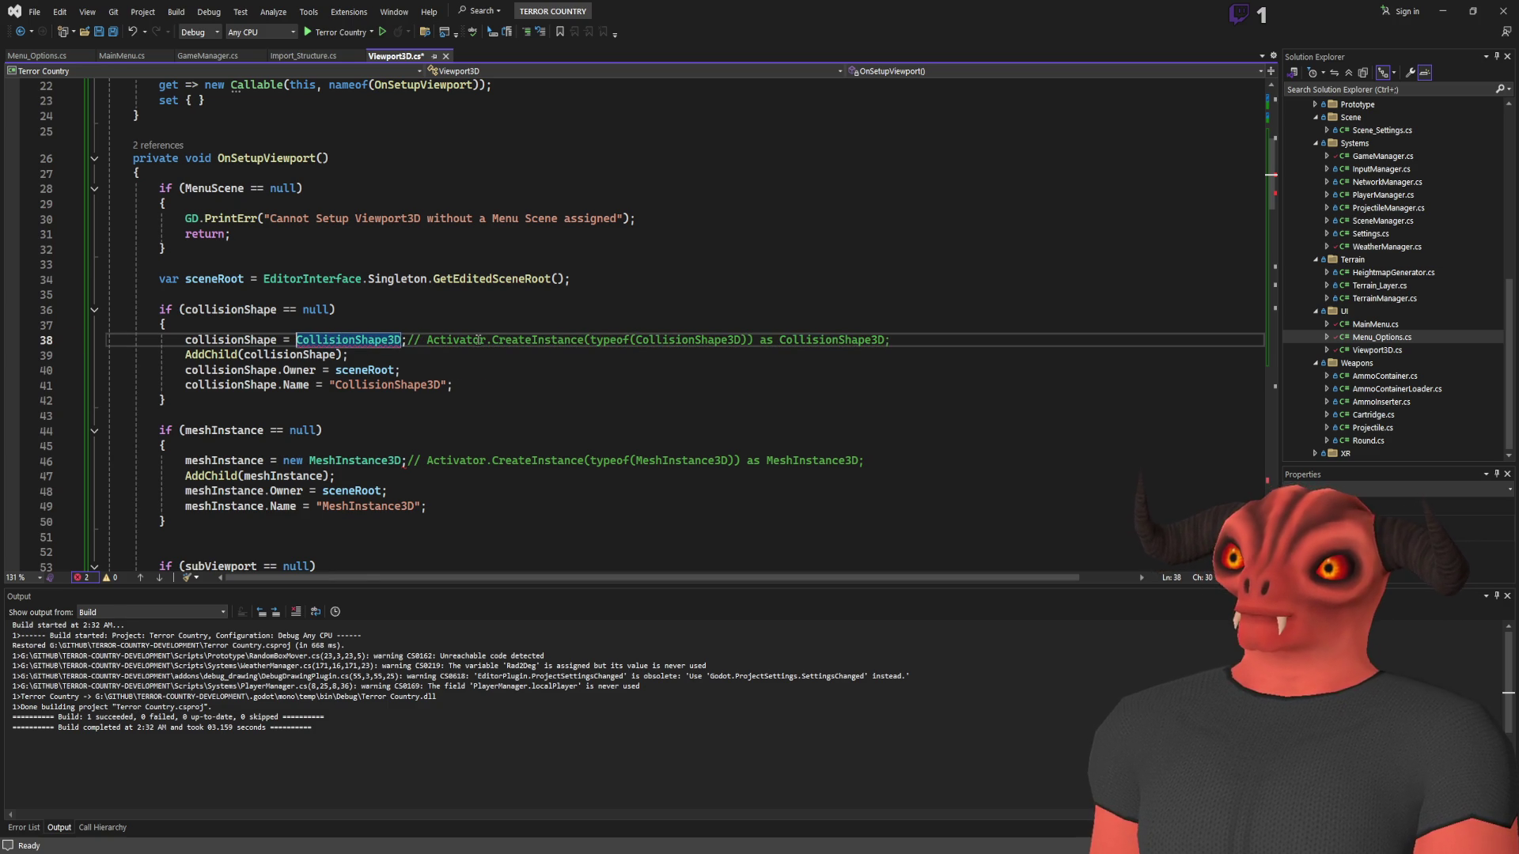